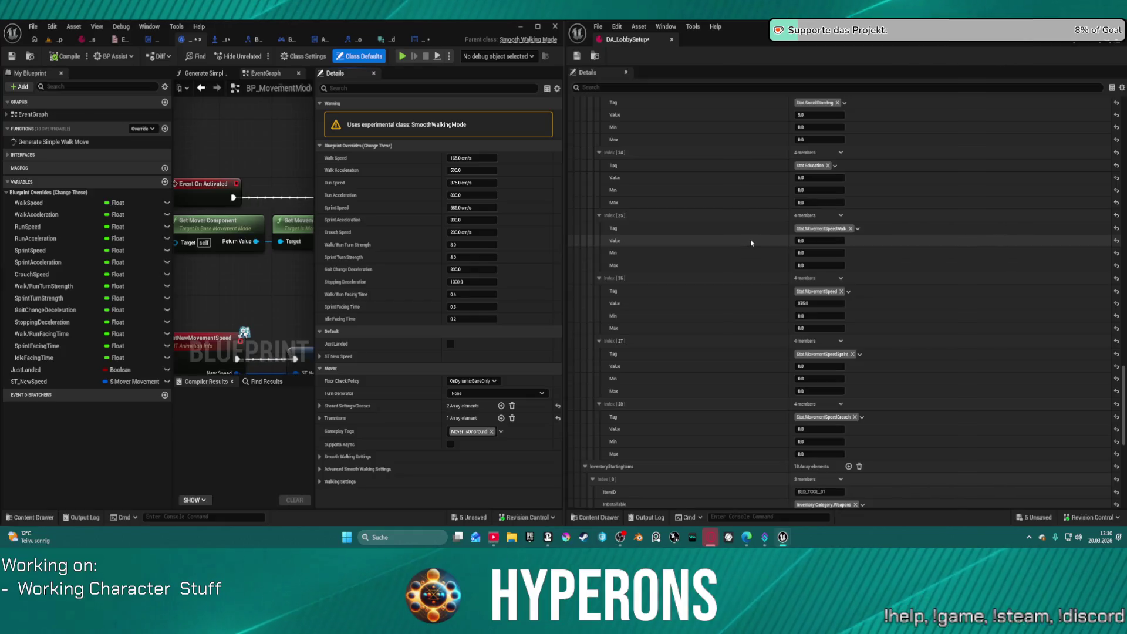
# Paste walk speed 165.0 into index 25 and run speed 375.0 into index 26 of DA_LobbySetup.
pyautogui.hotkey('ctrl', 'v')
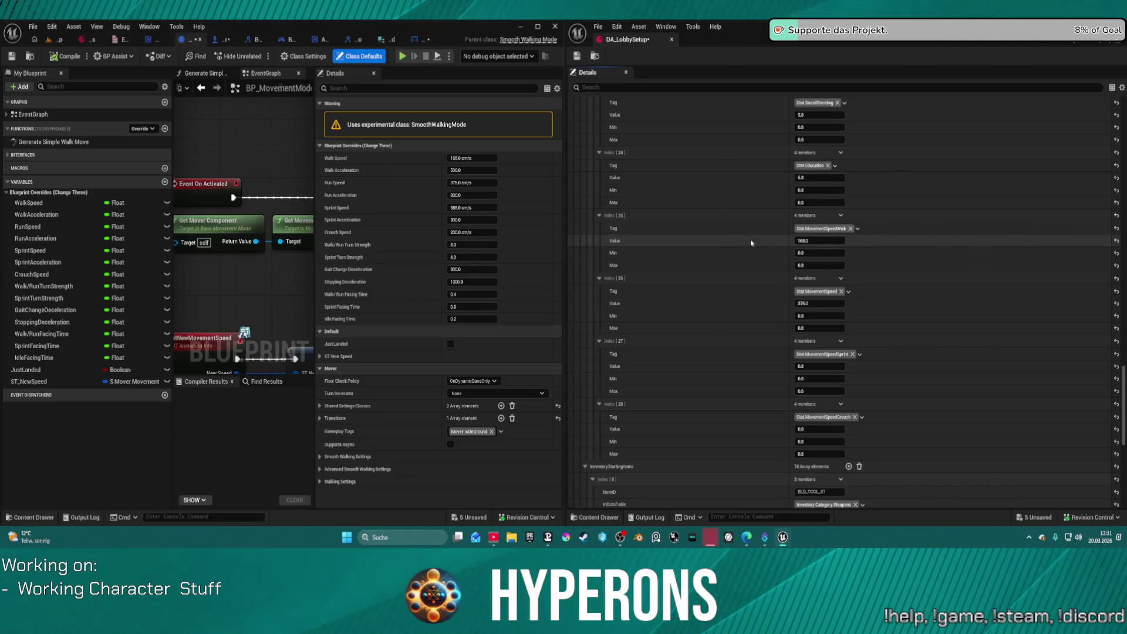
pyautogui.click(383, 196)
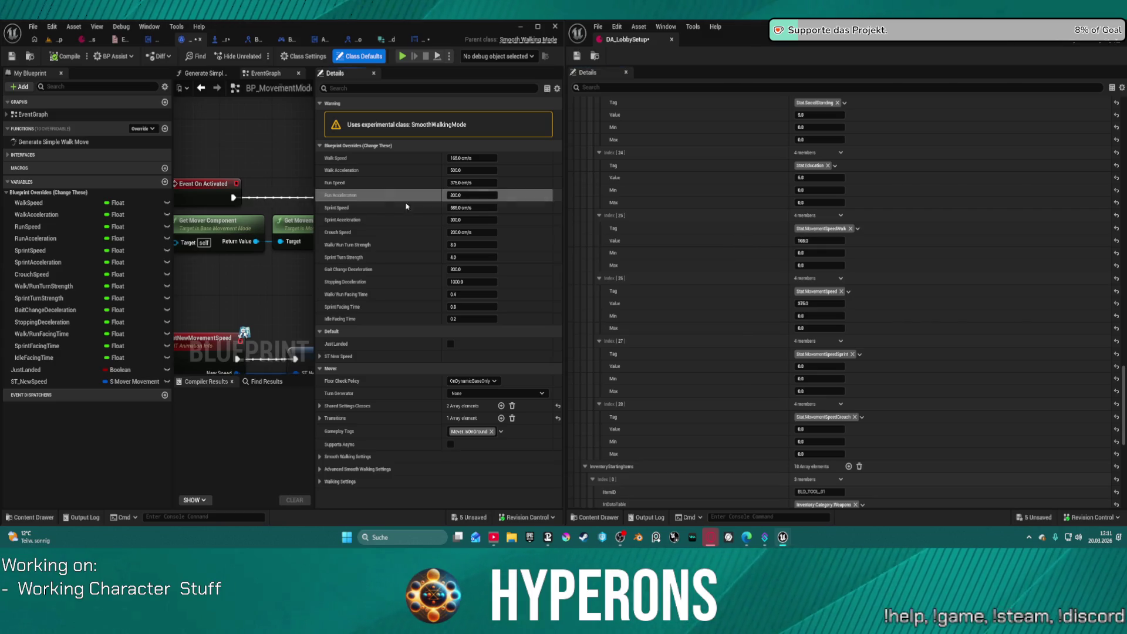
pyautogui.click(744, 306)
pyautogui.hotkey('ctrl', 'v')
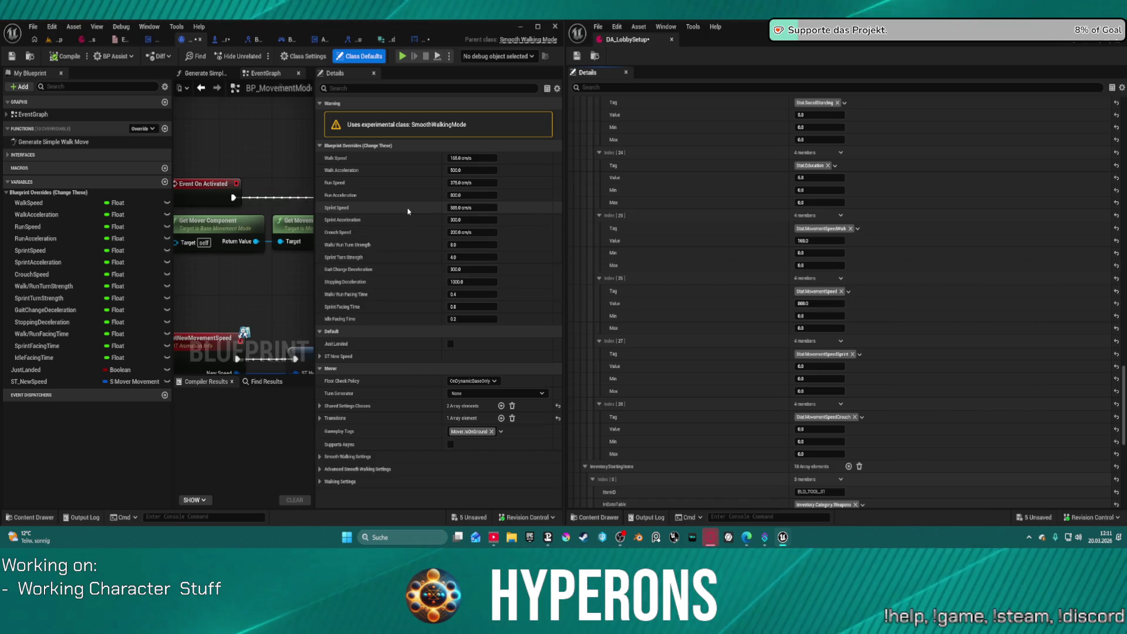
pyautogui.click(407, 183)
pyautogui.hotkey('ctrl', 'c')
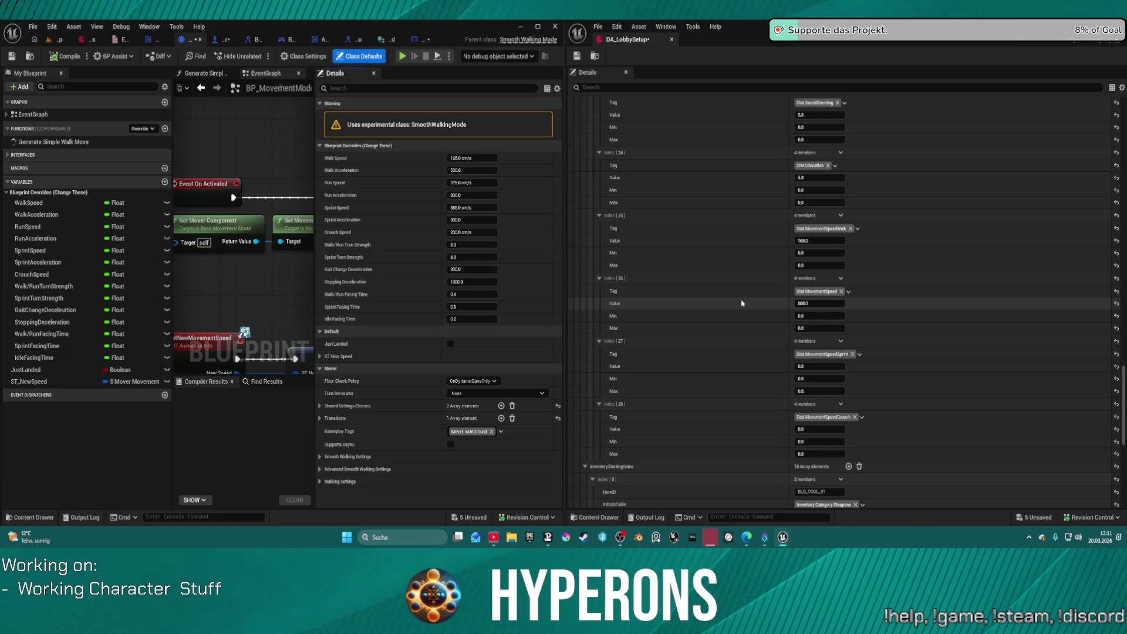
pyautogui.click(705, 303)
pyautogui.hotkey('ctrl', 'v')
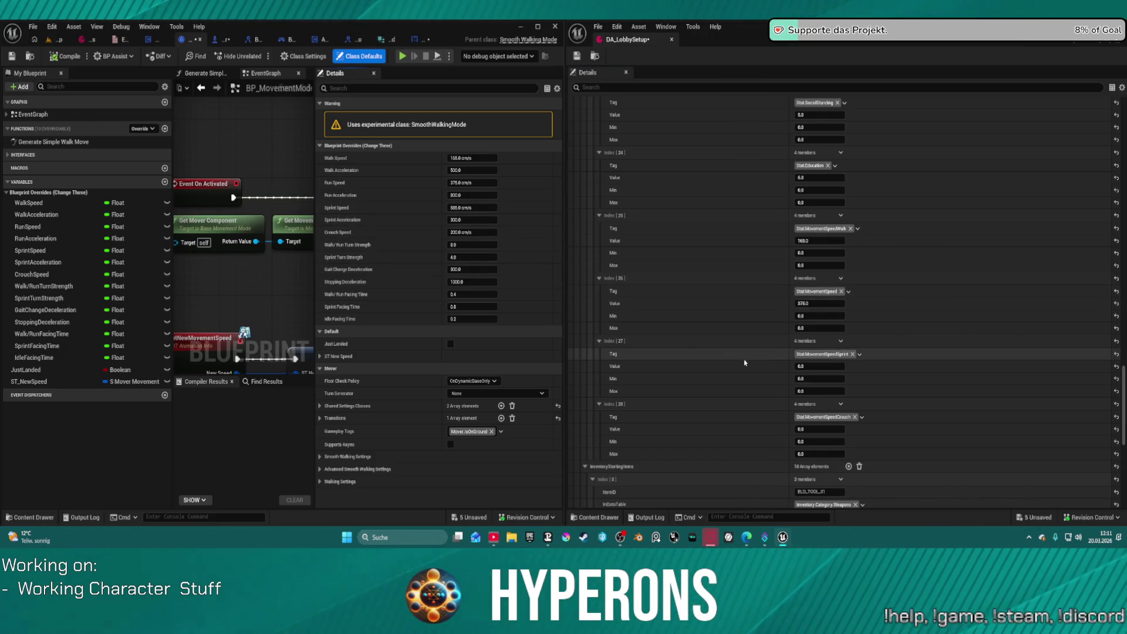
# Set index 27 to sprint speed 585.0 and index 28 to crouch speed 200.0, then save and close the asset.
pyautogui.hotkey('ctrl', 'v')
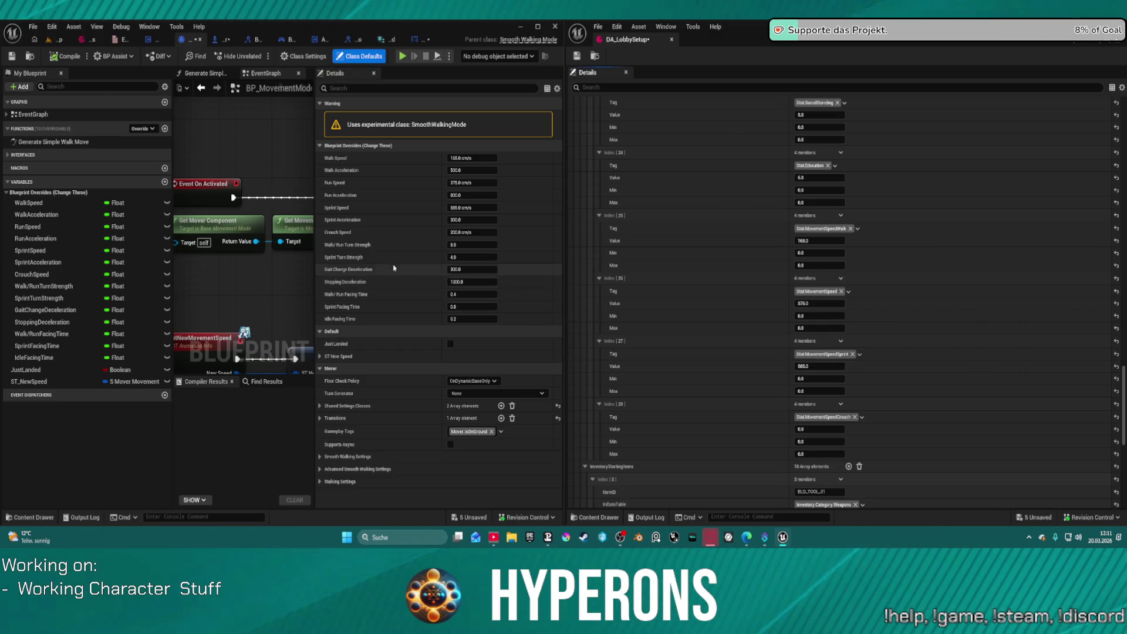
pyautogui.hotkey('ctrl', 'c')
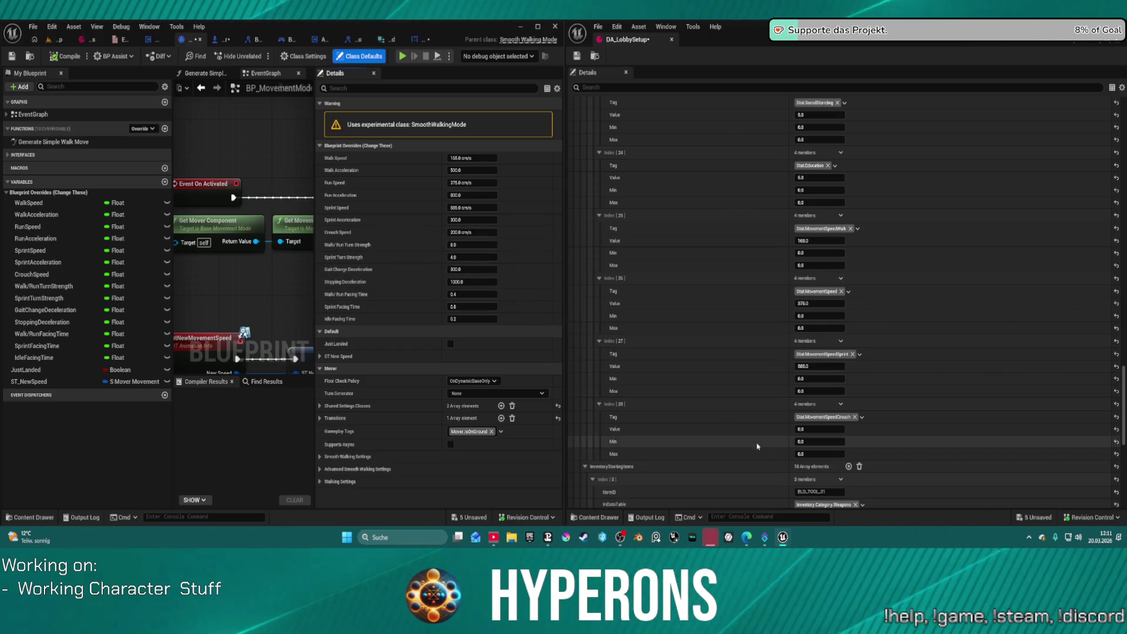
pyautogui.hotkey('ctrl', 'v')
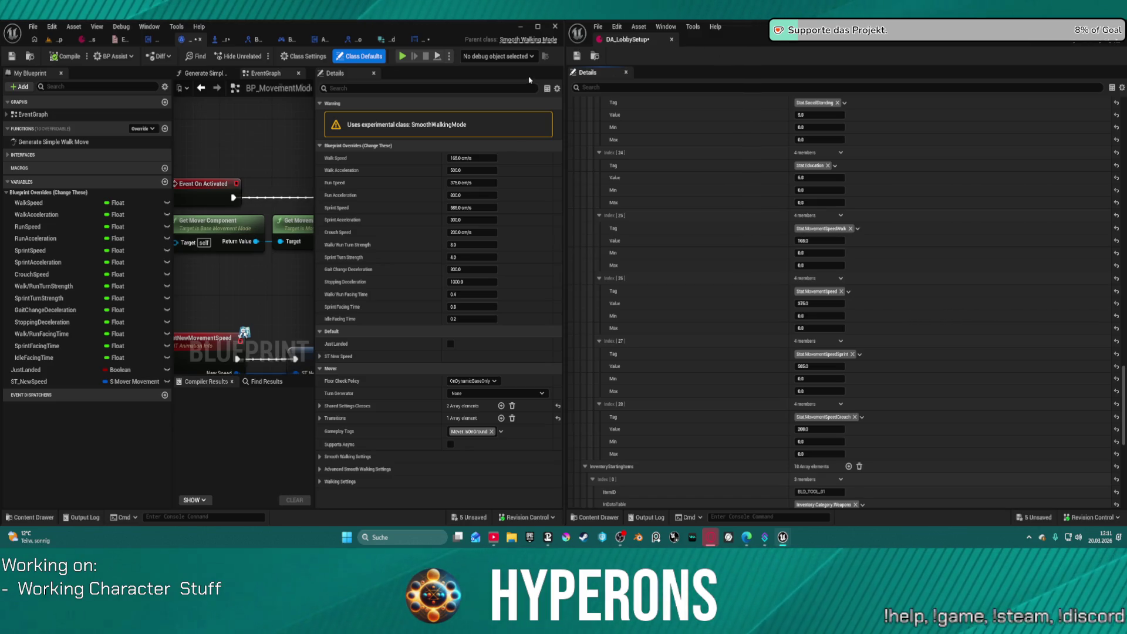
pyautogui.click(576, 55)
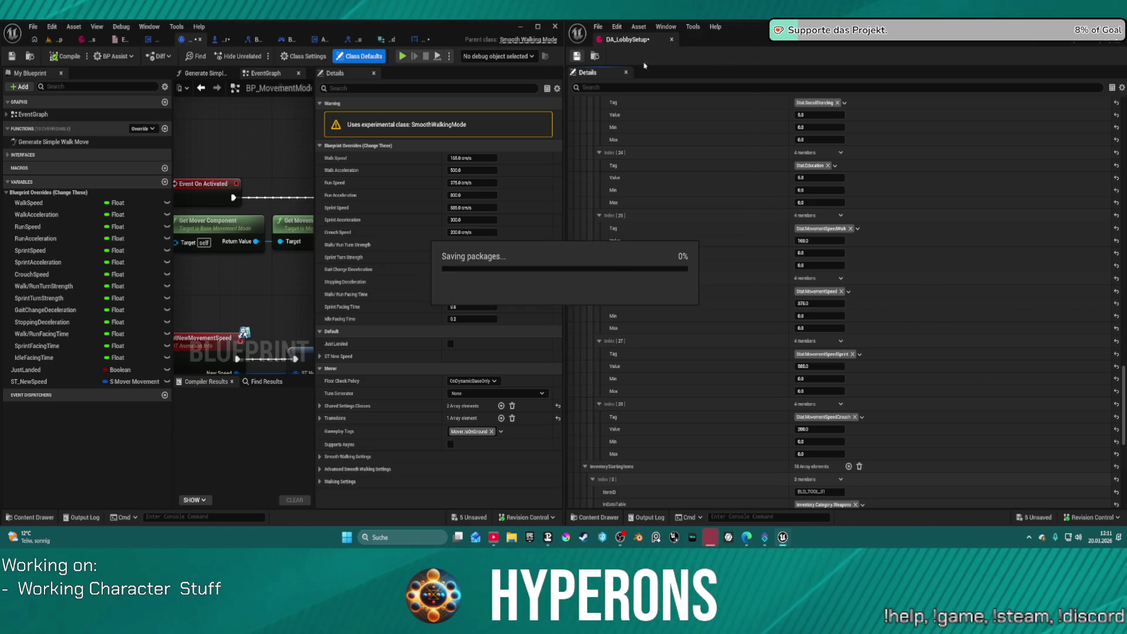
pyautogui.click(672, 40)
# Maximize the editor and show BP_ARPG_Character's Construction Script with Make S Mover Movement Speed fully expanded.
pyautogui.press('super+Up')
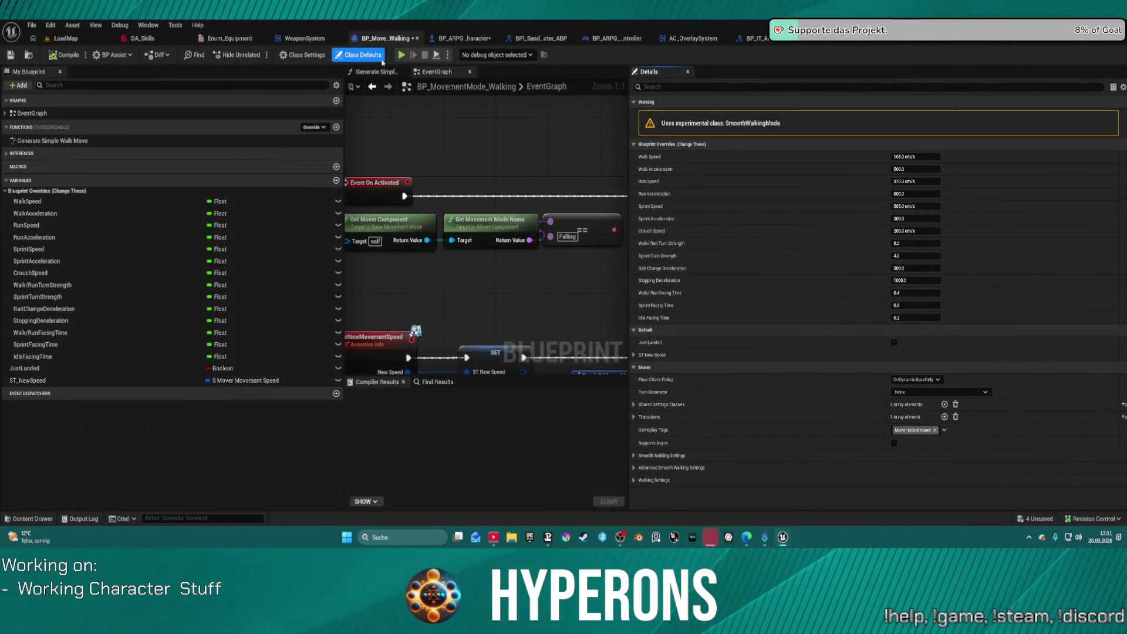
pyautogui.click(469, 39)
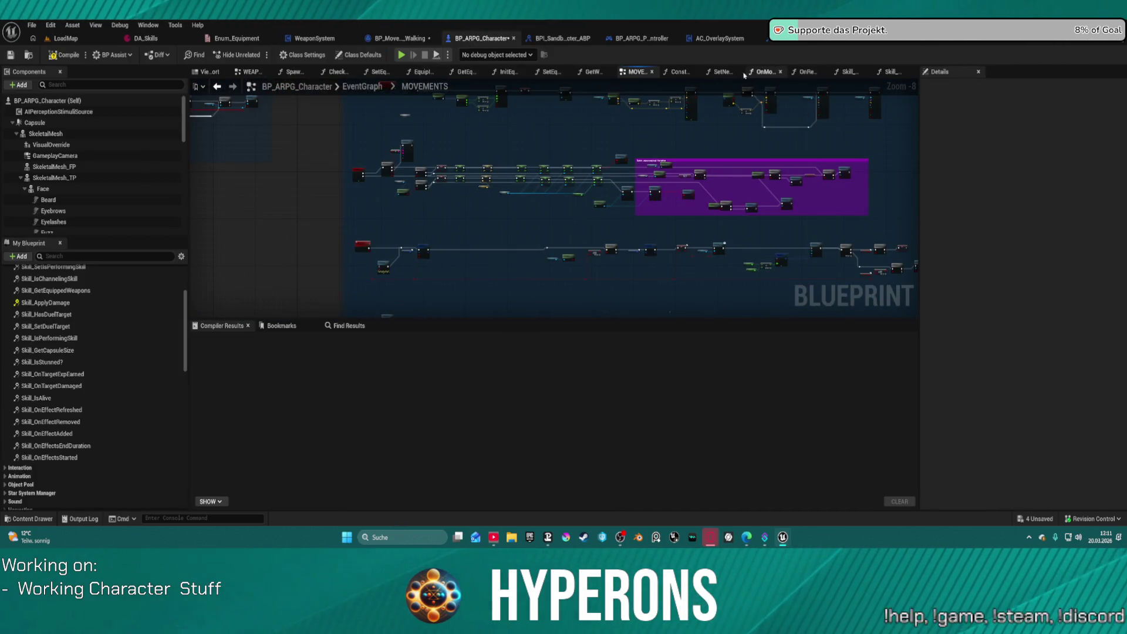
pyautogui.click(679, 71)
pyautogui.click(578, 314)
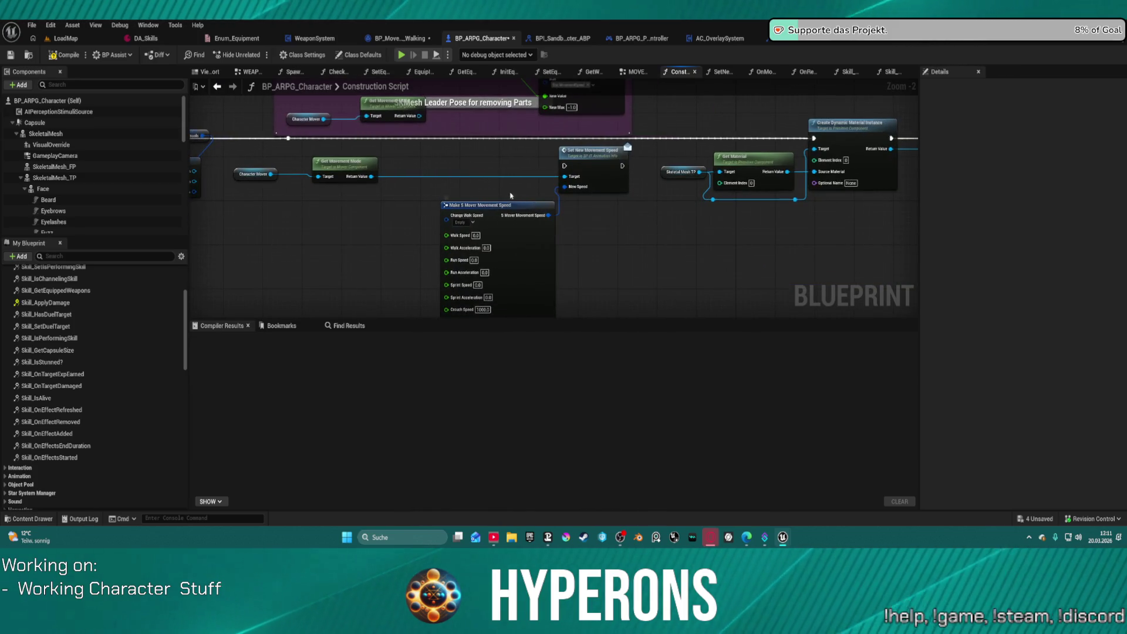
pyautogui.moveTo(536, 207)
pyautogui.mouseDown()
pyautogui.moveTo(541, 271)
pyautogui.moveTo(543, 176)
pyautogui.moveTo(506, 229)
pyautogui.mouseUp()
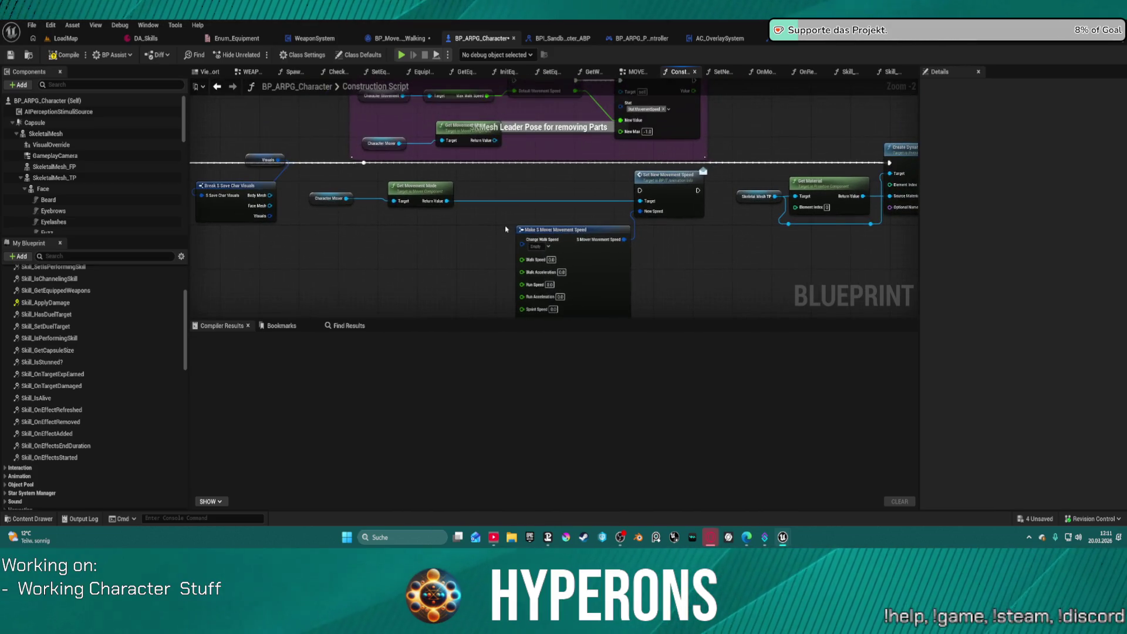
pyautogui.moveTo(553, 174)
pyautogui.mouseDown()
pyautogui.moveTo(545, 191)
pyautogui.moveTo(704, 185)
pyautogui.moveTo(632, 174)
pyautogui.mouseUp()
pyautogui.rightClick(473, 238)
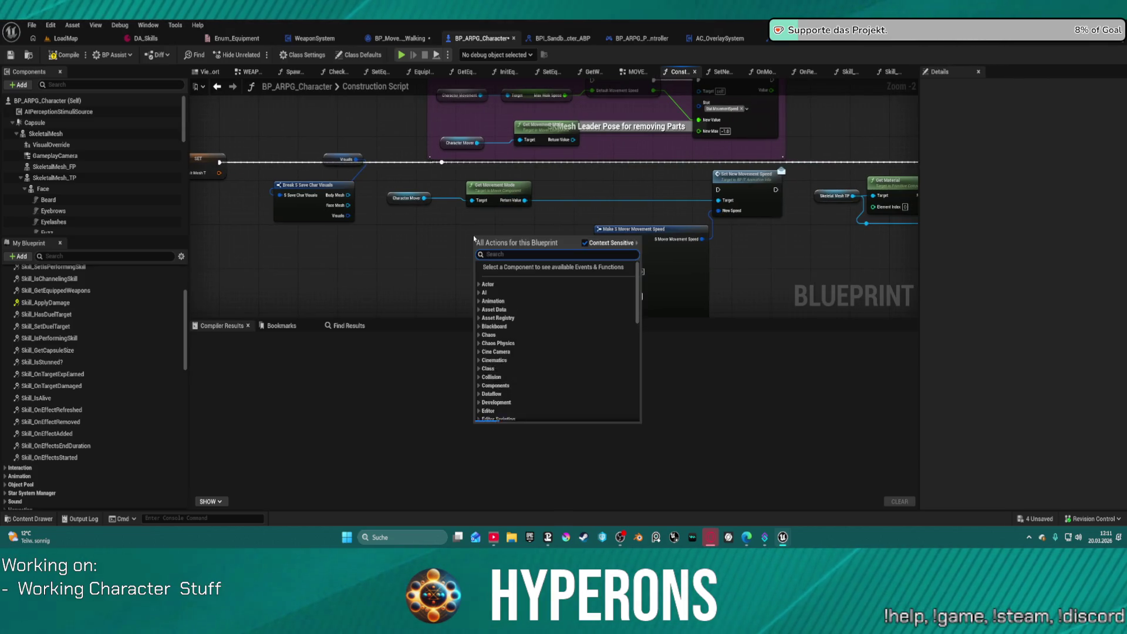
pyautogui.write('get')
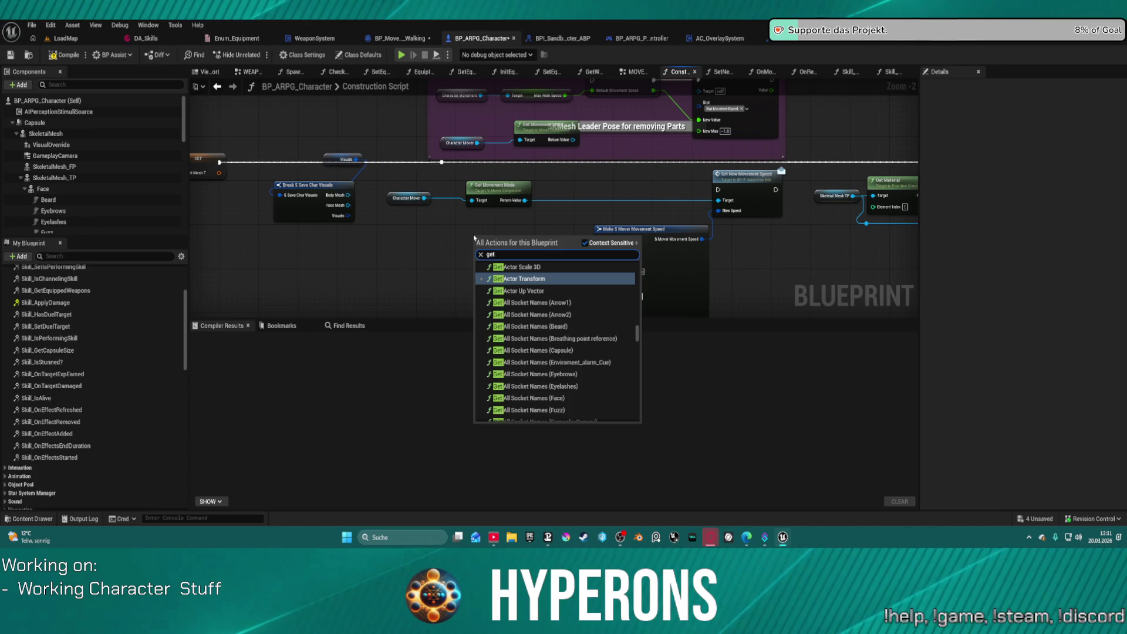
pyautogui.write(' stat ')
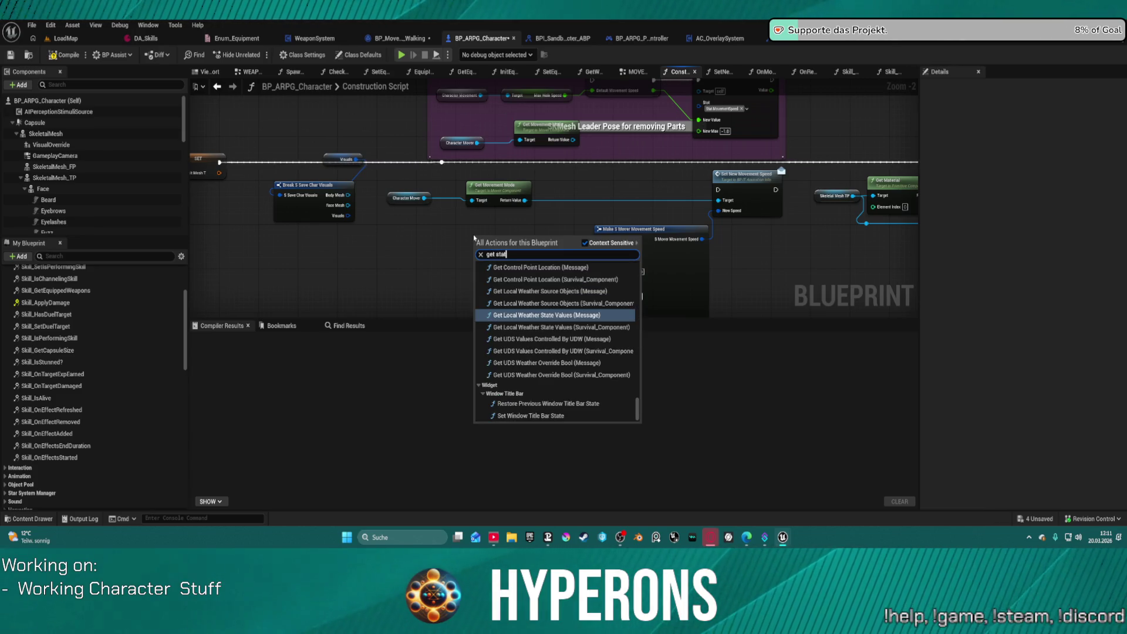
pyautogui.write('vali')
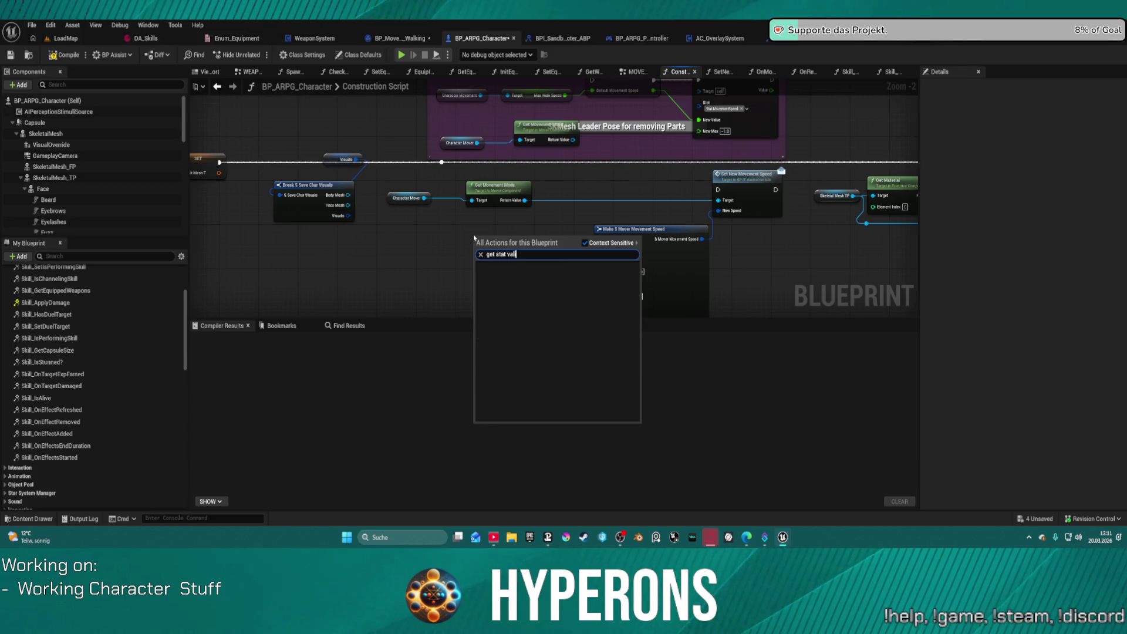
pyautogui.press('BackSpace')
pyautogui.scroll(2, 528, 299)
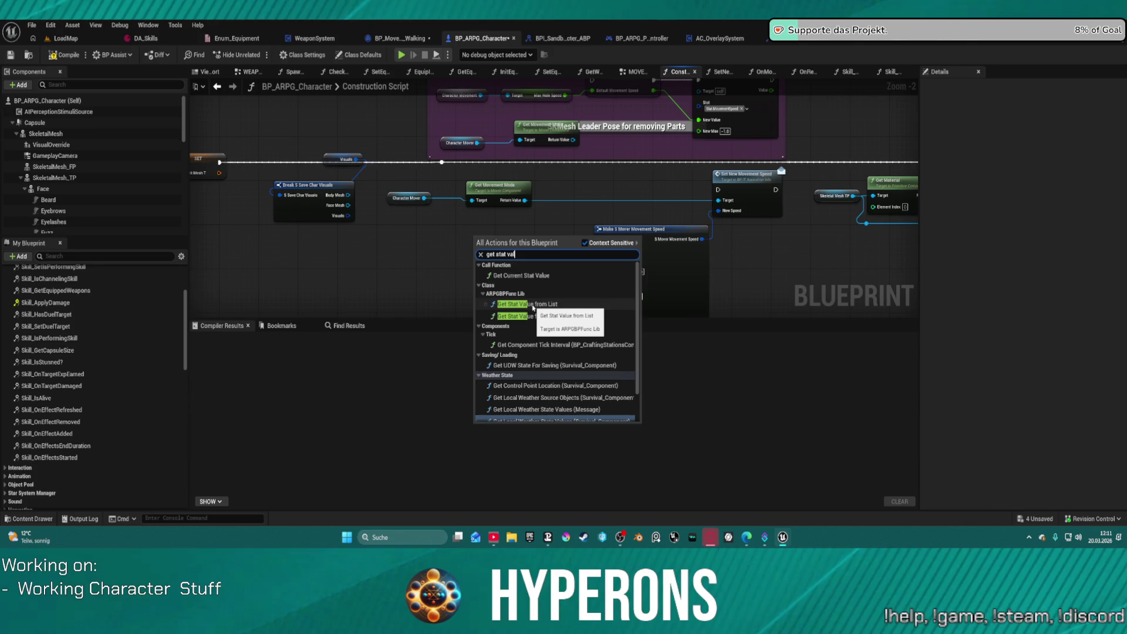
pyautogui.click(531, 305)
pyautogui.scroll(2, 509, 255)
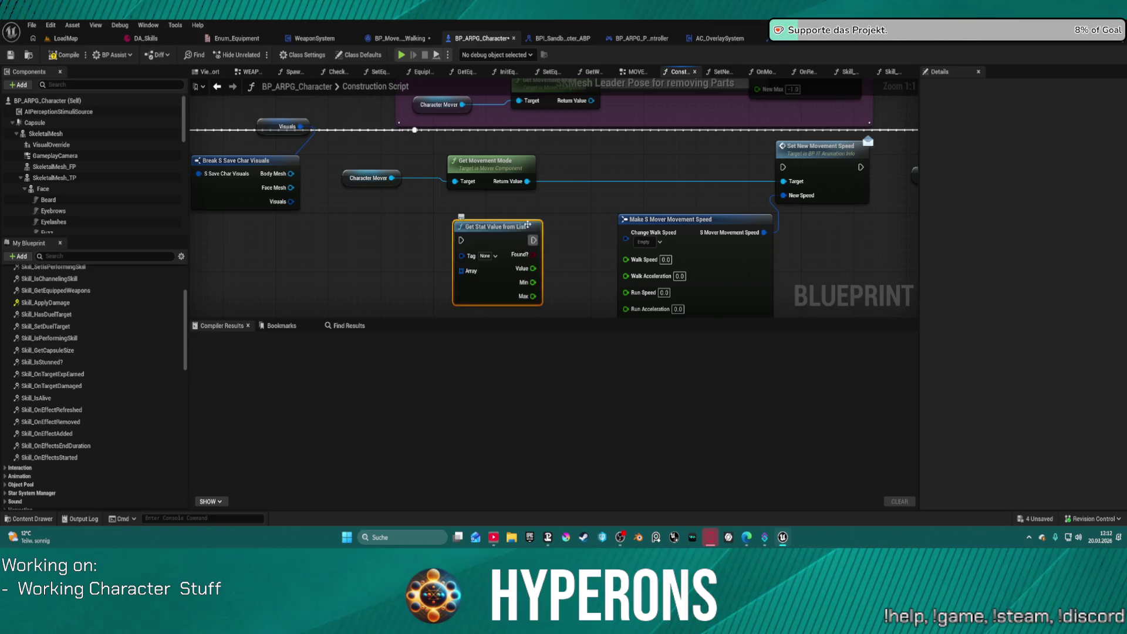
pyautogui.press('Delete')
pyautogui.moveTo(728, 167)
pyautogui.mouseDown()
pyautogui.moveTo(505, 236)
pyautogui.moveTo(461, 284)
pyautogui.mouseUp()
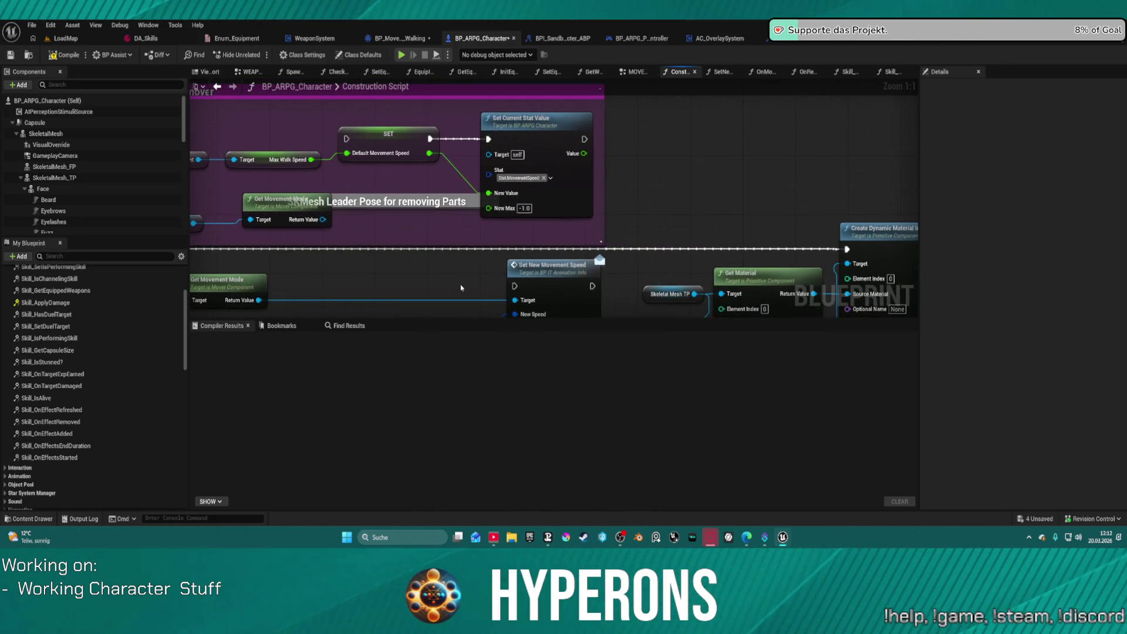
pyautogui.moveTo(658, 214)
pyautogui.mouseDown()
pyautogui.moveTo(706, 209)
pyautogui.moveTo(603, 202)
pyautogui.moveTo(619, 189)
pyautogui.moveTo(761, 187)
pyautogui.moveTo(448, 143)
pyautogui.moveTo(333, 106)
pyautogui.mouseUp()
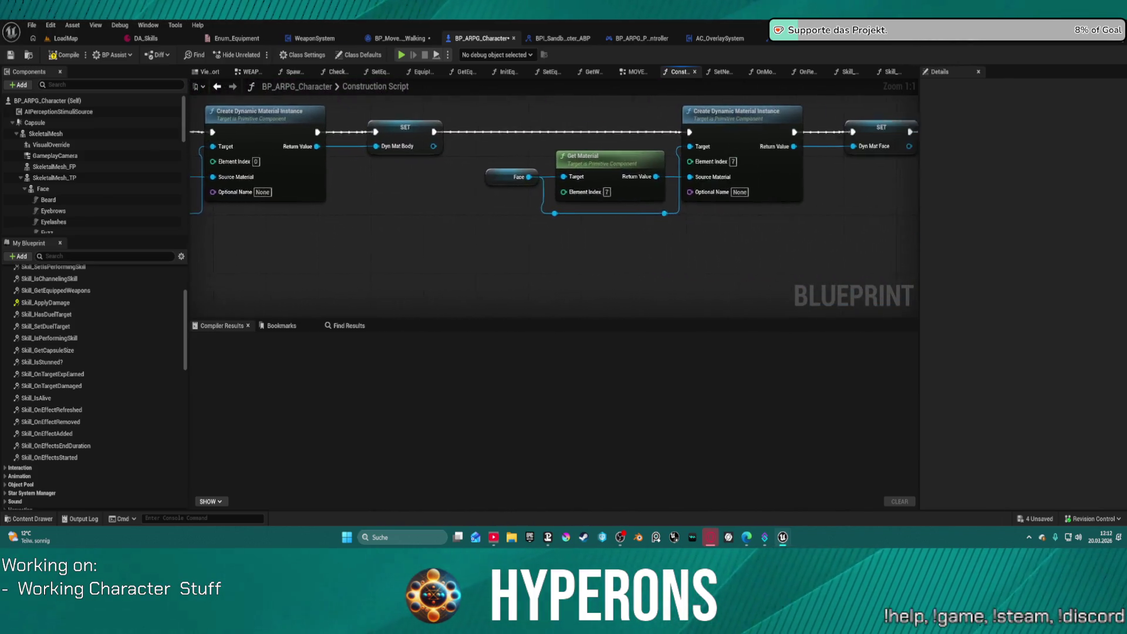
pyautogui.scroll(-3, 621, 193)
pyautogui.moveTo(621, 194)
pyautogui.mouseDown()
pyautogui.moveTo(812, 113)
pyautogui.moveTo(920, 178)
pyautogui.mouseUp()
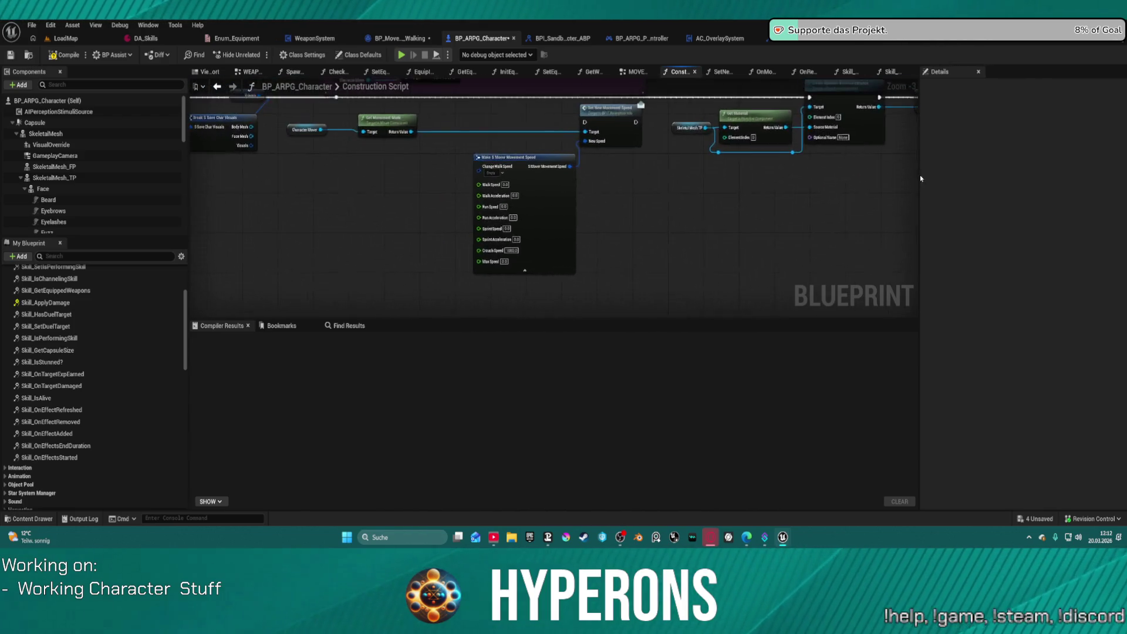
# Add a Player Stats getter to the Construction Script graph via a 'stat' search.
pyautogui.rightClick(305, 225)
pyautogui.write('stats')
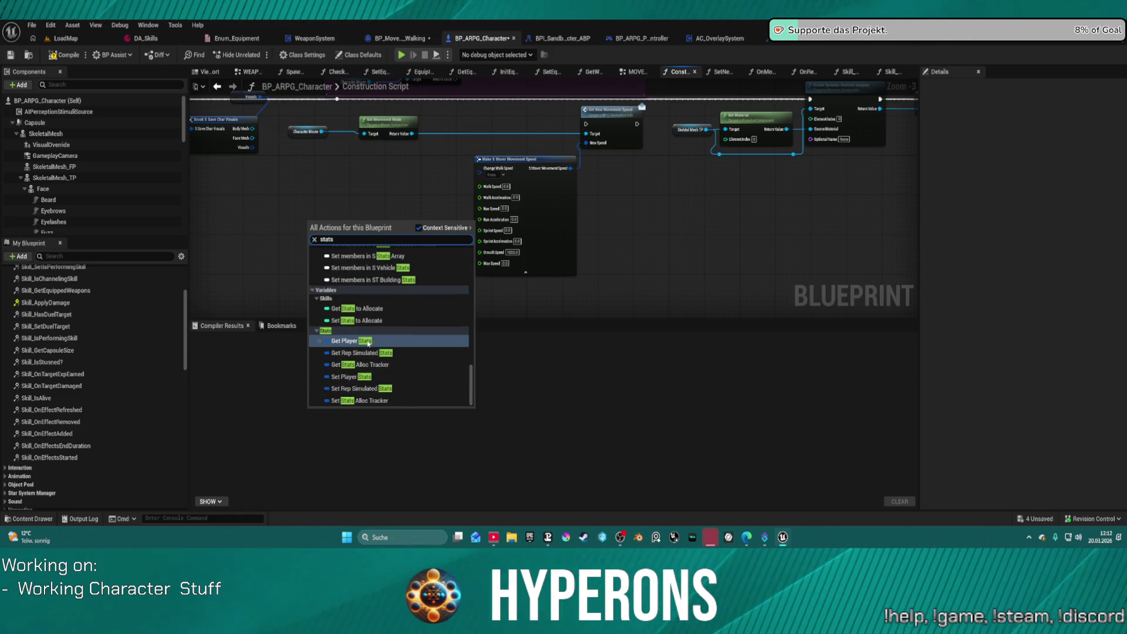
pyautogui.click(382, 352)
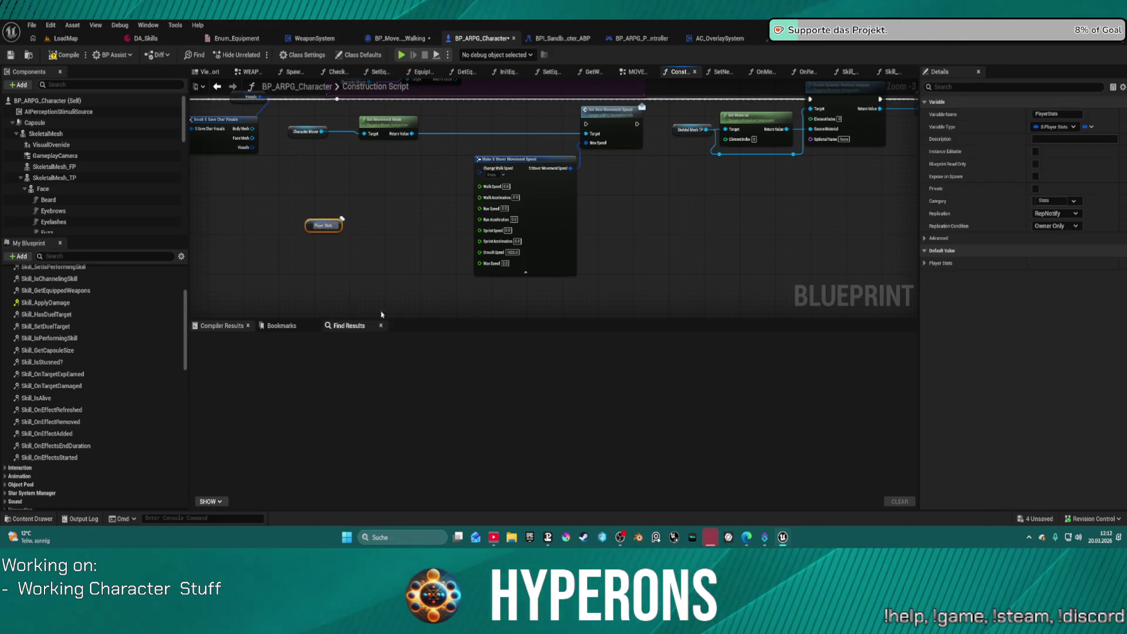
pyautogui.scroll(3, 368, 210)
# Wire a Break S Player Stats node off Player Stats, arrange both, and search 'get st' from Stats.
pyautogui.moveTo(320, 234); pyautogui.dragTo(344, 238)
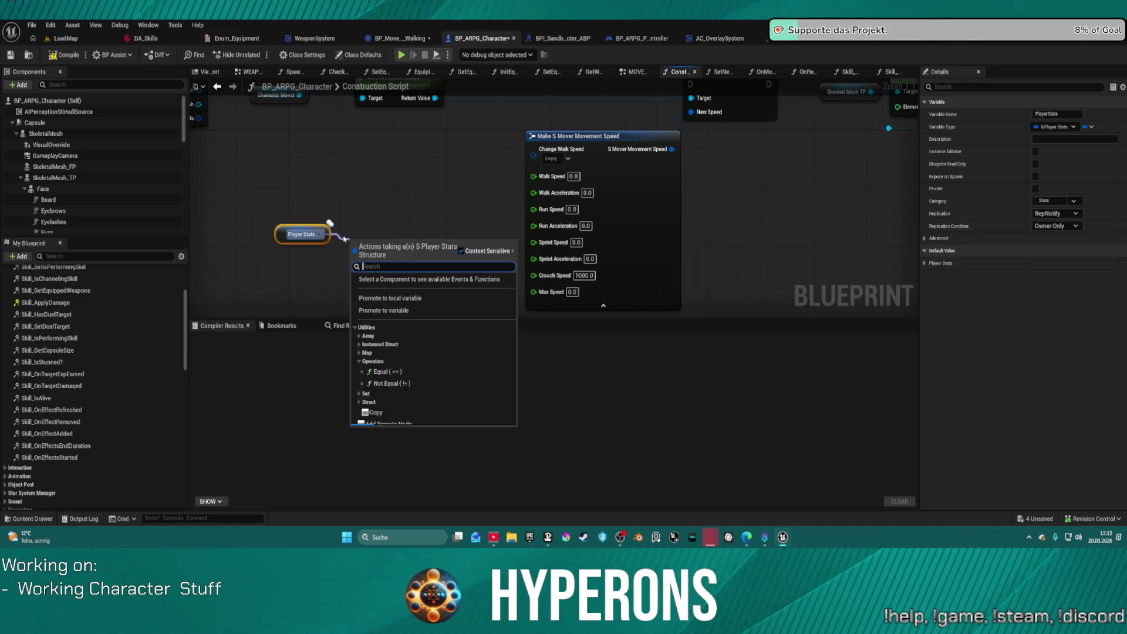
pyautogui.write('bre')
pyautogui.press('Return')
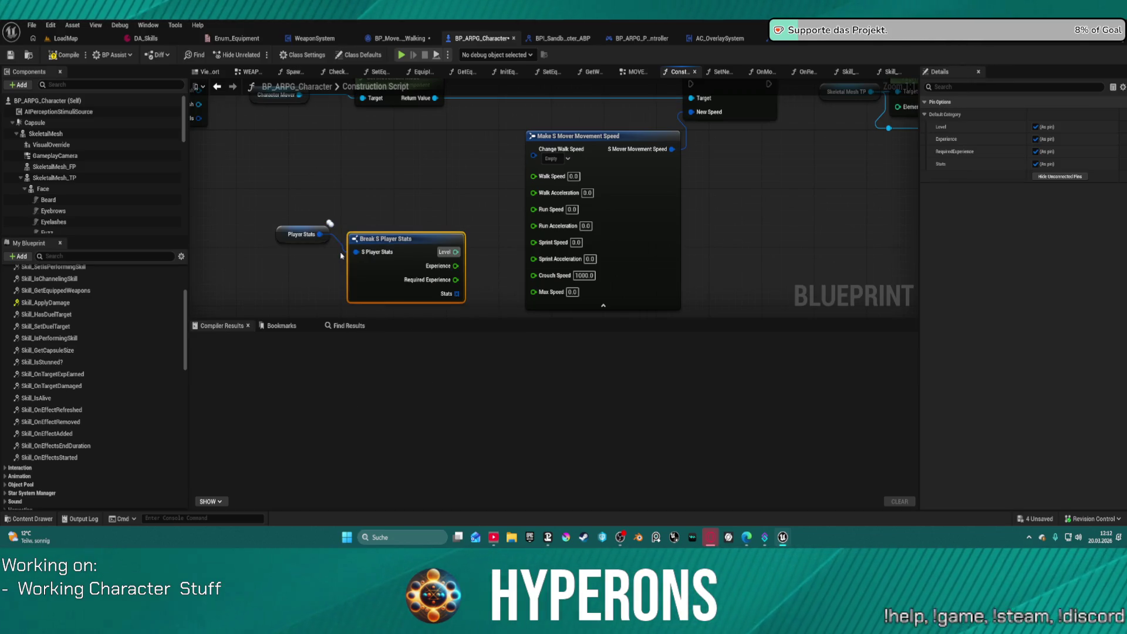
pyautogui.moveTo(409, 239); pyautogui.dragTo(392, 180)
pyautogui.moveTo(298, 240); pyautogui.dragTo(238, 189)
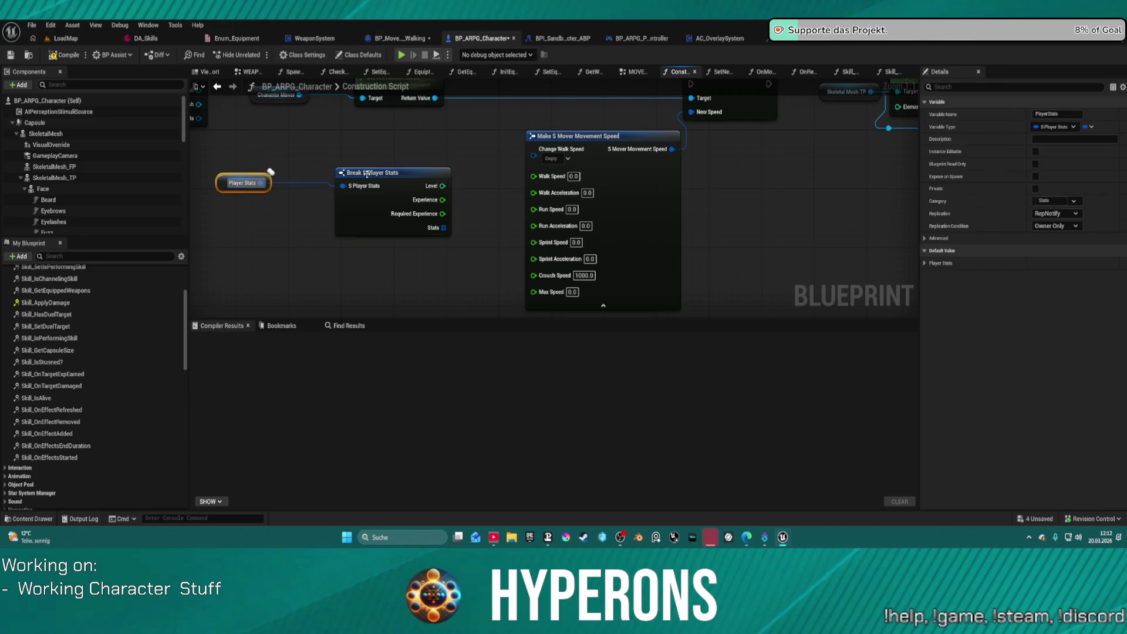
pyautogui.moveTo(387, 173); pyautogui.dragTo(328, 172)
pyautogui.moveTo(429, 198); pyautogui.dragTo(429, 242)
pyautogui.moveTo(385, 273)
pyautogui.mouseDown()
pyautogui.moveTo(403, 269)
pyautogui.moveTo(408, 254)
pyautogui.mouseUp()
pyautogui.write('get st')
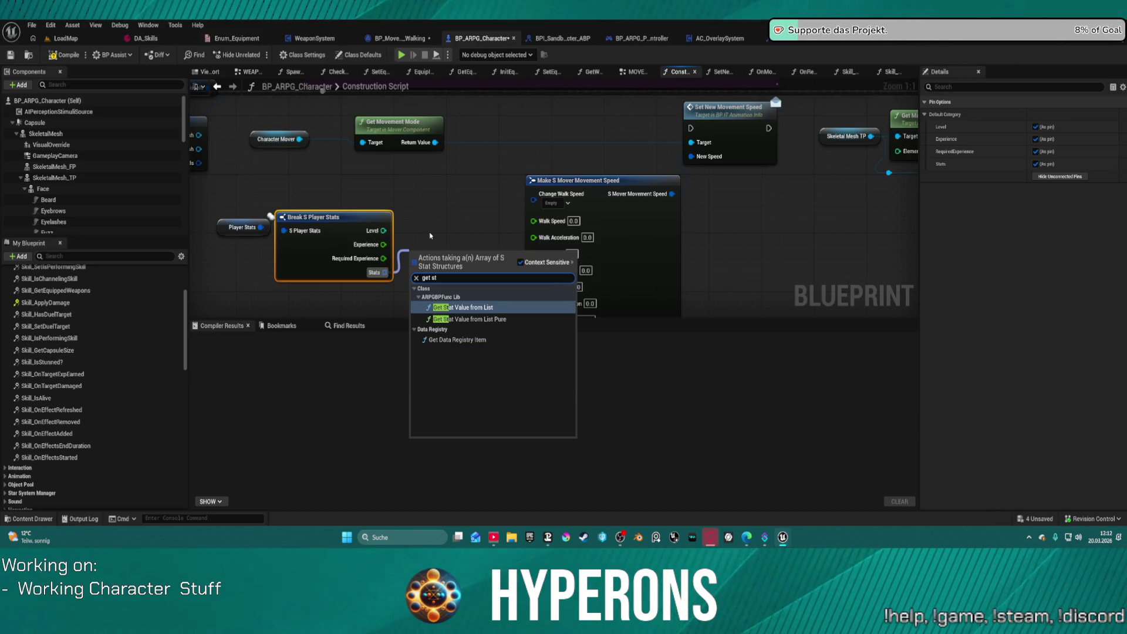
# Add Get Stat Value from List off Stats, tag it Stat.MovementSpeed, and place it beside Break S Player Stats.
pyautogui.press('Return')
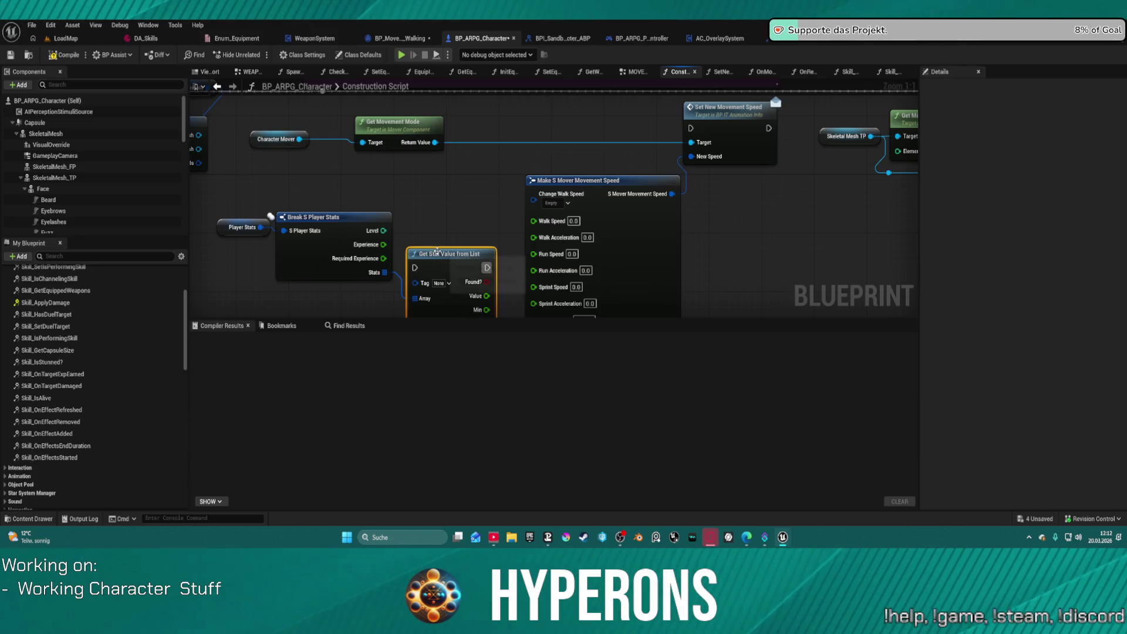
pyautogui.moveTo(437, 252); pyautogui.dragTo(444, 187)
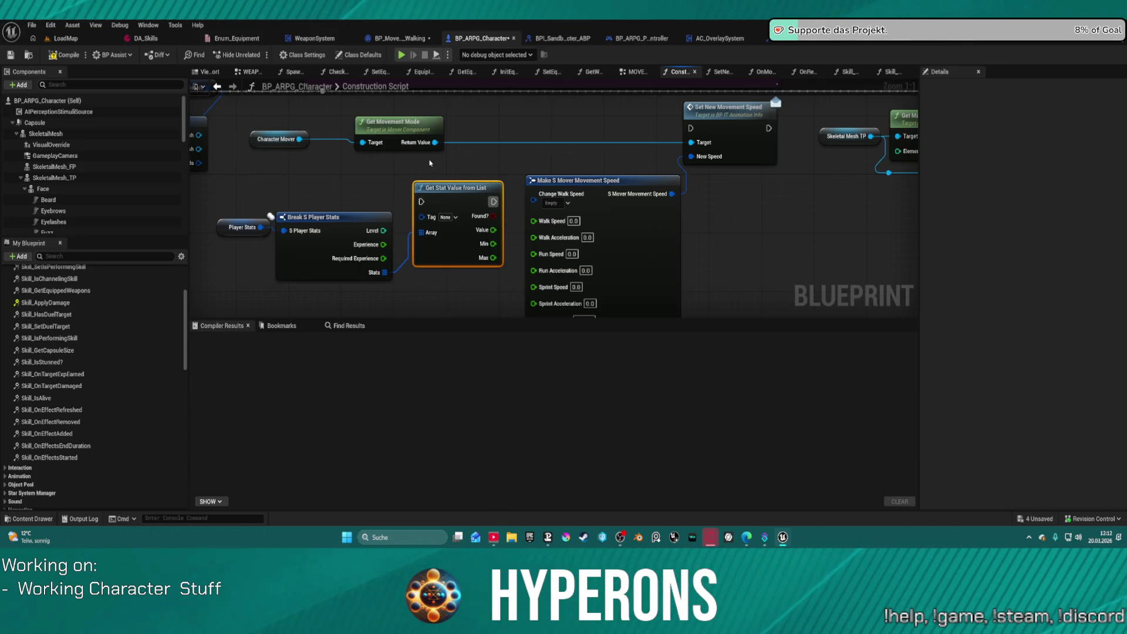
pyautogui.click(450, 222)
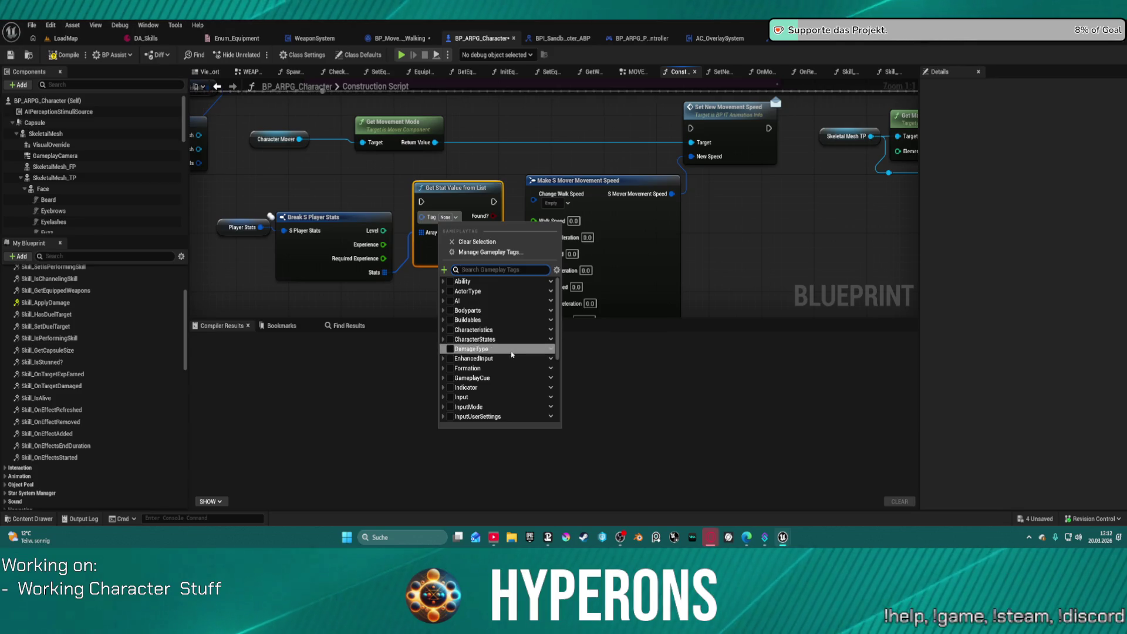
pyautogui.scroll(-5, 511, 366)
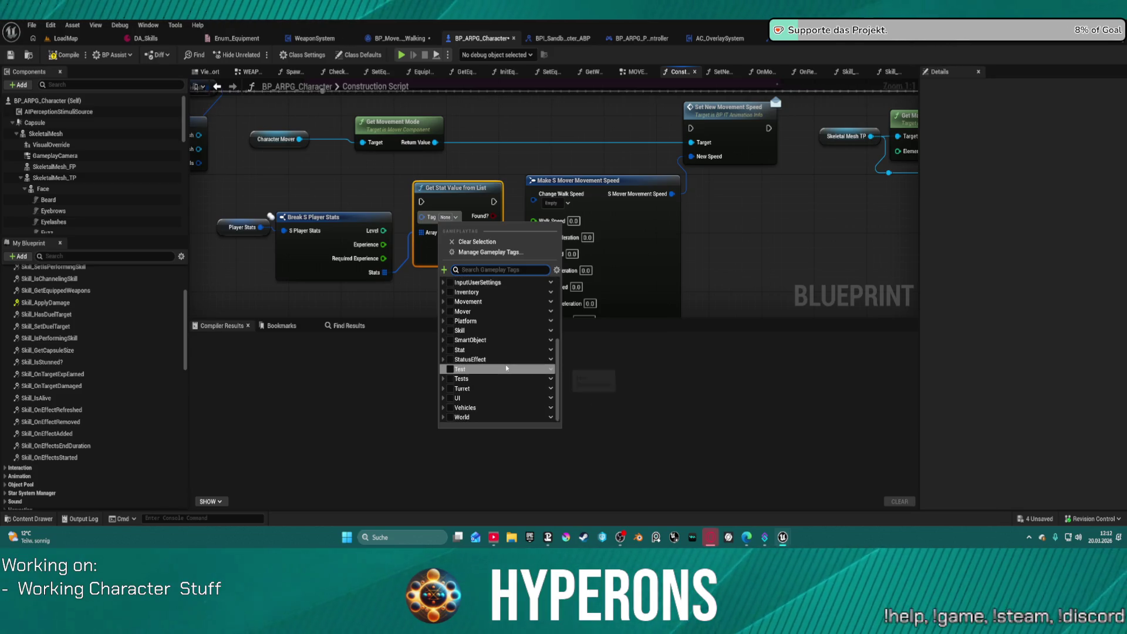
pyautogui.click(445, 351)
pyautogui.scroll(-5, 505, 346)
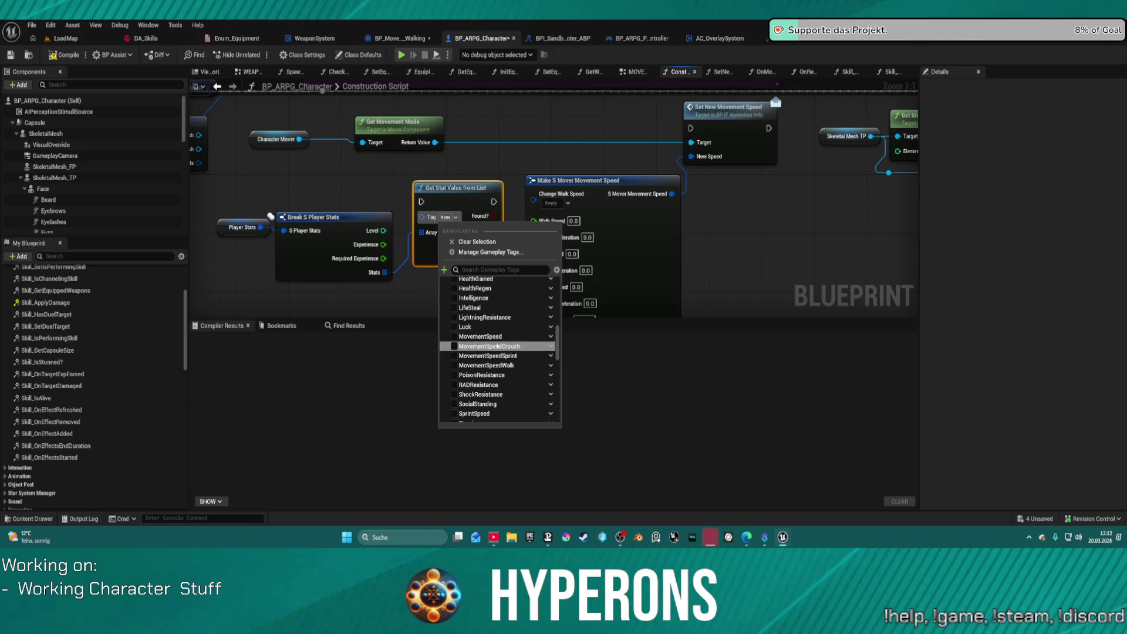
pyautogui.click(496, 337)
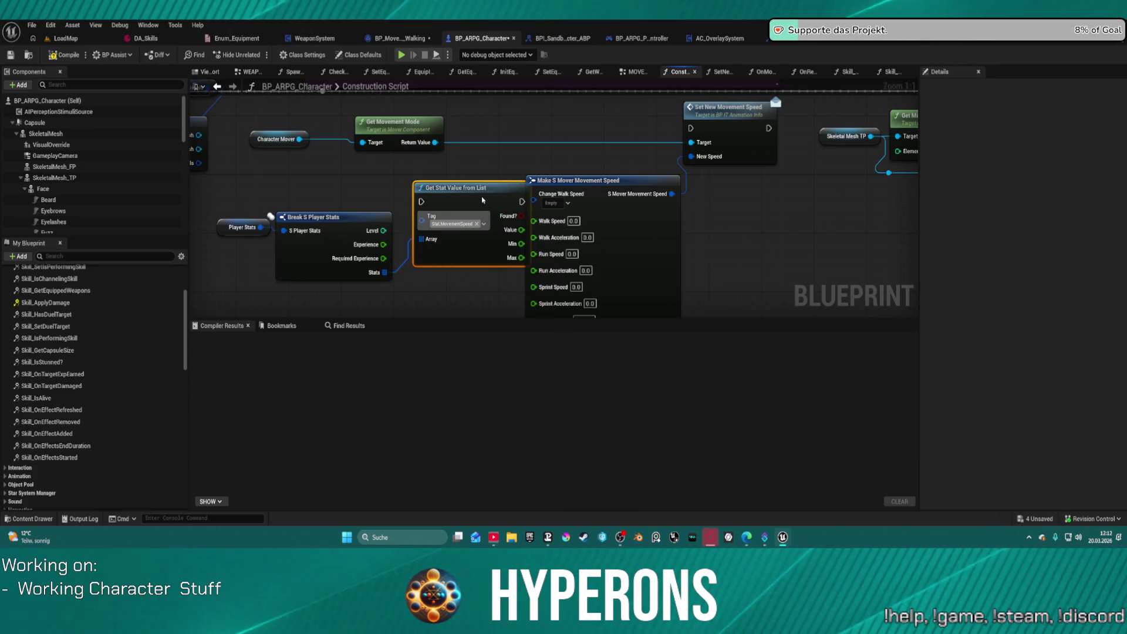
pyautogui.moveTo(461, 185)
pyautogui.mouseDown()
pyautogui.moveTo(461, 160)
pyautogui.moveTo(461, 233)
pyautogui.mouseUp()
pyautogui.scroll(-3, 468, 202)
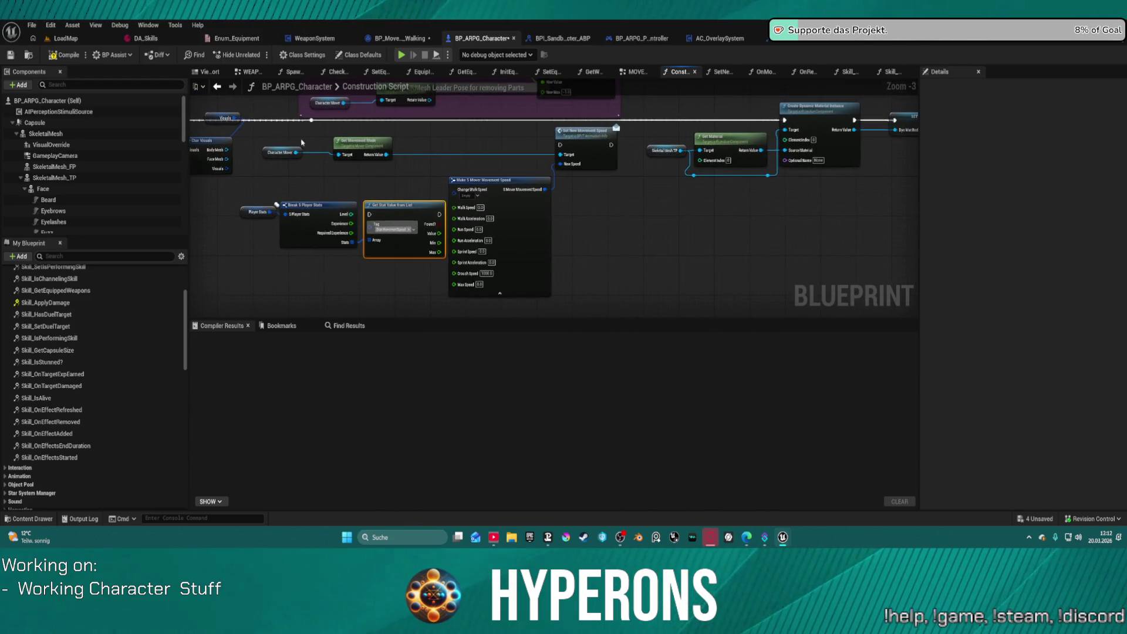
pyautogui.moveTo(249, 131); pyautogui.dragTo(608, 291)
# Select the movement-speed nodes from Character Mover onward and attempt Collapse to Function.
pyautogui.rightClick(517, 217)
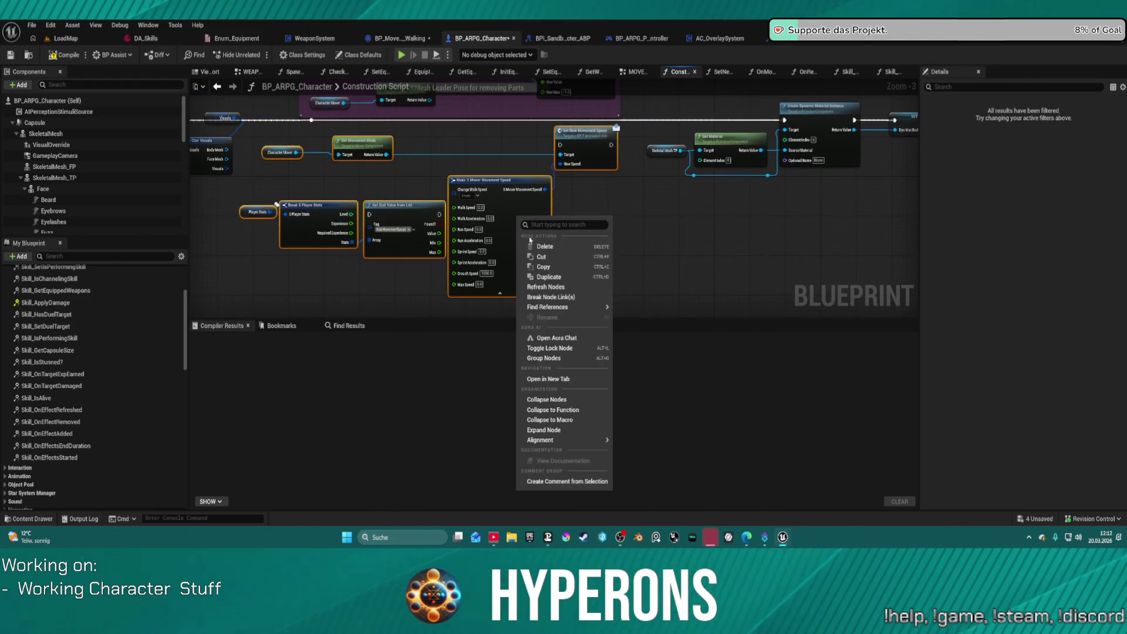
pyautogui.click(583, 410)
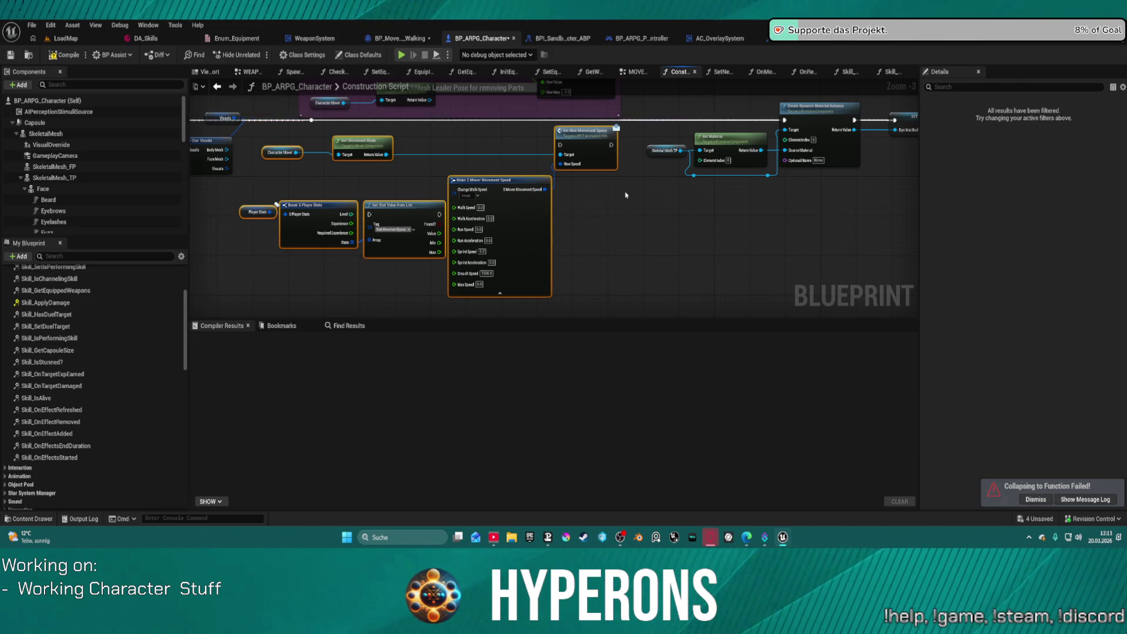
pyautogui.moveTo(626, 263)
pyautogui.mouseDown()
pyautogui.moveTo(288, 223)
pyautogui.moveTo(271, 148)
pyautogui.mouseUp()
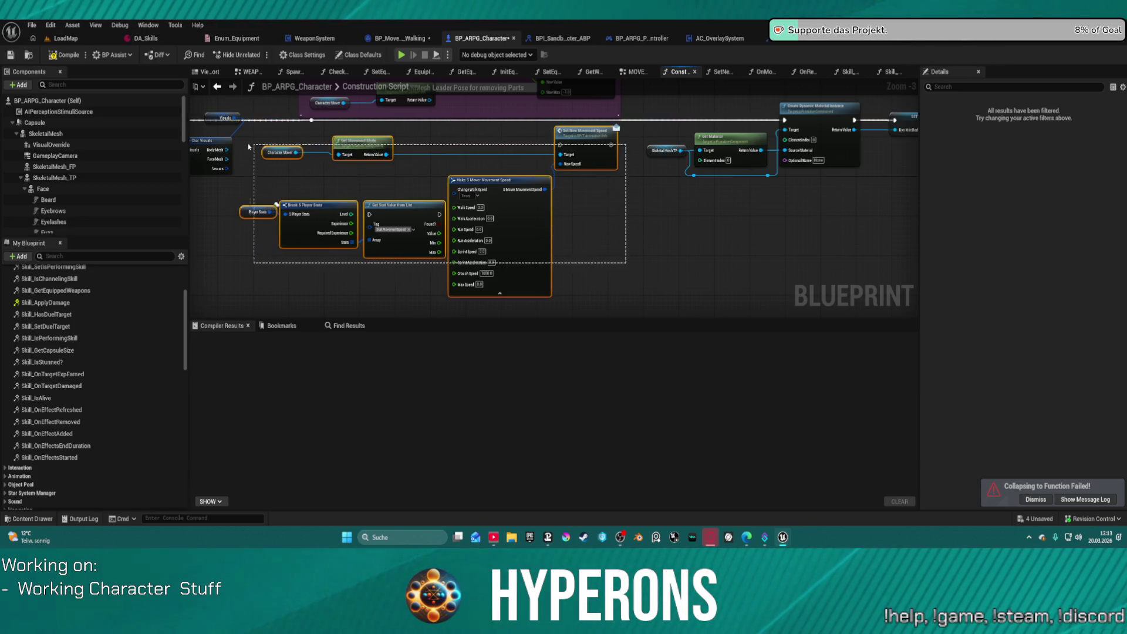
pyautogui.rightClick(280, 152)
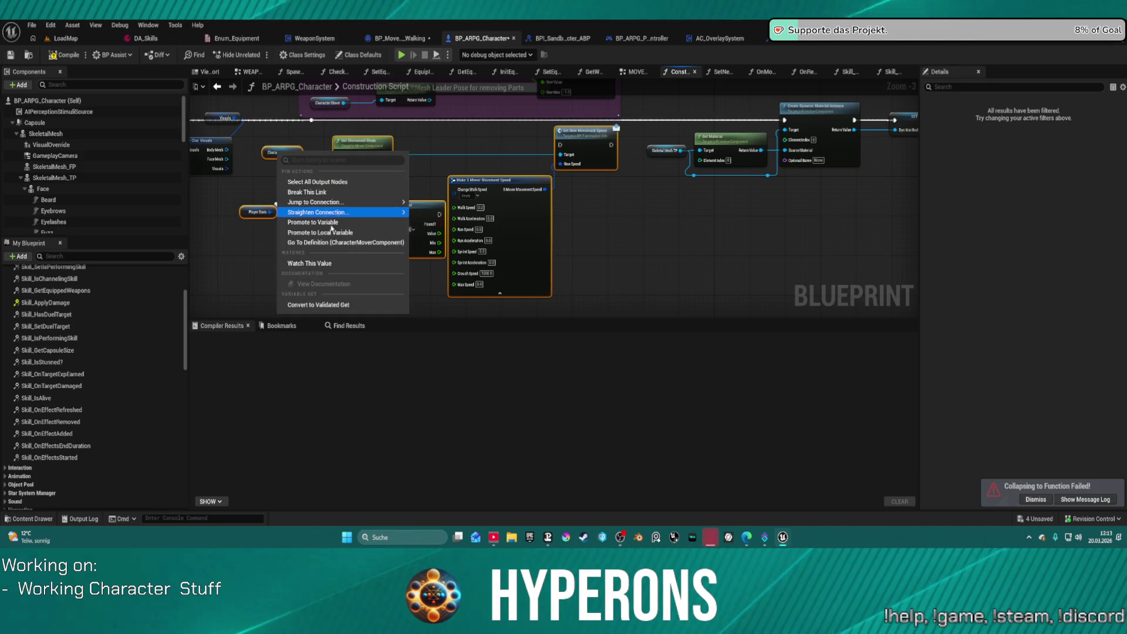
pyautogui.moveTo(352, 202)
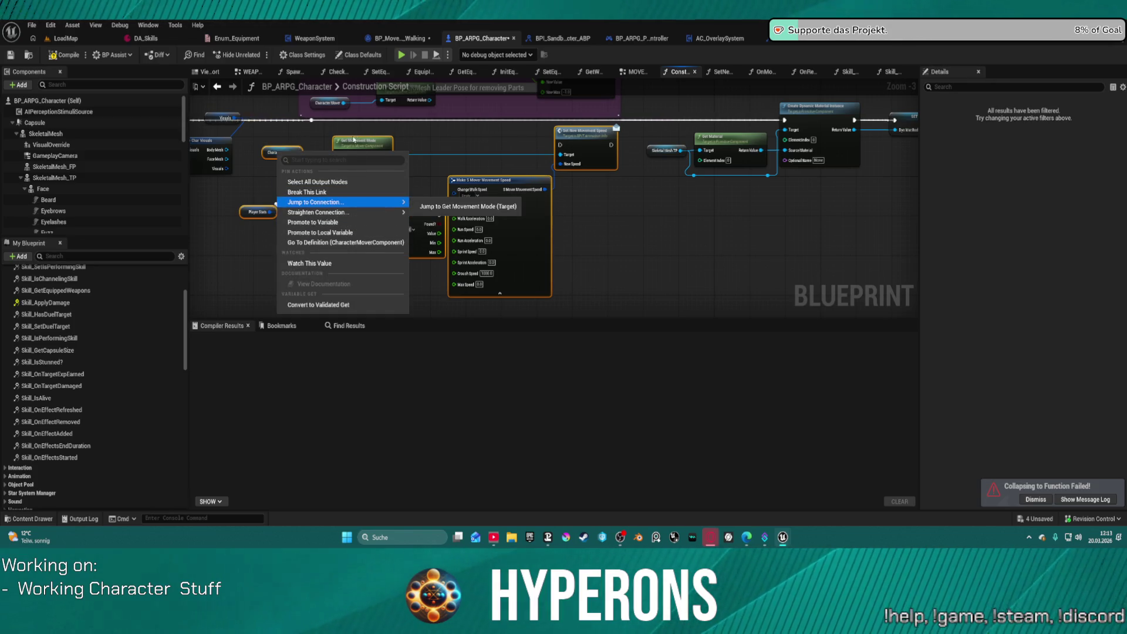
pyautogui.click(354, 140)
pyautogui.rightClick(351, 139)
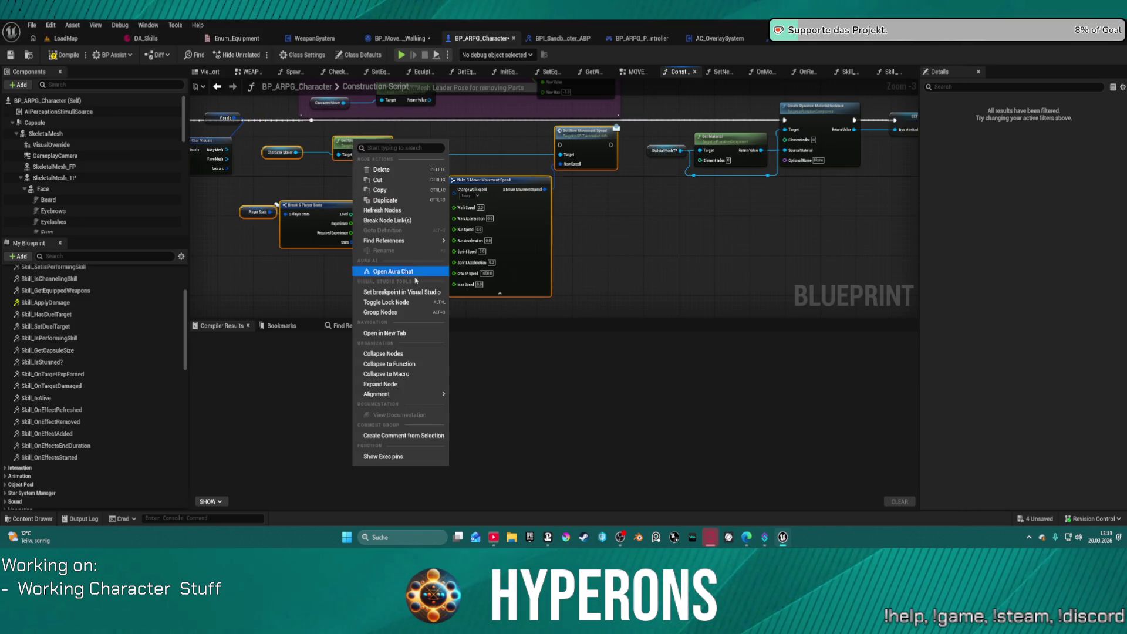
pyautogui.moveTo(402, 240)
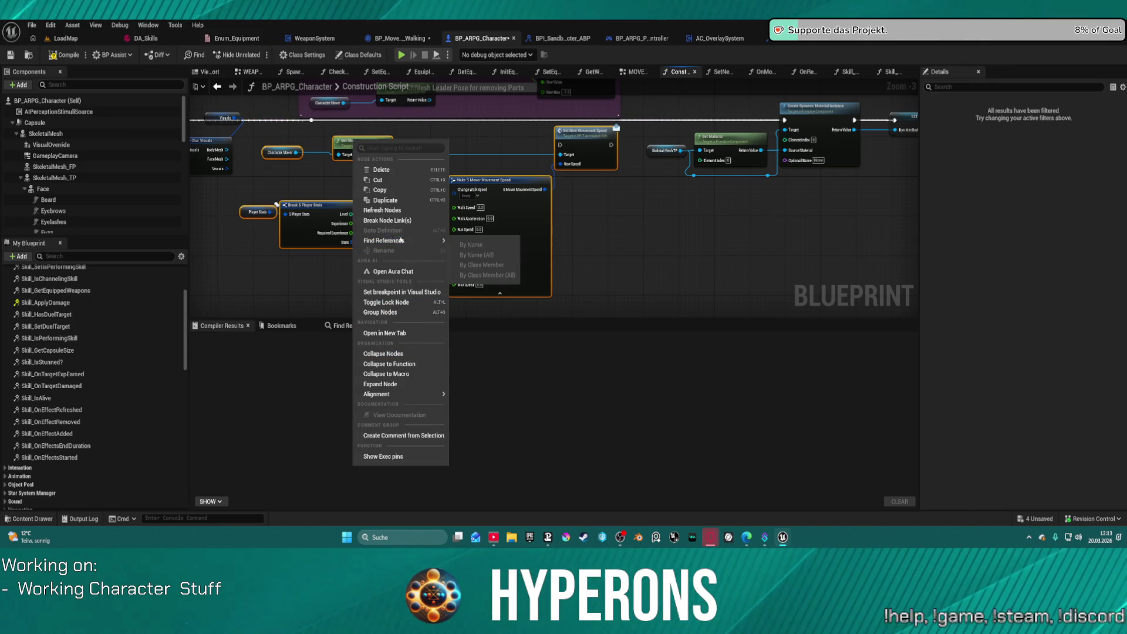
pyautogui.click(425, 365)
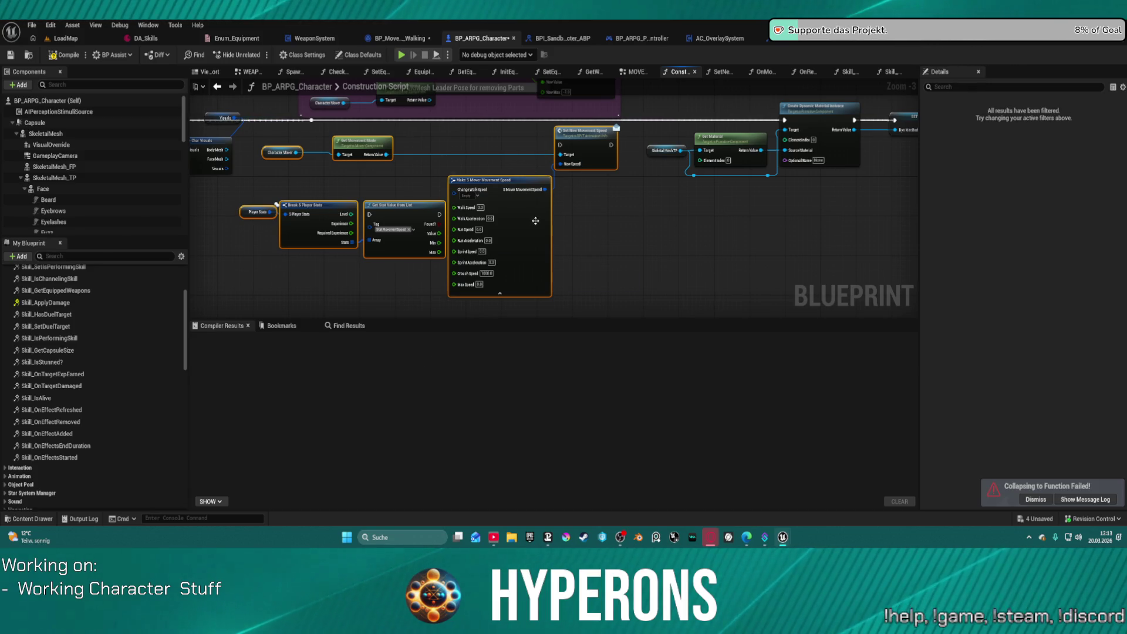
# Chain Get Stat Value's execution into Set New Movement Speed and collapse the group into a function.
pyautogui.moveTo(398, 212)
pyautogui.mouseDown()
pyautogui.moveTo(422, 156)
pyautogui.moveTo(393, 262)
pyautogui.moveTo(411, 271)
pyautogui.moveTo(417, 203)
pyautogui.moveTo(446, 184)
pyautogui.moveTo(564, 199)
pyautogui.mouseUp()
pyautogui.click(407, 258)
pyautogui.moveTo(289, 156)
pyautogui.mouseDown()
pyautogui.moveTo(402, 251)
pyautogui.moveTo(592, 308)
pyautogui.mouseUp()
pyautogui.rightClick(580, 186)
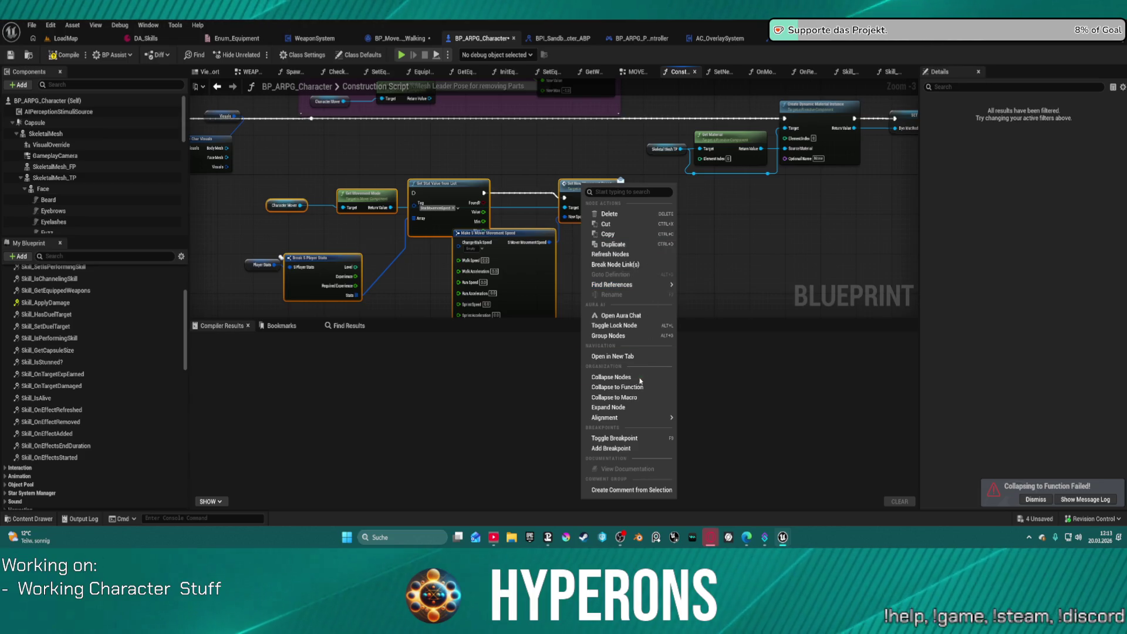
pyautogui.click(632, 388)
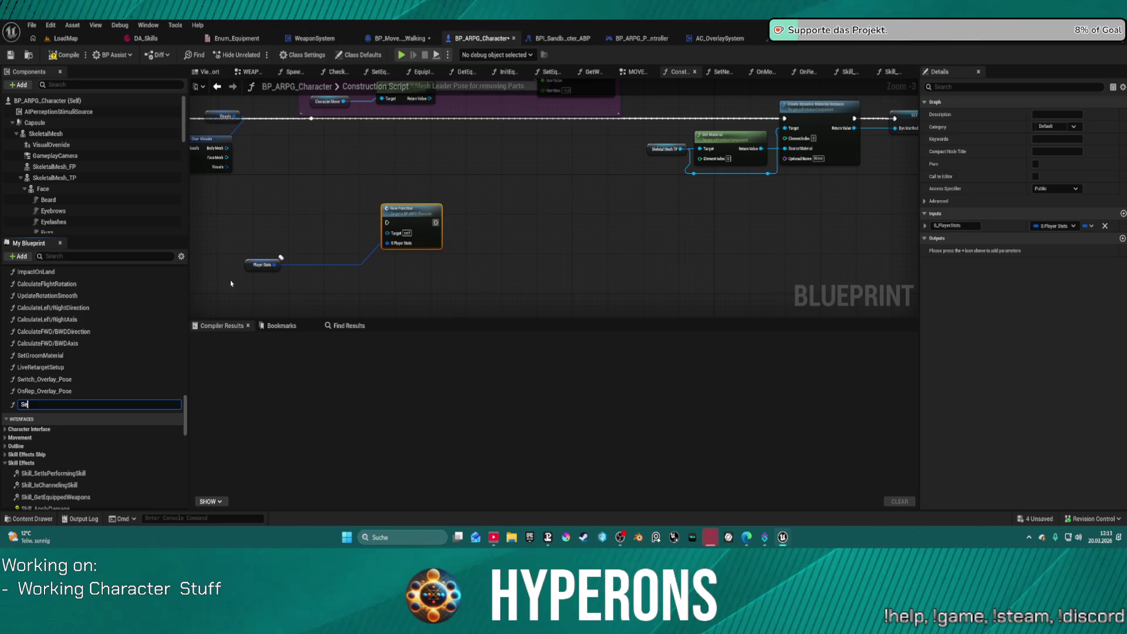
# Name the collapsed function GetInitMovementSpeed, then reopen the rename to correct its spelling.
pyautogui.press('BackSpace')
pyautogui.press('BackSpace')
pyautogui.write('GetInt')
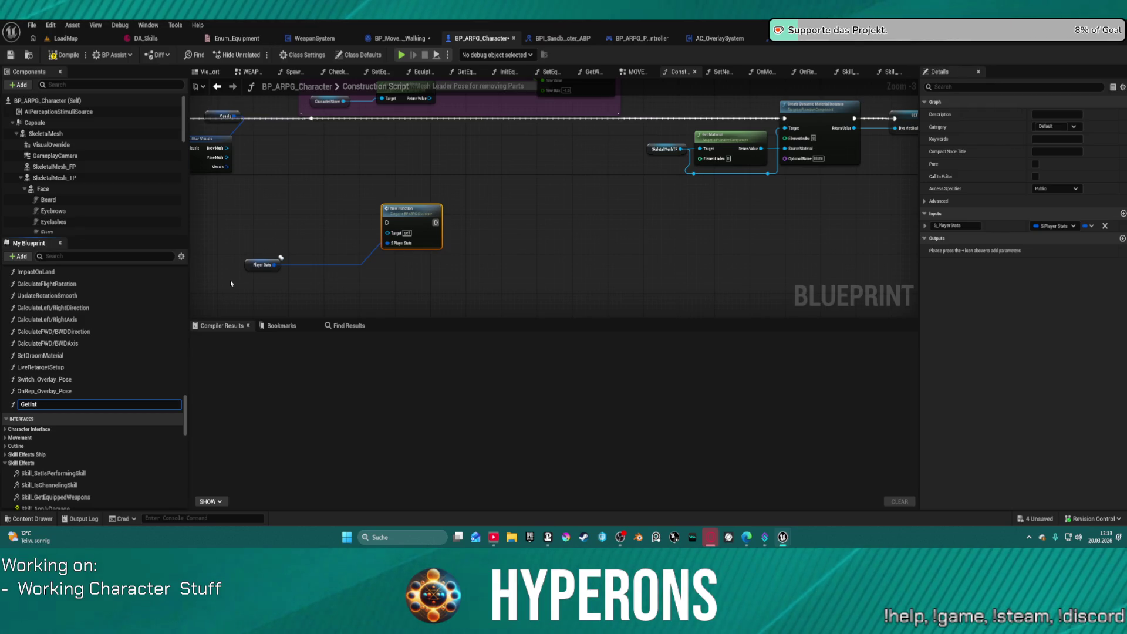
pyautogui.press('BackSpace')
pyautogui.write('itMovementspe')
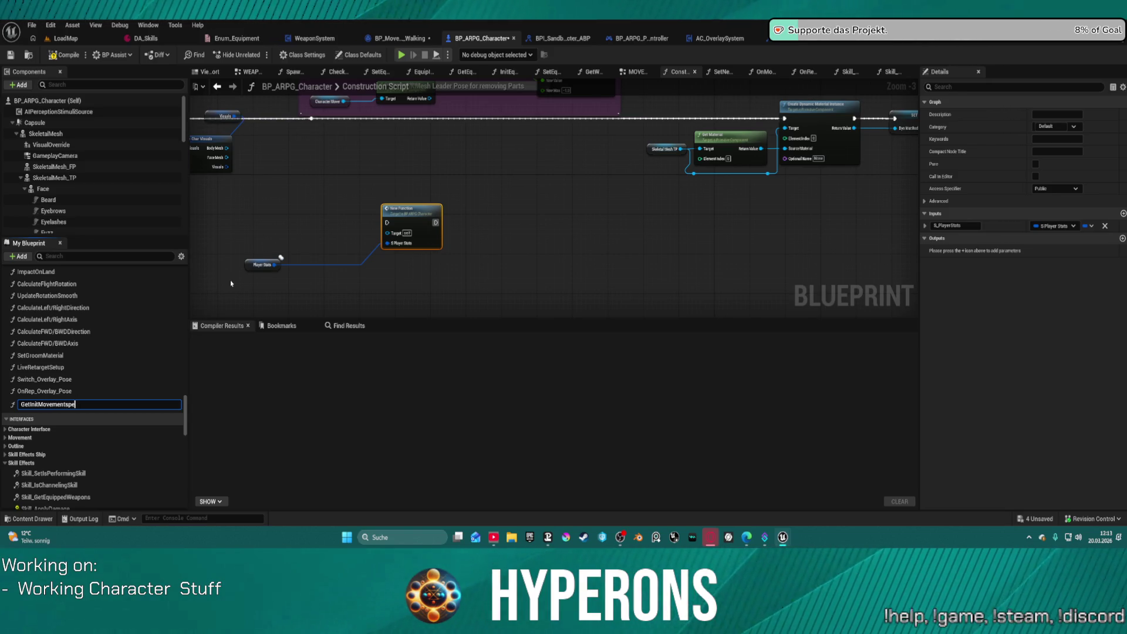
pyautogui.write('d')
pyautogui.press('Return')
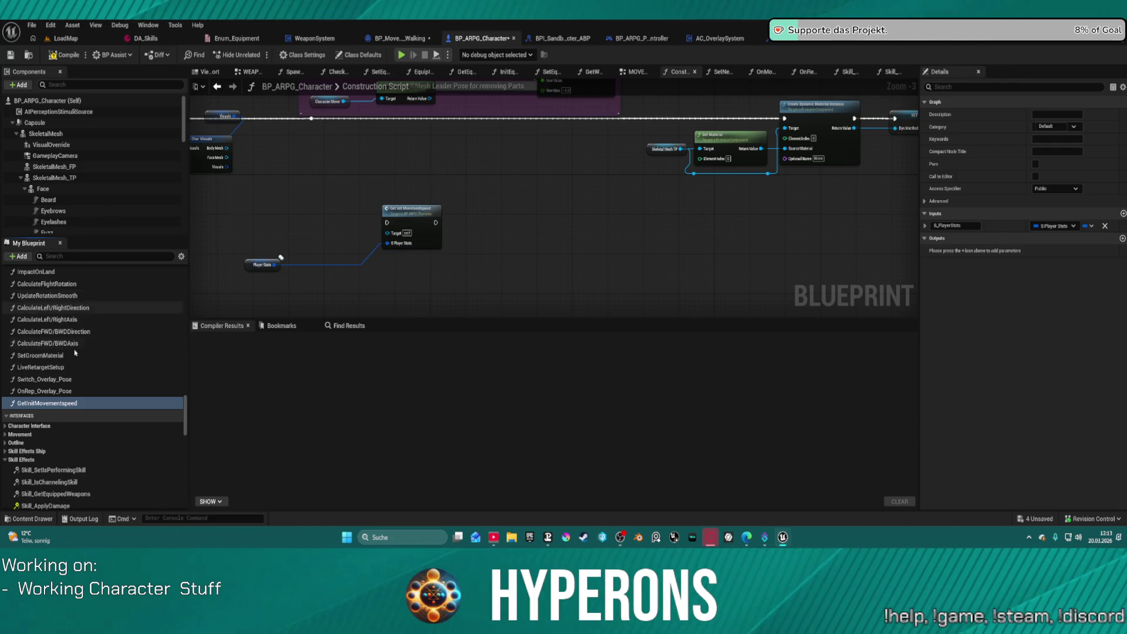
pyautogui.click(79, 405)
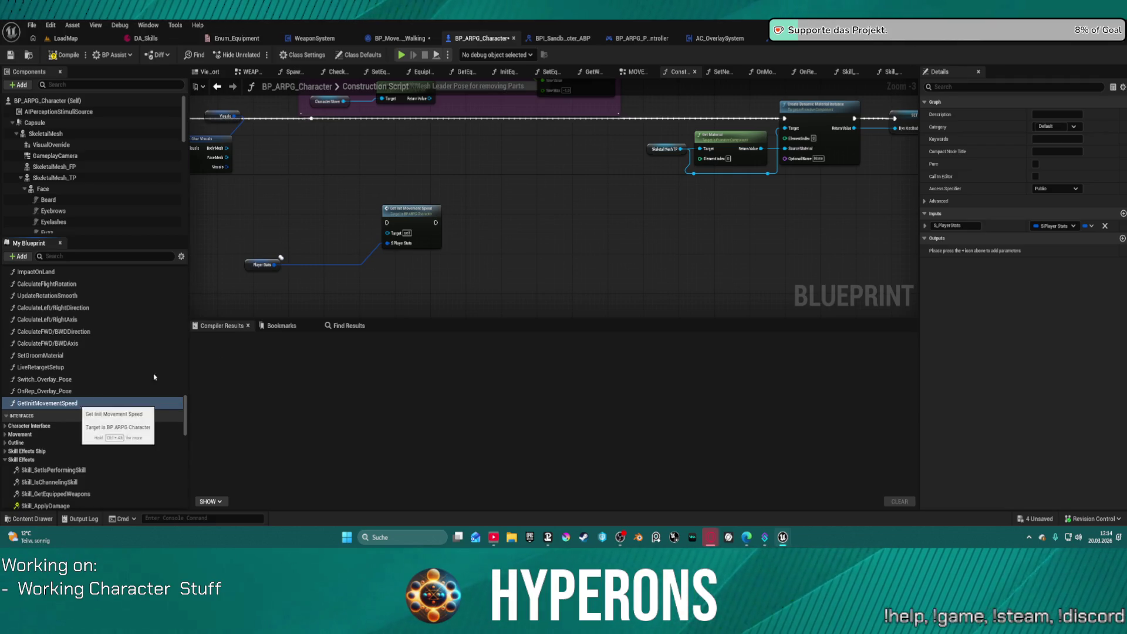
# Confirm the GetInitMovementSpeed name, open its function graph, and tidy the entry node layout.
pyautogui.press('Return')
pyautogui.doubleClick(47, 403)
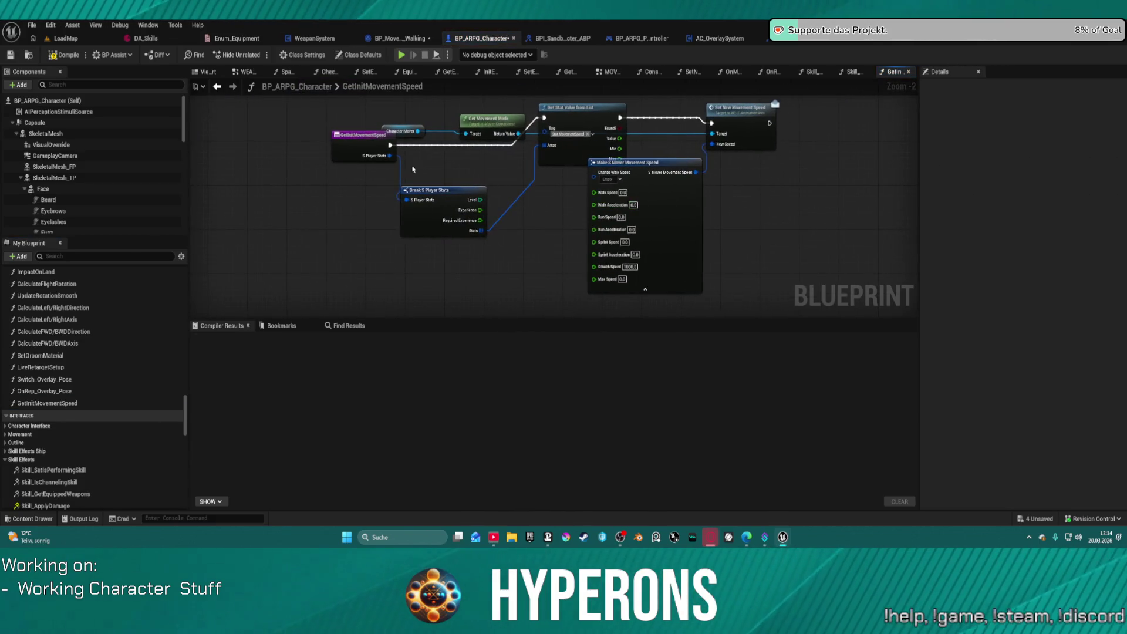
pyautogui.moveTo(369, 156)
pyautogui.mouseDown()
pyautogui.moveTo(258, 133)
pyautogui.moveTo(244, 158)
pyautogui.moveTo(282, 216)
pyautogui.mouseUp()
pyautogui.press('f')
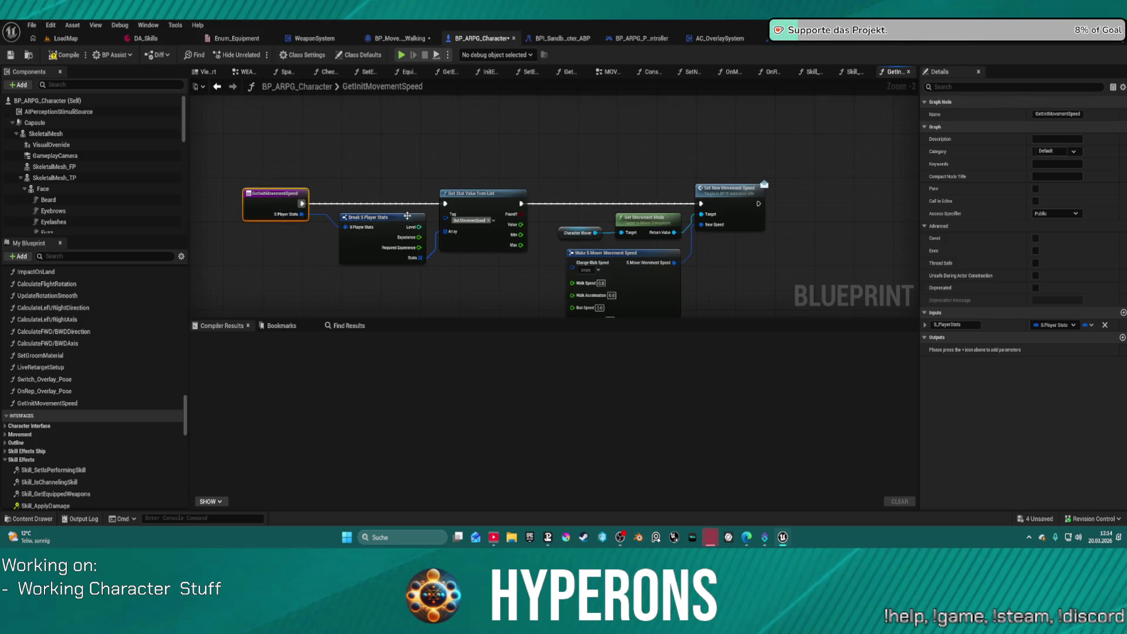
pyautogui.scroll(2, 549, 135)
pyautogui.scroll(-1, 549, 135)
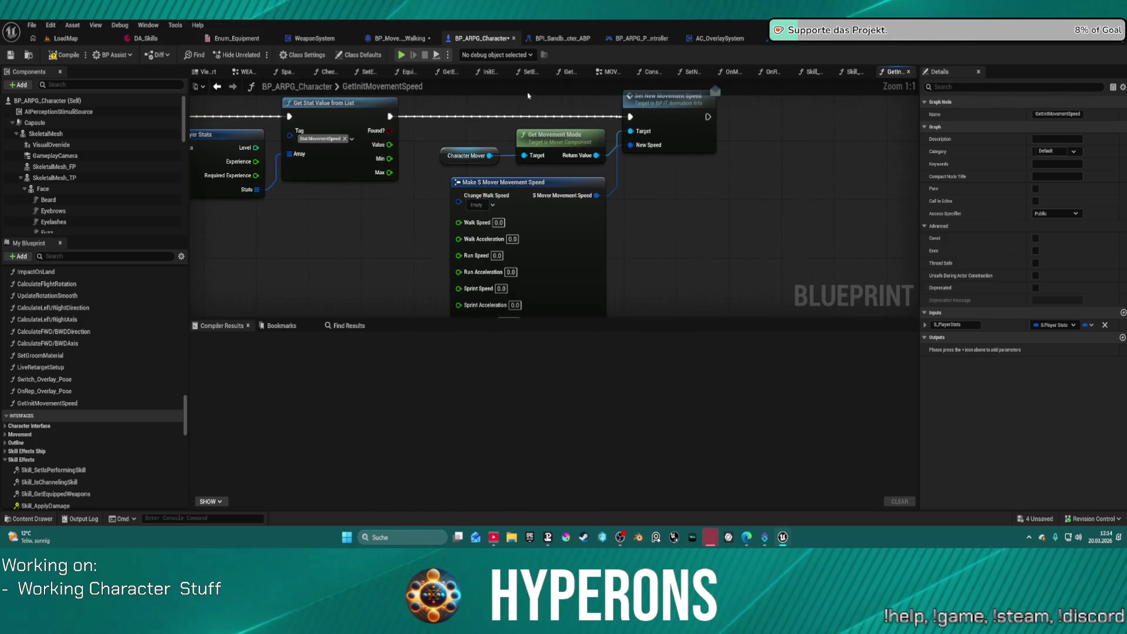
pyautogui.scroll(1, 672, 185)
# Reposition the four right-hand nodes and wire the stat lookup's Value into Run Speed.
pyautogui.moveTo(647, 192); pyautogui.dragTo(842, 244)
pyautogui.moveTo(821, 173)
pyautogui.mouseDown()
pyautogui.moveTo(915, 151)
pyautogui.moveTo(689, 146)
pyautogui.mouseUp()
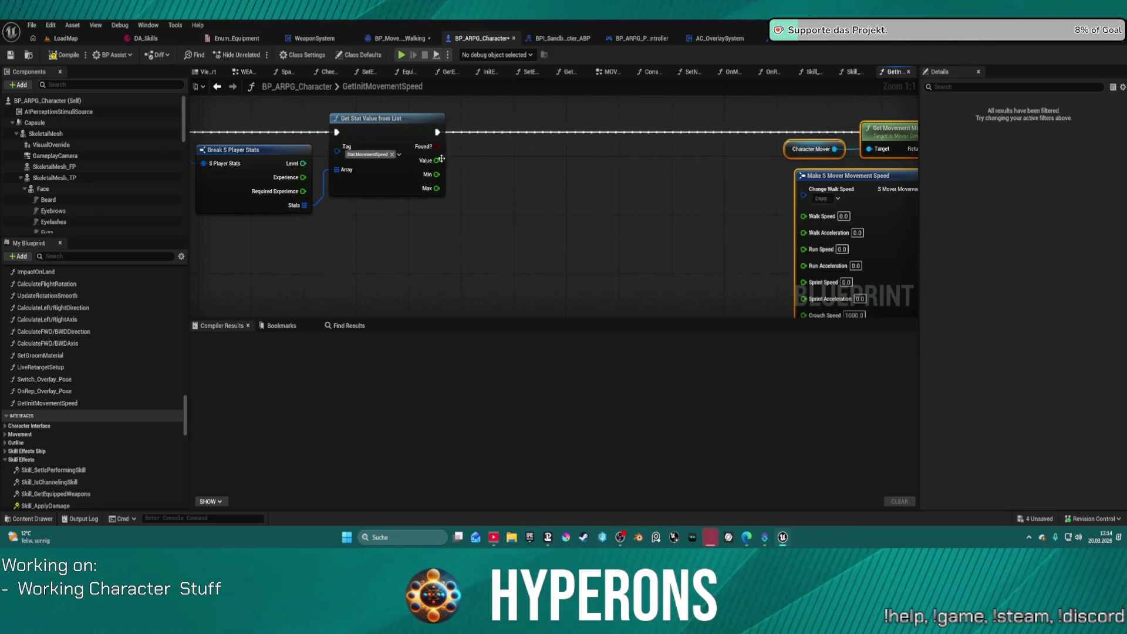
pyautogui.moveTo(441, 159)
pyautogui.mouseDown()
pyautogui.moveTo(775, 219)
pyautogui.moveTo(806, 296)
pyautogui.moveTo(804, 249)
pyautogui.mouseUp()
pyautogui.moveTo(801, 176); pyautogui.dragTo(610, 178)
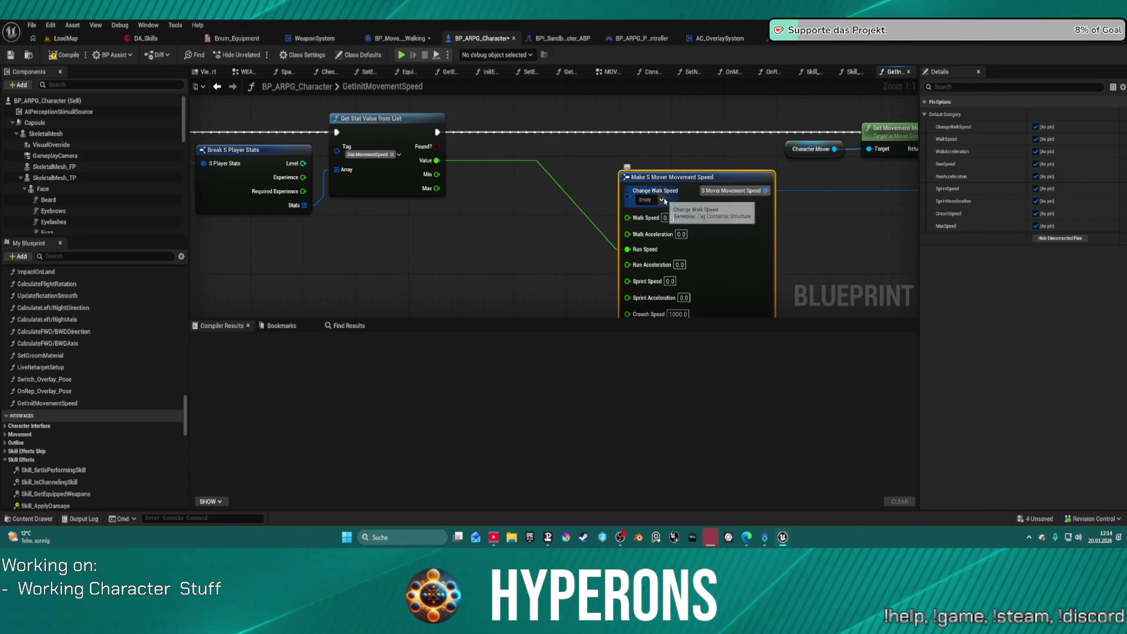
# Tick CrouchSpeed, RunSpeed, SprintSpeed and WalkSpeed under Mover.MovementSpeed for the Change Walk Speed tags.
pyautogui.click(662, 199)
pyautogui.scroll(-2, 674, 354)
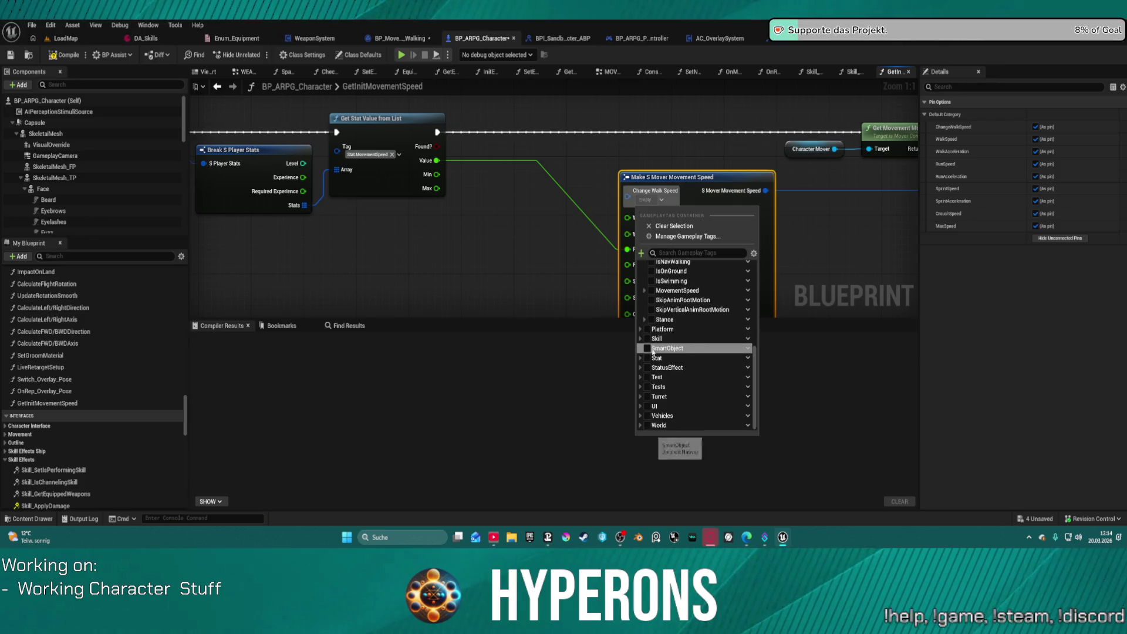
pyautogui.click(639, 356)
pyautogui.scroll(-3, 651, 352)
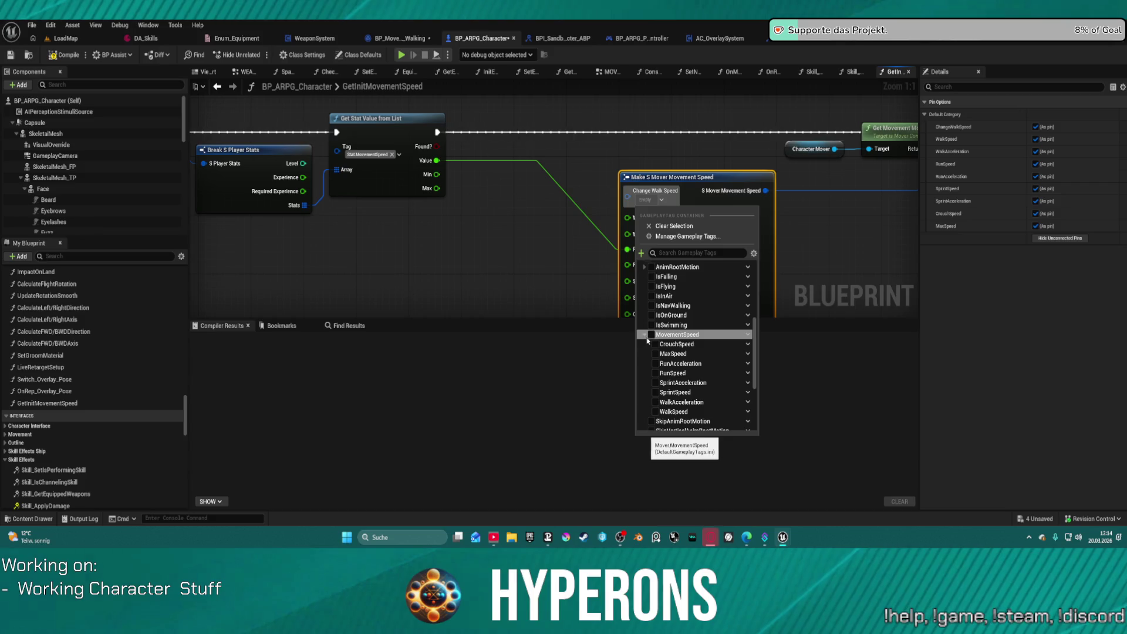
pyautogui.click(644, 335)
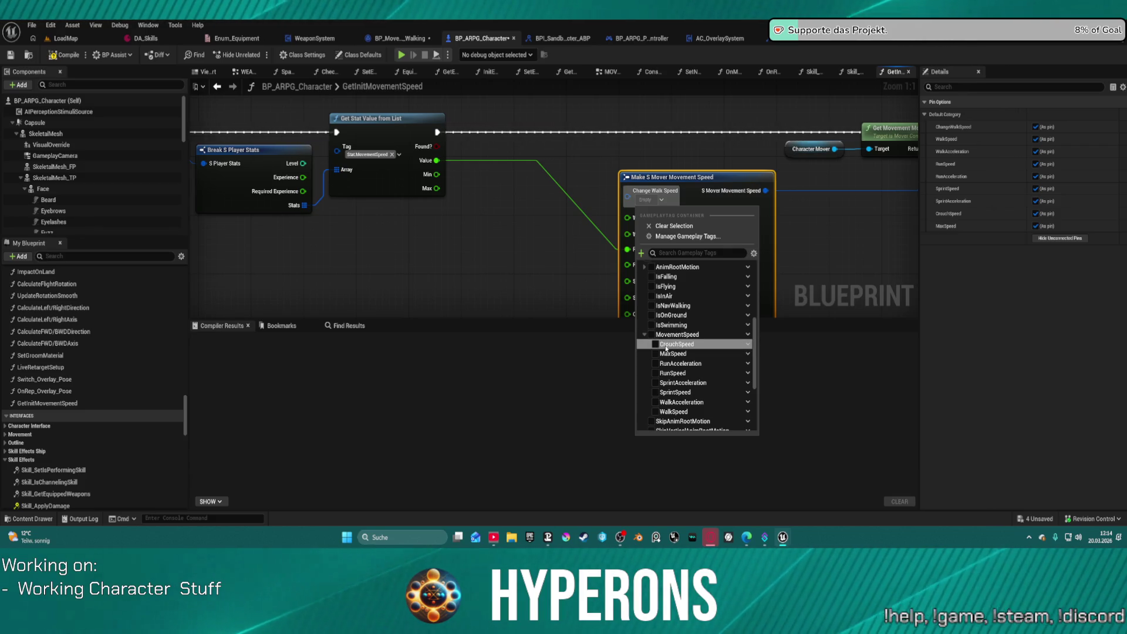
pyautogui.click(655, 345)
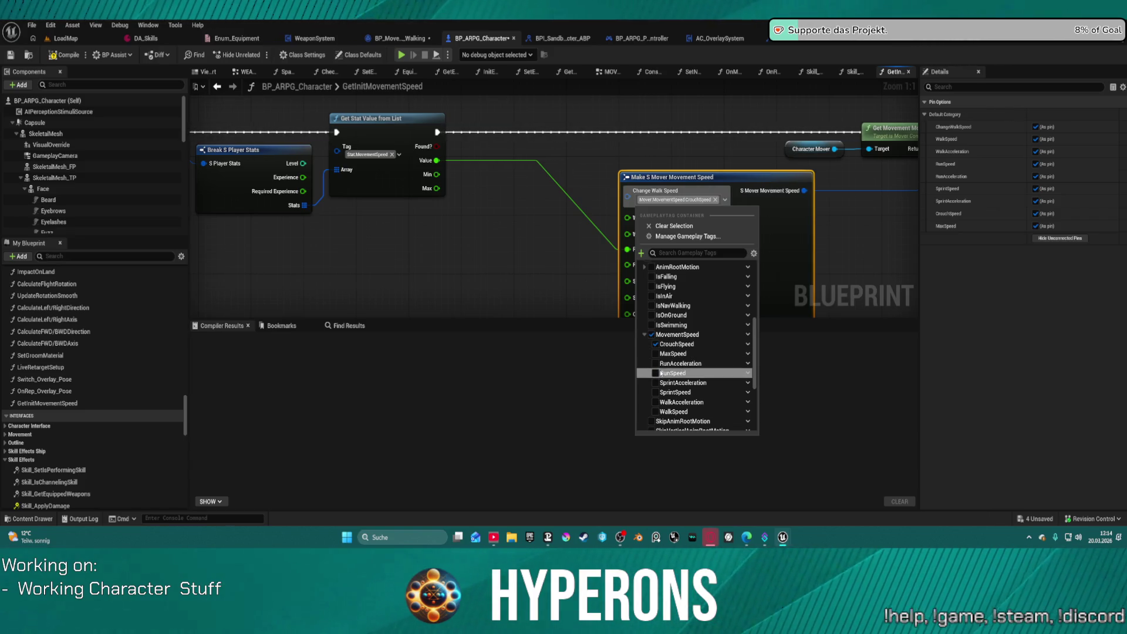
pyautogui.click(660, 373)
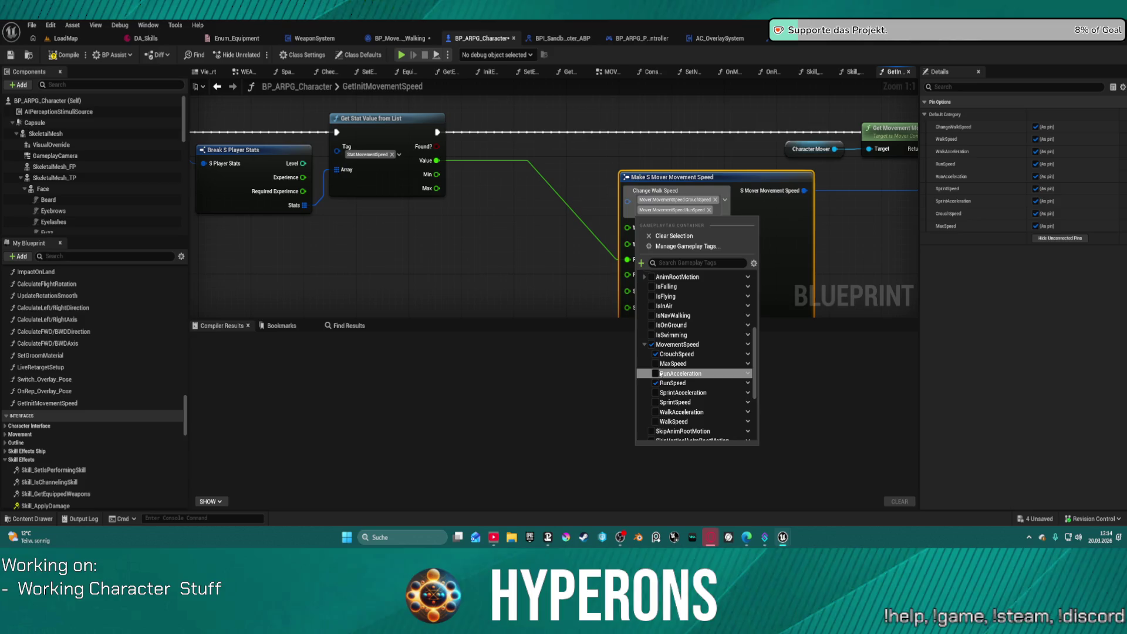
pyautogui.click(661, 402)
pyautogui.click(656, 432)
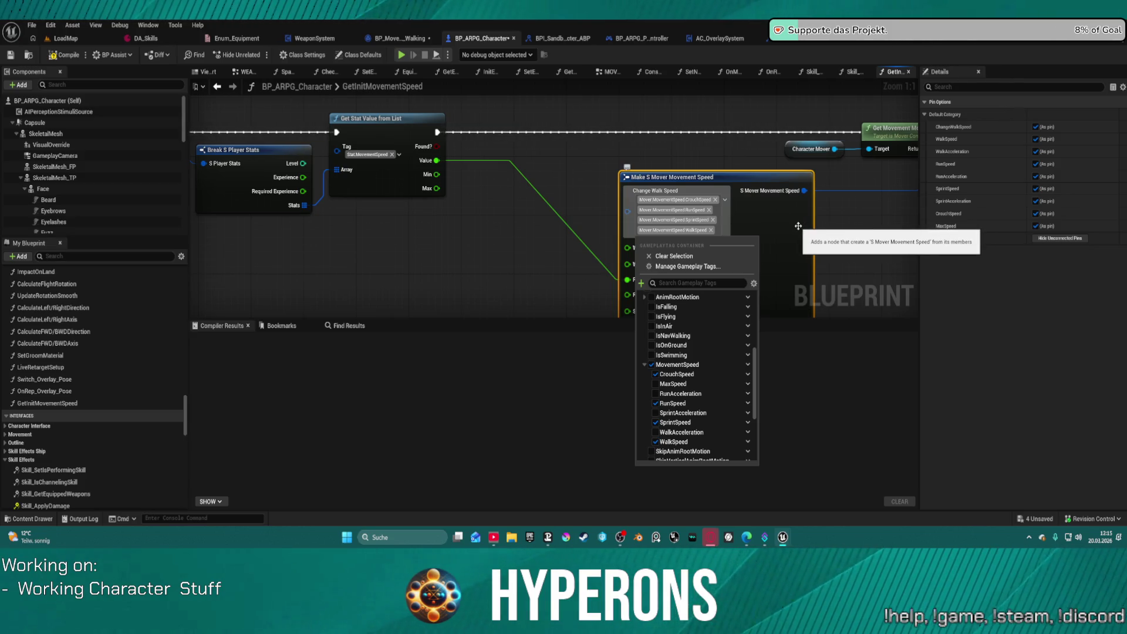
pyautogui.click(842, 228)
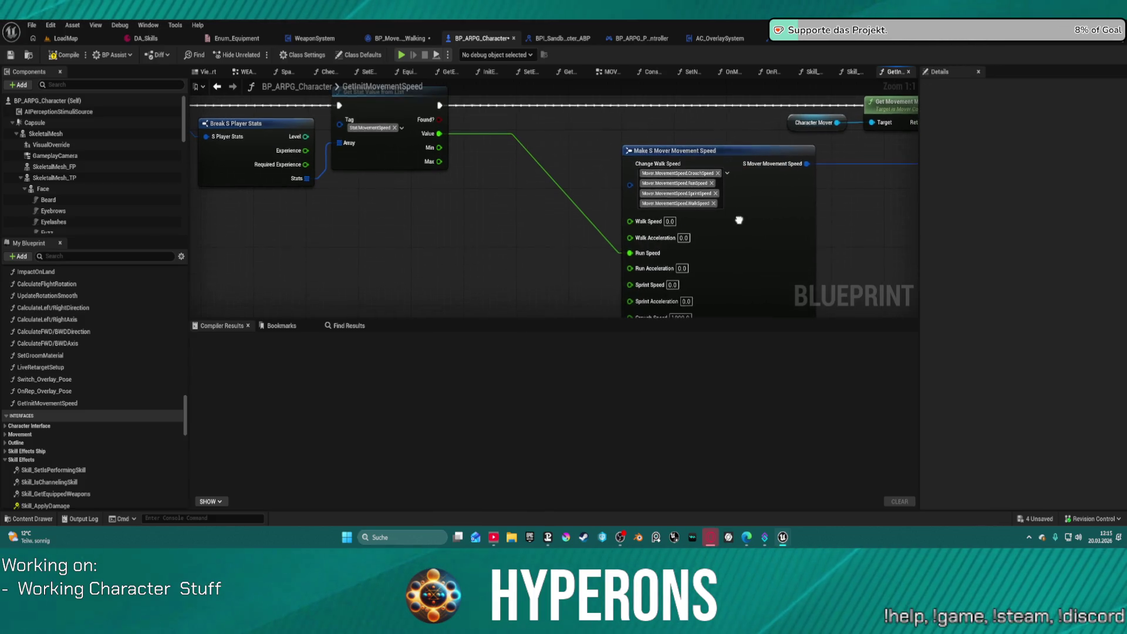
# Duplicate the Get Stat Value from List node, tag it MovementSpeedSprint, and wire its Value into Sprint Speed.
pyautogui.moveTo(737, 247)
pyautogui.mouseDown()
pyautogui.moveTo(737, 219)
pyautogui.moveTo(772, 290)
pyautogui.mouseUp()
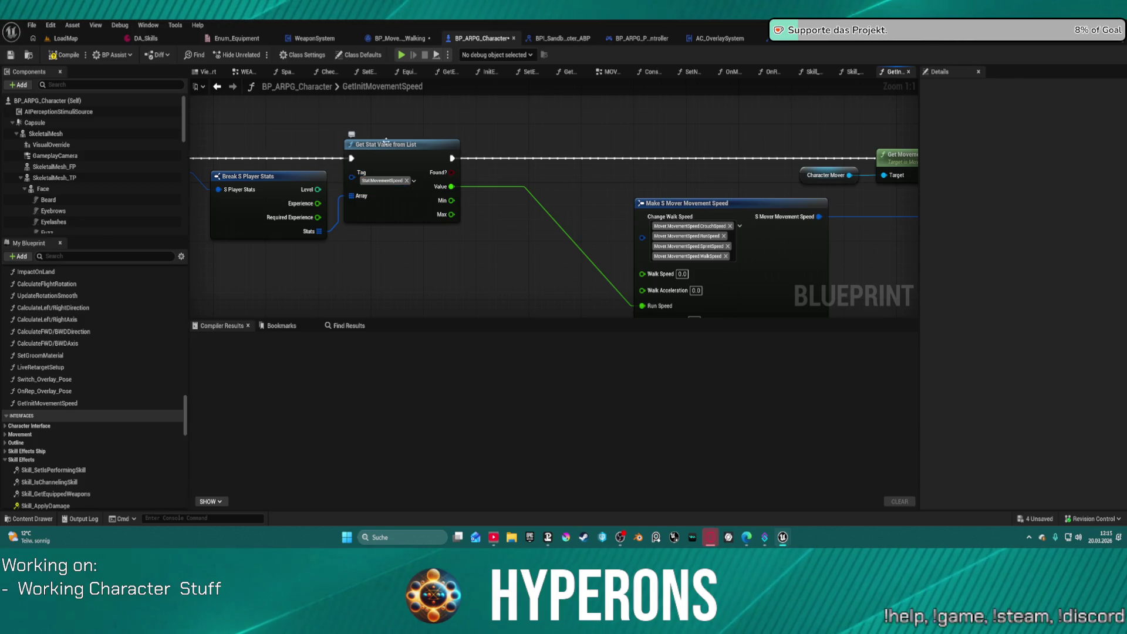
pyautogui.click(399, 153)
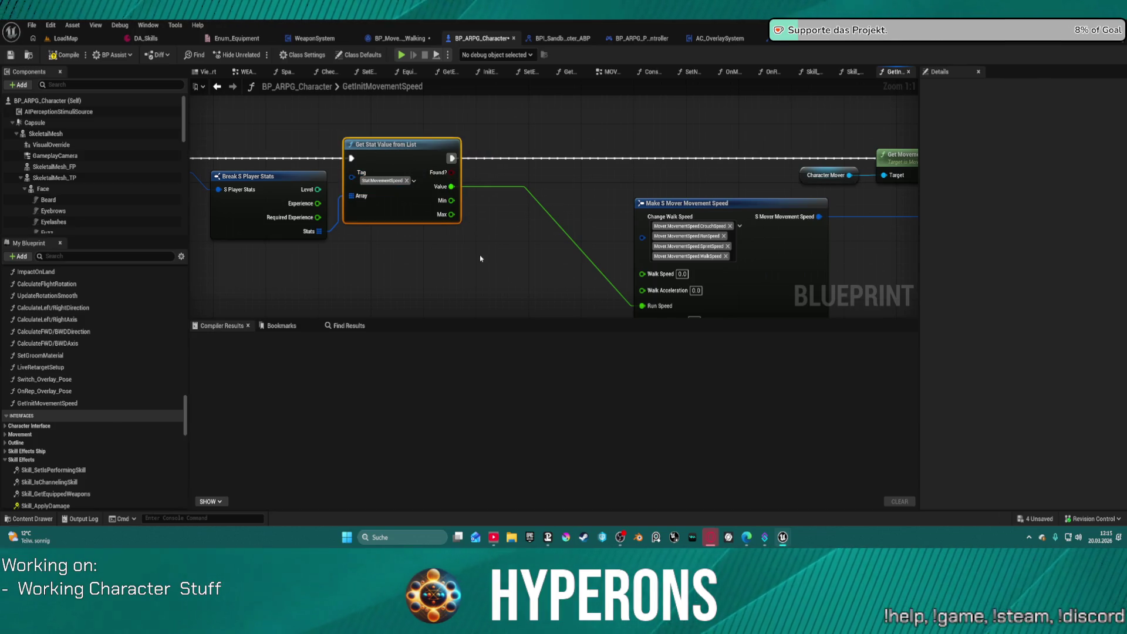
pyautogui.hotkey('ctrl', 'c')
pyautogui.hotkey('ctrl', 'v')
pyautogui.moveTo(507, 252)
pyautogui.mouseDown()
pyautogui.moveTo(503, 144)
pyautogui.moveTo(476, 158)
pyautogui.moveTo(441, 227)
pyautogui.moveTo(485, 187)
pyautogui.moveTo(478, 200)
pyautogui.moveTo(448, 183)
pyautogui.mouseUp()
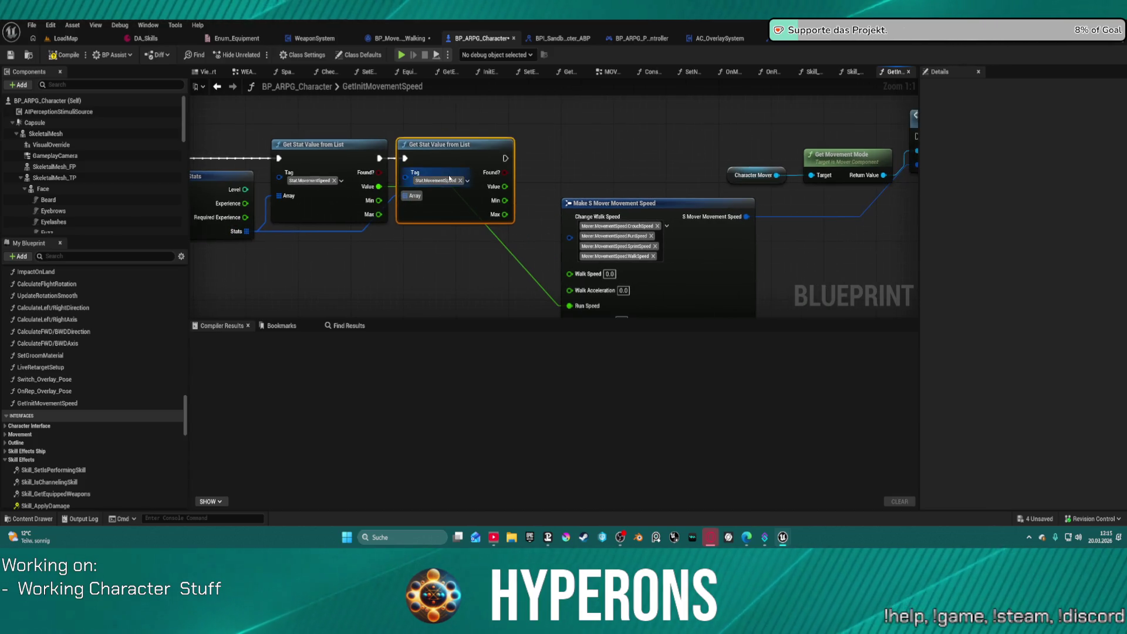
pyautogui.click(449, 184)
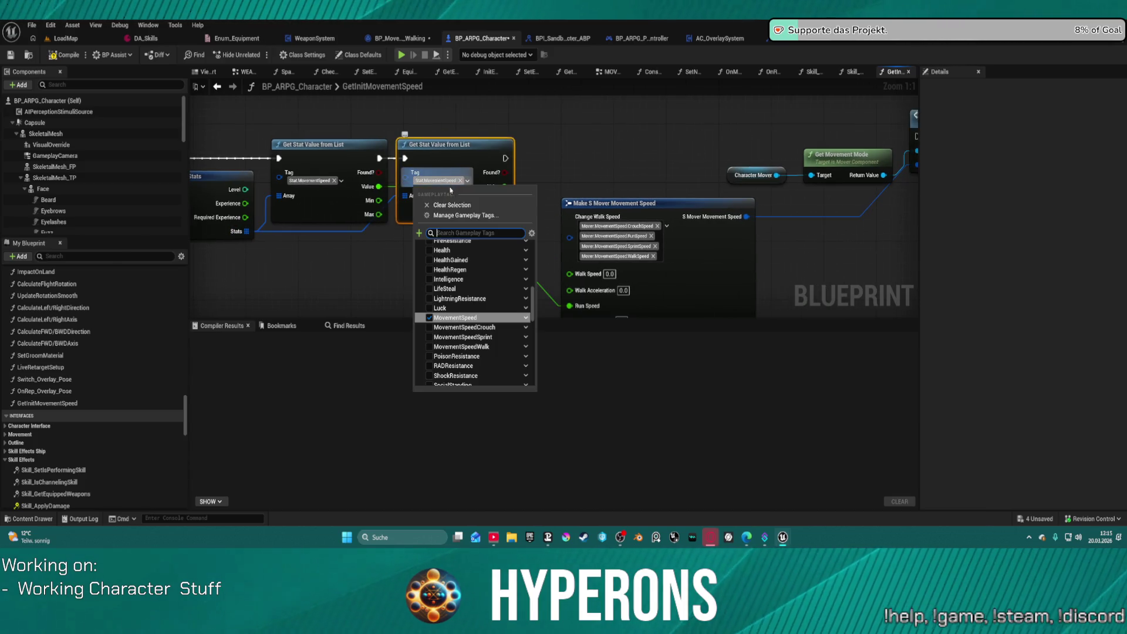
pyautogui.click(463, 337)
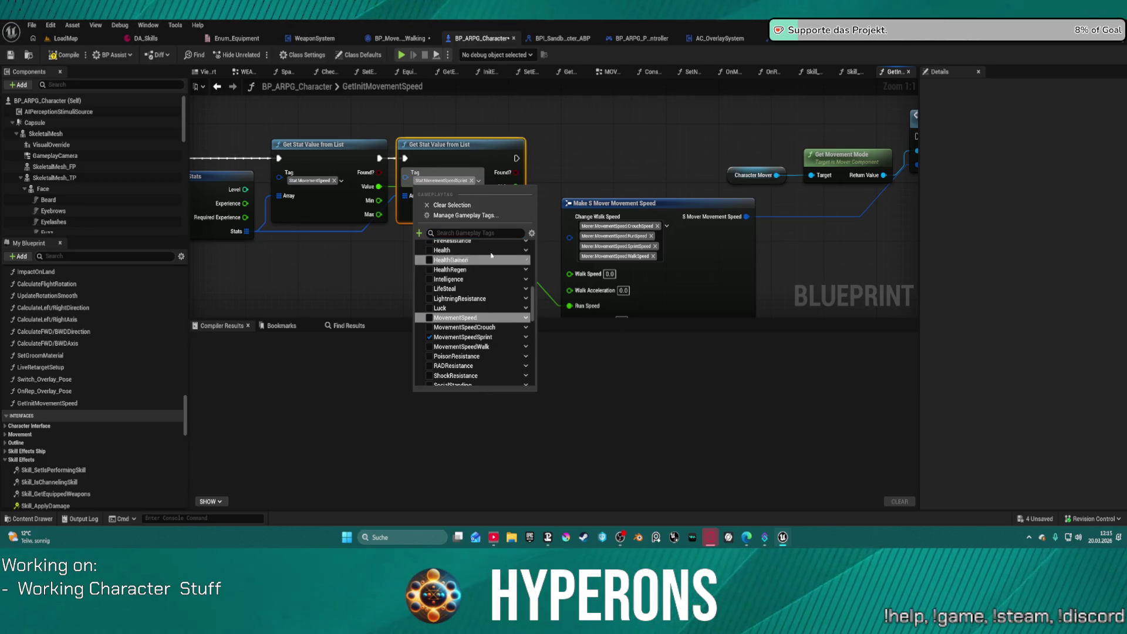
pyautogui.click(565, 137)
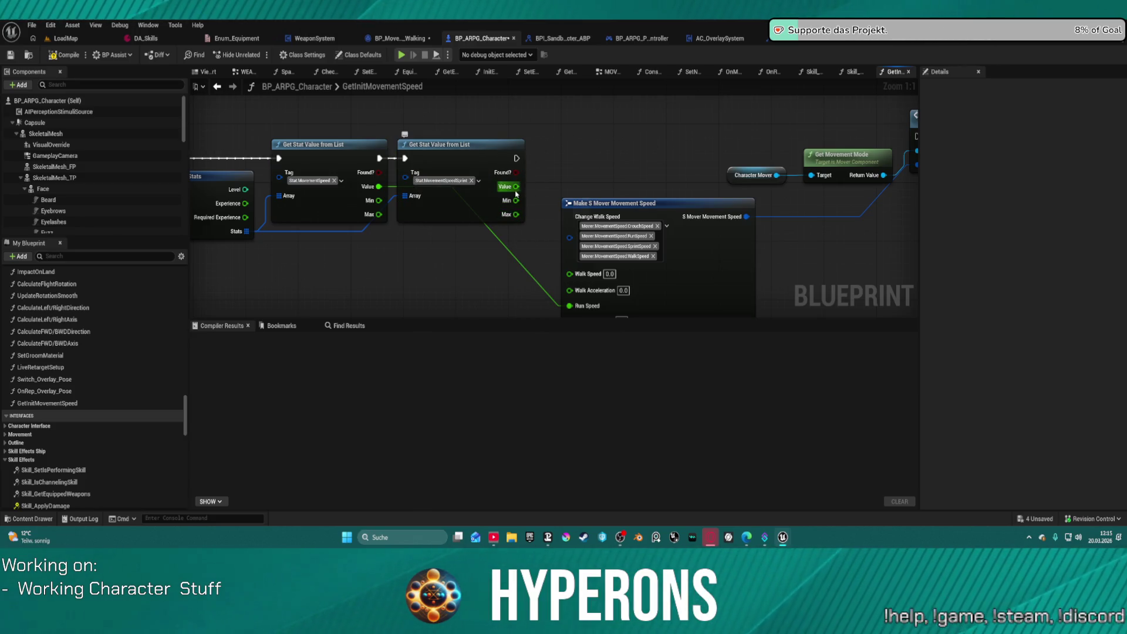
pyautogui.moveTo(516, 186)
pyautogui.mouseDown()
pyautogui.moveTo(558, 290)
pyautogui.moveTo(574, 154)
pyautogui.moveTo(572, 209)
pyautogui.moveTo(571, 193)
pyautogui.mouseUp()
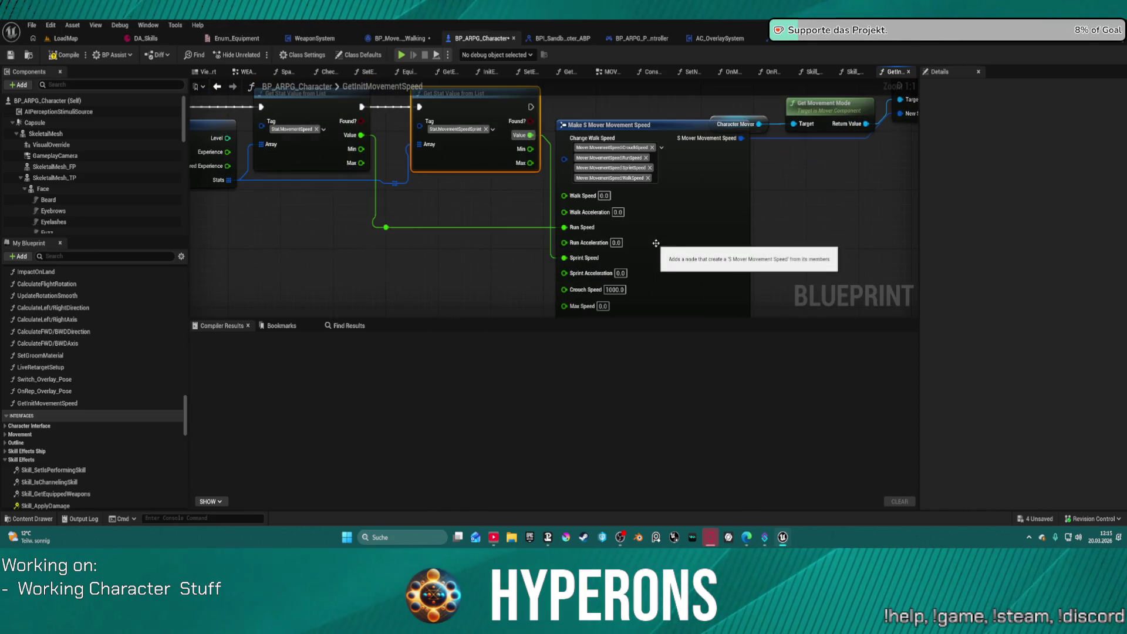
# Bring the original stat lookup back into view and copy it again.
pyautogui.moveTo(768, 230)
pyautogui.mouseDown()
pyautogui.moveTo(733, 318)
pyautogui.moveTo(589, 133)
pyautogui.moveTo(483, 156)
pyautogui.mouseUp()
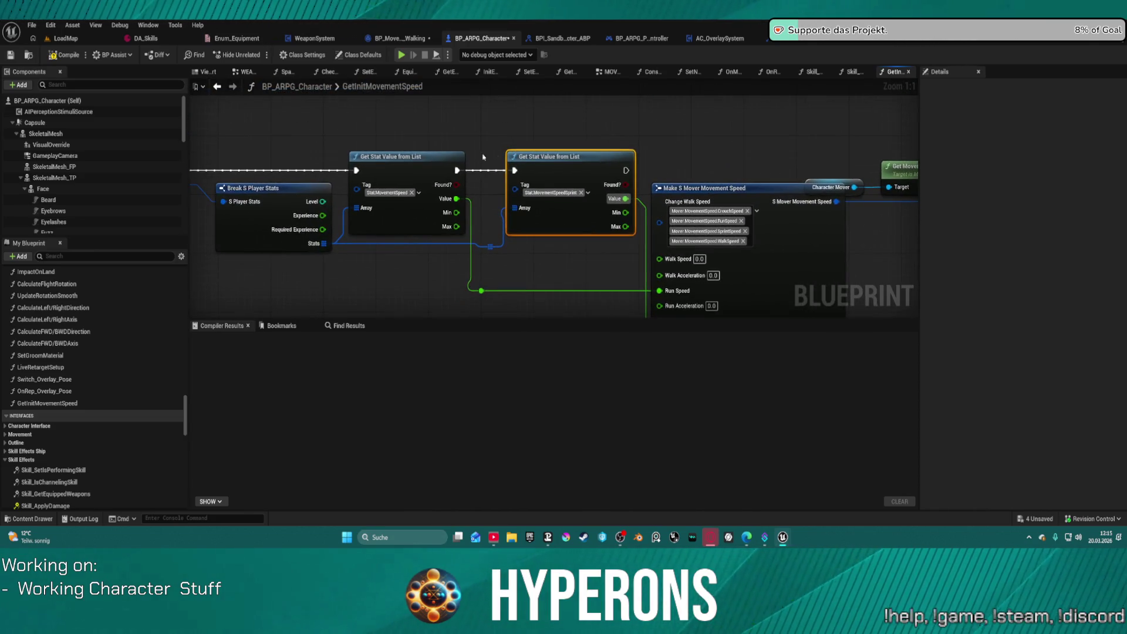
pyautogui.click(396, 163)
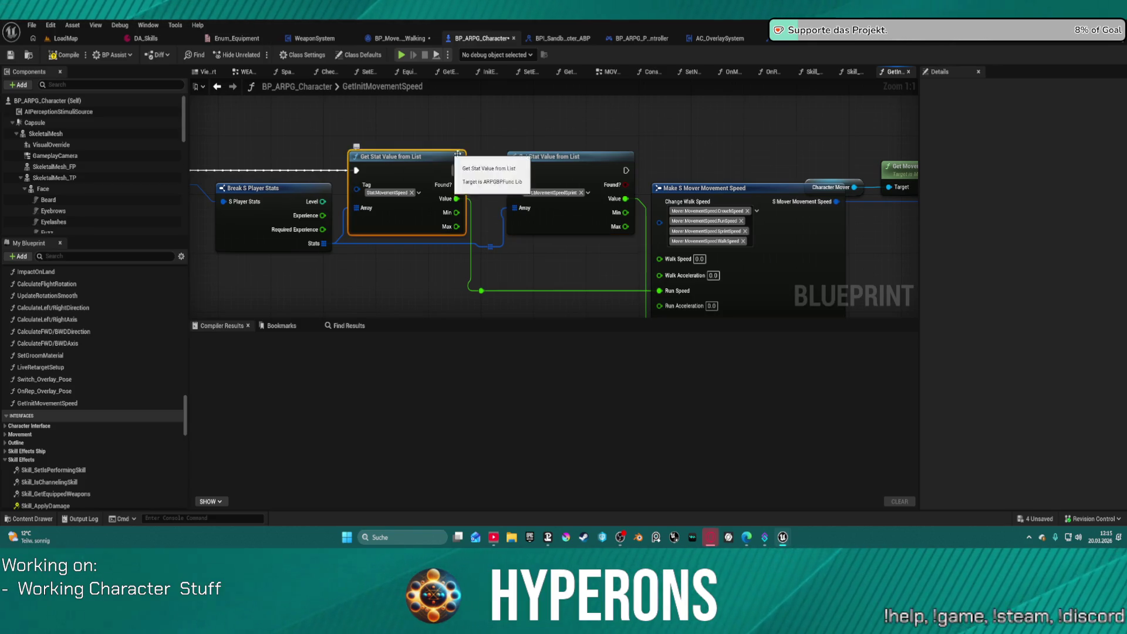
pyautogui.hotkey('ctrl', 'c')
# Paste two more stat lookup copies above the chain and wire one's Value into Crouch Speed.
pyautogui.moveTo(421, 86)
pyautogui.mouseDown()
pyautogui.moveTo(466, 131)
pyautogui.moveTo(505, 116)
pyautogui.mouseUp()
pyautogui.hotkey('ctrl', 'v')
pyautogui.hotkey('ctrl', 'v')
pyautogui.moveTo(652, 144); pyautogui.dragTo(624, 117)
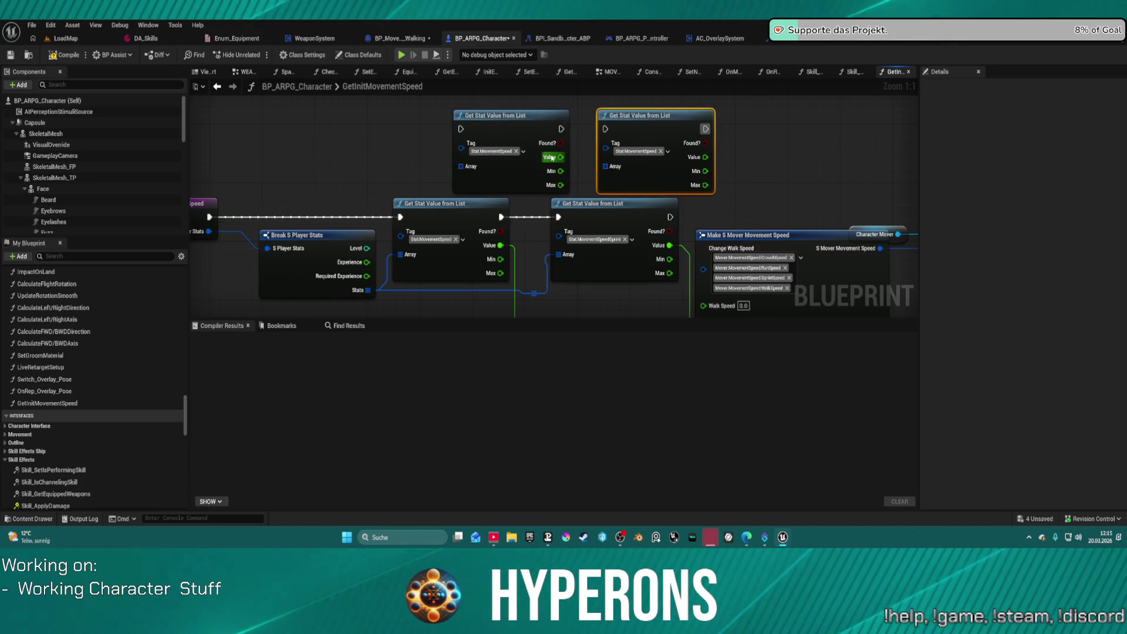
pyautogui.moveTo(552, 157)
pyautogui.mouseDown()
pyautogui.moveTo(675, 311)
pyautogui.moveTo(698, 305)
pyautogui.moveTo(704, 142)
pyautogui.mouseUp()
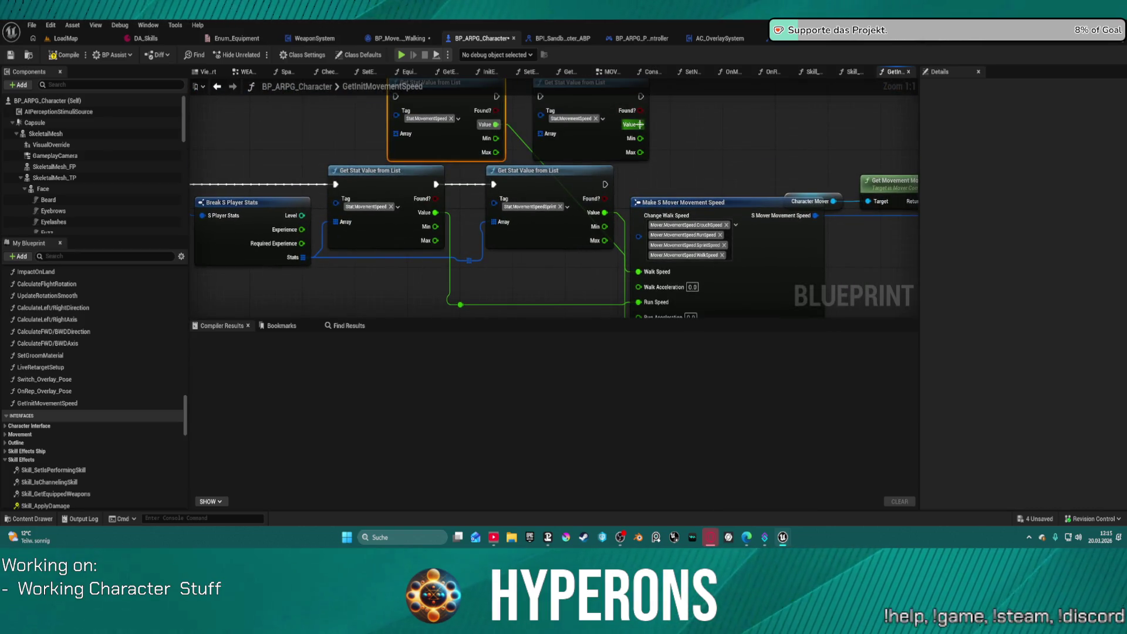
pyautogui.moveTo(636, 124)
pyautogui.mouseDown()
pyautogui.moveTo(634, 349)
pyautogui.moveTo(727, 186)
pyautogui.moveTo(712, 179)
pyautogui.mouseUp()
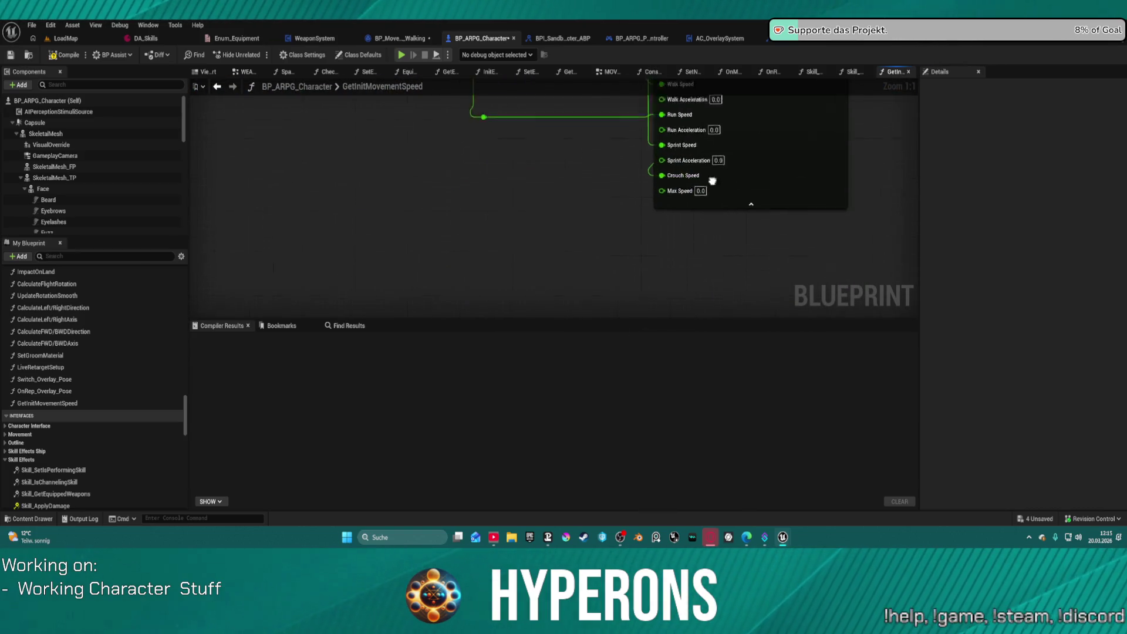
# Set the new lookups' tags to MovementSpeedWalk and MovementSpeedCrouch.
pyautogui.click(512, 273)
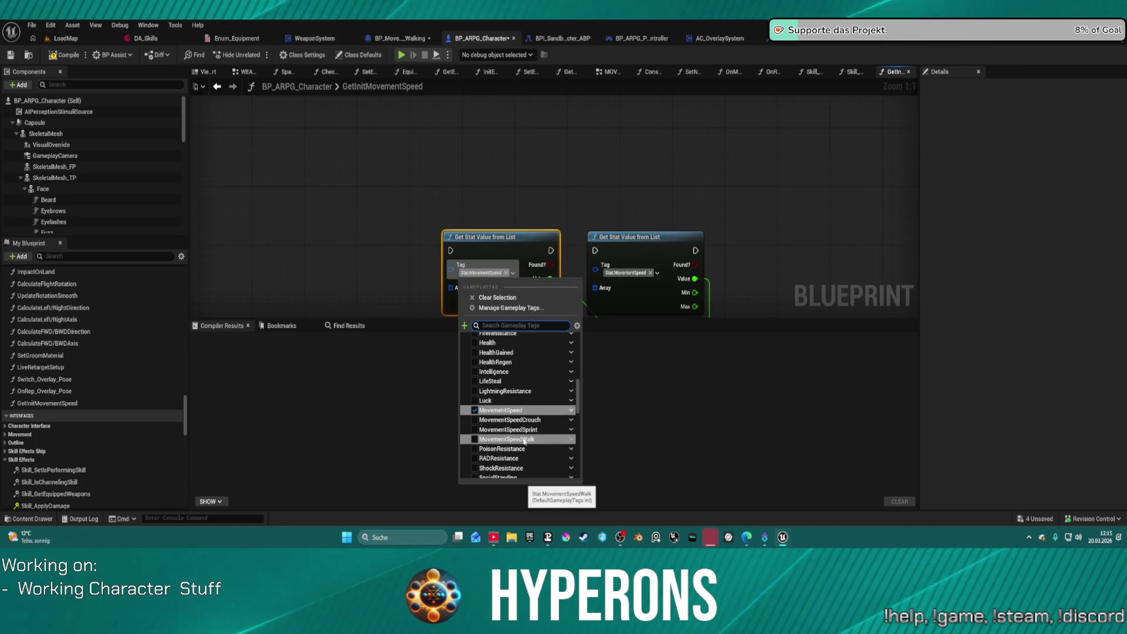
pyautogui.click(525, 440)
pyautogui.click(641, 282)
pyautogui.click(630, 272)
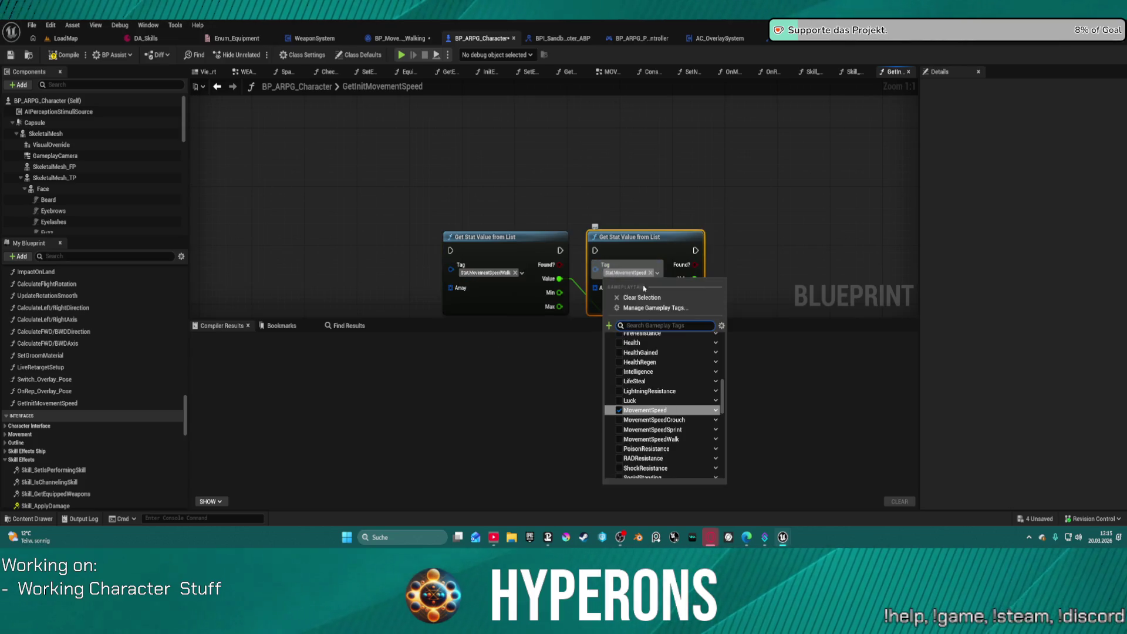
pyautogui.click(645, 420)
pyautogui.click(767, 234)
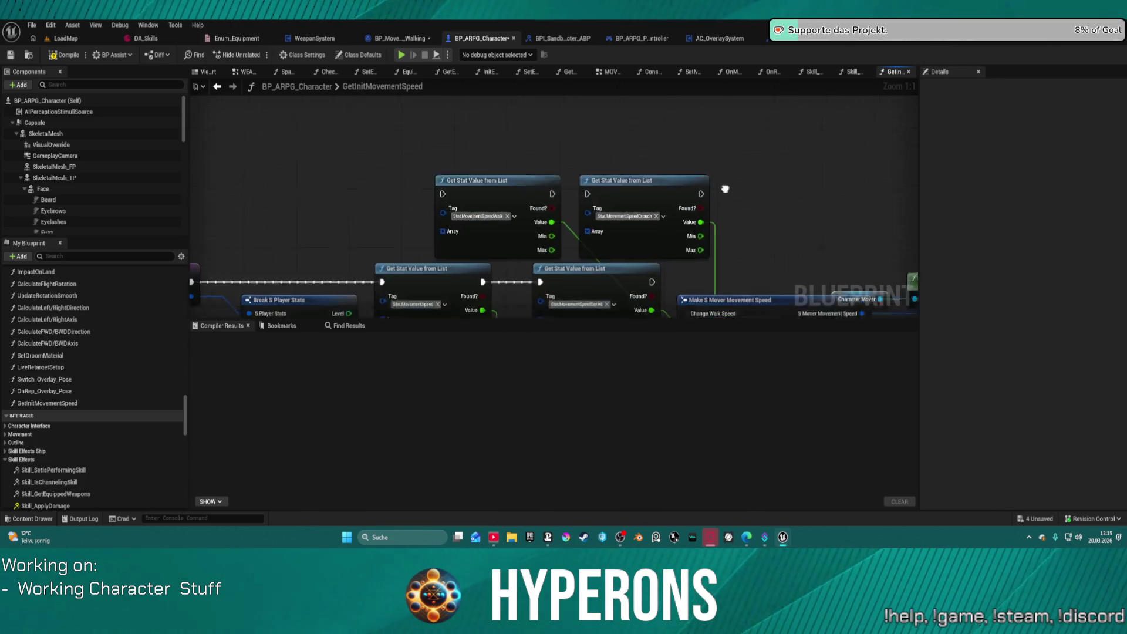
# Chain all stat lookups' execution pins through to Set New Movement Speed.
pyautogui.moveTo(496, 196); pyautogui.dragTo(569, 118)
pyautogui.moveTo(559, 202); pyautogui.dragTo(553, 195)
pyautogui.moveTo(664, 194); pyautogui.dragTo(630, 144)
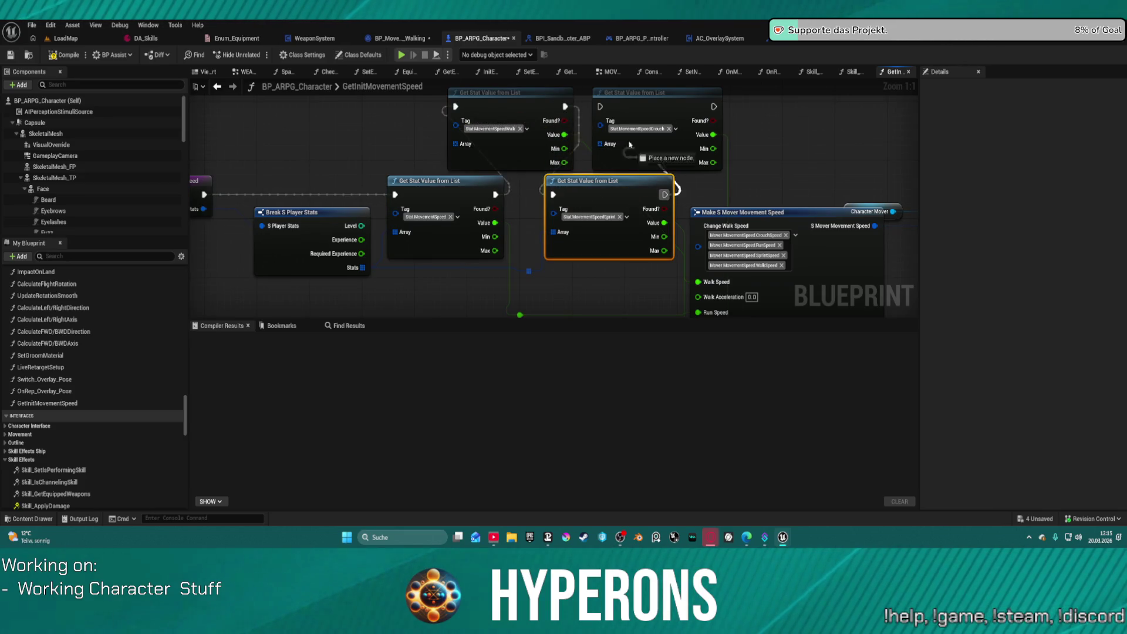
pyautogui.moveTo(713, 106)
pyautogui.mouseDown()
pyautogui.moveTo(1036, 197)
pyautogui.moveTo(542, 161)
pyautogui.moveTo(545, 172)
pyautogui.mouseUp()
pyautogui.click(581, 152)
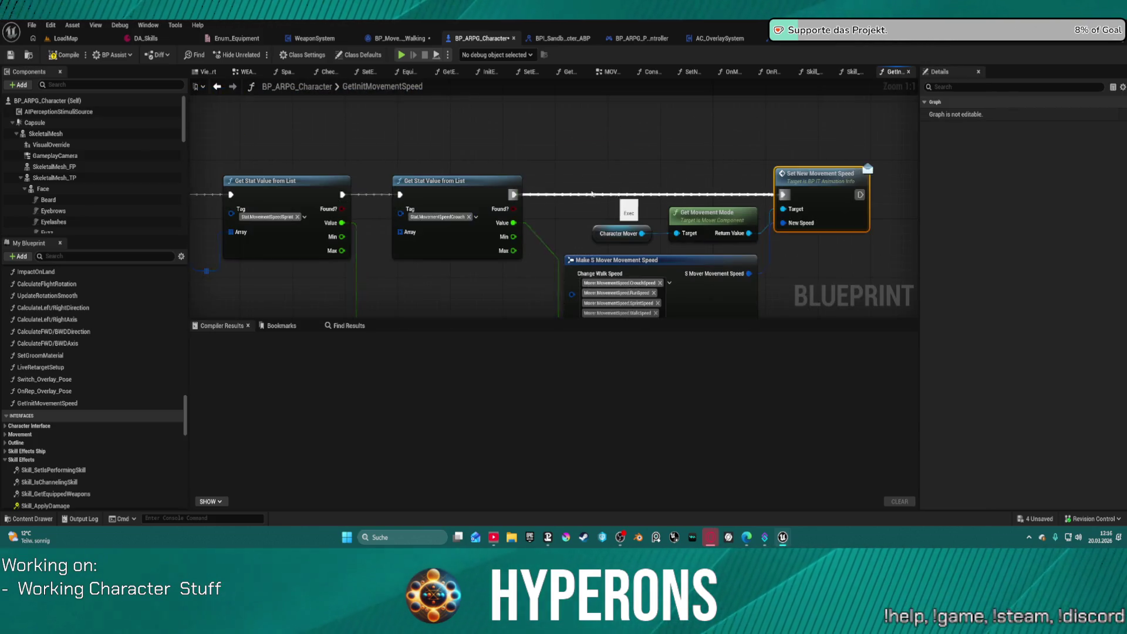
pyautogui.scroll(-2, 554, 198)
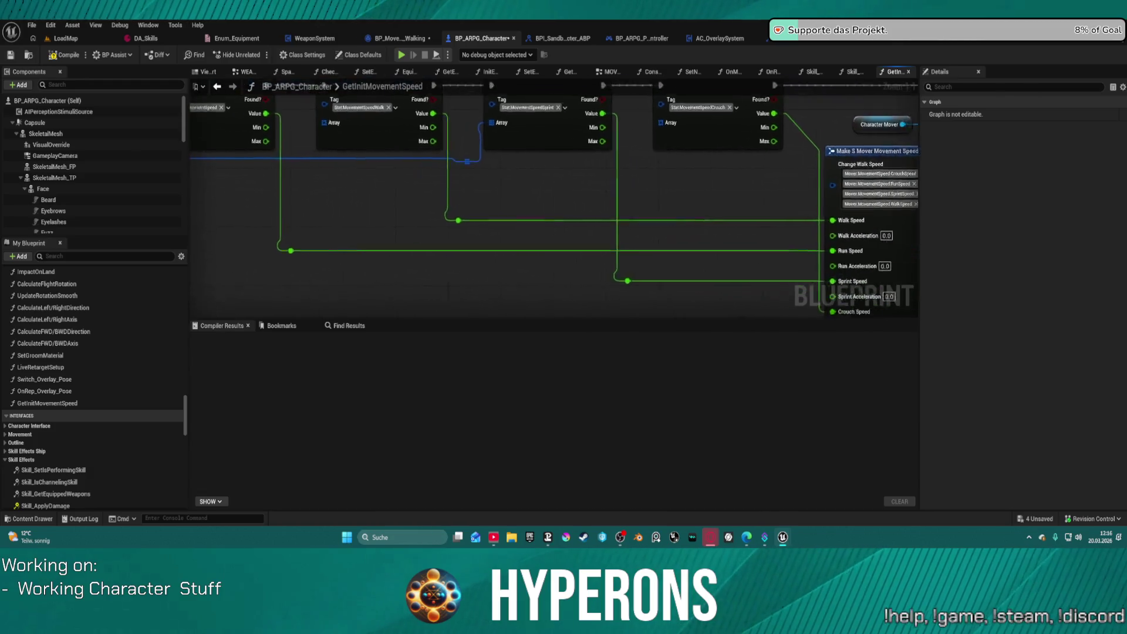
pyautogui.scroll(2, 554, 198)
pyautogui.moveTo(558, 232); pyautogui.dragTo(482, 231)
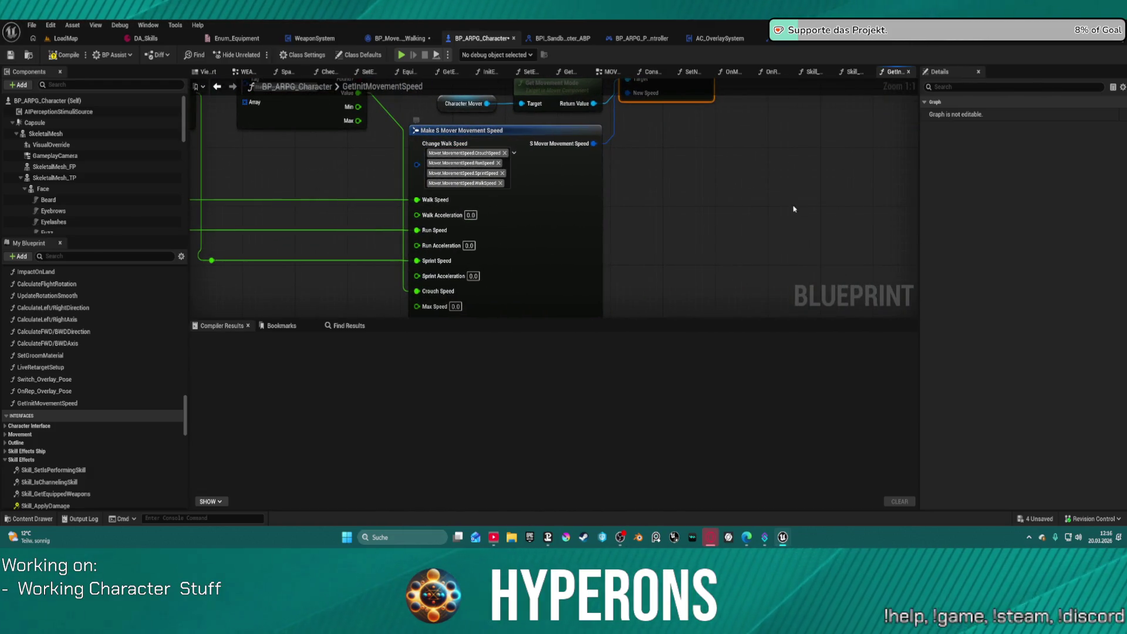
pyautogui.click(921, 45)
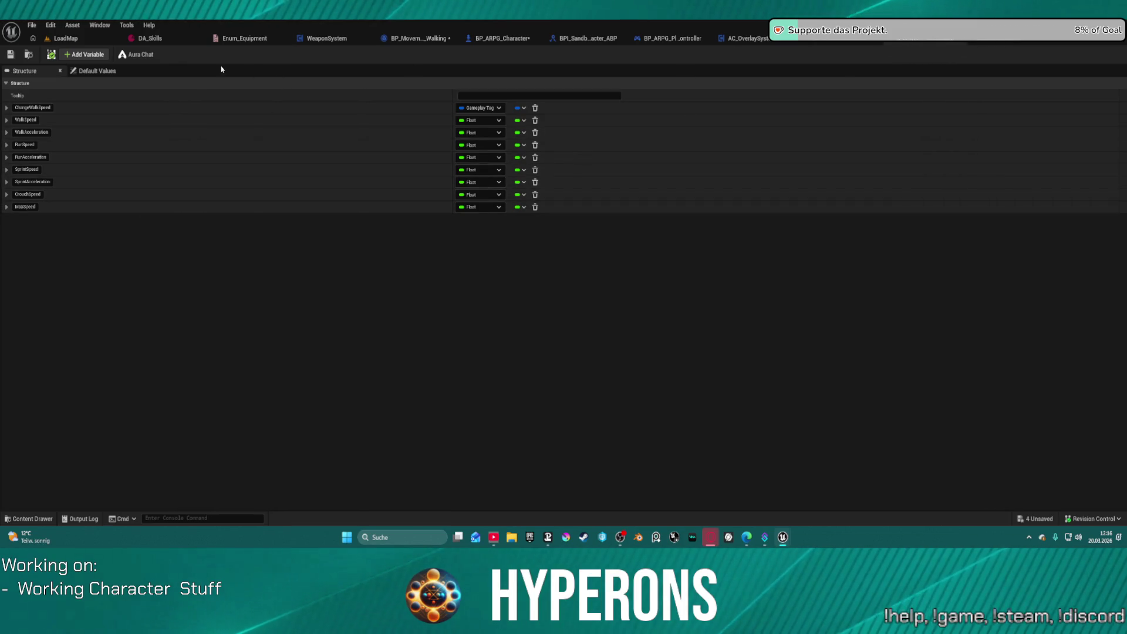
pyautogui.click(10, 54)
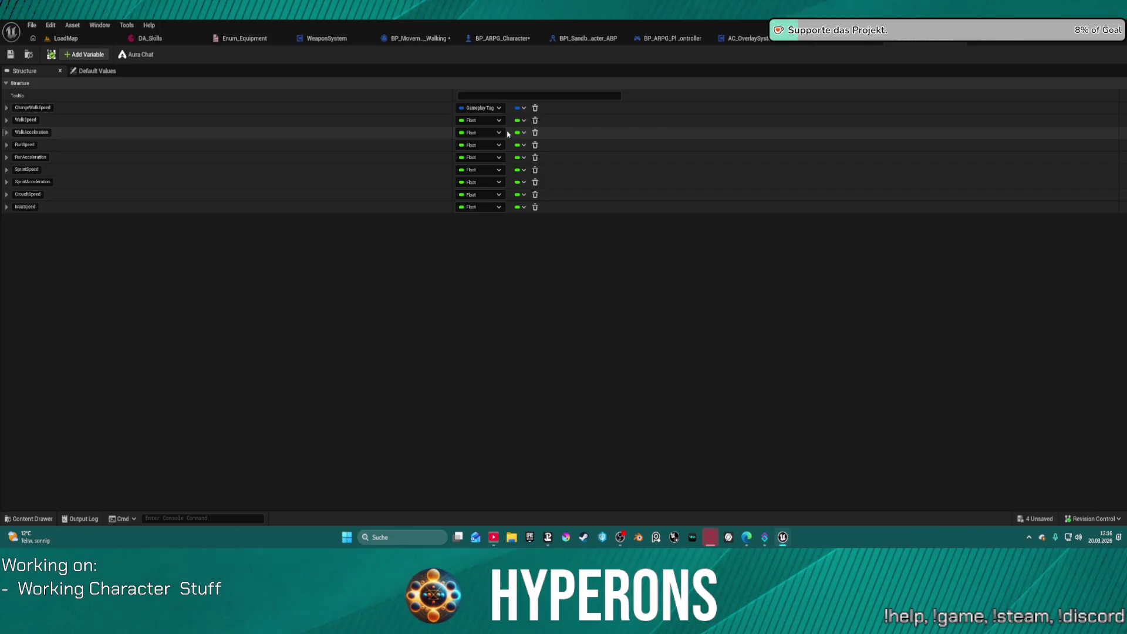
pyautogui.click(839, 44)
pyautogui.click(734, 42)
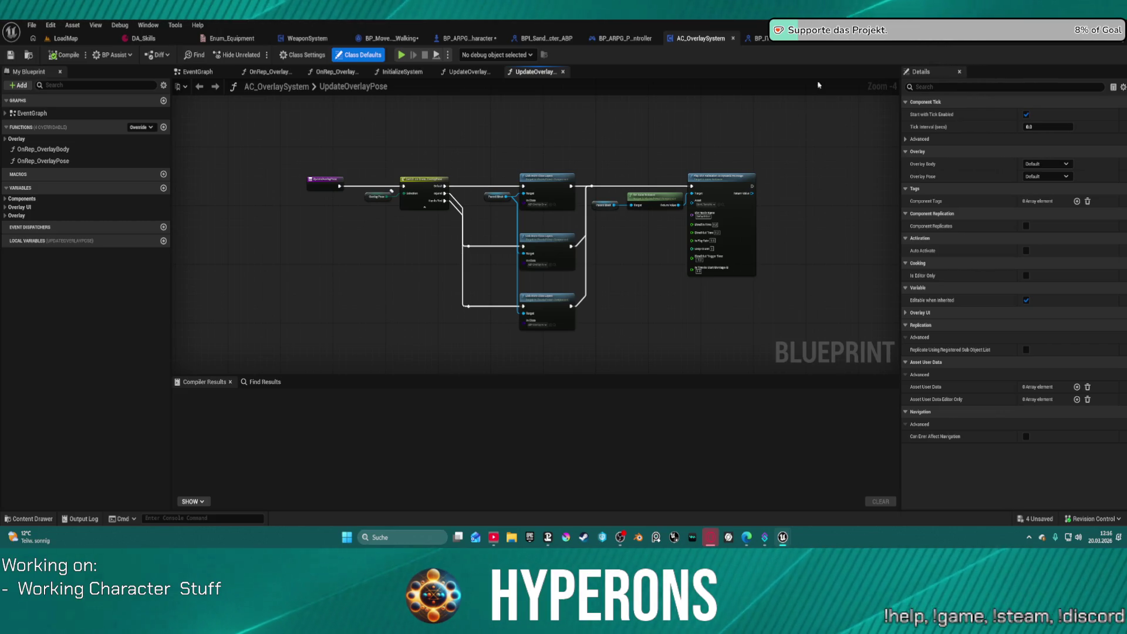
pyautogui.click(821, 39)
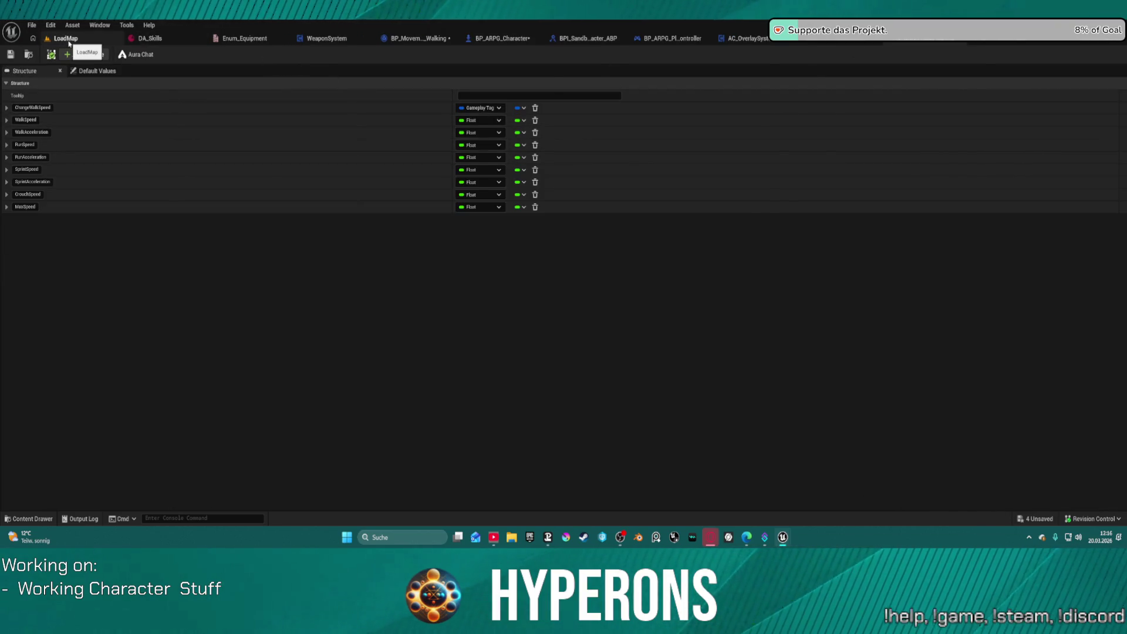
pyautogui.click(69, 41)
pyautogui.click(930, 41)
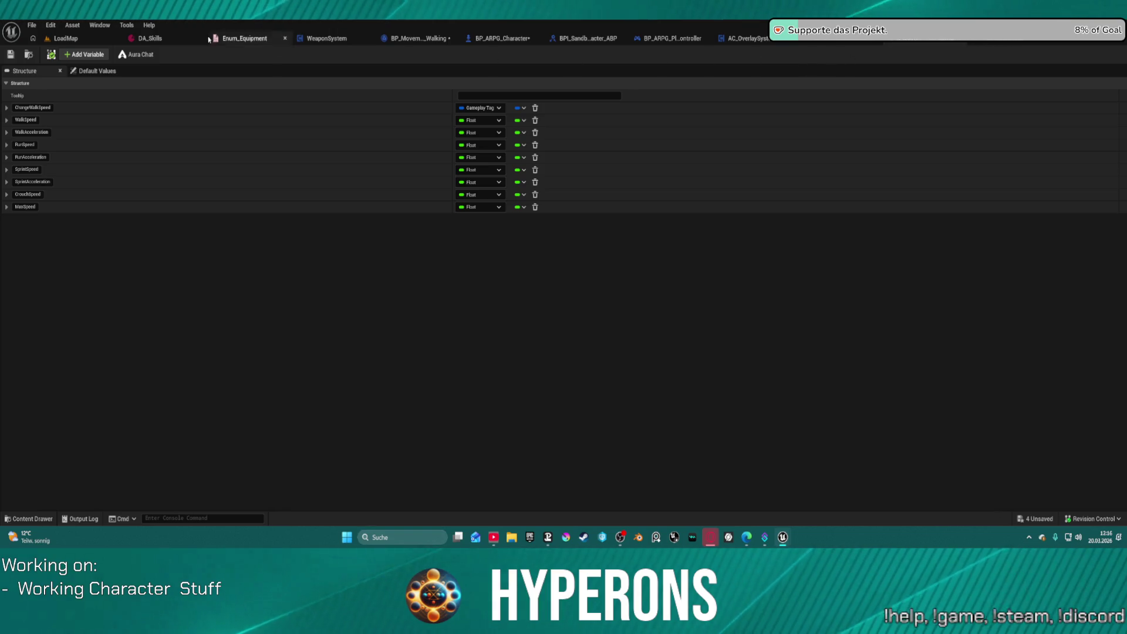
pyautogui.click(159, 41)
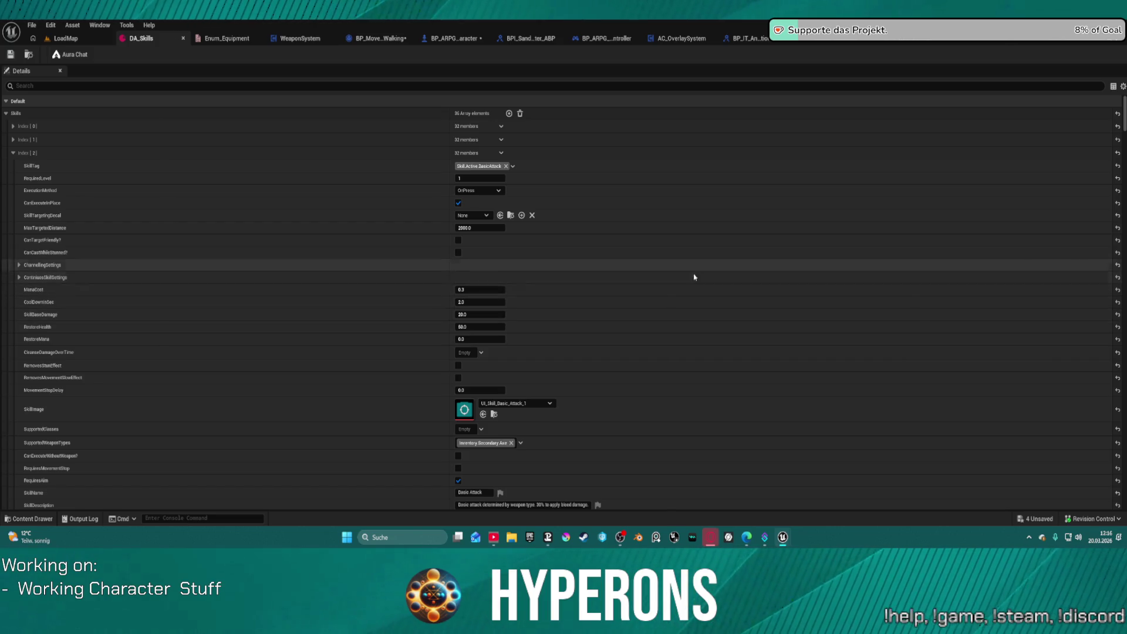
# Review DA_Skills' ChannelingSettings and ContinuousSkillSettings groups, the movement speed struct and the WeaponSystem graph.
pyautogui.click(19, 265)
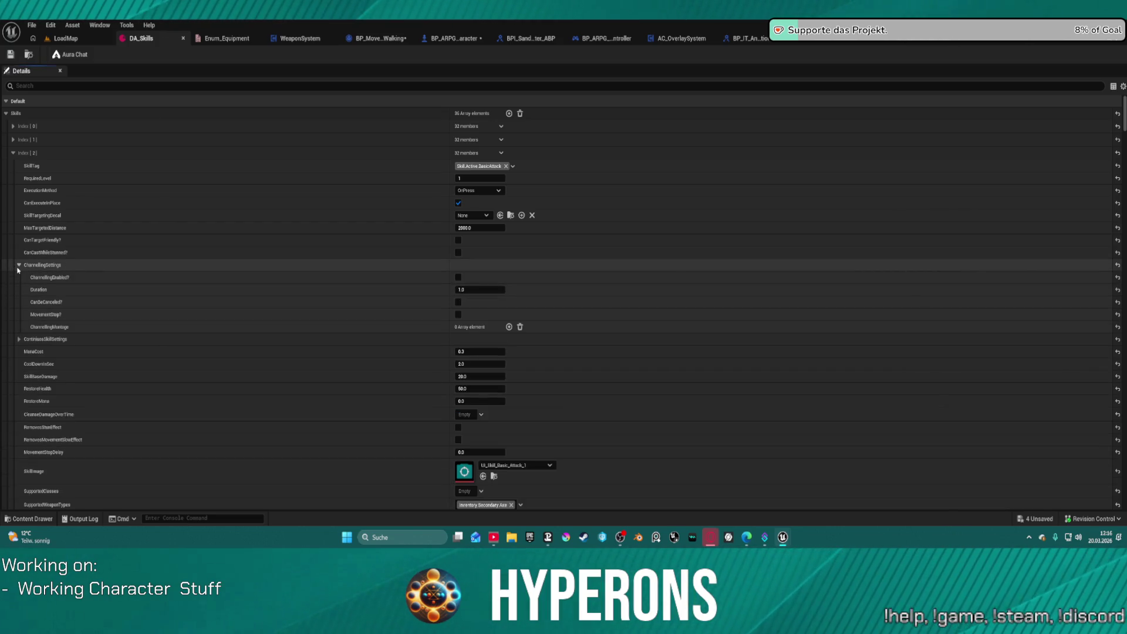
pyautogui.click(19, 266)
pyautogui.click(20, 277)
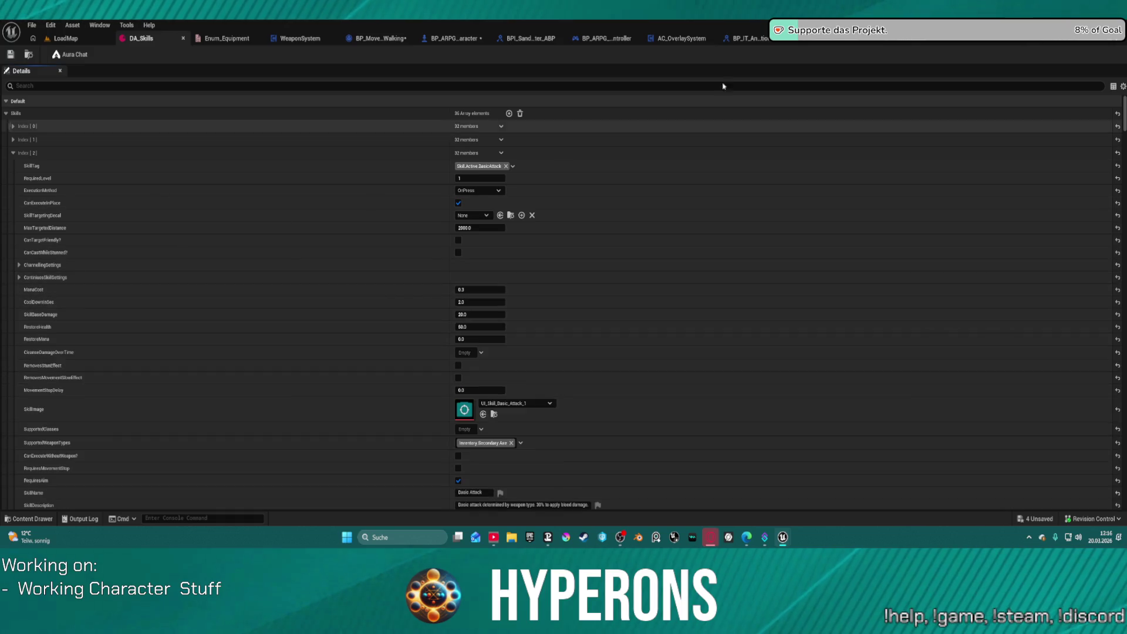
pyautogui.click(943, 42)
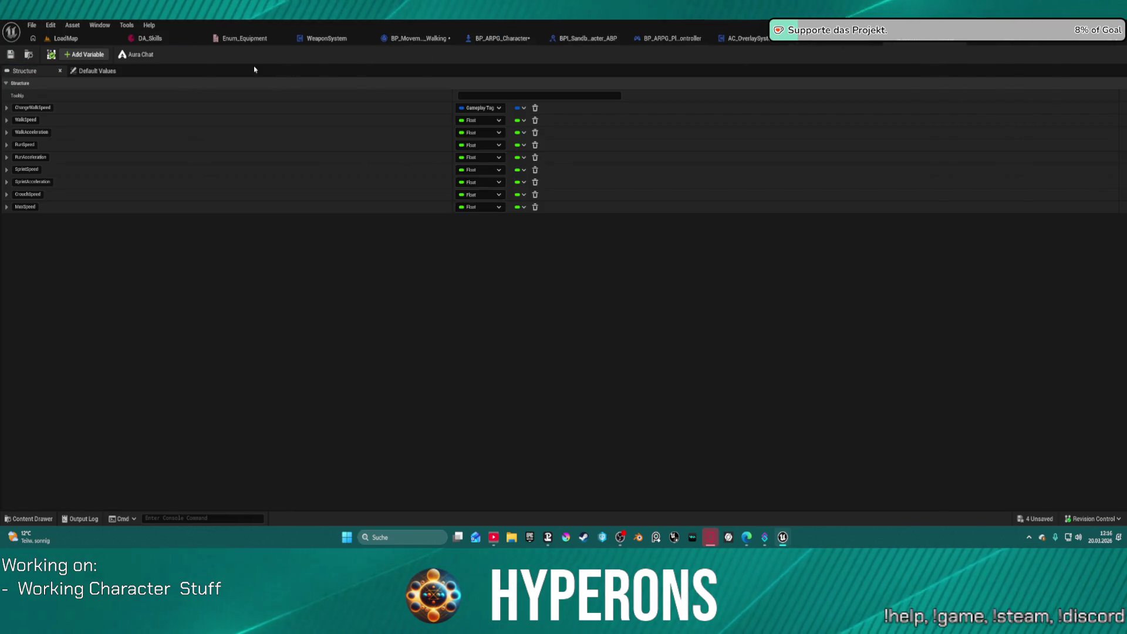
pyautogui.click(341, 37)
pyautogui.scroll(-3, 382, 248)
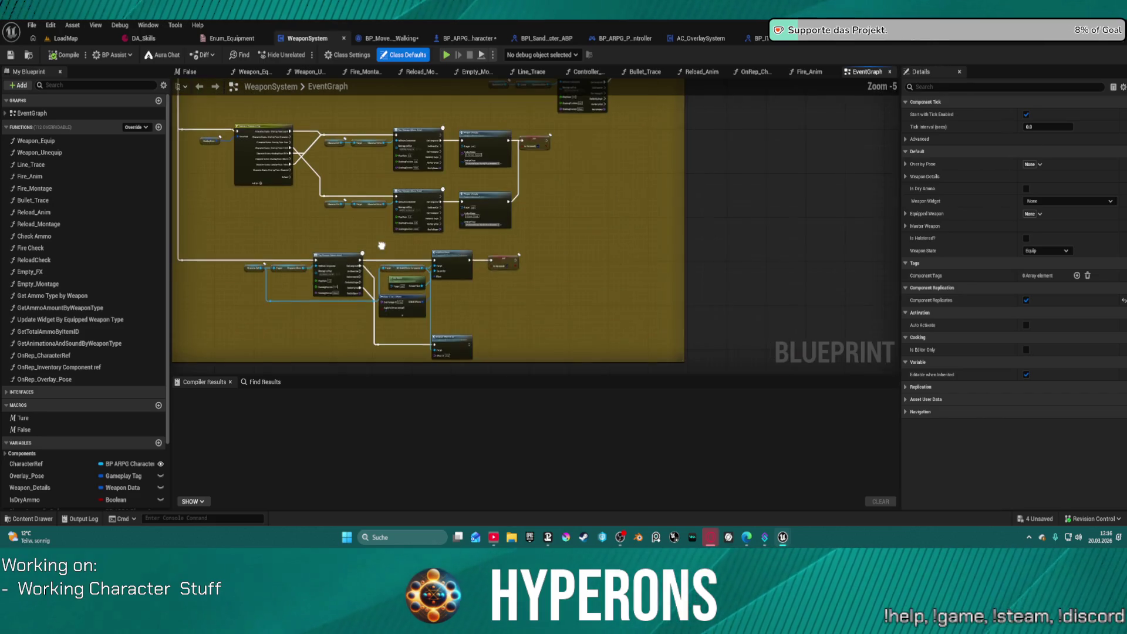
pyautogui.click(850, 43)
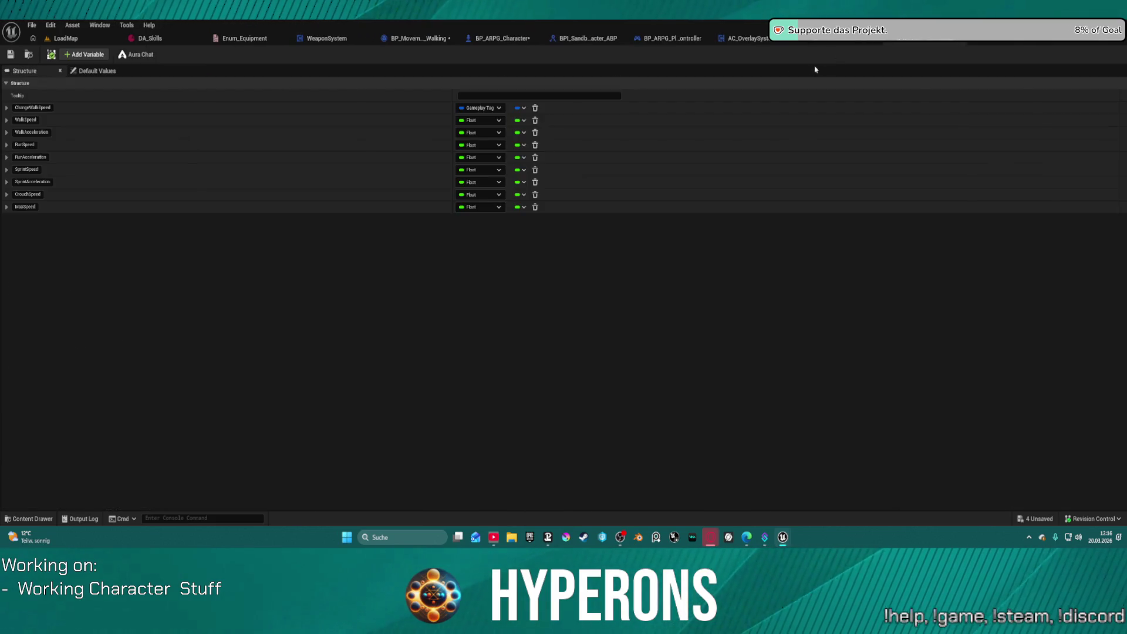
# Cancel the LoadMap play attempt over compile errors and return to BP_ARPG_Character's GetInitMovementSpeed graph.
pyautogui.click(131, 39)
pyautogui.click(94, 39)
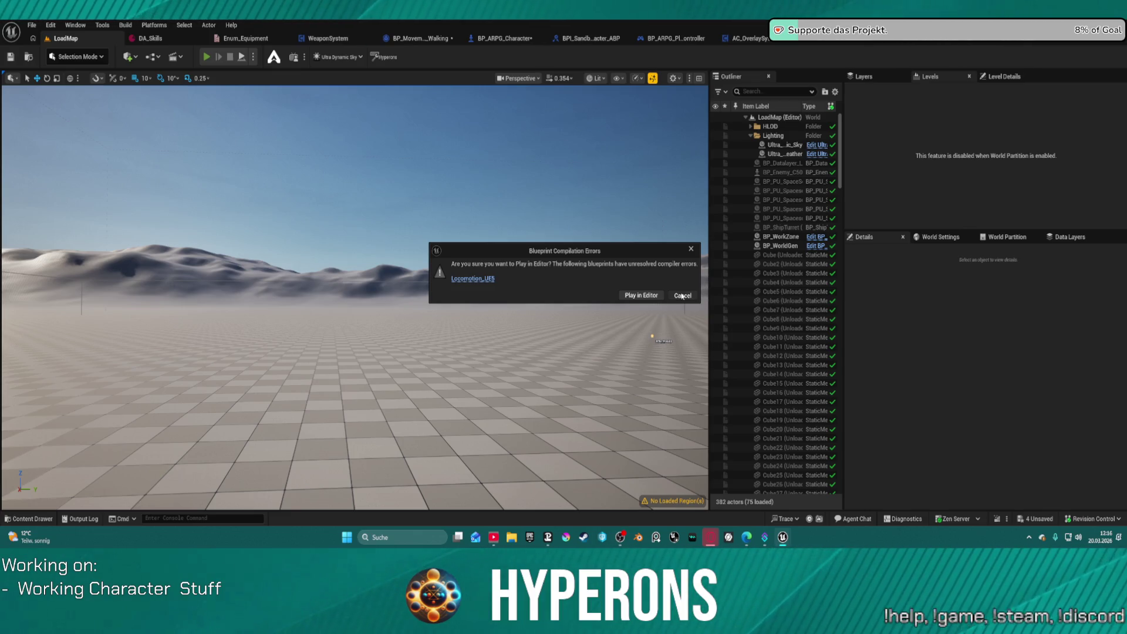
pyautogui.click(681, 296)
pyautogui.click(502, 39)
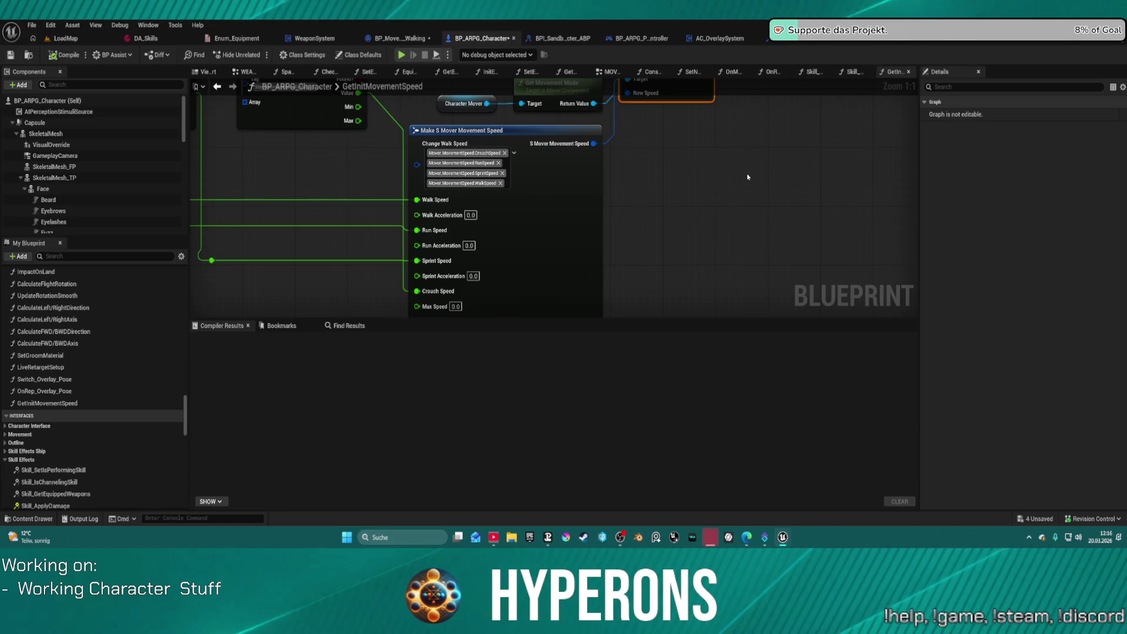
pyautogui.hotkey('ctrl', 'space')
pyautogui.scroll(10, 70, 423)
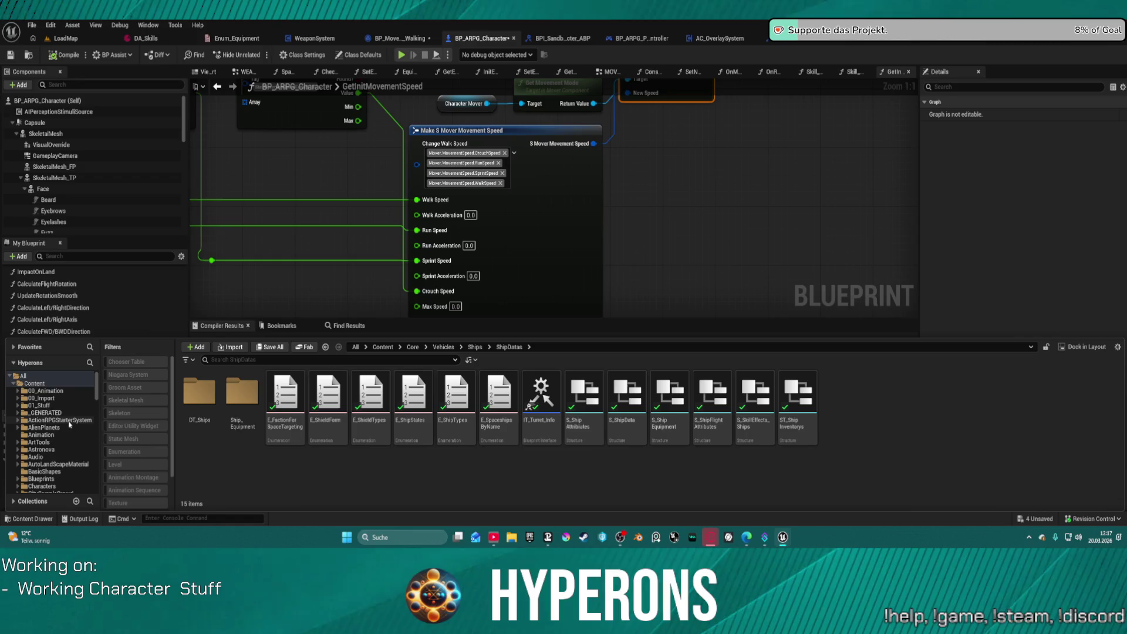
pyautogui.scroll(-1, 41, 430)
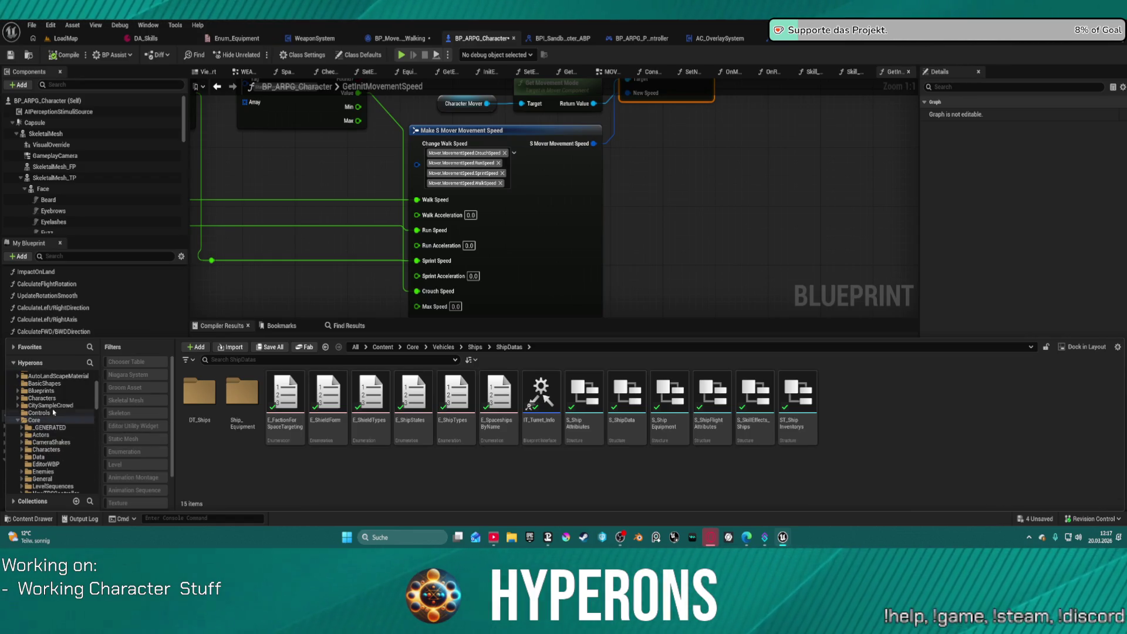
pyautogui.scroll(5, 53, 412)
pyautogui.click(18, 405)
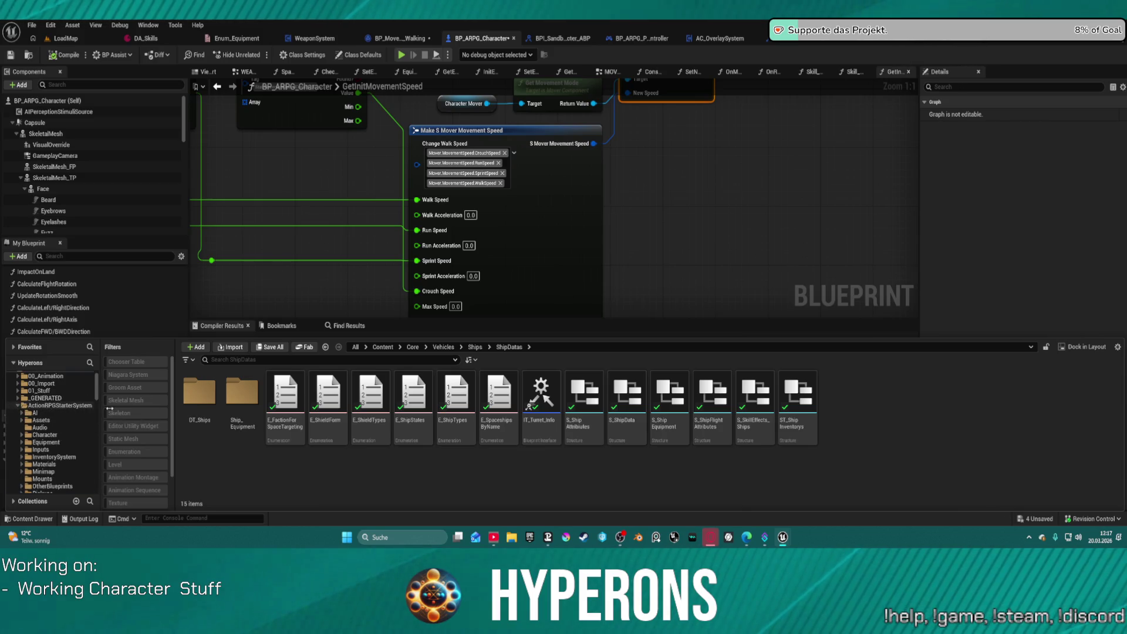
pyautogui.click(51, 435)
pyautogui.doubleClick(242, 390)
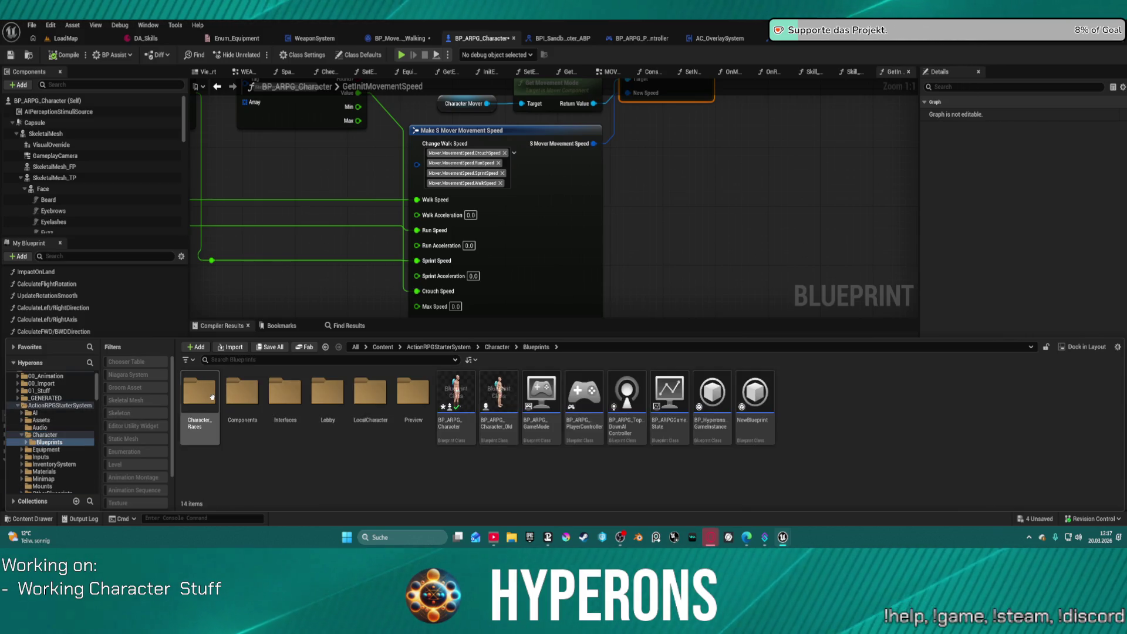
pyautogui.doubleClick(327, 390)
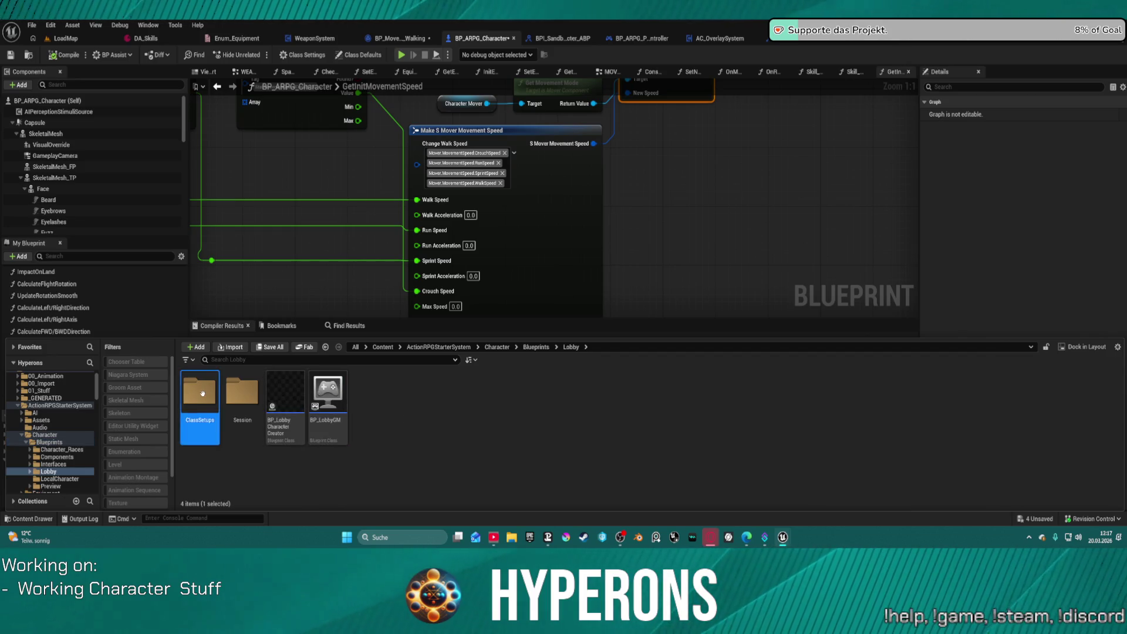
pyautogui.doubleClick(200, 390)
pyautogui.doubleClick(242, 392)
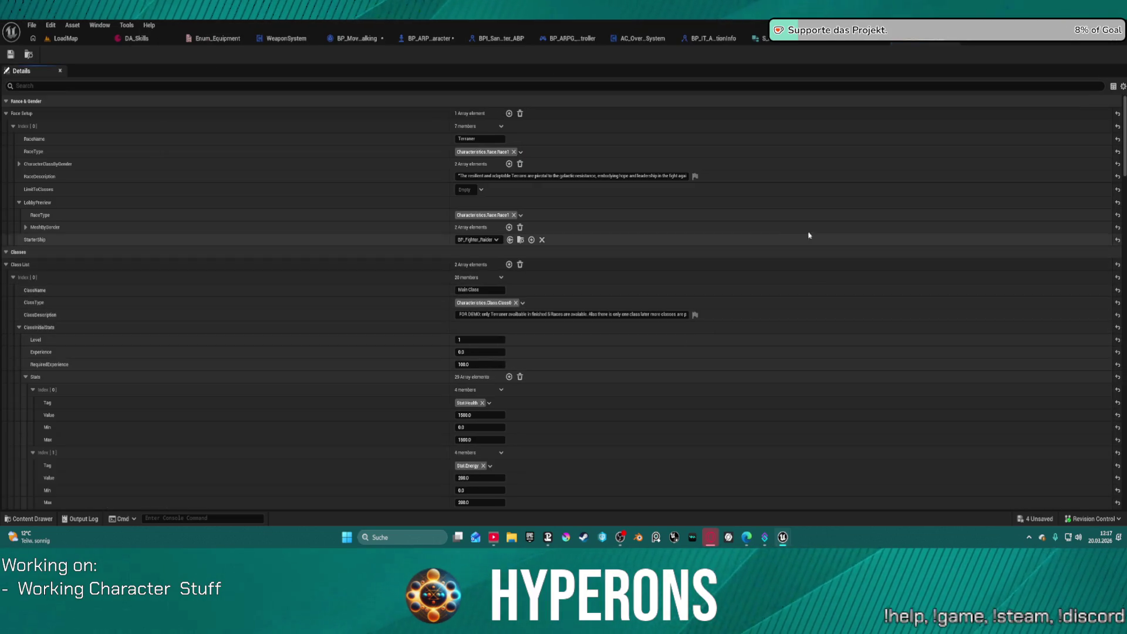
pyautogui.scroll(-1, 392, 229)
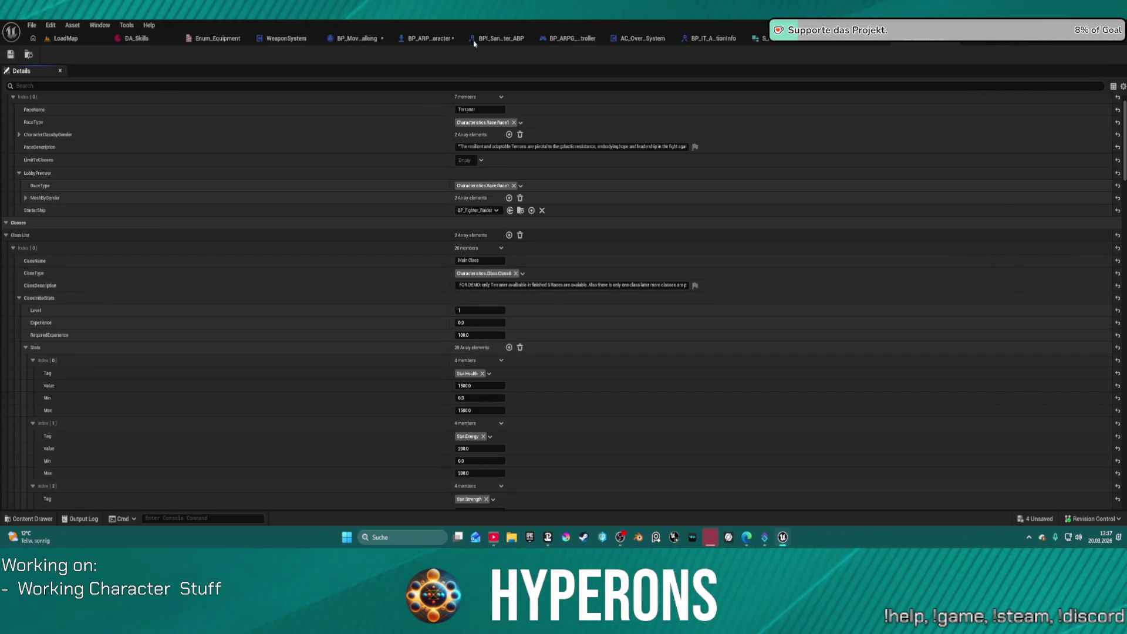
pyautogui.click(432, 40)
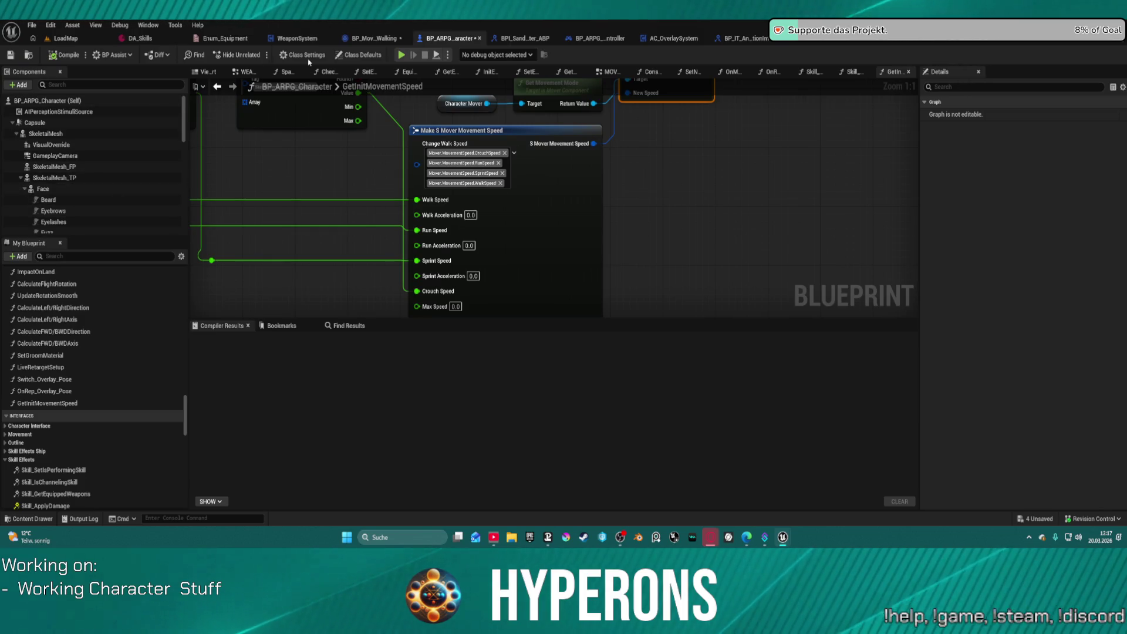
# Browse BP_ARPG_Character's class defaults, filtering the properties by 's'.
pyautogui.click(356, 57)
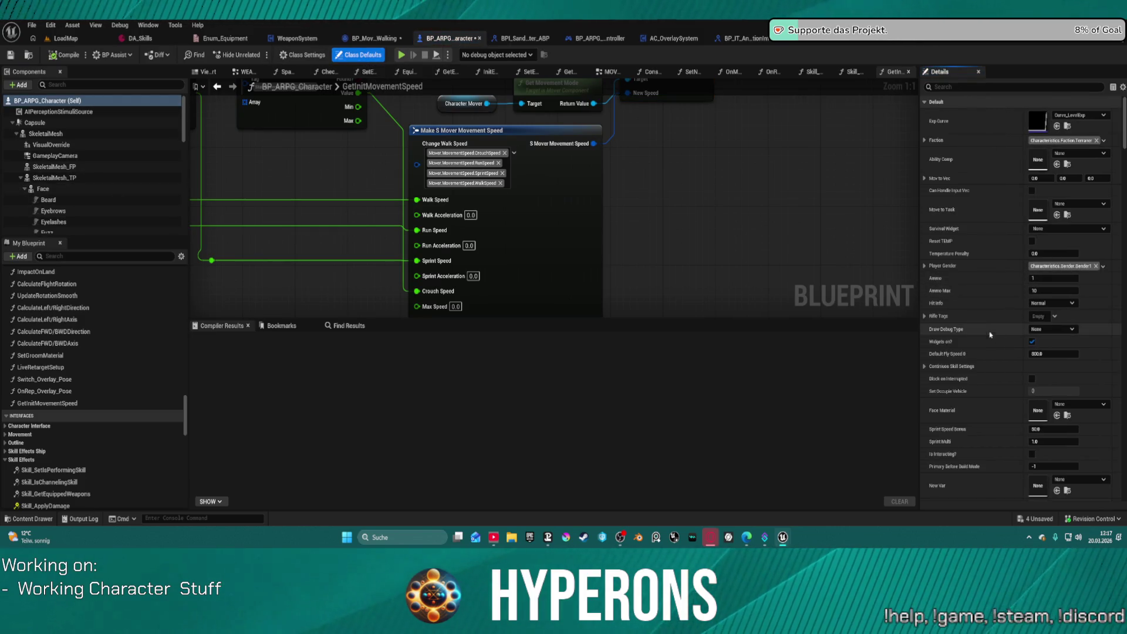
pyautogui.scroll(-2, 971, 295)
pyautogui.scroll(-10, 971, 295)
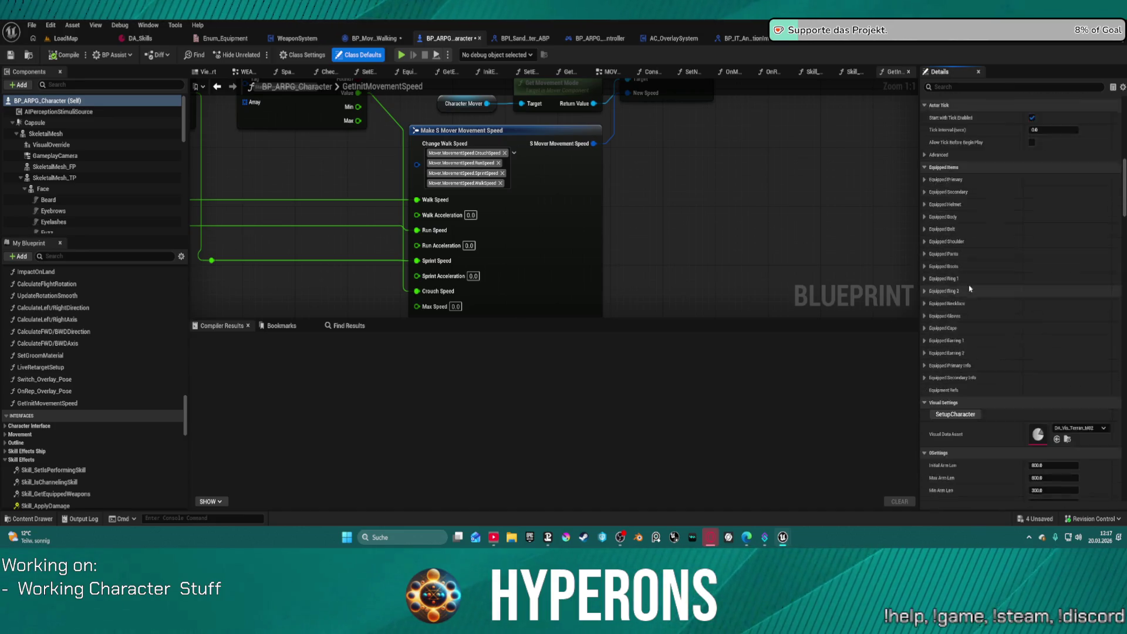
pyautogui.scroll(5, 942, 246)
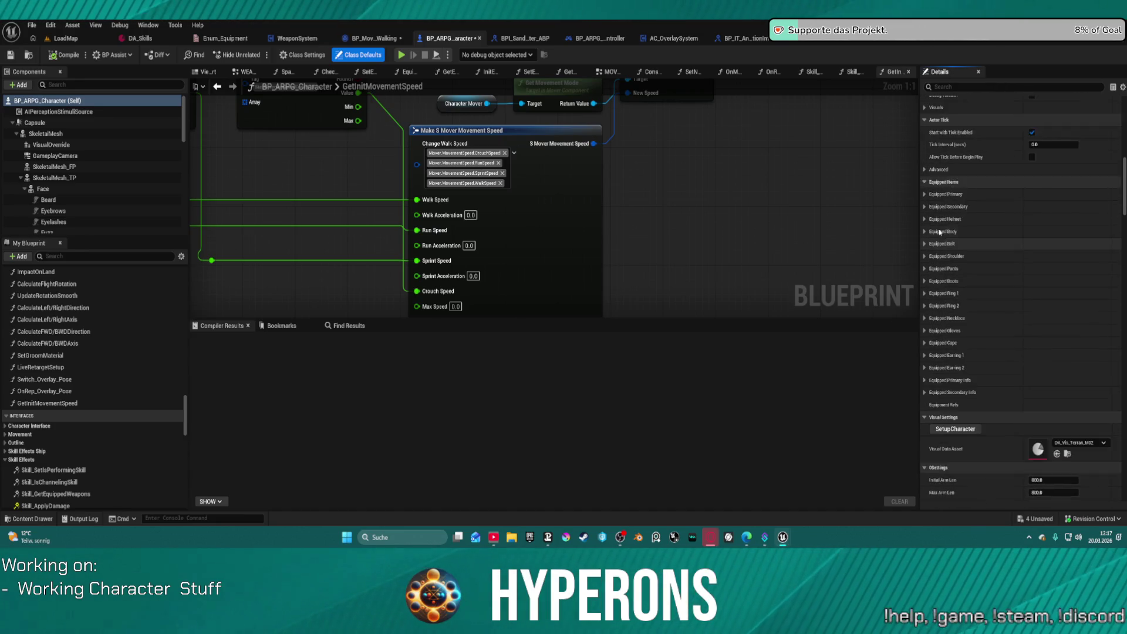
pyautogui.scroll(-10, 939, 232)
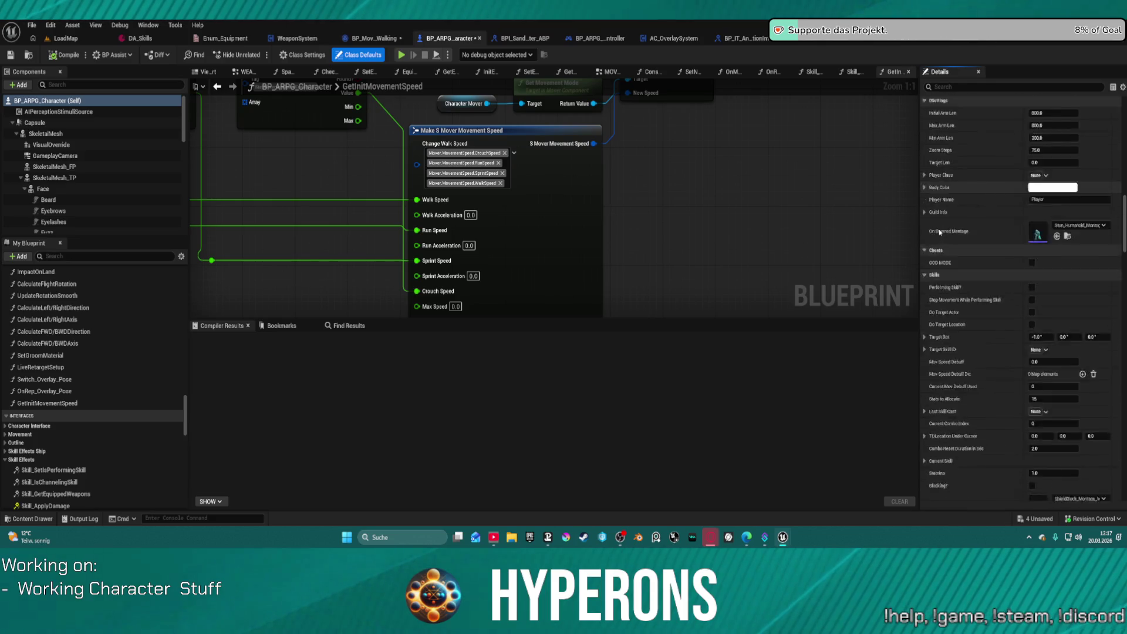
pyautogui.click(961, 87)
pyautogui.write('sta')
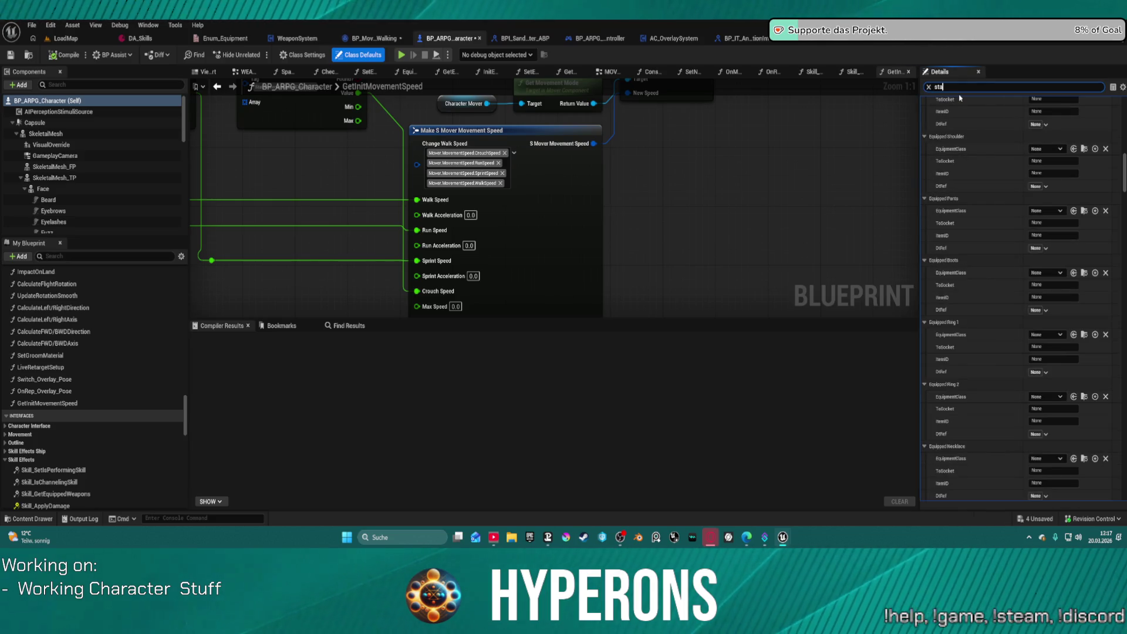
pyautogui.scroll(-10, 1021, 238)
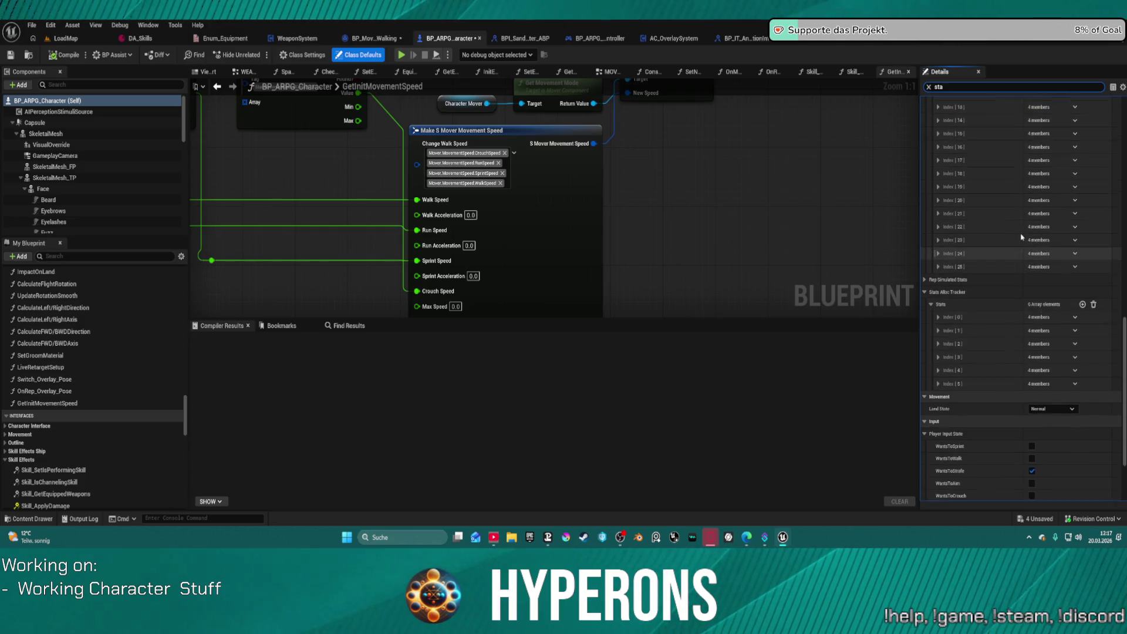
pyautogui.scroll(3, 1021, 237)
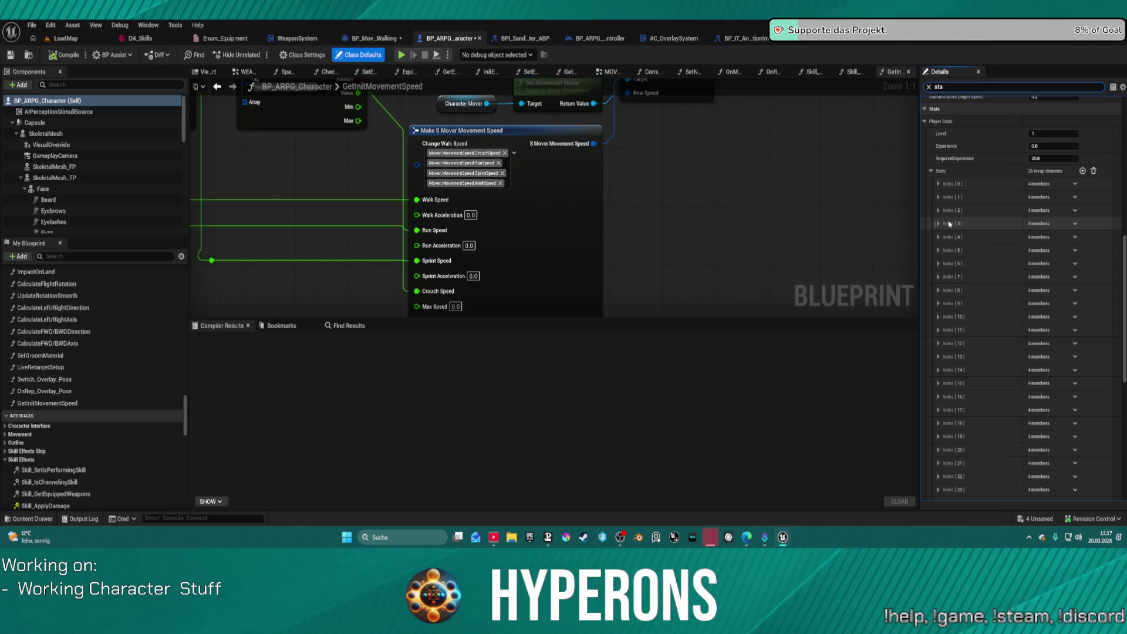
# Expand every entry of the Stats array and scroll through the stat defaults.
pyautogui.rightClick(958, 171)
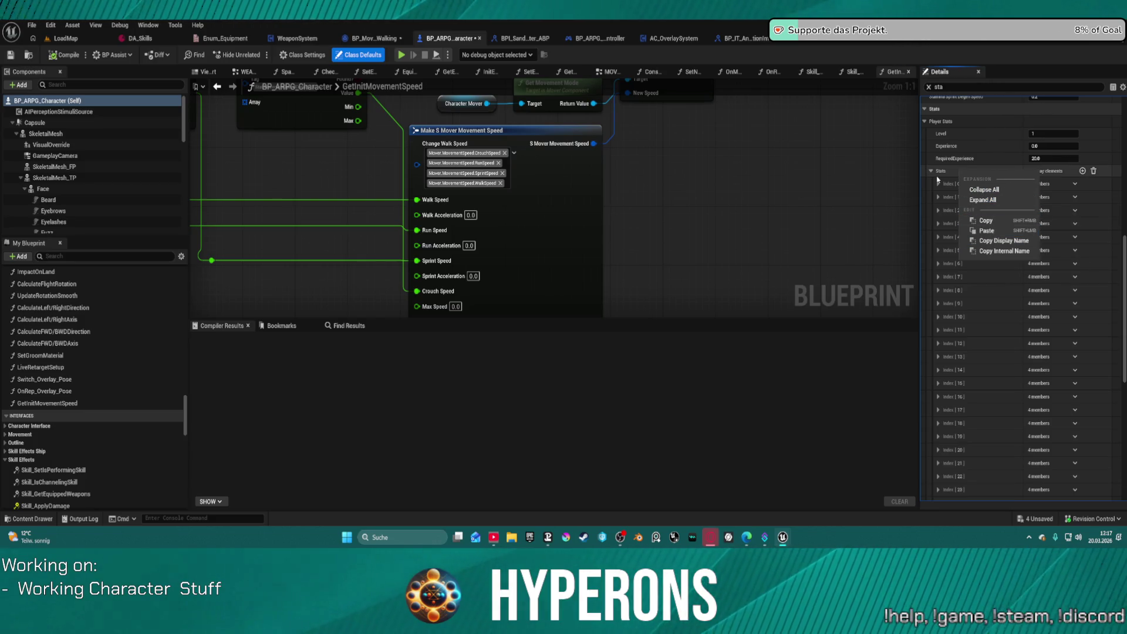
pyautogui.click(1007, 201)
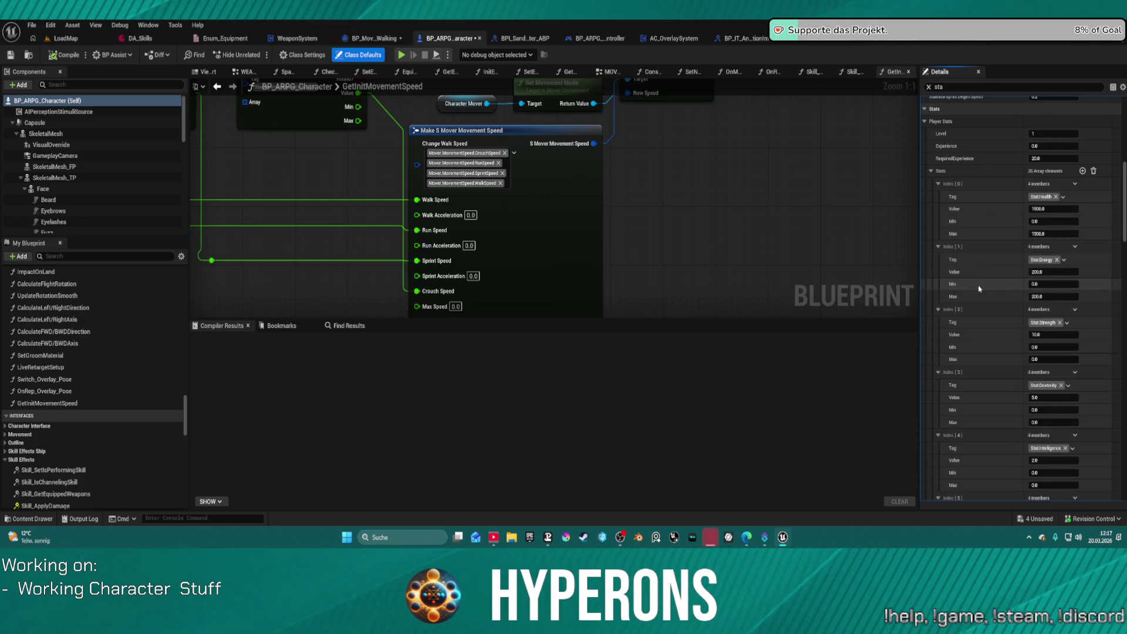
pyautogui.scroll(-5, 992, 293)
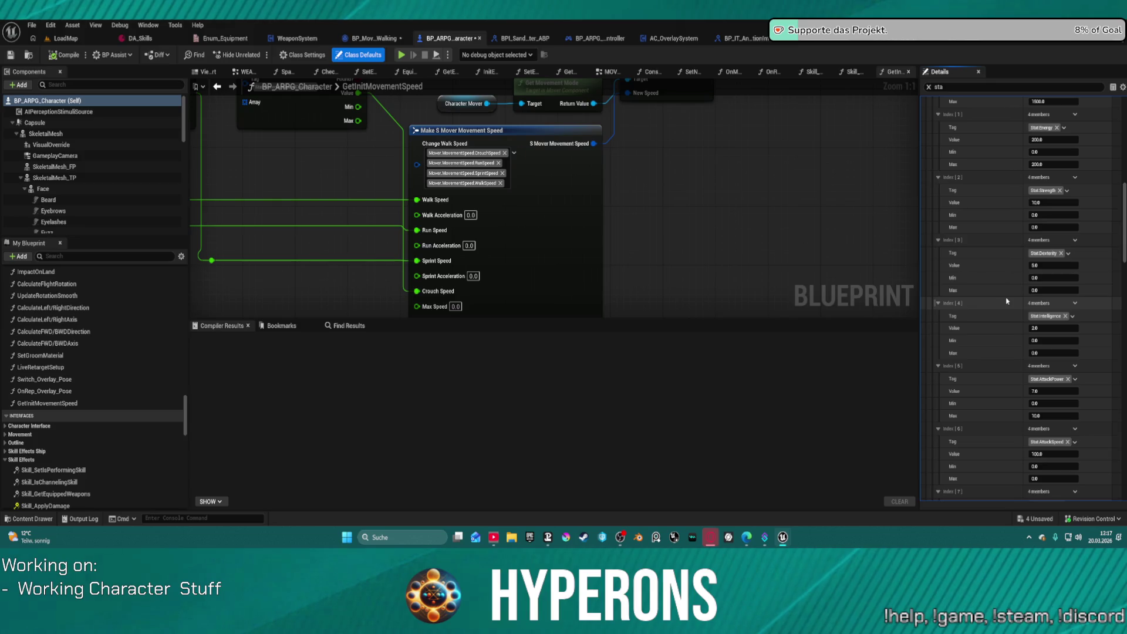
pyautogui.scroll(-10, 1007, 301)
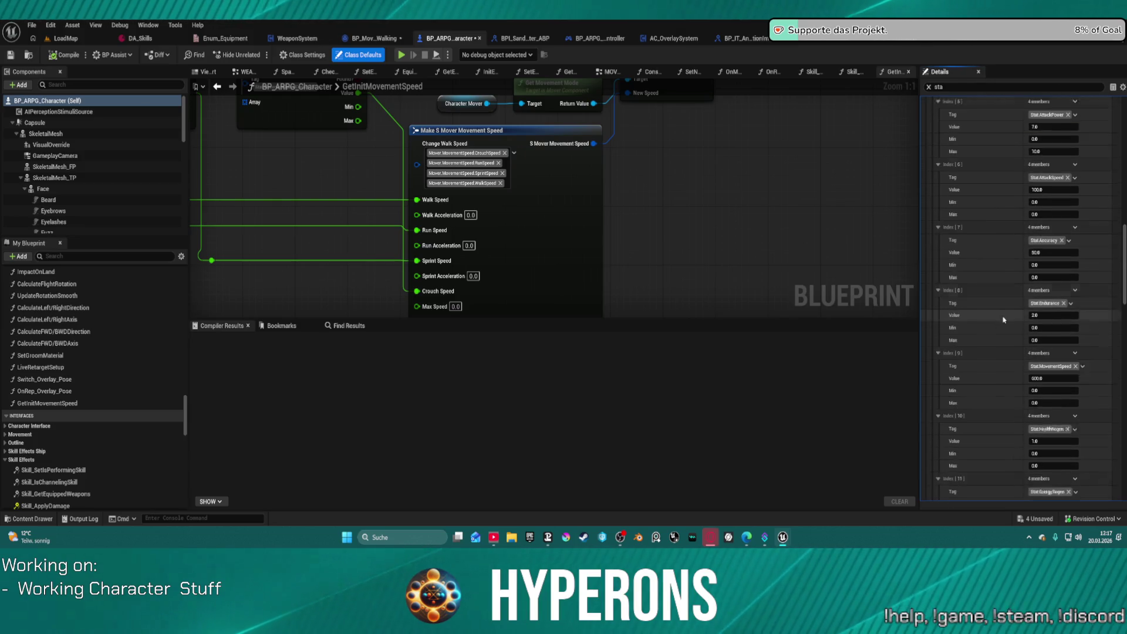
pyautogui.scroll(-8, 1003, 320)
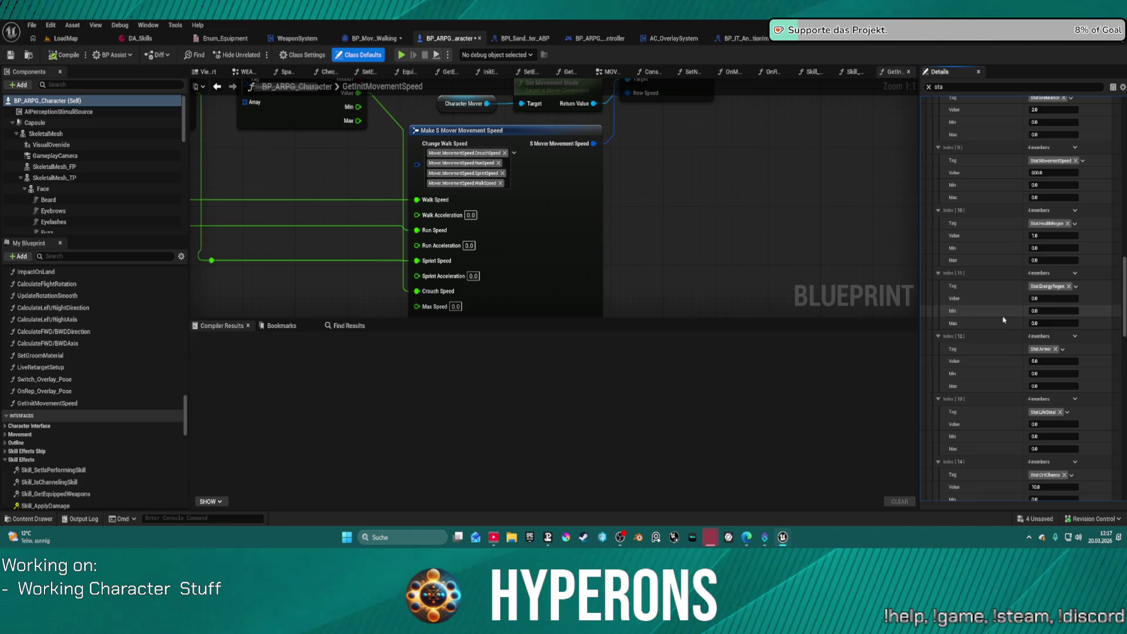
pyautogui.scroll(-2, 1003, 320)
pyautogui.scroll(-2, 1003, 320)
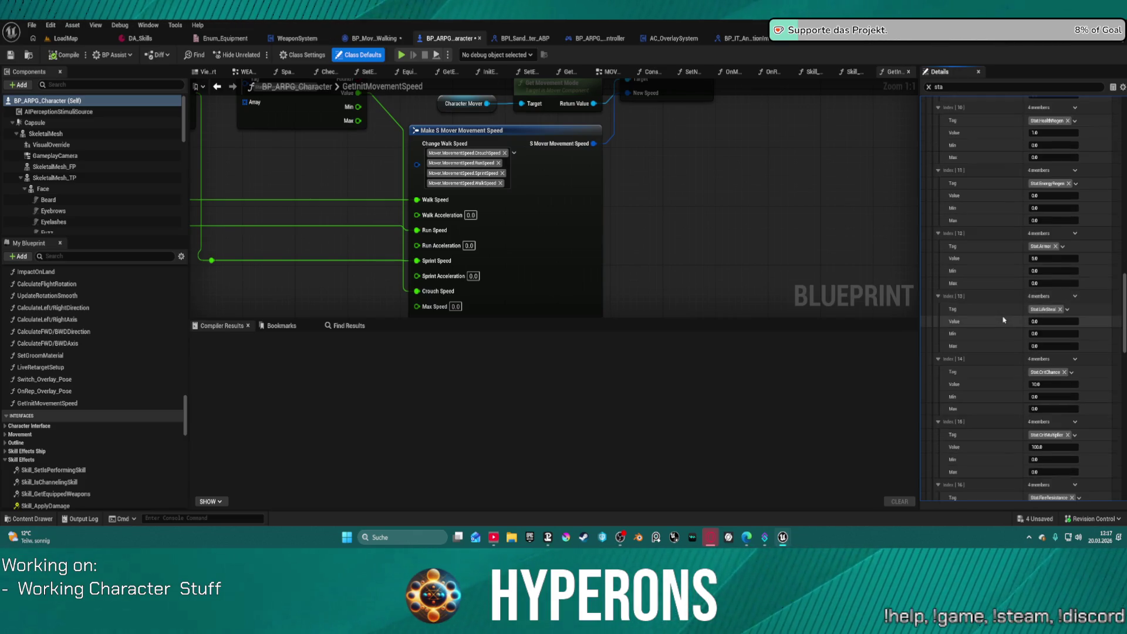
pyautogui.scroll(-5, 1003, 320)
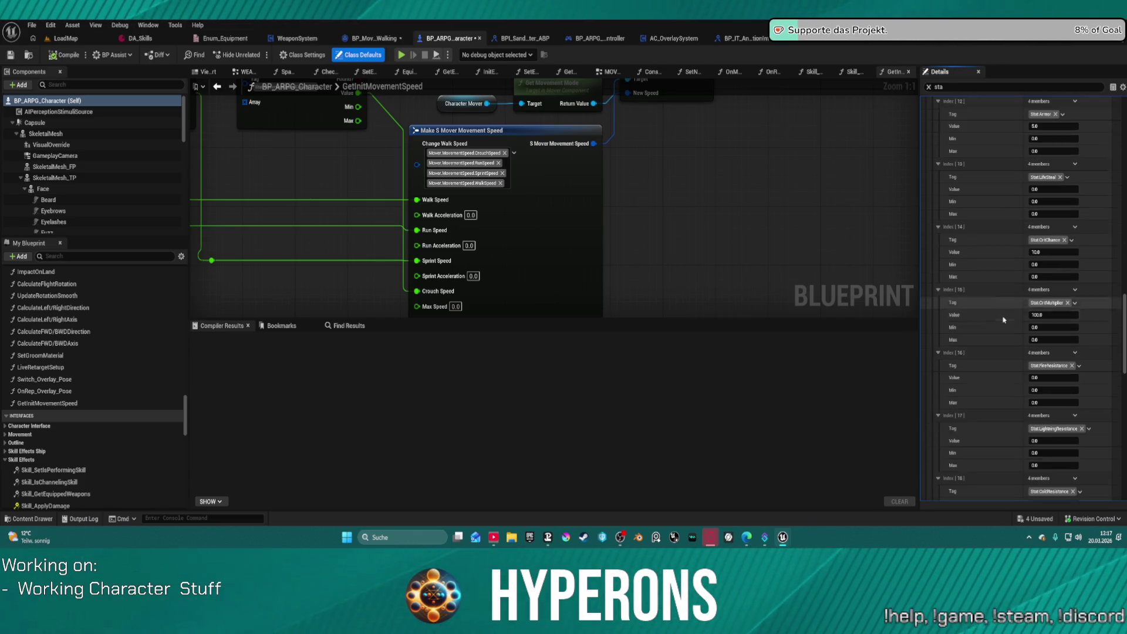
pyautogui.scroll(-8, 1003, 320)
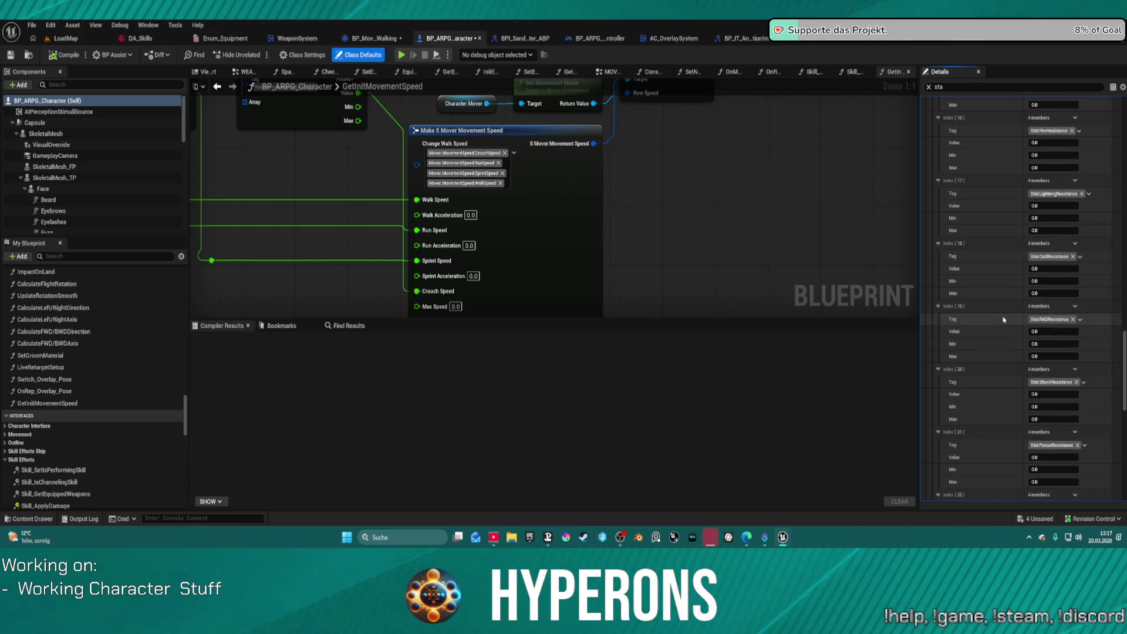
pyautogui.scroll(-6, 1002, 320)
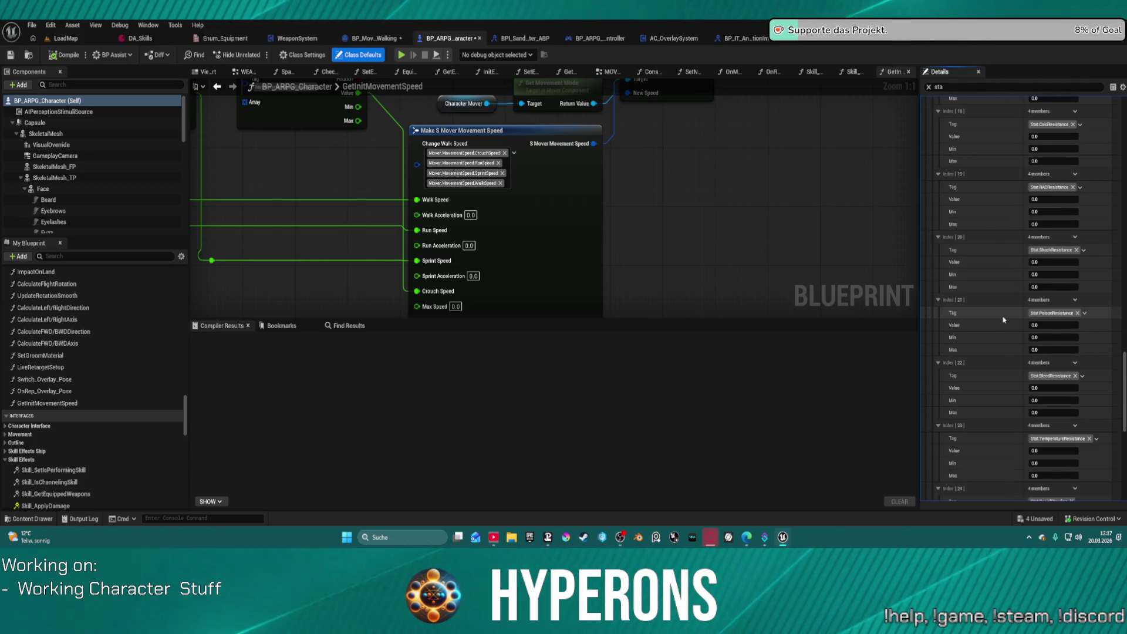
pyautogui.scroll(-2, 1003, 320)
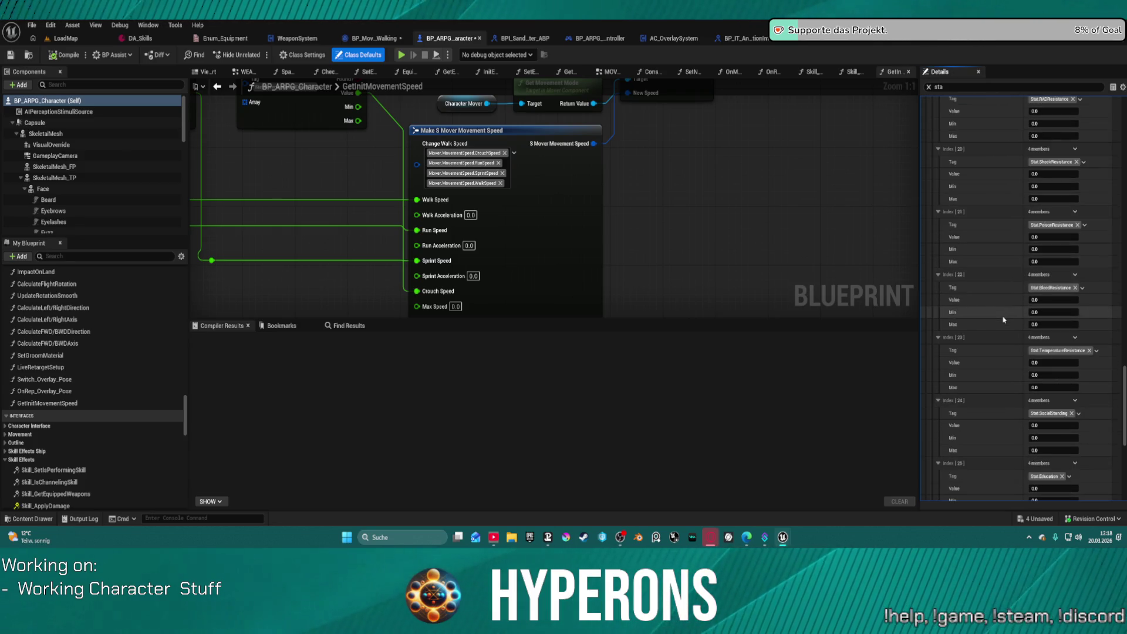
pyautogui.scroll(-2, 1003, 320)
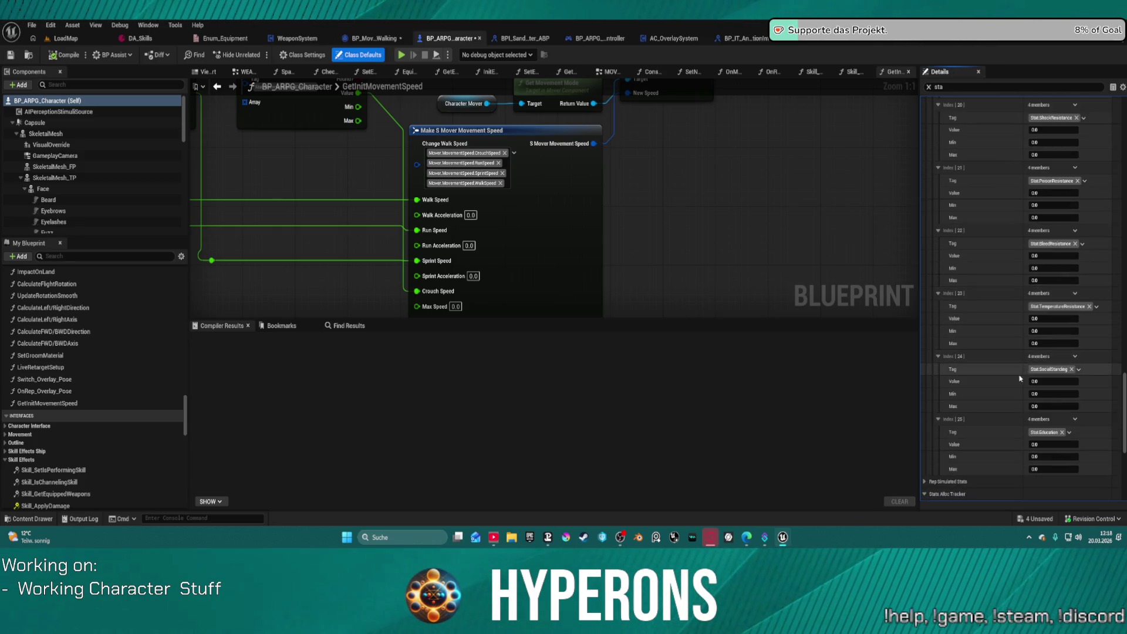
pyautogui.scroll(20, 1050, 144)
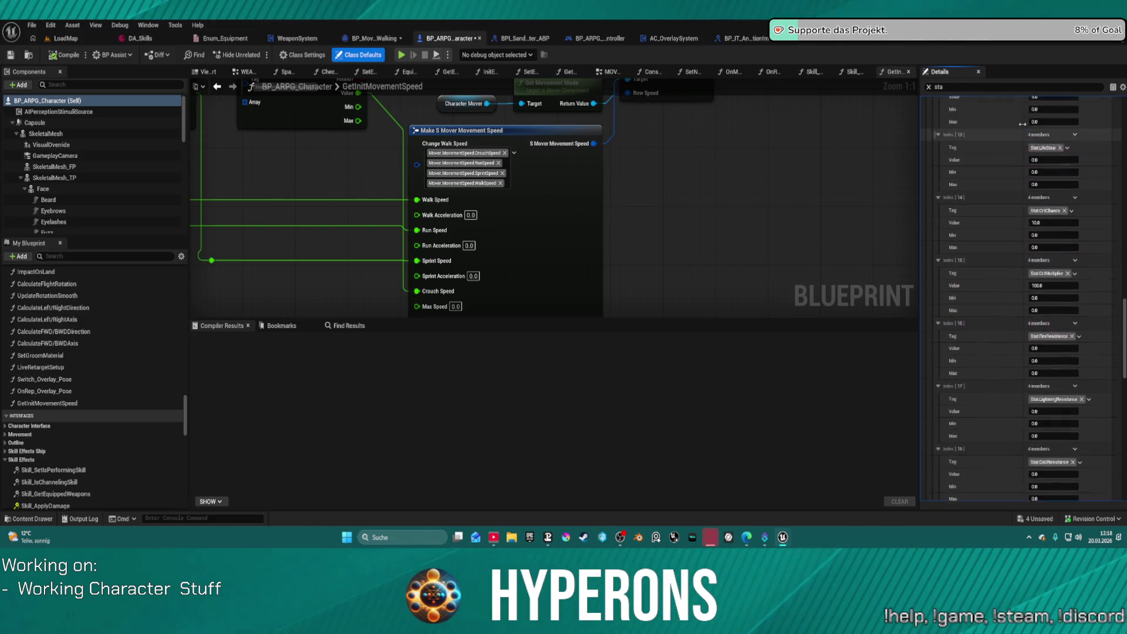
pyautogui.scroll(15, 1021, 132)
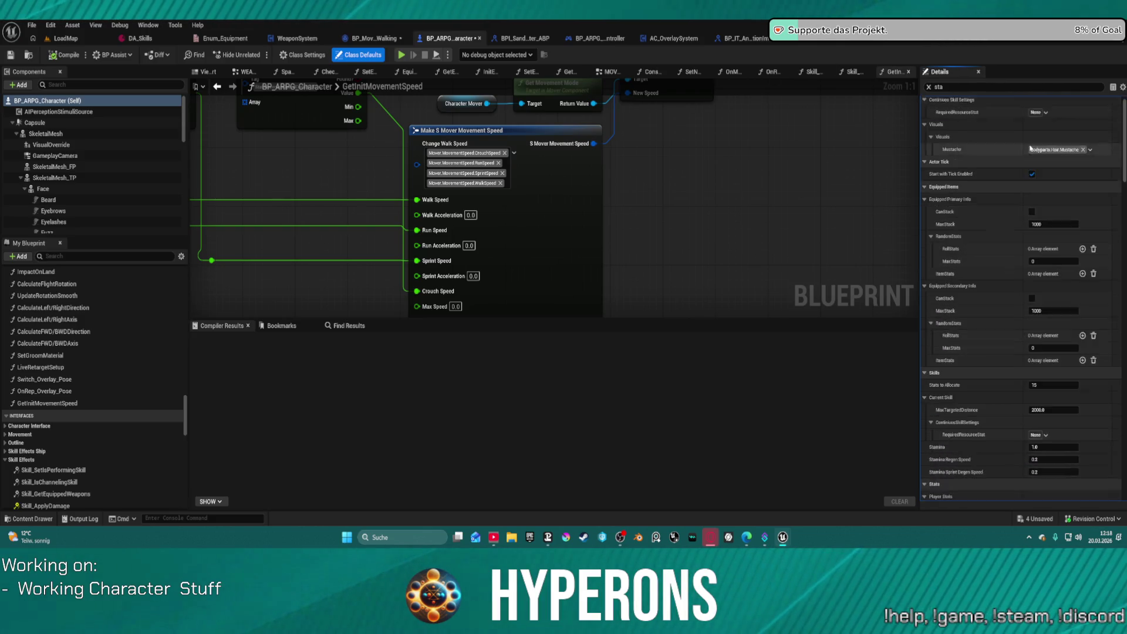
# Check the races and classes data asset, then return to the LoadMap level.
pyautogui.click(965, 38)
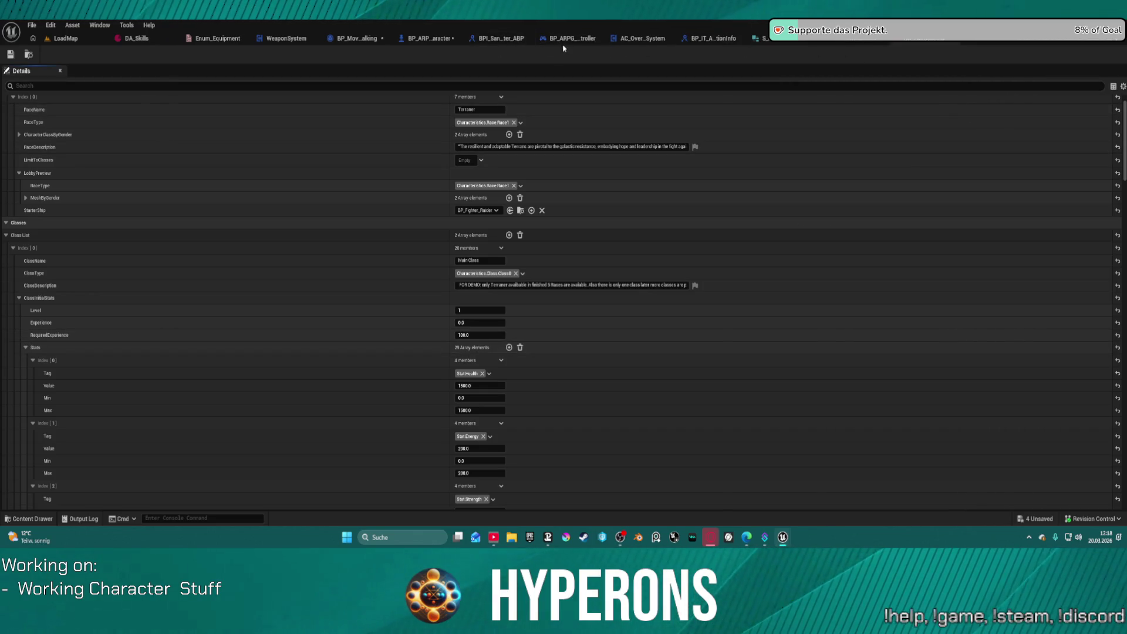
pyautogui.click(434, 43)
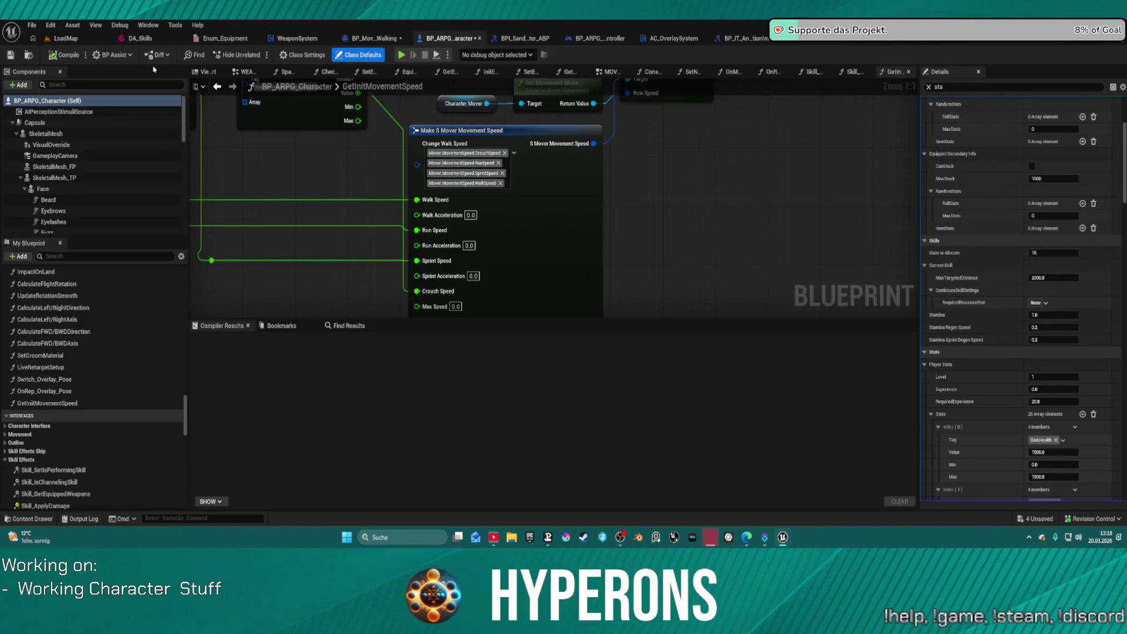
pyautogui.click(44, 39)
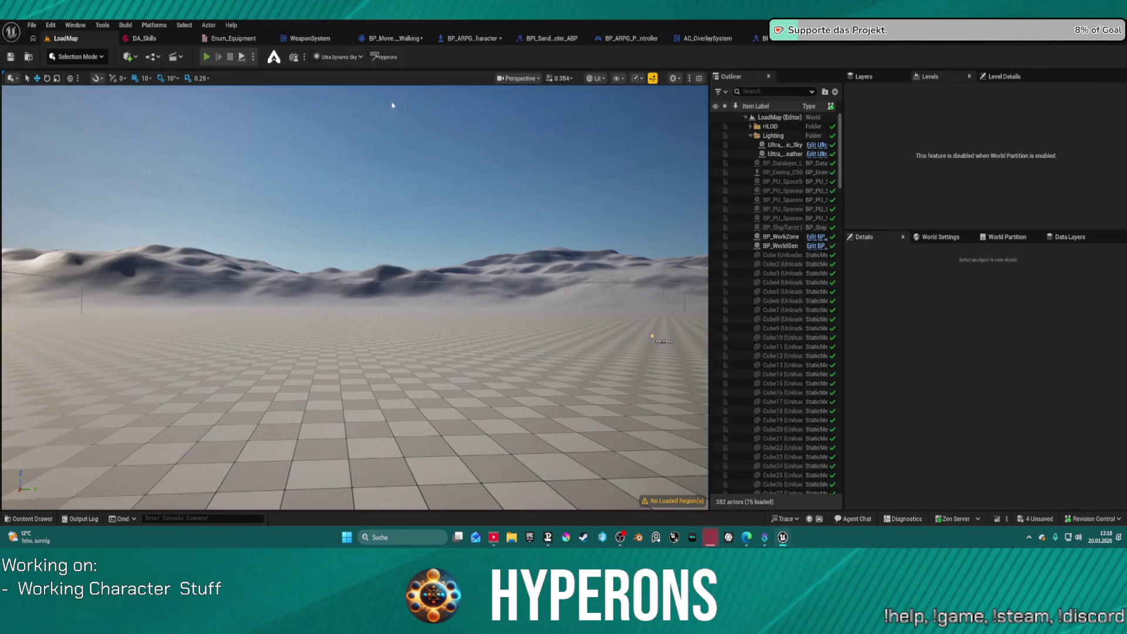
# Play LoadMap despite the compile errors, walk forward with W, then stop the session.
pyautogui.click(640, 295)
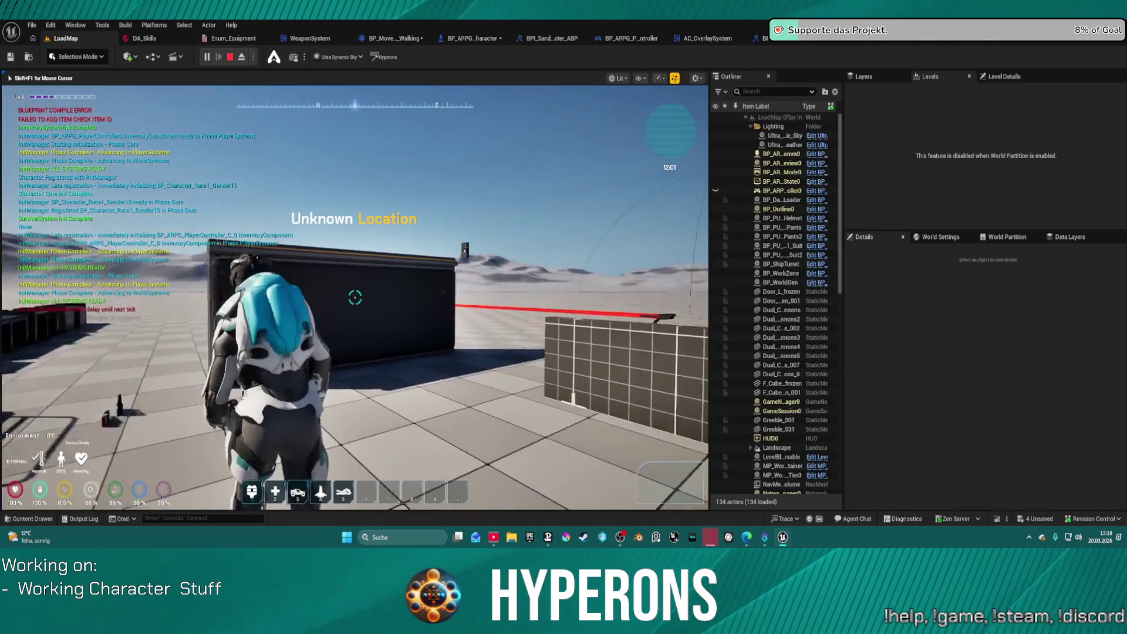
pyautogui.press('w')
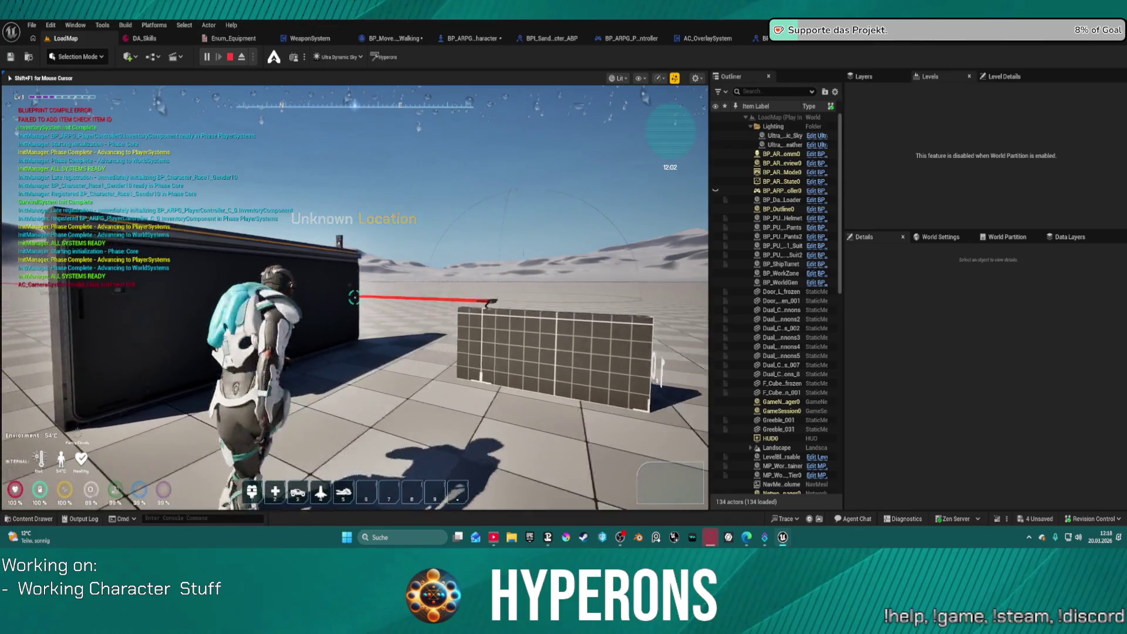
pyautogui.press('Escape')
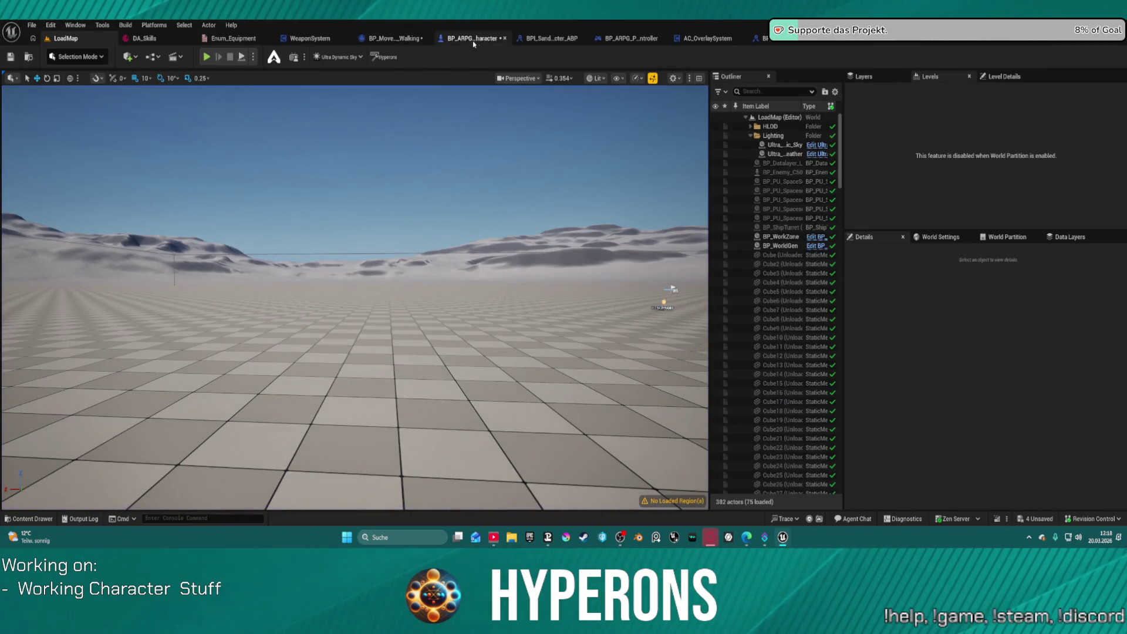
# Jump to where BP_ARPG_Character's Construction Script calls GetInitMovementSpeed.
pyautogui.click(474, 39)
pyautogui.scroll(-3, 728, 200)
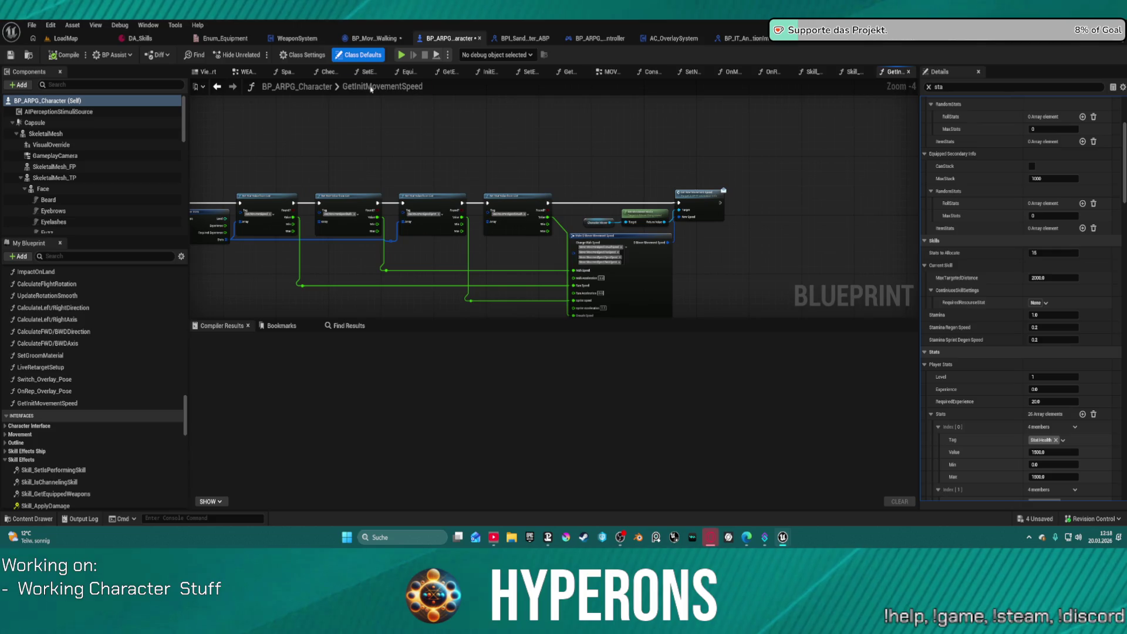
pyautogui.click(217, 87)
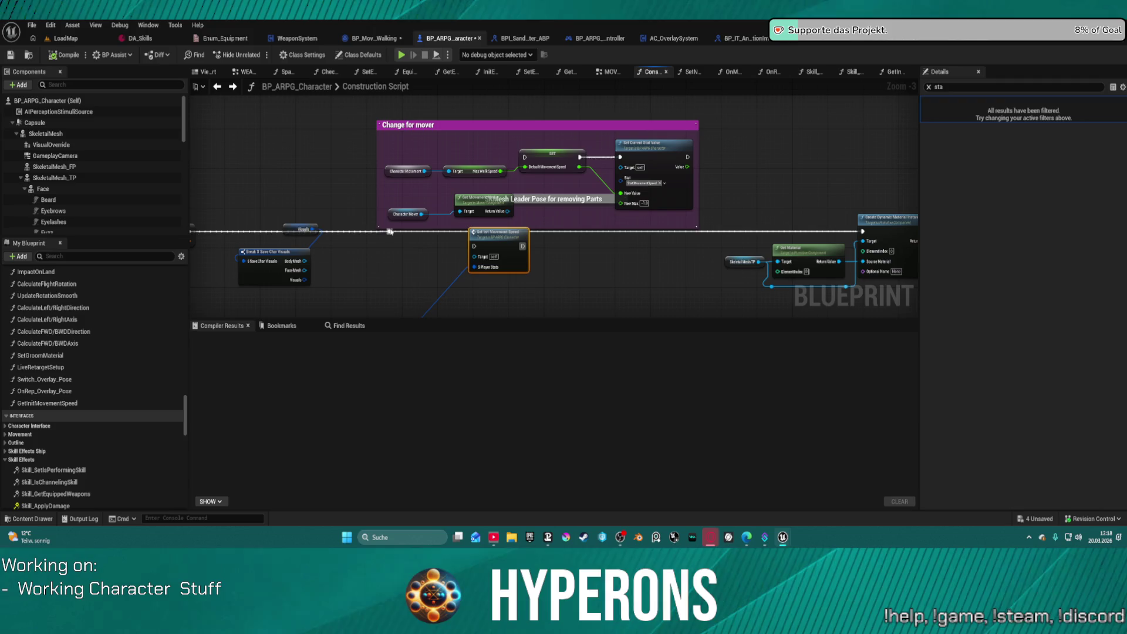
# Wire the Construction Script's exec reroute into Get Init Movement Speed, compile, and start Play.
pyautogui.moveTo(389, 232)
pyautogui.mouseDown()
pyautogui.moveTo(468, 247)
pyautogui.moveTo(862, 232)
pyautogui.mouseUp()
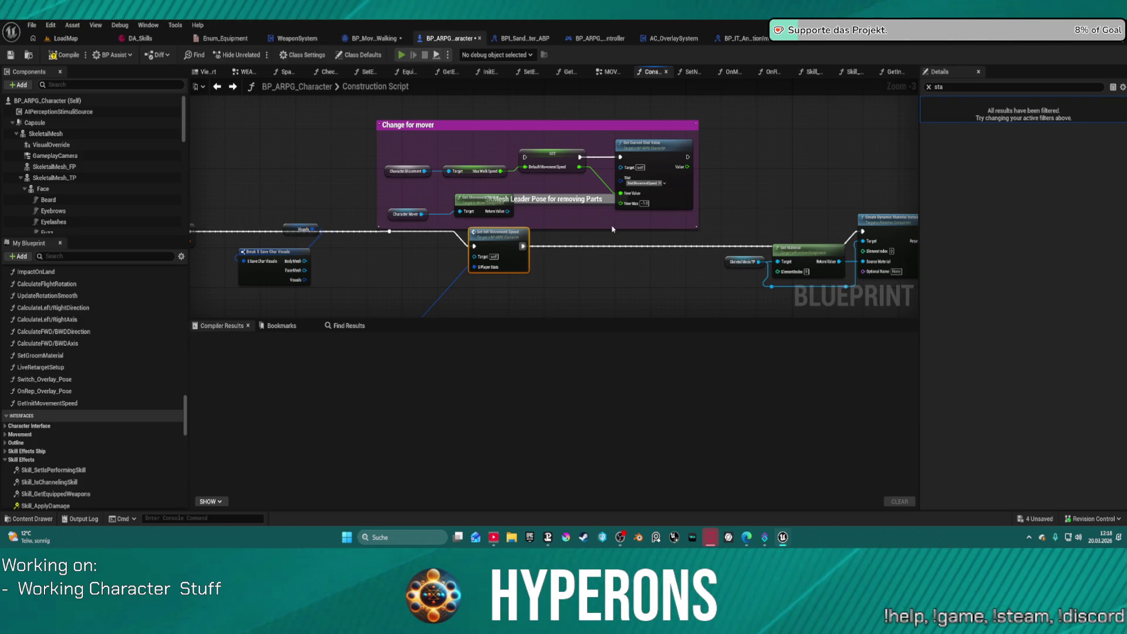
pyautogui.press('F7')
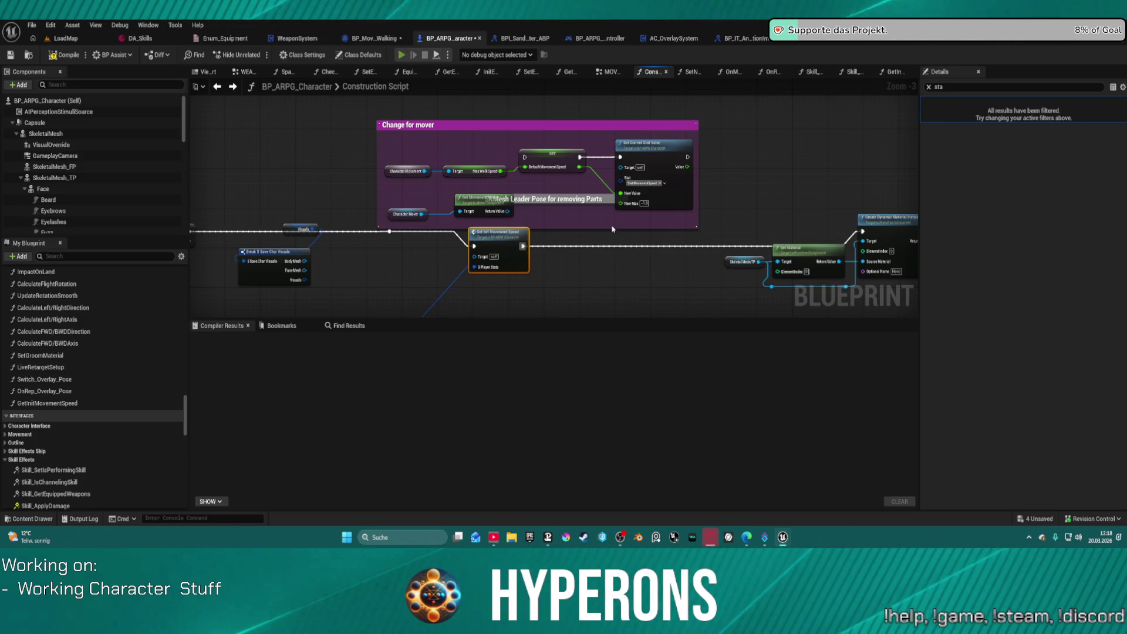
pyautogui.hotkey('alt', 'p')
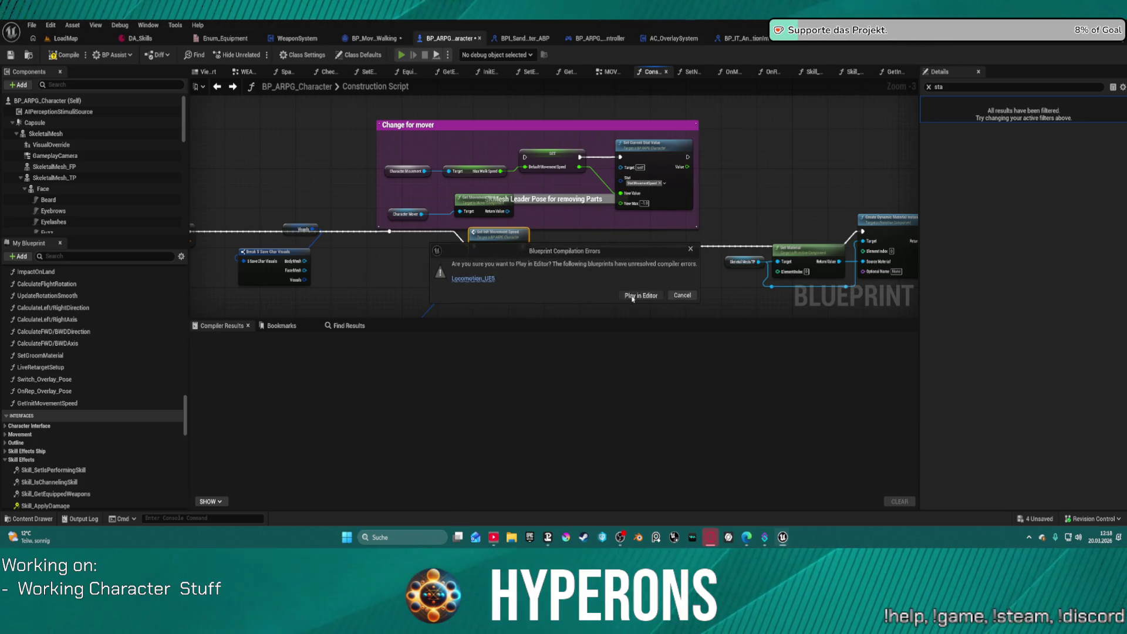
# Play despite compile errors, test running, crouching and walking with S, C and W, then stop.
pyautogui.click(632, 296)
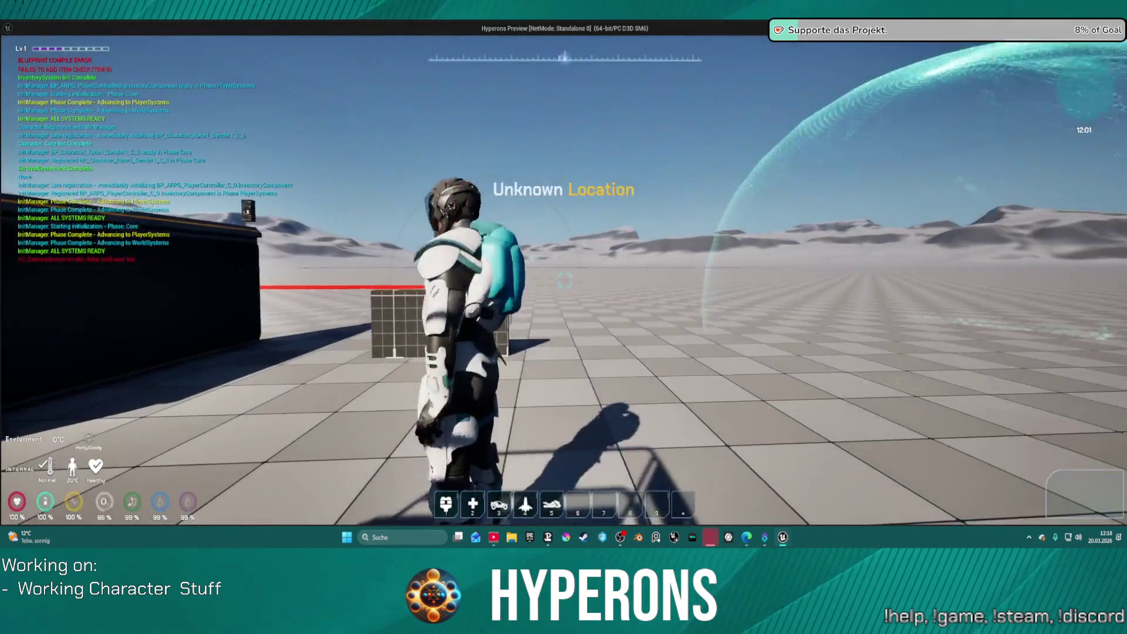
pyautogui.press('s')
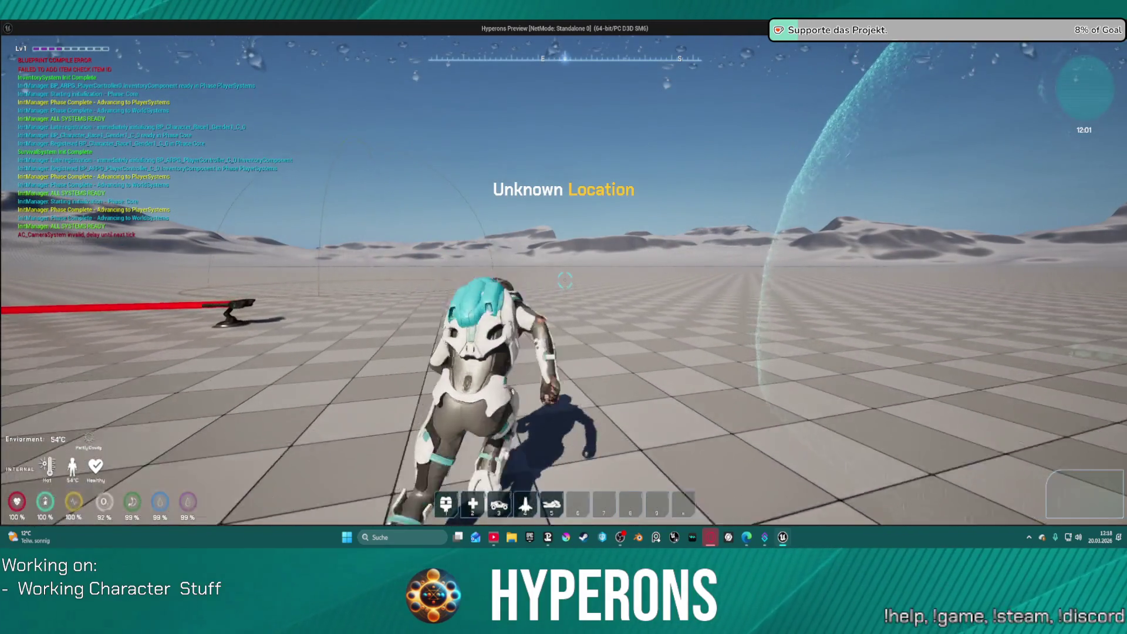
pyautogui.press('c')
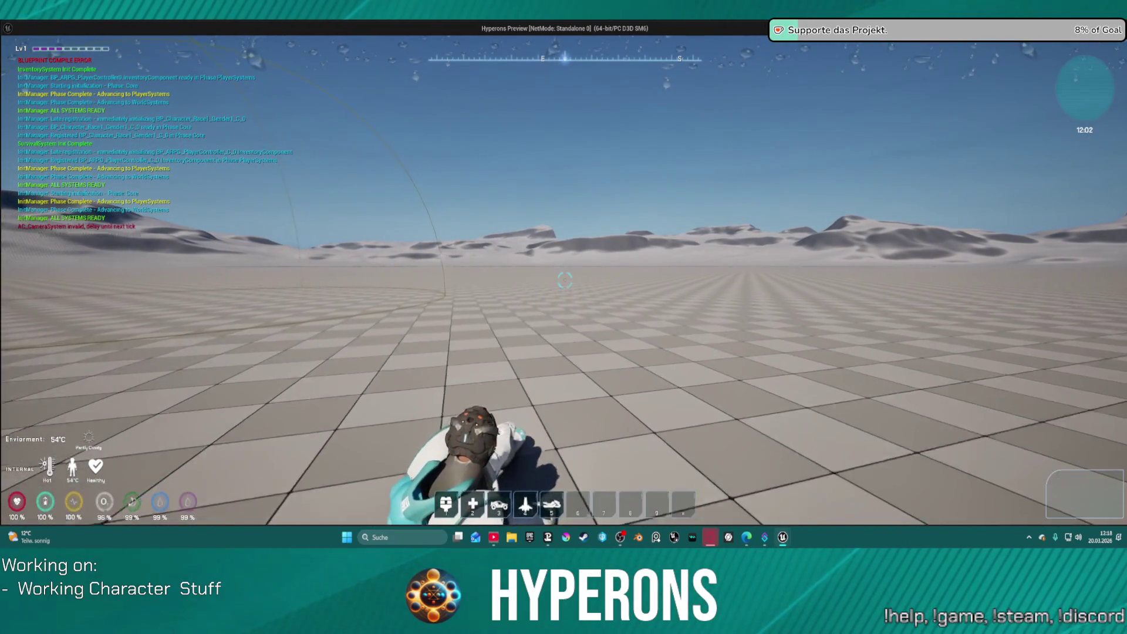
pyautogui.press('w')
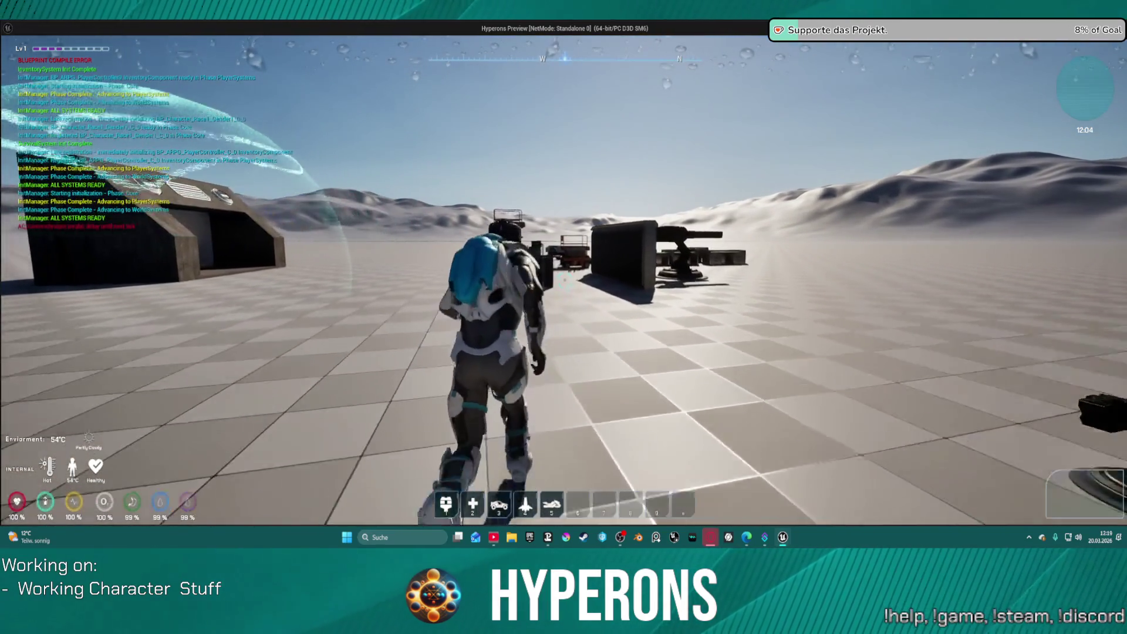
pyautogui.press('Escape')
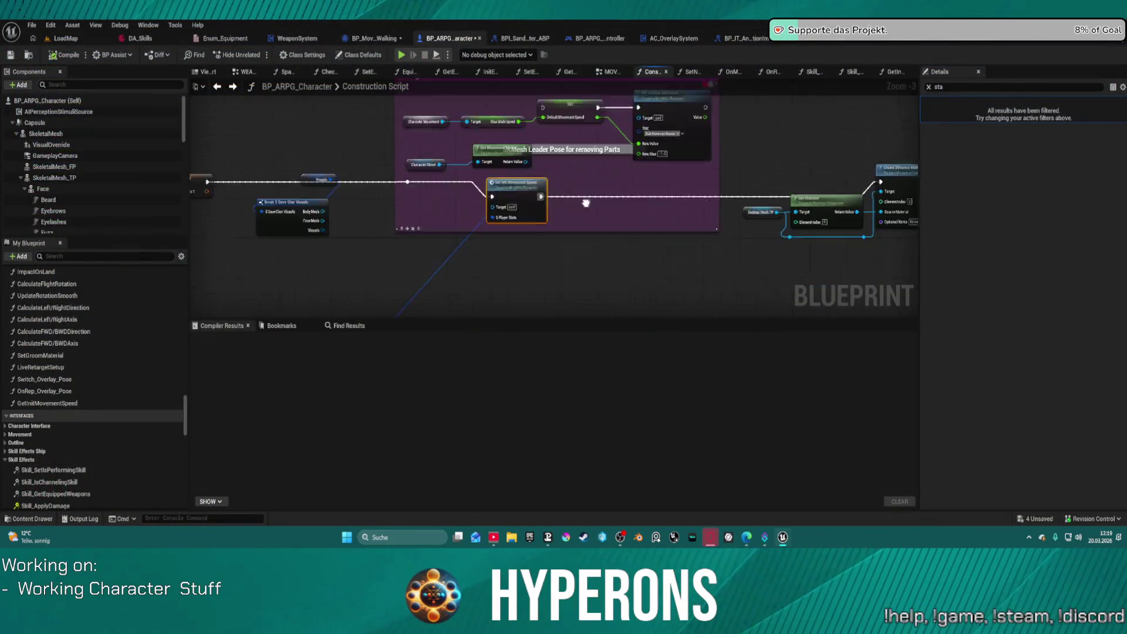
# Open the GetInitMovementSpeed graph and pan across its walk, sprint and crouch stat lookups.
pyautogui.doubleClick(485, 172)
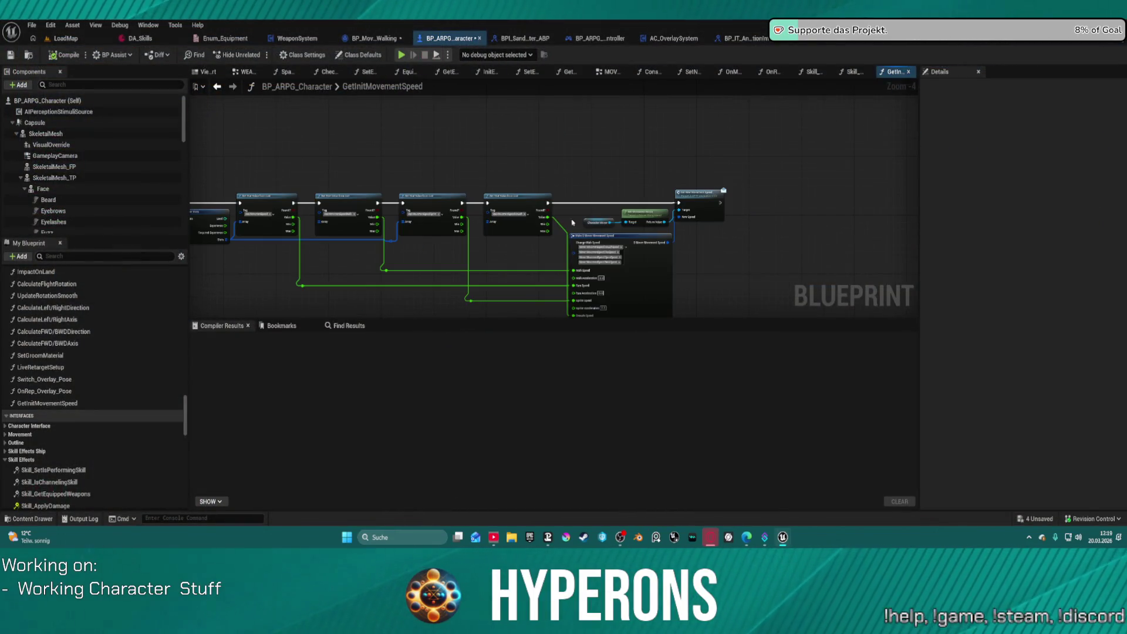
pyautogui.scroll(4, 572, 222)
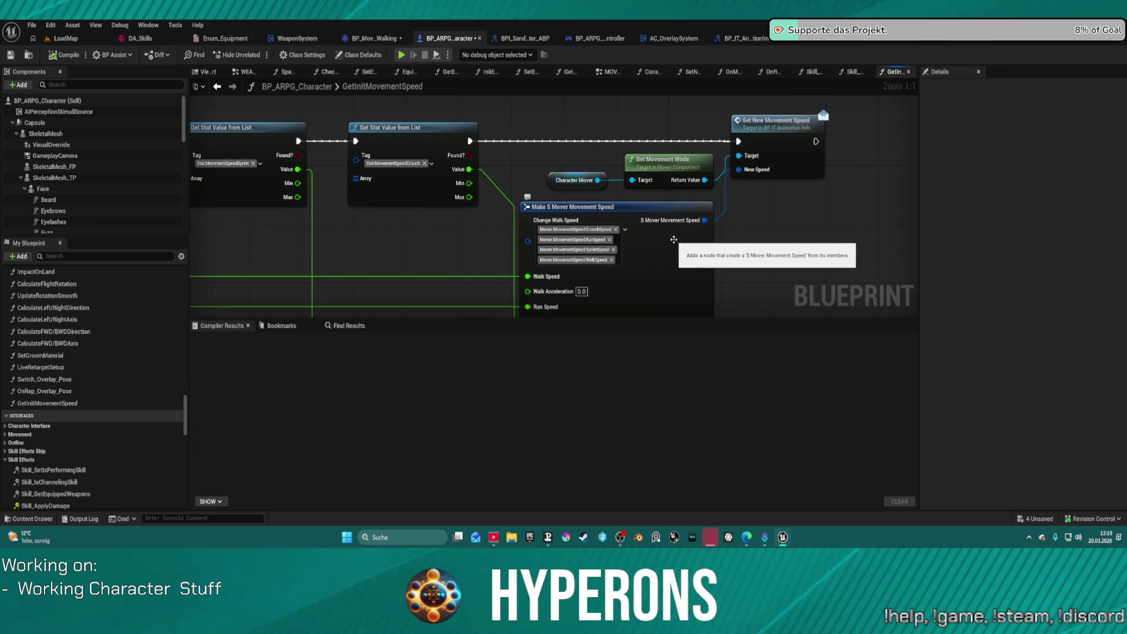
pyautogui.moveTo(781, 194)
pyautogui.mouseDown()
pyautogui.moveTo(792, 156)
pyautogui.moveTo(875, 241)
pyautogui.moveTo(1114, 234)
pyautogui.mouseUp()
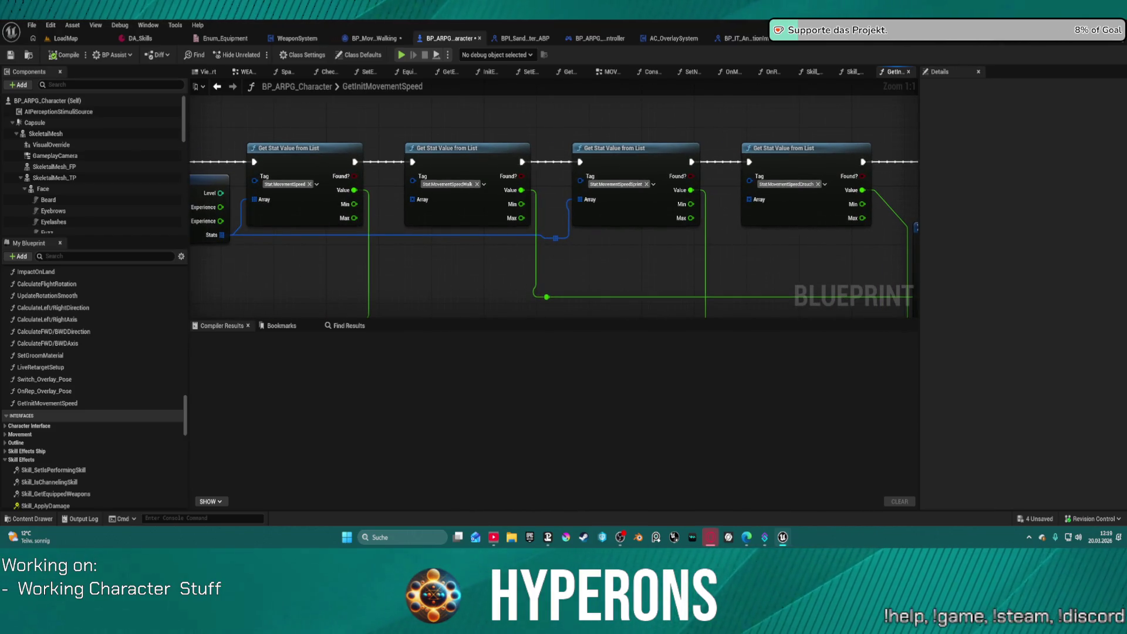
pyautogui.moveTo(478, 248)
pyautogui.mouseDown()
pyautogui.moveTo(332, 258)
pyautogui.moveTo(502, 251)
pyautogui.moveTo(470, 270)
pyautogui.moveTo(300, 274)
pyautogui.mouseUp()
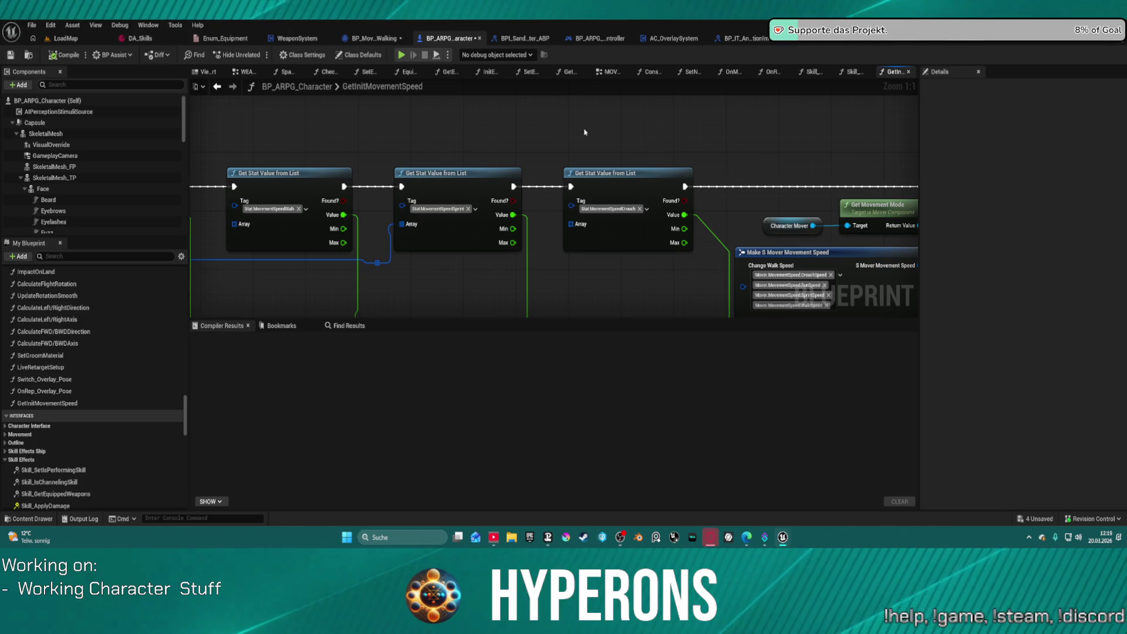
pyautogui.moveTo(584, 132)
pyautogui.mouseDown()
pyautogui.moveTo(604, 126)
pyautogui.moveTo(649, 218)
pyautogui.moveTo(837, 318)
pyautogui.moveTo(566, 284)
pyautogui.moveTo(450, 236)
pyautogui.mouseUp()
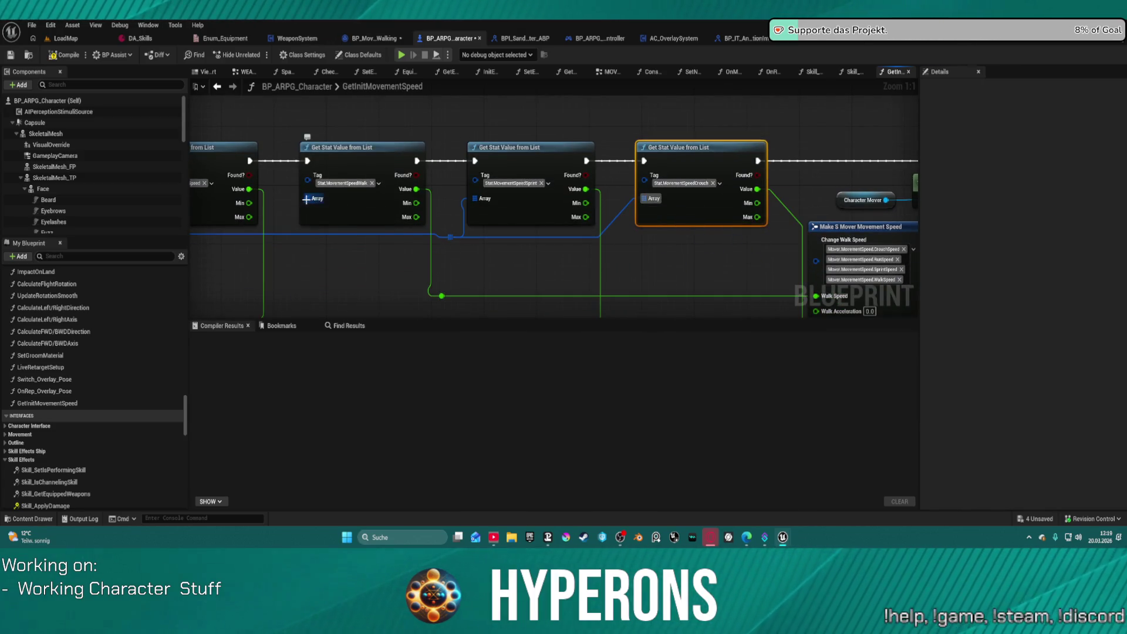
# Connect the Walk speed lookup's Stats array input, recompile, and start a test play.
pyautogui.moveTo(306, 199)
pyautogui.mouseDown()
pyautogui.moveTo(152, 242)
pyautogui.moveTo(350, 237)
pyautogui.moveTo(320, 234)
pyautogui.mouseUp()
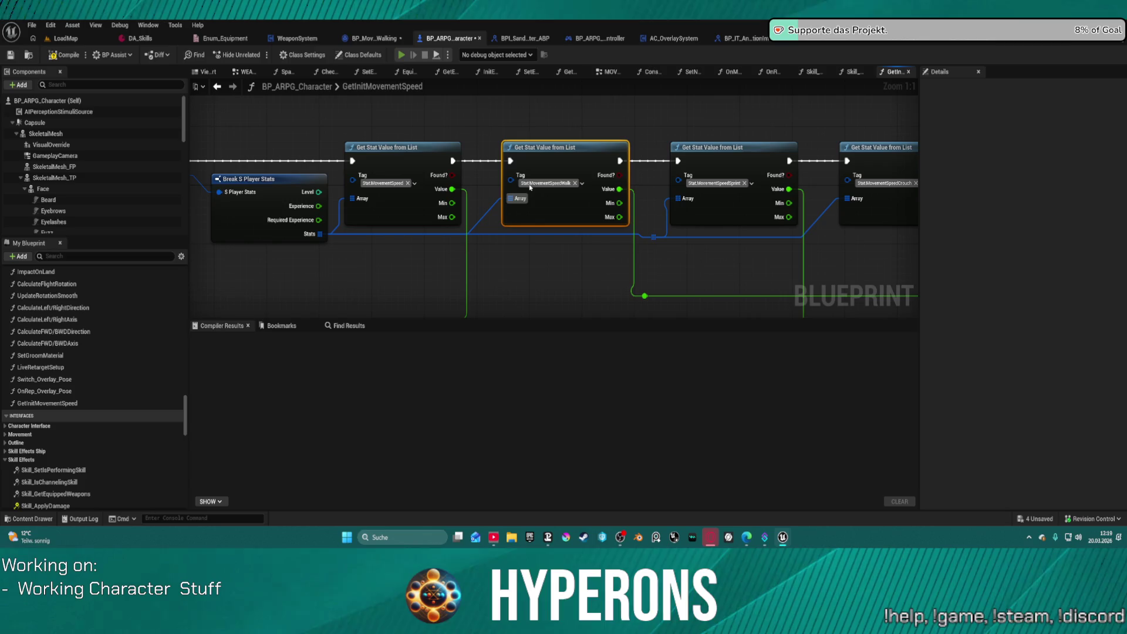
pyautogui.press('F7')
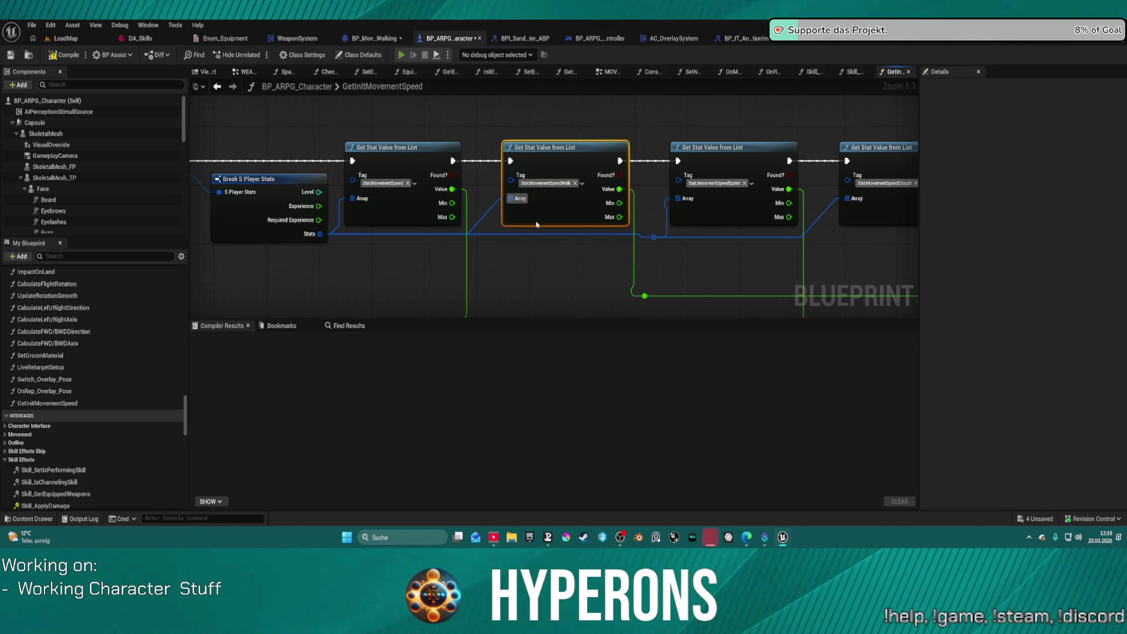
pyautogui.hotkey('alt', 'p')
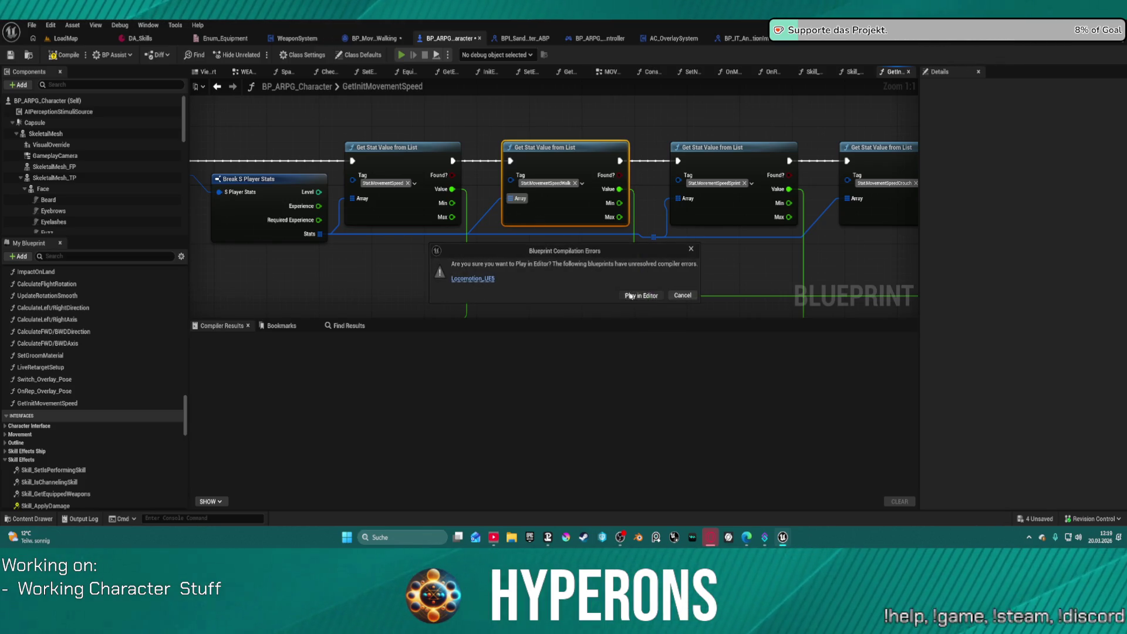
# Play despite compile errors, walk forward with W, stop, and shift the function graph left.
pyautogui.click(630, 296)
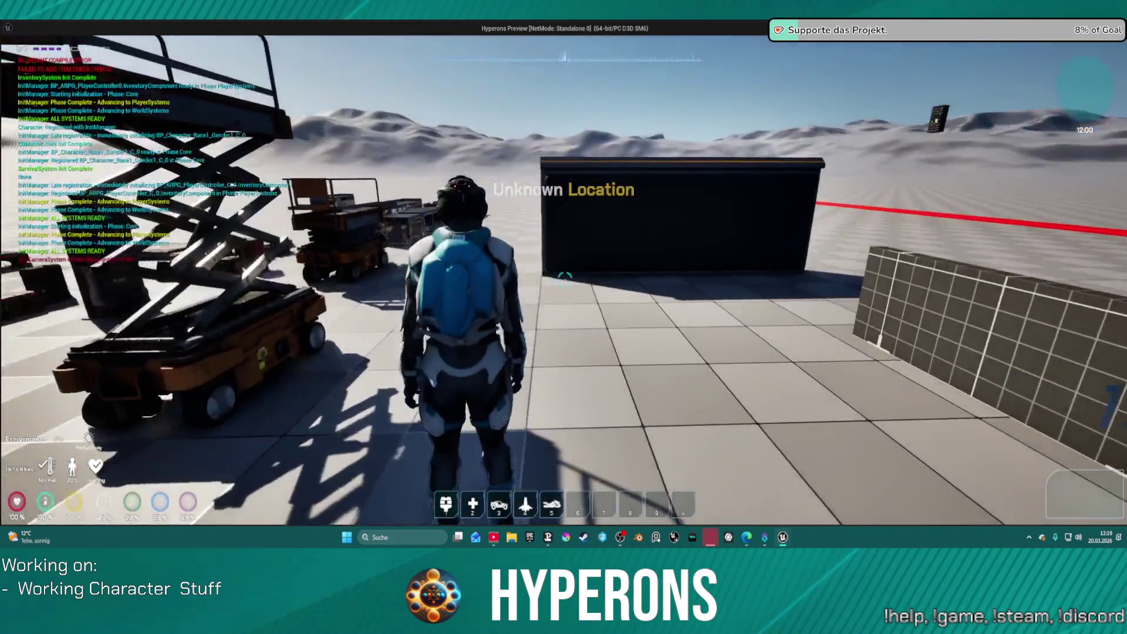
pyautogui.press('w')
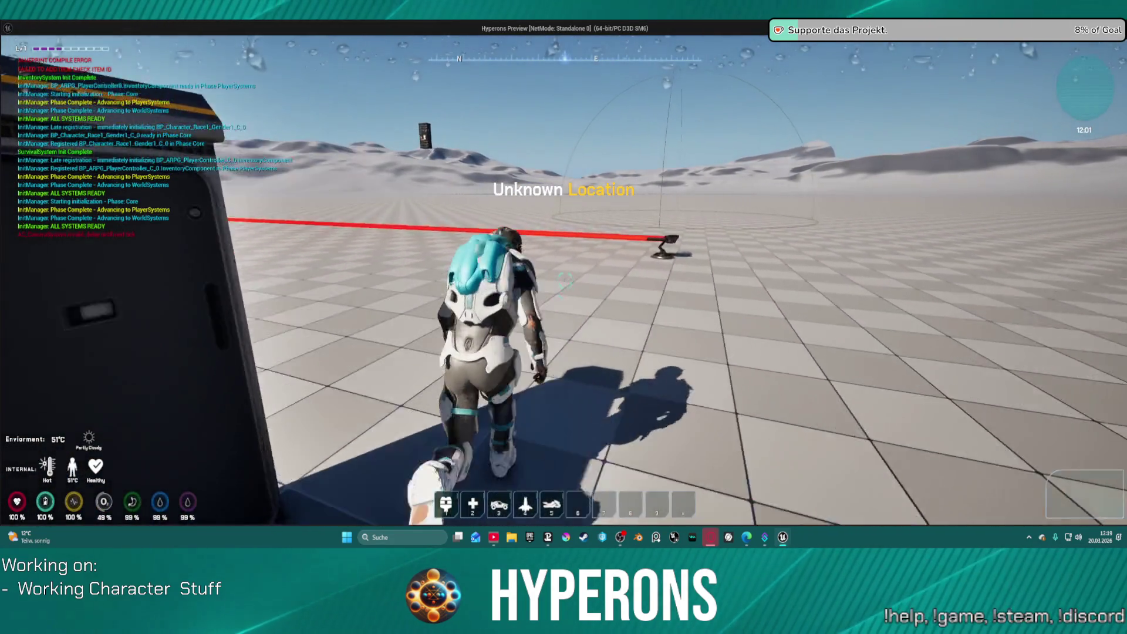
pyautogui.press('Escape')
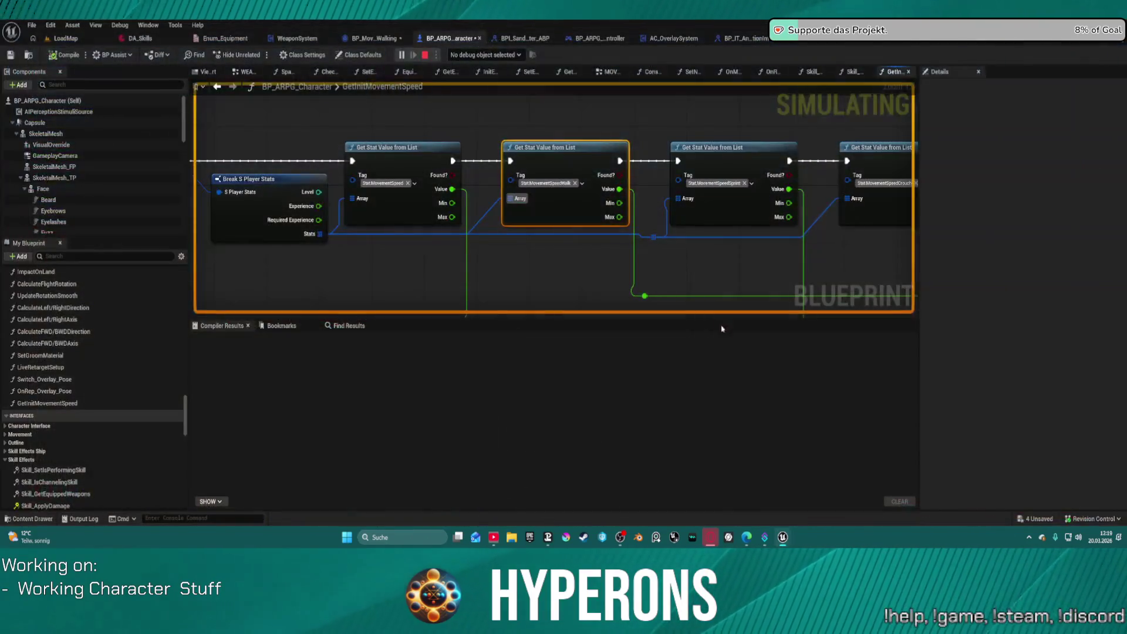
pyautogui.moveTo(693, 265); pyautogui.dragTo(594, 281)
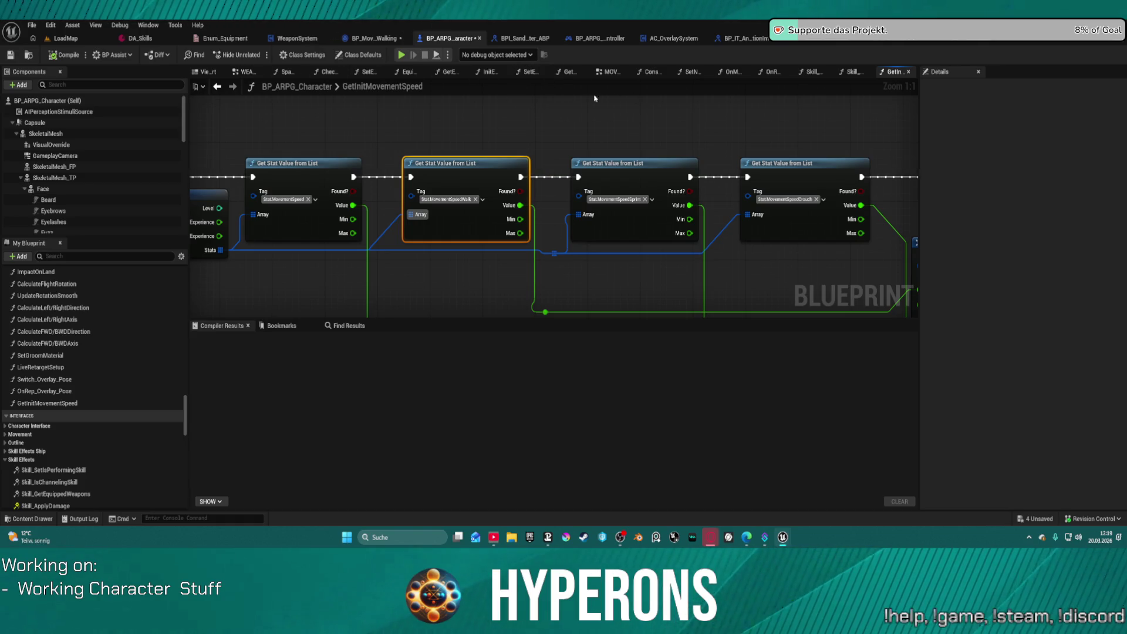
# In the EventGraph's Init Manager section, run Event Initialize's execution wire into Setup Character.
pyautogui.click(246, 72)
pyautogui.moveTo(443, 121)
pyautogui.mouseDown()
pyautogui.moveTo(388, 193)
pyautogui.moveTo(566, 182)
pyautogui.moveTo(496, 177)
pyautogui.mouseUp()
pyautogui.scroll(1, 496, 177)
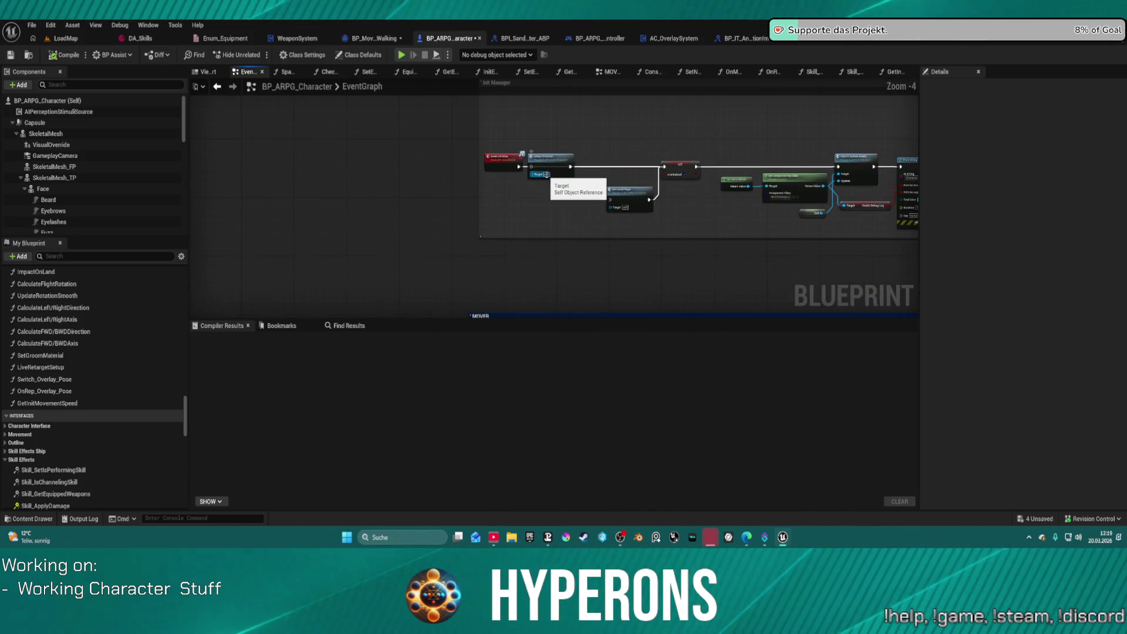
pyautogui.moveTo(524, 229)
pyautogui.mouseDown()
pyautogui.moveTo(275, 226)
pyautogui.moveTo(352, 241)
pyautogui.moveTo(566, 214)
pyautogui.mouseUp()
pyautogui.scroll(3, 474, 220)
pyautogui.press('Escape')
pyautogui.moveTo(267, 230)
pyautogui.mouseDown()
pyautogui.moveTo(390, 246)
pyautogui.moveTo(705, 237)
pyautogui.moveTo(501, 218)
pyautogui.moveTo(615, 236)
pyautogui.mouseUp()
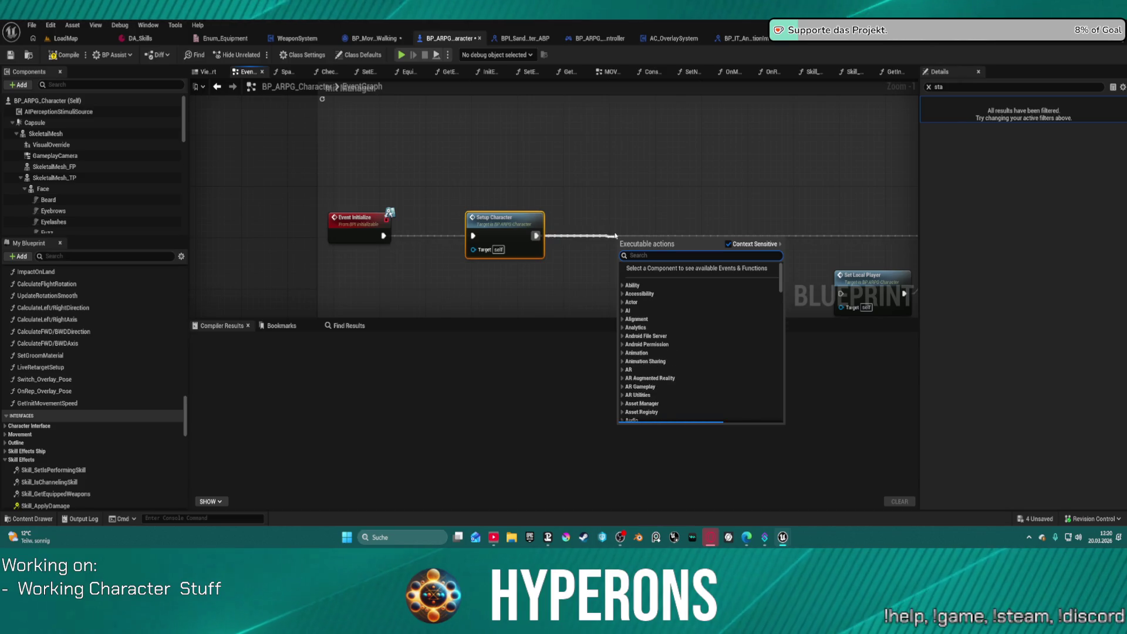
# Add a Print String node after Setup Character and move it up and right.
pyautogui.write('print srt')
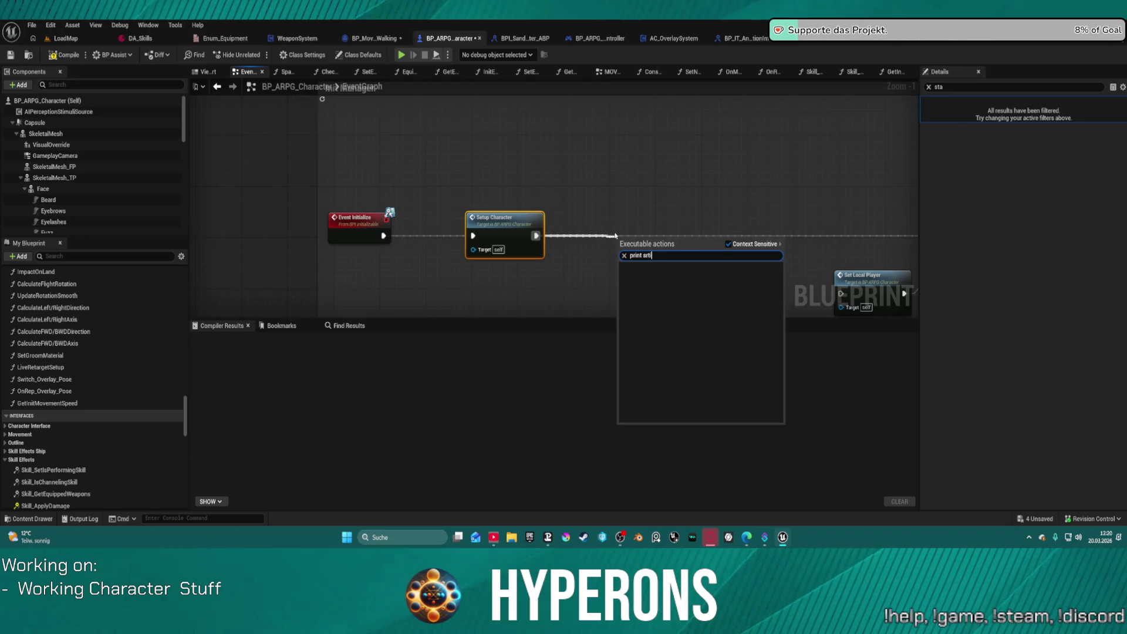
pyautogui.press('BackSpace')
pyautogui.press('BackSpace')
pyautogui.write('tring')
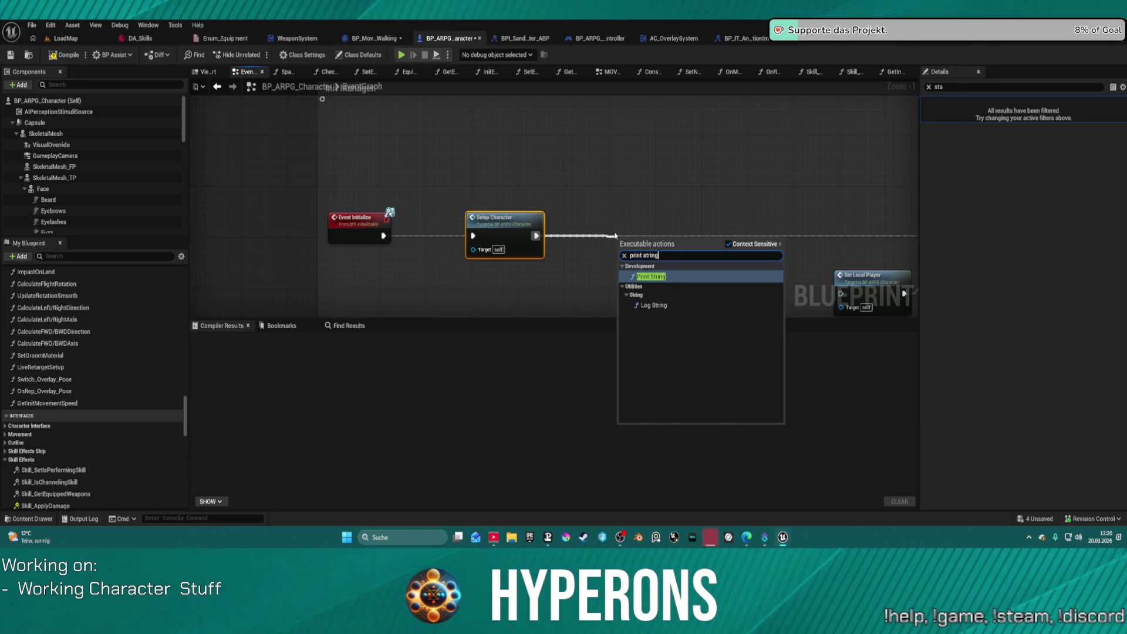
pyautogui.press('Return')
pyautogui.moveTo(646, 236); pyautogui.dragTo(691, 217)
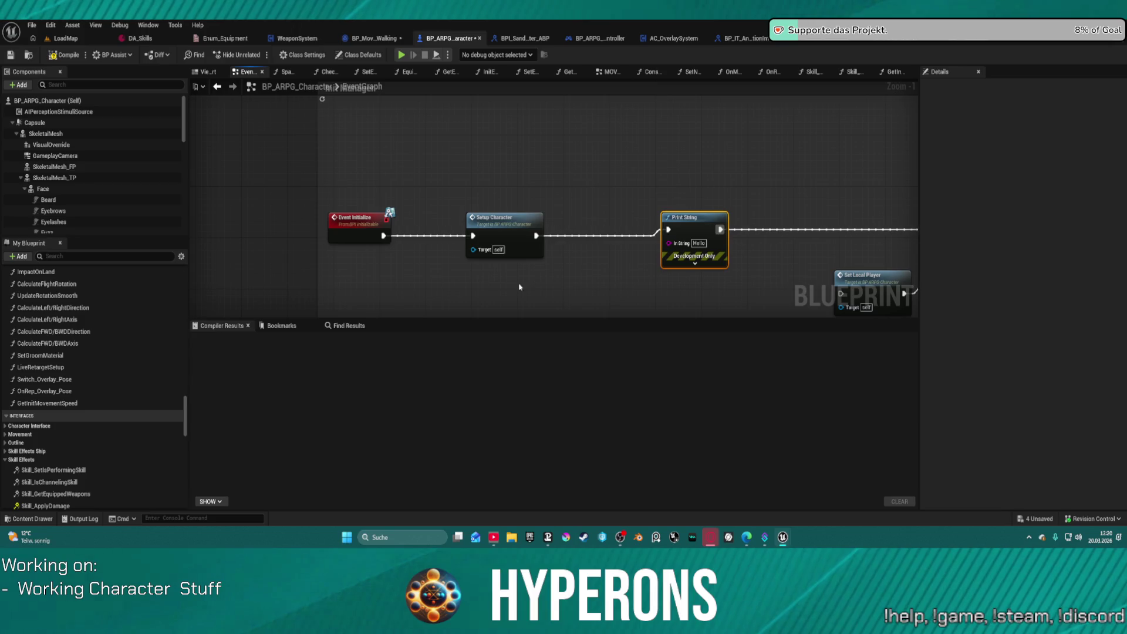
# Add a Player Stats variable getter and search its functions for 'get st'.
pyautogui.rightClick(450, 292)
pyautogui.write('stats')
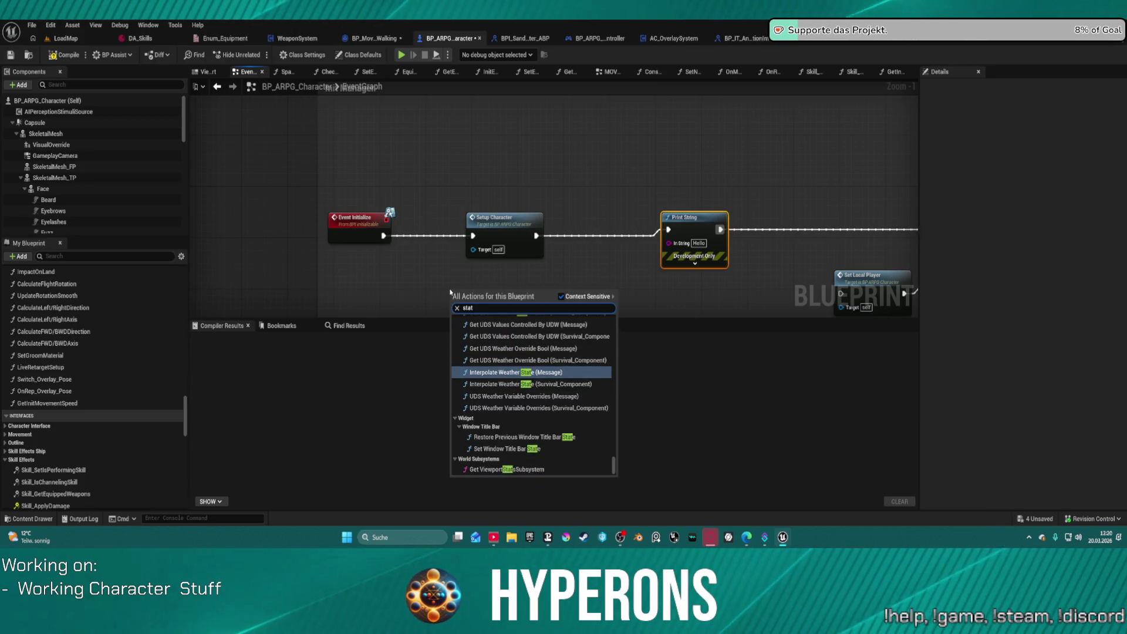
pyautogui.click(520, 391)
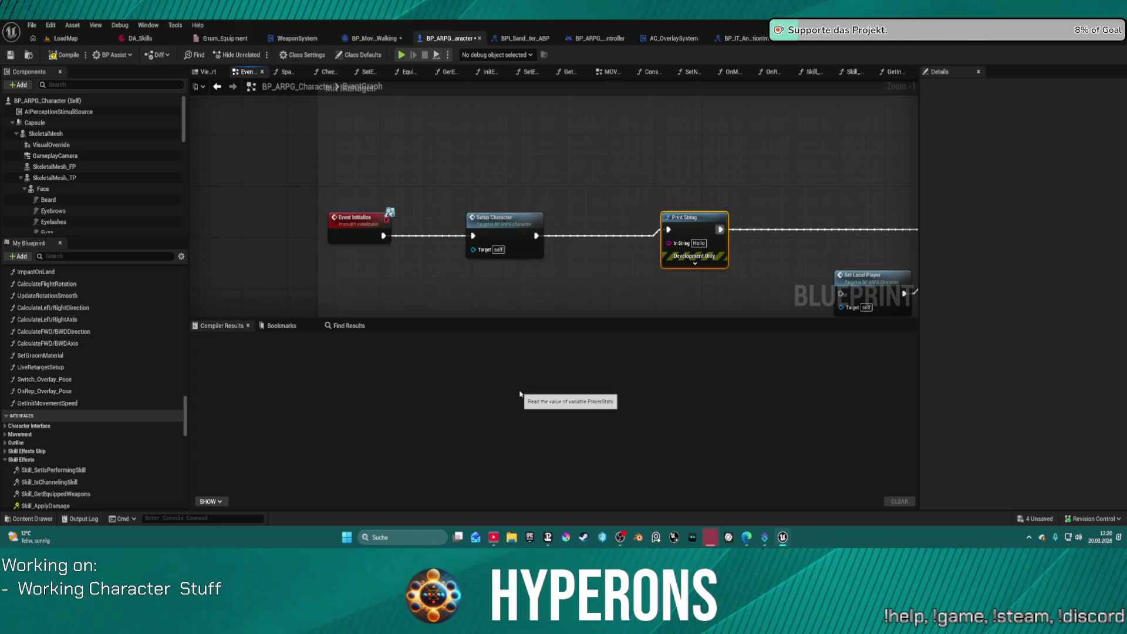
pyautogui.click(553, 285)
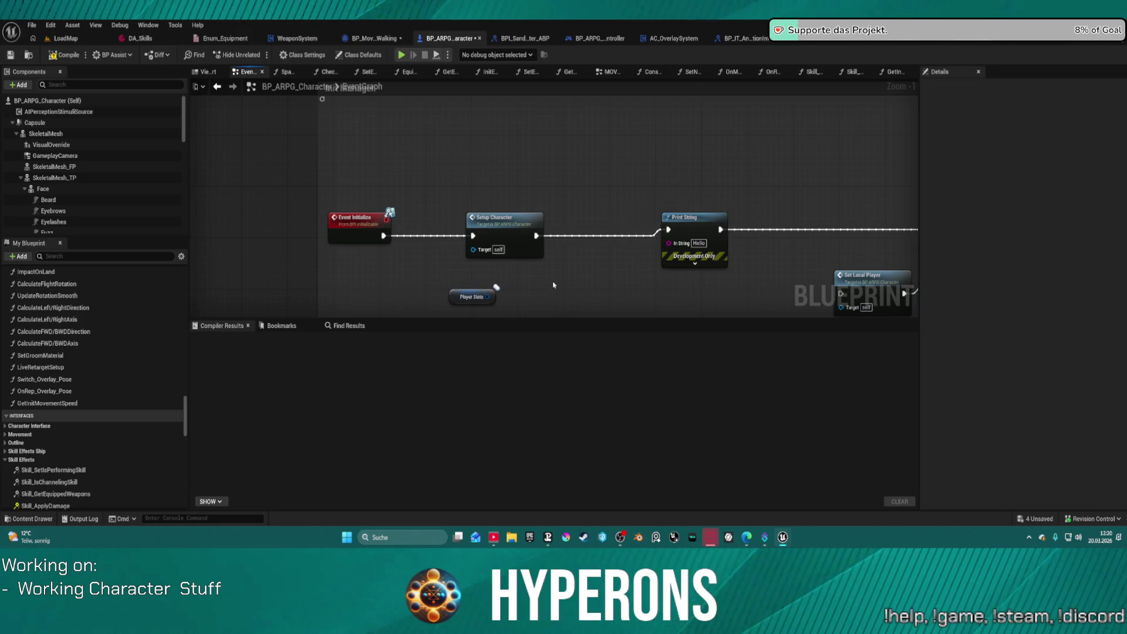
pyautogui.moveTo(496, 289); pyautogui.dragTo(541, 277)
pyautogui.write('get st')
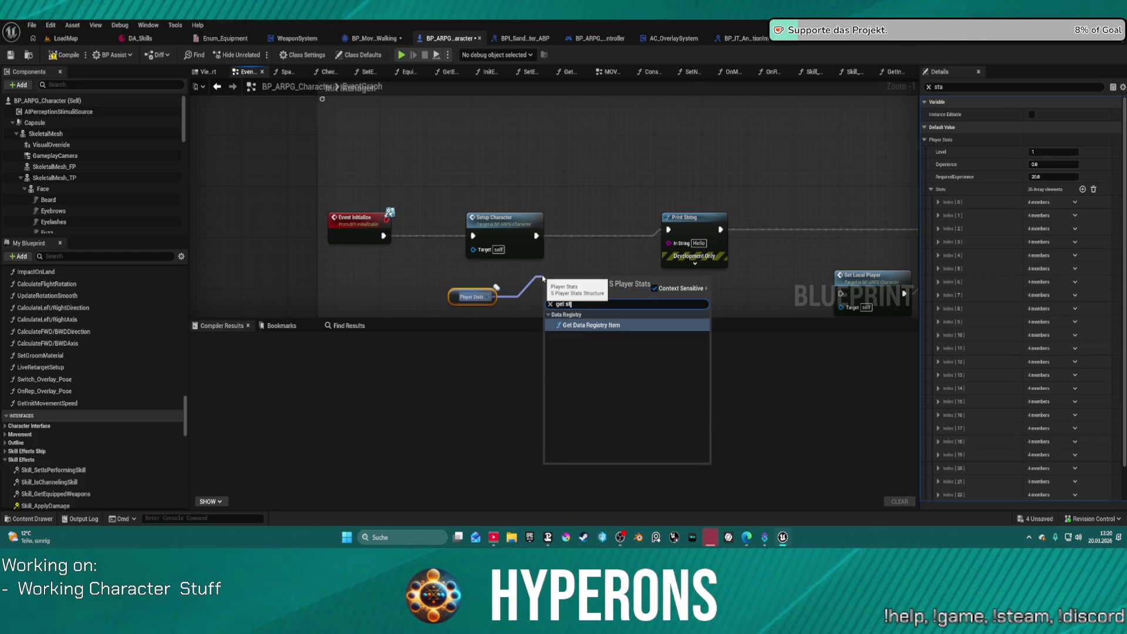
pyautogui.press('BackSpace')
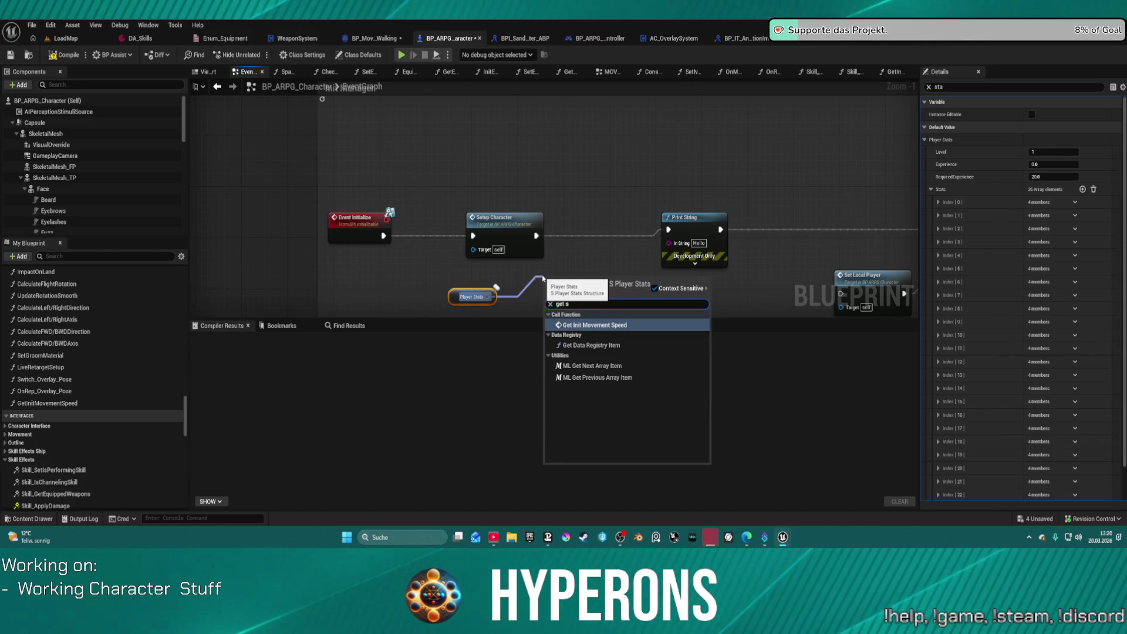
# Insert a Get Stat Value from List node on Setup Character's execution line.
pyautogui.moveTo(536, 235); pyautogui.dragTo(584, 243)
pyautogui.write('get stat')
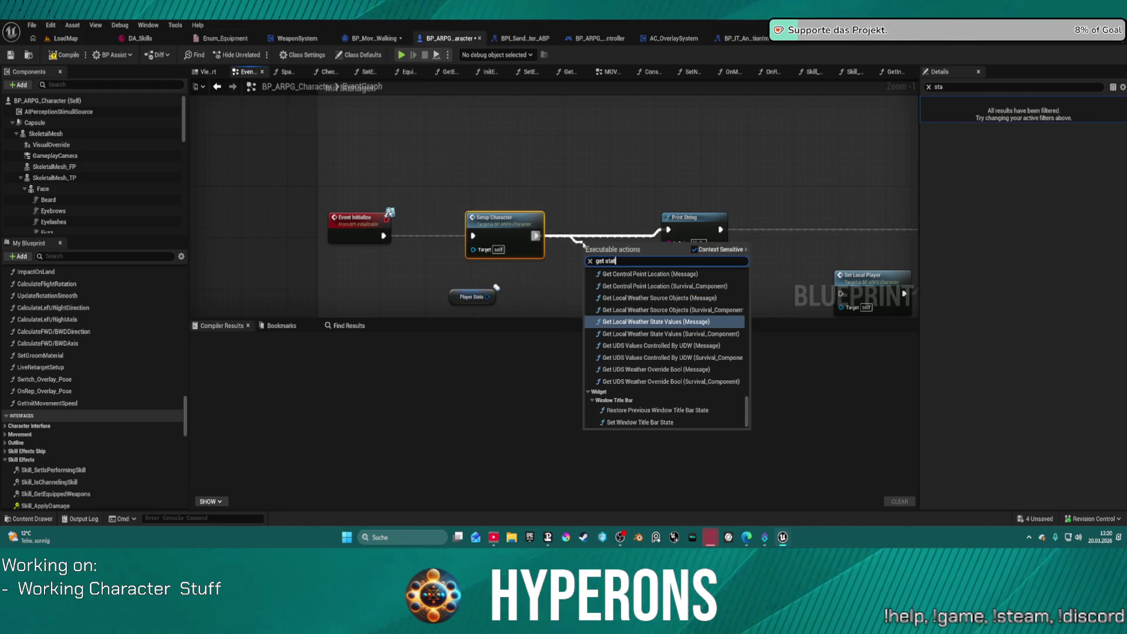
pyautogui.write(' vi')
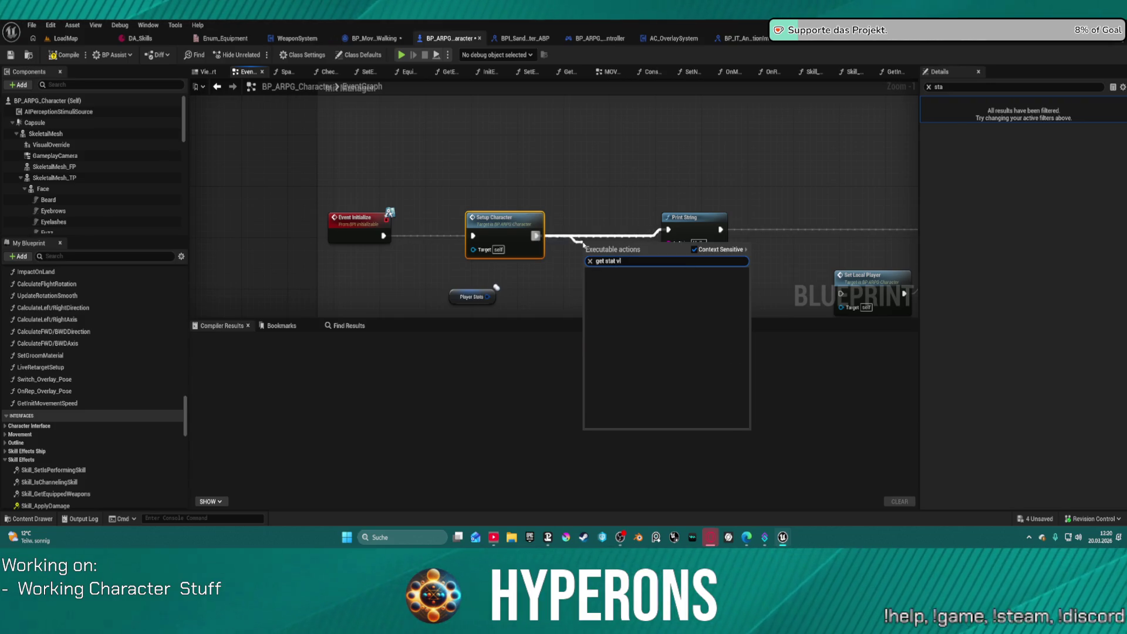
pyautogui.press('BackSpace')
pyautogui.write('a')
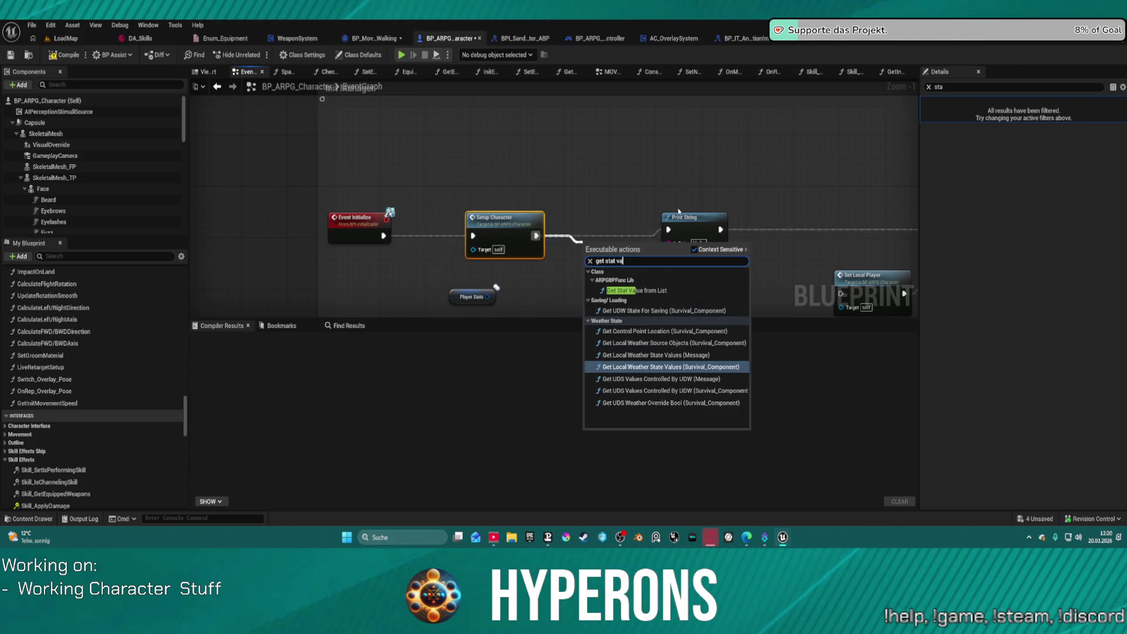
pyautogui.click(637, 290)
# Break Player Stats with a Break S Player Stats node and feed its Stats array into the lookup.
pyautogui.moveTo(615, 252); pyautogui.dragTo(606, 232)
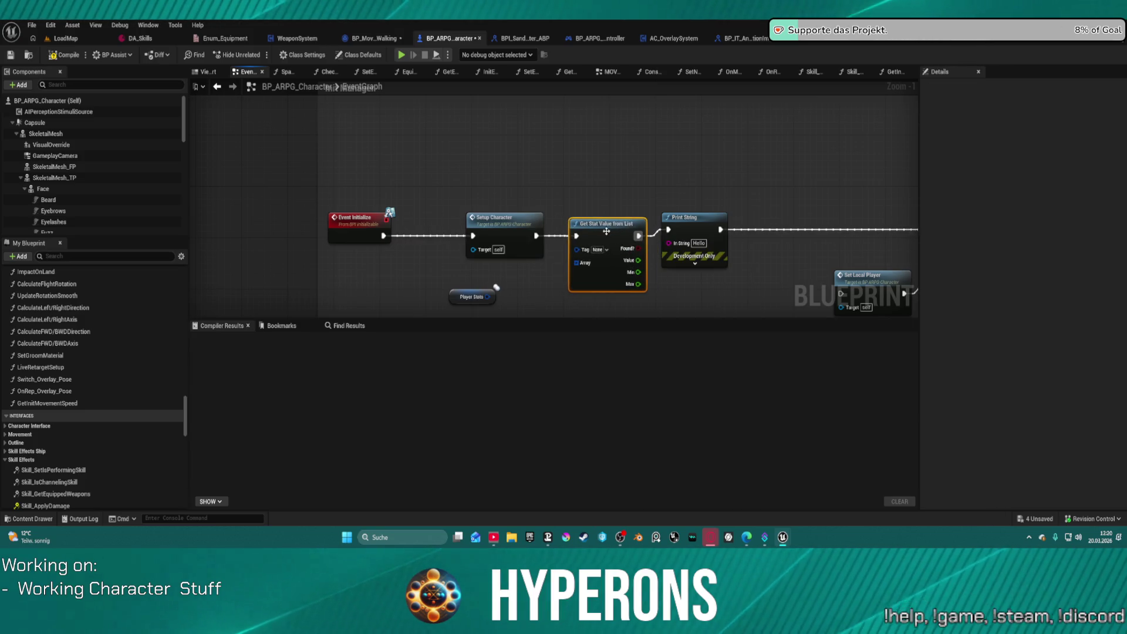
pyautogui.click(491, 297)
pyautogui.moveTo(492, 298); pyautogui.dragTo(500, 304)
pyautogui.write('bre')
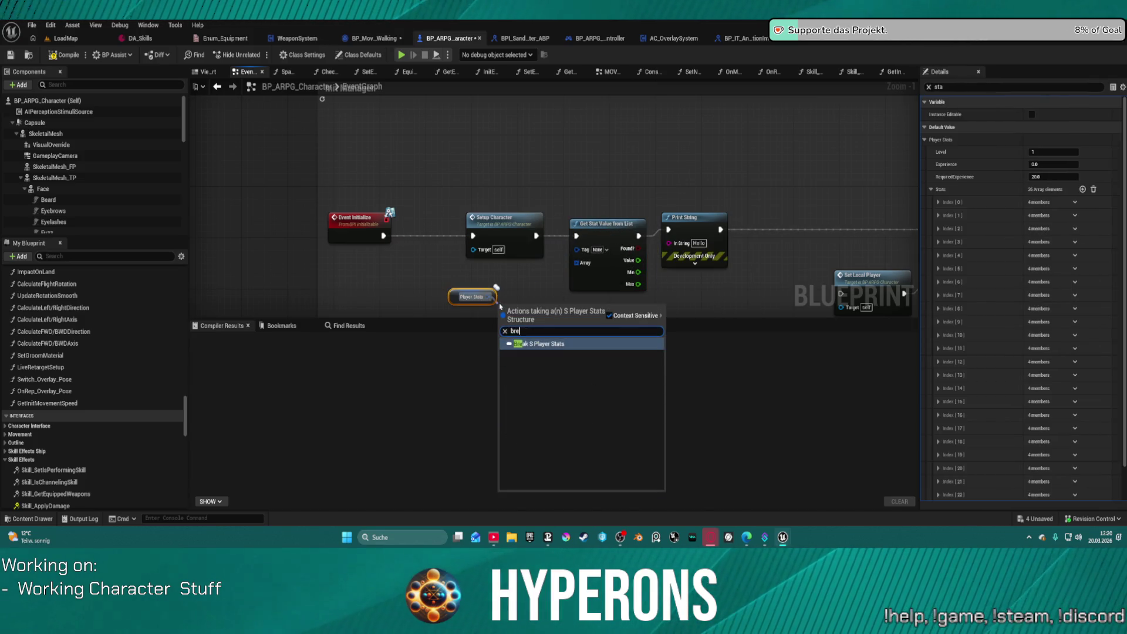
pyautogui.click(549, 343)
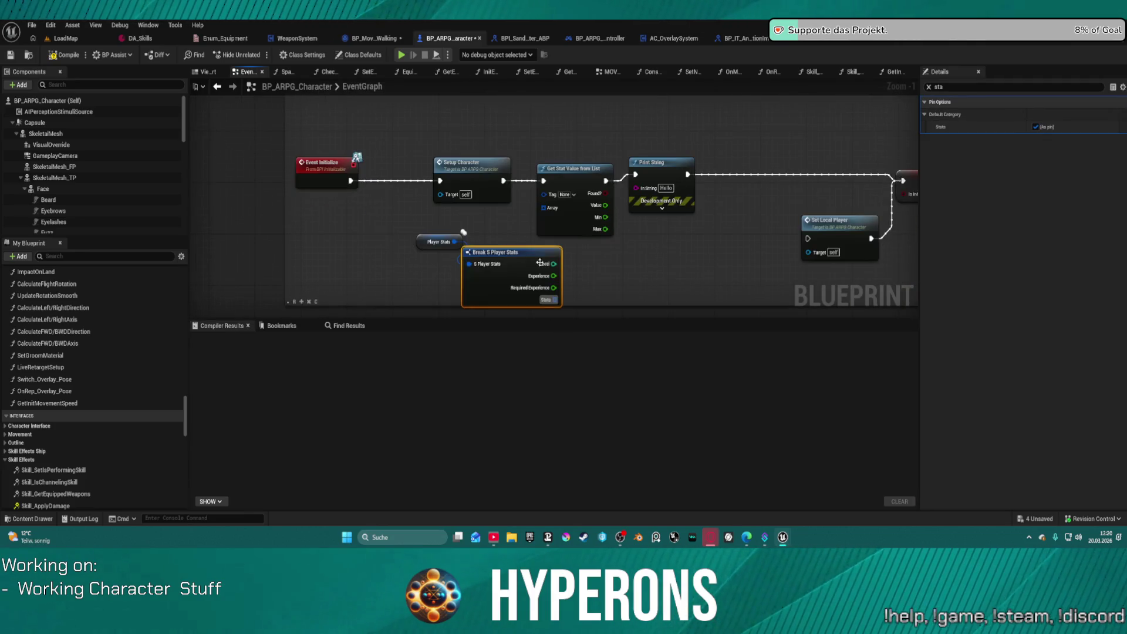
pyautogui.moveTo(553, 300); pyautogui.dragTo(552, 223)
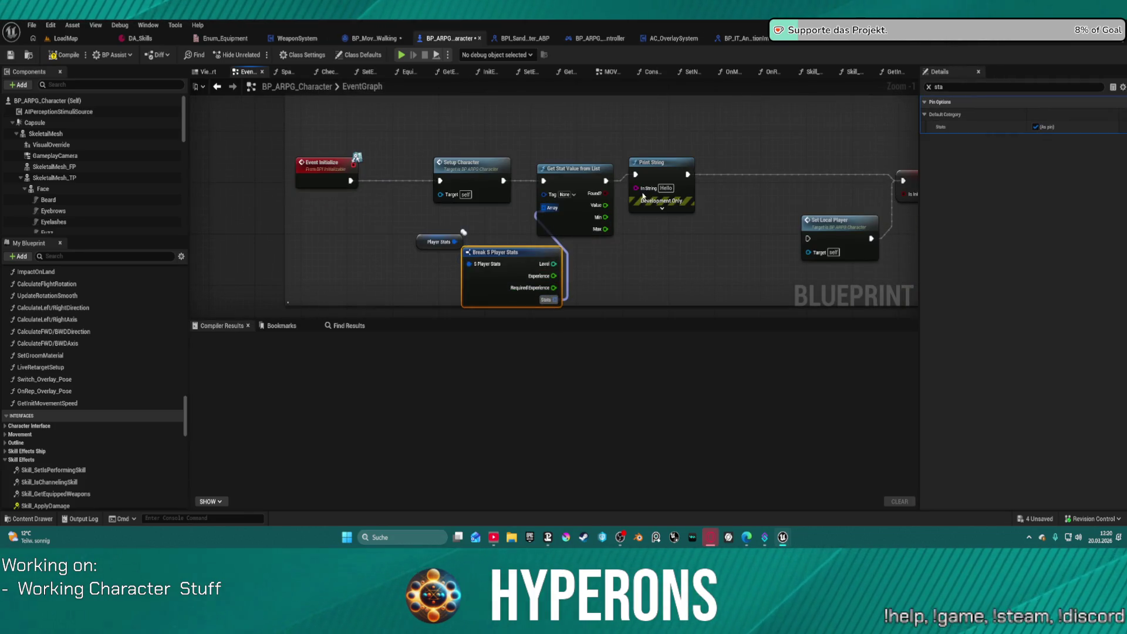
# Feed Print String's In String from a String Append node, replacing a mistaken Append Paths node.
pyautogui.moveTo(636, 188); pyautogui.dragTo(657, 226)
pyautogui.write('appe')
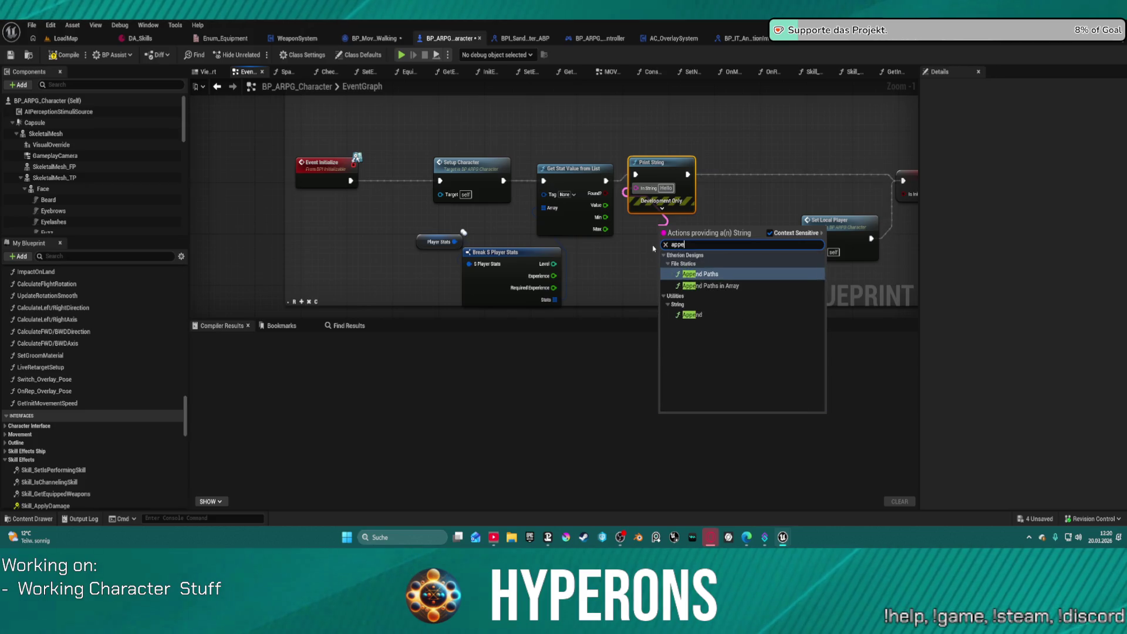
pyautogui.write('n')
pyautogui.press('Return')
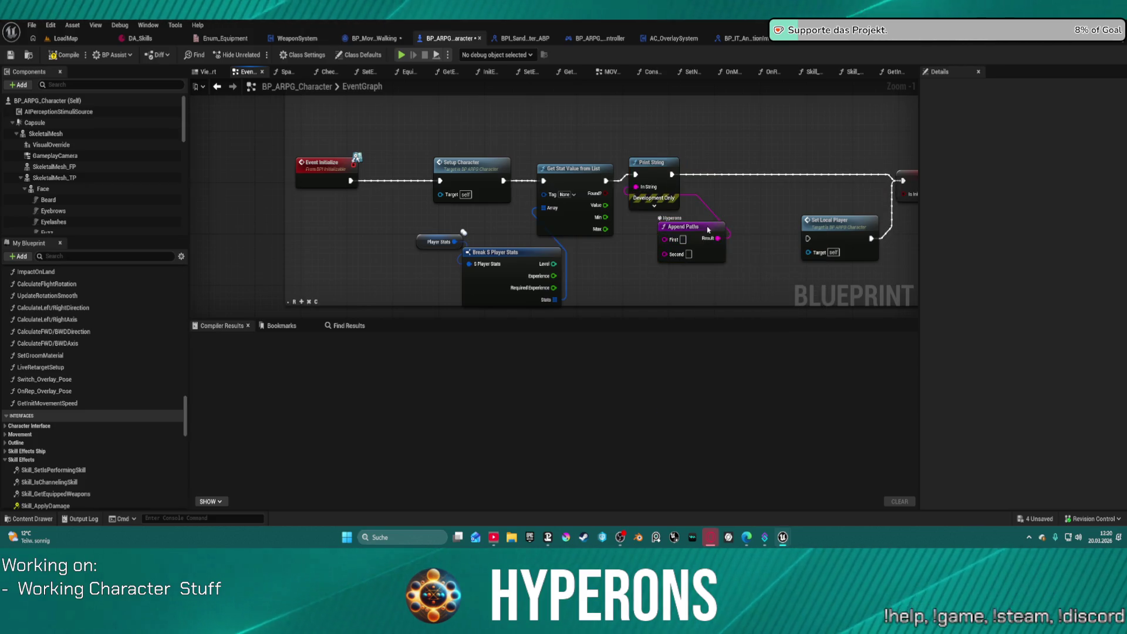
pyautogui.hotkey('ctrl', 'z')
pyautogui.moveTo(633, 193); pyautogui.dragTo(640, 240)
pyautogui.write('appen')
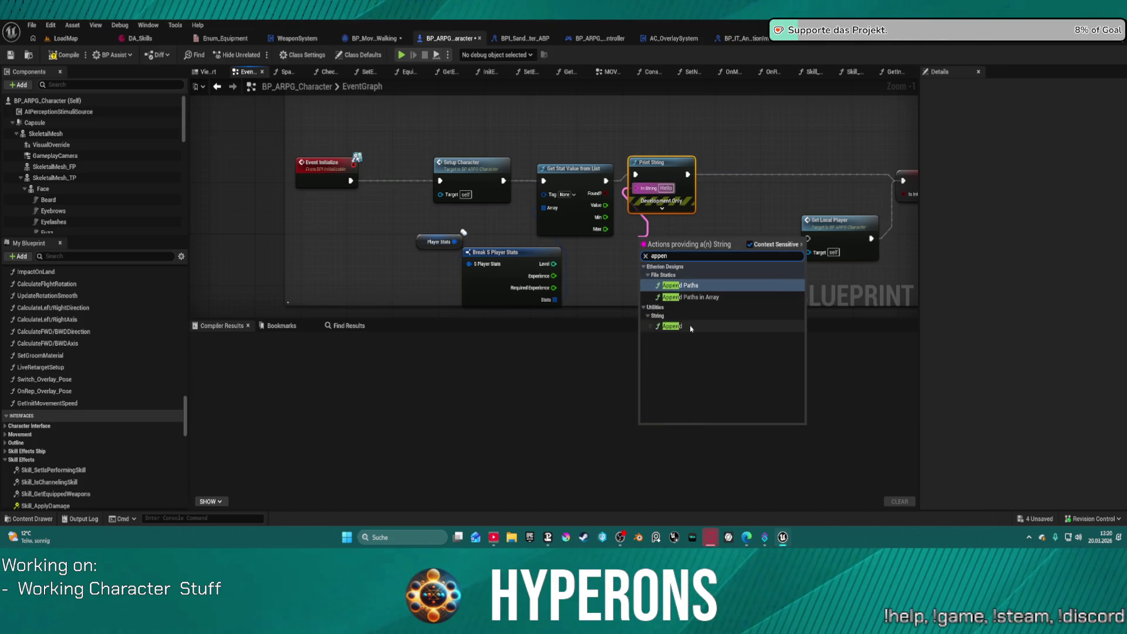
pyautogui.click(672, 326)
pyautogui.moveTo(660, 241); pyautogui.dragTo(703, 283)
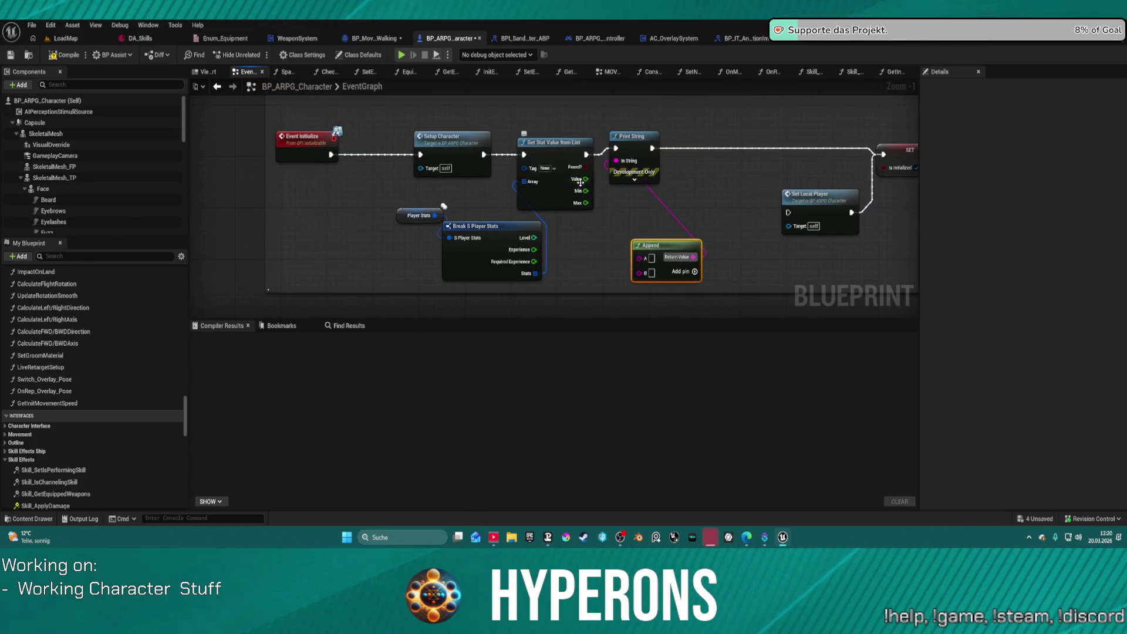
# Connect the stat Value to Append's A input and add a third C input.
pyautogui.moveTo(580, 183); pyautogui.dragTo(644, 238)
pyautogui.moveTo(642, 260); pyautogui.dragTo(644, 258)
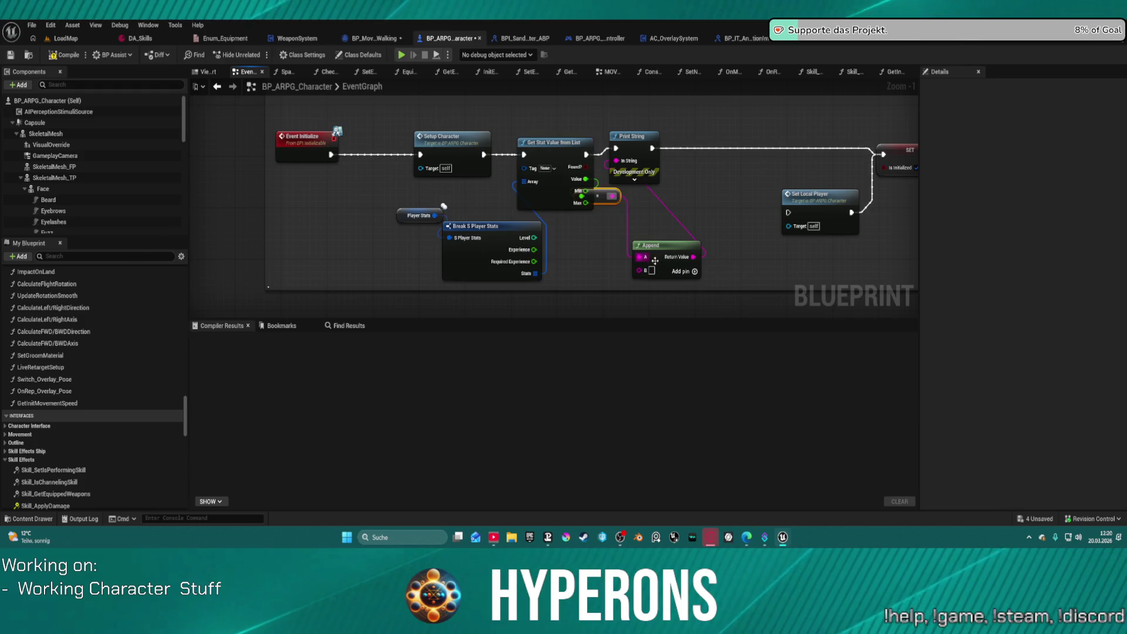
pyautogui.click(694, 272)
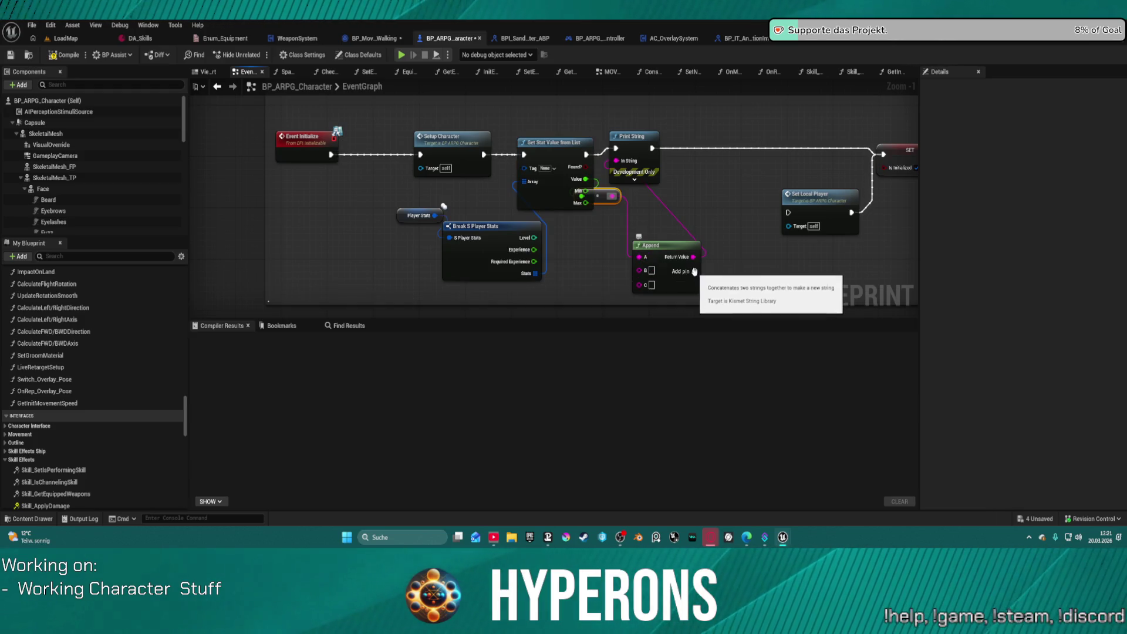
# Set the Get Stat Value from List Tag to Stat.MovementSpeed and nudge the node up-left.
pyautogui.click(544, 171)
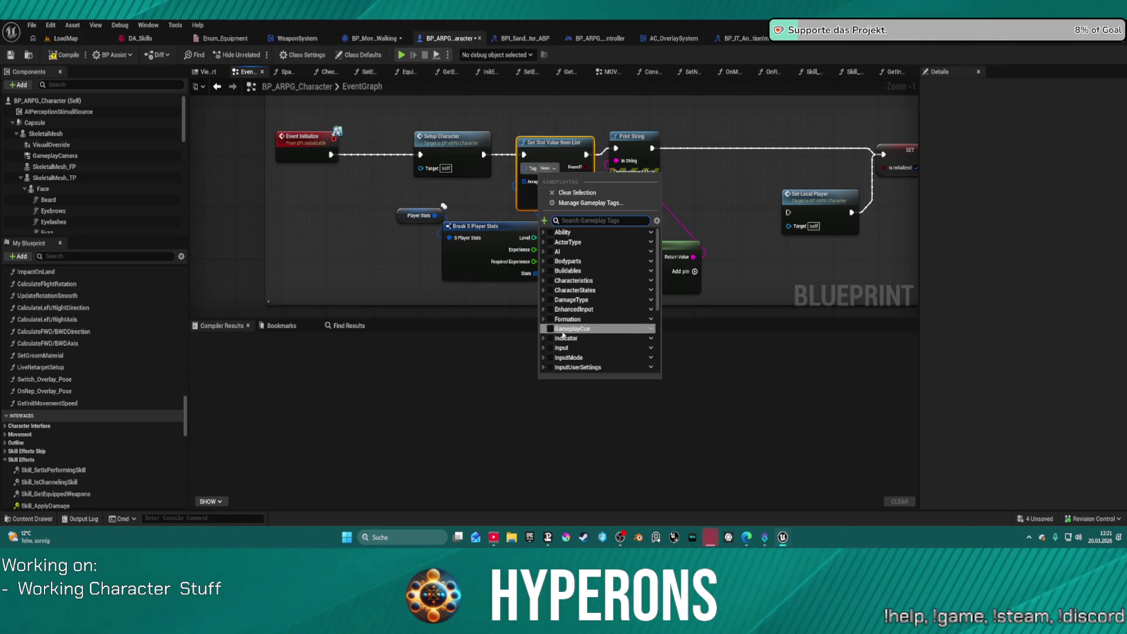
pyautogui.scroll(-3, 563, 341)
pyautogui.scroll(-3, 562, 329)
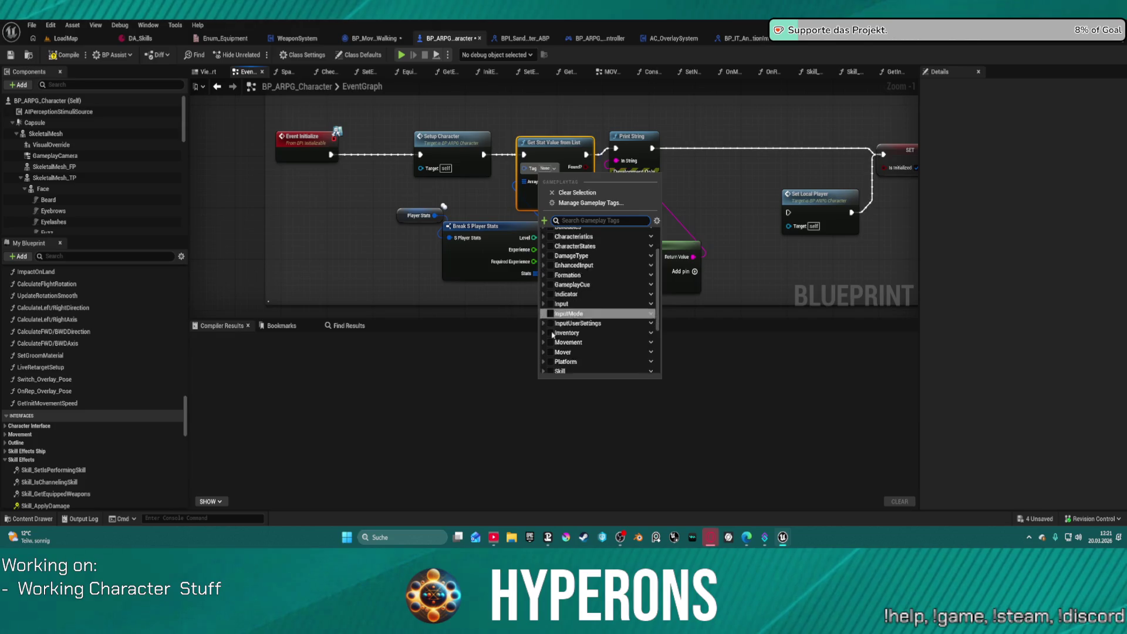
pyautogui.click(559, 300)
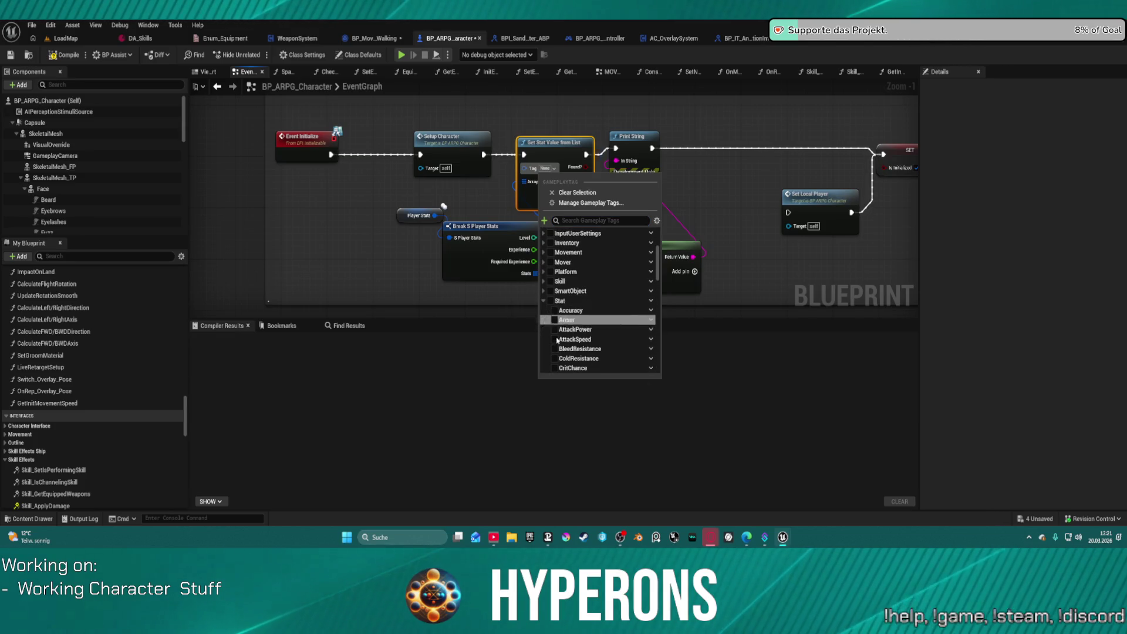
pyautogui.scroll(-3, 575, 347)
pyautogui.scroll(-4, 578, 348)
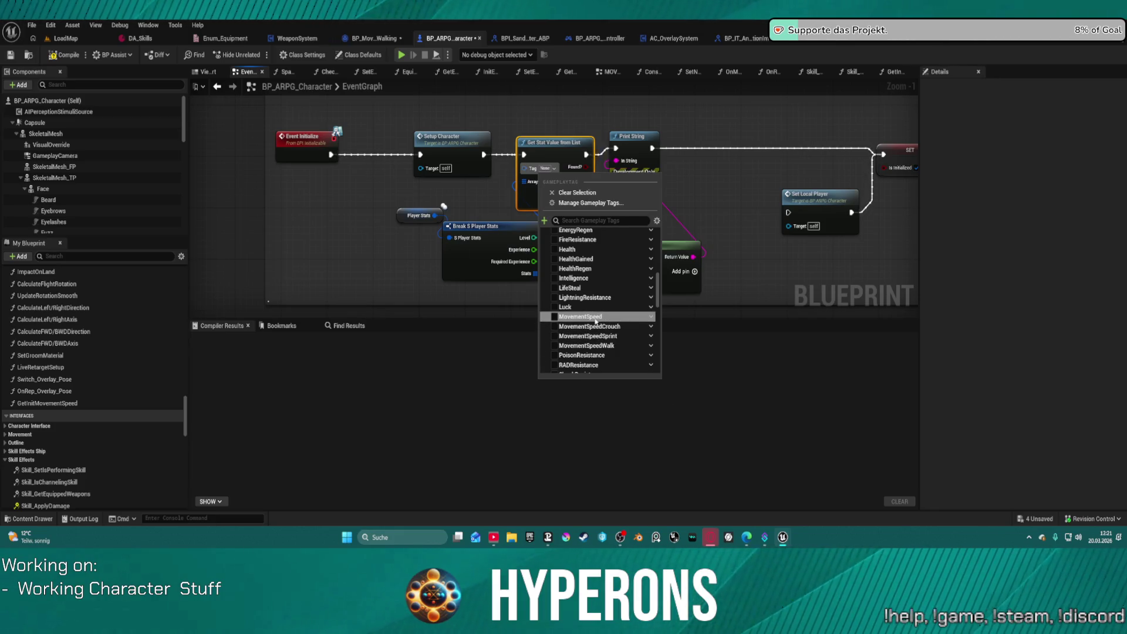
pyautogui.click(578, 317)
pyautogui.click(570, 140)
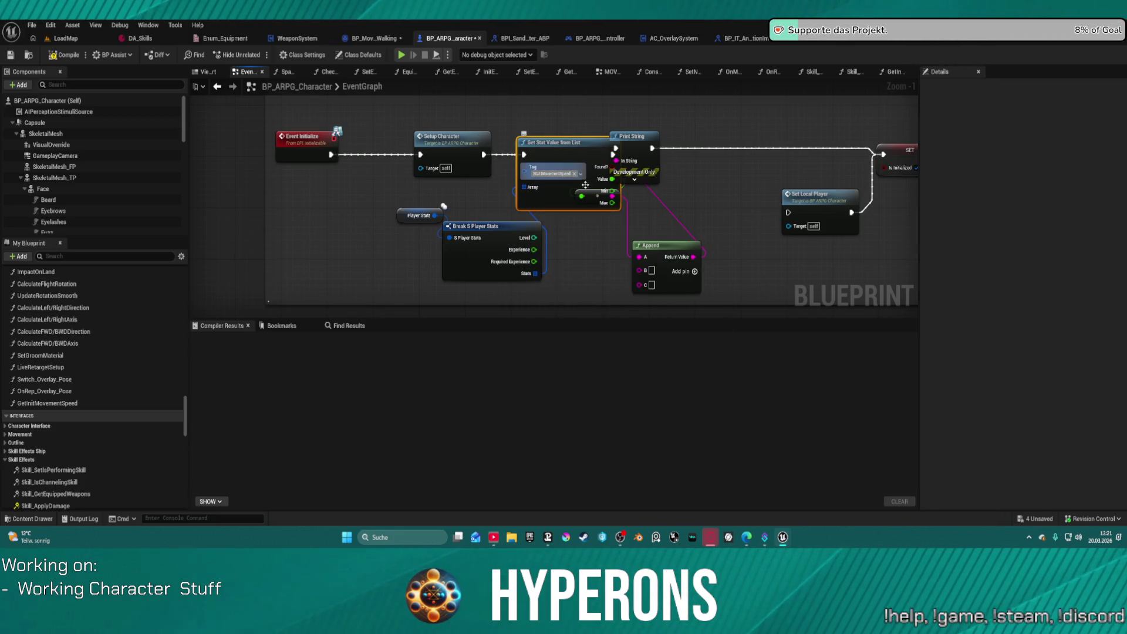
pyautogui.moveTo(570, 140); pyautogui.dragTo(559, 133)
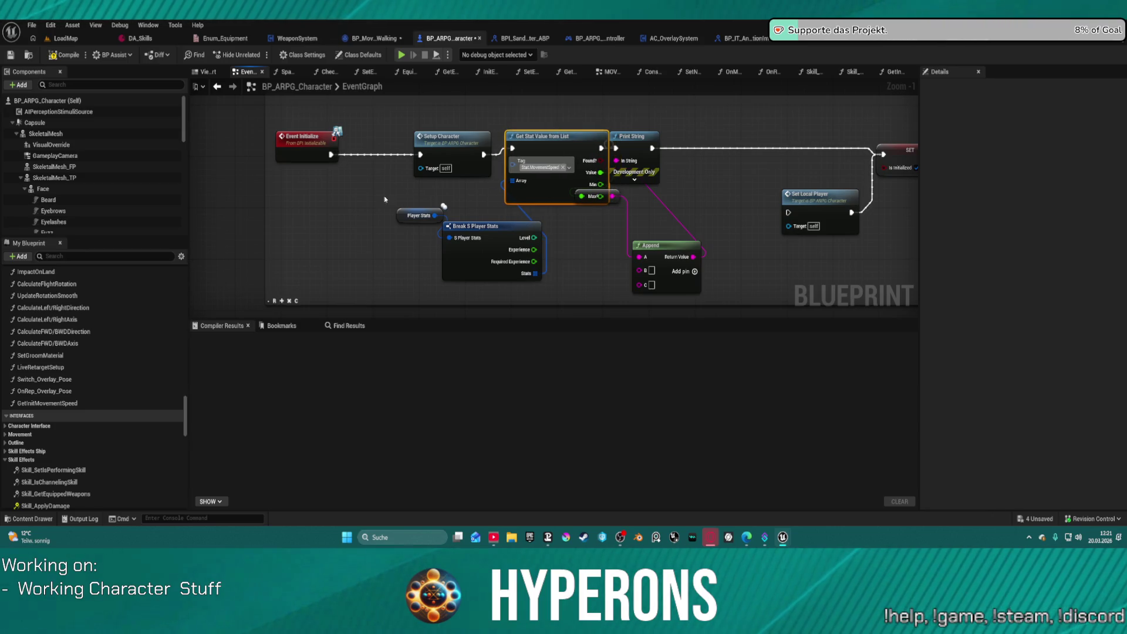
# Move the stat lookup, Player Stats and Break S Player Stats nodes left, then compile.
pyautogui.moveTo(384, 200); pyautogui.dragTo(543, 281)
pyautogui.moveTo(493, 226)
pyautogui.mouseDown()
pyautogui.moveTo(437, 229)
pyautogui.moveTo(476, 232)
pyautogui.mouseUp()
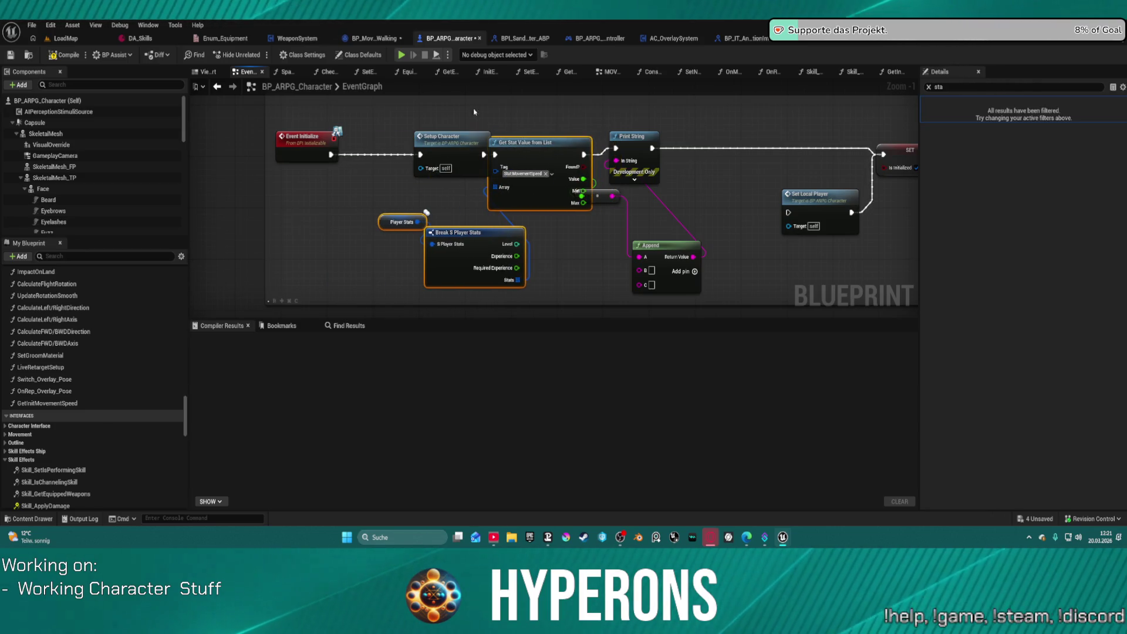
pyautogui.press('F7')
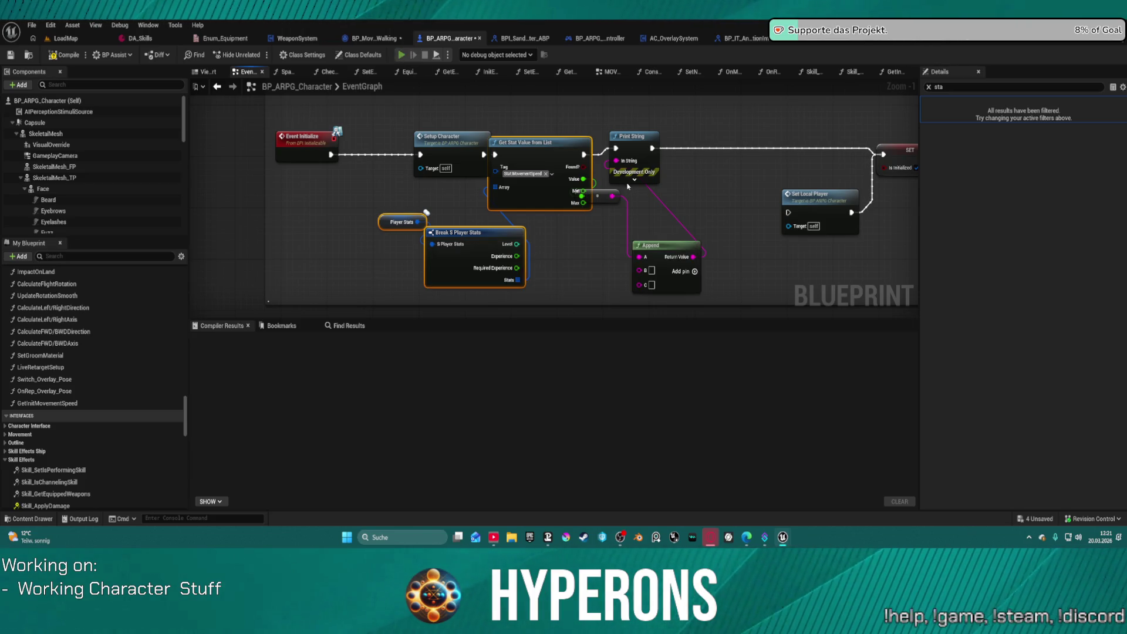
# Test-play despite the compile errors, stop, and expand Print String's advanced options.
pyautogui.click(640, 296)
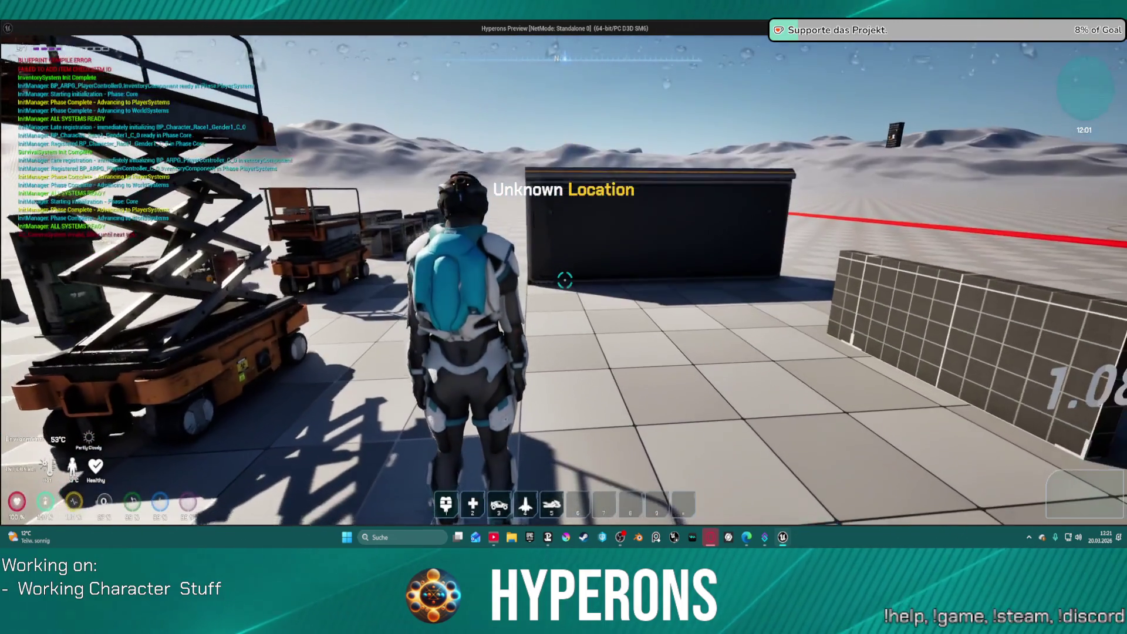
pyautogui.press('Escape')
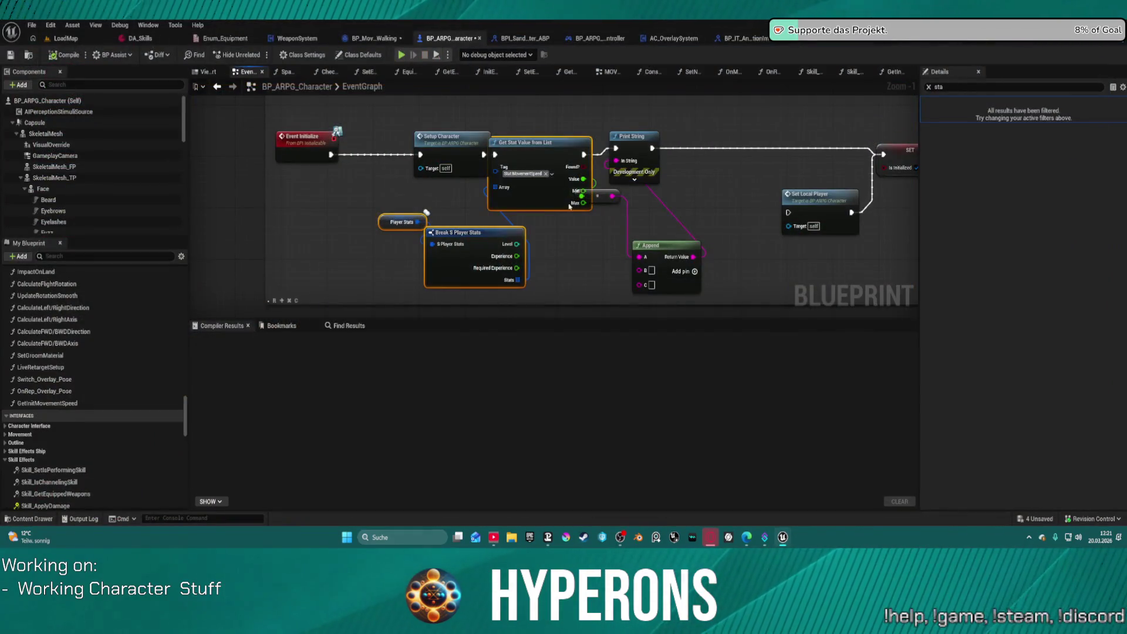
pyautogui.click(649, 162)
pyautogui.click(634, 179)
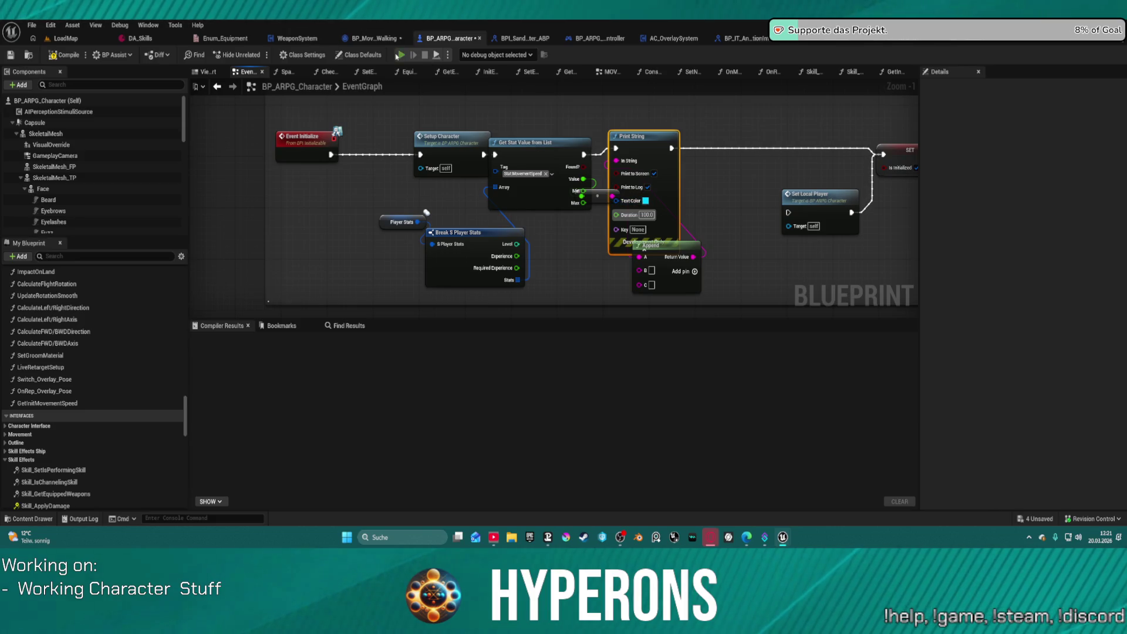
pyautogui.press('F7')
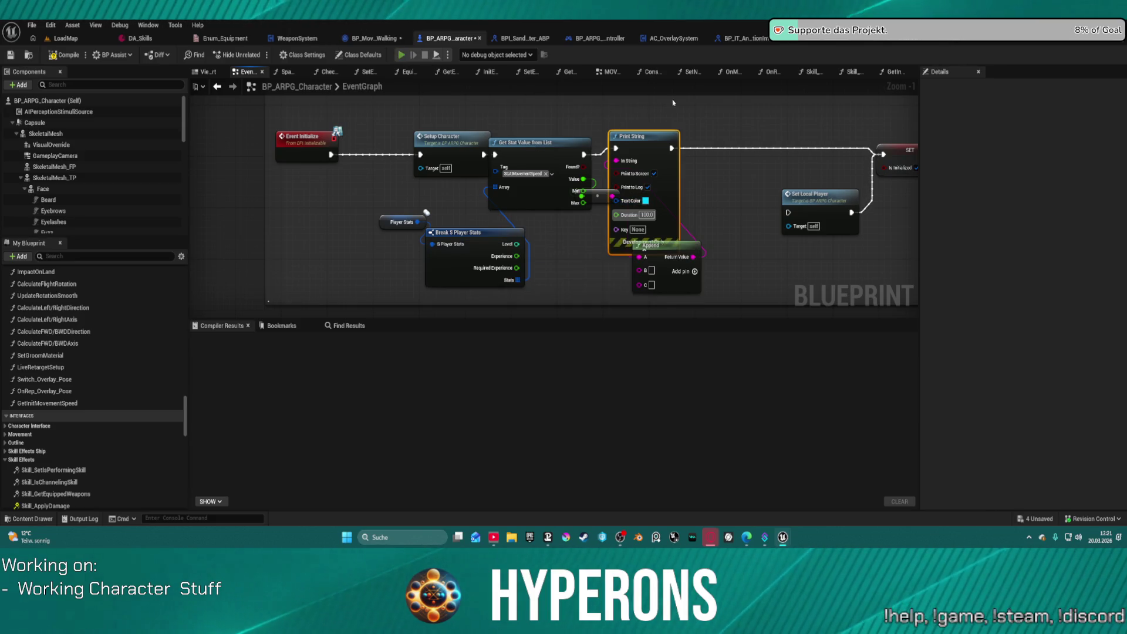
pyautogui.click(400, 55)
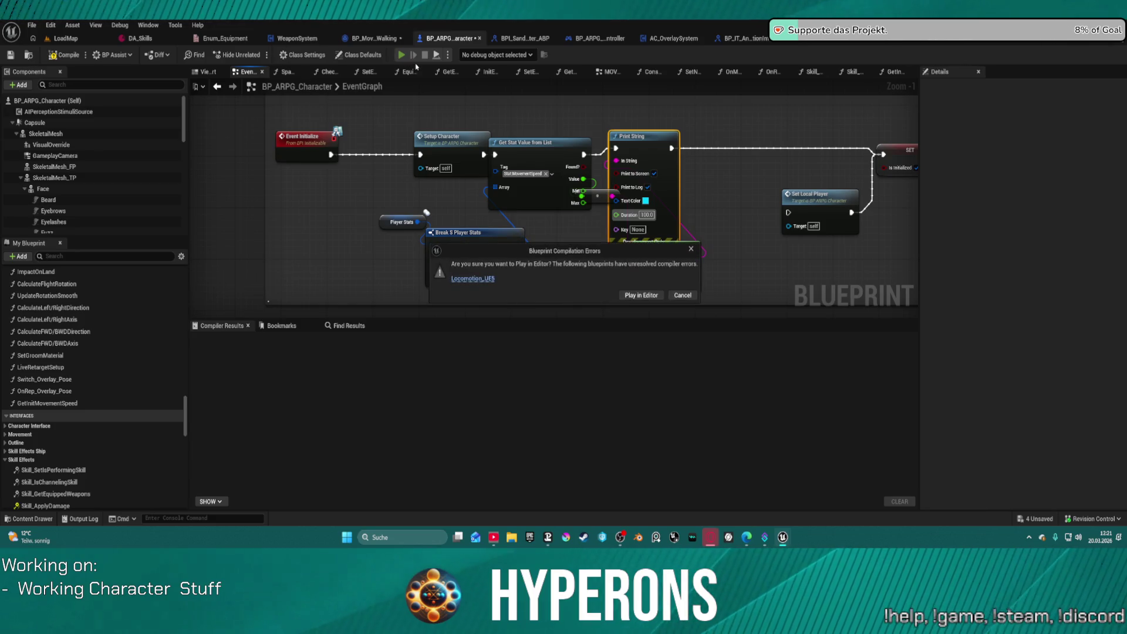
pyautogui.click(652, 295)
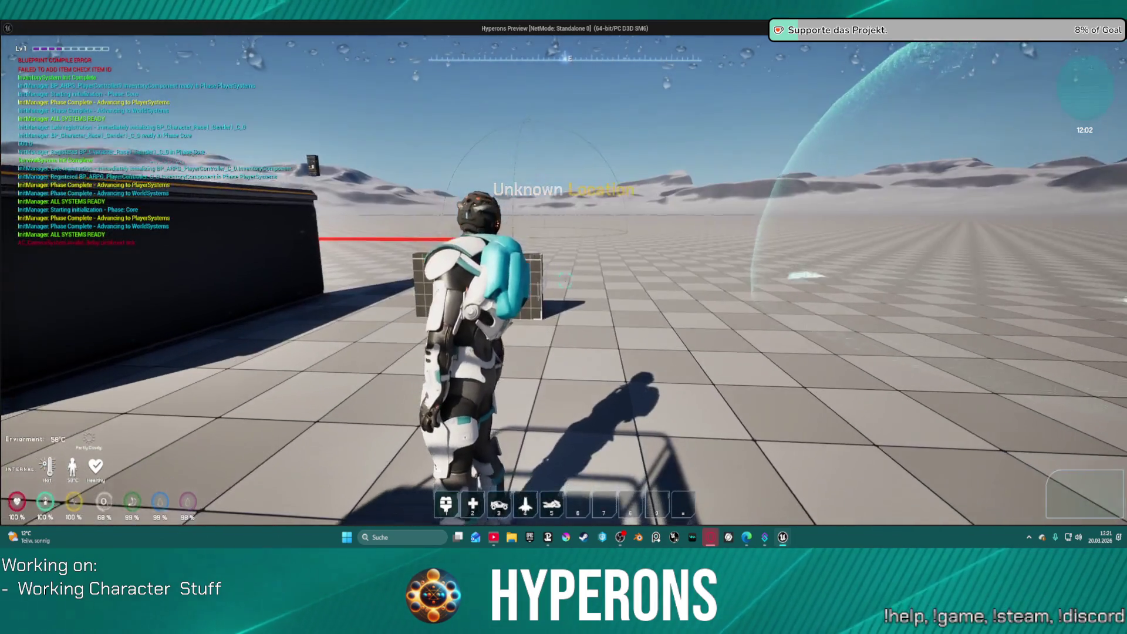
pyautogui.press('Escape')
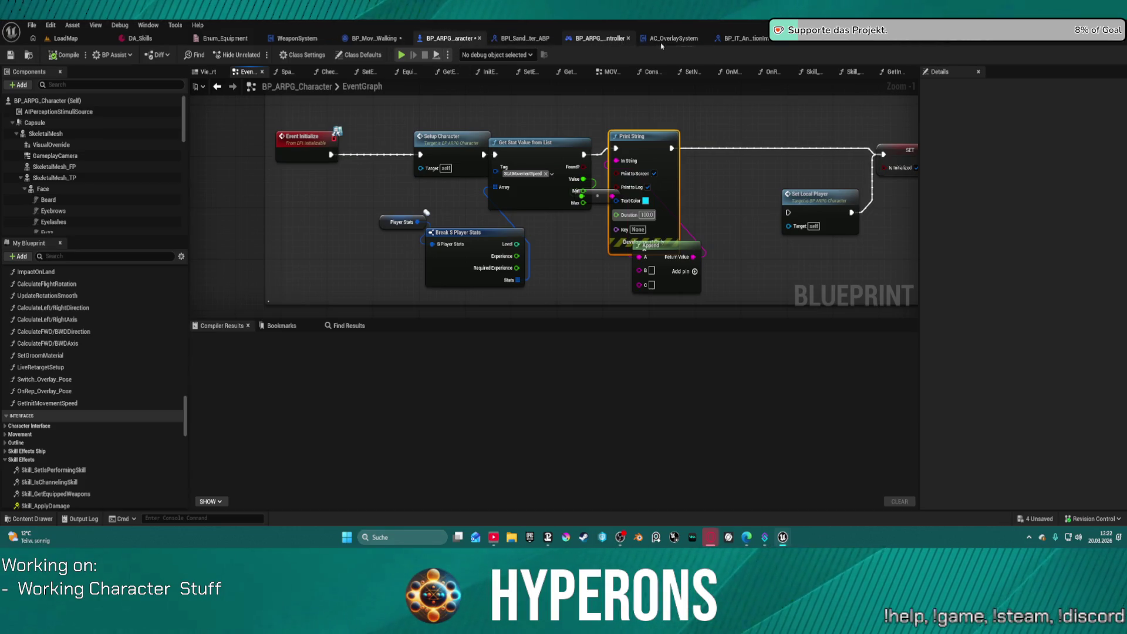
pyautogui.click(956, 43)
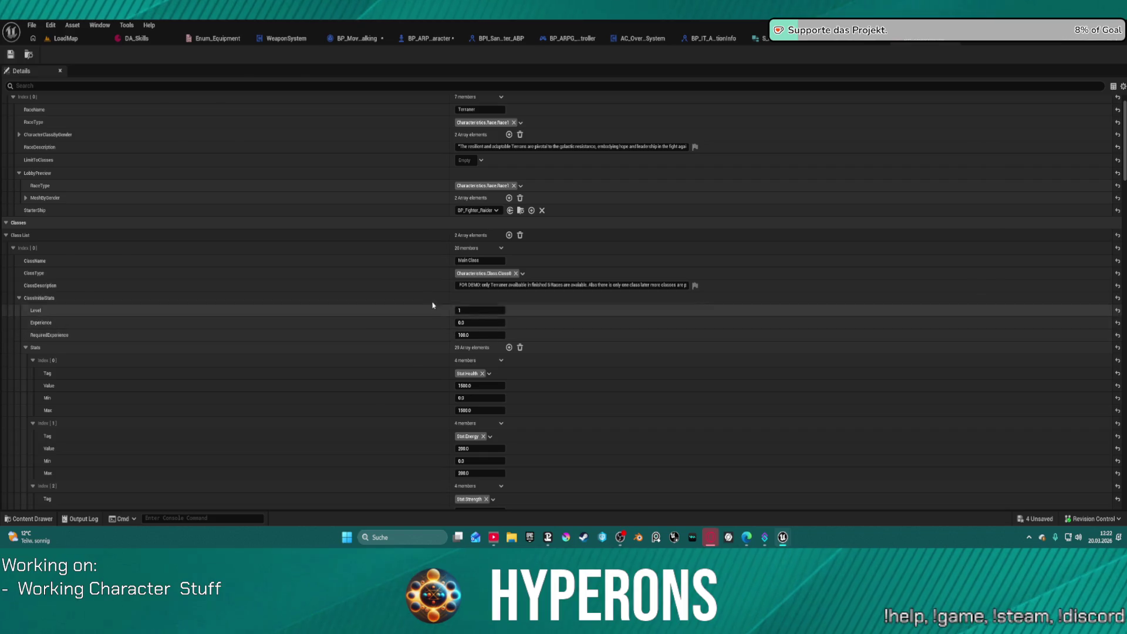
pyautogui.scroll(-2, 176, 301)
pyautogui.scroll(-15, 265, 320)
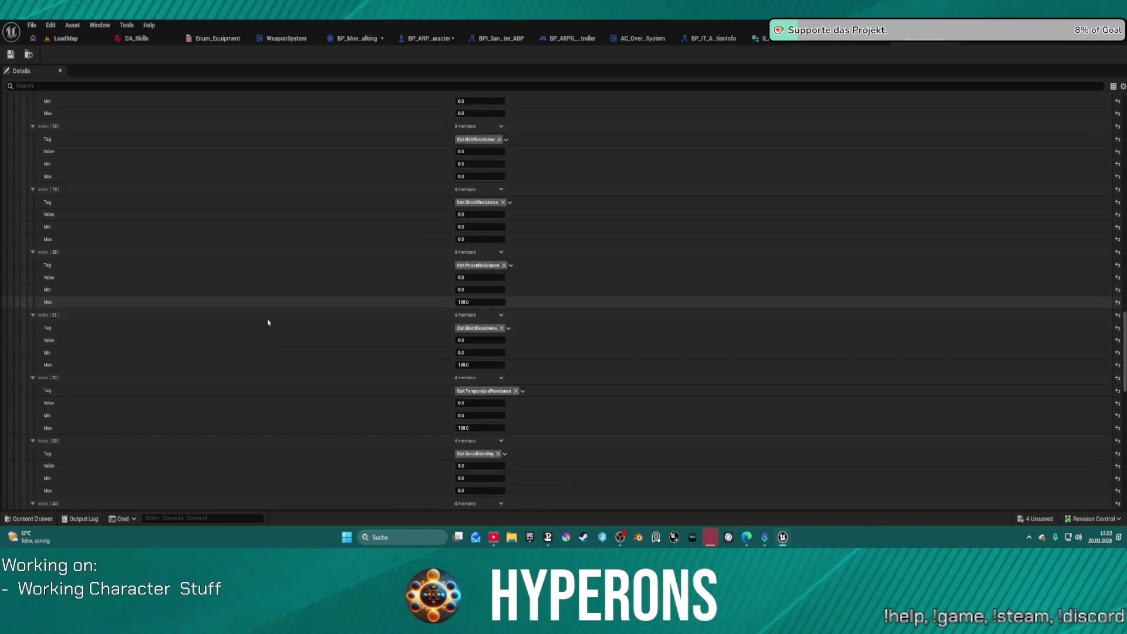
pyautogui.scroll(5, 268, 320)
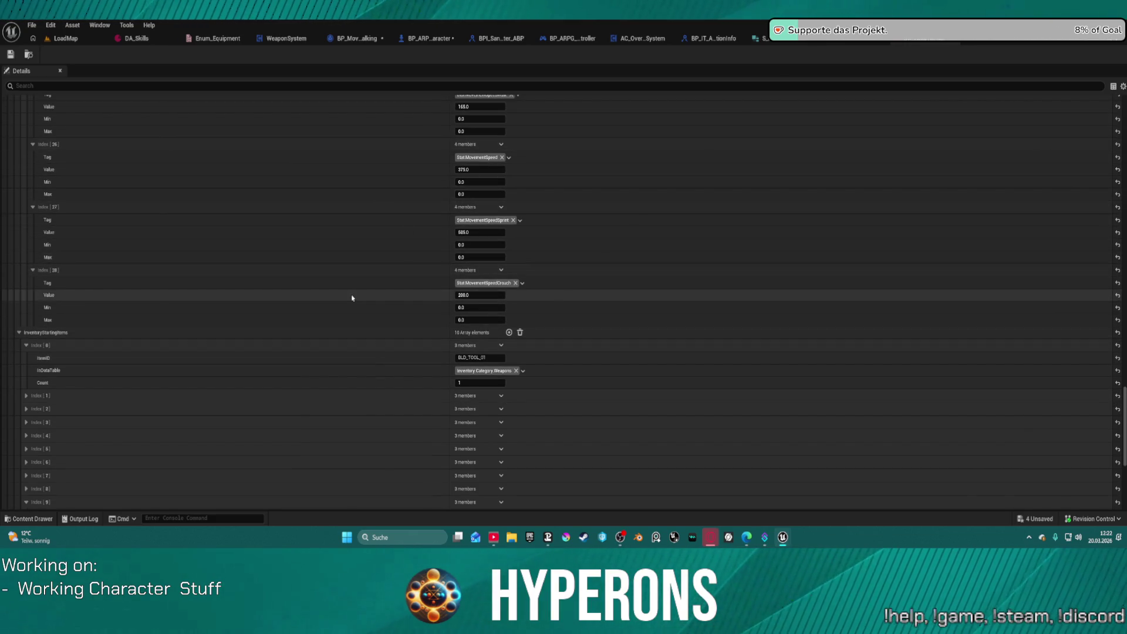
pyautogui.scroll(2, 376, 258)
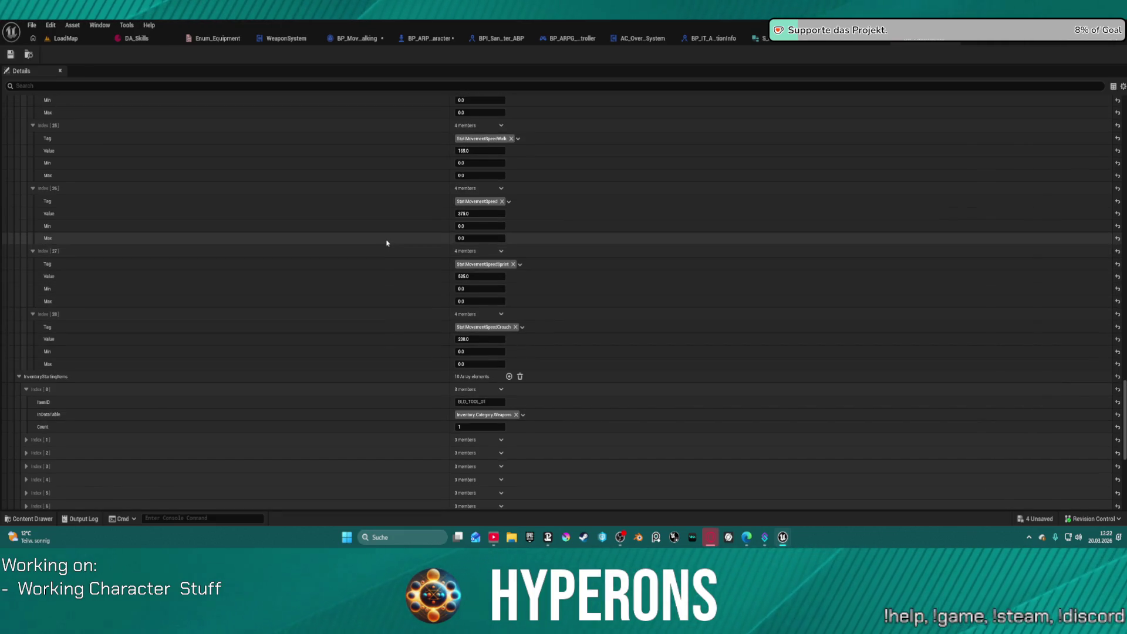
pyautogui.click(406, 39)
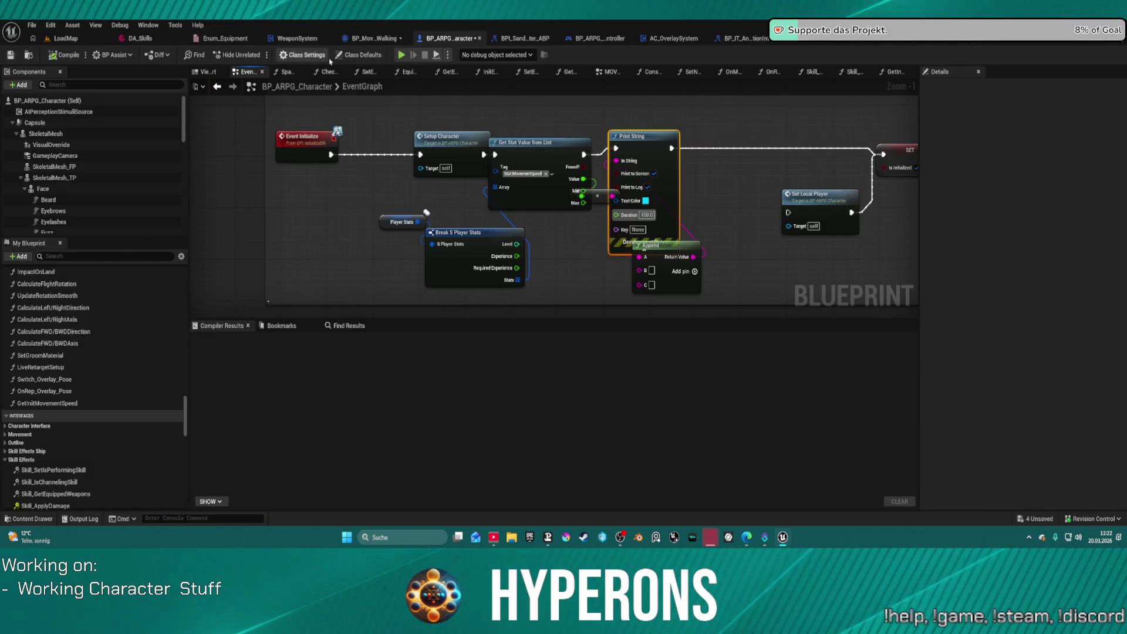
# Browse the character's class defaults filtered by 'move'.
pyautogui.click(352, 57)
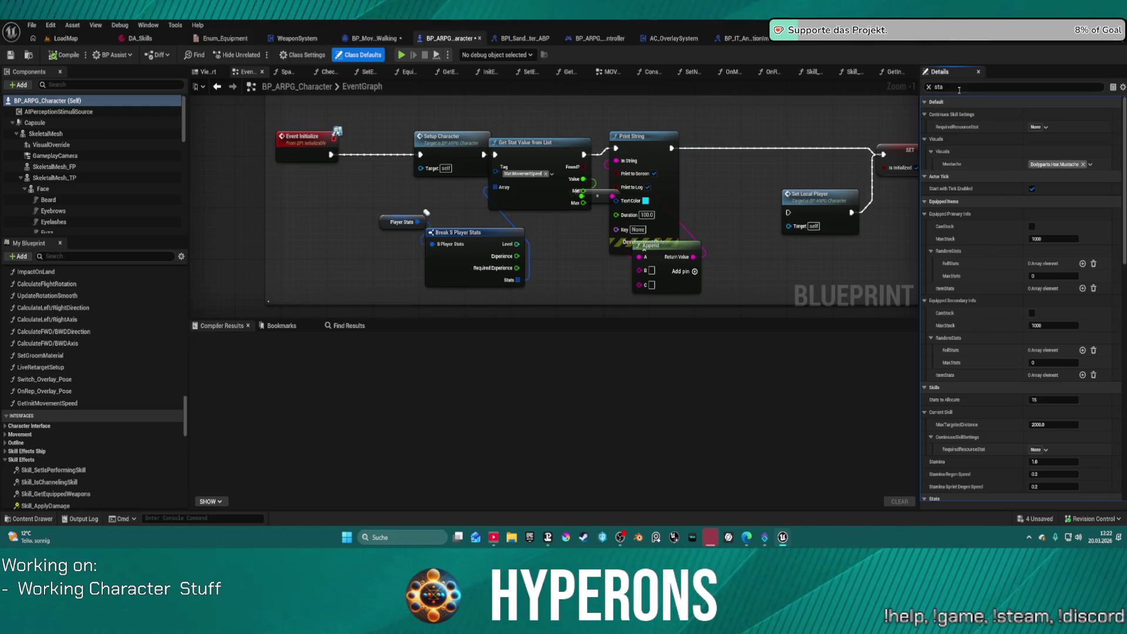
pyautogui.write('move')
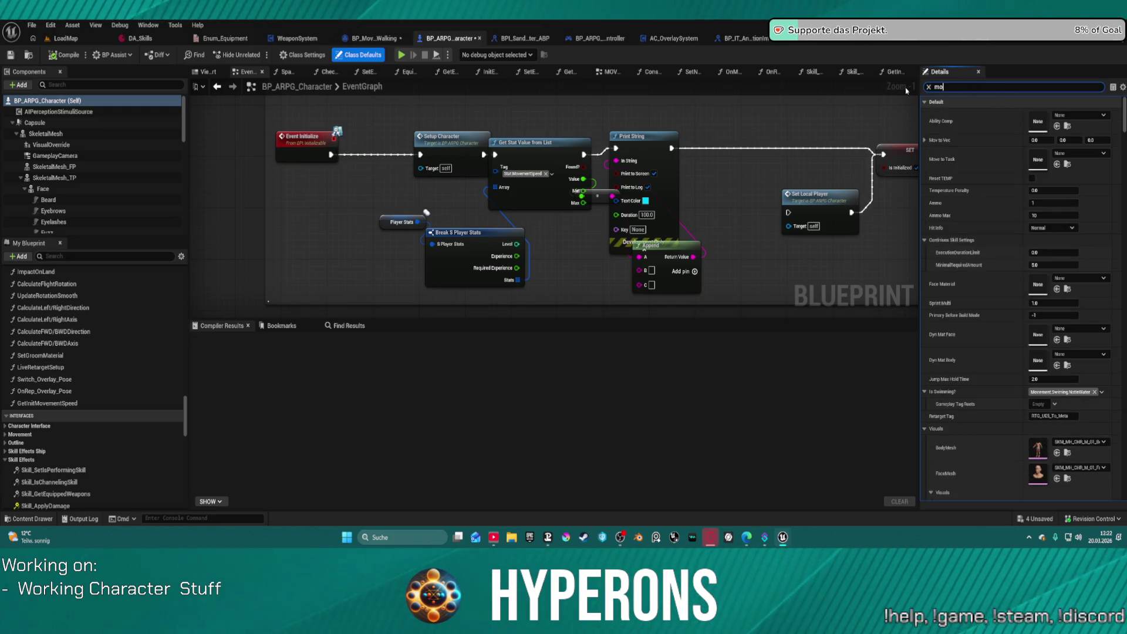
pyautogui.scroll(-3, 1055, 261)
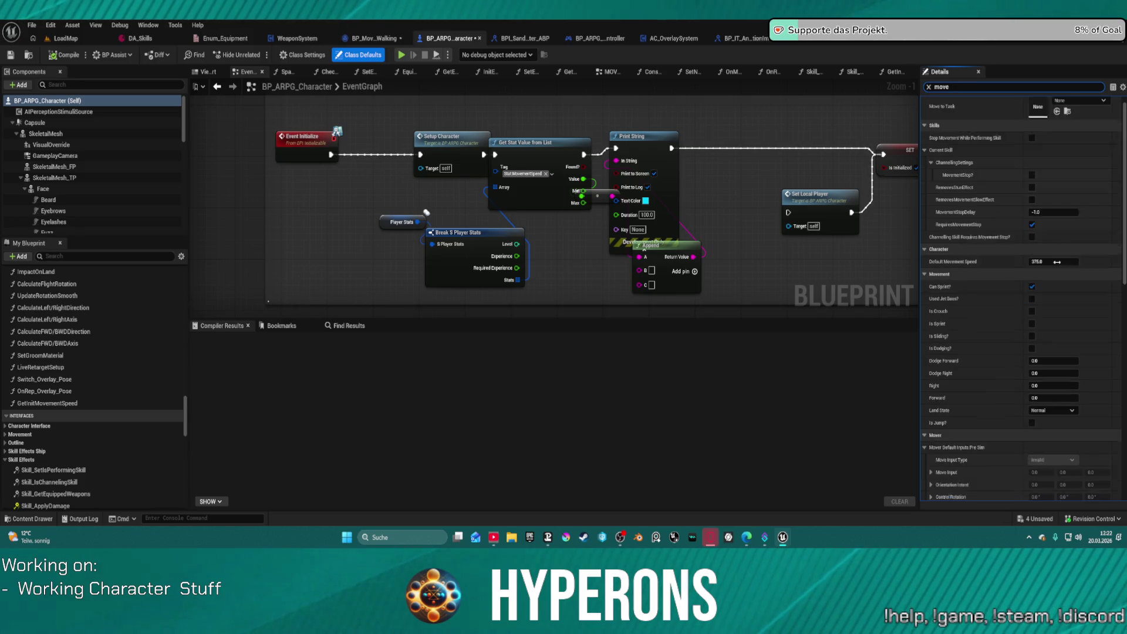
pyautogui.scroll(-5, 1055, 261)
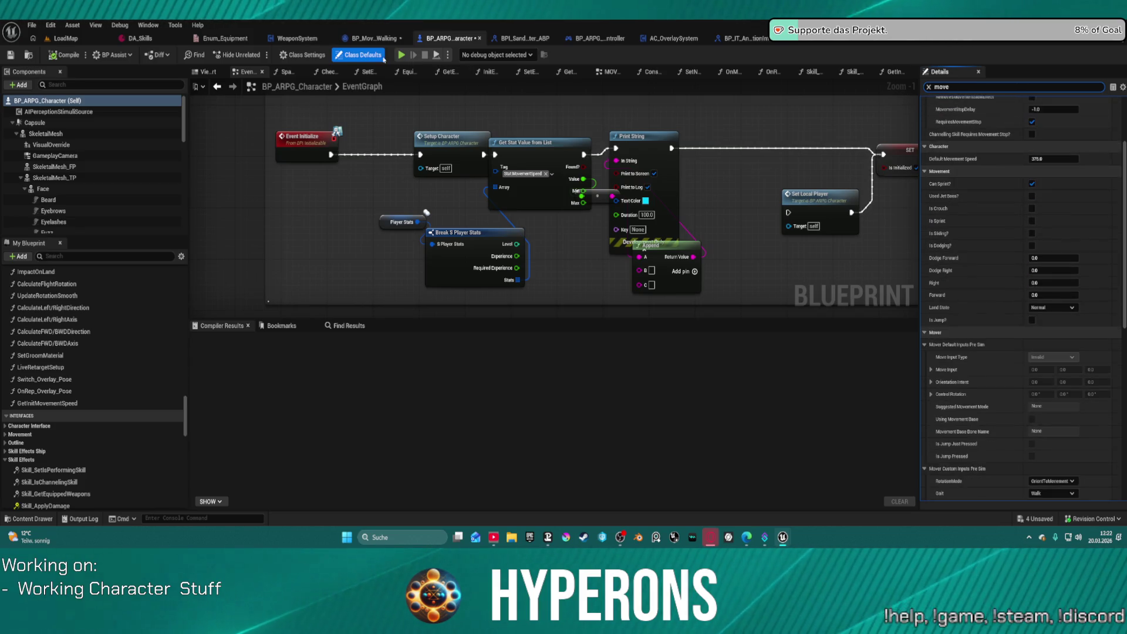
pyautogui.scroll(8, 1045, 199)
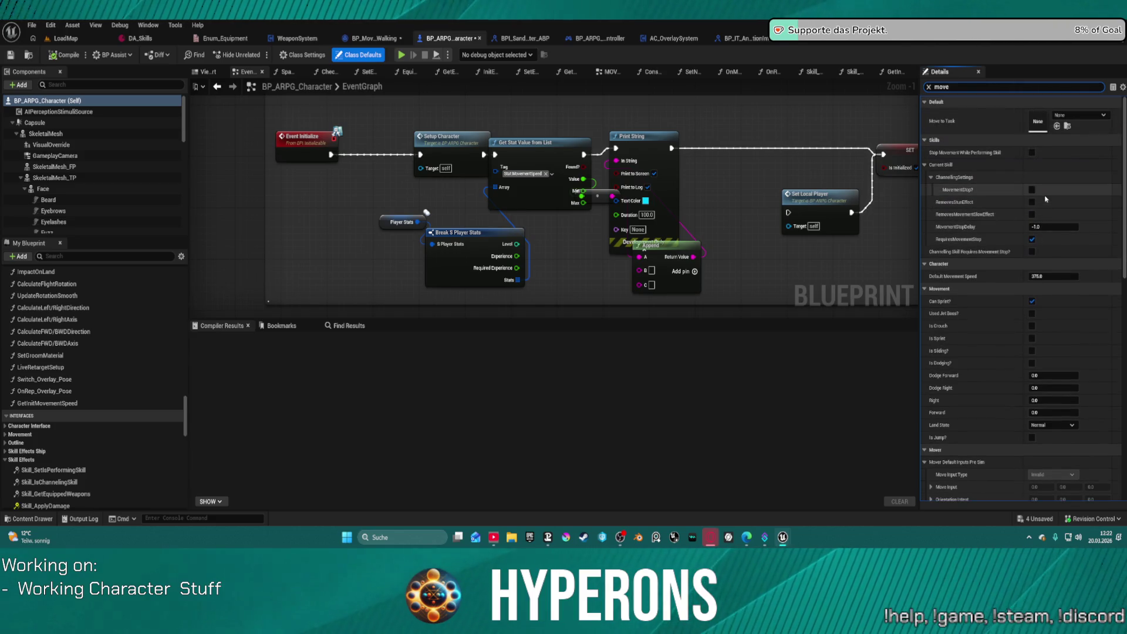
pyautogui.scroll(-20, 994, 157)
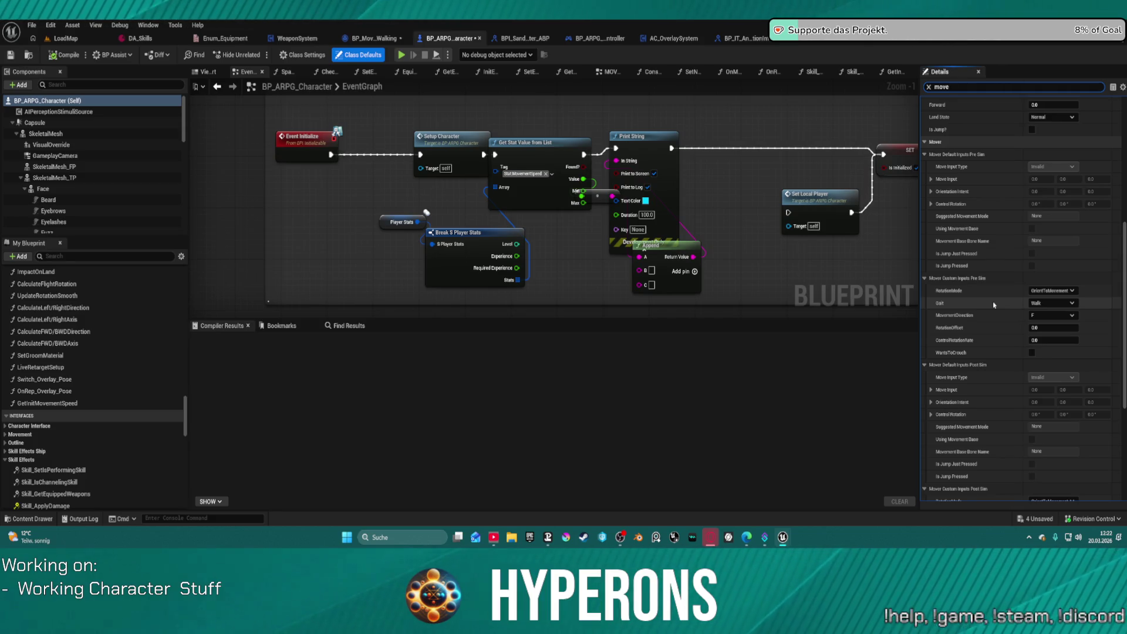
pyautogui.scroll(-14, 993, 305)
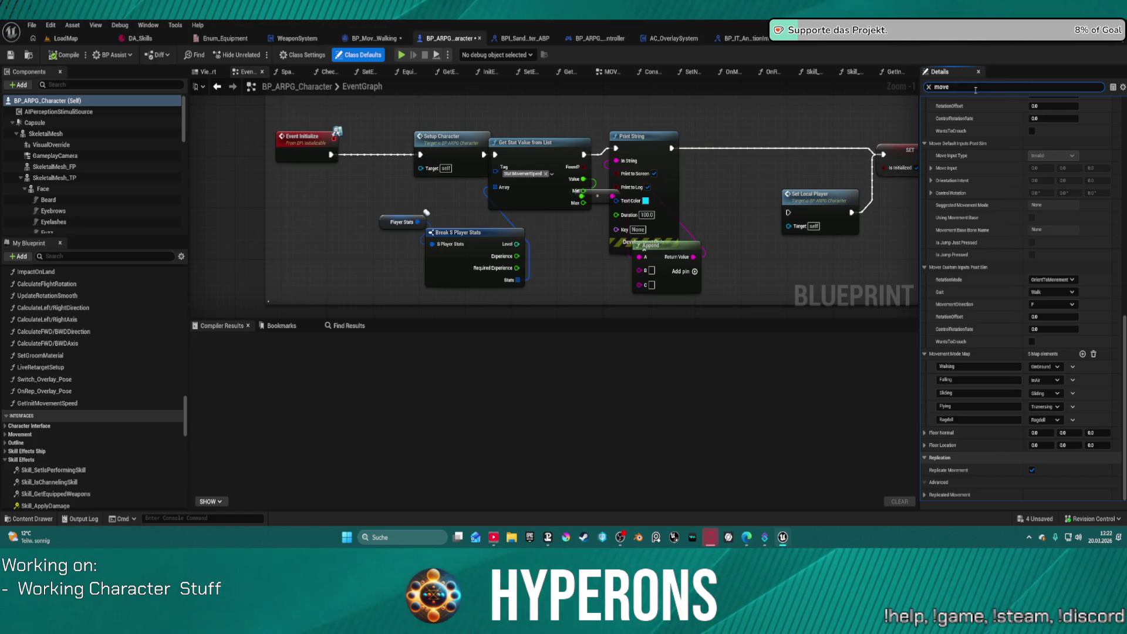
# Filter the defaults by 'stat' and box-select the Get Stat Value, Print String, Append and Break nodes.
pyautogui.write('stat')
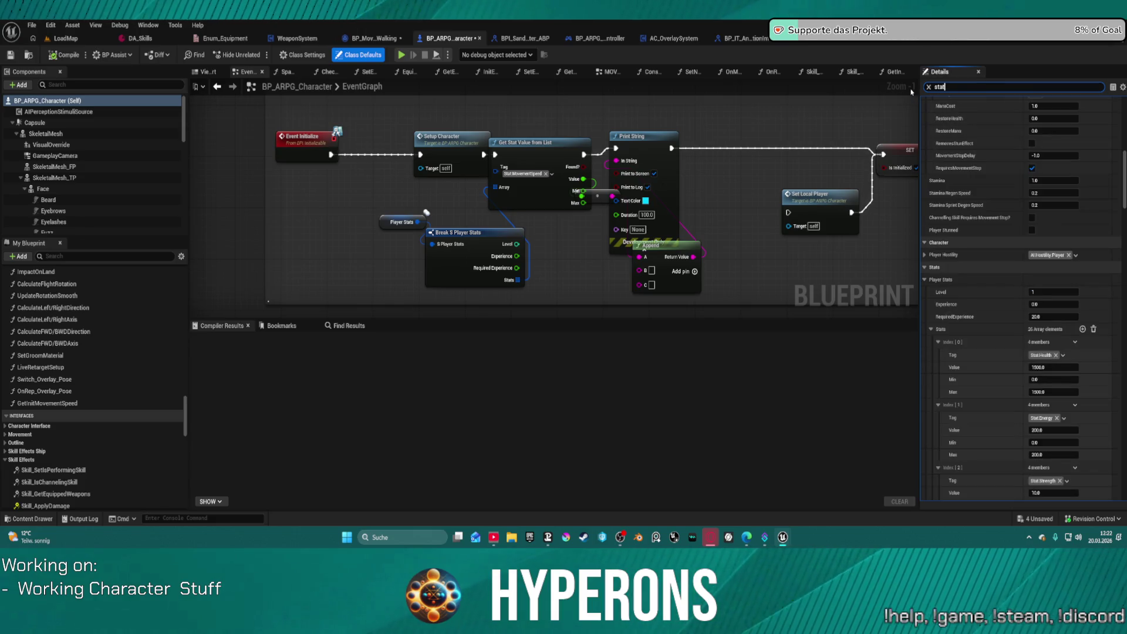
pyautogui.scroll(-1, 991, 287)
pyautogui.scroll(-20, 992, 287)
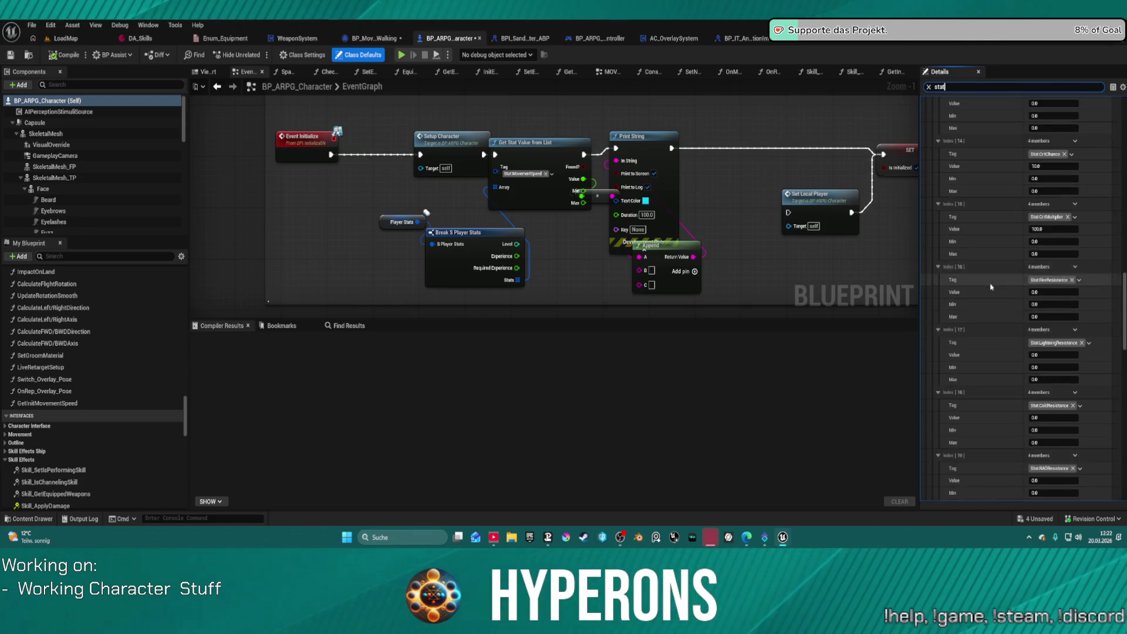
pyautogui.scroll(12, 997, 291)
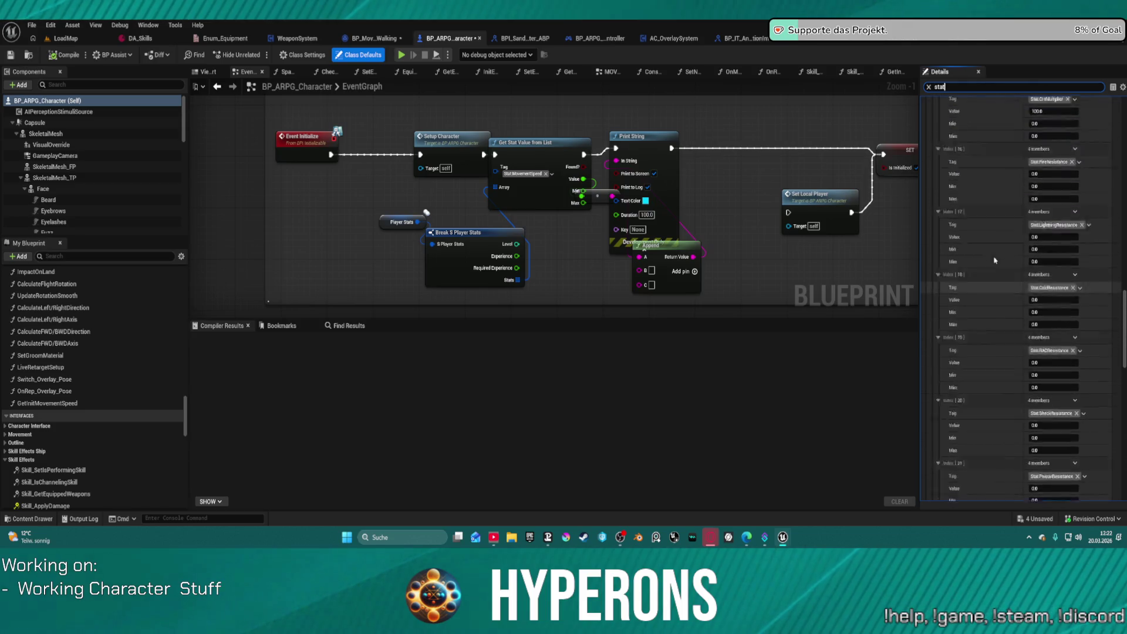
pyautogui.scroll(2, 1000, 243)
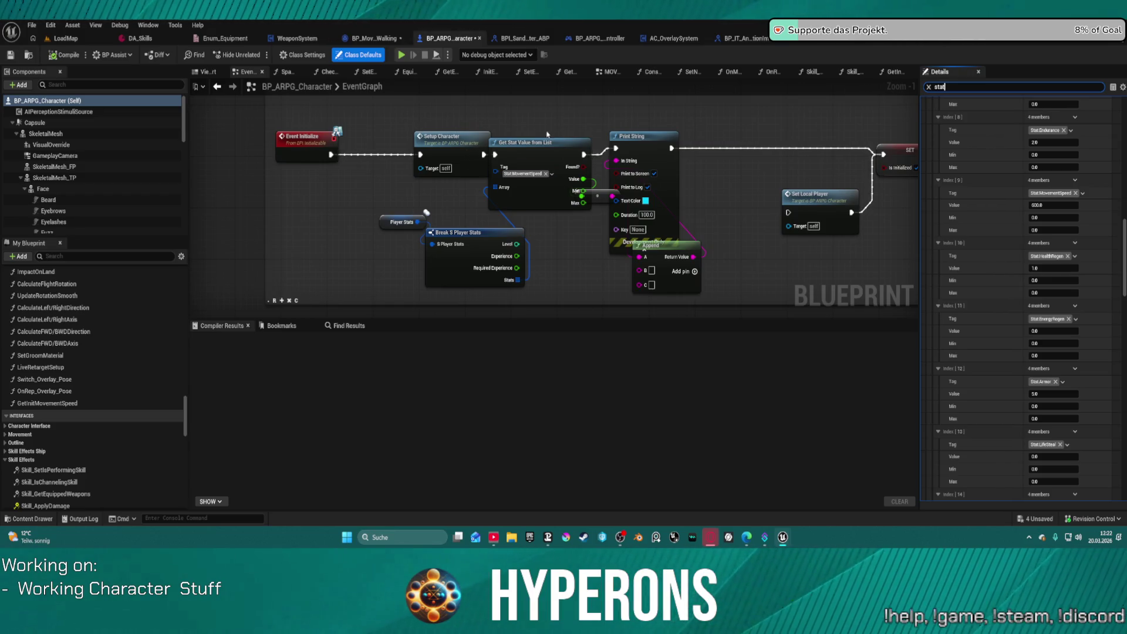
pyautogui.moveTo(512, 136); pyautogui.dragTo(704, 297)
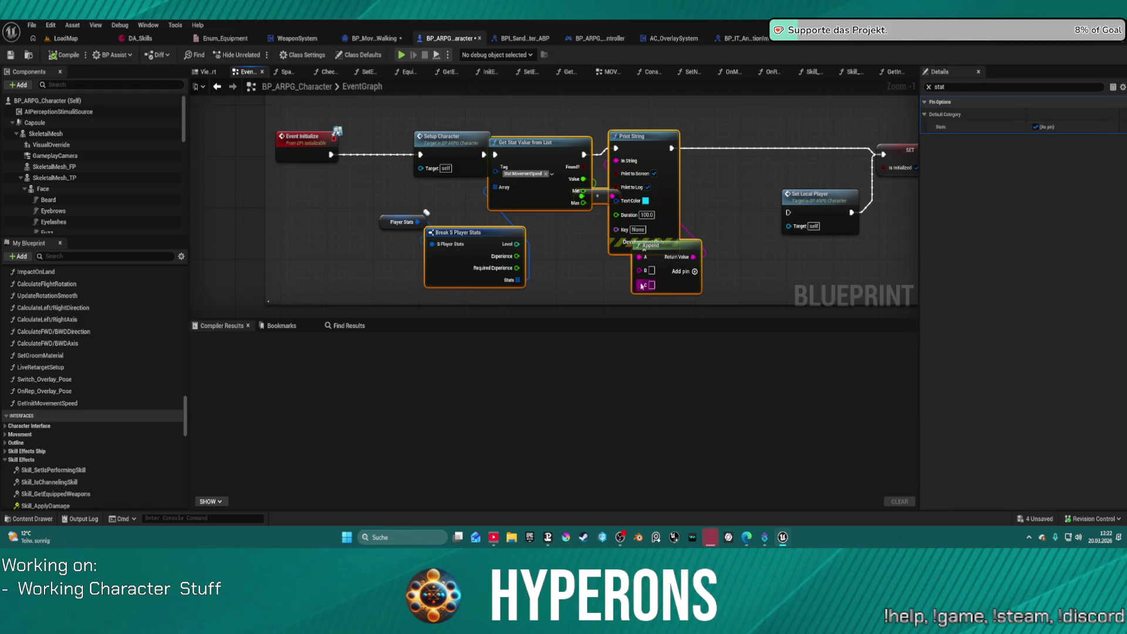
# Delete the debug nodes and Player Stats, and reconnect Setup Character to SET.
pyautogui.press('Delete')
pyautogui.click(410, 222)
pyautogui.press('Delete')
pyautogui.moveTo(483, 154); pyautogui.dragTo(883, 155)
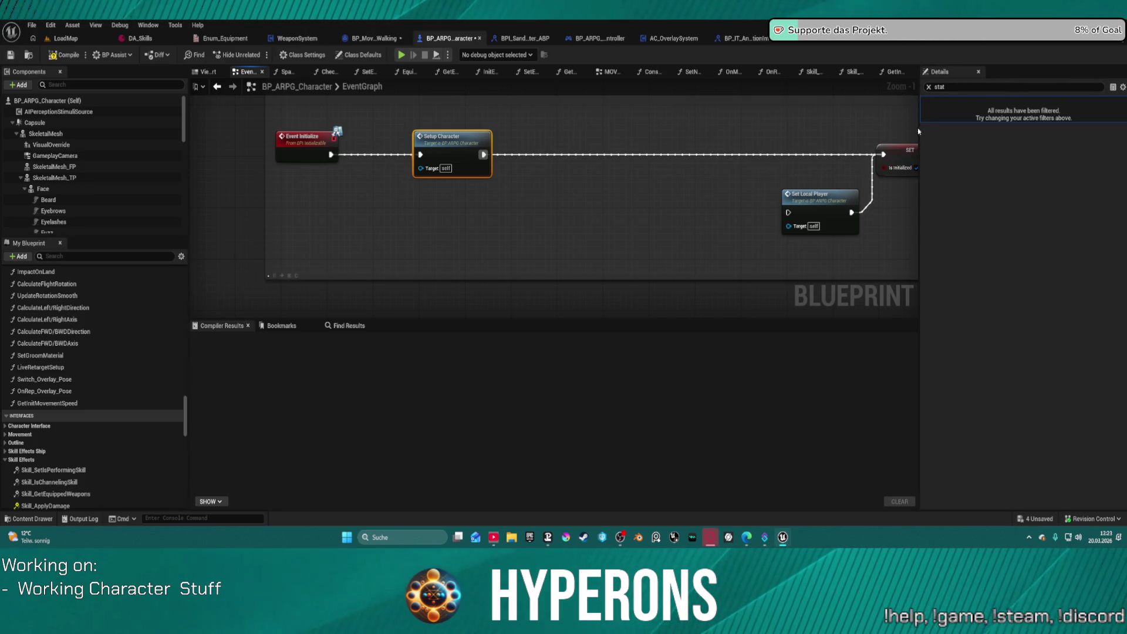
# Clear the property filter and search the class defaults for 'stat'.
pyautogui.click(929, 88)
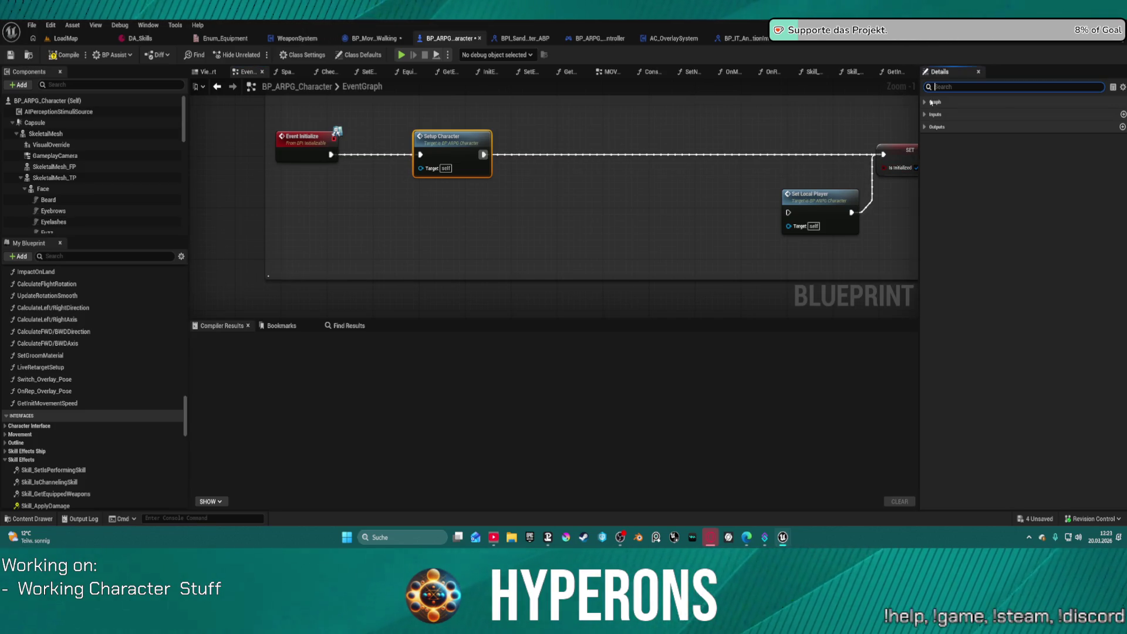
pyautogui.click(930, 103)
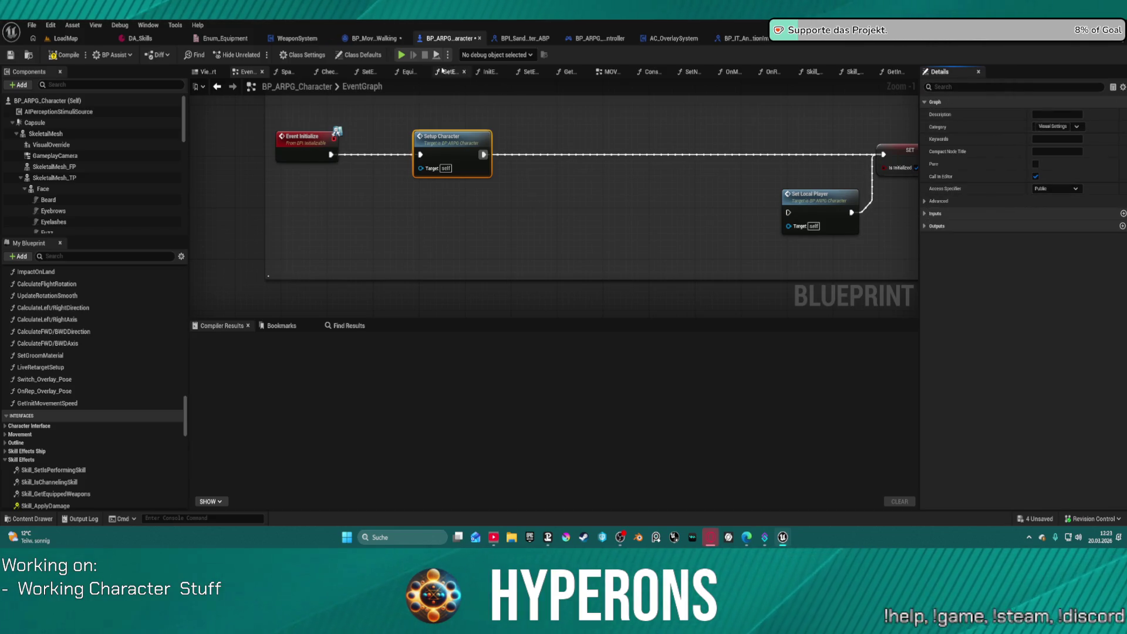
pyautogui.click(360, 57)
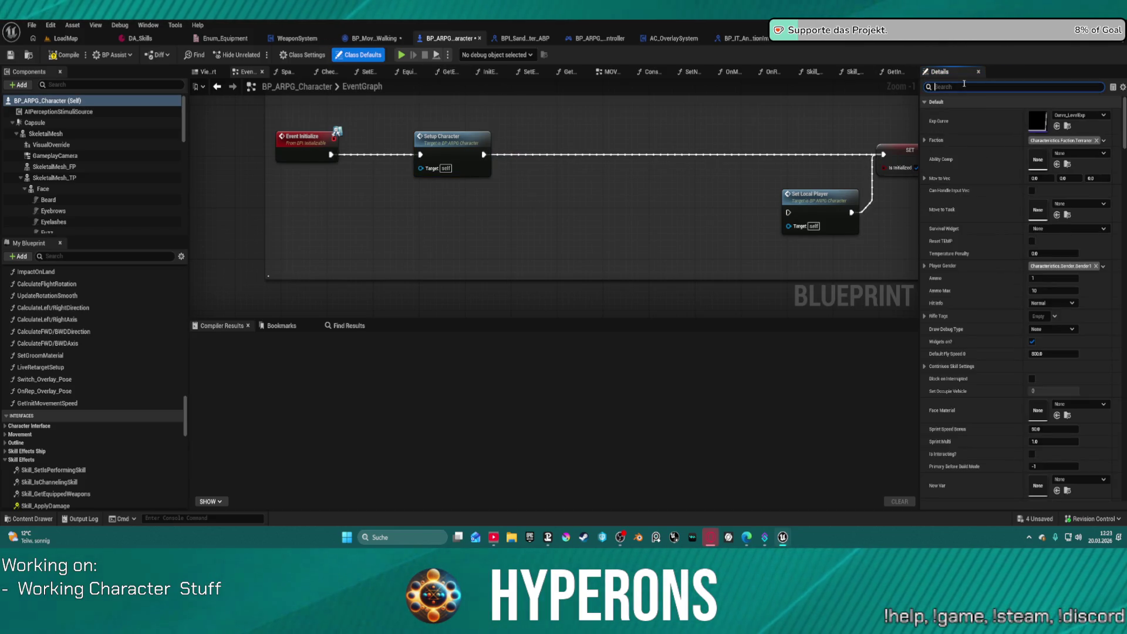
pyautogui.write('tat')
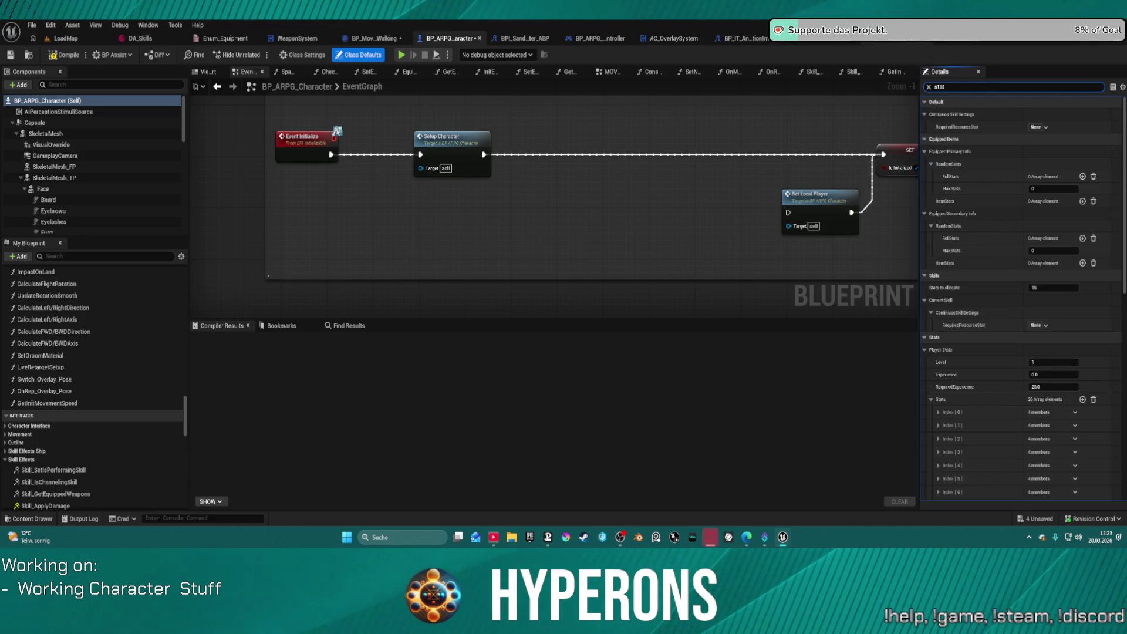
pyautogui.scroll(-10, 322, 168)
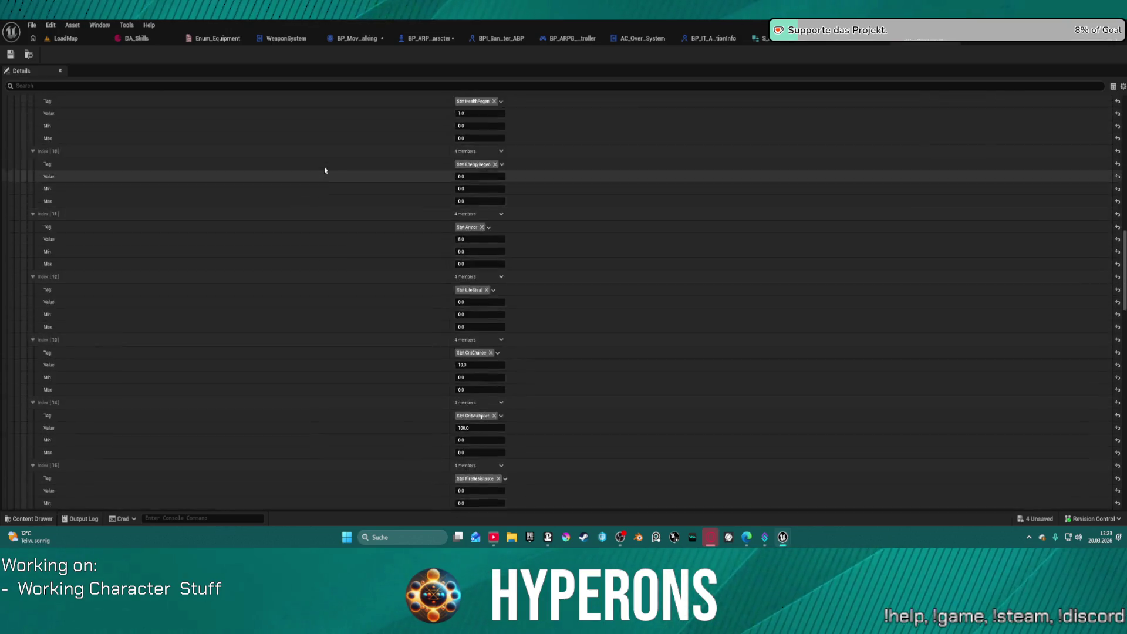
# Recompile BP_ARPG_Character, then start Play in the LoadMap level.
pyautogui.scroll(15, 324, 170)
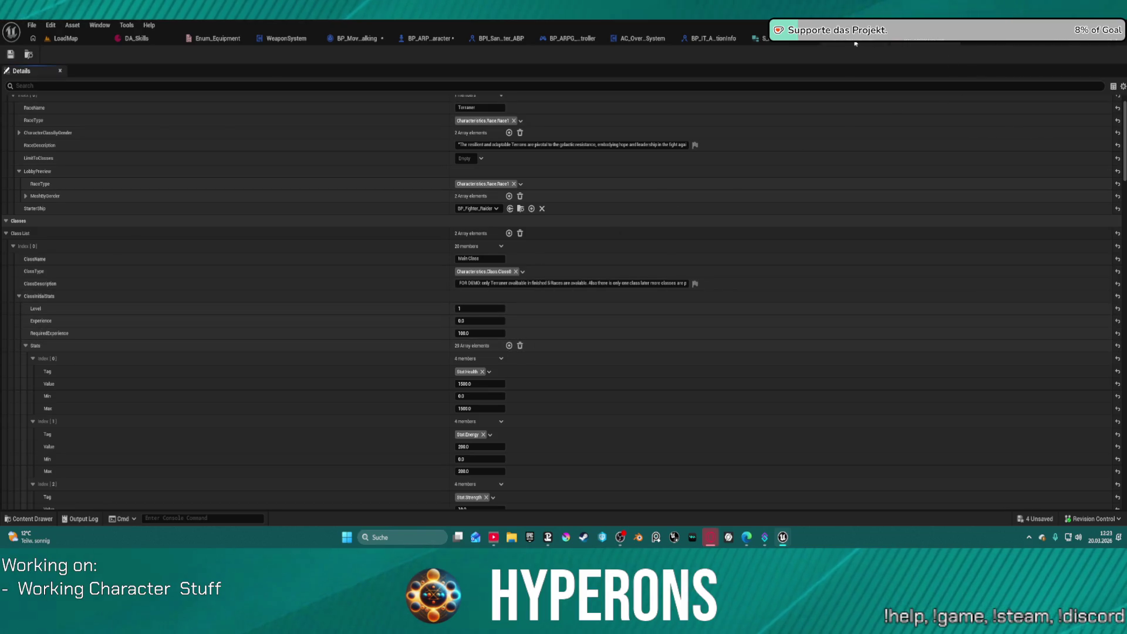
pyautogui.click(429, 38)
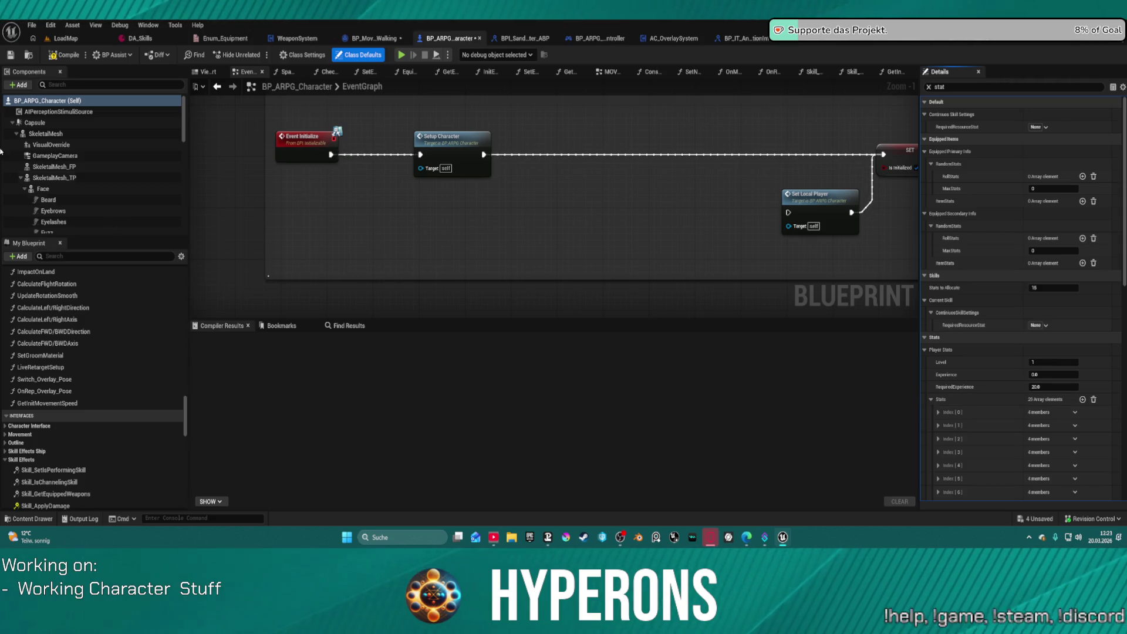
pyautogui.click(68, 58)
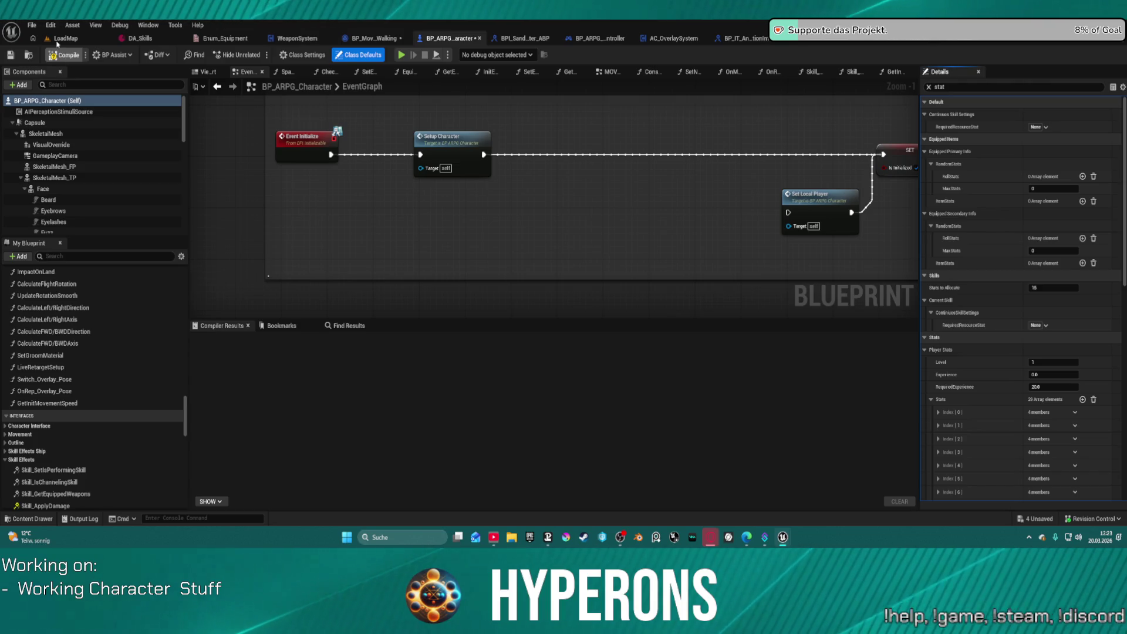
pyautogui.click(65, 39)
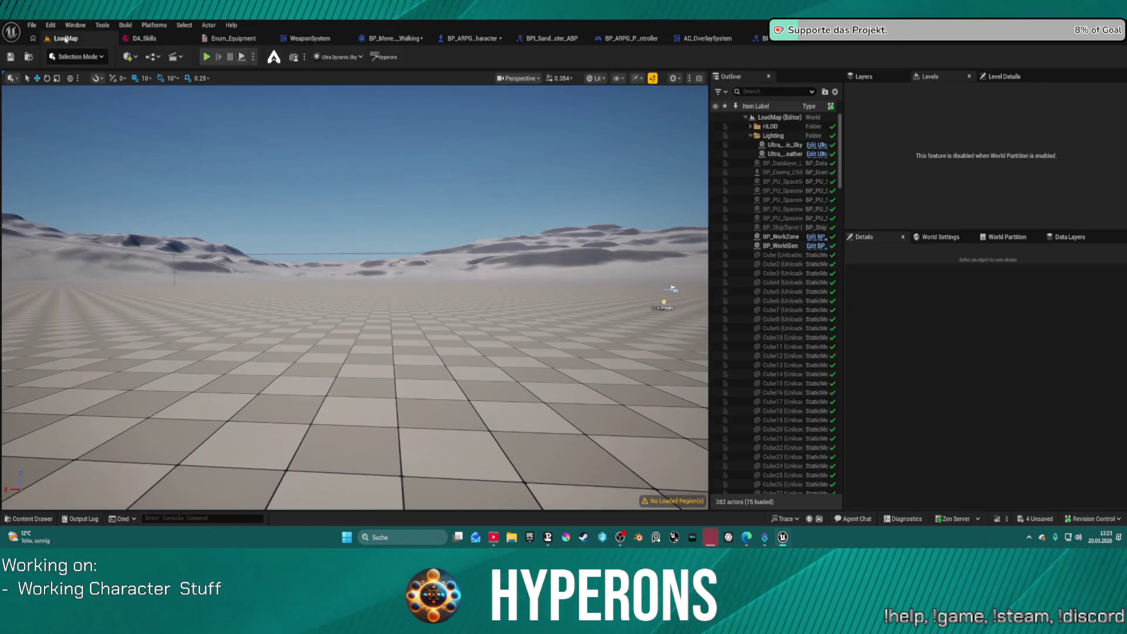
pyautogui.click(207, 57)
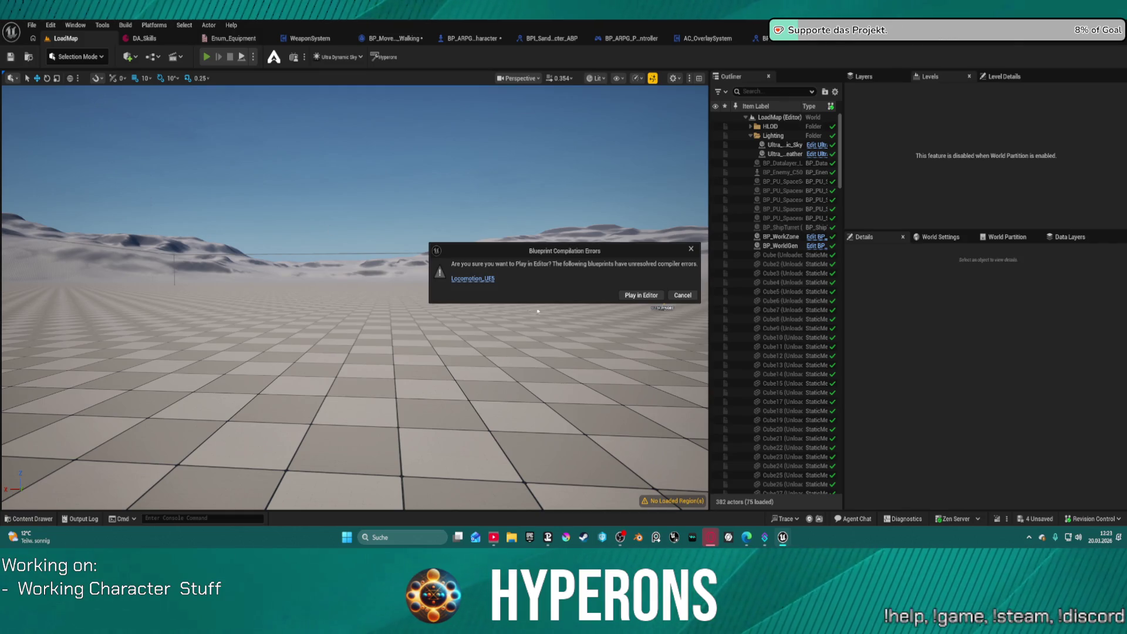
# Play LoadMap despite compile errors, run the character forward with W, then stop the session.
pyautogui.click(629, 297)
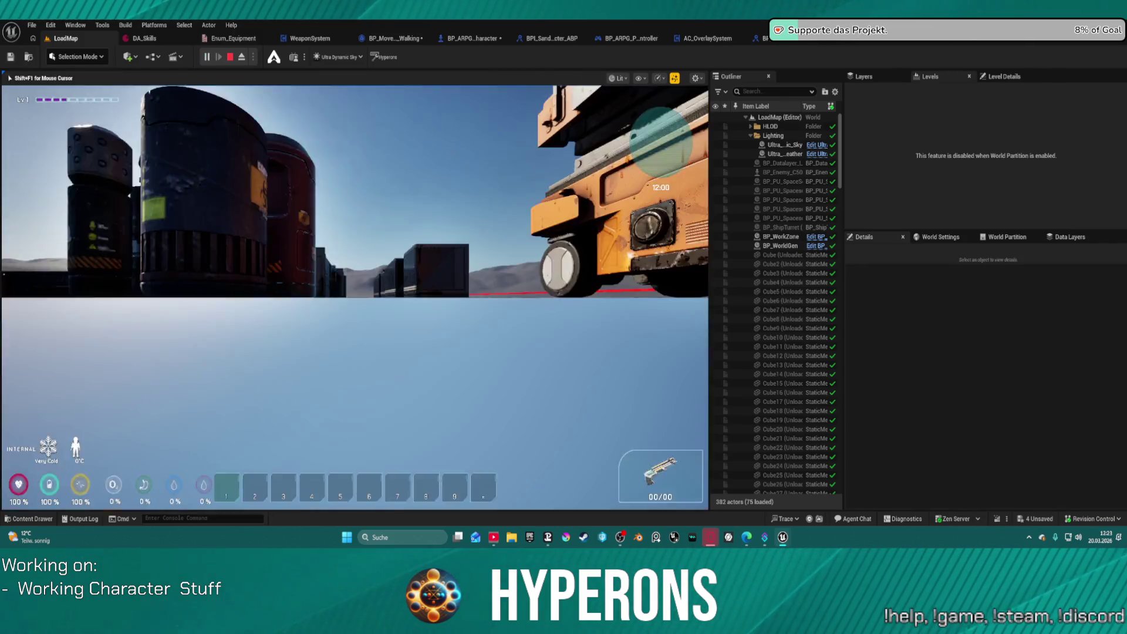
pyautogui.press('w')
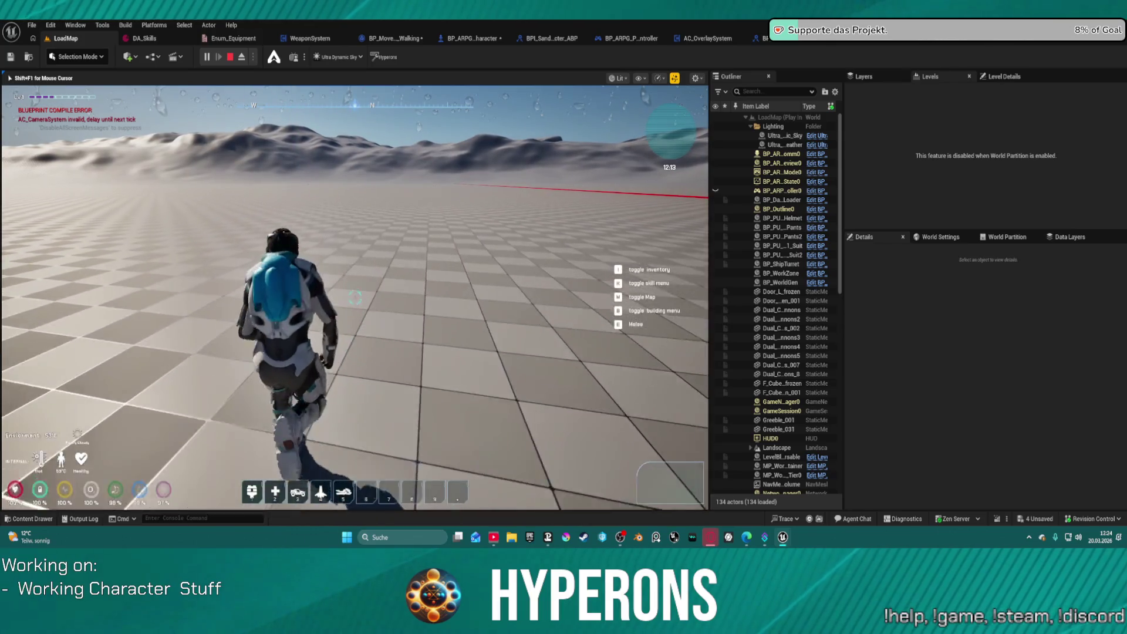
pyautogui.press('Escape')
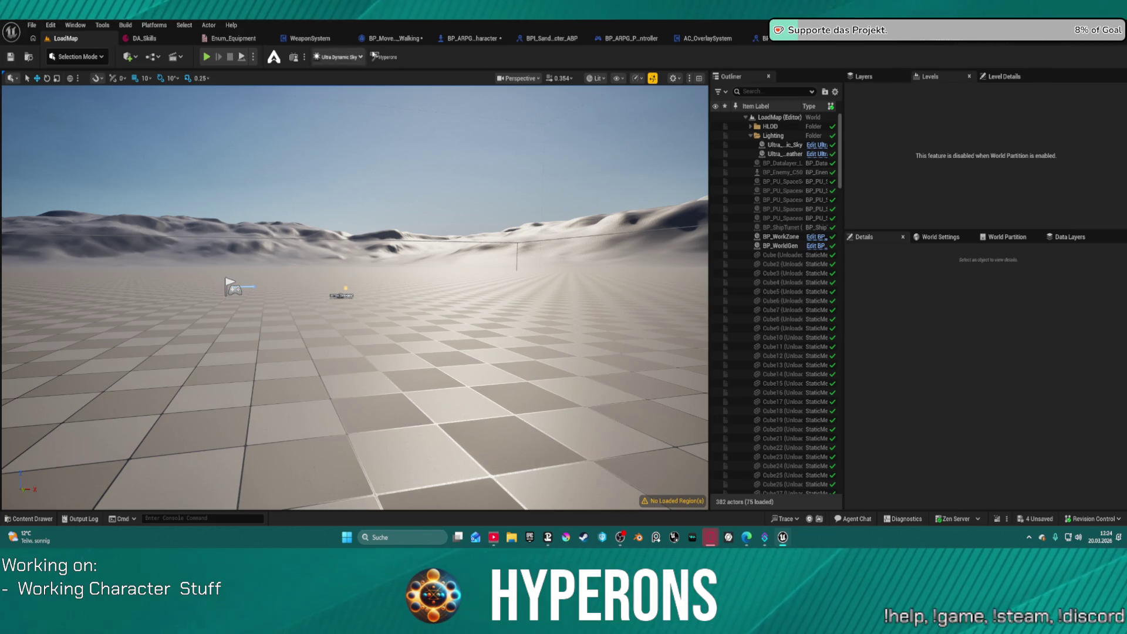
# Check Stats indices 28 and 27 (555.0, 200.0) in BP_ARPG_Character, then view BP_MovementMode_Walking.
pyautogui.click(465, 43)
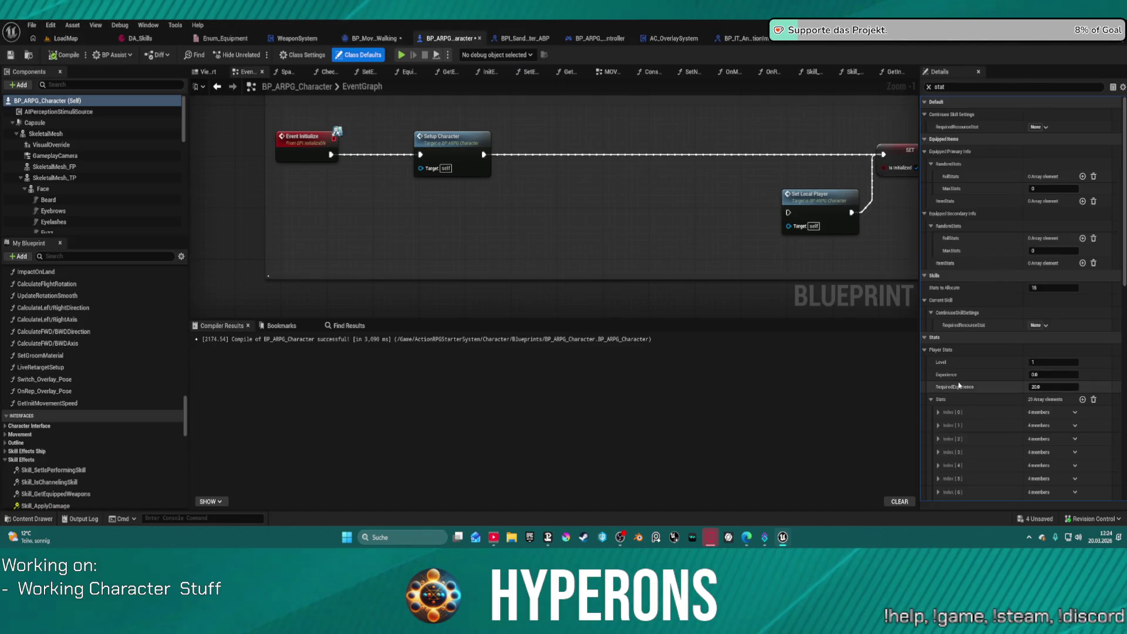
pyautogui.scroll(-10, 968, 384)
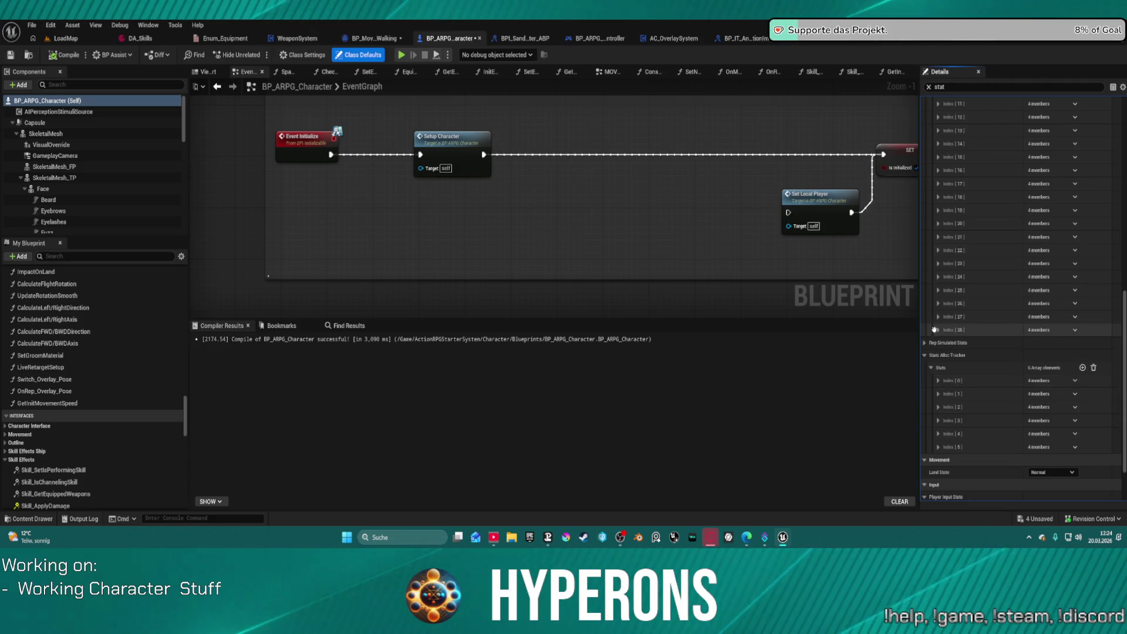
pyautogui.click(938, 331)
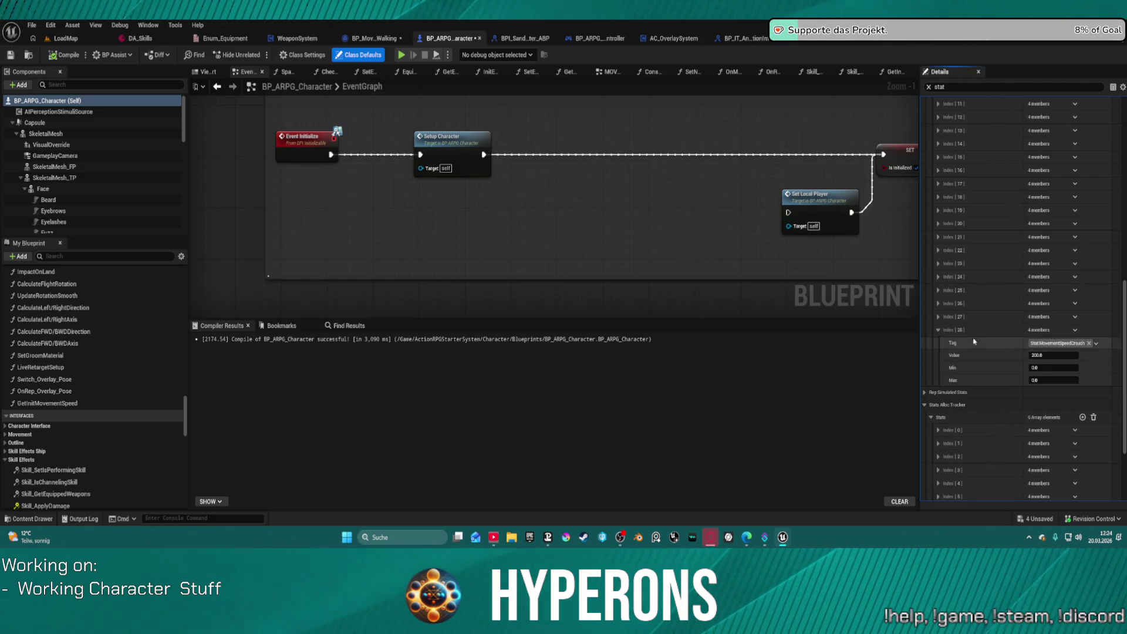
pyautogui.click(937, 316)
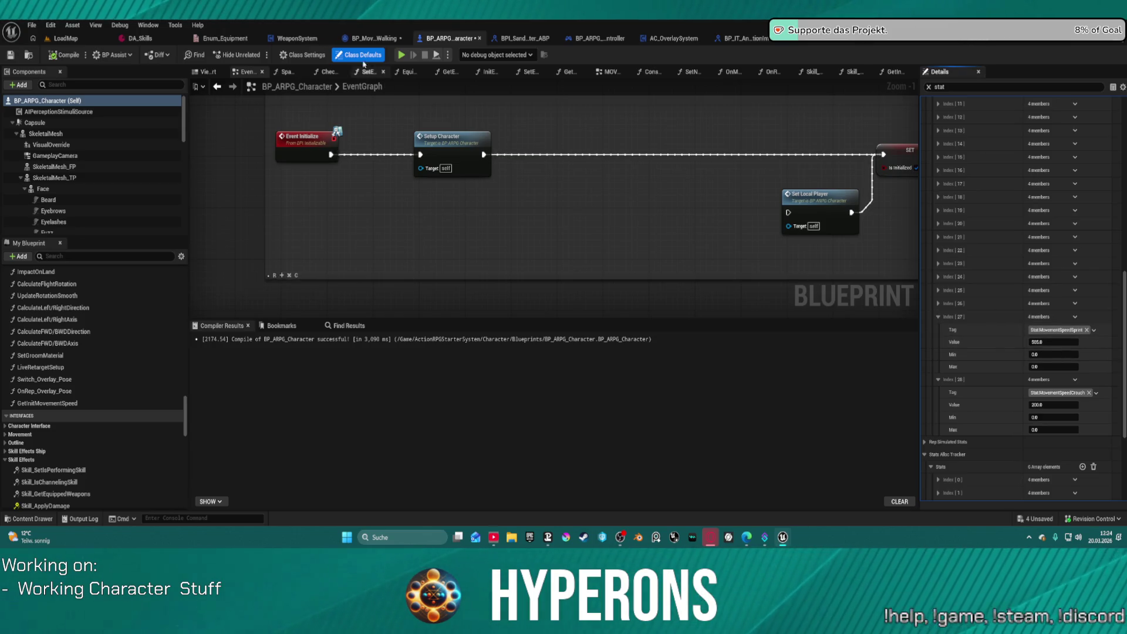
pyautogui.click(371, 38)
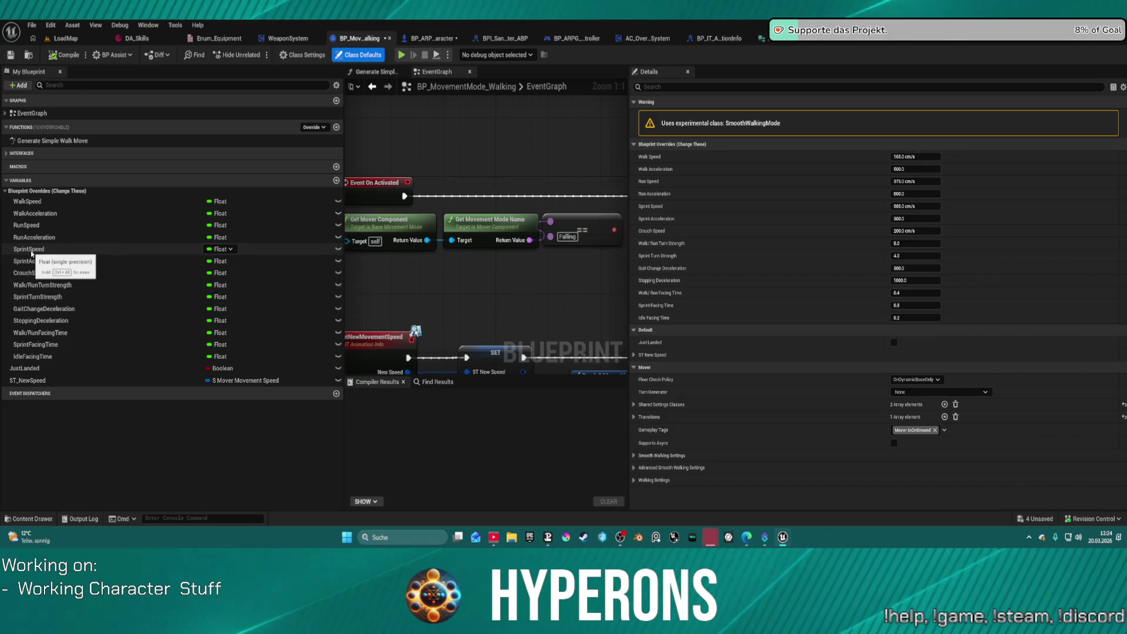
# Check the SprintSpeed variable's default and widen the walking graph around the Branch and Matches Tag nodes.
pyautogui.click(31, 251)
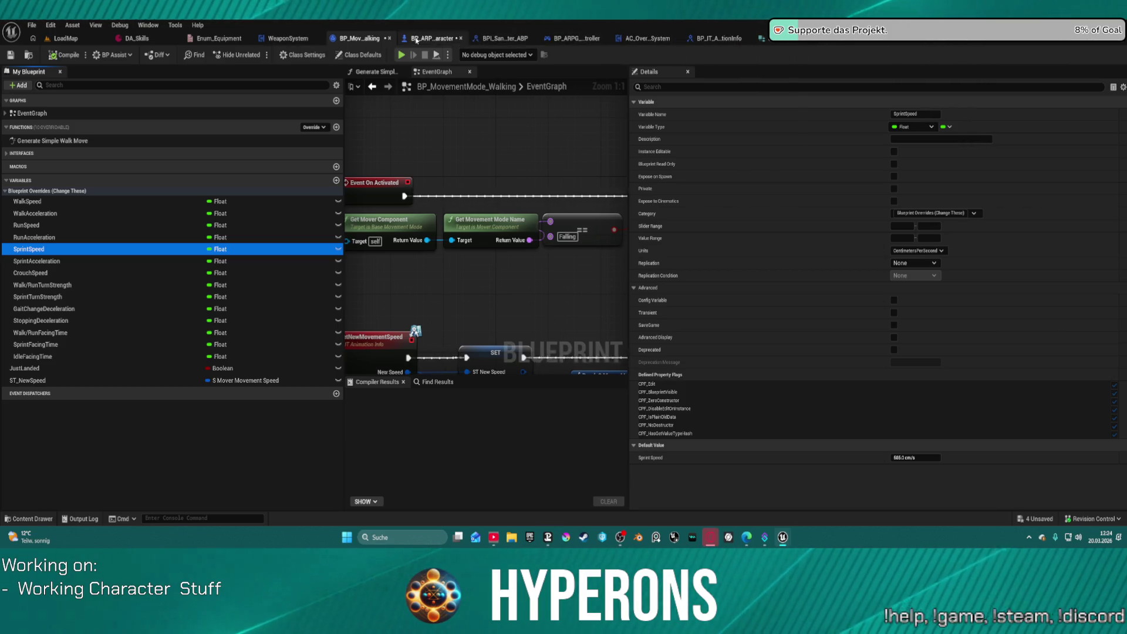
pyautogui.scroll(-5, 470, 157)
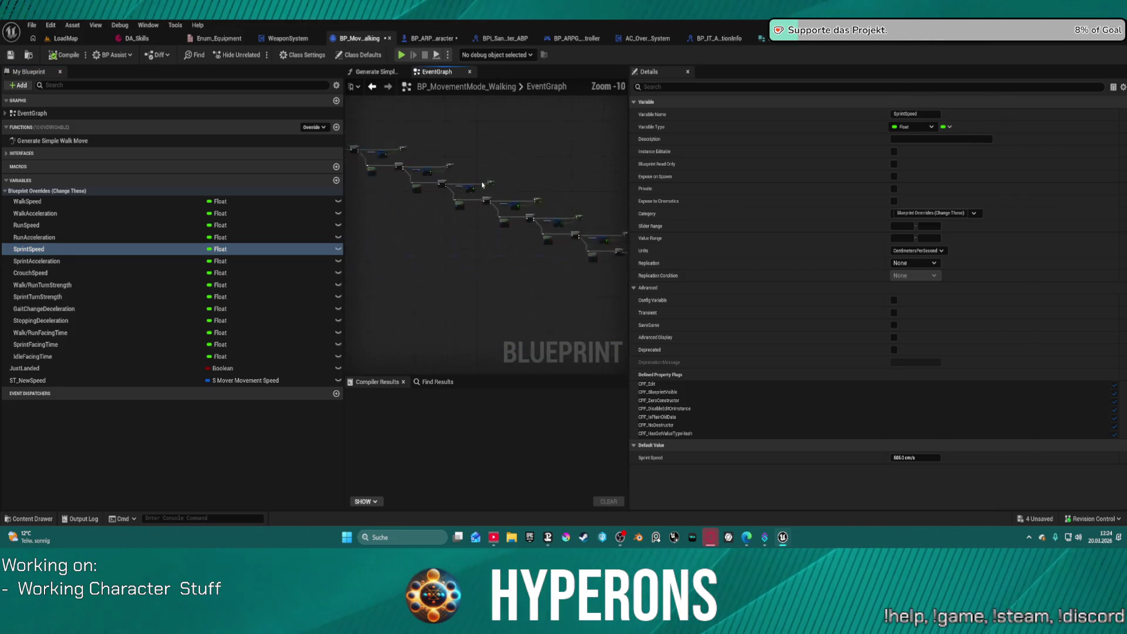
pyautogui.scroll(2, 487, 187)
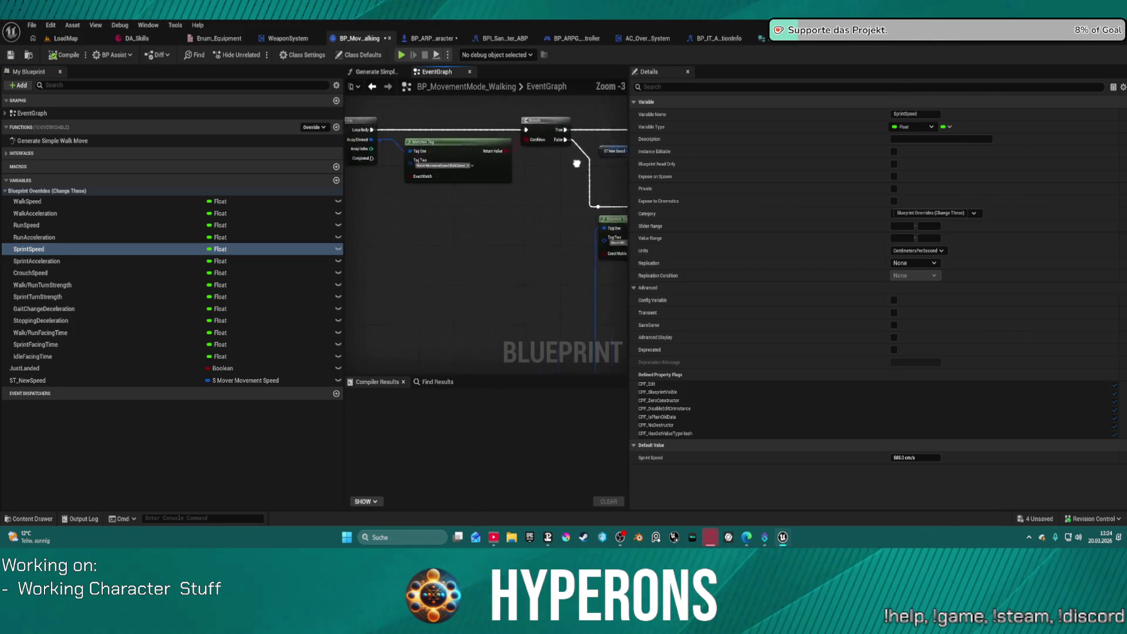
pyautogui.moveTo(487, 187); pyautogui.dragTo(463, 141)
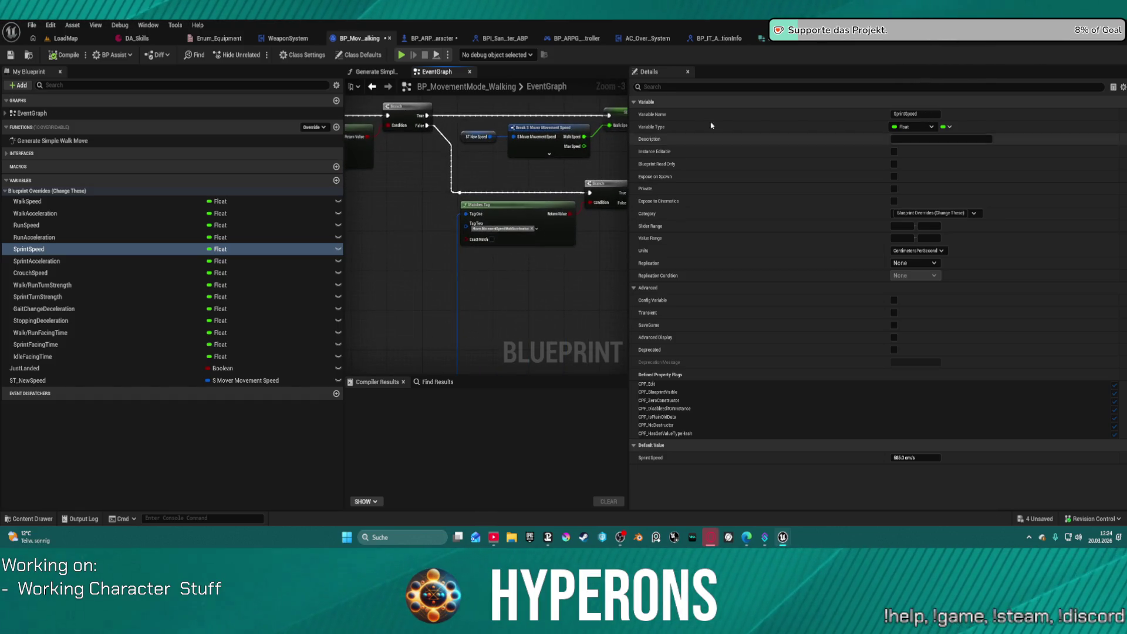
pyautogui.moveTo(629, 117); pyautogui.dragTo(1005, 119)
pyautogui.moveTo(343, 215); pyautogui.dragTo(122, 215)
# Pan along the Matches Tag, Branch and SET chains, then return to BP_ARPG_Character.
pyautogui.moveTo(241, 214); pyautogui.dragTo(537, 186)
pyautogui.scroll(3, 662, 252)
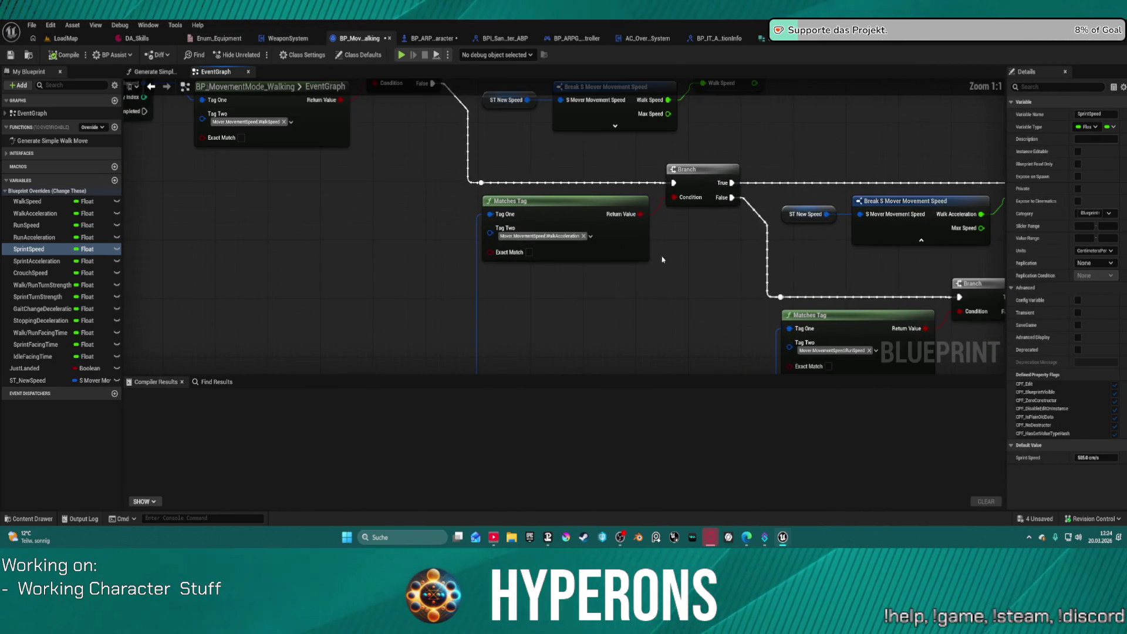
pyautogui.moveTo(662, 259)
pyautogui.mouseDown()
pyautogui.moveTo(298, 285)
pyautogui.moveTo(294, 248)
pyautogui.moveTo(3, 55)
pyautogui.mouseUp()
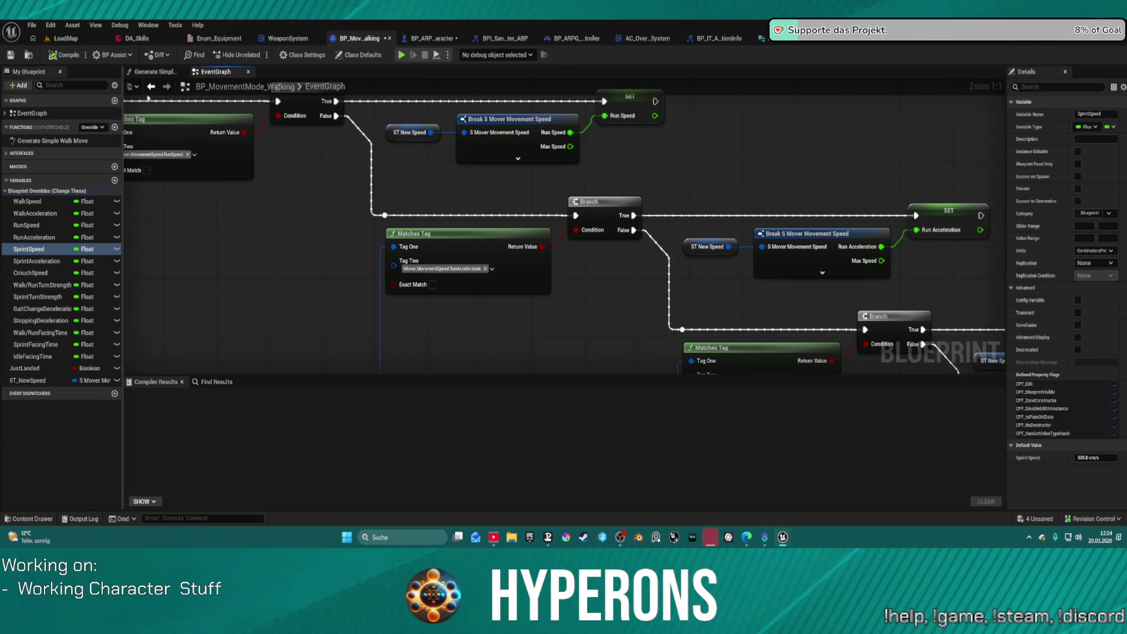
pyautogui.moveTo(968, 257)
pyautogui.mouseDown()
pyautogui.moveTo(828, 225)
pyautogui.moveTo(497, 116)
pyautogui.mouseUp()
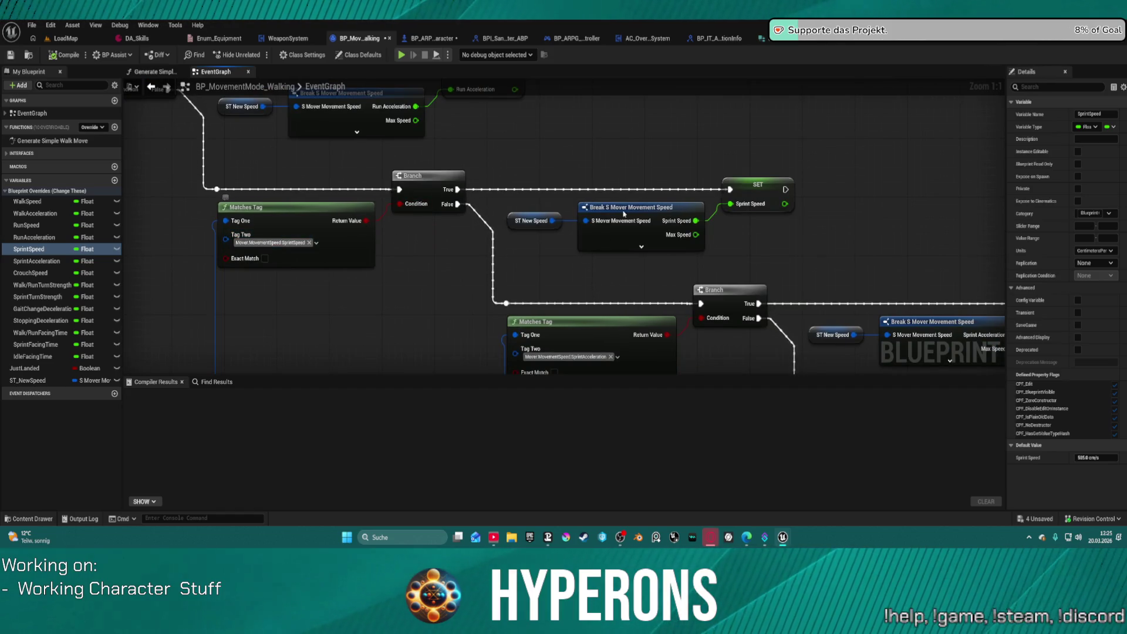
pyautogui.moveTo(803, 222); pyautogui.dragTo(581, 103)
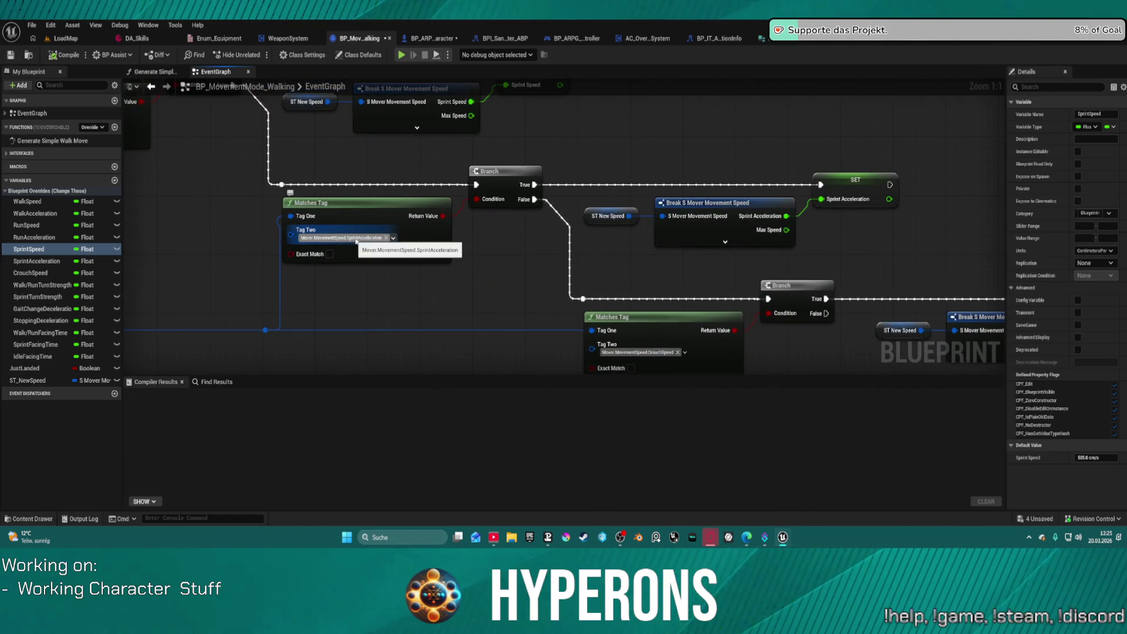
pyautogui.scroll(-3, 699, 223)
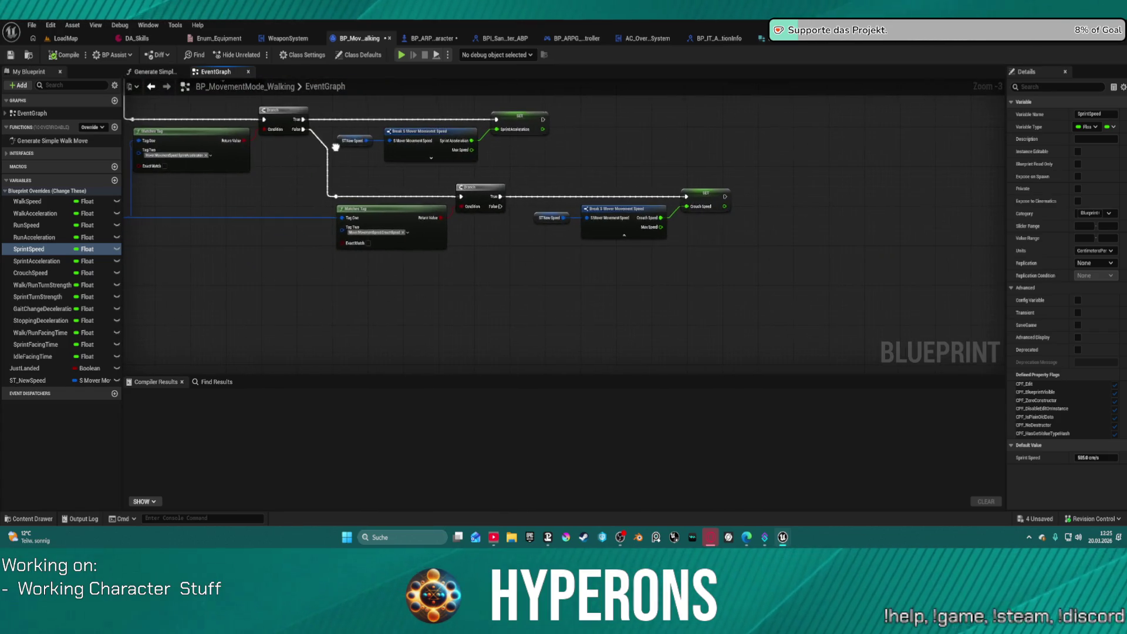
pyautogui.moveTo(613, 230); pyautogui.dragTo(671, 189)
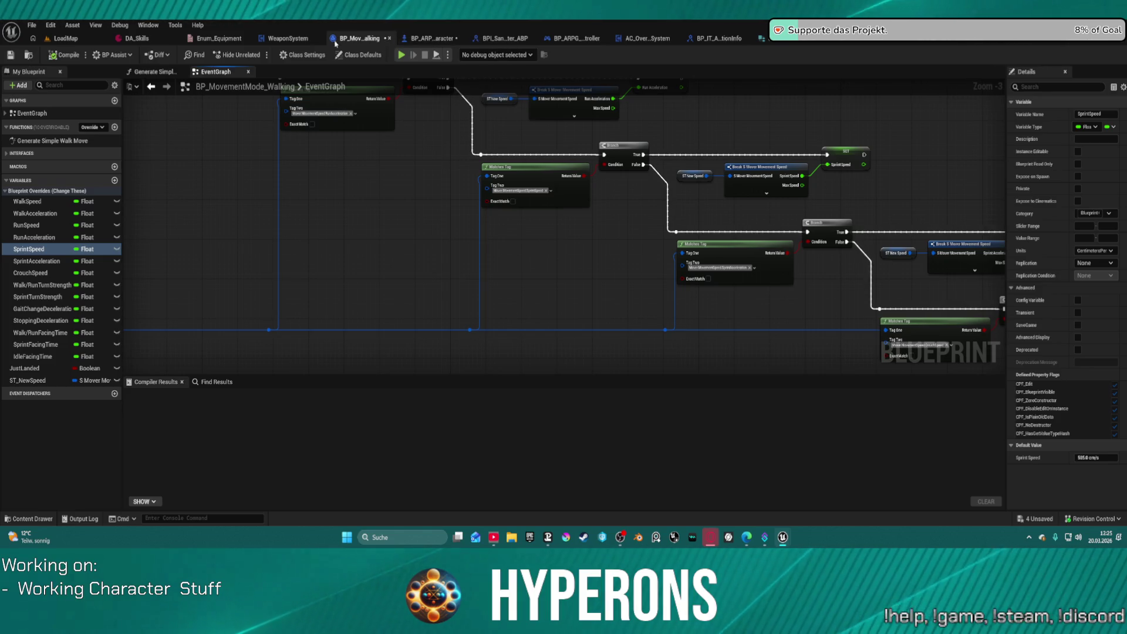
pyautogui.click(415, 41)
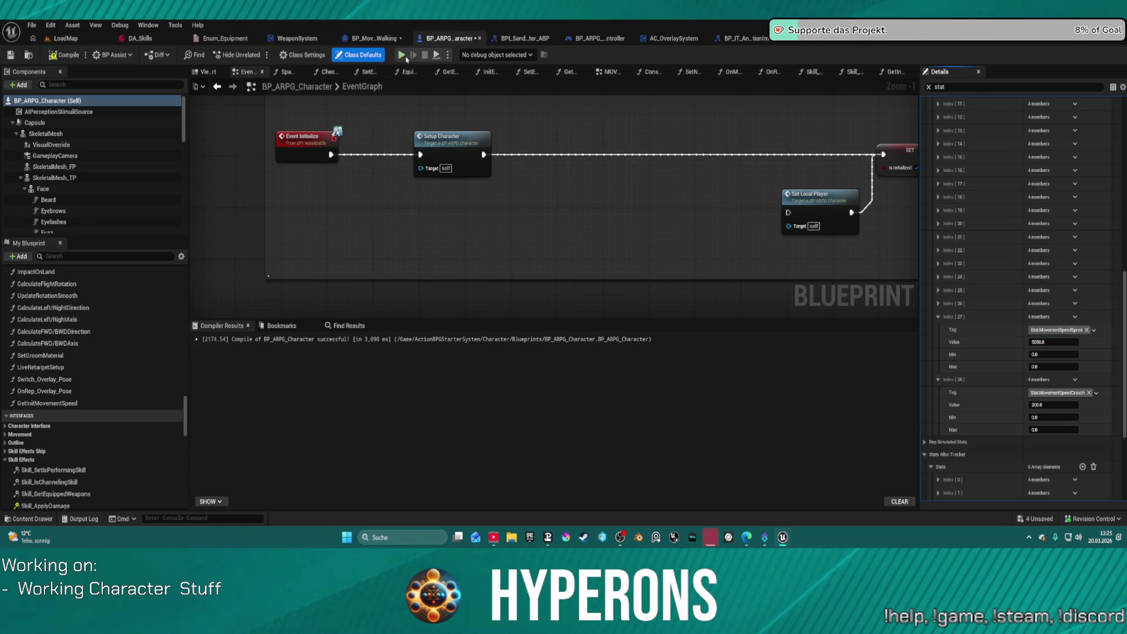
pyautogui.press('F7')
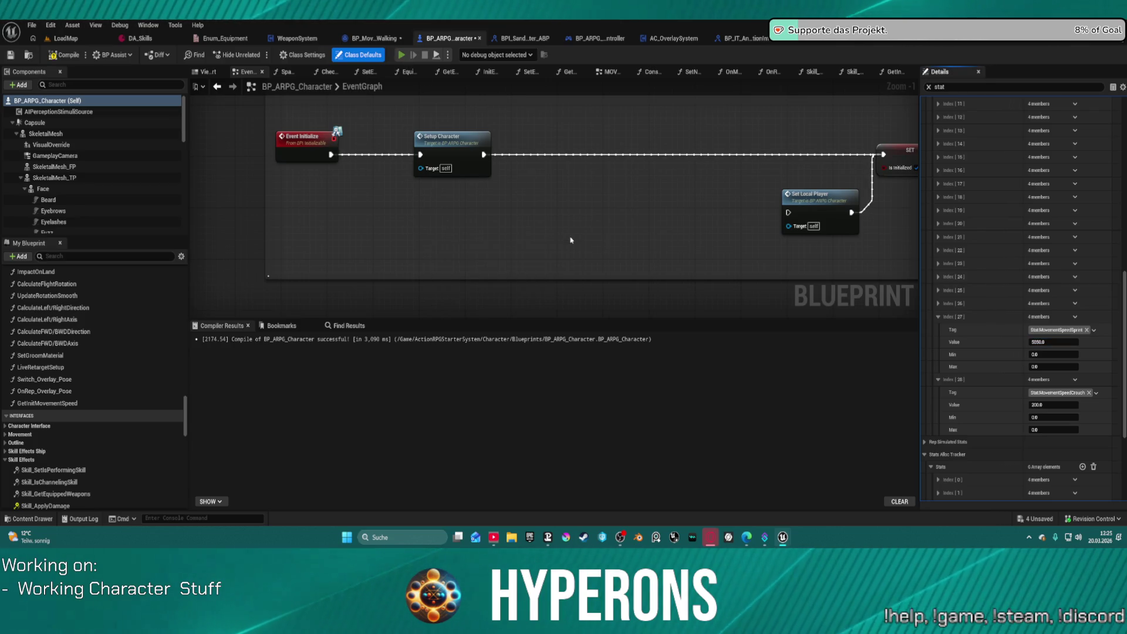
pyautogui.hotkey('alt', 'p')
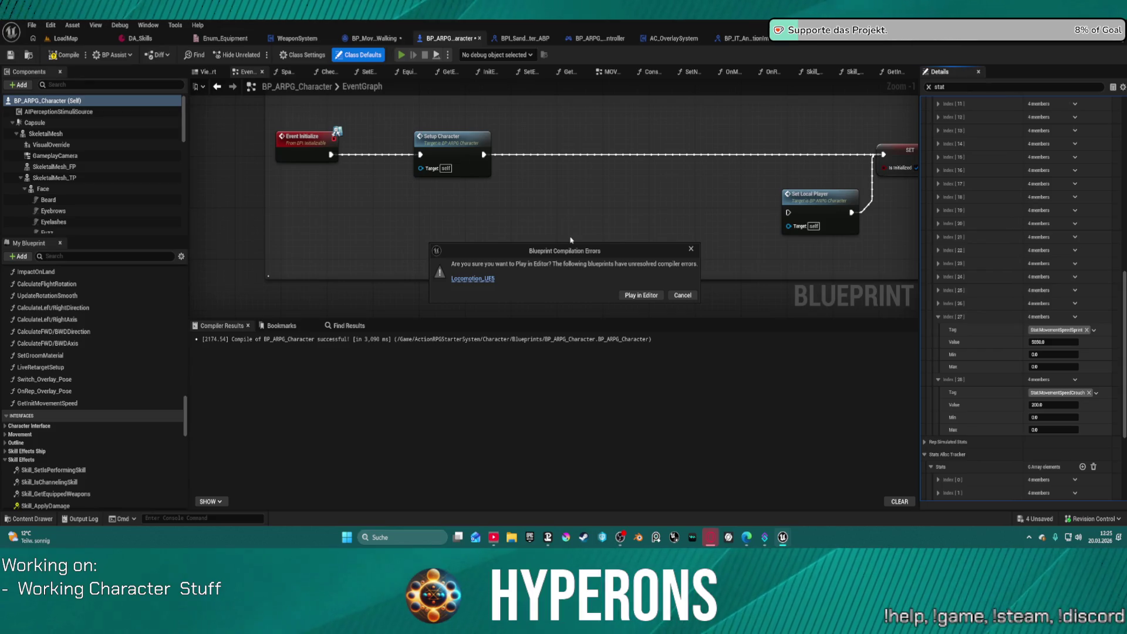
pyautogui.click(635, 297)
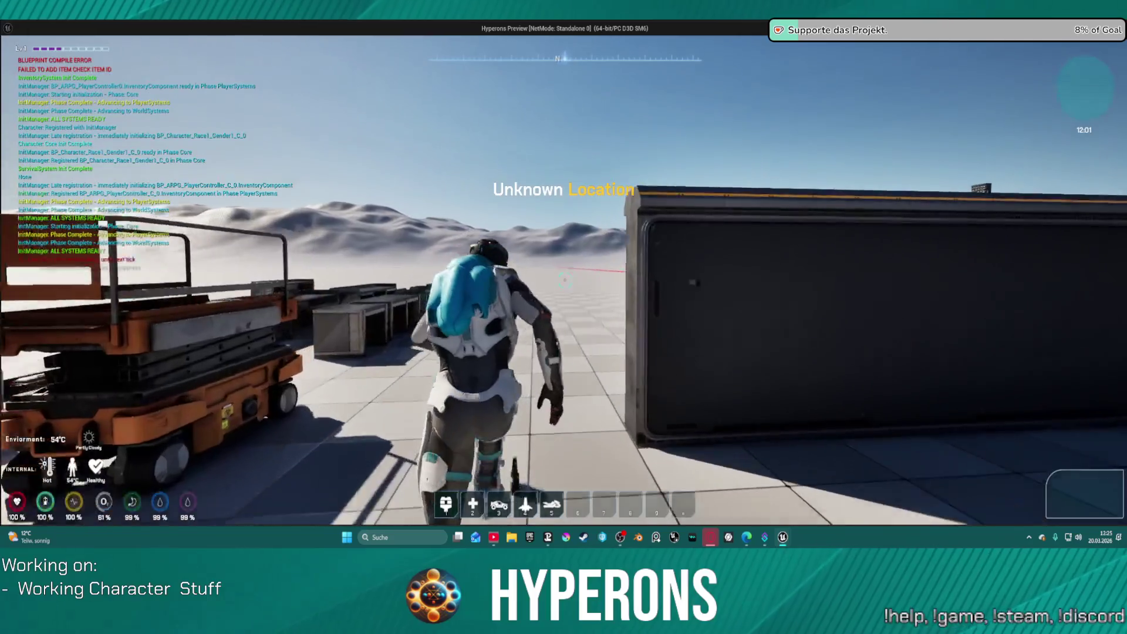
pyautogui.press('w')
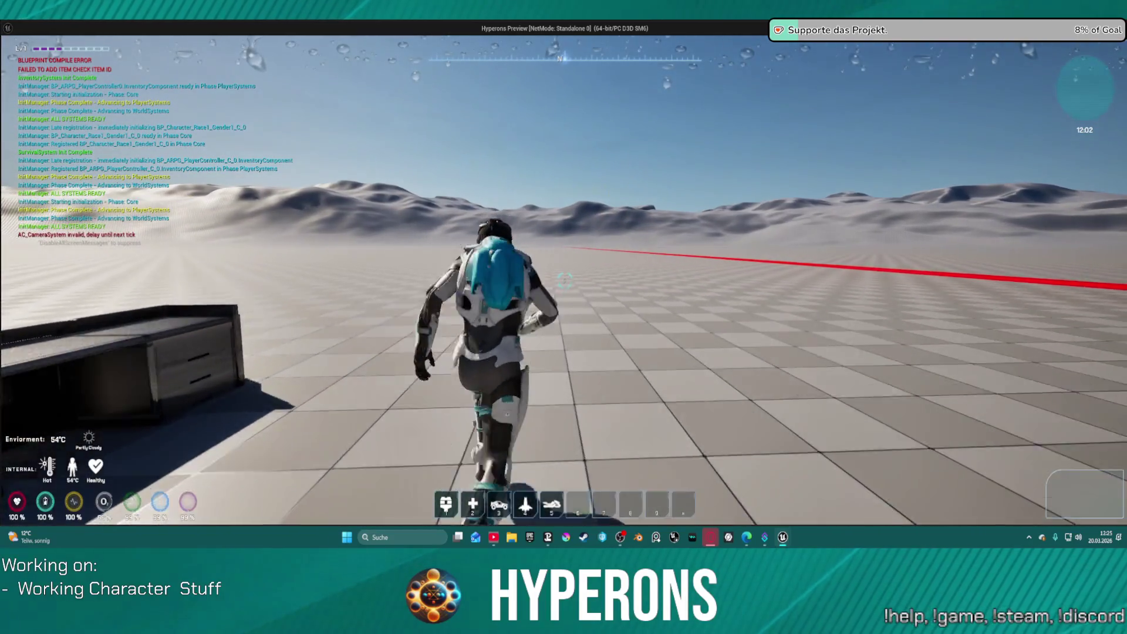
pyautogui.press('w')
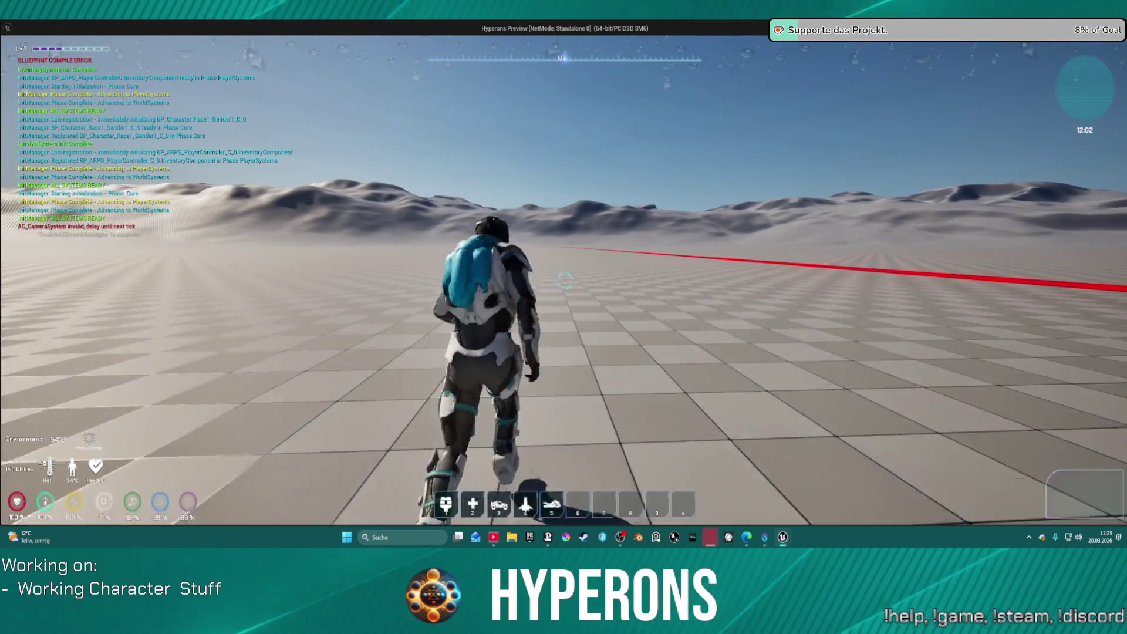
pyautogui.moveTo(563, 280)
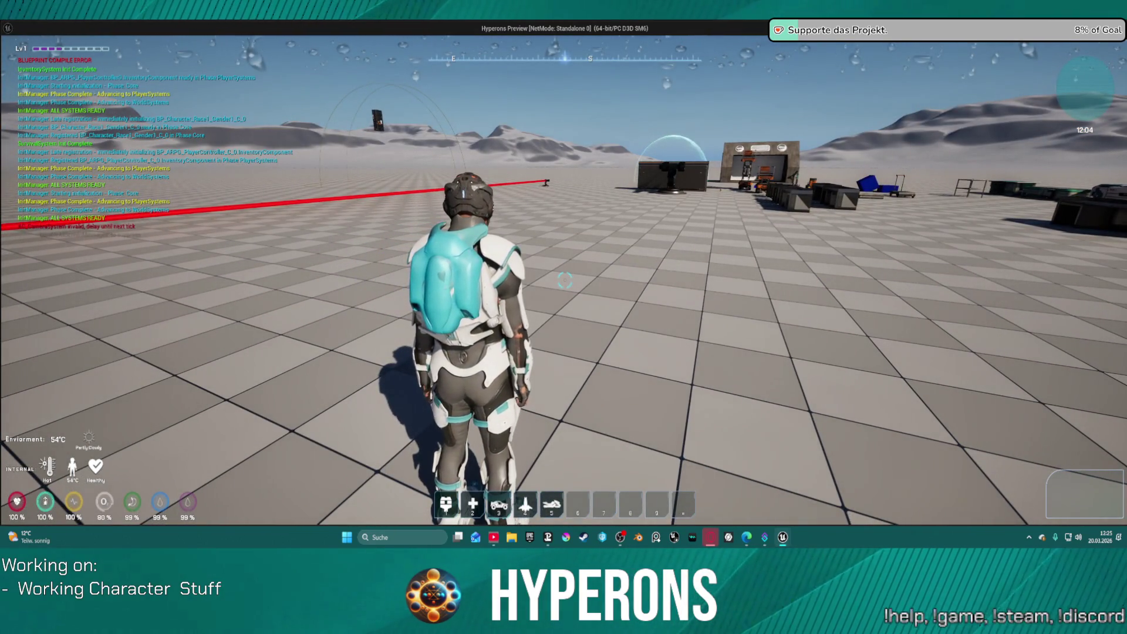
pyautogui.press('w')
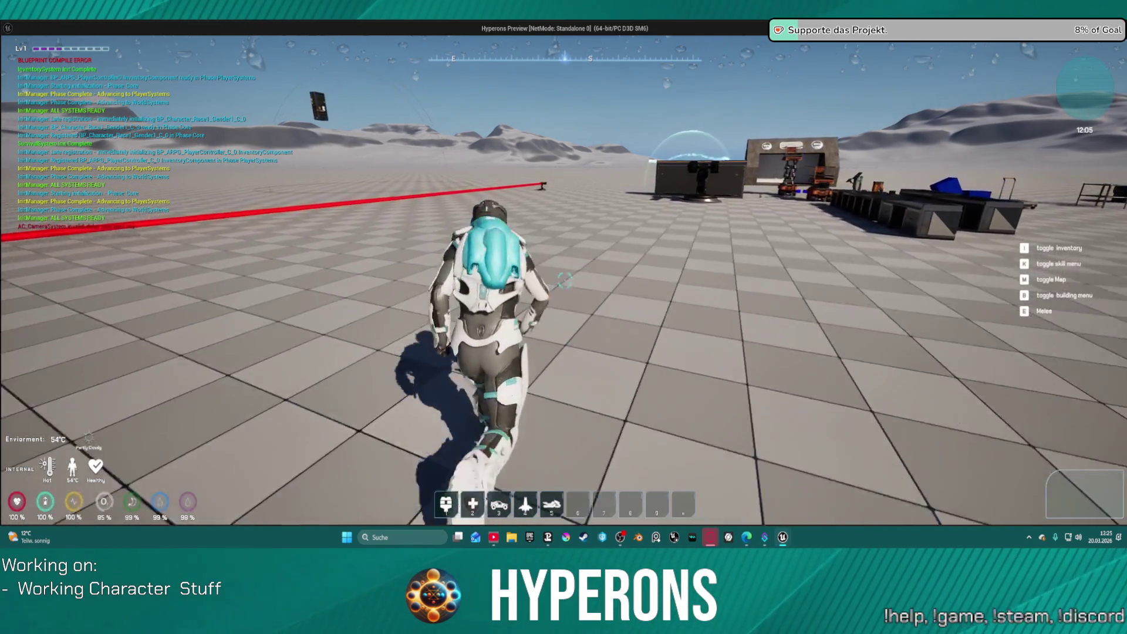
pyautogui.press('w')
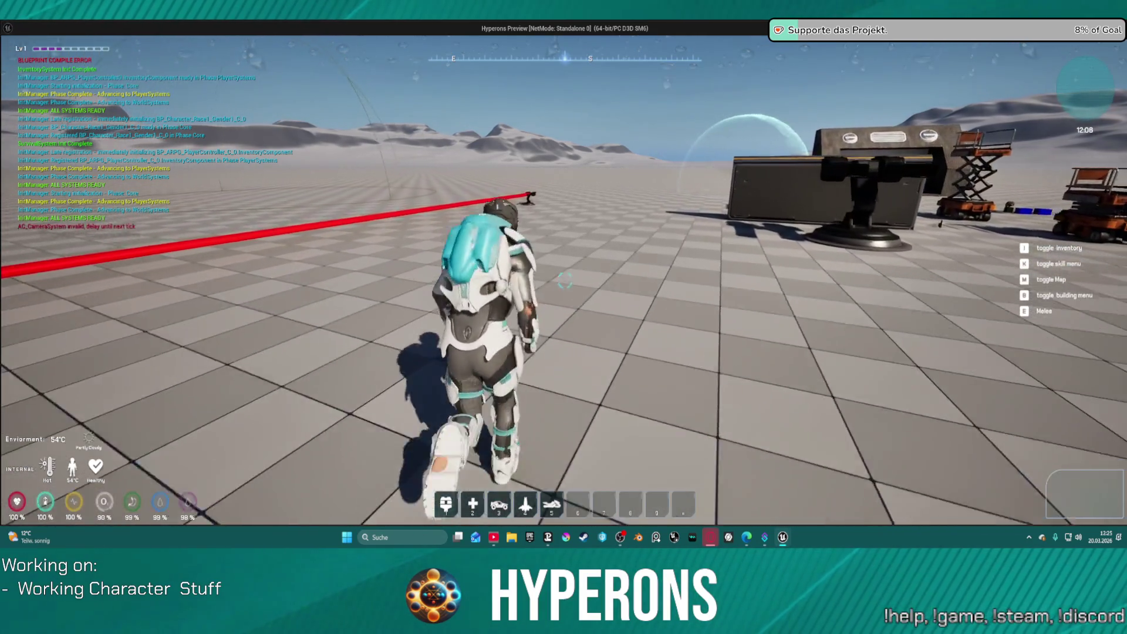
pyautogui.press('w')
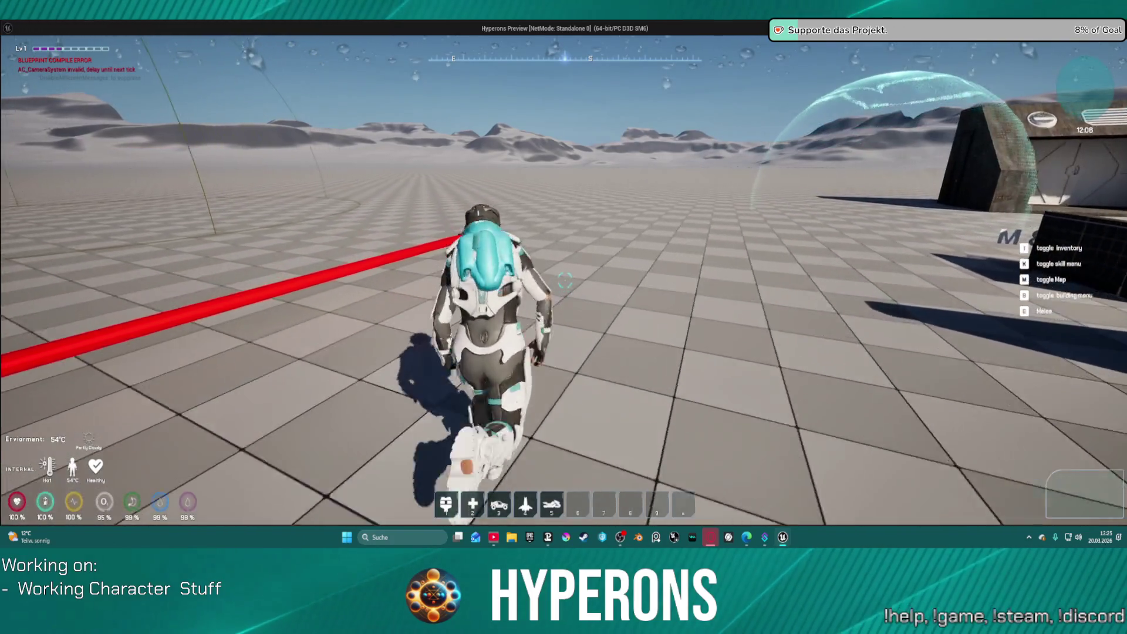
pyautogui.press('w')
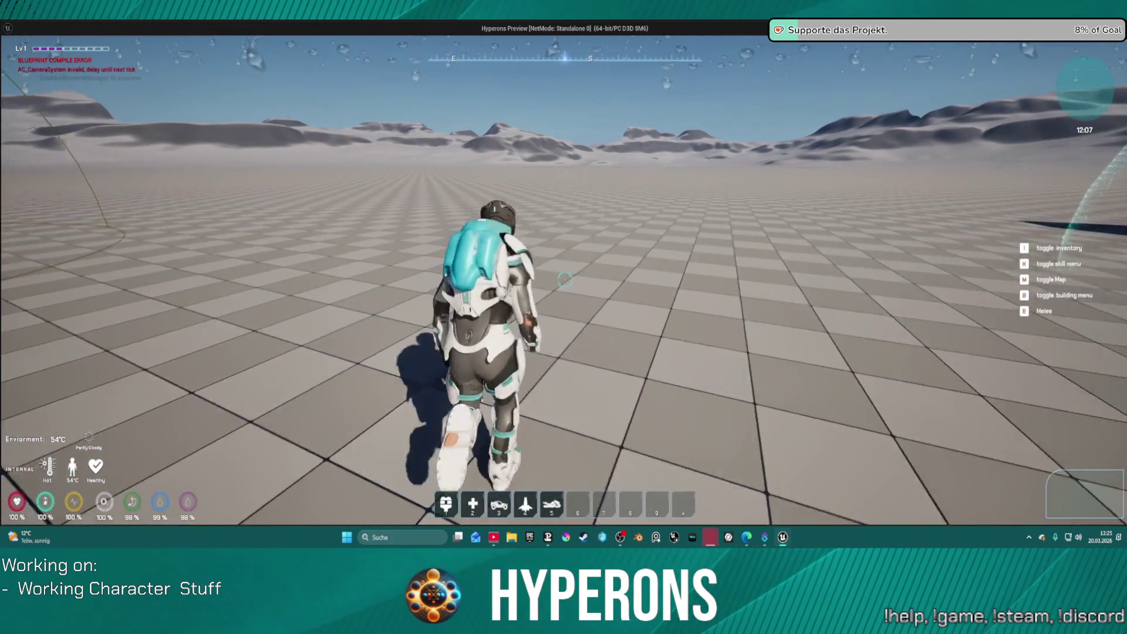
pyautogui.press('w')
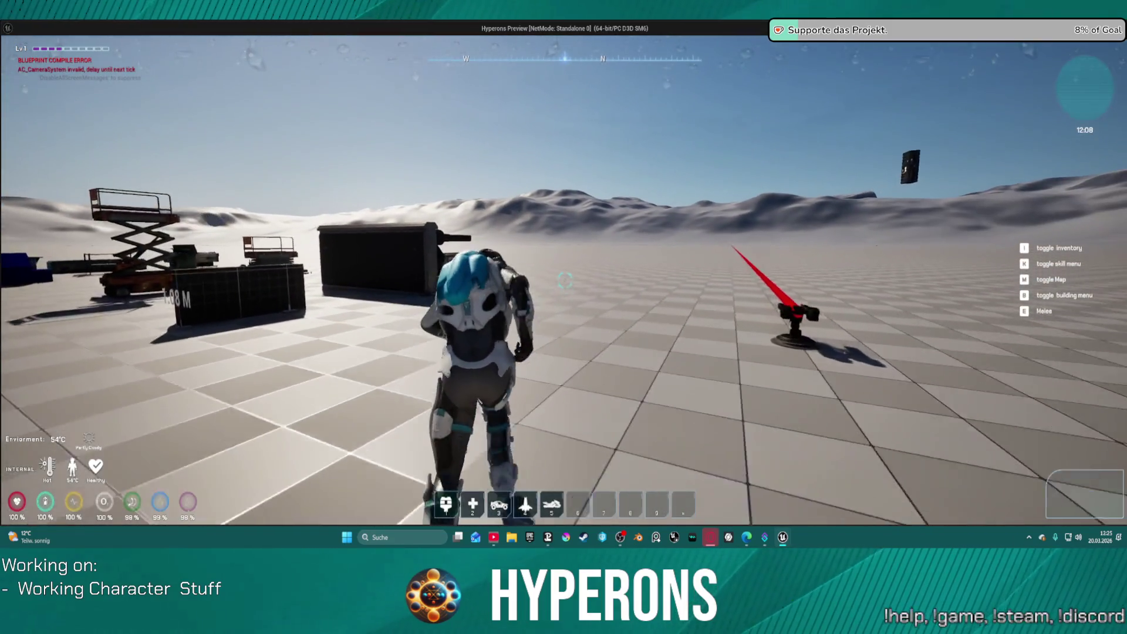
pyautogui.press('w')
pyautogui.press('Escape')
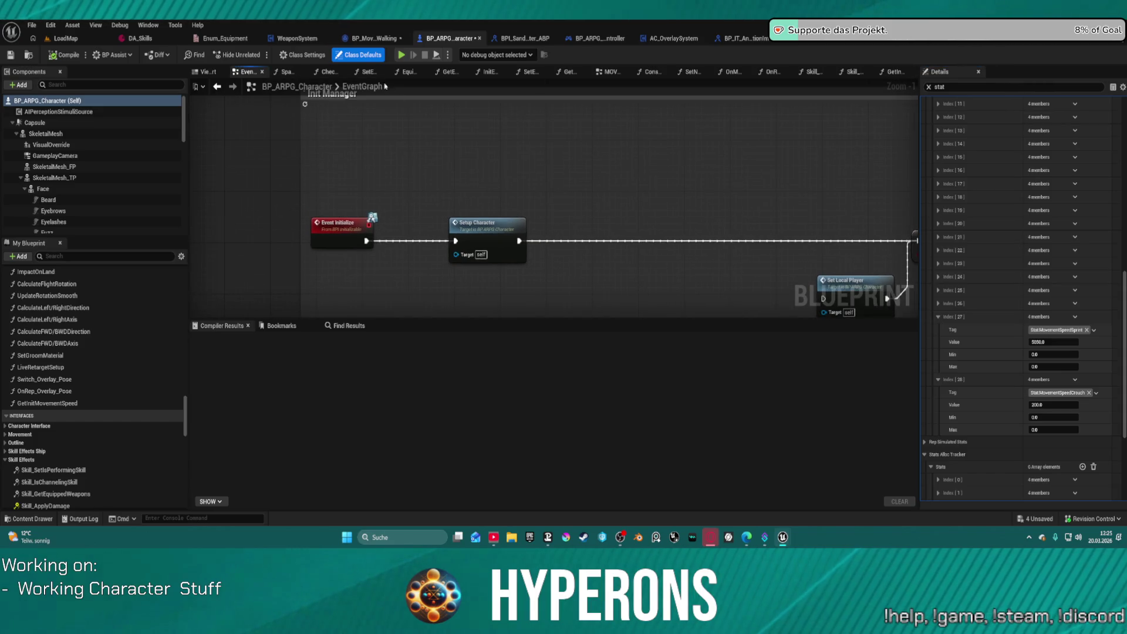
# Open GetInitMovementSpeed from the Construction Script and add a breakpoint on Set New Movement Speed.
pyautogui.click(652, 73)
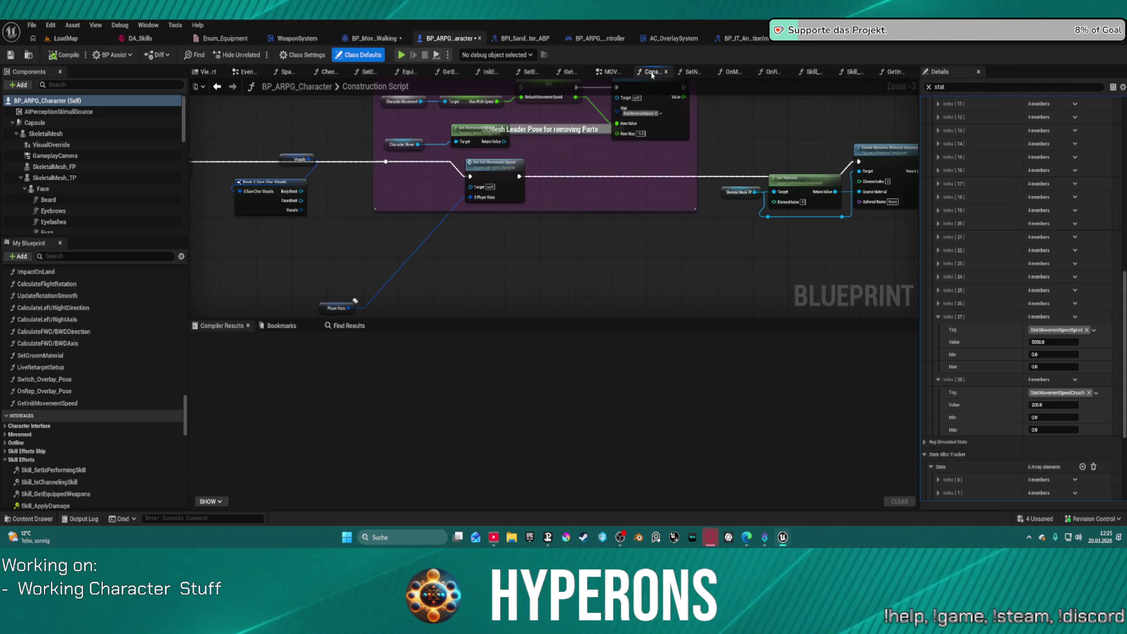
pyautogui.doubleClick(503, 179)
pyautogui.scroll(3, 229, 195)
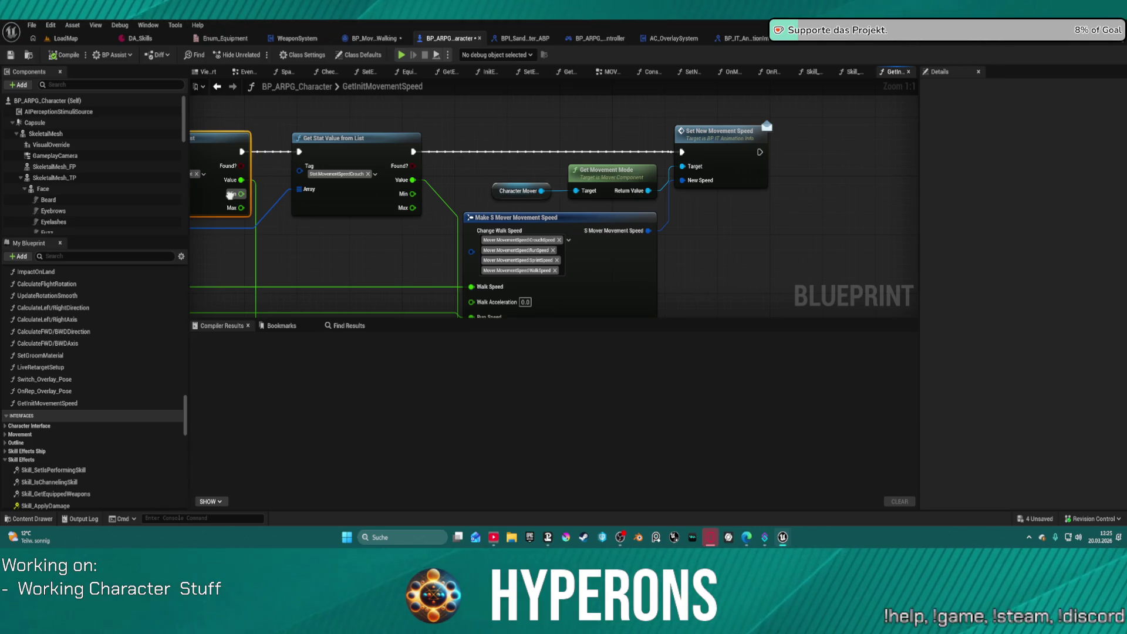
pyautogui.moveTo(229, 194)
pyautogui.mouseDown()
pyautogui.moveTo(238, 157)
pyautogui.moveTo(226, 153)
pyautogui.moveTo(140, 194)
pyautogui.mouseUp()
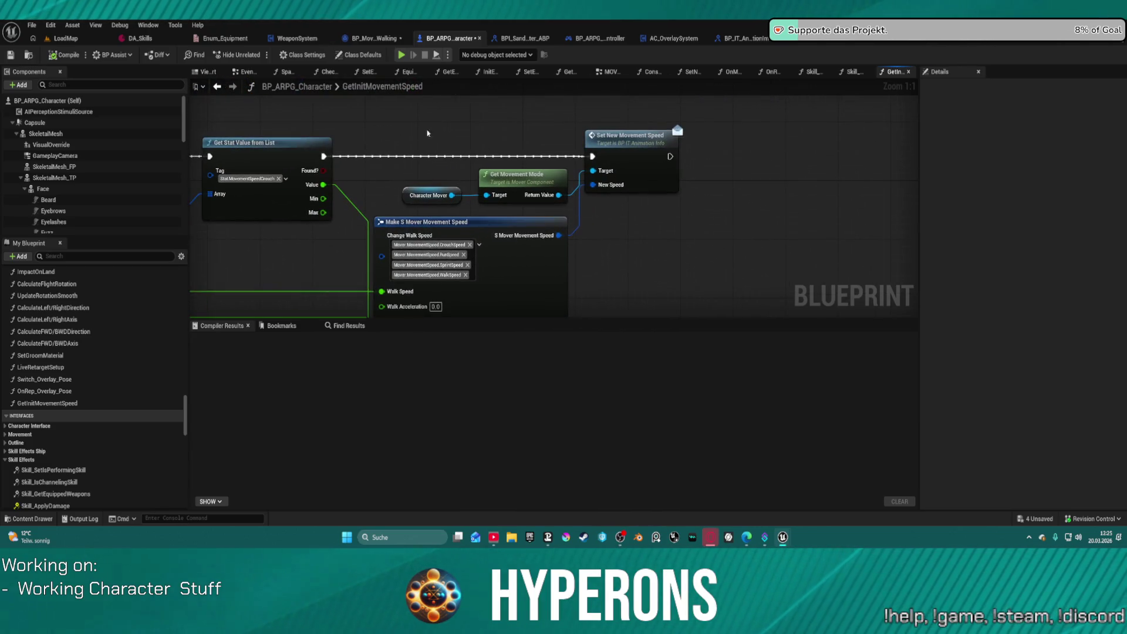
pyautogui.rightClick(611, 138)
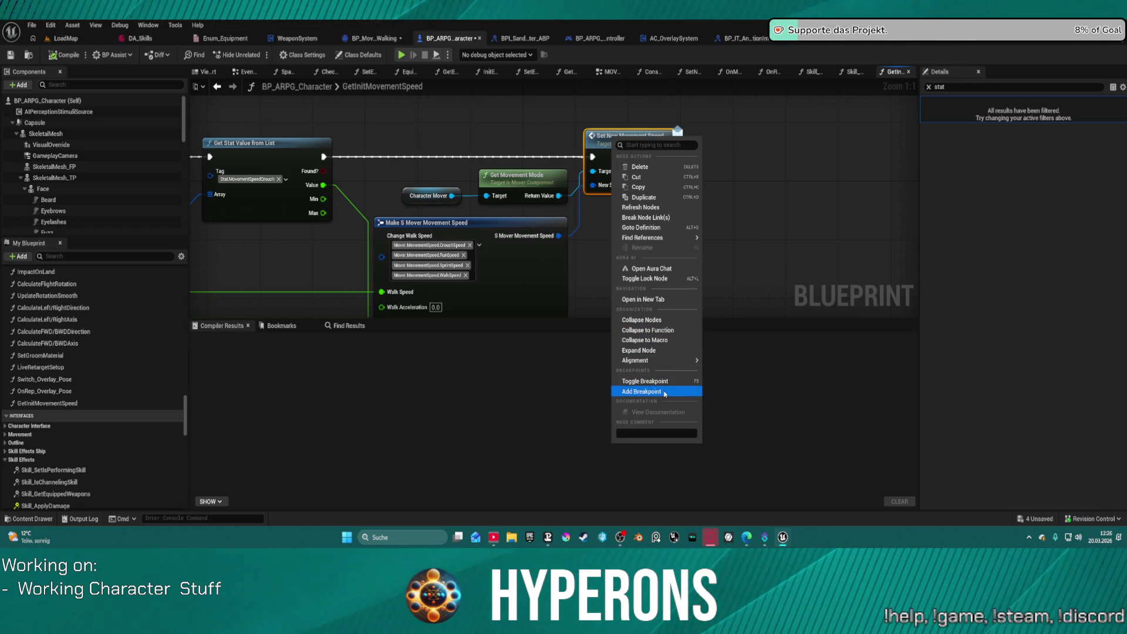
pyautogui.click(665, 391)
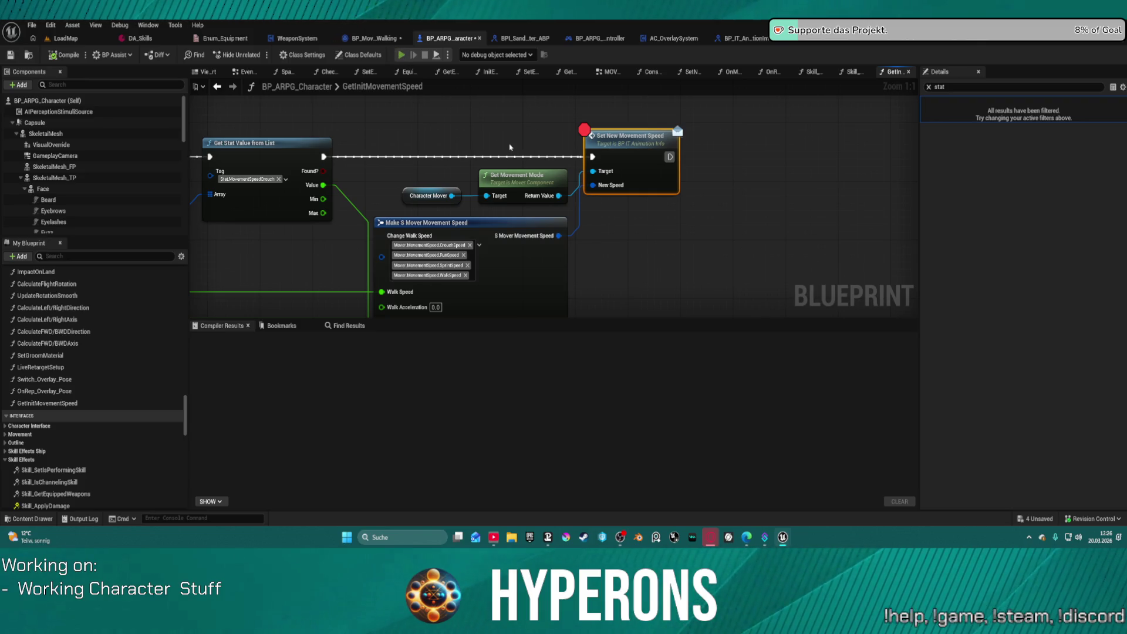
# Play to the breakpoint, read walk 165, run 375, sprint 585, crouch 200, then open BP_MovementMode_Walking.
pyautogui.hotkey('alt', 'p')
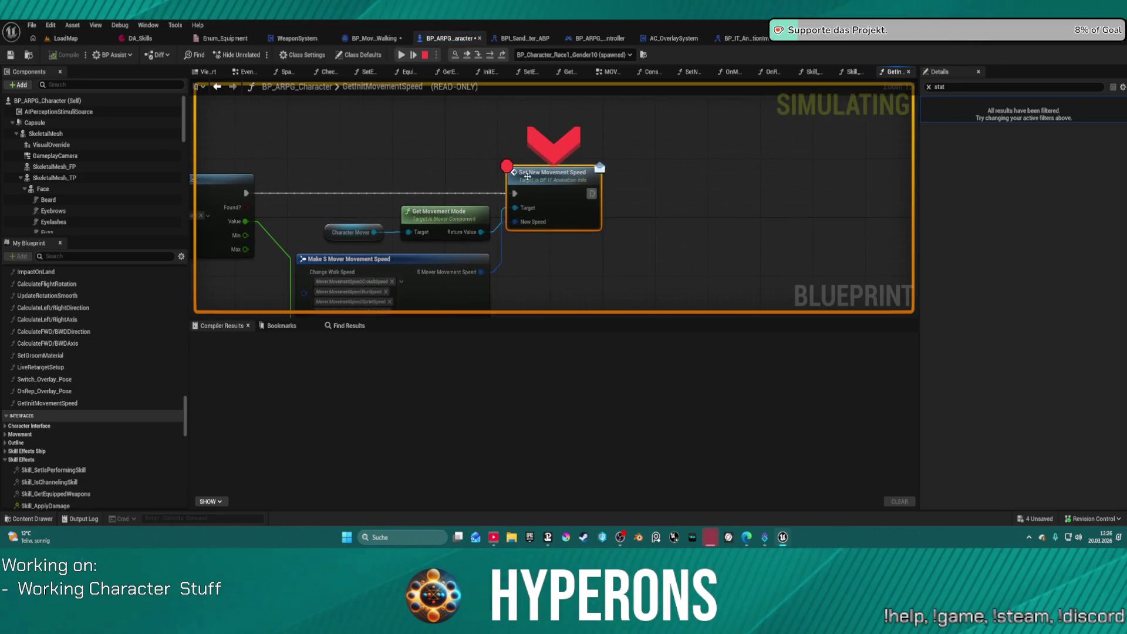
pyautogui.moveTo(527, 175); pyautogui.dragTo(654, 1)
pyautogui.moveTo(434, 153)
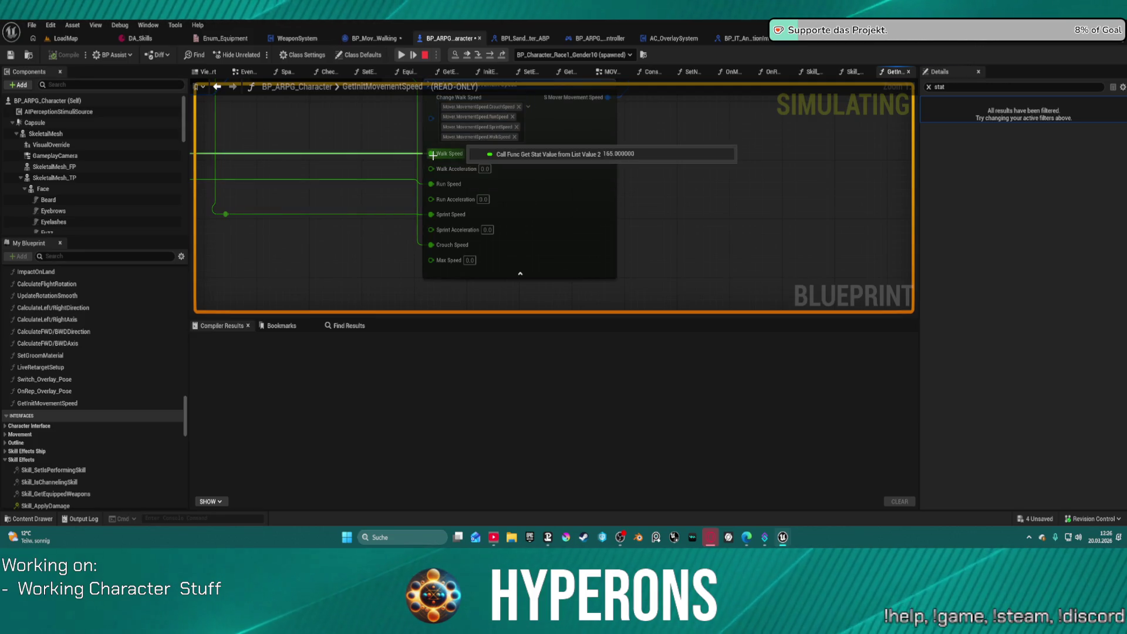
pyautogui.moveTo(435, 184)
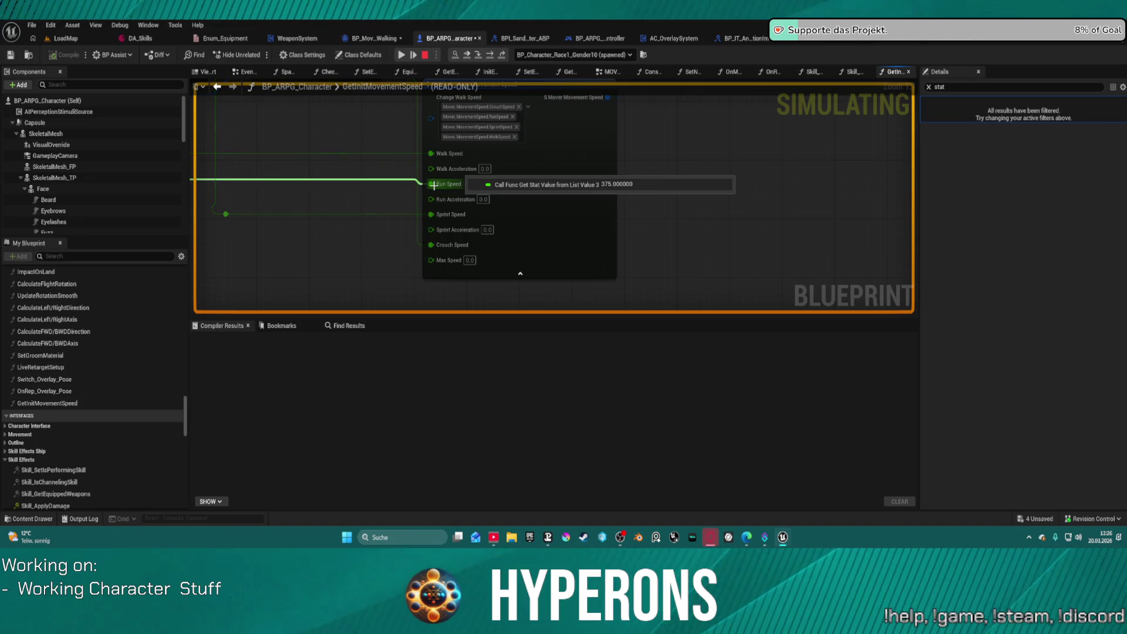
pyautogui.moveTo(432, 214)
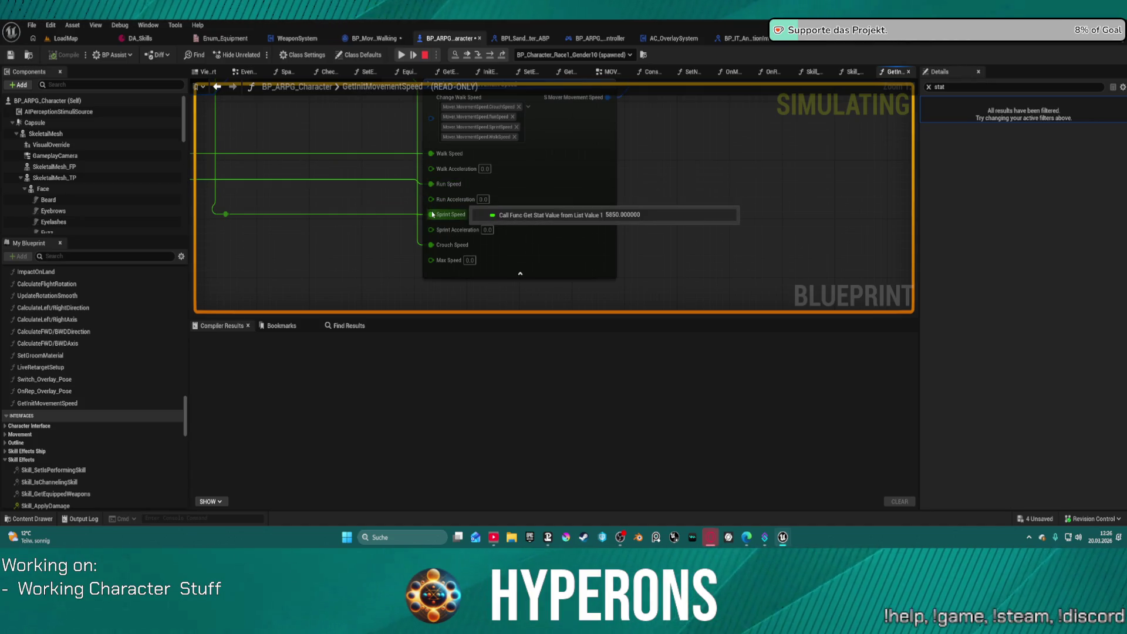
pyautogui.moveTo(438, 246)
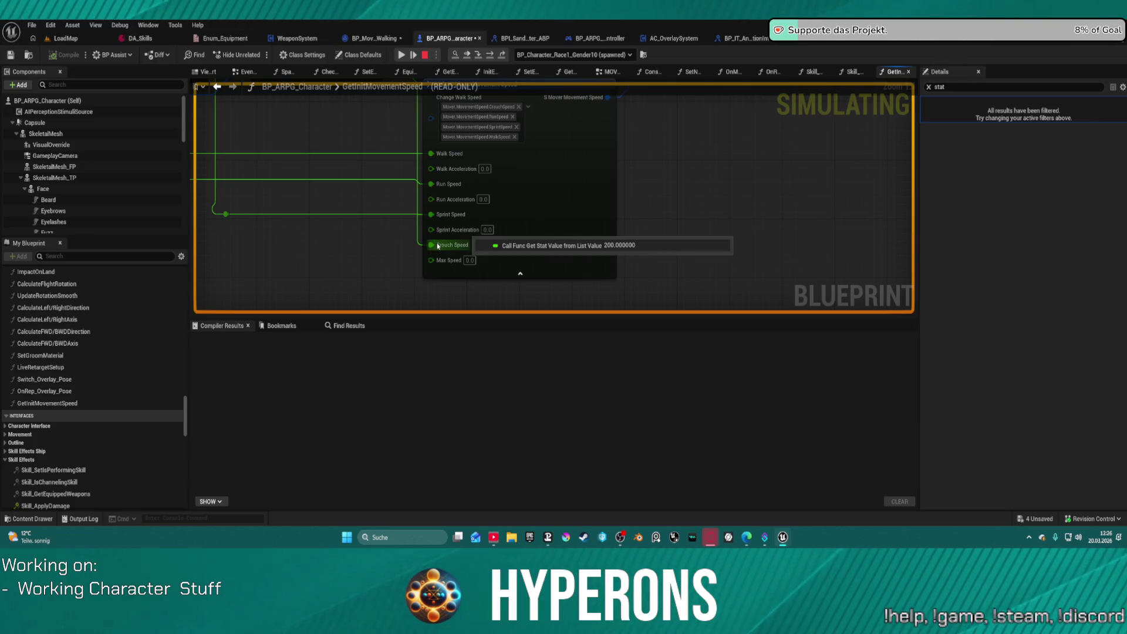
pyautogui.doubleClick(446, 235)
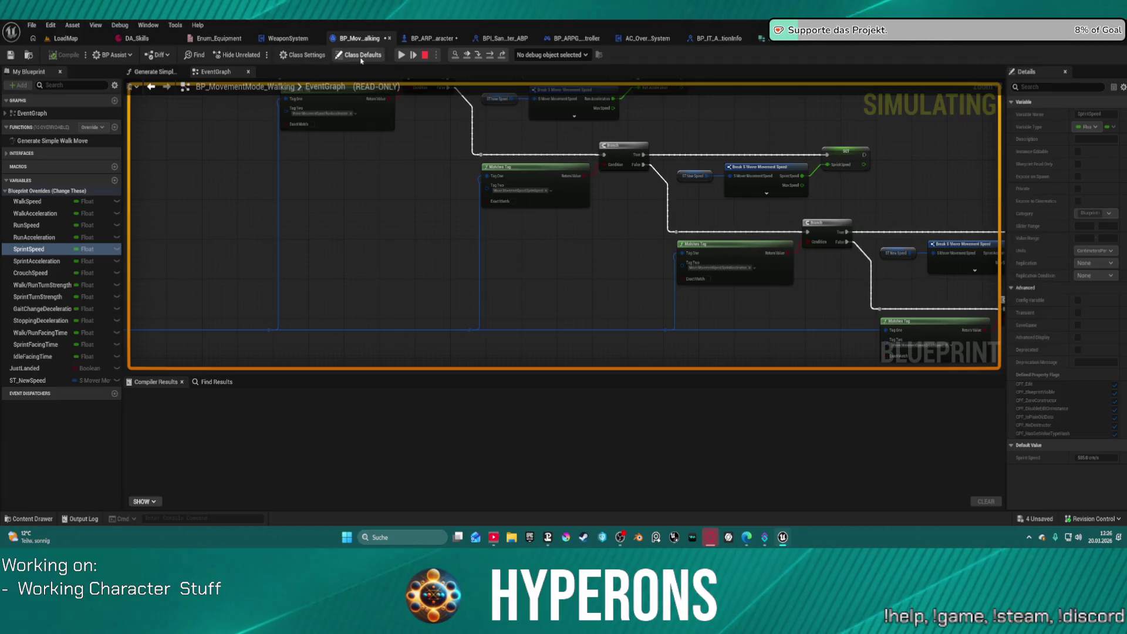
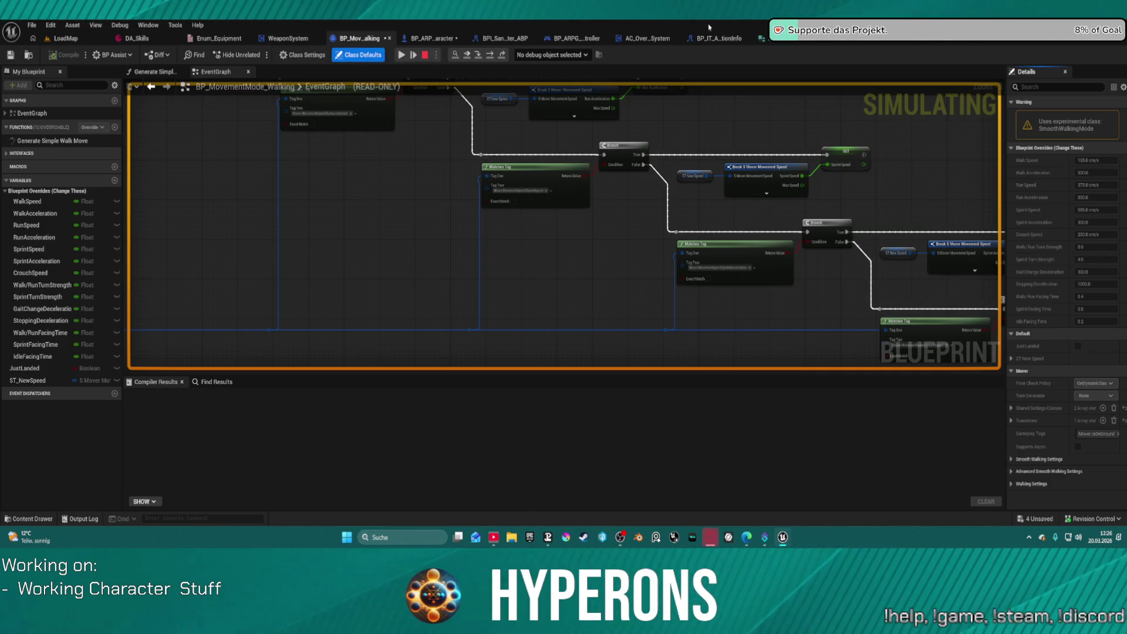
# Step the paused debugger through BP_ARPG_Character's Construction Script with F10 and select the SET node.
pyautogui.click(447, 39)
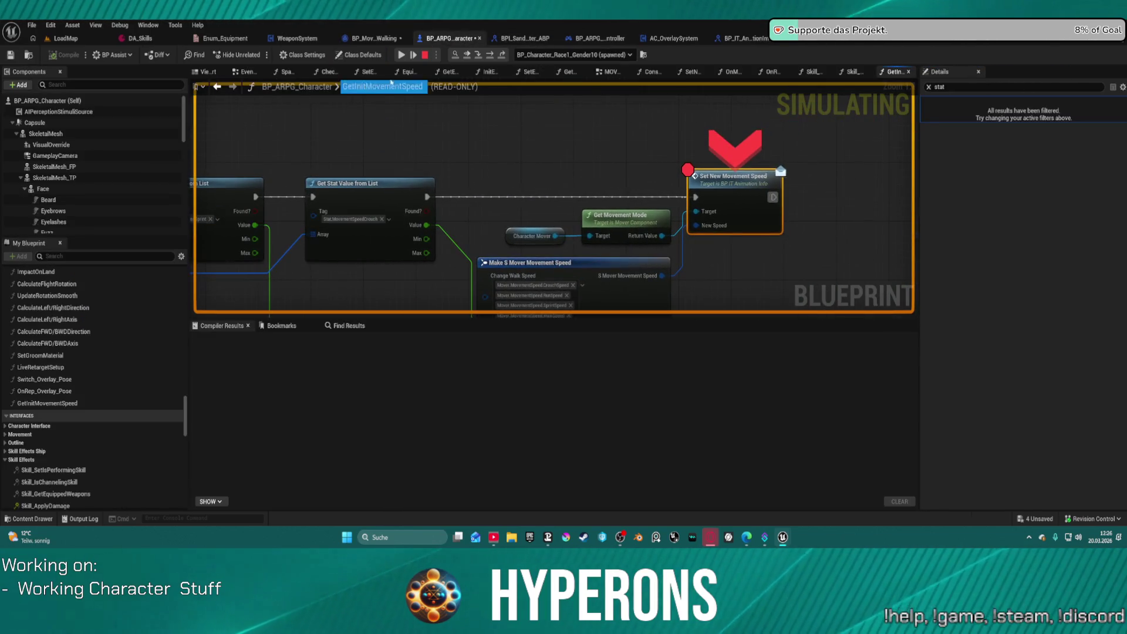
pyautogui.click(478, 55)
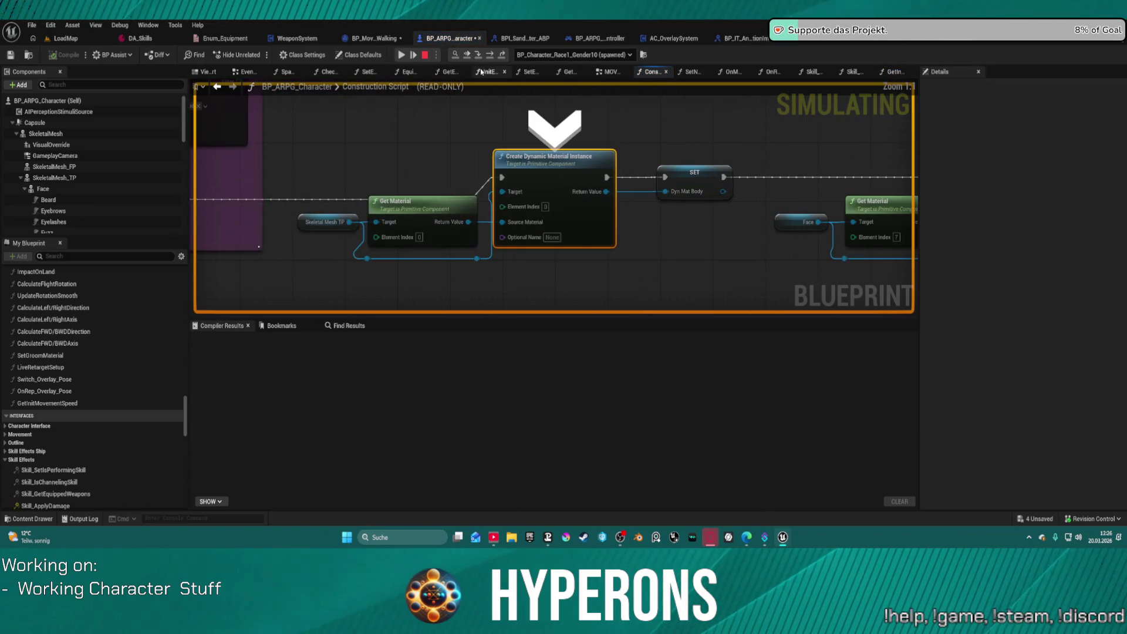
pyautogui.press('F10')
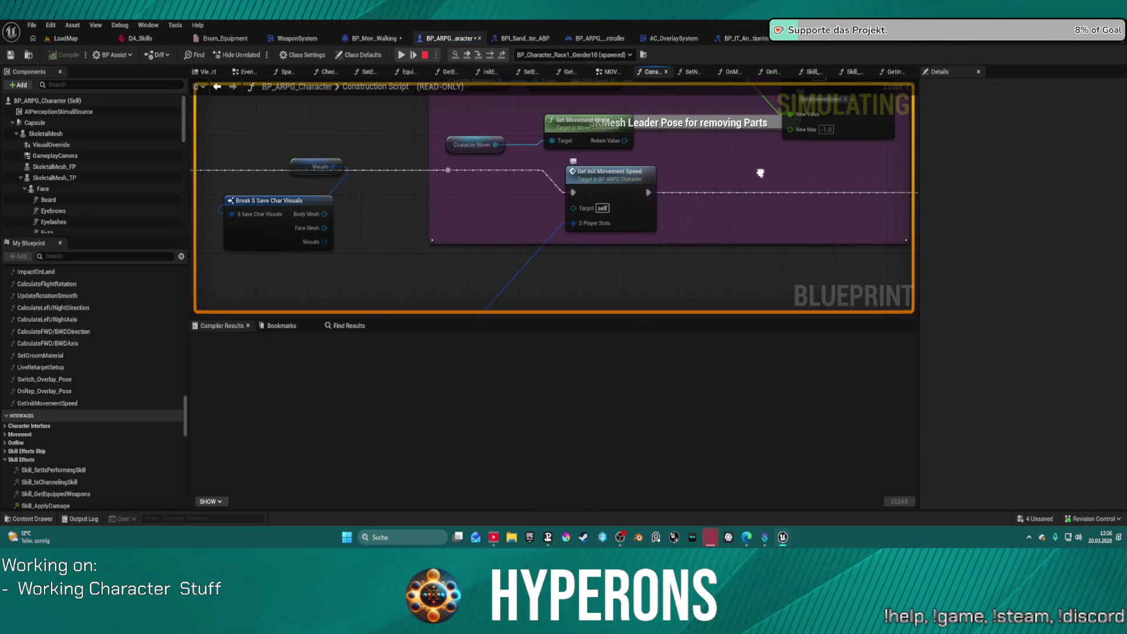
pyautogui.press('F10')
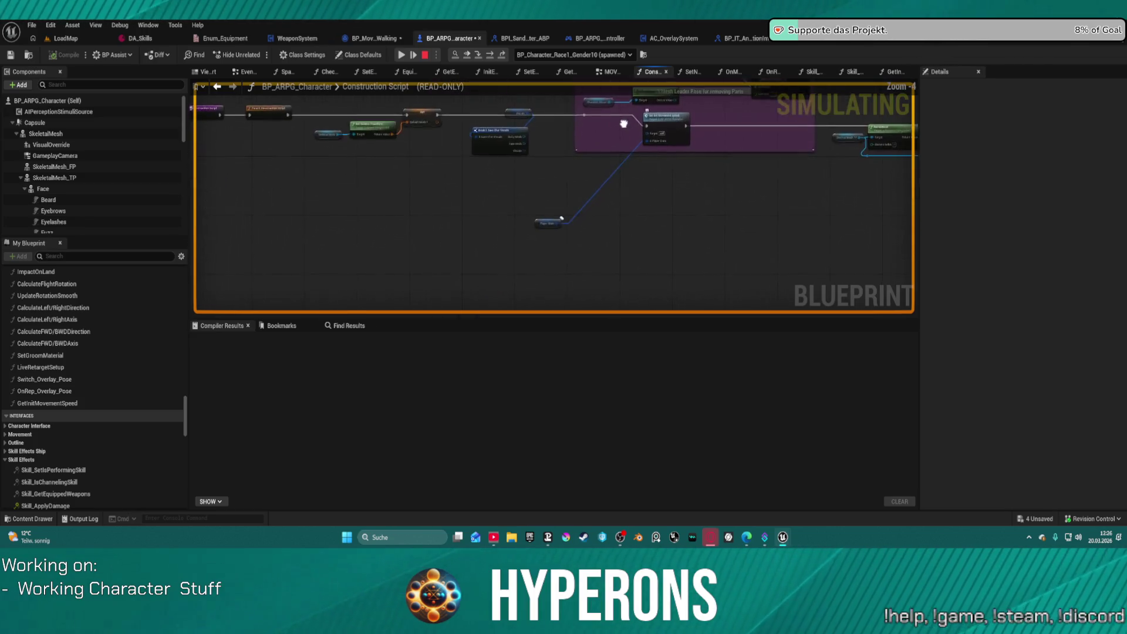
pyautogui.click(281, 186)
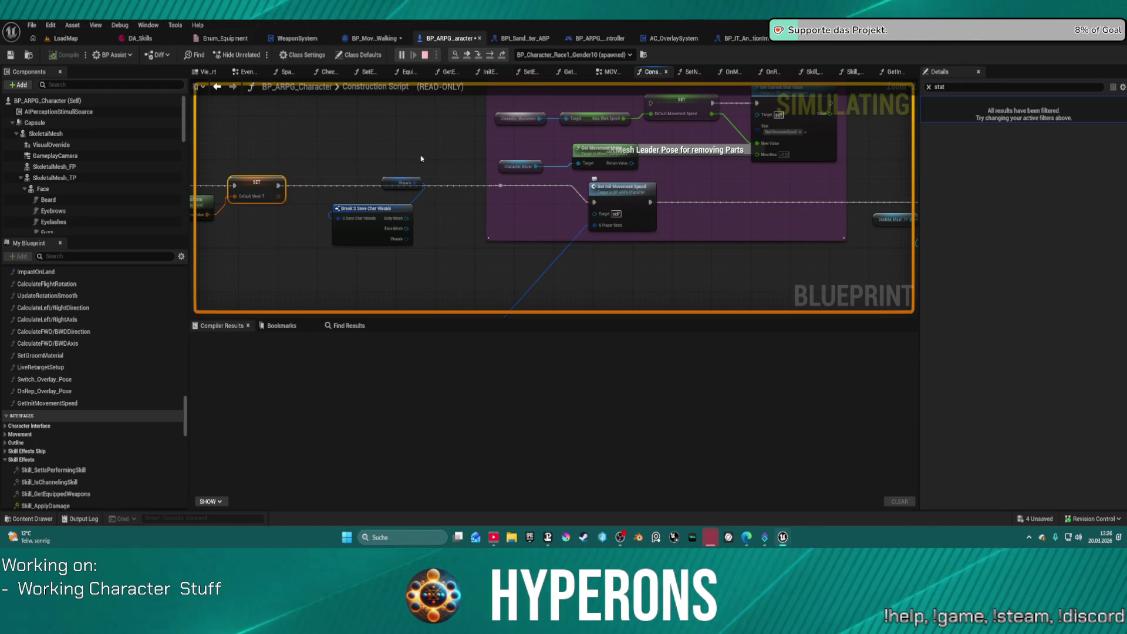
# Stop the play session and wire SET's exec output directly to Create Dynamic Material Instance.
pyautogui.press('Escape')
pyautogui.moveTo(280, 185); pyautogui.dragTo(880, 185)
pyautogui.moveTo(442, 202)
pyautogui.mouseDown()
pyautogui.moveTo(408, 265)
pyautogui.moveTo(298, 262)
pyautogui.moveTo(418, 247)
pyautogui.moveTo(478, 195)
pyautogui.mouseUp()
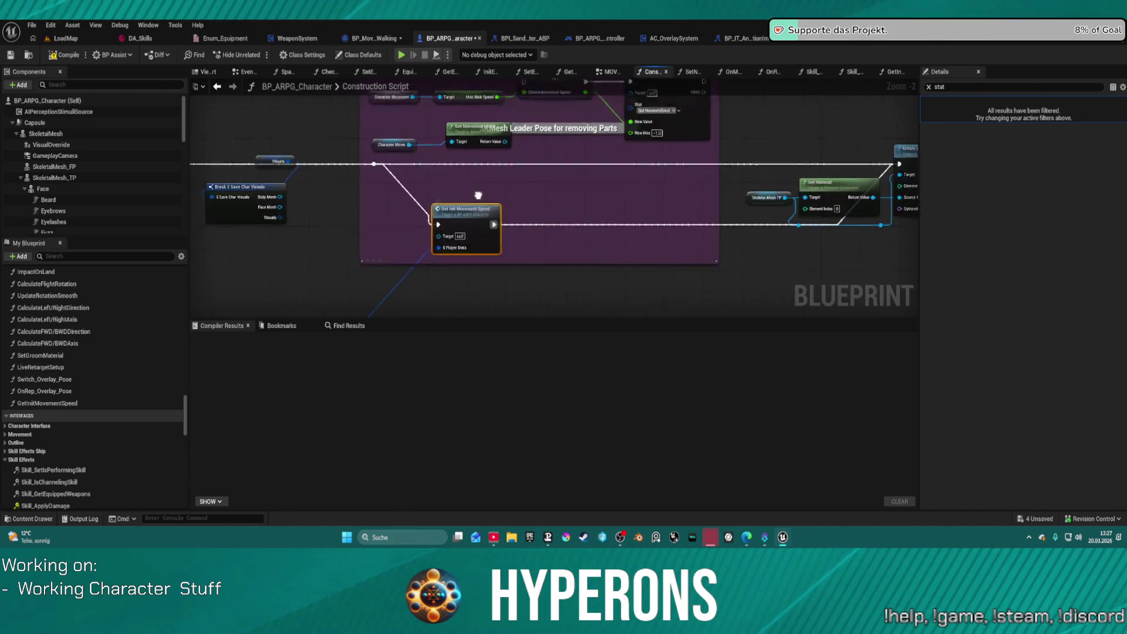
pyautogui.scroll(-3, 478, 195)
pyautogui.scroll(1, 487, 181)
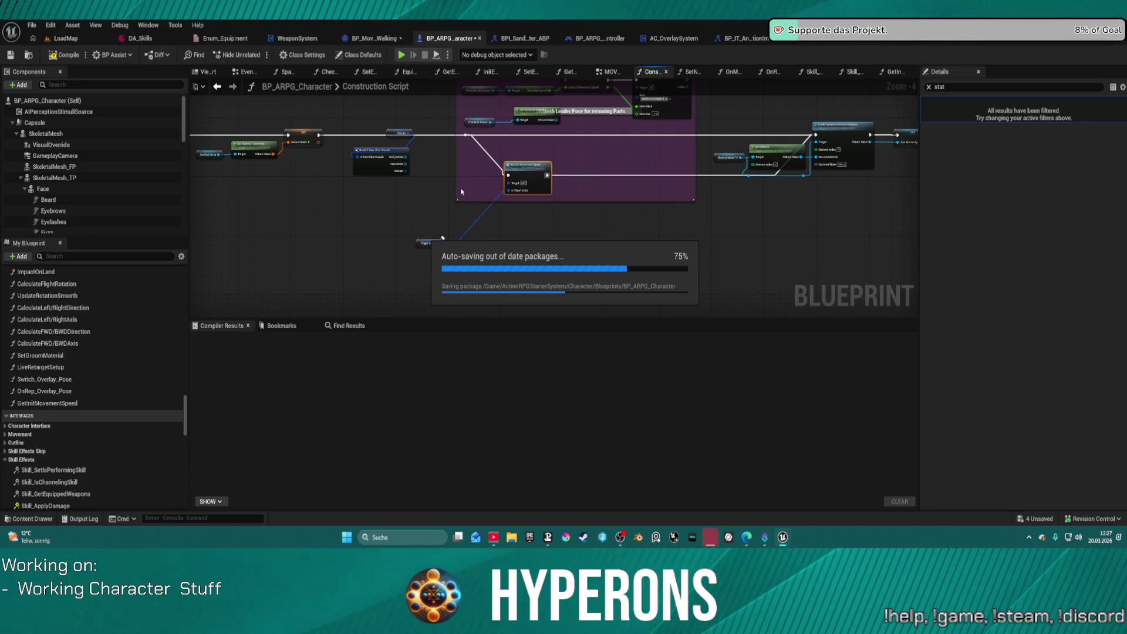
# Delete the Player Stats and Set nodes and the 'Change for mover' comment group.
pyautogui.moveTo(428, 235); pyautogui.dragTo(462, 195)
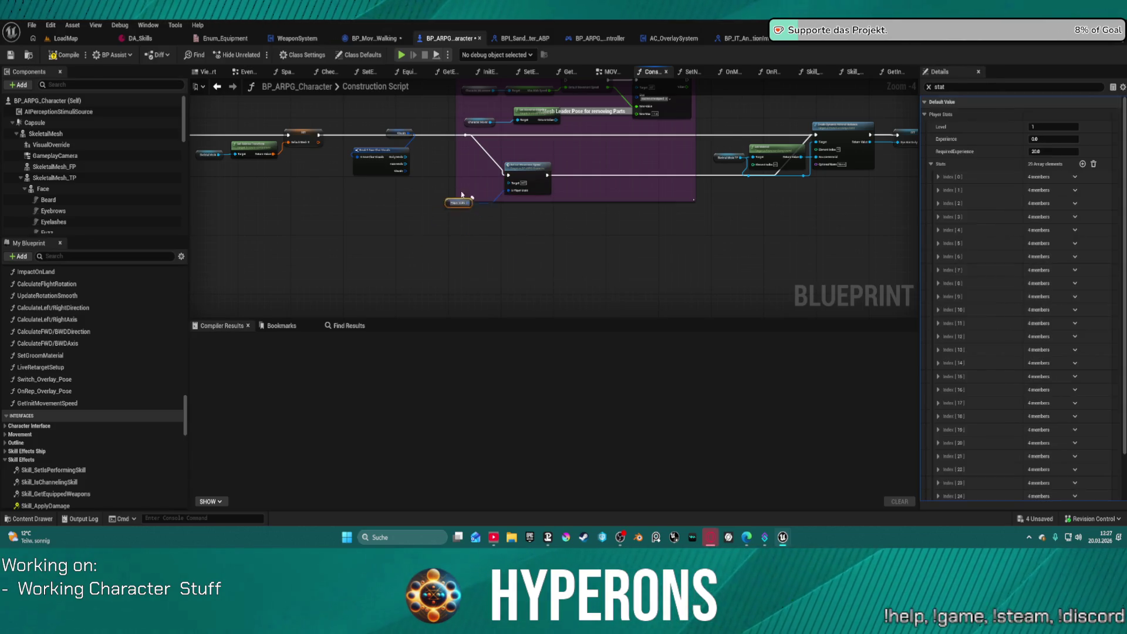
pyautogui.moveTo(544, 205); pyautogui.dragTo(543, 203)
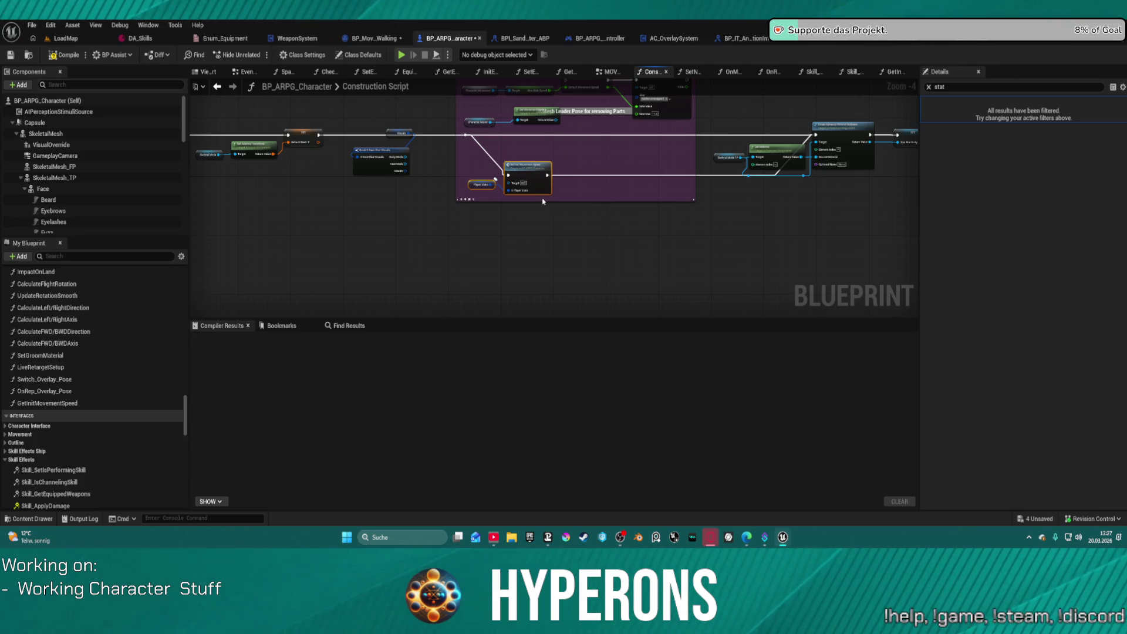
pyautogui.press('Delete')
pyautogui.moveTo(462, 98); pyautogui.dragTo(722, 282)
pyautogui.press('Delete')
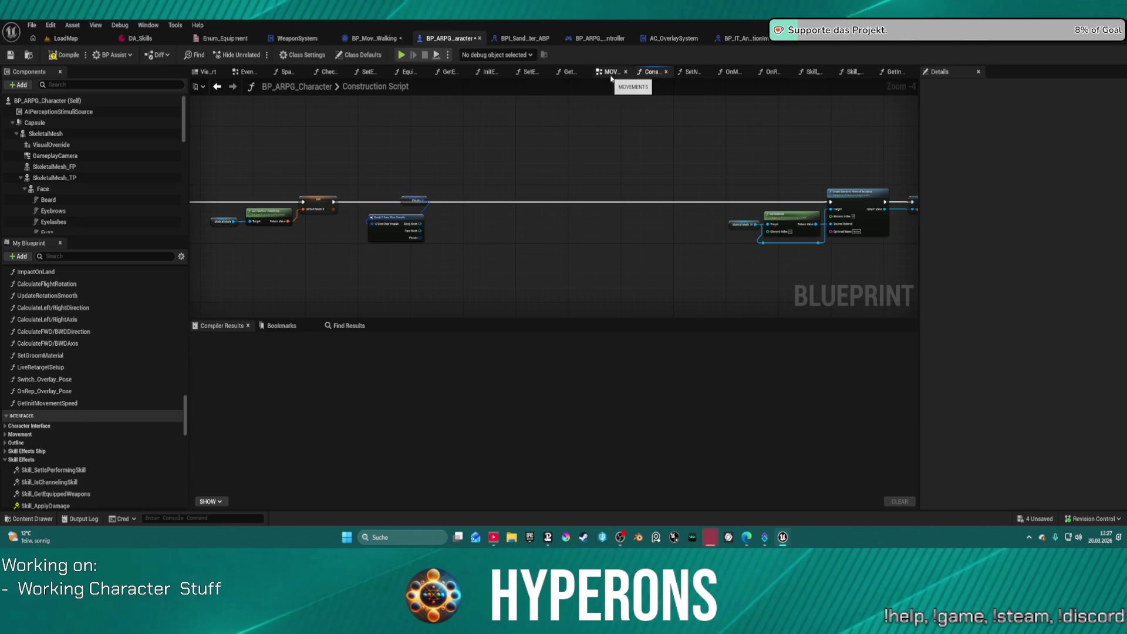
# In EventGraph, try inserting Get Init Movement Speed after Event BeginPlay, cancelling play on compile errors.
pyautogui.click(250, 75)
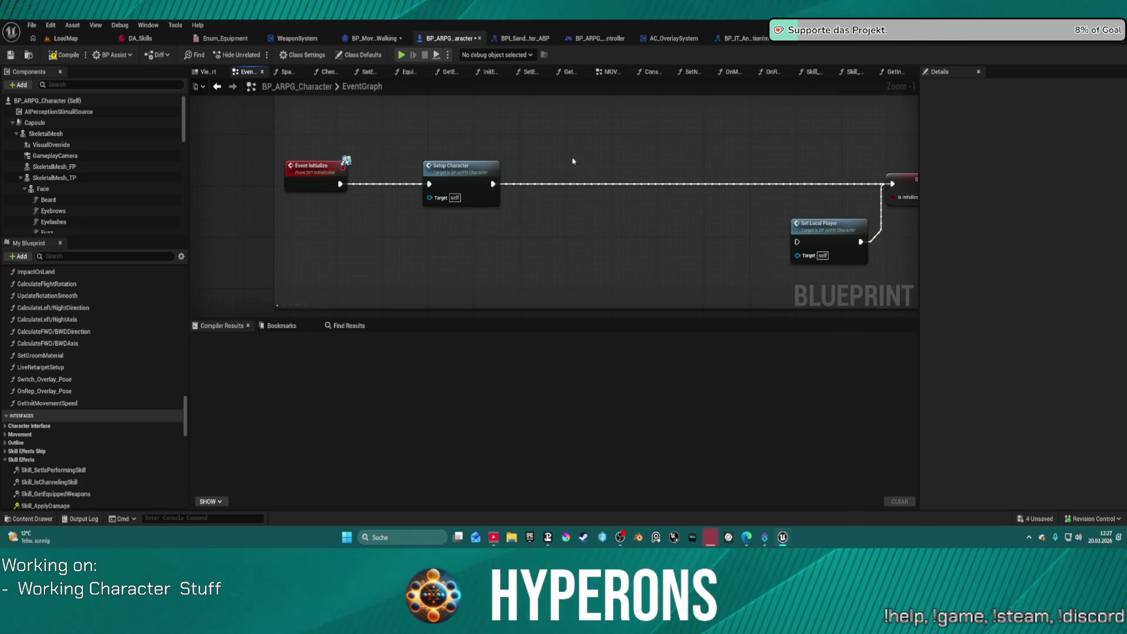
pyautogui.scroll(-4, 585, 169)
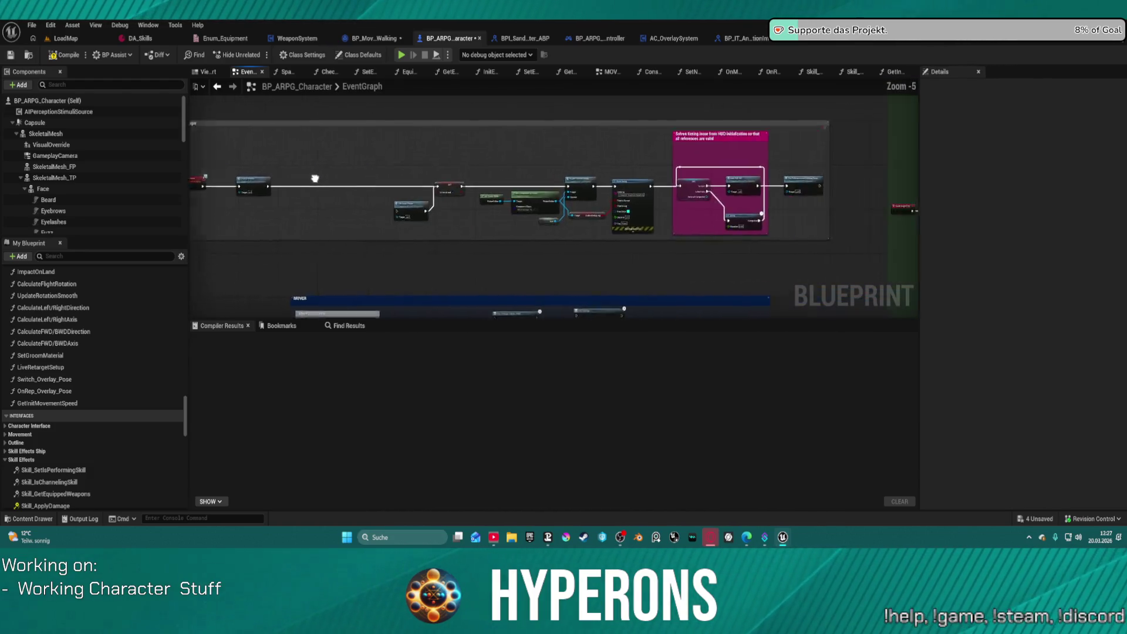
pyautogui.moveTo(280, 206); pyautogui.dragTo(369, 209)
pyautogui.scroll(3, 622, 223)
pyautogui.hotkey('ctrl', 'z')
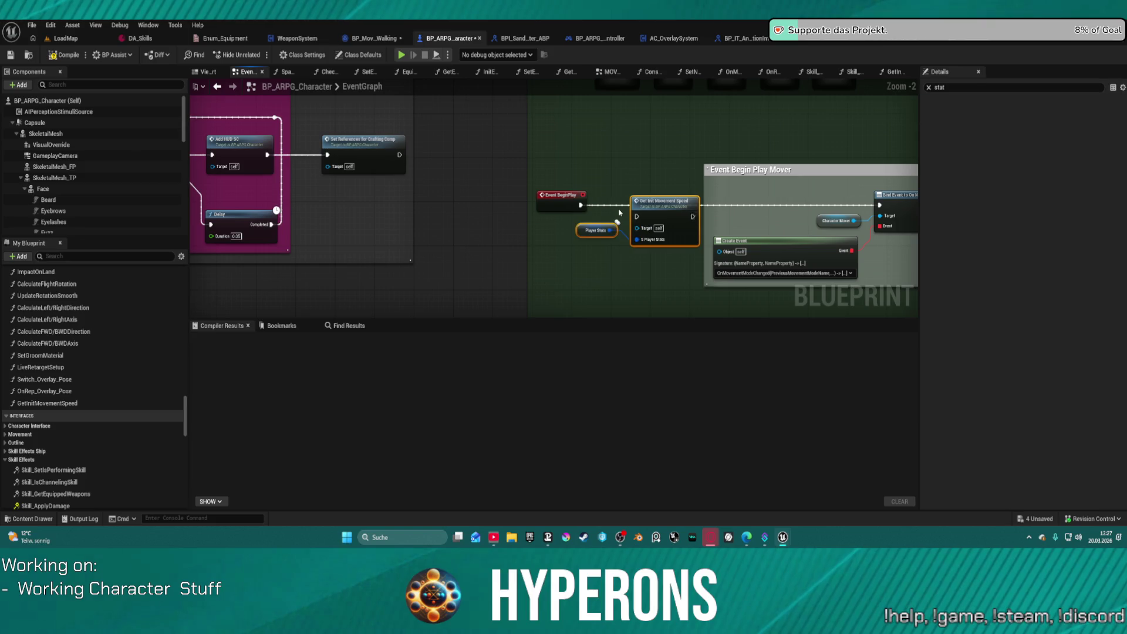
pyautogui.moveTo(580, 205)
pyautogui.mouseDown()
pyautogui.moveTo(693, 215)
pyautogui.moveTo(581, 205)
pyautogui.mouseUp()
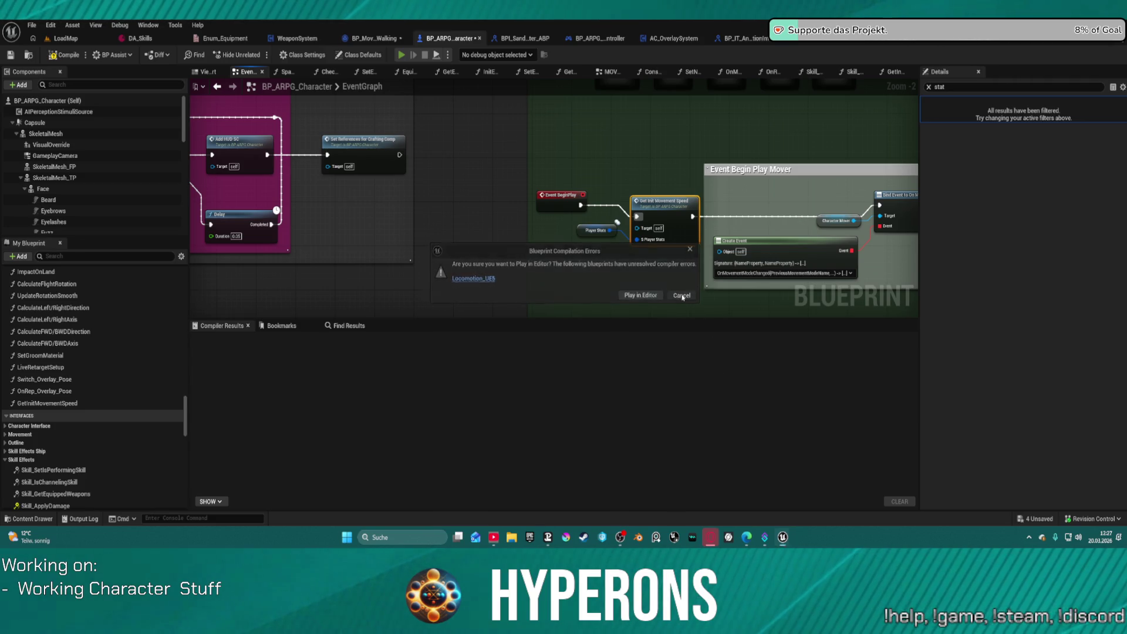
pyautogui.click(683, 299)
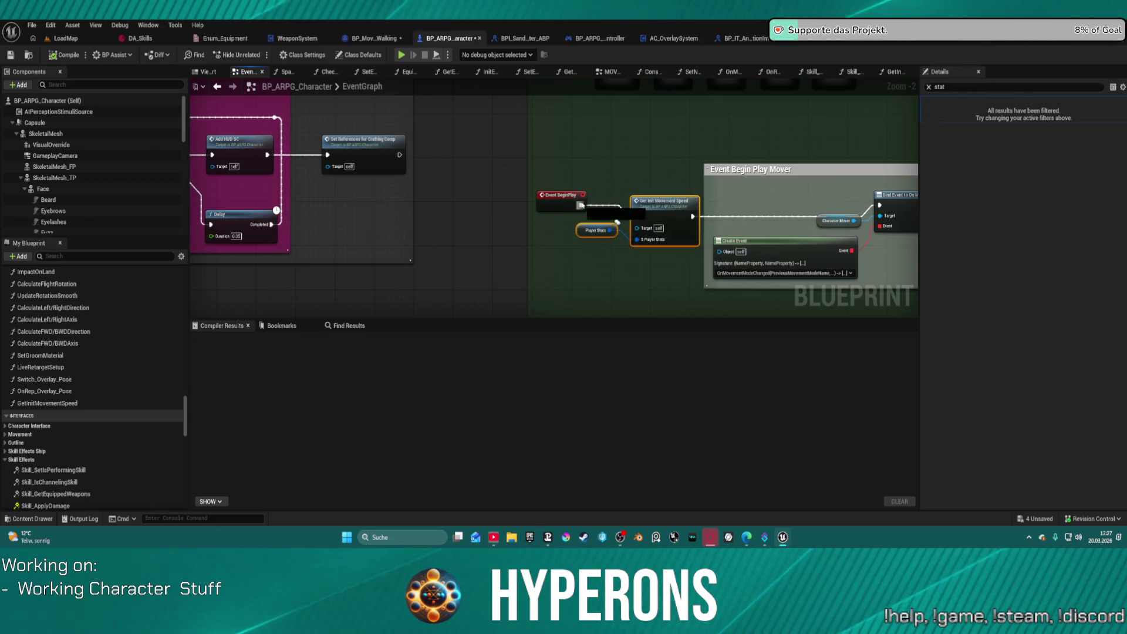
# Restore Event BeginPlay's exec wire, delete the speed nodes there, and line up Initialize Modular Systems.
pyautogui.moveTo(580, 205); pyautogui.dragTo(880, 205)
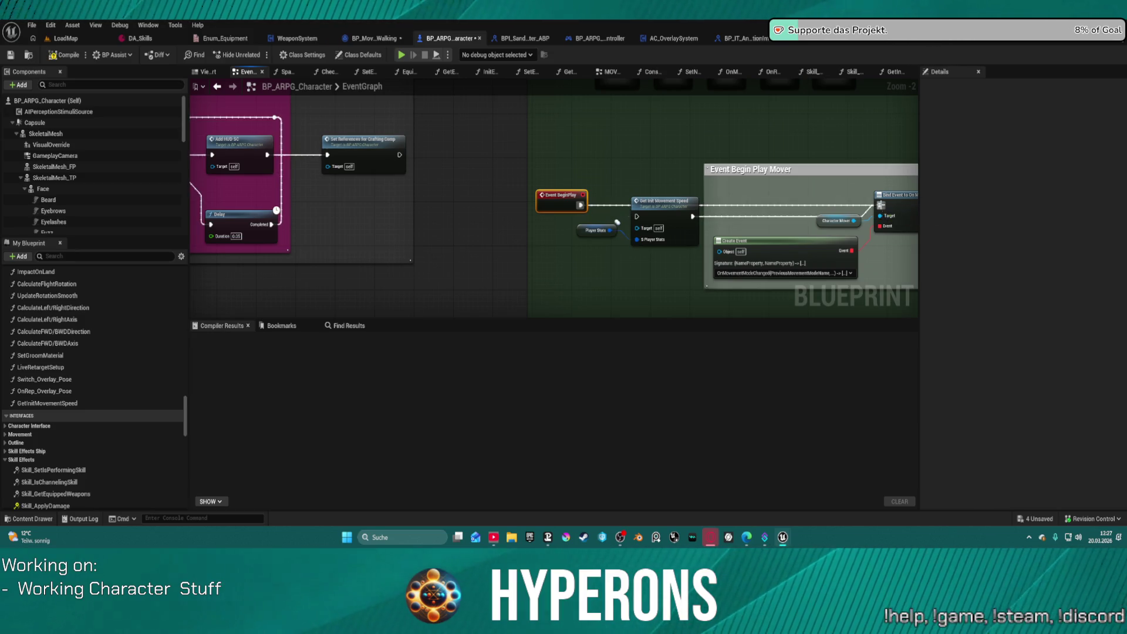
pyautogui.moveTo(610, 185); pyautogui.dragTo(701, 249)
pyautogui.press('Delete')
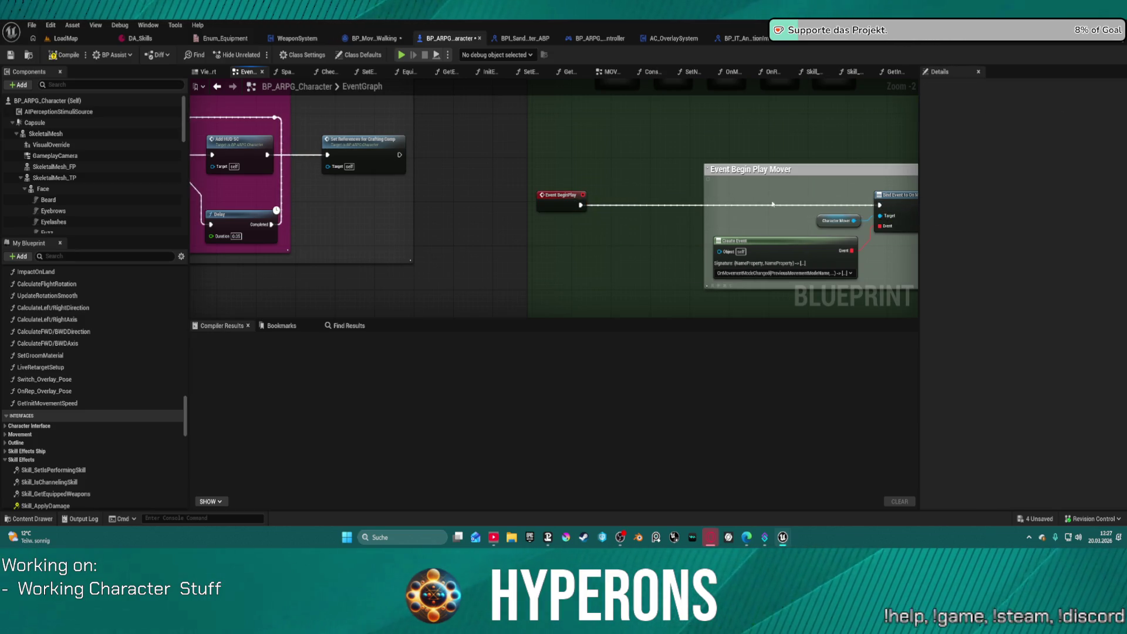
pyautogui.moveTo(741, 184); pyautogui.dragTo(441, 211)
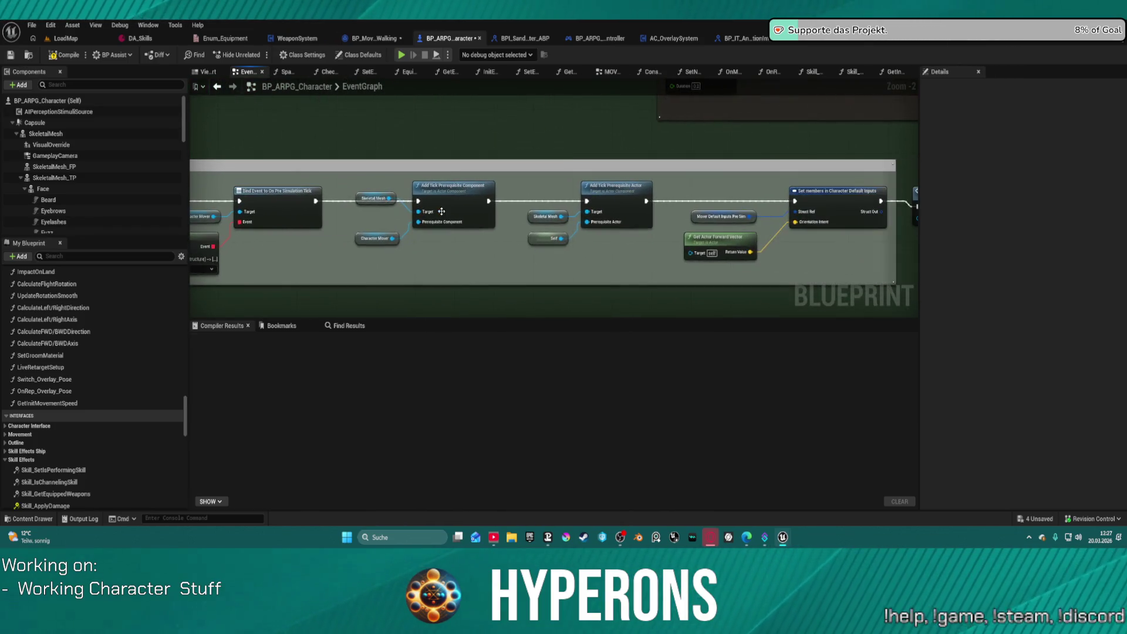
pyautogui.moveTo(567, 241); pyautogui.dragTo(191, 234)
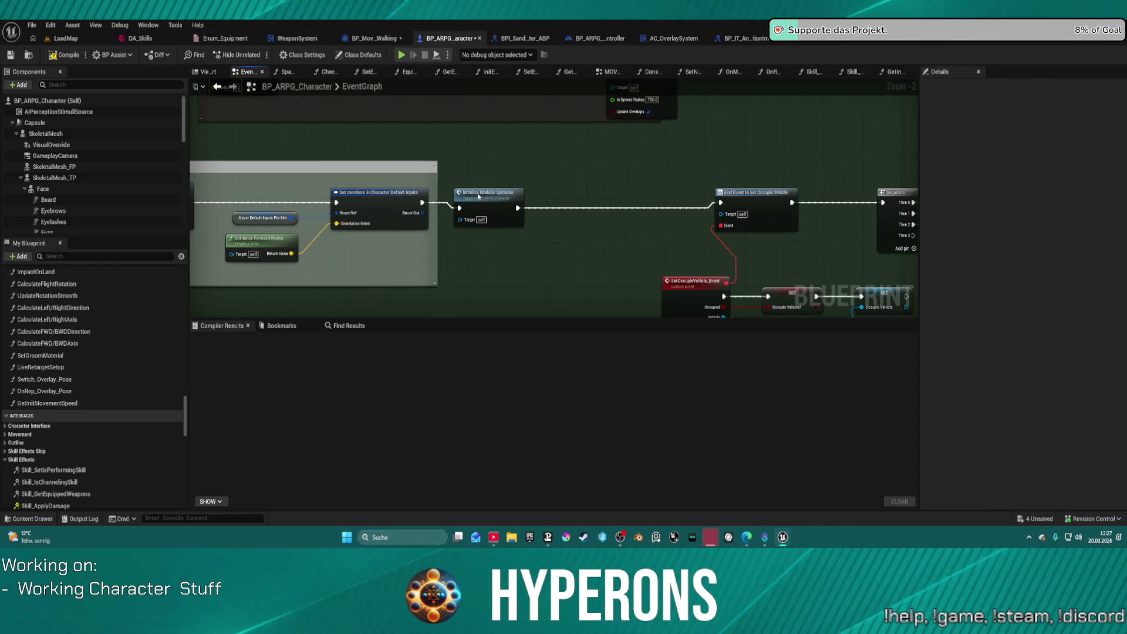
pyautogui.moveTo(480, 201); pyautogui.dragTo(569, 201)
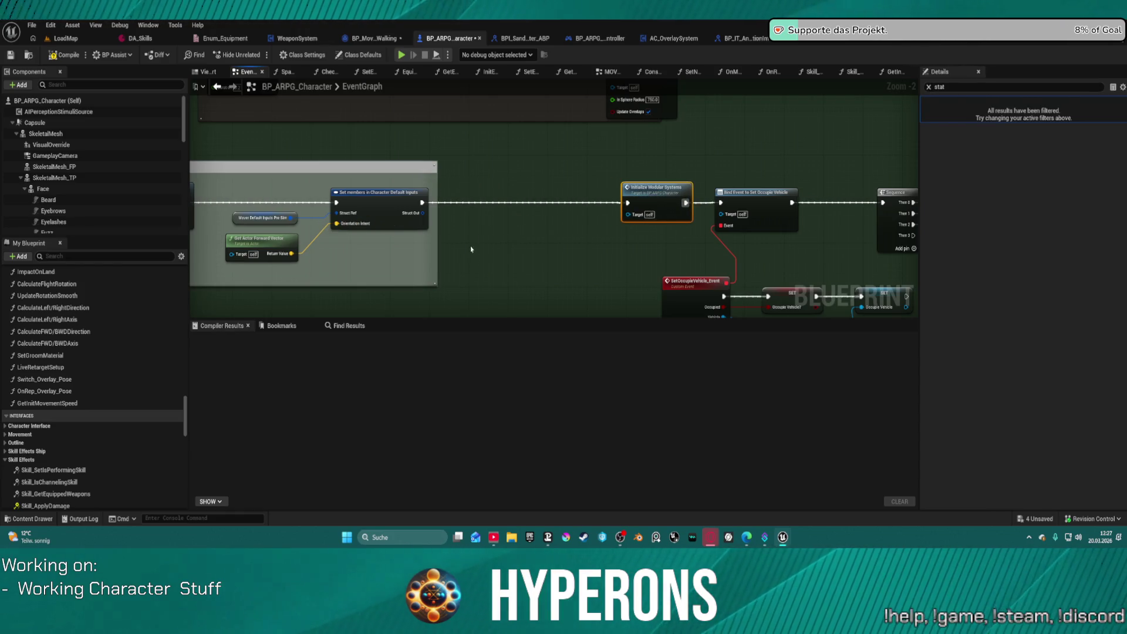
# Paste Get Init Movement Speed between Set members and Initialize Modular Systems, compile, and play anyway.
pyautogui.hotkey('ctrl', 'v')
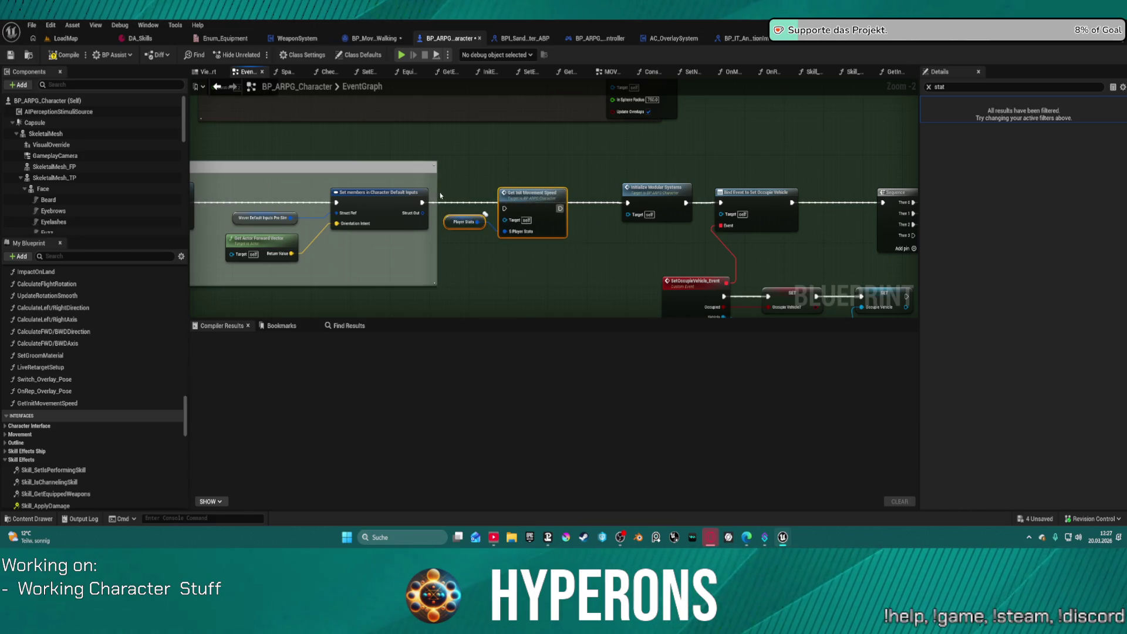
pyautogui.keyDown('alt'); pyautogui.click(421, 202); pyautogui.keyUp('alt')
pyautogui.moveTo(561, 209)
pyautogui.mouseDown()
pyautogui.moveTo(576, 224)
pyautogui.moveTo(504, 206)
pyautogui.moveTo(519, 204)
pyautogui.moveTo(422, 202)
pyautogui.mouseUp()
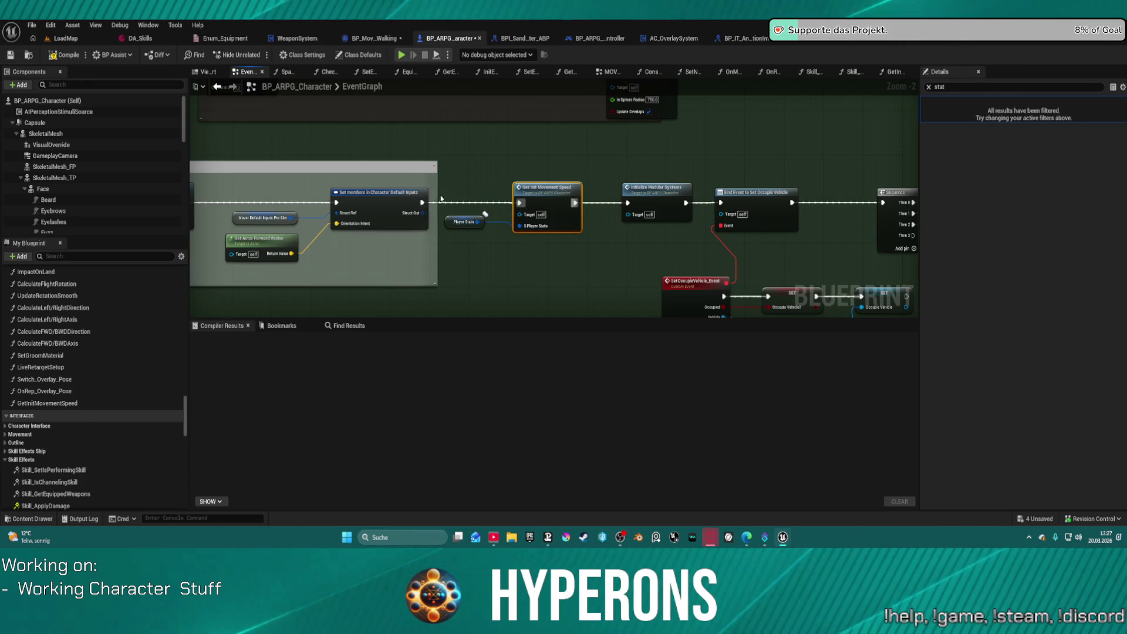
pyautogui.press('F7')
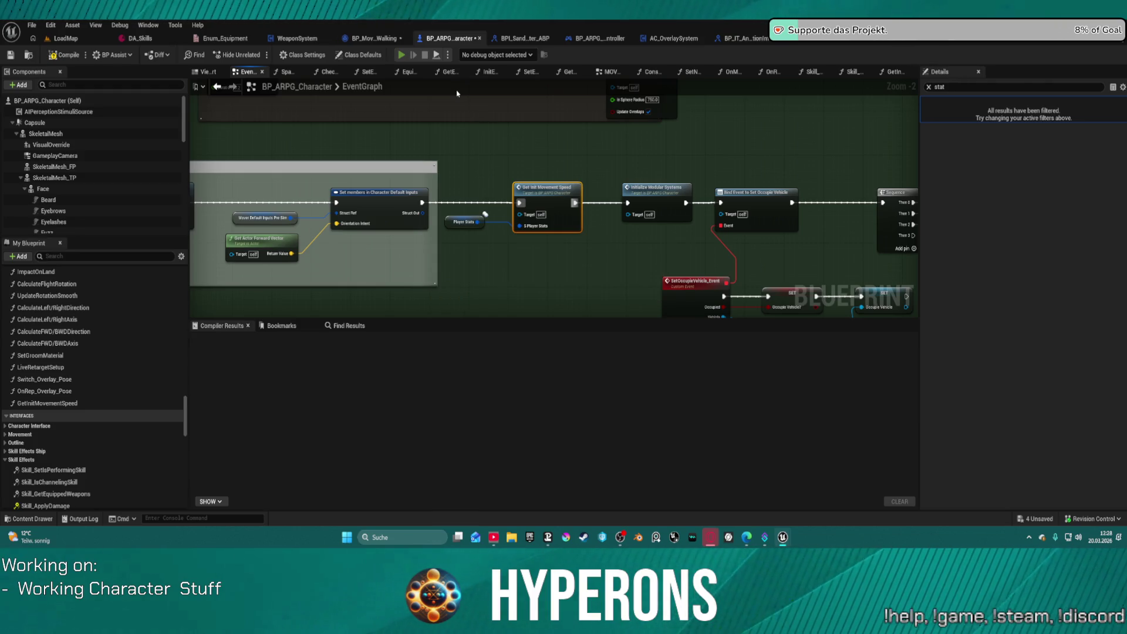
pyautogui.hotkey('alt', 'p')
pyautogui.click(629, 295)
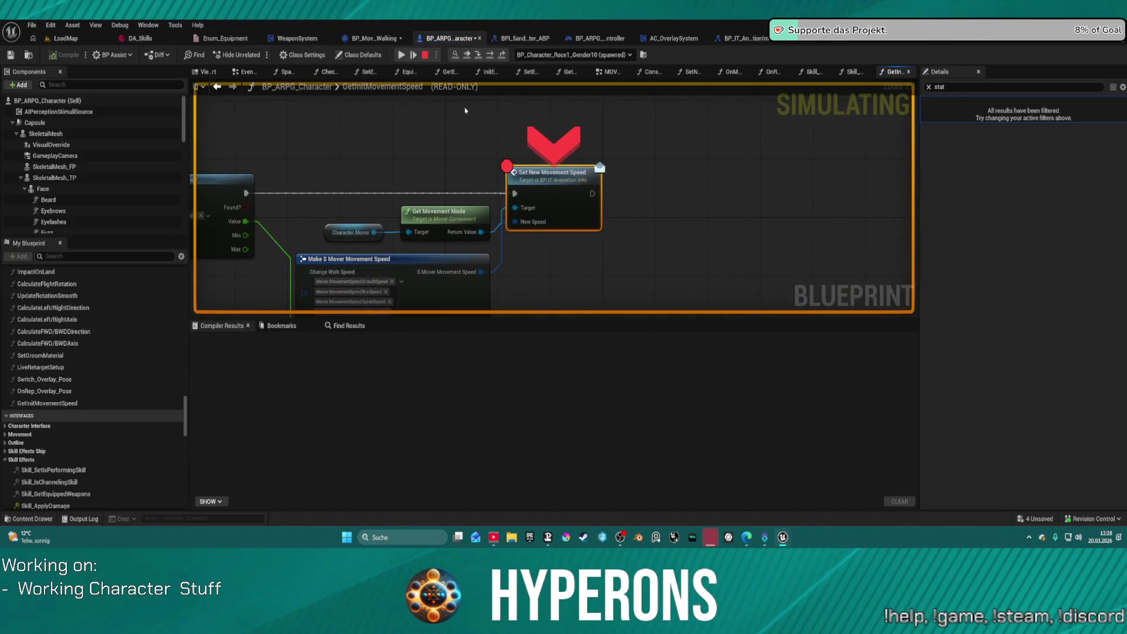
# Step past the breakpoint, resume the game, and walk the character to test its speed.
pyautogui.click(478, 55)
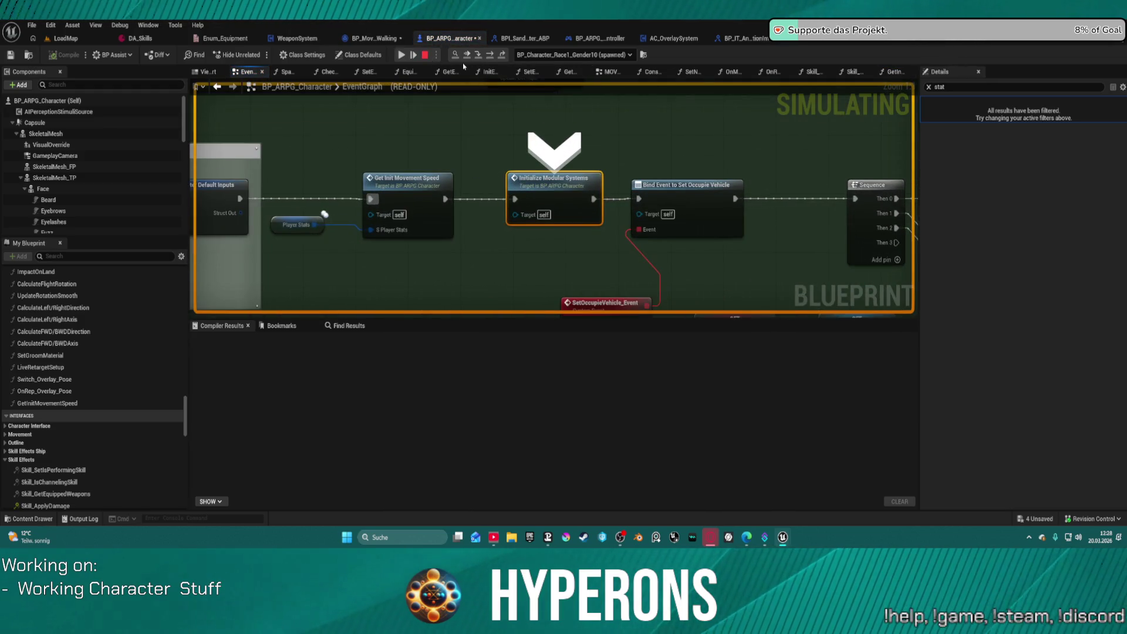
pyautogui.click(401, 54)
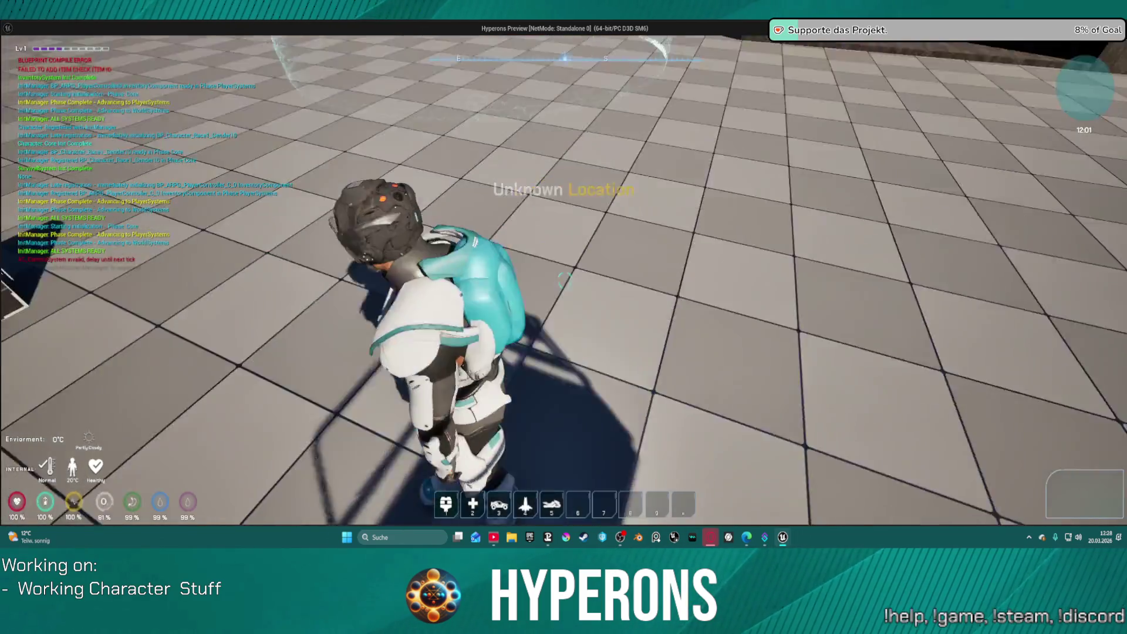
pyautogui.press('w')
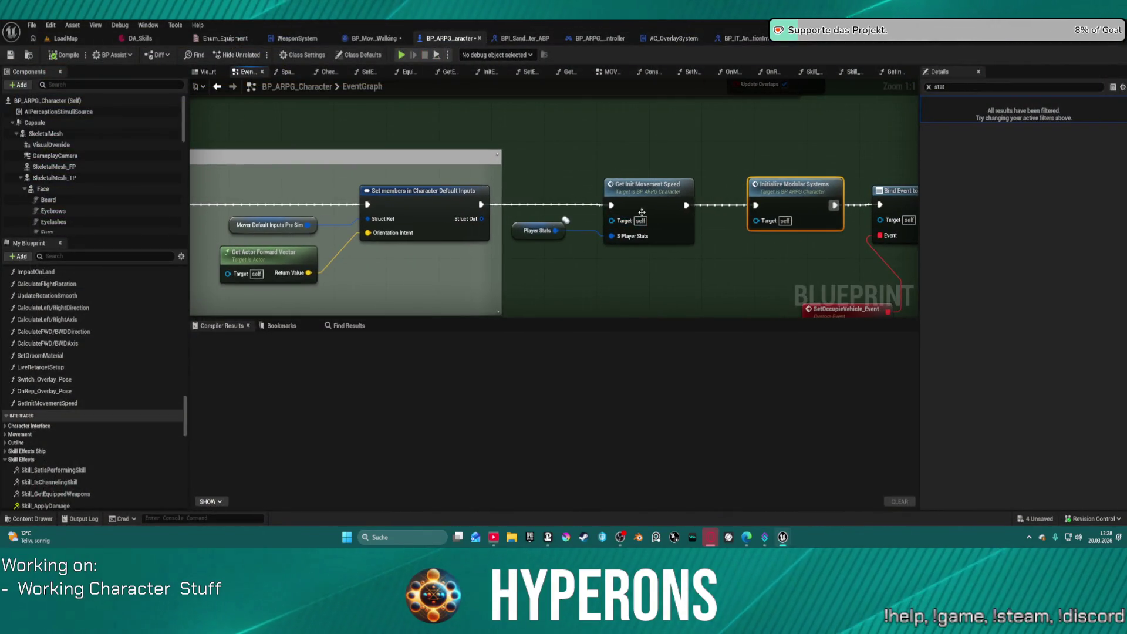
# Open the GetInitMovementSpeed function graph and select Character Mover and Get Movement Mode.
pyautogui.doubleClick(648, 196)
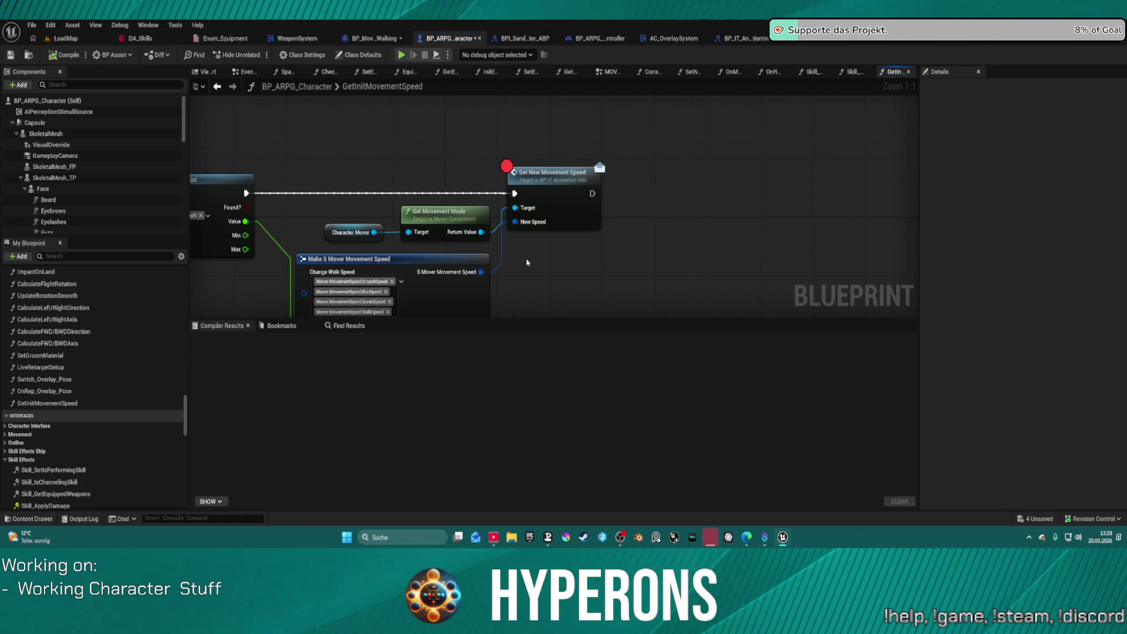
pyautogui.moveTo(527, 263); pyautogui.dragTo(765, 209)
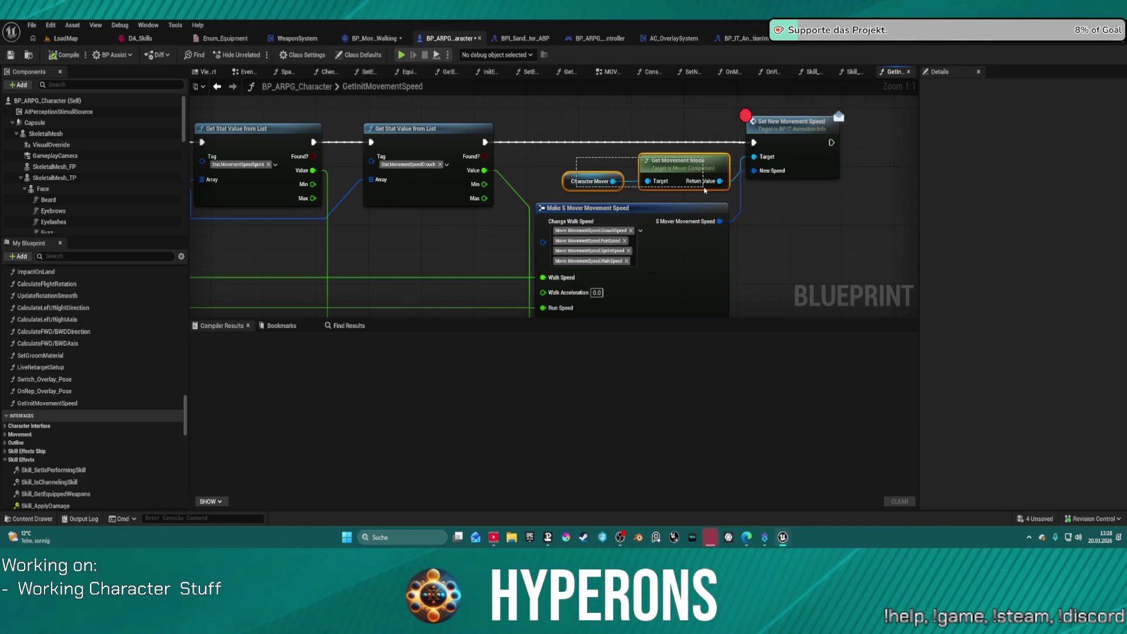
pyautogui.moveTo(705, 190); pyautogui.dragTo(706, 189)
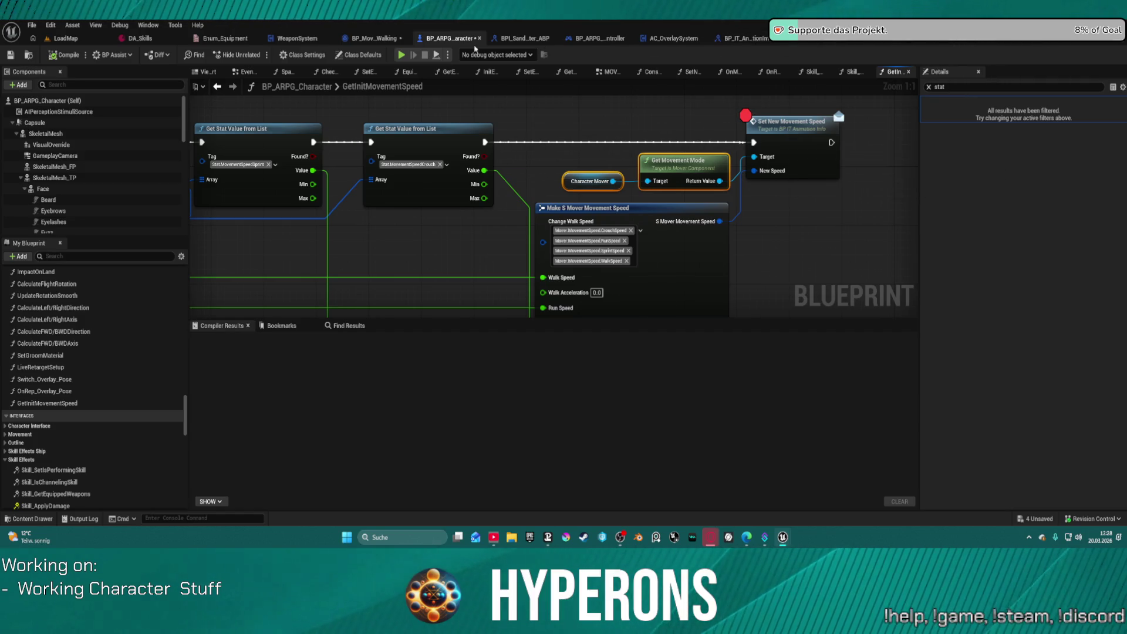
# Add a breakpoint on BP_MovementMode_Walking's event node, then play, resume, and end the test.
pyautogui.click(358, 40)
pyautogui.scroll(-4, 489, 174)
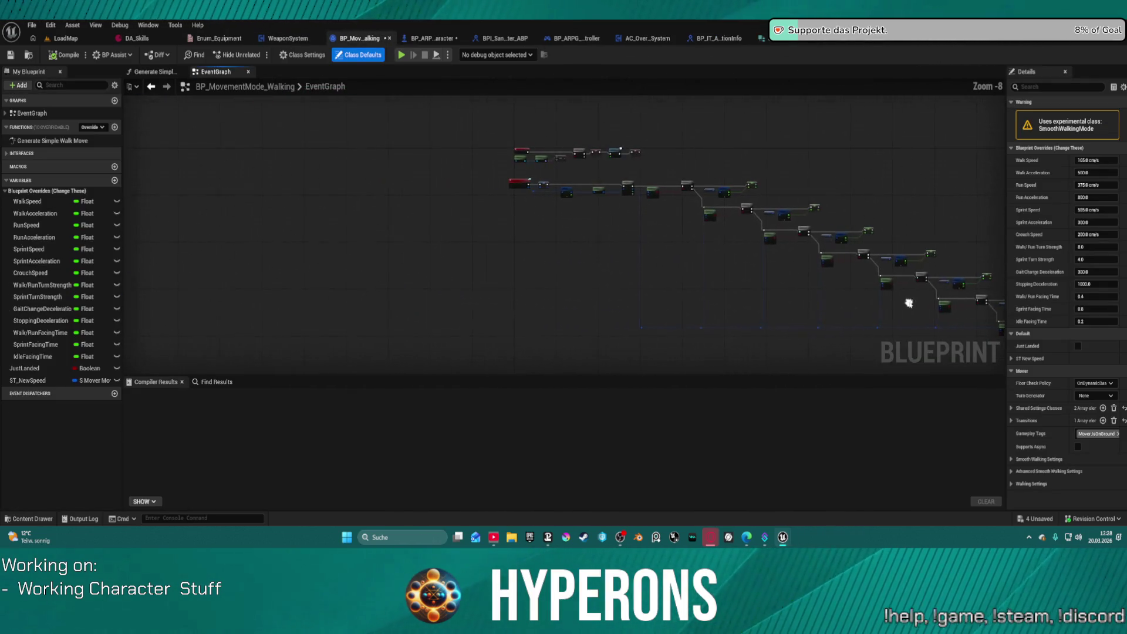
pyautogui.rightClick(472, 214)
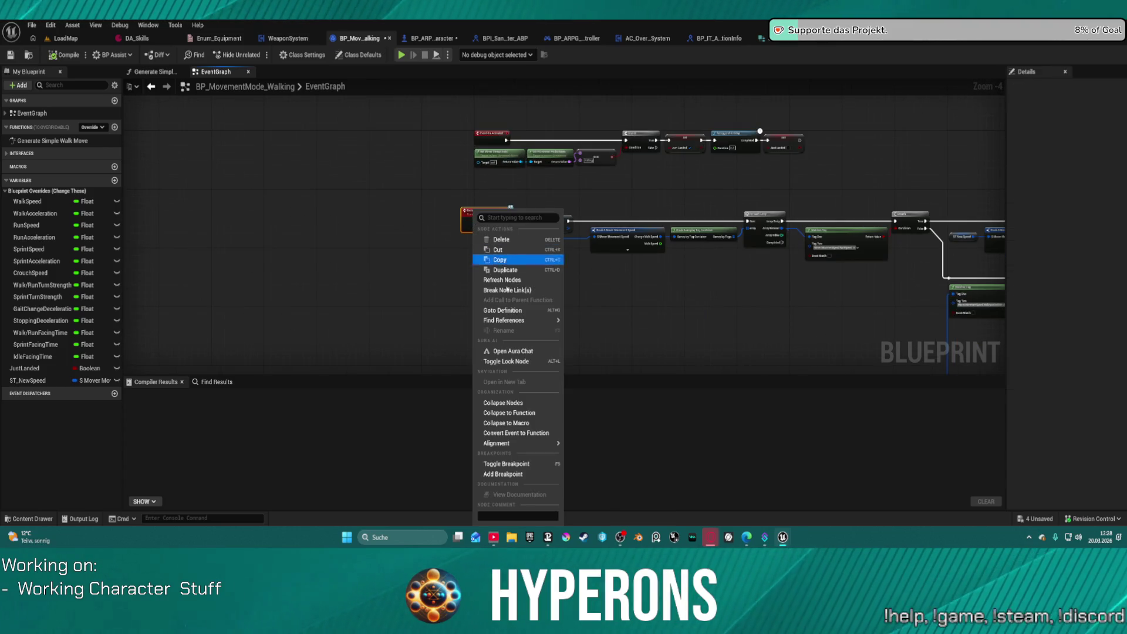
pyautogui.click(523, 473)
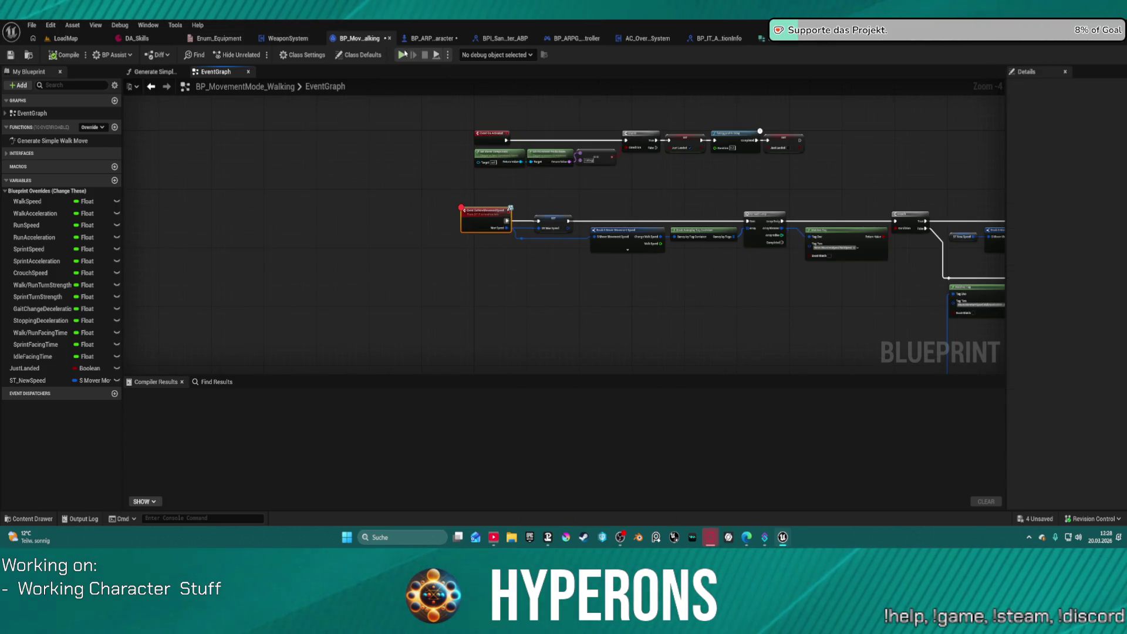
pyautogui.hotkey('alt', 'p')
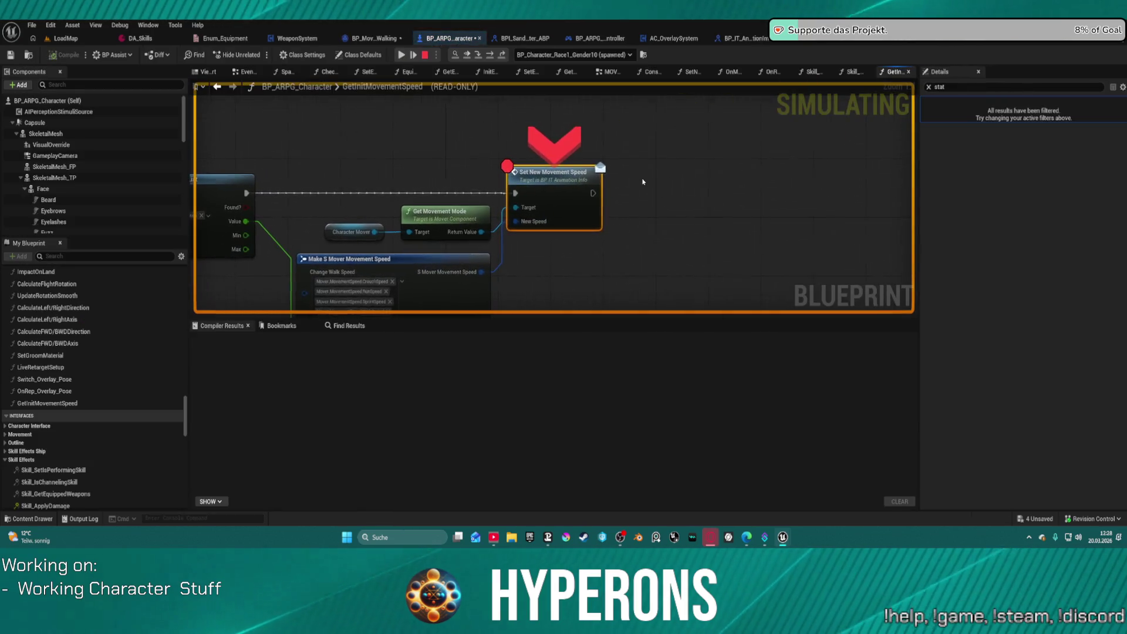
pyautogui.press('F5')
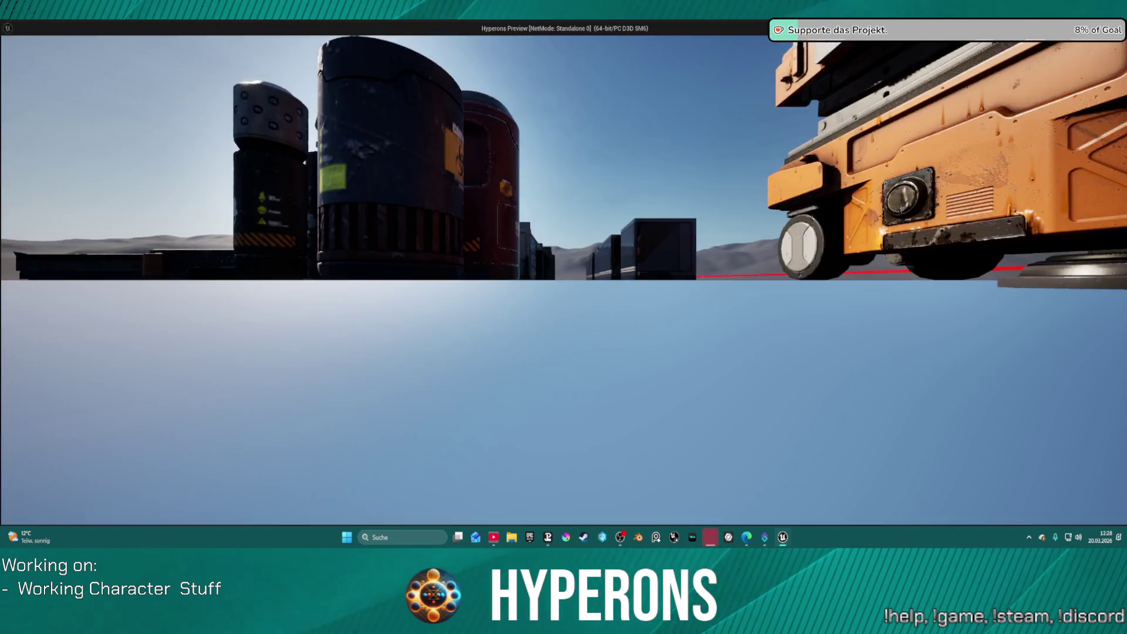
pyautogui.press('Escape')
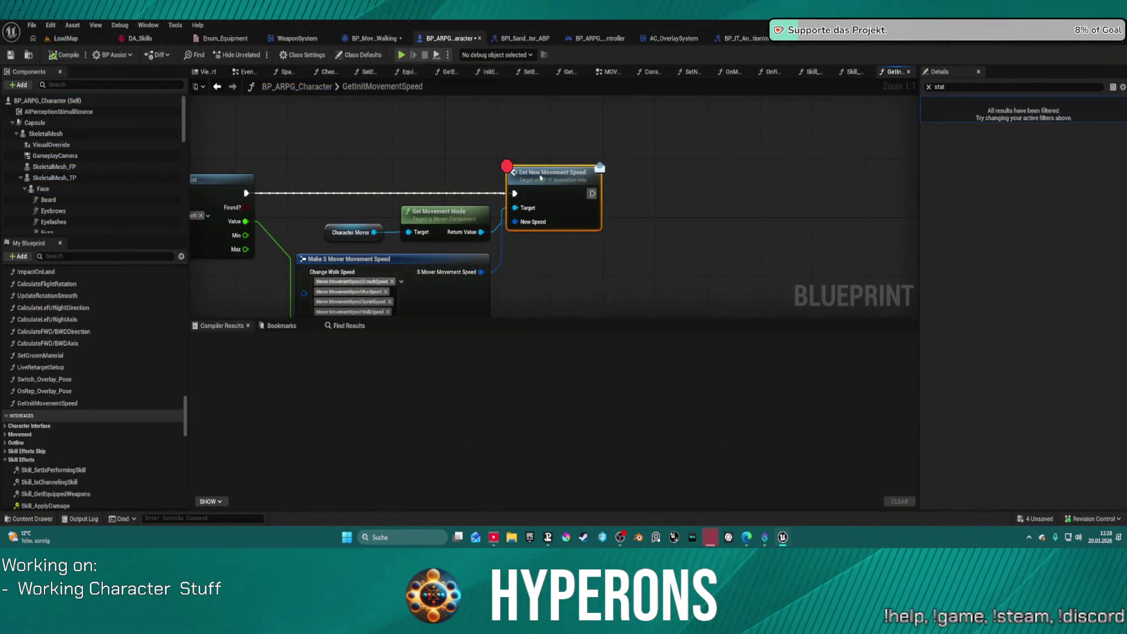
# Remove the breakpoint from the Set New Movement Speed node.
pyautogui.rightClick(540, 177)
pyautogui.click(581, 423)
pyautogui.scroll(-10, 485, 160)
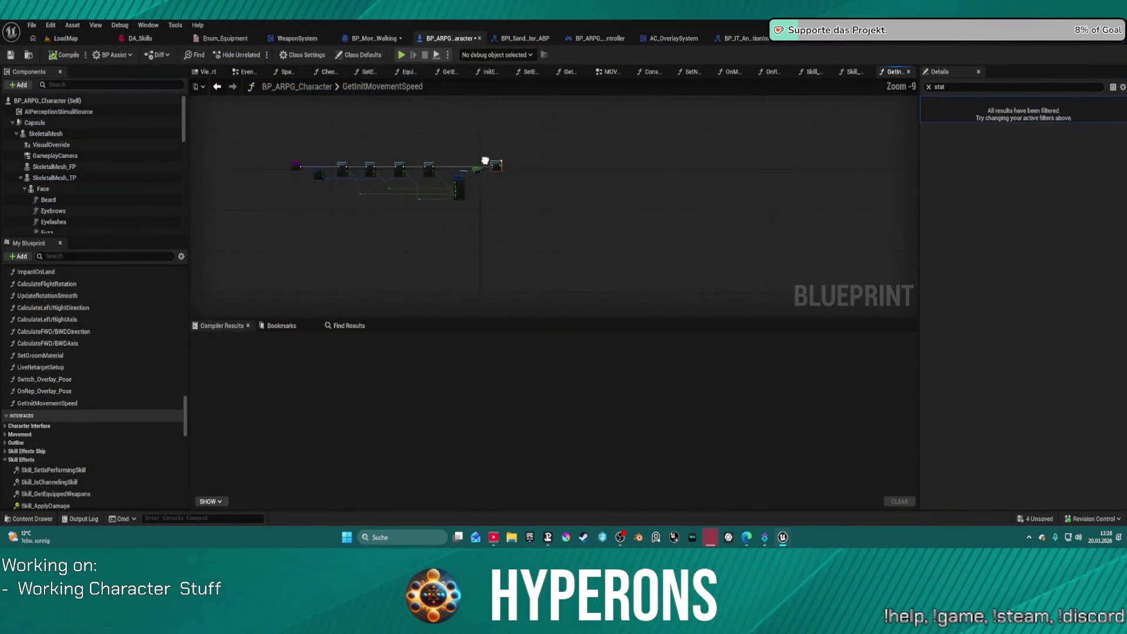
pyautogui.scroll(-3, 485, 160)
pyautogui.click(218, 87)
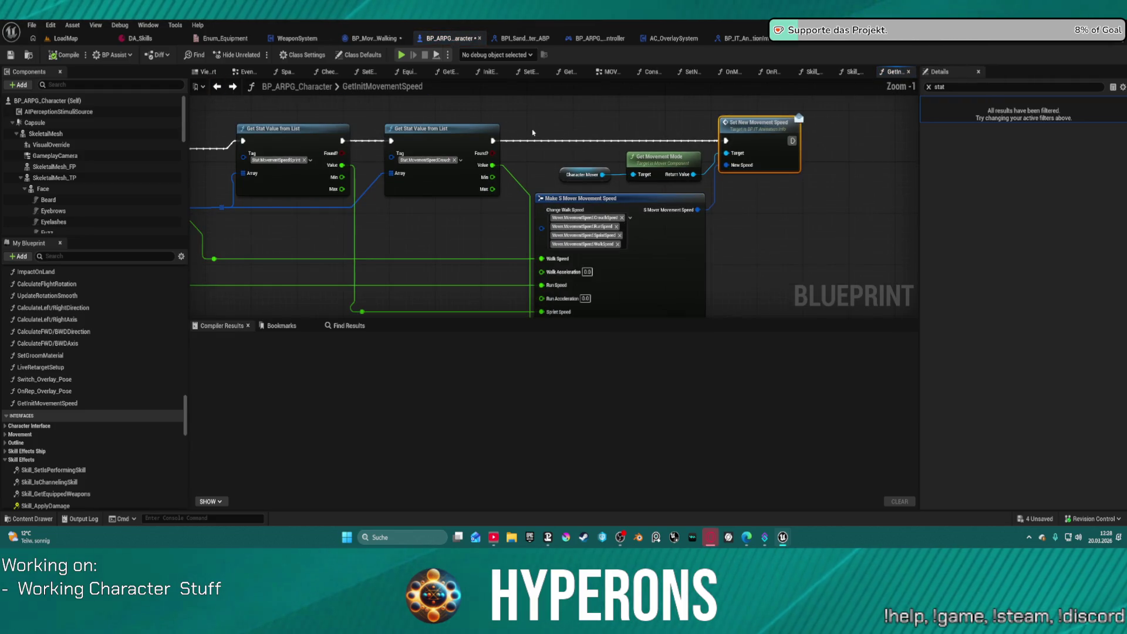
# Cut Get Init Movement Speed and Player Stats, join Set members to Initialize Modular Systems, and paste after Crafting Comp.
pyautogui.click(246, 71)
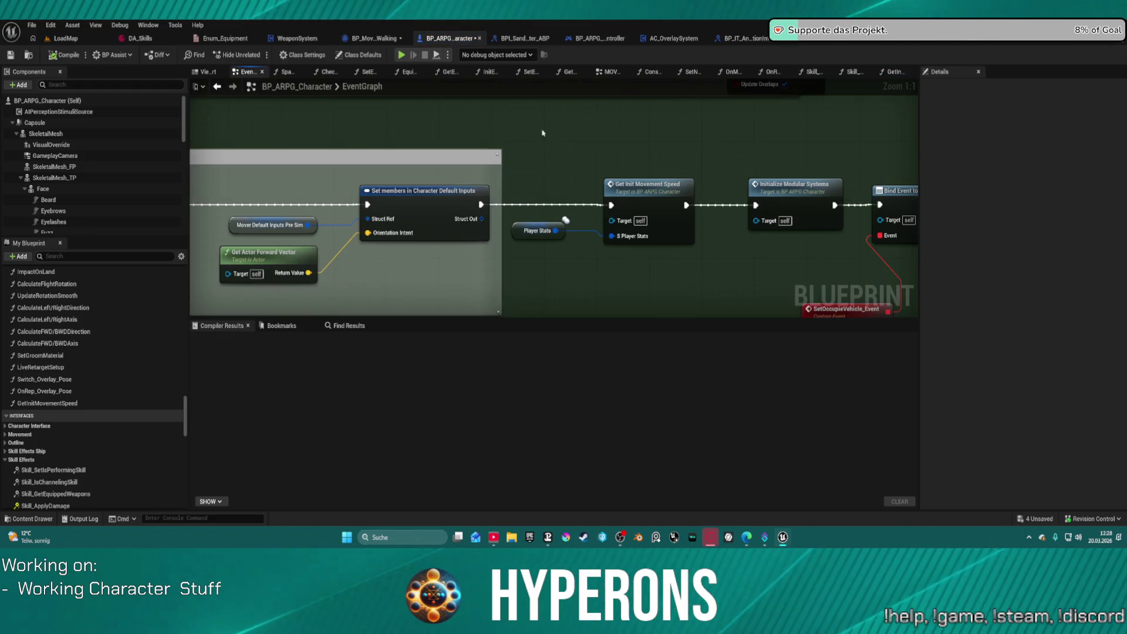
pyautogui.moveTo(525, 204); pyautogui.dragTo(675, 246)
pyautogui.press('Delete')
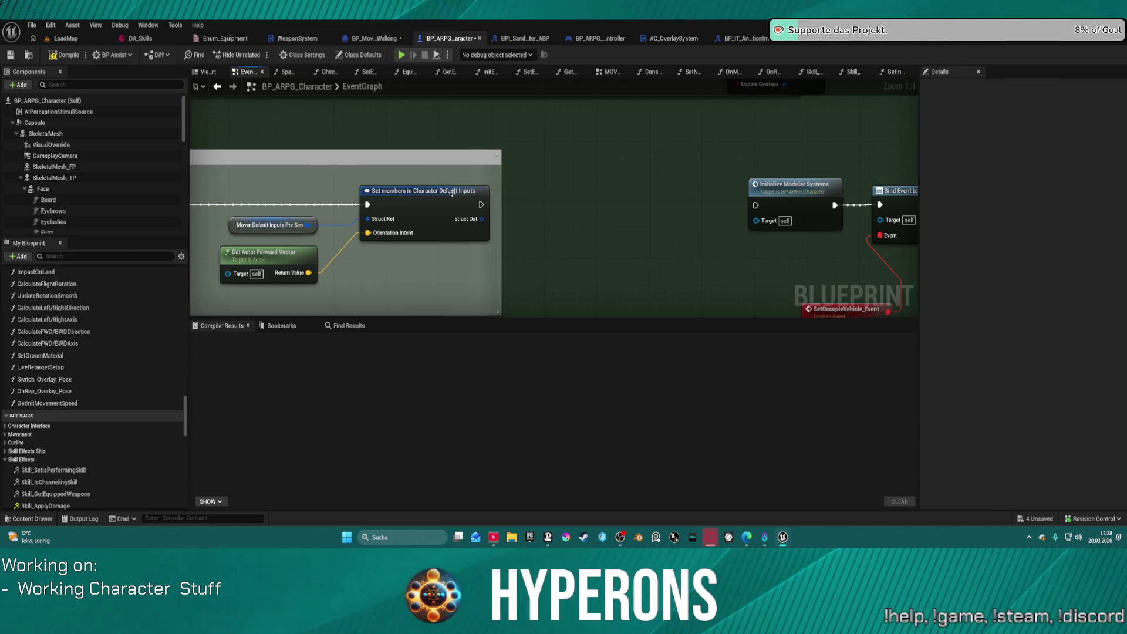
pyautogui.moveTo(480, 204); pyautogui.dragTo(755, 205)
pyautogui.scroll(-5, 867, 176)
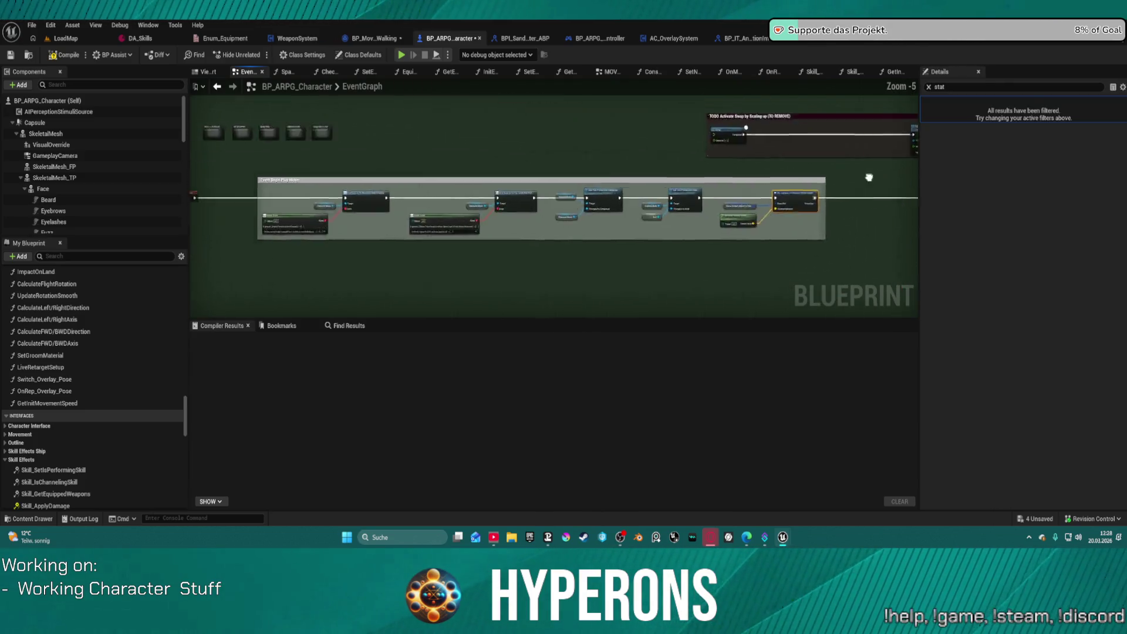
pyautogui.scroll(4, 769, 184)
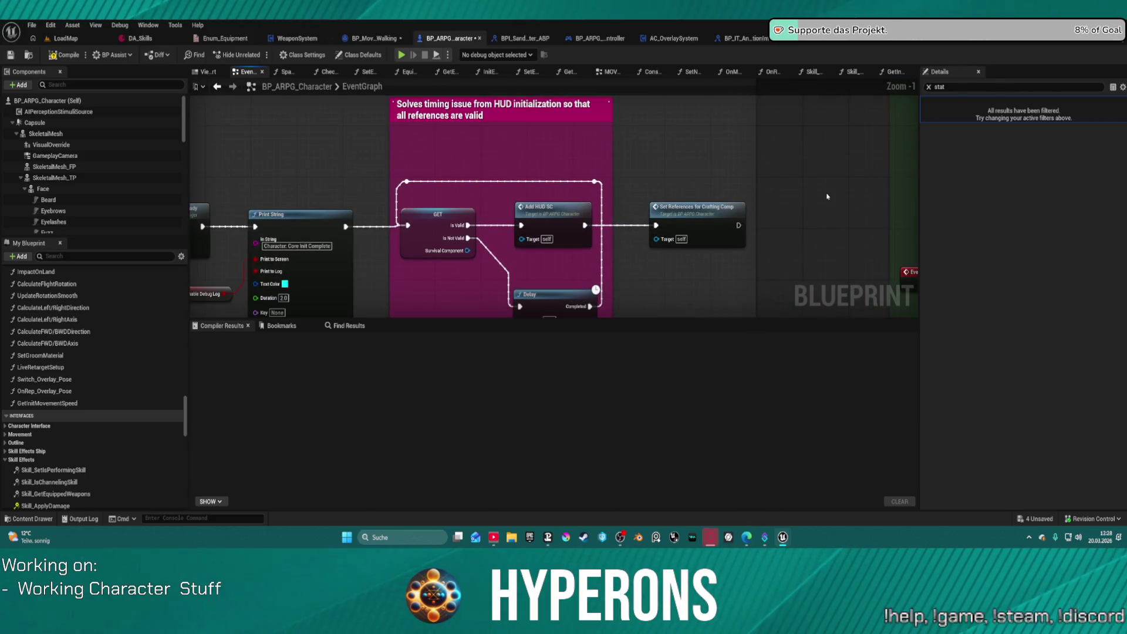
pyautogui.hotkey('ctrl', 'z')
pyautogui.moveTo(827, 196)
pyautogui.mouseDown()
pyautogui.moveTo(627, 194)
pyautogui.moveTo(557, 227)
pyautogui.moveTo(587, 236)
pyautogui.mouseUp()
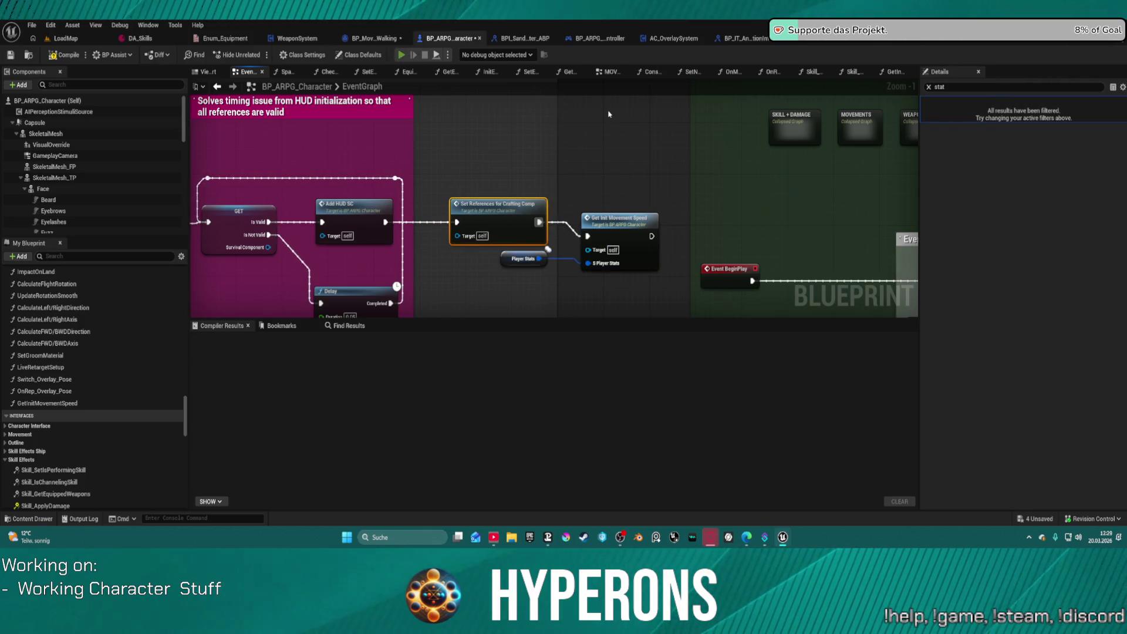
# Compile BP_ARPG_Character and launch Play in Editor despite the compile errors.
pyautogui.press('F7')
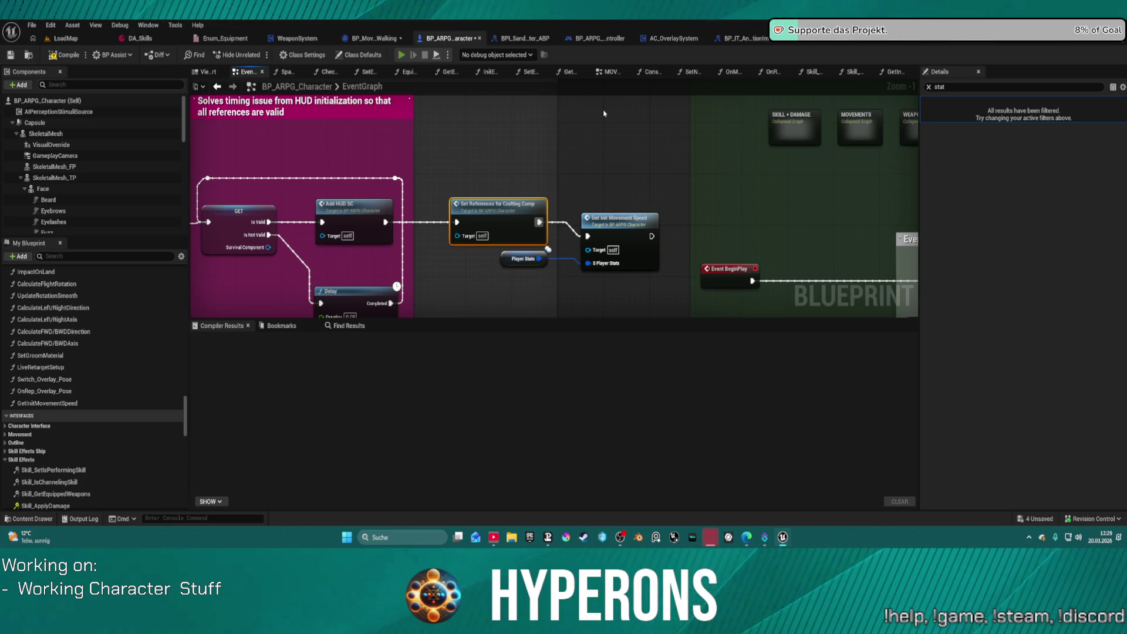
pyautogui.hotkey('alt', 'p')
pyautogui.click(647, 294)
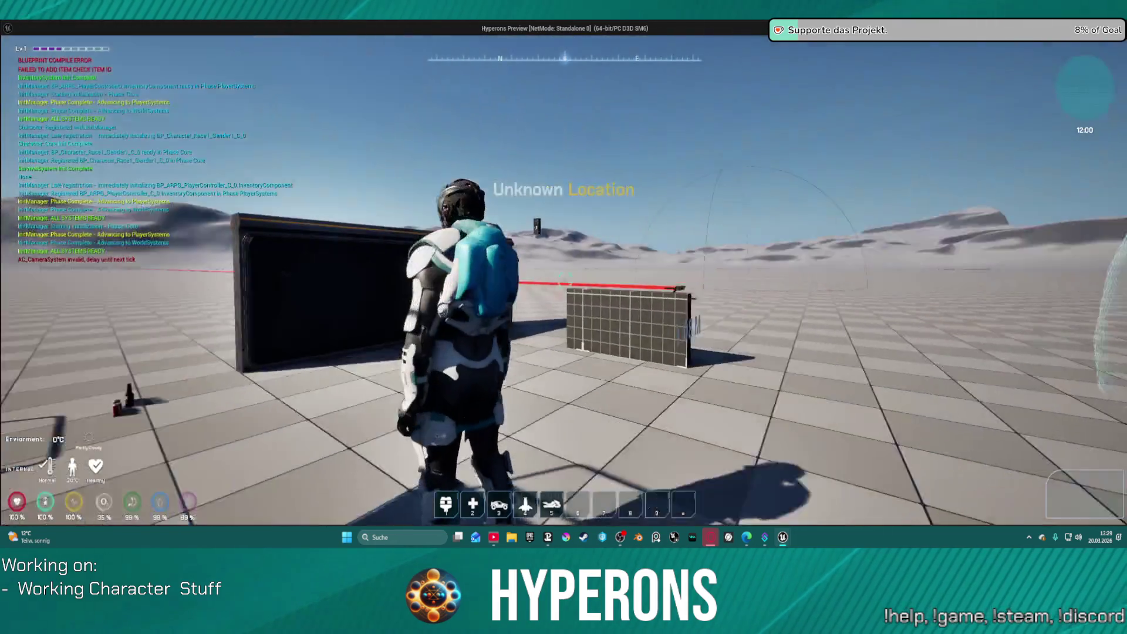
# Run the character forward toward the structures to check movement speed, then close the preview.
pyautogui.press('w')
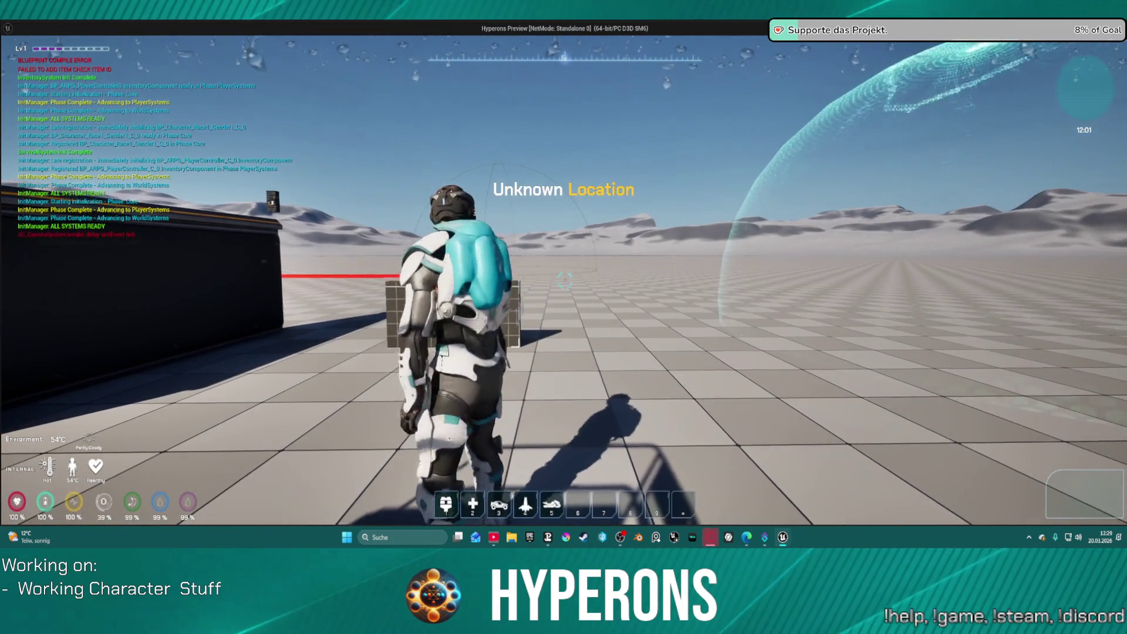
pyautogui.press('w')
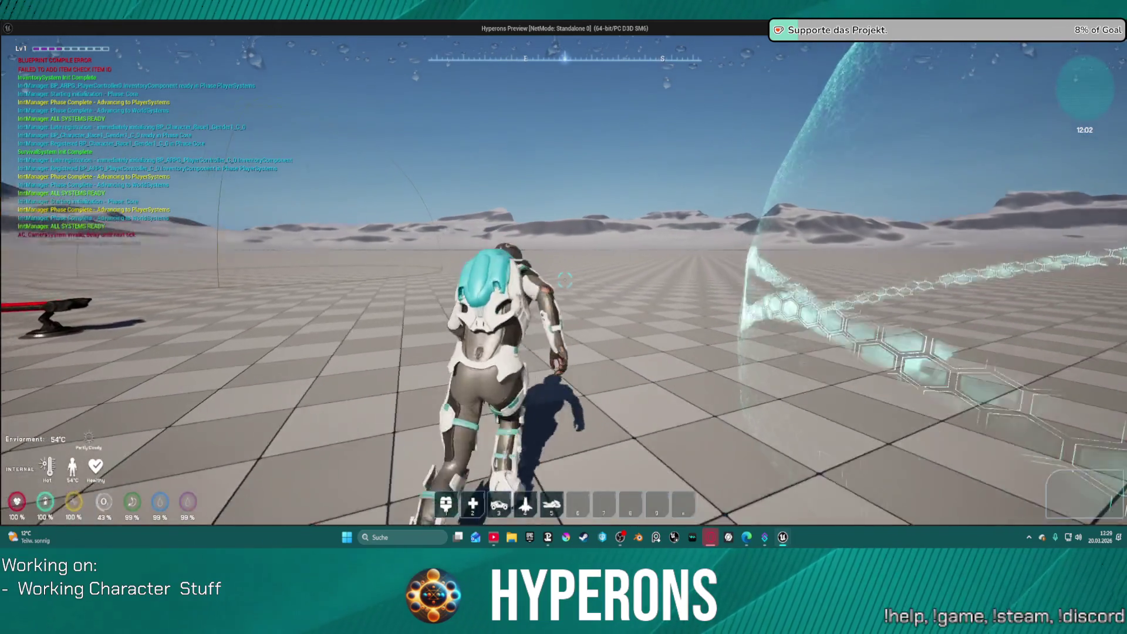
pyautogui.press('w')
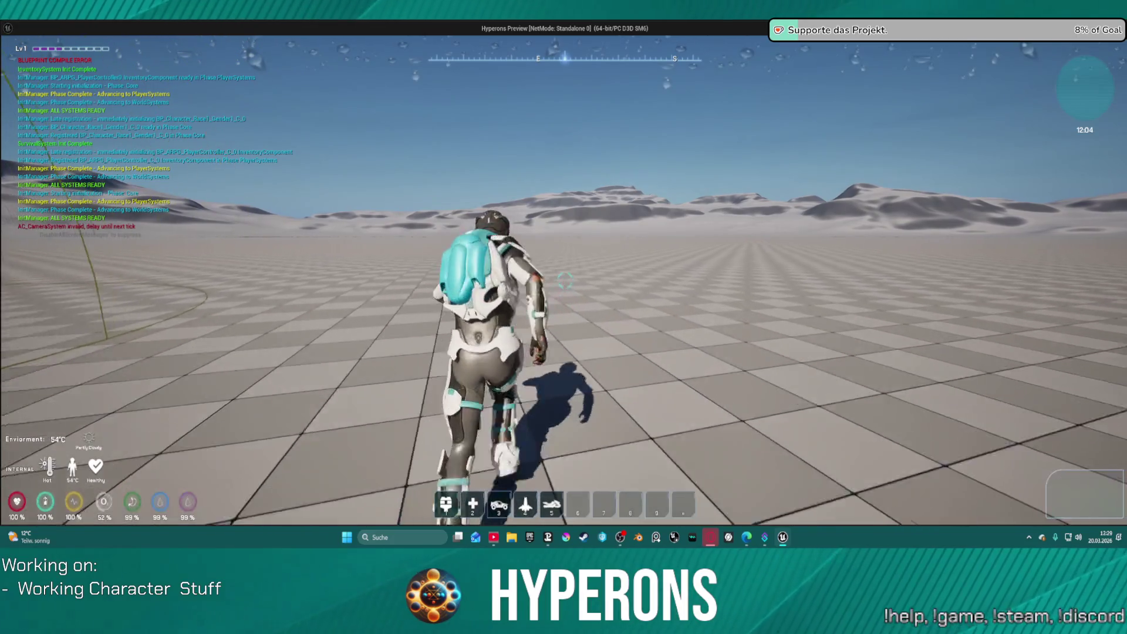
pyautogui.press('w')
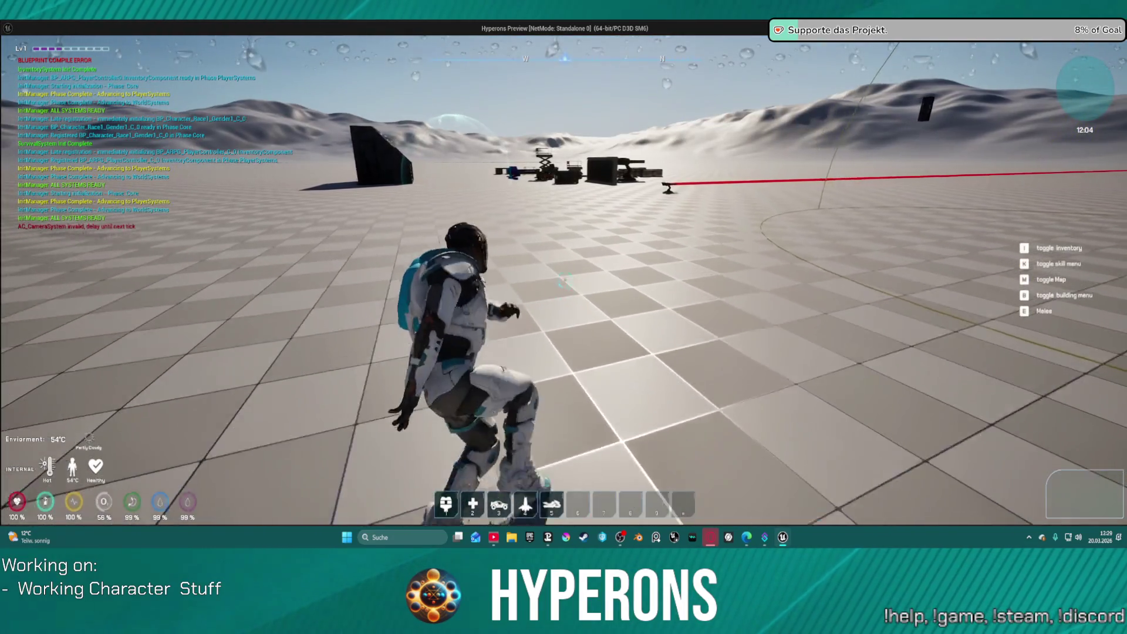
pyautogui.press('w')
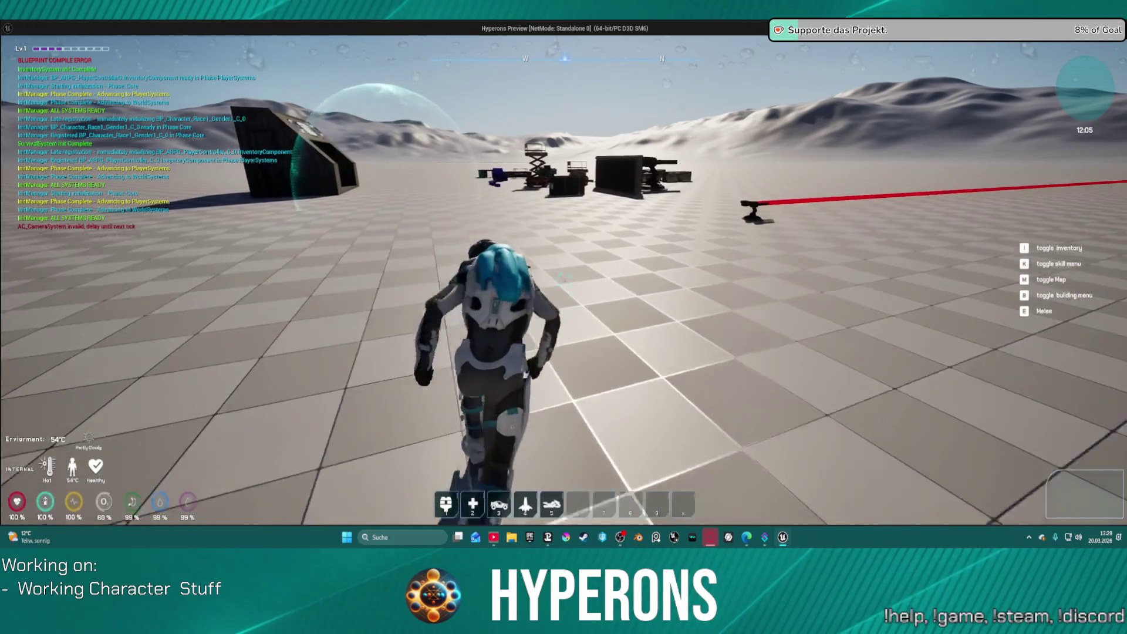
pyautogui.press('w')
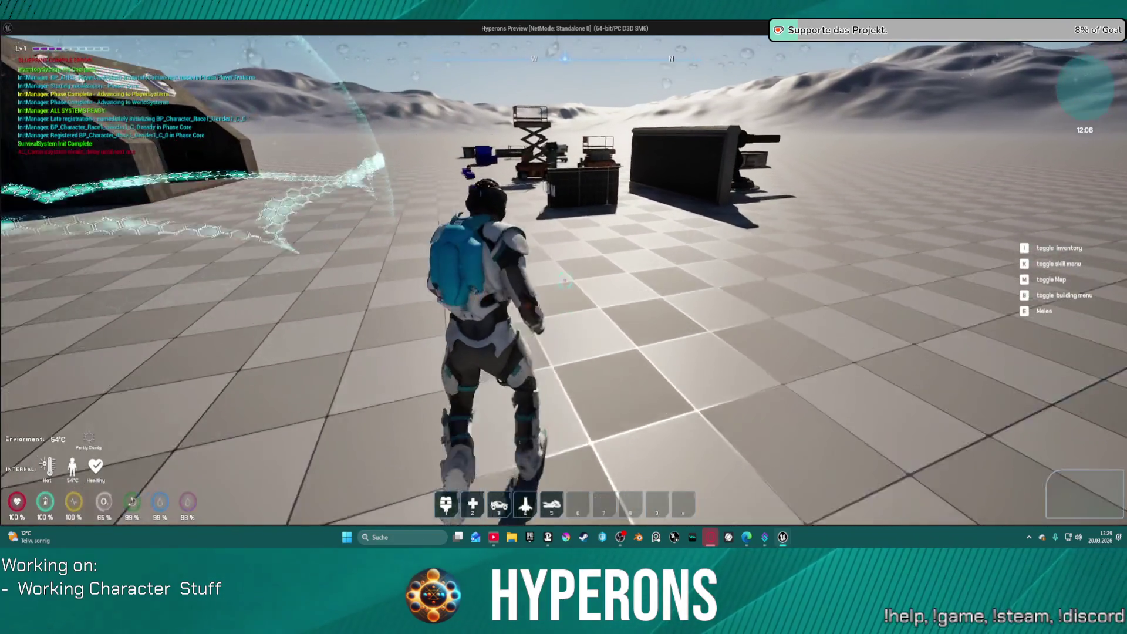
pyautogui.press('Escape')
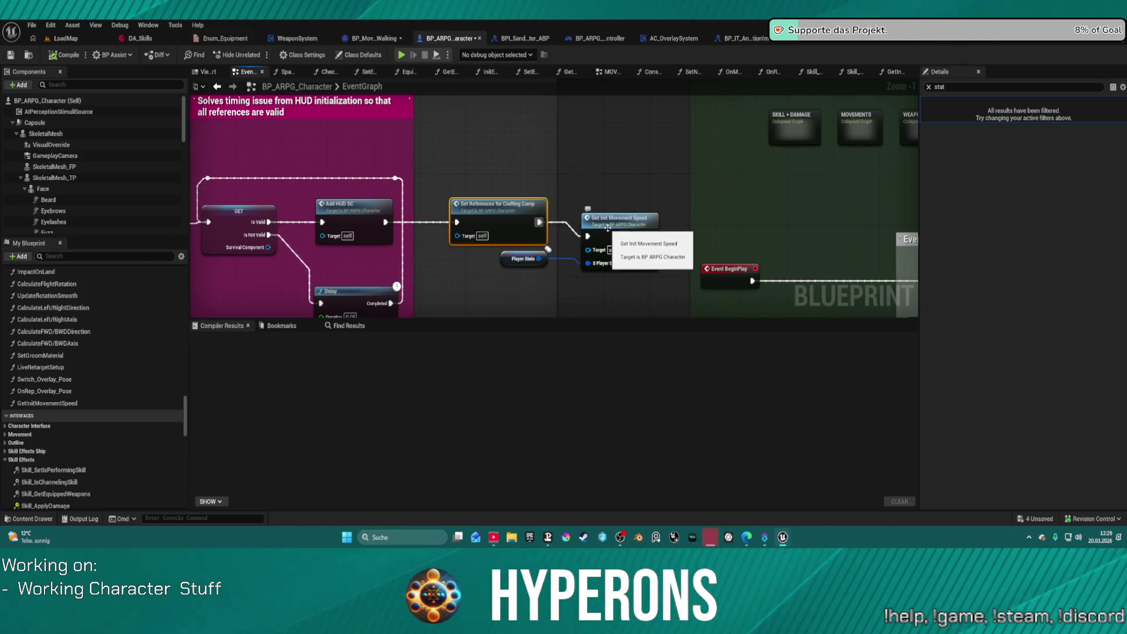
# Raise the data asset's Index 27 Stat.MovementSpeed.Sprint value to 1050.0 and return to LoadMap to play.
pyautogui.click(815, 38)
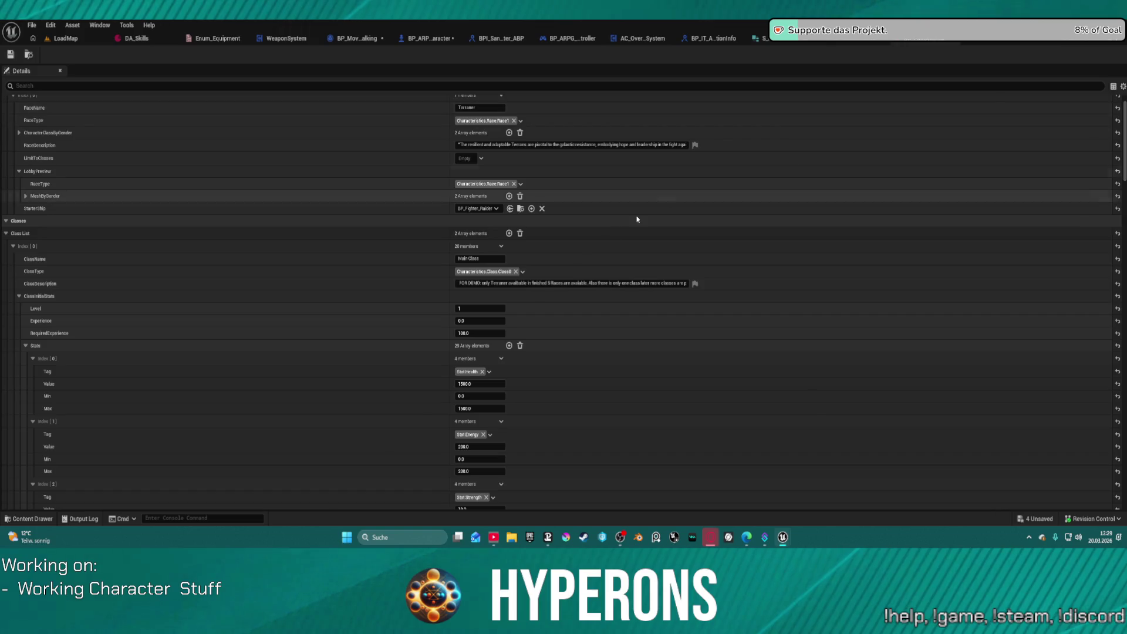
pyautogui.scroll(-15, 523, 387)
pyautogui.scroll(-20, 522, 368)
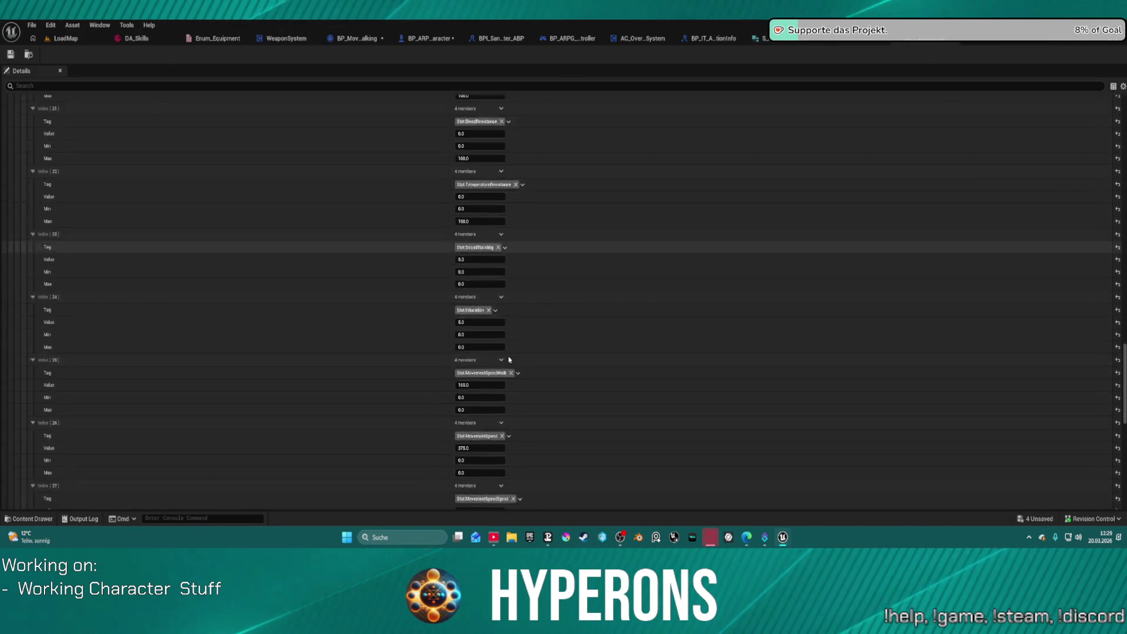
pyautogui.scroll(5, 501, 350)
pyautogui.scroll(2, 464, 223)
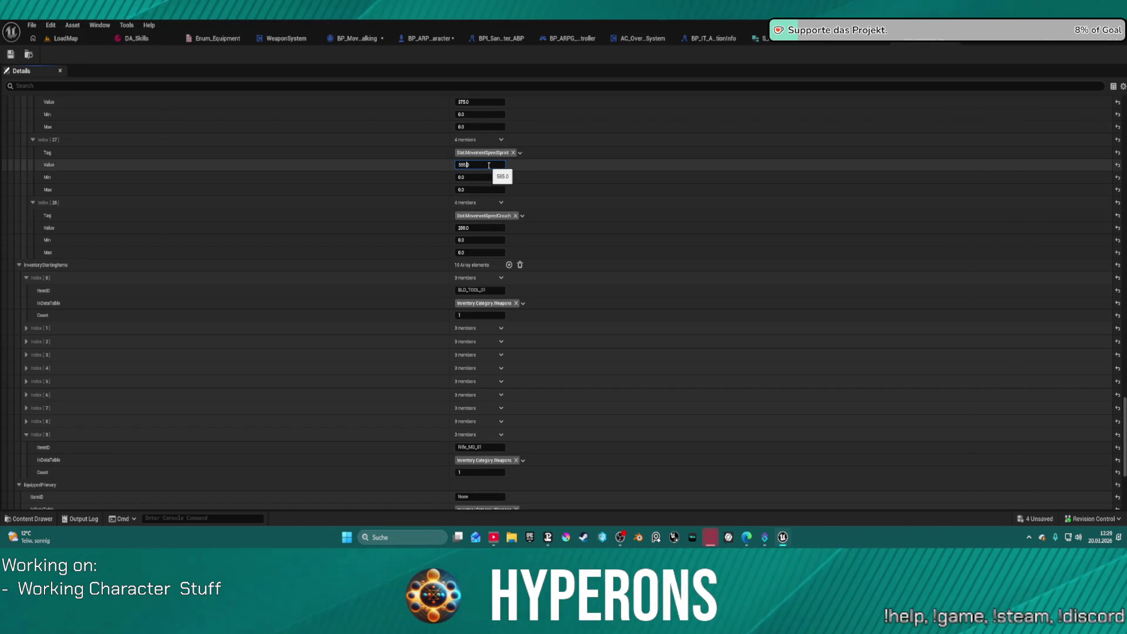
pyautogui.click(67, 40)
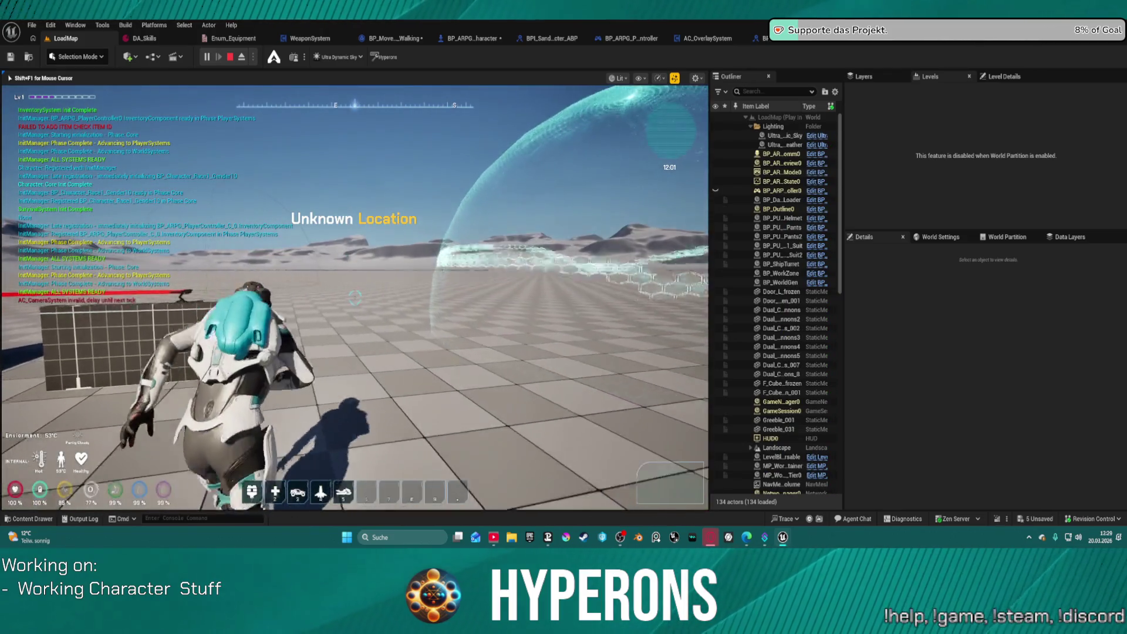
# Run the character to test sprint speed, stop the session, and return to BP_ARPG_Character's EventGraph.
pyautogui.press('w')
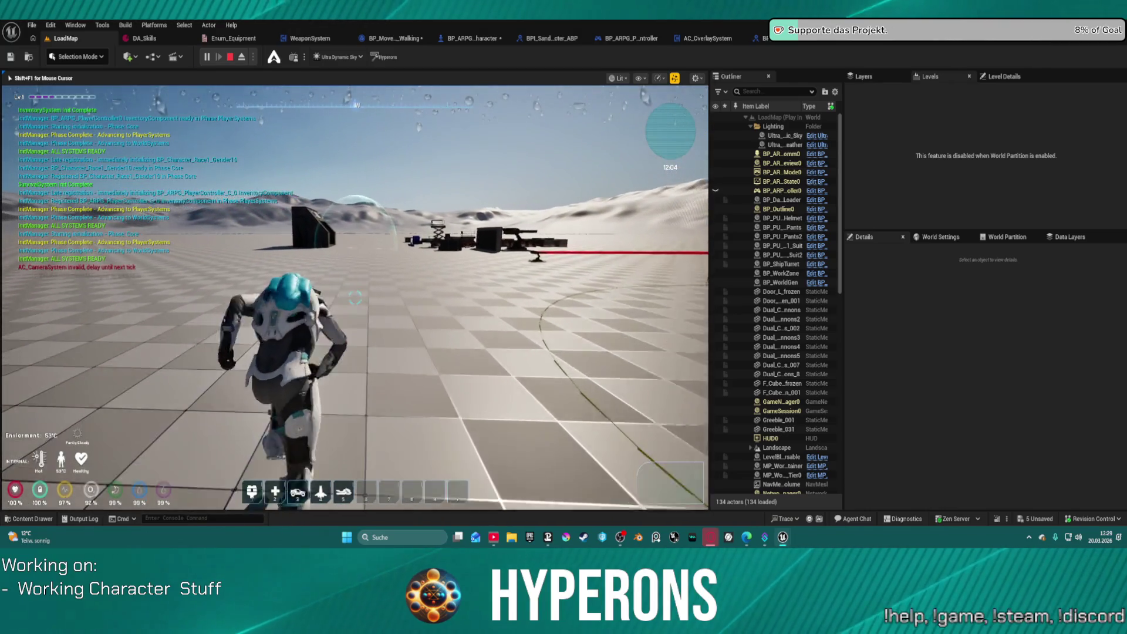
pyautogui.hotkey('shift', 'F1')
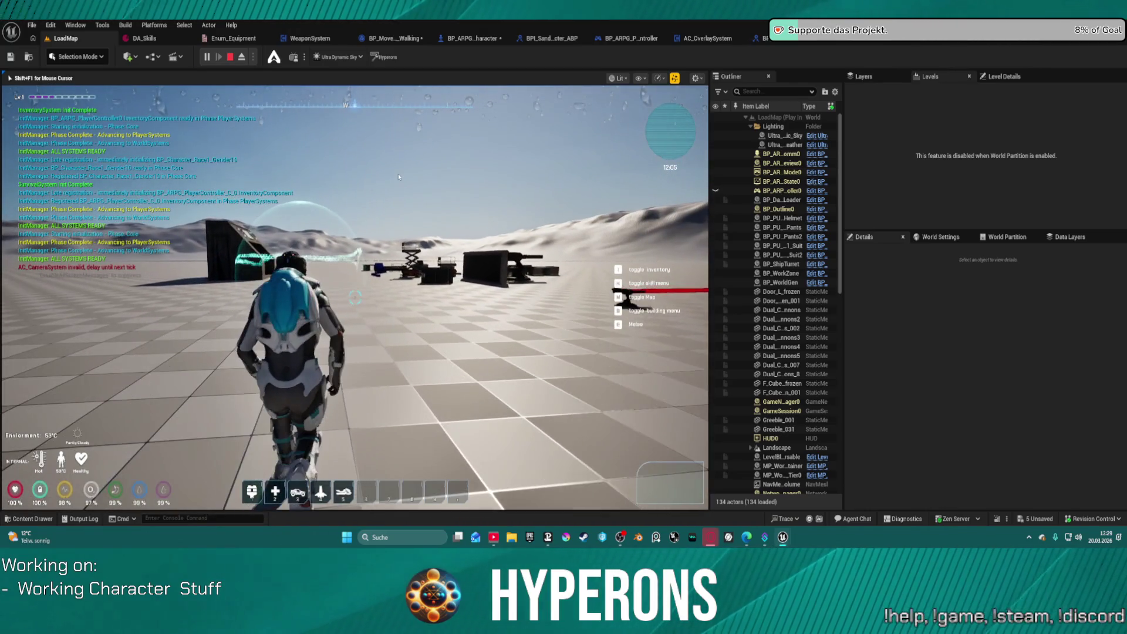
pyautogui.press('Escape')
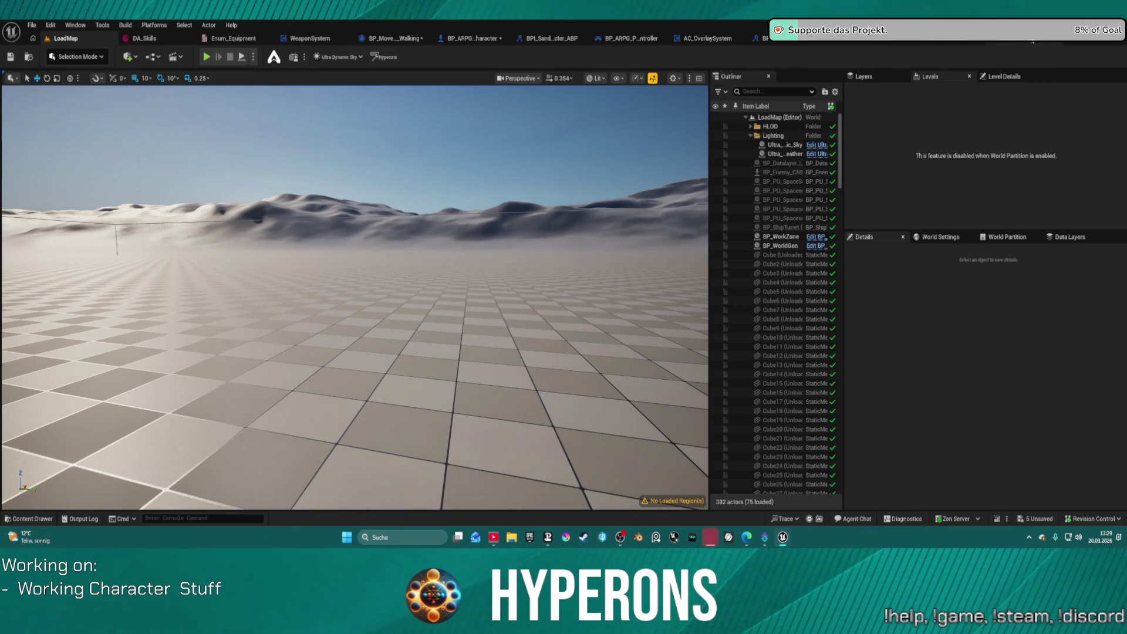
pyautogui.click(1051, 38)
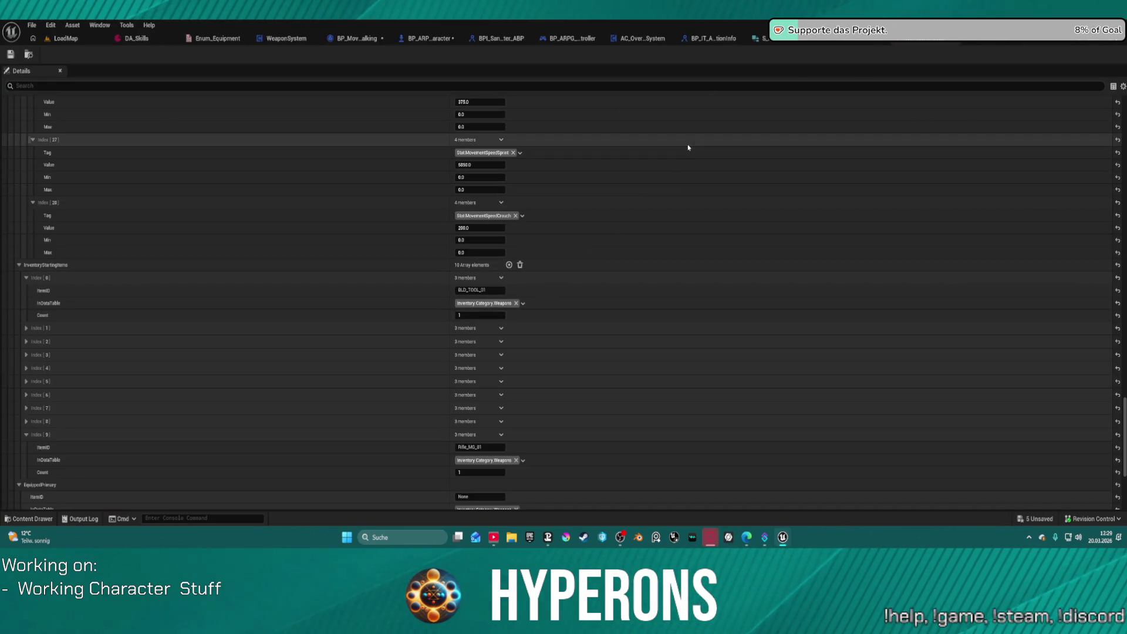
pyautogui.click(431, 39)
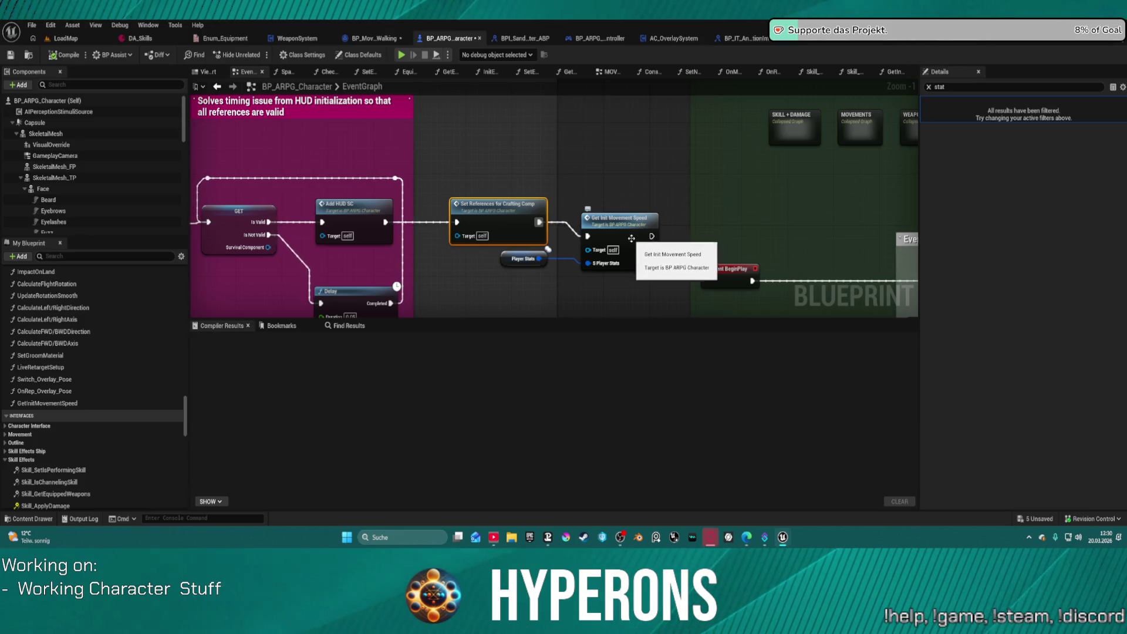
# Open GetInitMovementSpeed and pan to review the Get Stat Value from List nodes feeding Make S Mover Movement Speed.
pyautogui.doubleClick(625, 226)
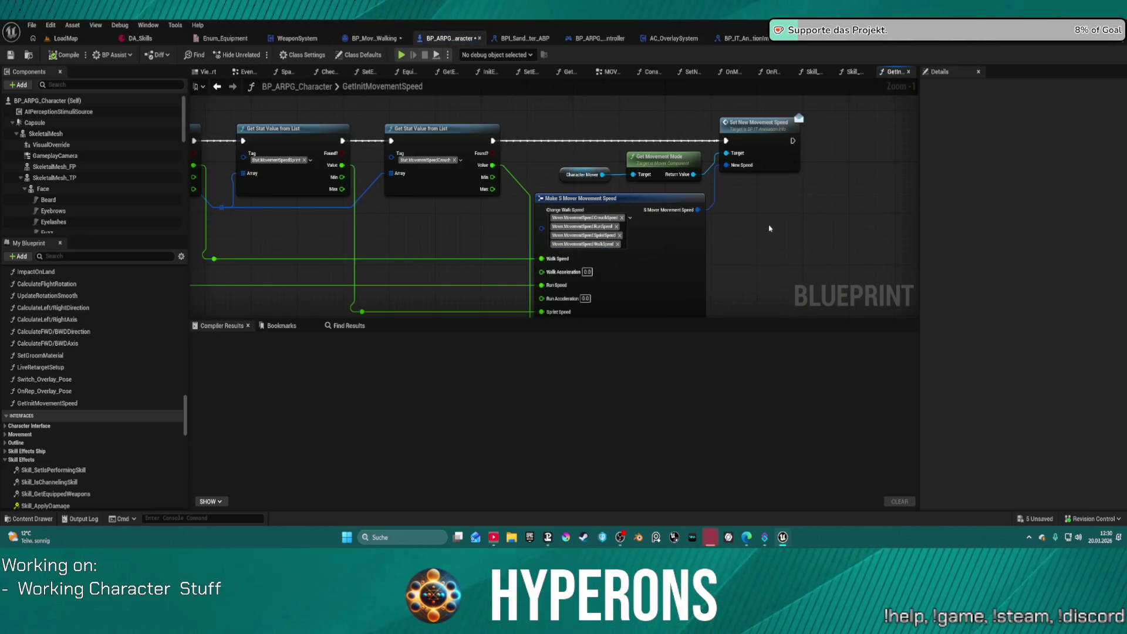
pyautogui.moveTo(766, 229)
pyautogui.mouseDown()
pyautogui.moveTo(774, 164)
pyautogui.moveTo(744, 228)
pyautogui.moveTo(742, 218)
pyautogui.mouseUp()
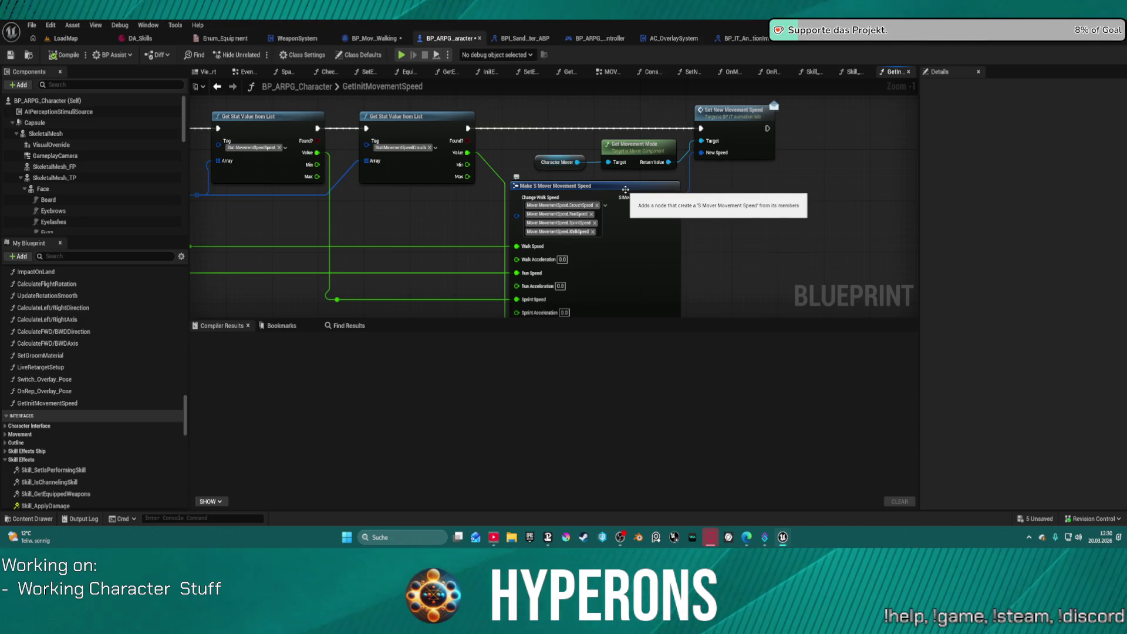
pyautogui.moveTo(620, 191)
pyautogui.mouseDown()
pyautogui.moveTo(1121, 203)
pyautogui.moveTo(664, 197)
pyautogui.mouseUp()
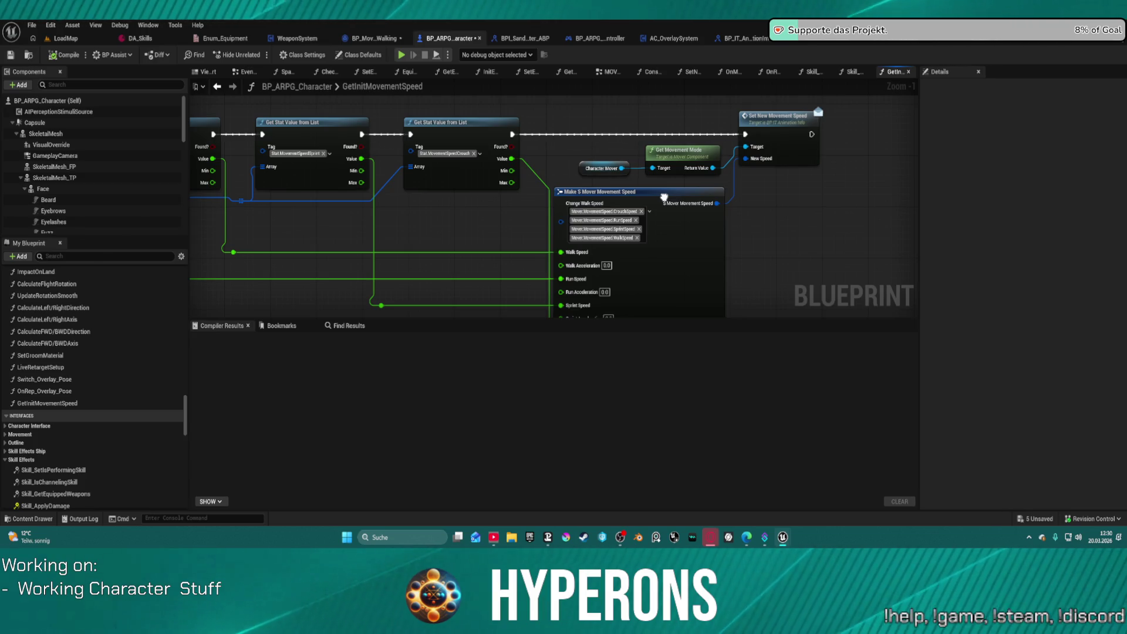
pyautogui.moveTo(664, 197)
pyautogui.mouseDown()
pyautogui.moveTo(1104, 208)
pyautogui.moveTo(612, 215)
pyautogui.mouseUp()
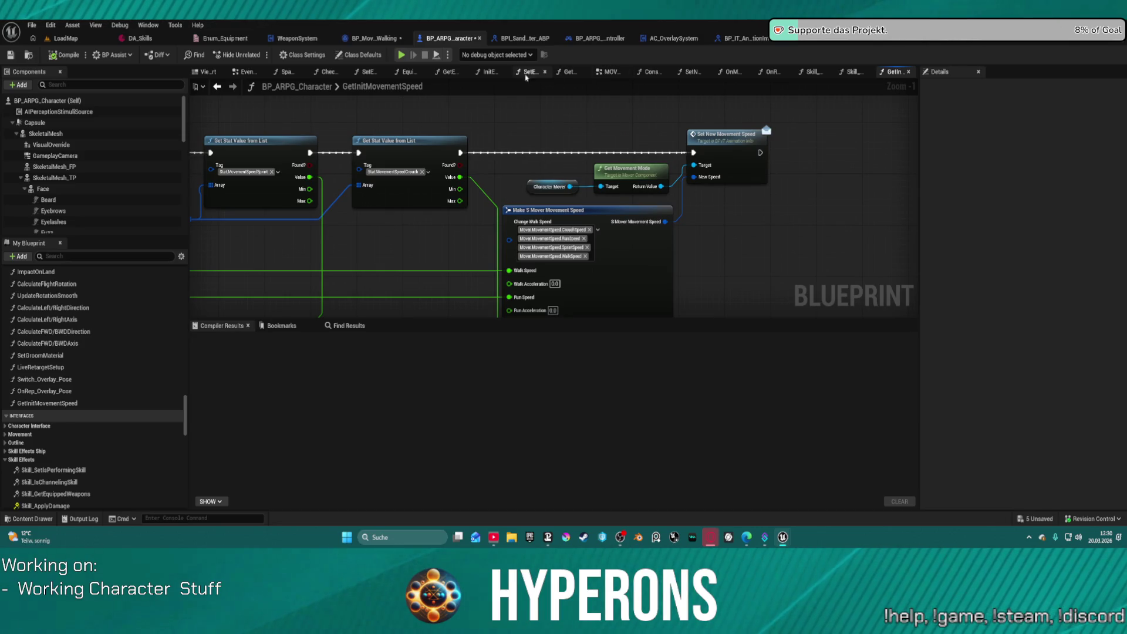
# Place a GetInitMovementSpeed call in the MOVEMENTS graph and wire it into the exec chain.
pyautogui.click(610, 72)
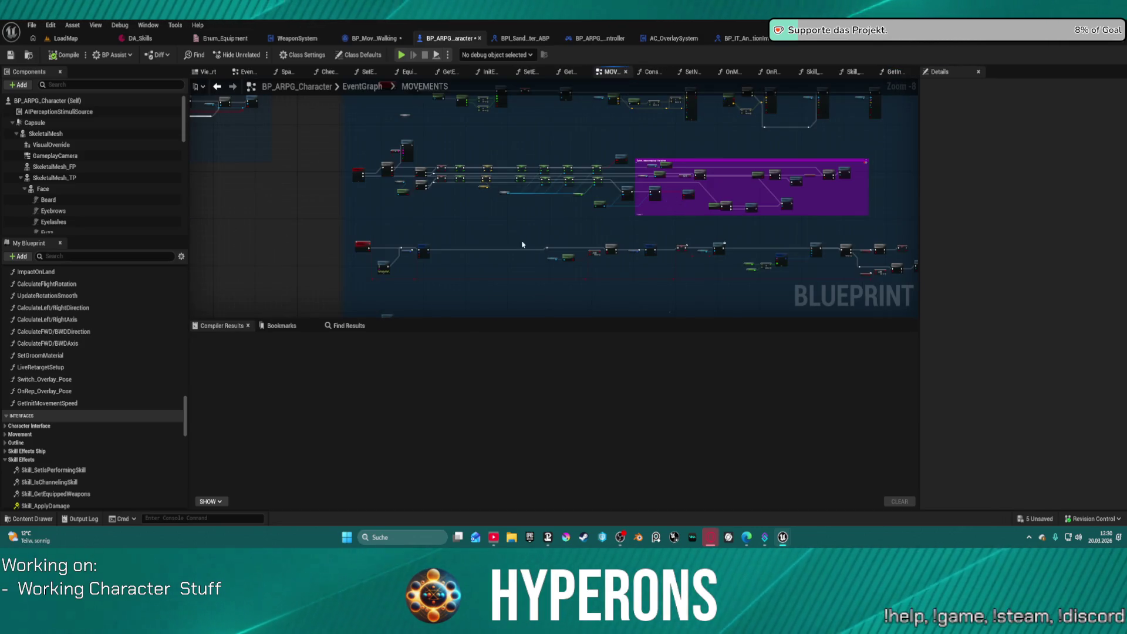
pyautogui.scroll(5, 469, 241)
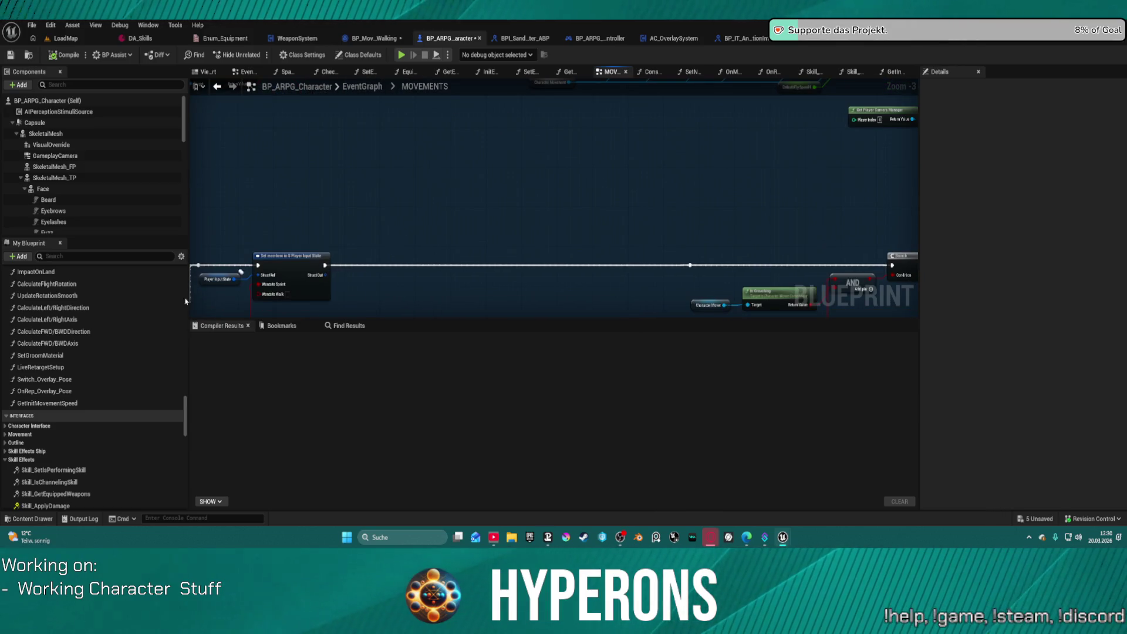
pyautogui.moveTo(59, 403); pyautogui.dragTo(419, 255)
pyautogui.moveTo(325, 266); pyautogui.dragTo(512, 246)
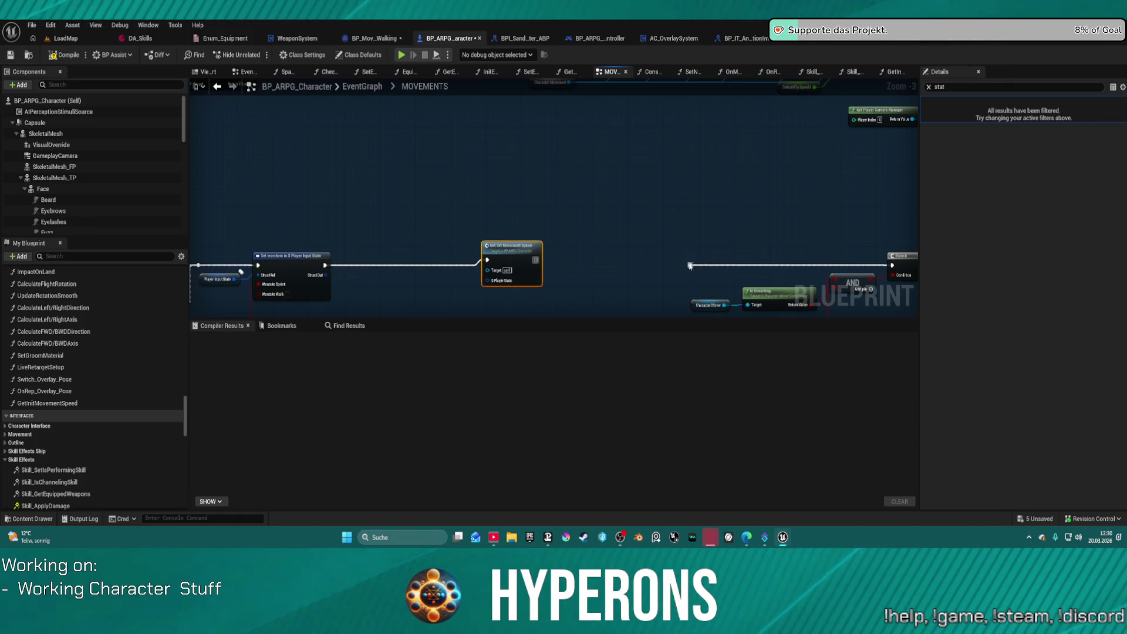
pyautogui.moveTo(690, 265); pyautogui.dragTo(528, 260)
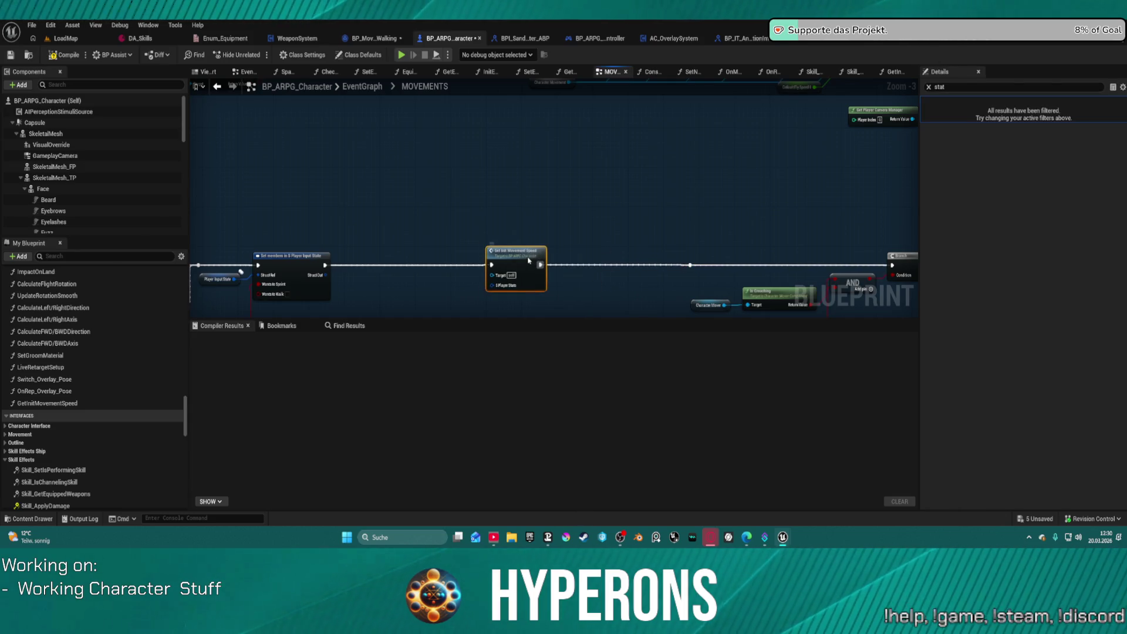
# Add a Get Player Stats node via search for 'player stats' and drag a wire from it.
pyautogui.rightClick(409, 290)
pyautogui.write('play')
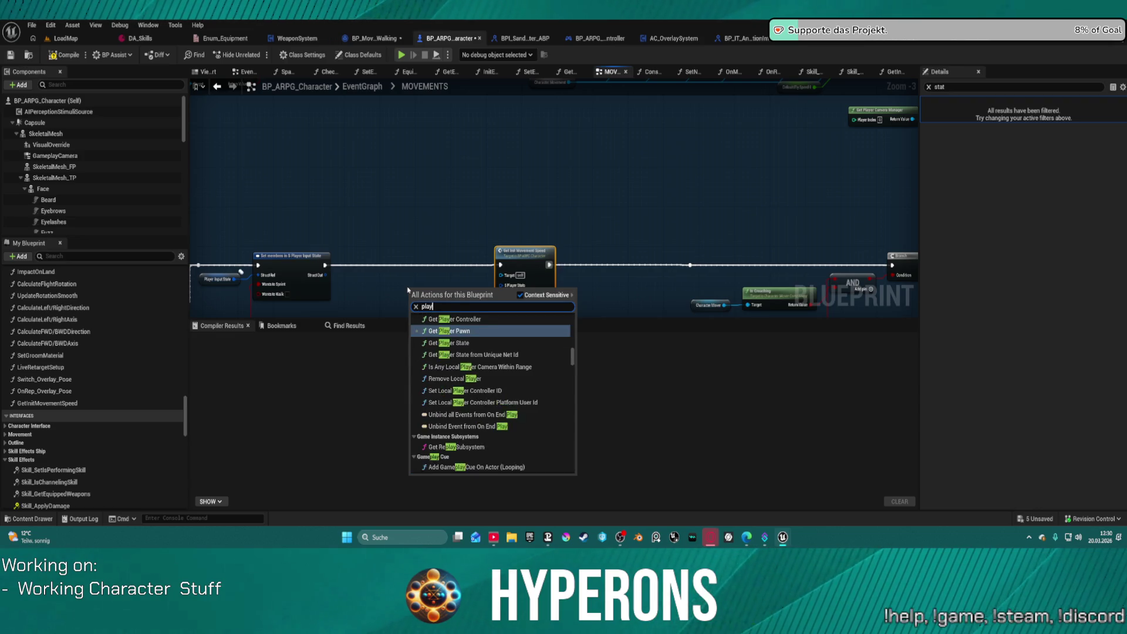
pyautogui.write('er sta')
pyautogui.scroll(-1, 463, 268)
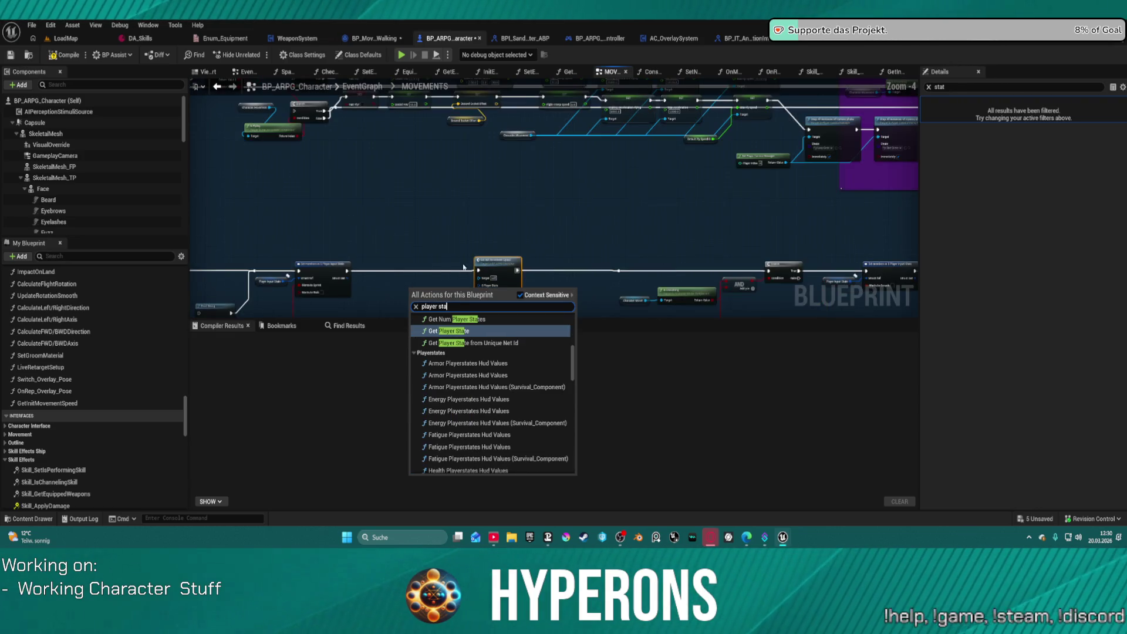
pyautogui.write('s')
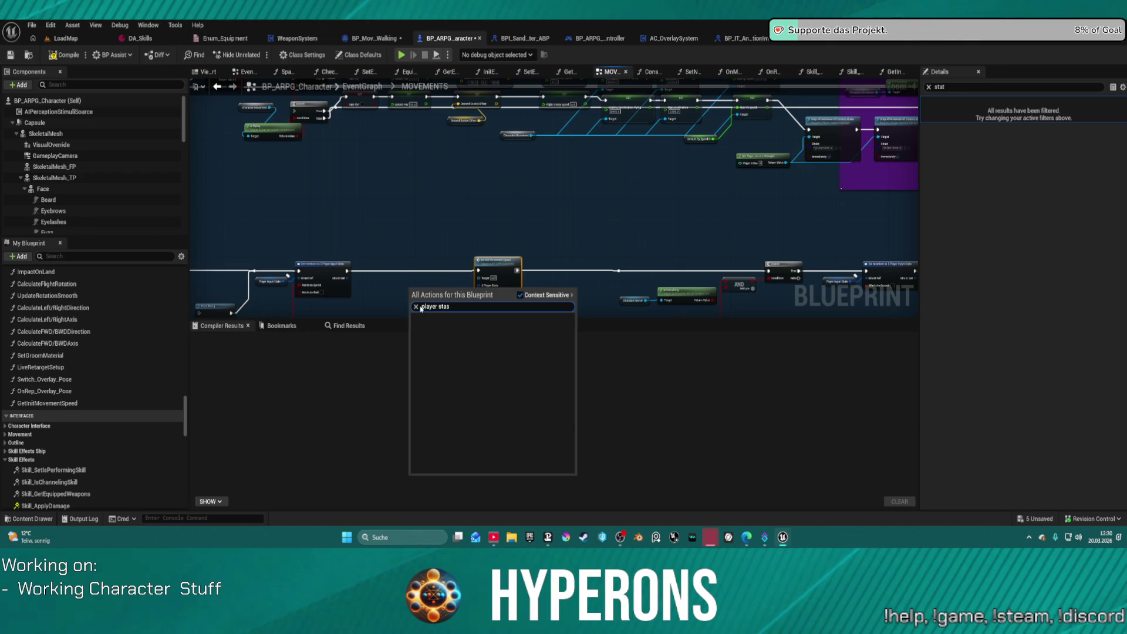
pyautogui.press('BackSpace')
pyautogui.write('ts')
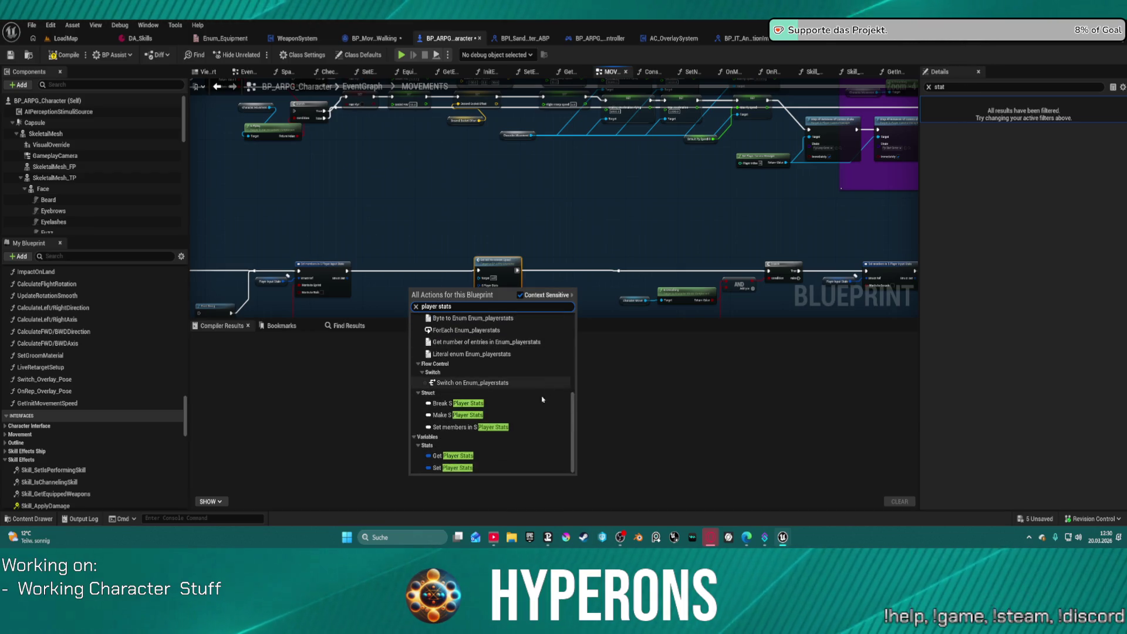
pyautogui.click(458, 456)
pyautogui.scroll(4, 390, 297)
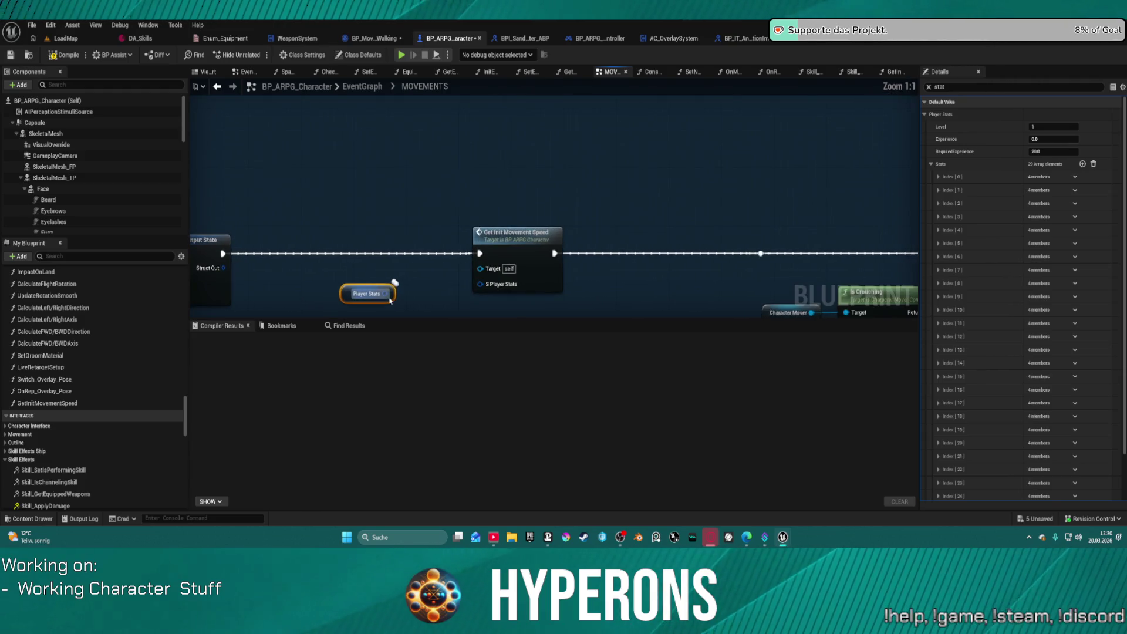
pyautogui.moveTo(390, 300); pyautogui.dragTo(484, 286)
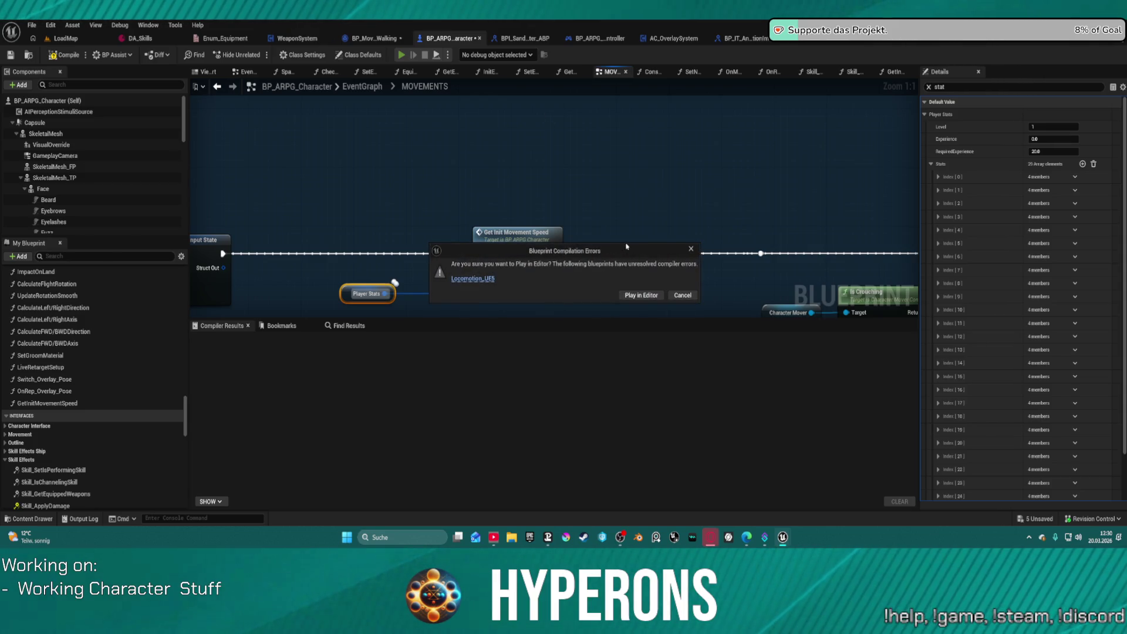
# Test-play past the compiler errors, walk the character forward into the dome, then stop the session.
pyautogui.click(649, 295)
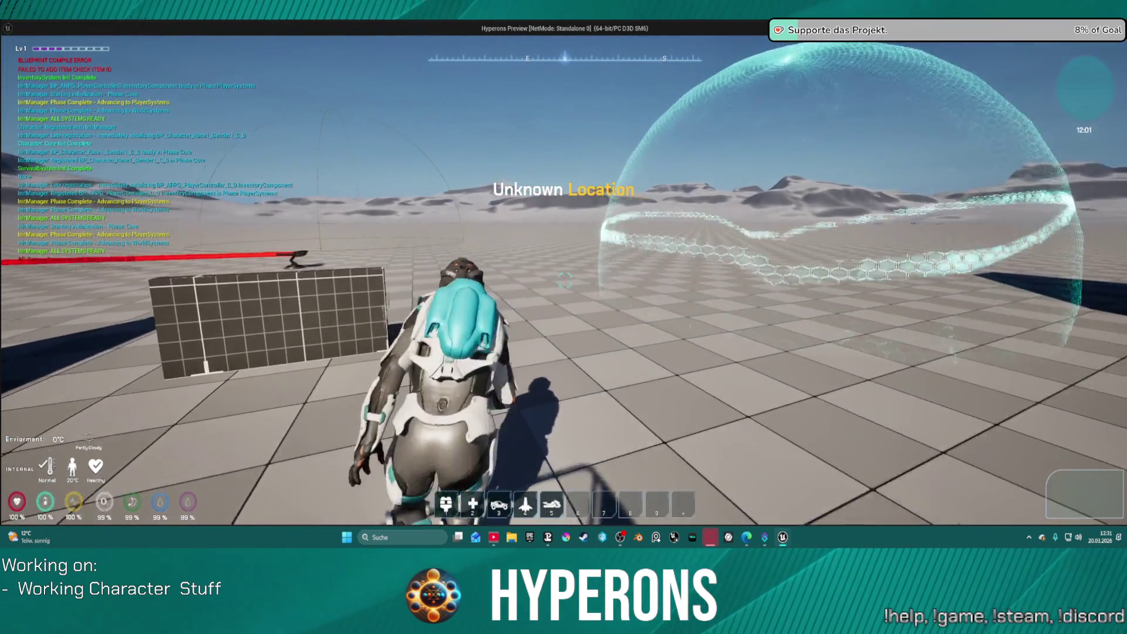
pyautogui.press('w')
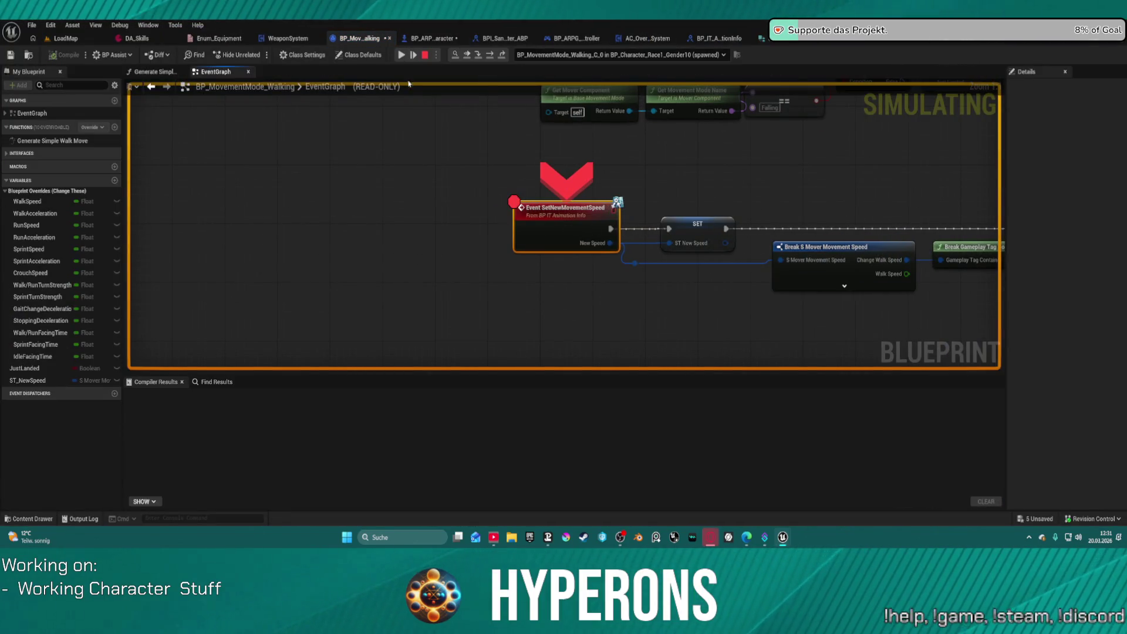
pyautogui.press('Escape')
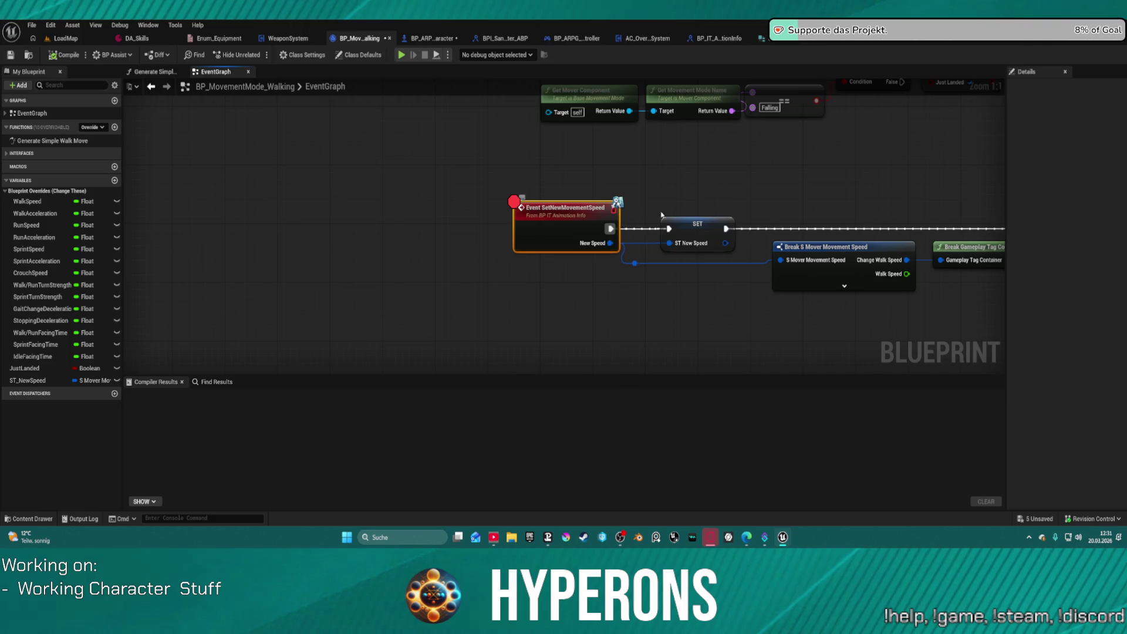
pyautogui.moveTo(661, 215); pyautogui.dragTo(478, 225)
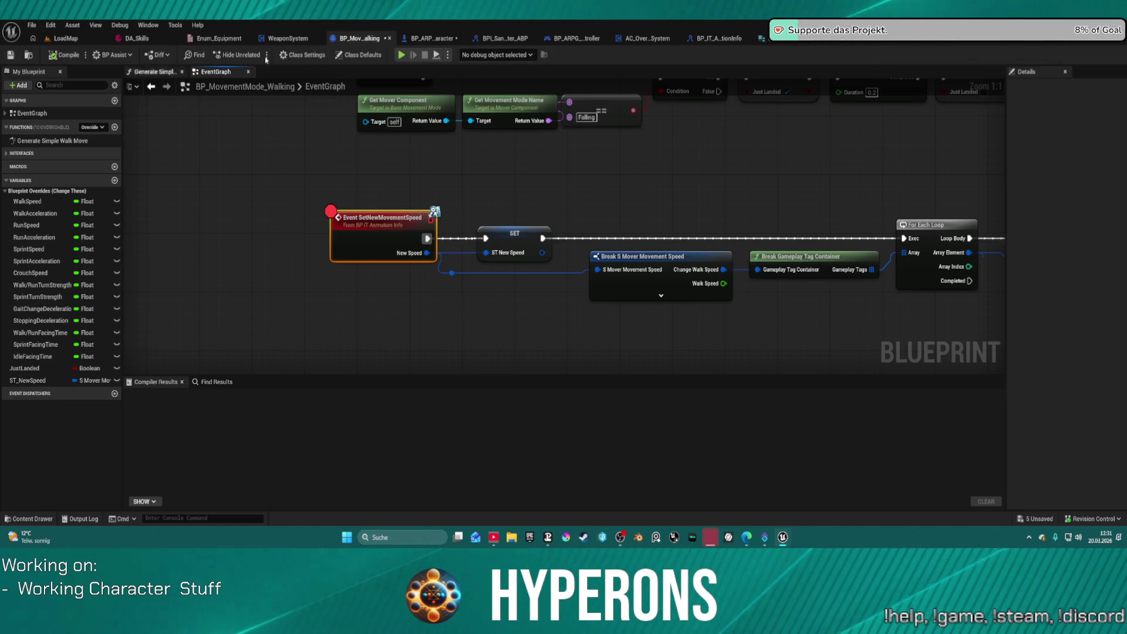
# In MOVEMENTS, rewire execution around the Get Init Movement Speed call, then delete it with its Player Stats node.
pyautogui.click(430, 38)
pyautogui.scroll(-3, 450, 167)
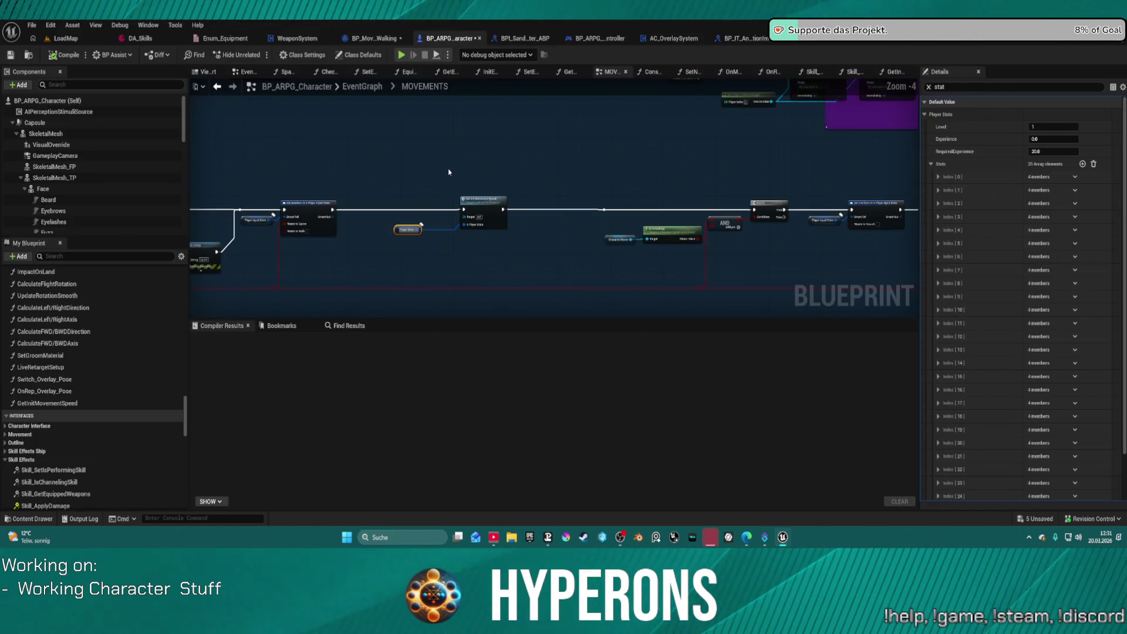
pyautogui.moveTo(332, 210)
pyautogui.mouseDown()
pyautogui.moveTo(753, 203)
pyautogui.moveTo(755, 213)
pyautogui.mouseUp()
pyautogui.click(385, 185)
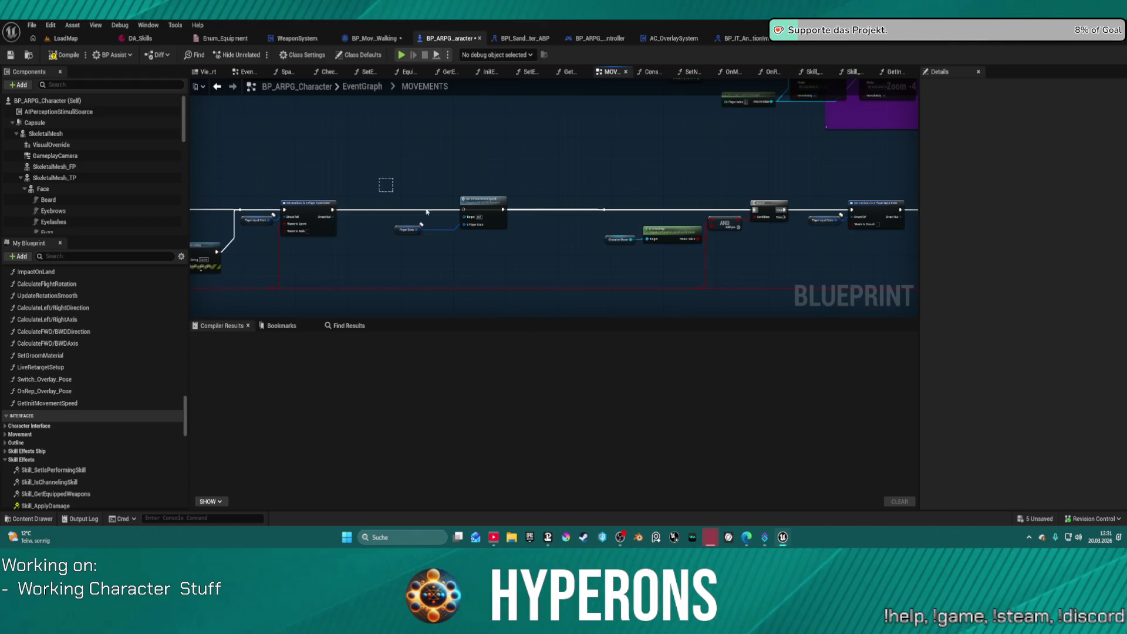
pyautogui.moveTo(486, 249); pyautogui.dragTo(485, 246)
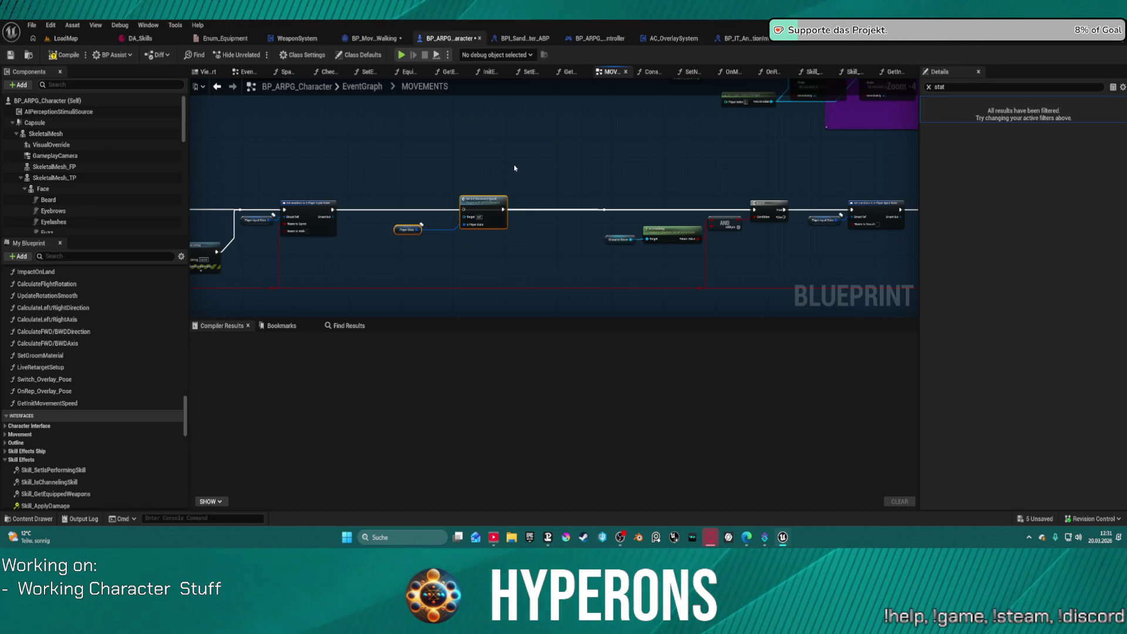
pyautogui.press('Delete')
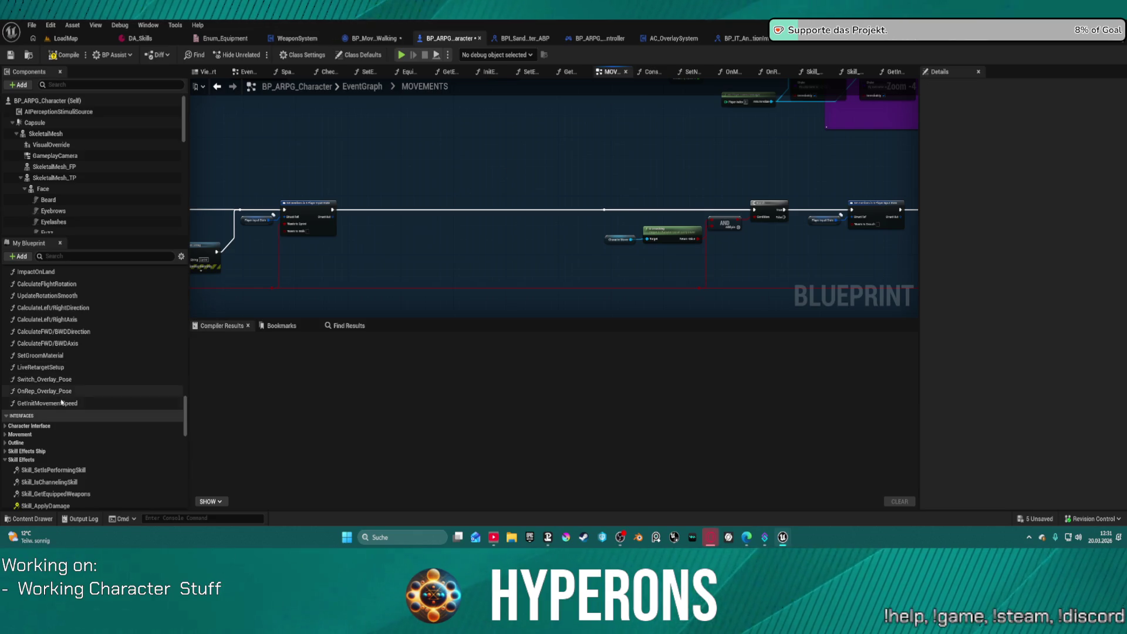
# Convert the GetInitMovementSpeed function into an event and move it to the start of its node row.
pyautogui.rightClick(62, 403)
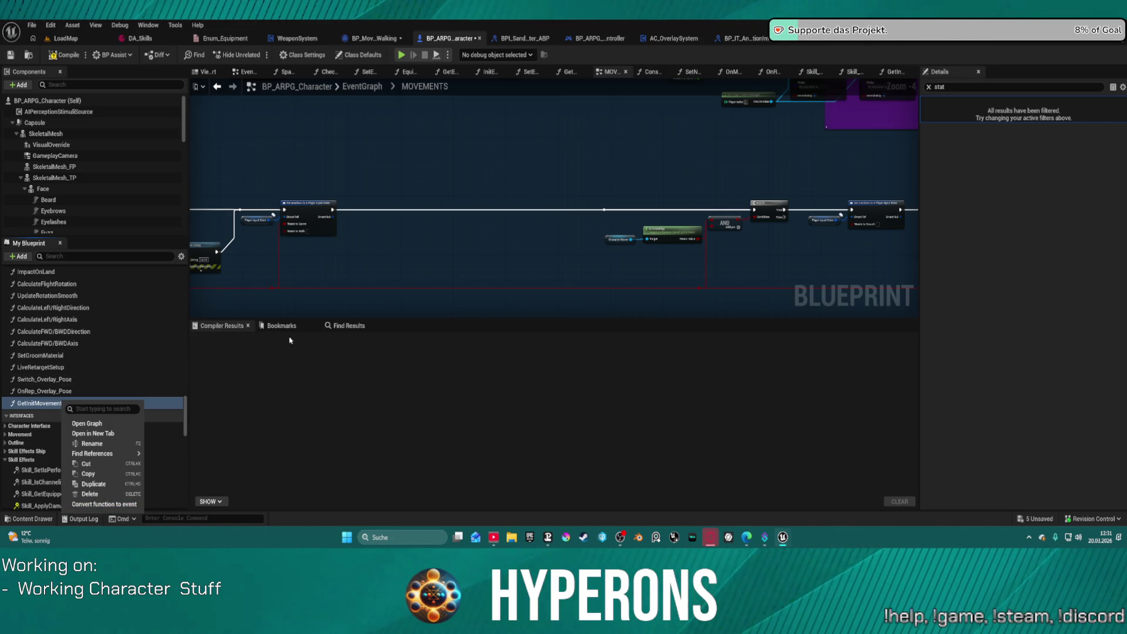
pyautogui.click(307, 363)
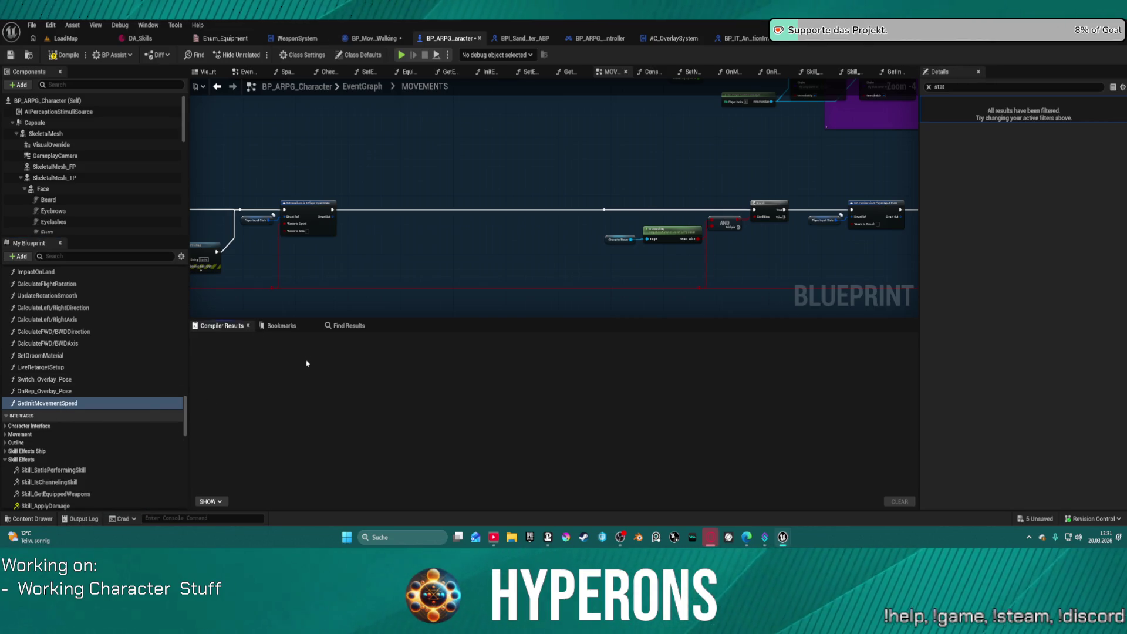
pyautogui.click(108, 425)
pyautogui.scroll(-2, 71, 404)
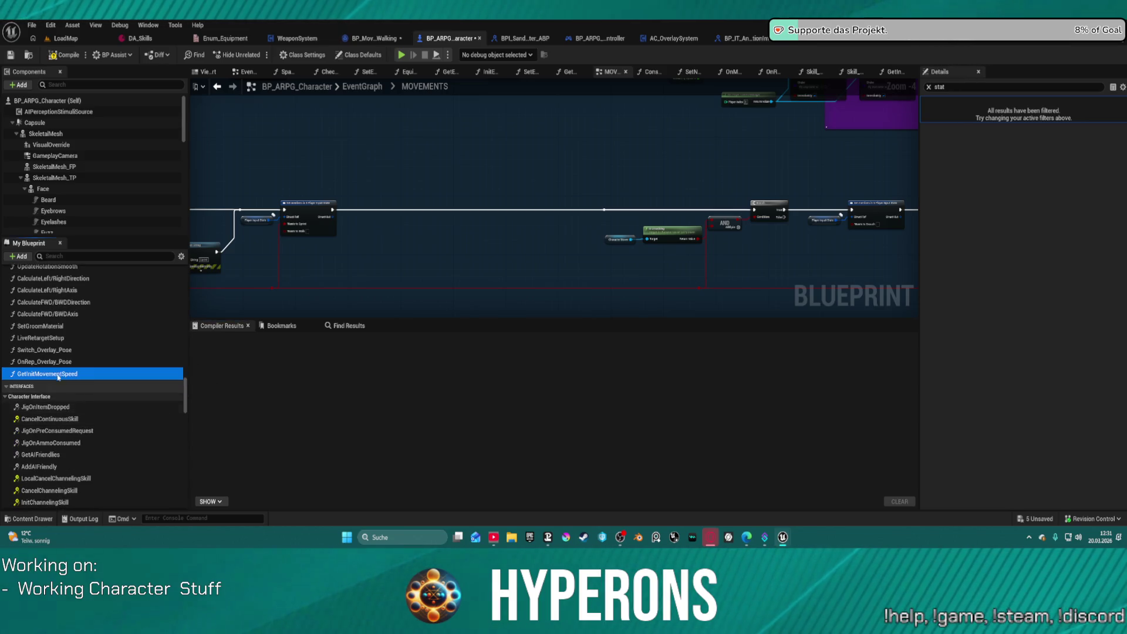
pyautogui.rightClick(59, 375)
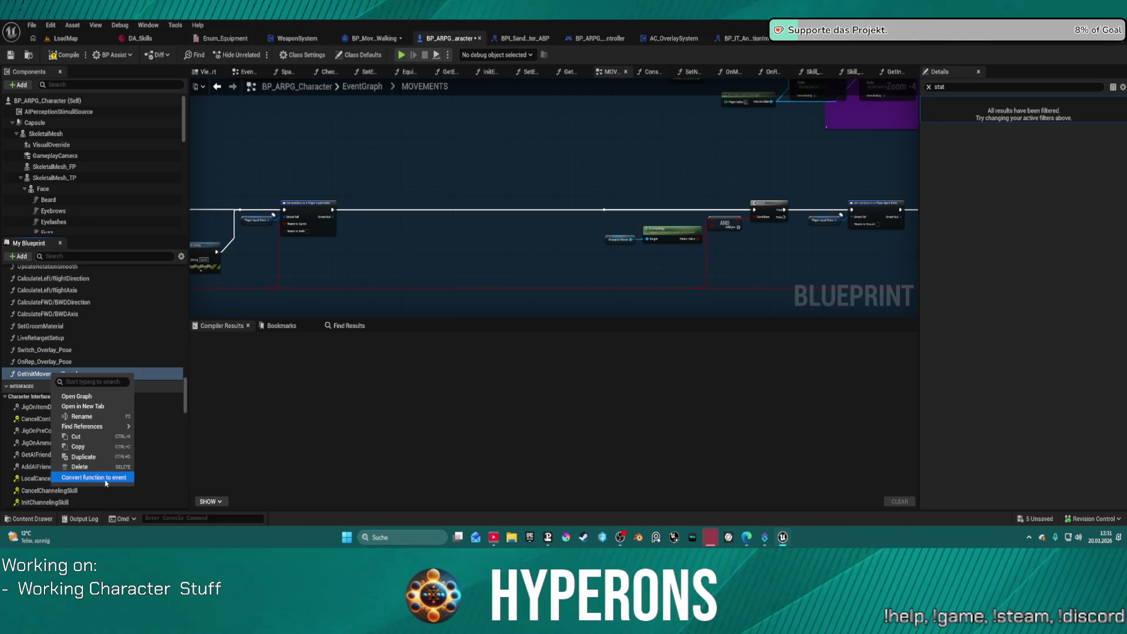
pyautogui.click(105, 478)
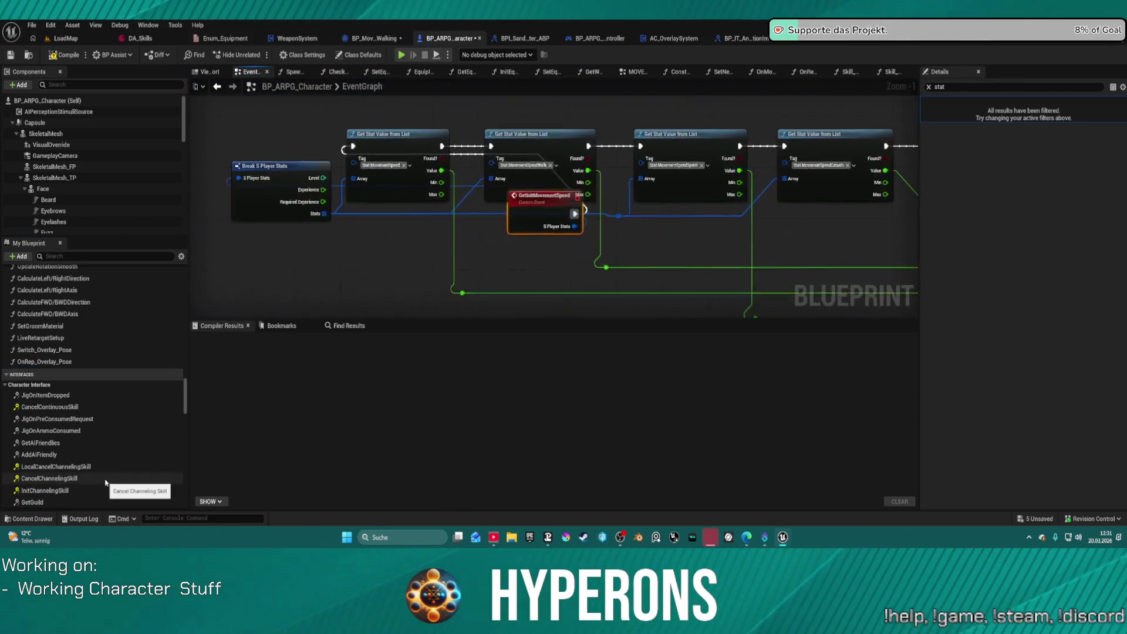
pyautogui.moveTo(531, 212)
pyautogui.mouseDown()
pyautogui.moveTo(208, 173)
pyautogui.moveTo(347, 105)
pyautogui.moveTo(311, 125)
pyautogui.moveTo(606, 188)
pyautogui.moveTo(610, 199)
pyautogui.mouseUp()
# Try collapsing the GetInitMovementSpeed node row into a macro, which fails.
pyautogui.scroll(-7, 302, 135)
pyautogui.scroll(3, 382, 123)
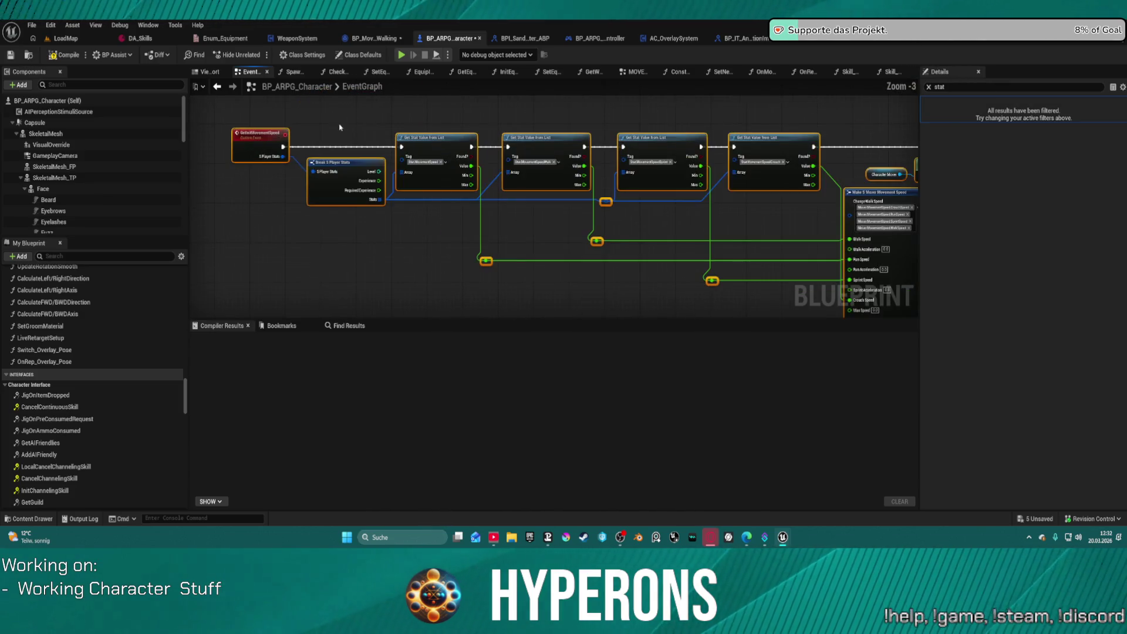
pyautogui.rightClick(251, 145)
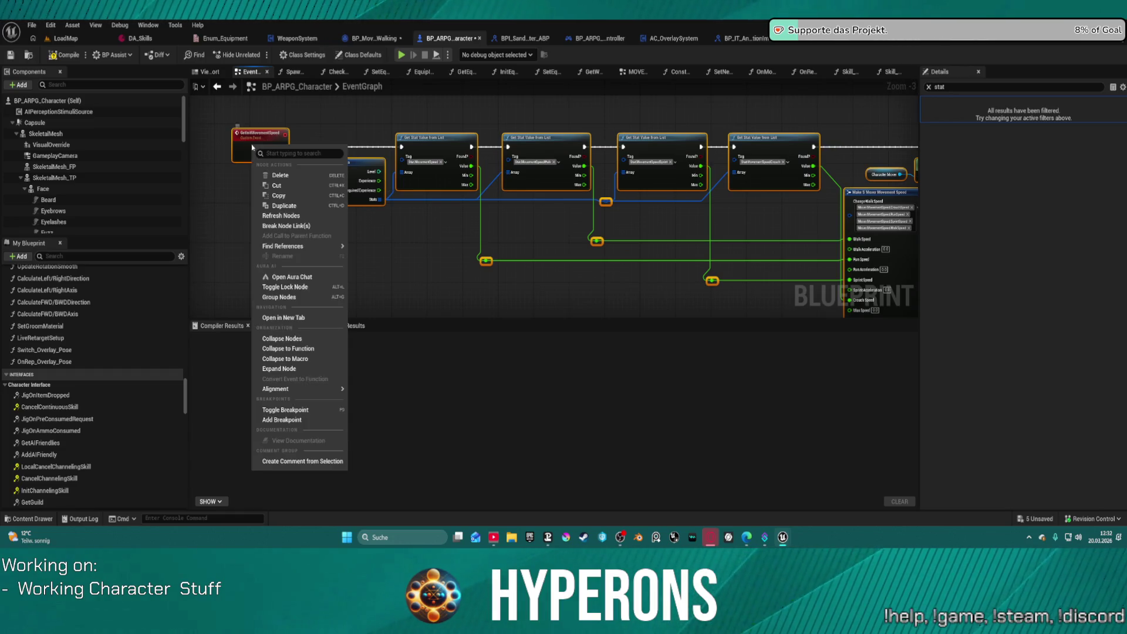
pyautogui.click(311, 360)
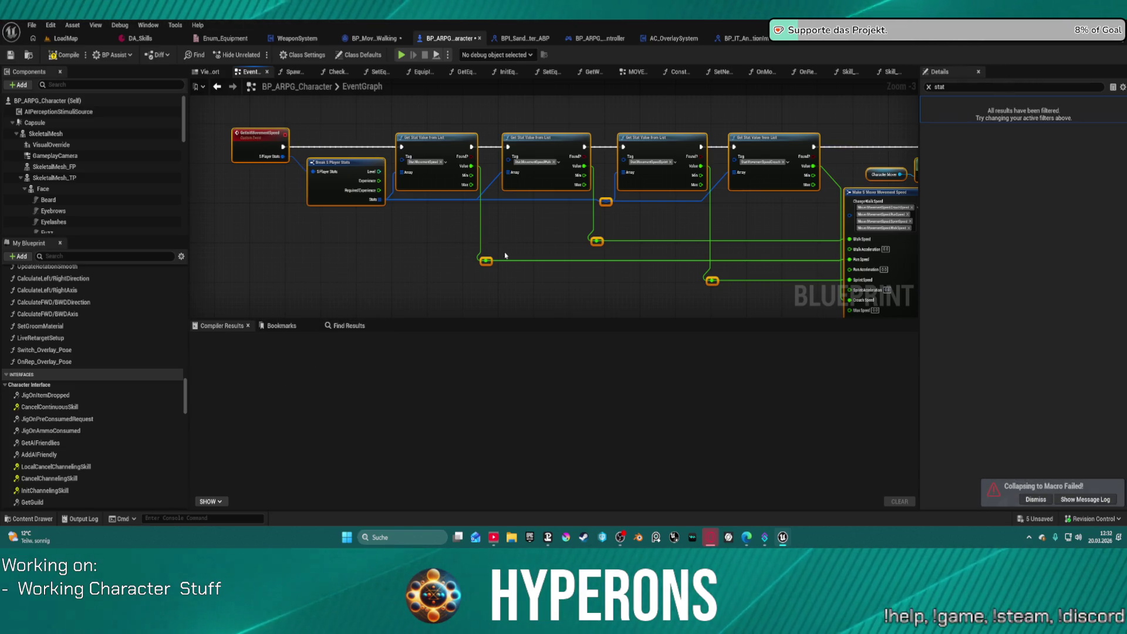
pyautogui.moveTo(576, 117)
pyautogui.mouseDown()
pyautogui.moveTo(159, 121)
pyautogui.moveTo(536, 126)
pyautogui.moveTo(355, 127)
pyautogui.moveTo(477, 108)
pyautogui.mouseUp()
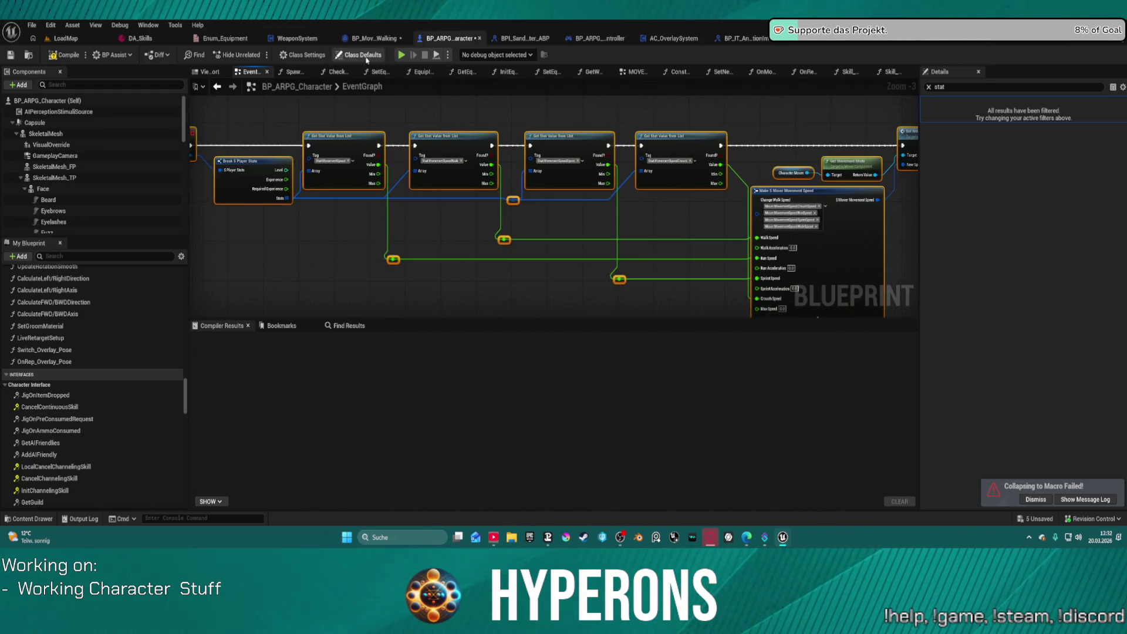
# Insert a Delay Until Next Tick node before Set New Movement Speed, align it, and compile.
pyautogui.moveTo(441, 145); pyautogui.dragTo(270, 160)
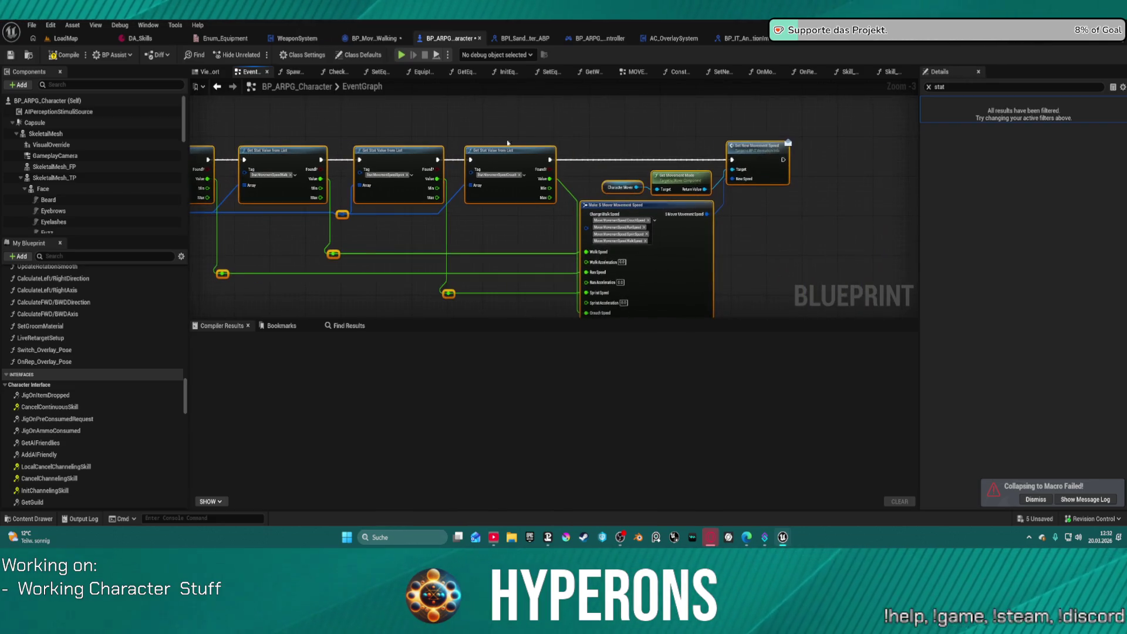
pyautogui.moveTo(550, 159); pyautogui.dragTo(590, 169)
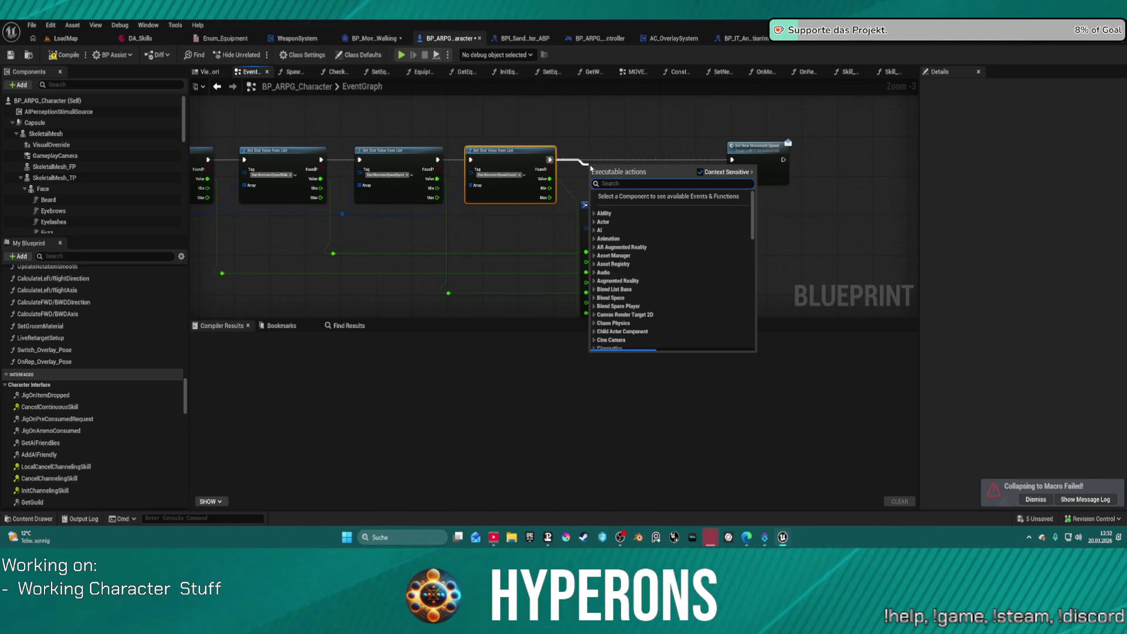
pyautogui.write('next tick')
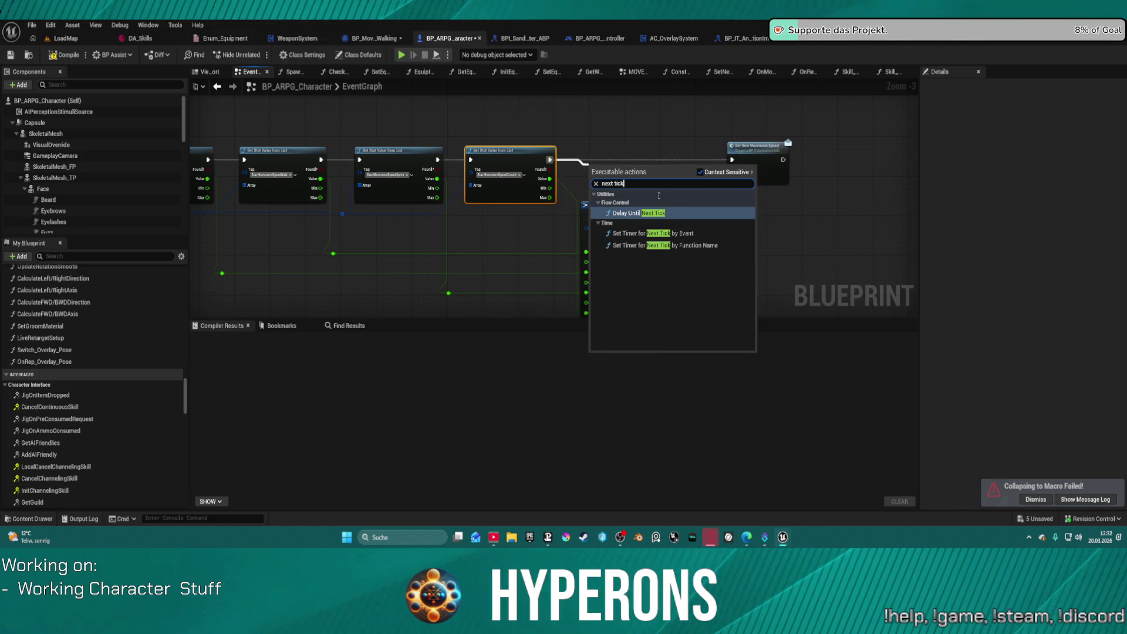
pyautogui.press('Return')
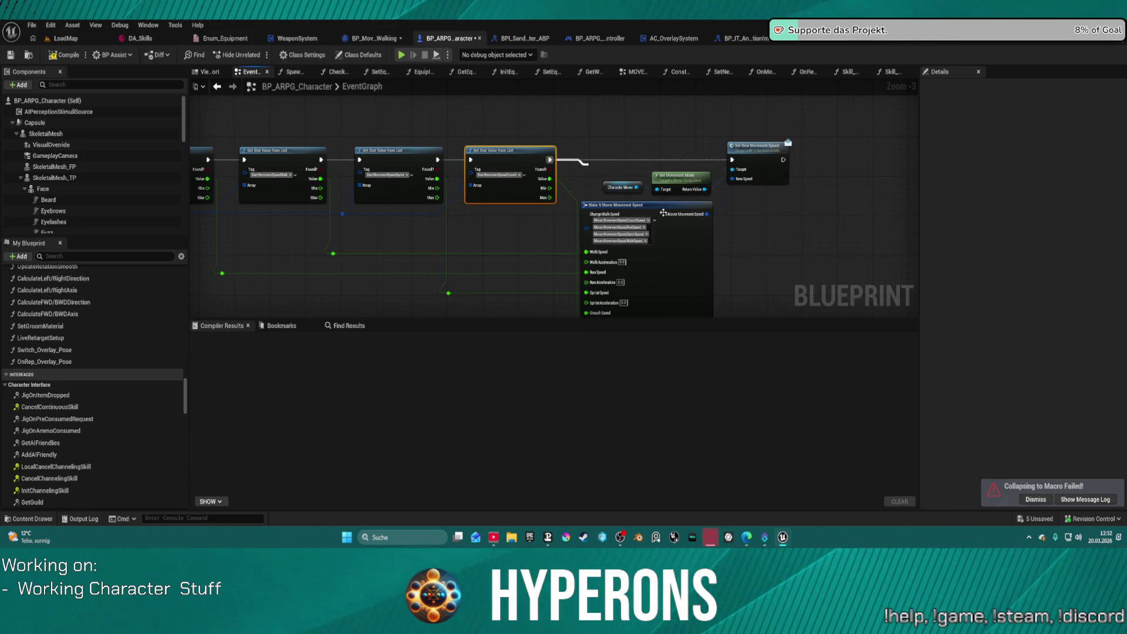
pyautogui.moveTo(627, 171); pyautogui.dragTo(630, 155)
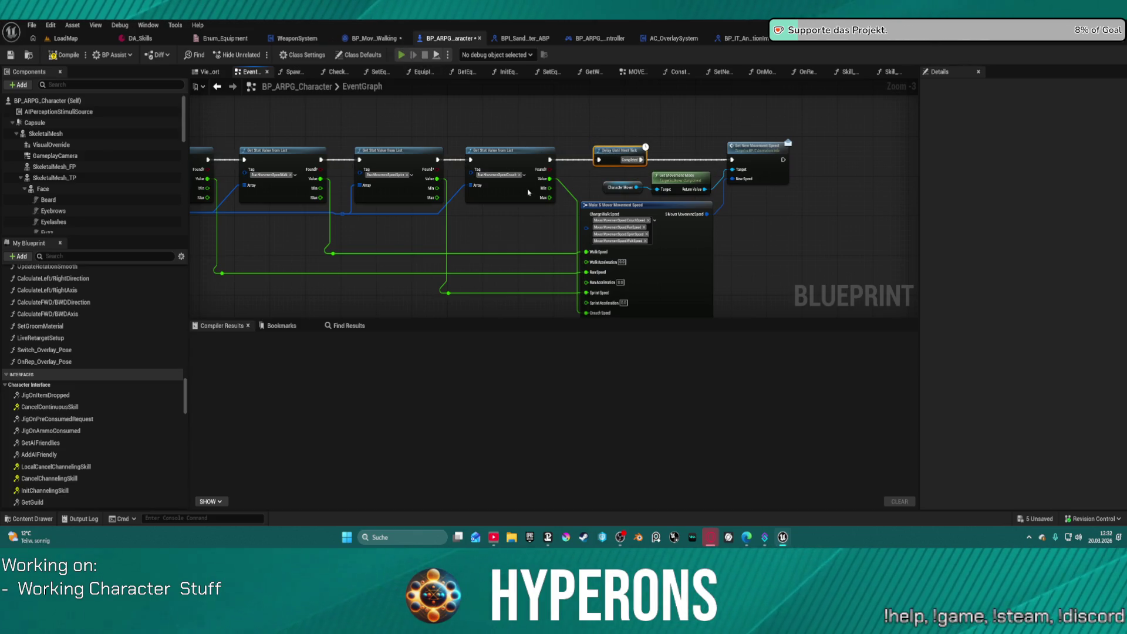
pyautogui.press('F7')
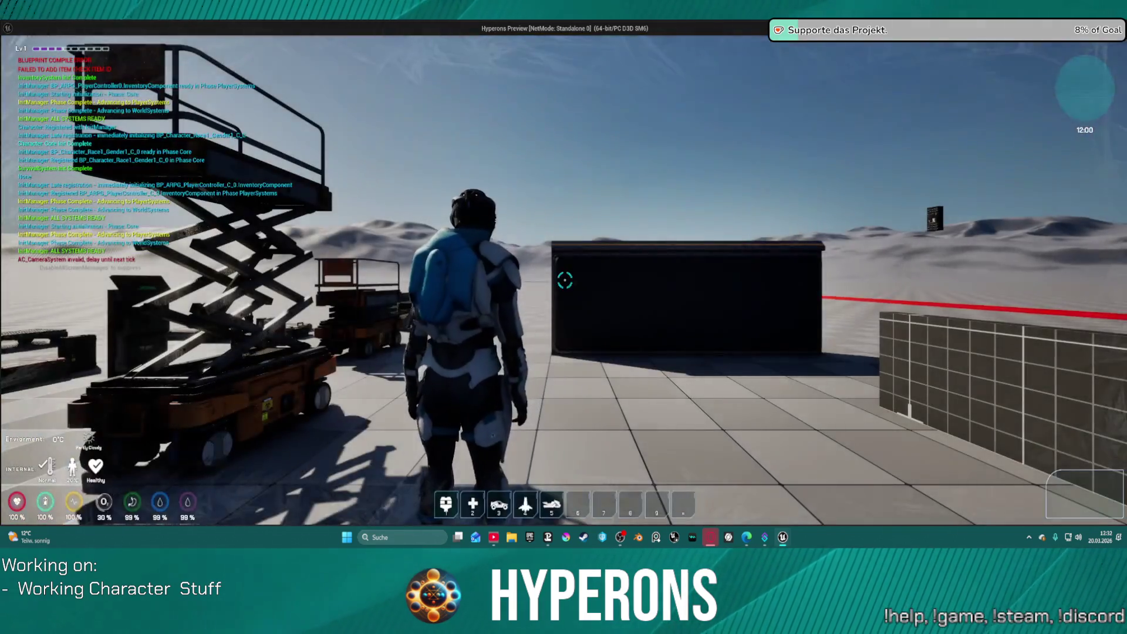
# Zoom out on the BP_ARPG_Character EventGraph after the play session closes.
pyautogui.scroll(-3, 544, 147)
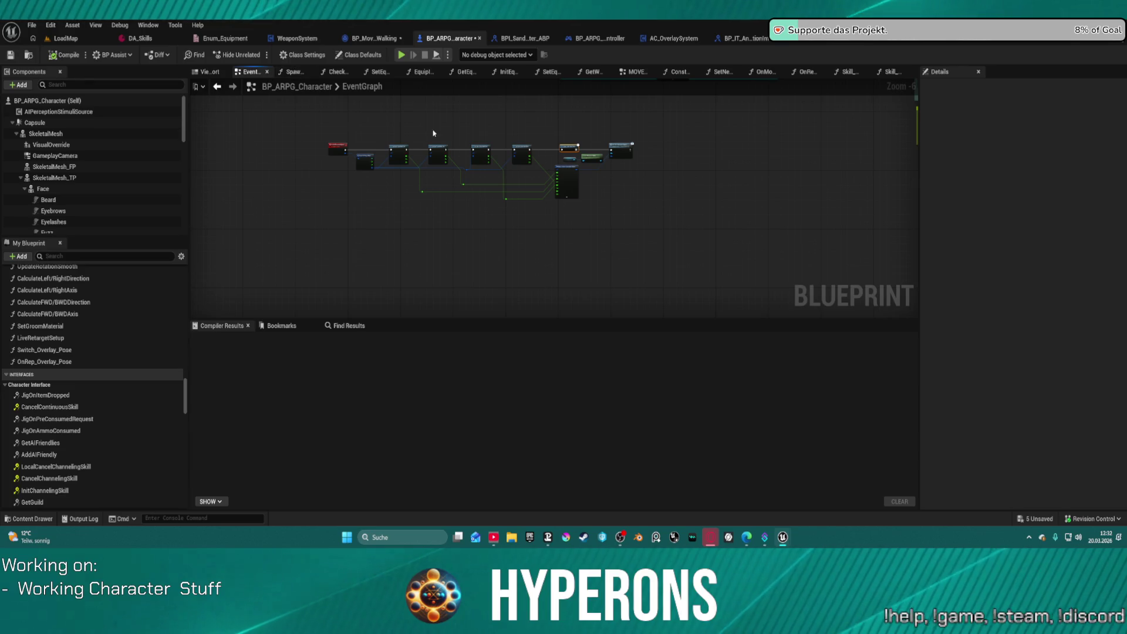
# In the Begin Play section, add a breakpoint on Get Init Movement Speed and start playing.
pyautogui.scroll(-6, 459, 177)
pyautogui.moveTo(458, 177); pyautogui.dragTo(394, 277)
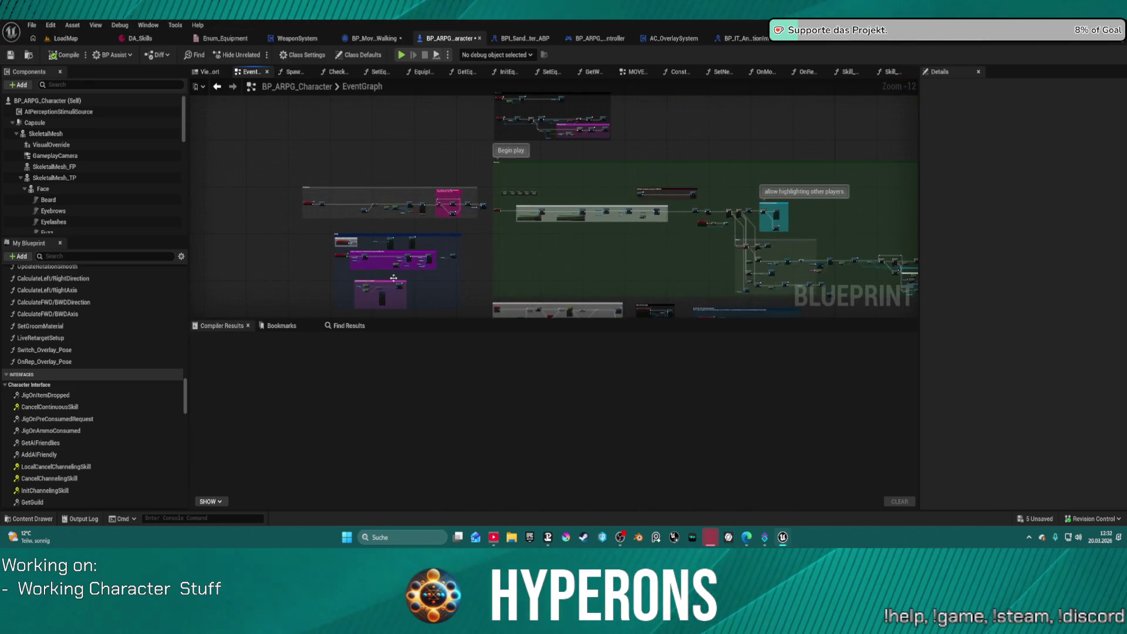
pyautogui.scroll(7, 526, 201)
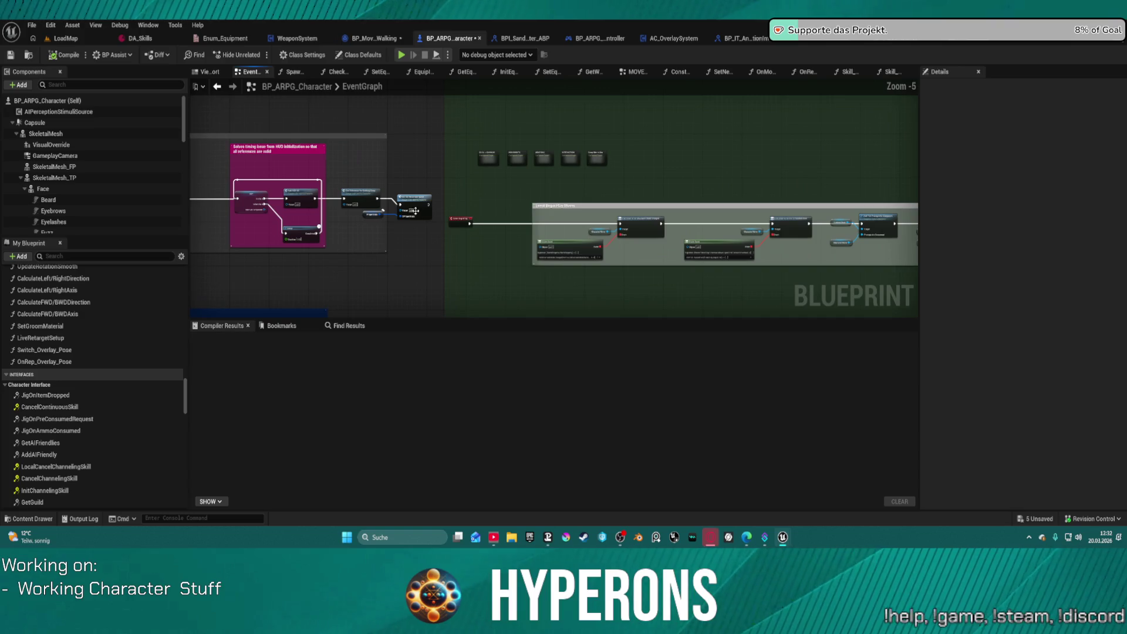
pyautogui.scroll(5, 677, 159)
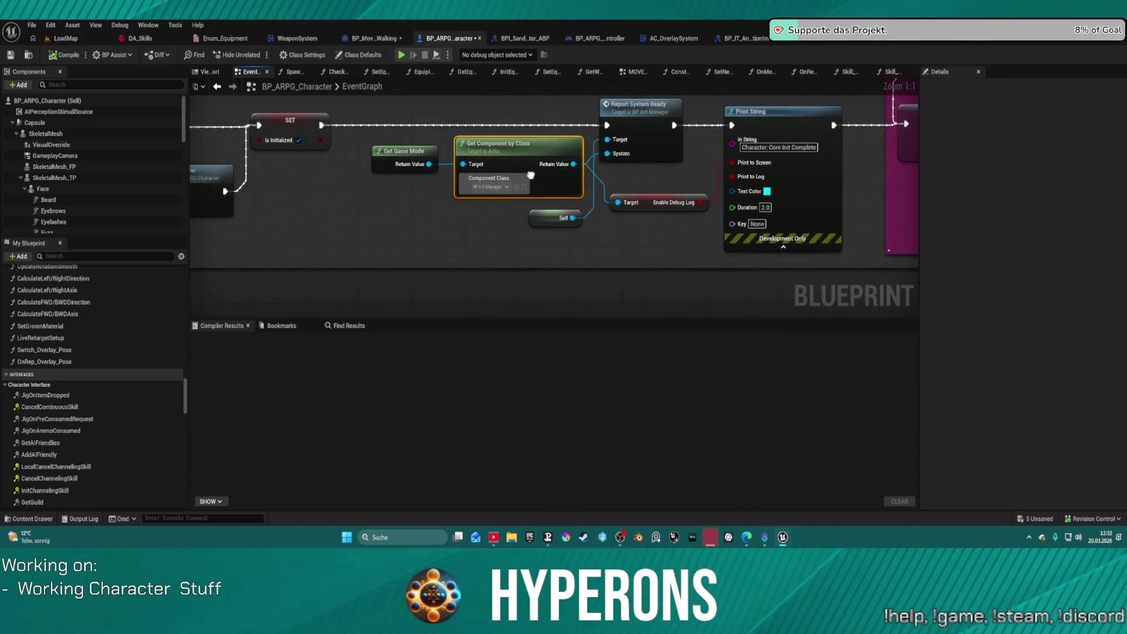
pyautogui.moveTo(528, 205); pyautogui.dragTo(494, 220)
pyautogui.moveTo(247, 193); pyautogui.dragTo(786, 200)
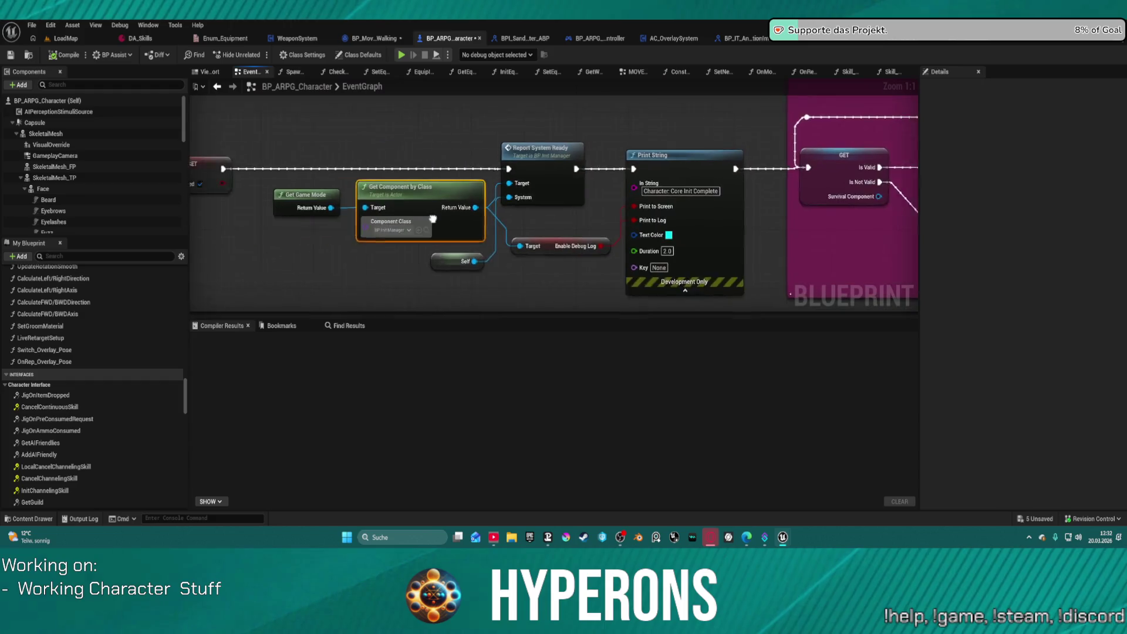
pyautogui.moveTo(243, 176)
pyautogui.mouseDown()
pyautogui.moveTo(851, 188)
pyautogui.moveTo(216, 160)
pyautogui.moveTo(424, 151)
pyautogui.moveTo(411, 171)
pyautogui.moveTo(235, 176)
pyautogui.mouseUp()
pyautogui.moveTo(823, 205)
pyautogui.mouseDown()
pyautogui.moveTo(301, 202)
pyautogui.moveTo(486, 205)
pyautogui.mouseUp()
pyautogui.scroll(-3, 493, 205)
pyautogui.rightClick(529, 183)
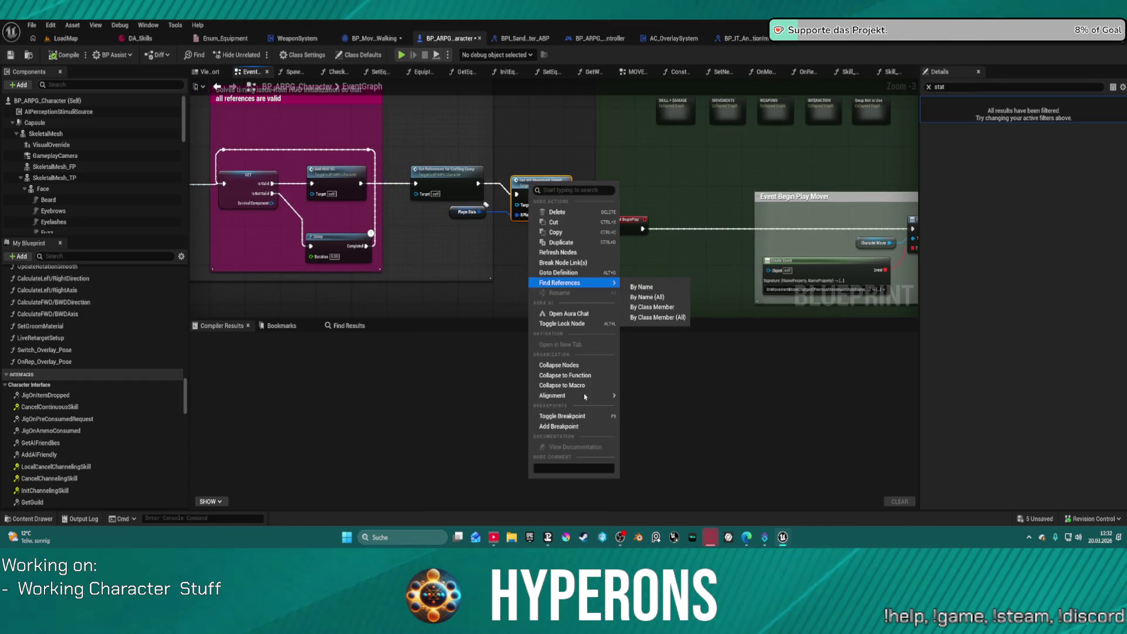
pyautogui.click(572, 427)
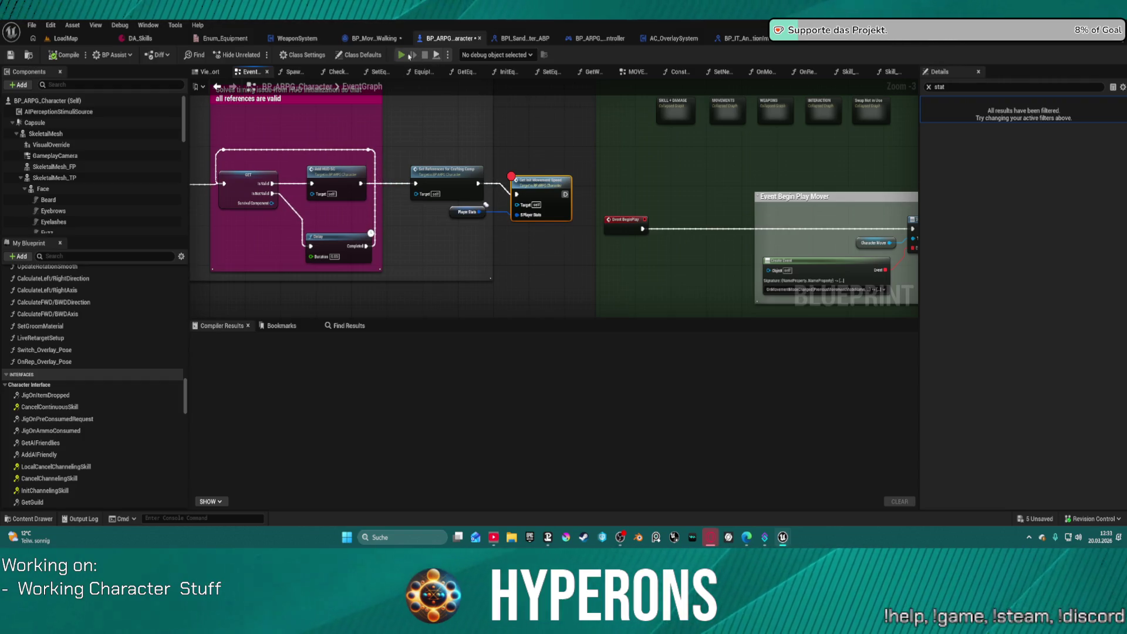
pyautogui.hotkey('alt', 'p')
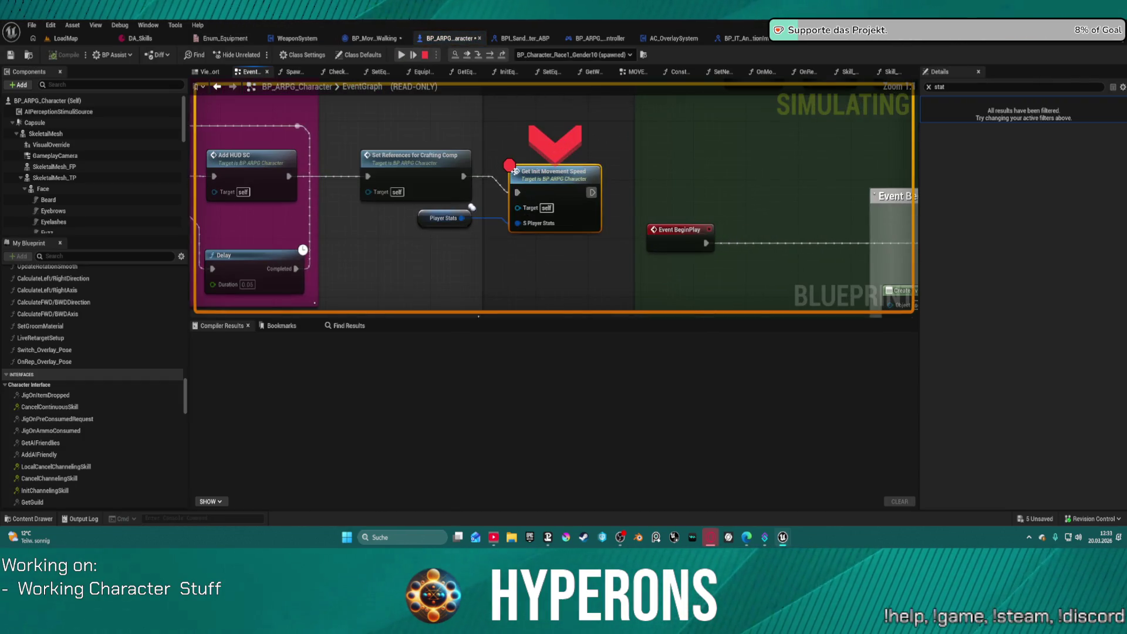
pyautogui.click(479, 55)
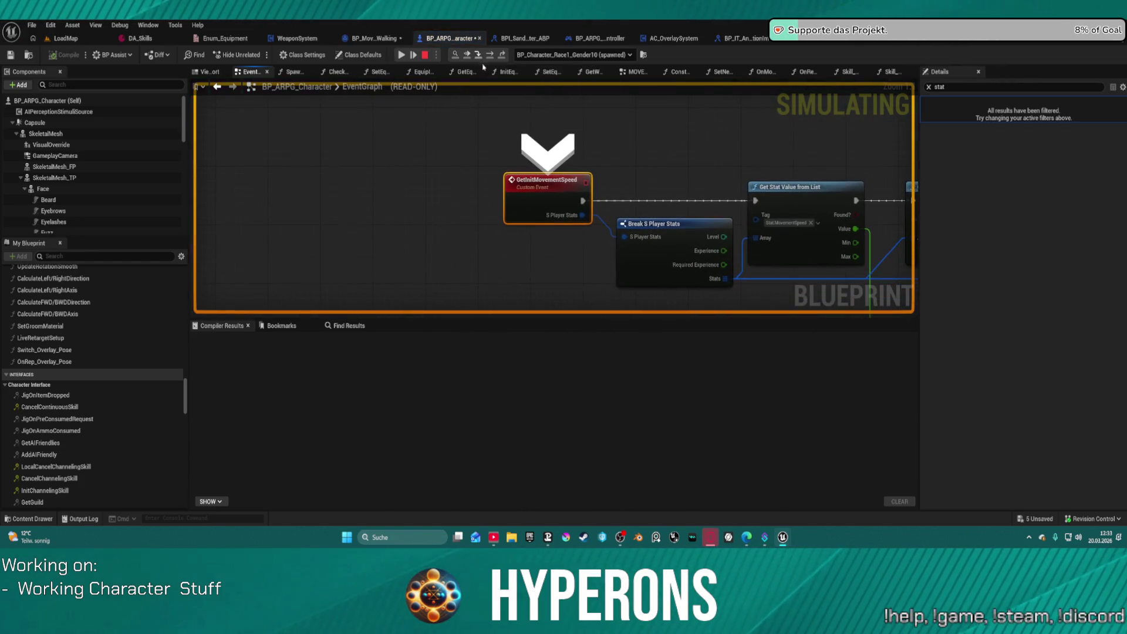
pyautogui.click(504, 57)
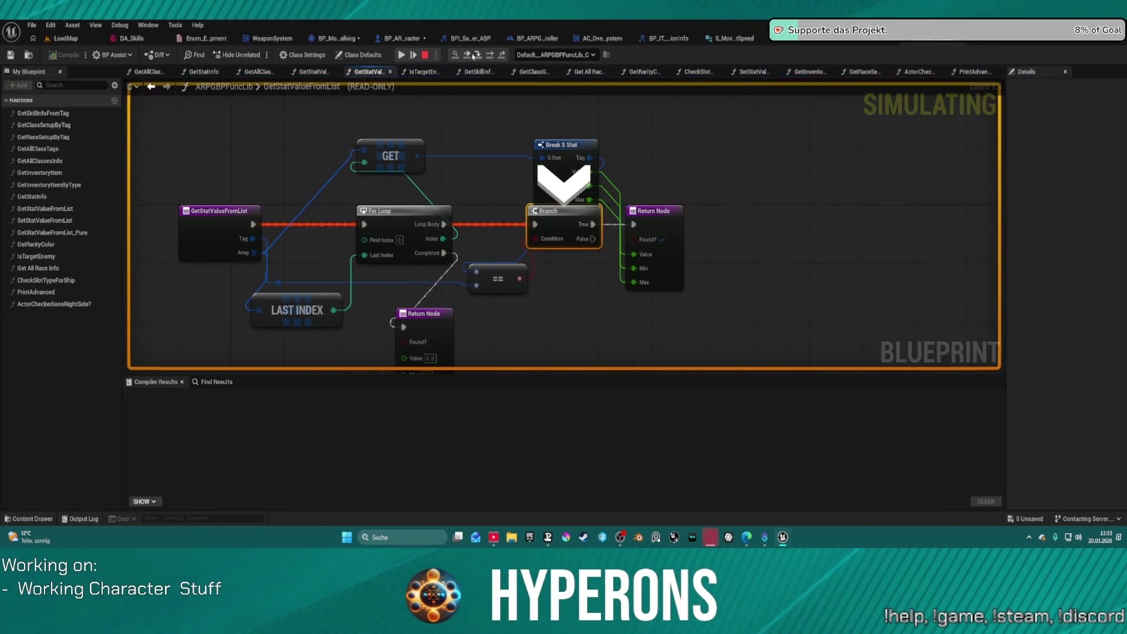
pyautogui.click(479, 55)
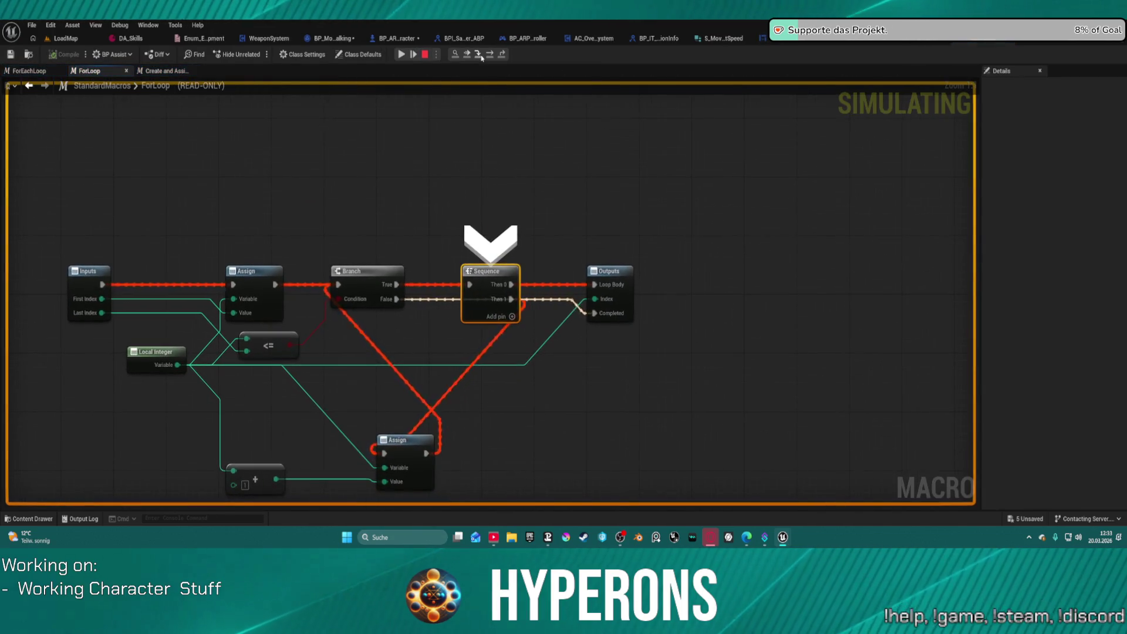
pyautogui.click(479, 55)
pyautogui.click(480, 55)
pyautogui.click(480, 56)
pyautogui.click(480, 56)
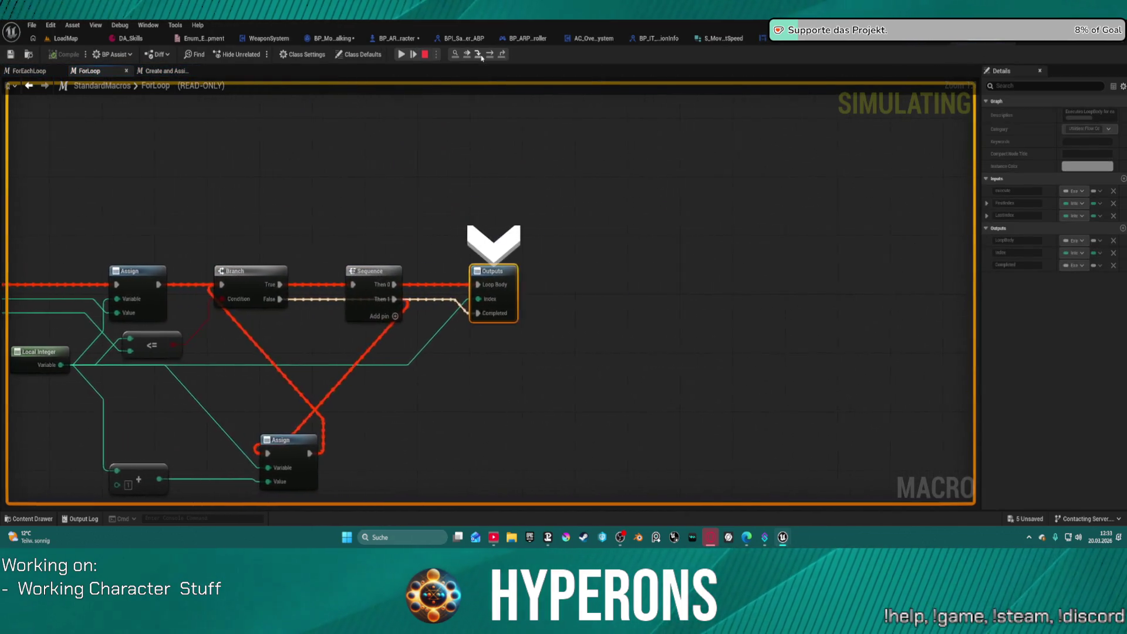
pyautogui.click(480, 56)
pyautogui.click(480, 56)
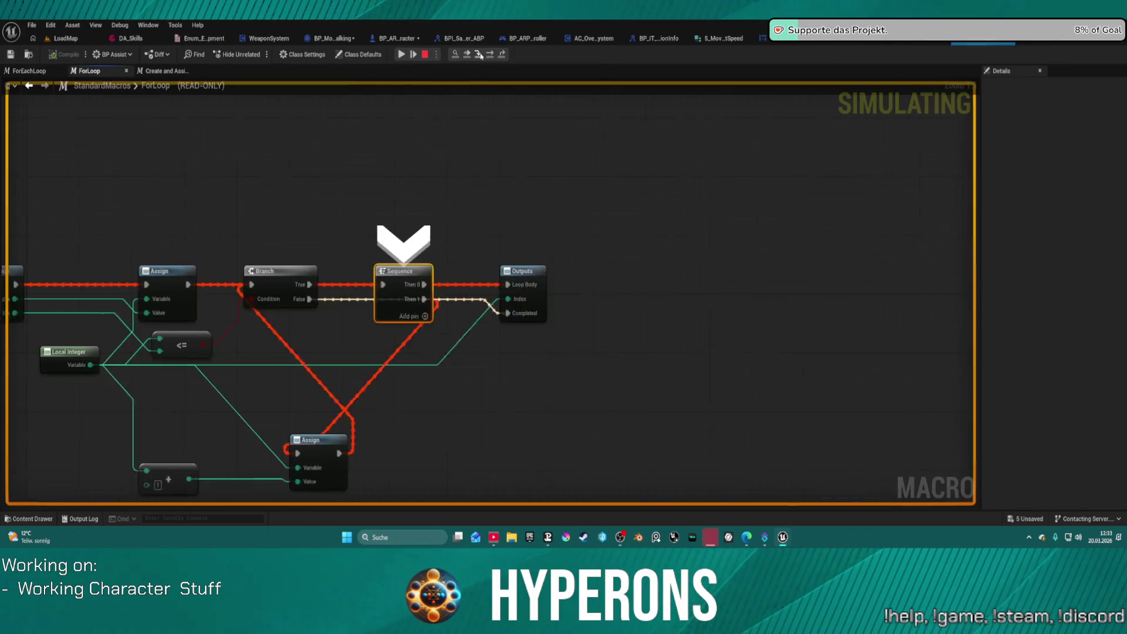
pyautogui.click(480, 56)
pyautogui.click(480, 56)
pyautogui.click(480, 56)
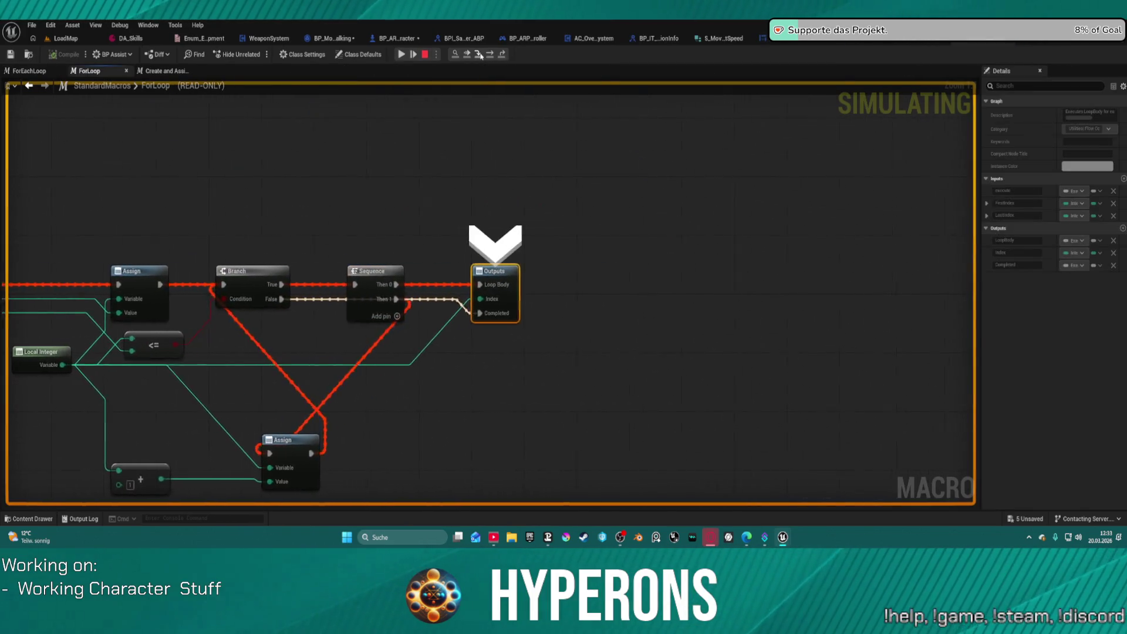
pyautogui.click(480, 56)
pyautogui.click(480, 56)
pyautogui.click(480, 56)
pyautogui.click(480, 56)
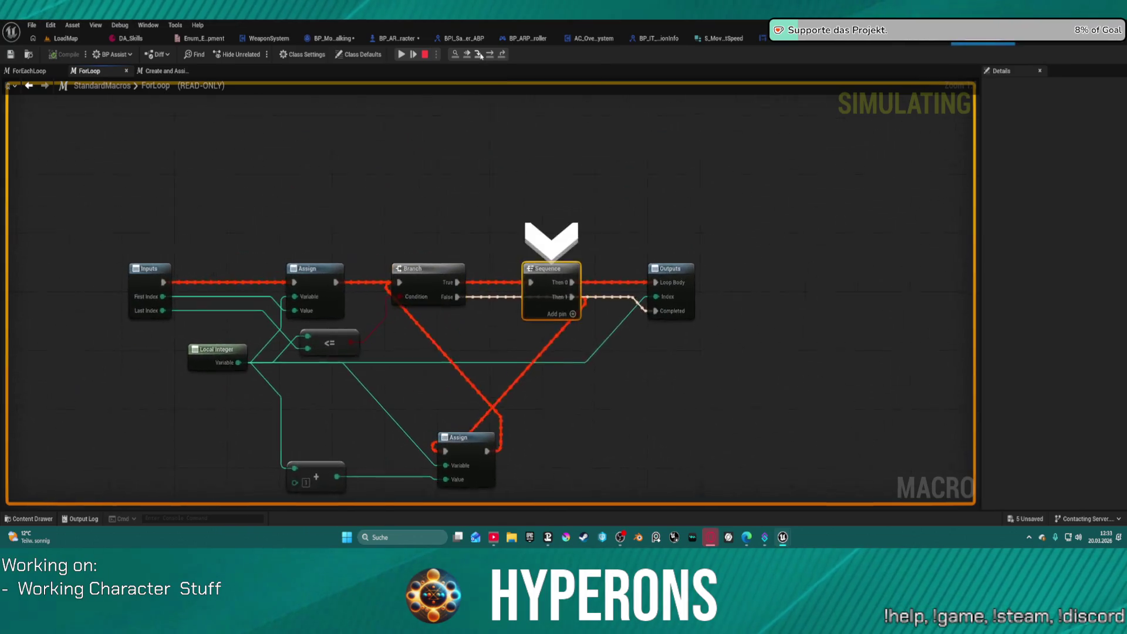
pyautogui.click(480, 56)
pyautogui.click(480, 56)
pyautogui.click(490, 54)
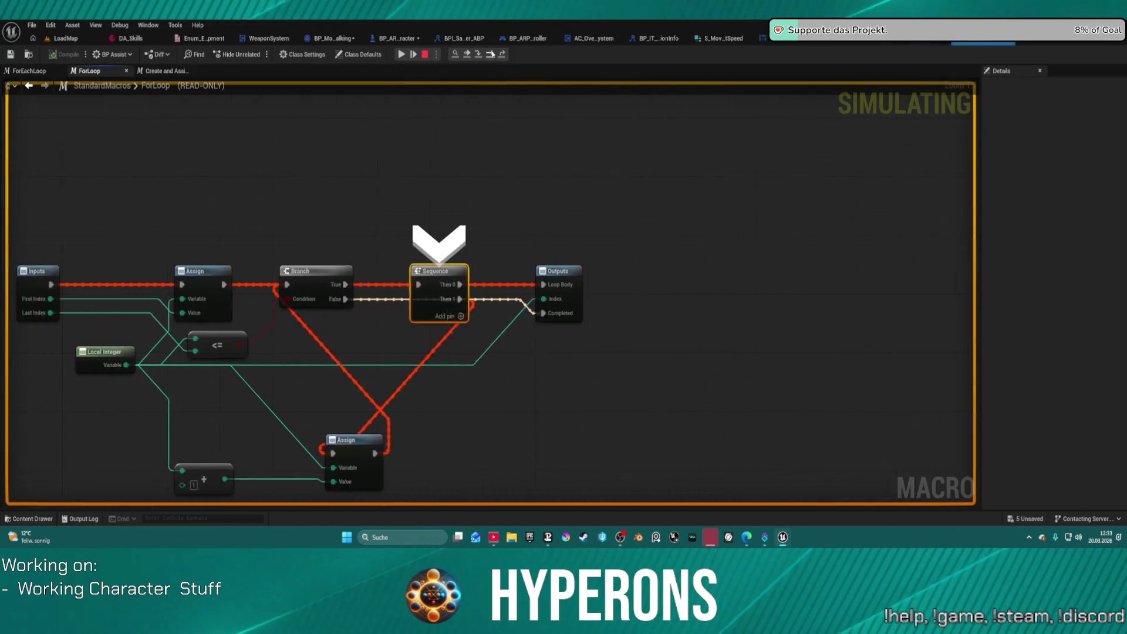
pyautogui.click(502, 55)
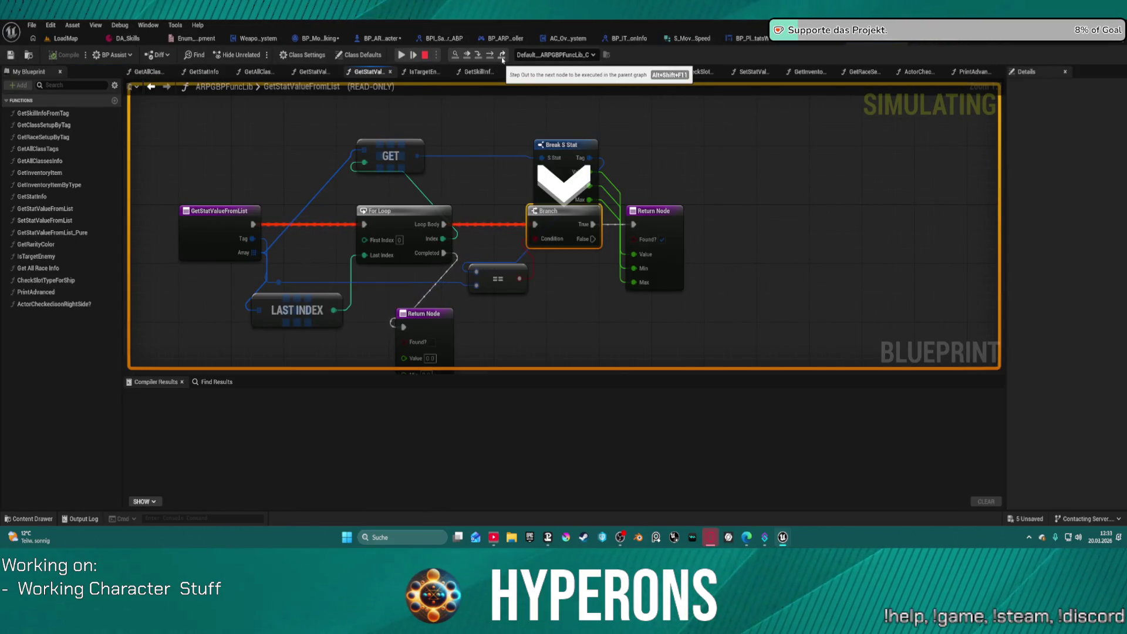
pyautogui.click(478, 55)
pyautogui.click(478, 55)
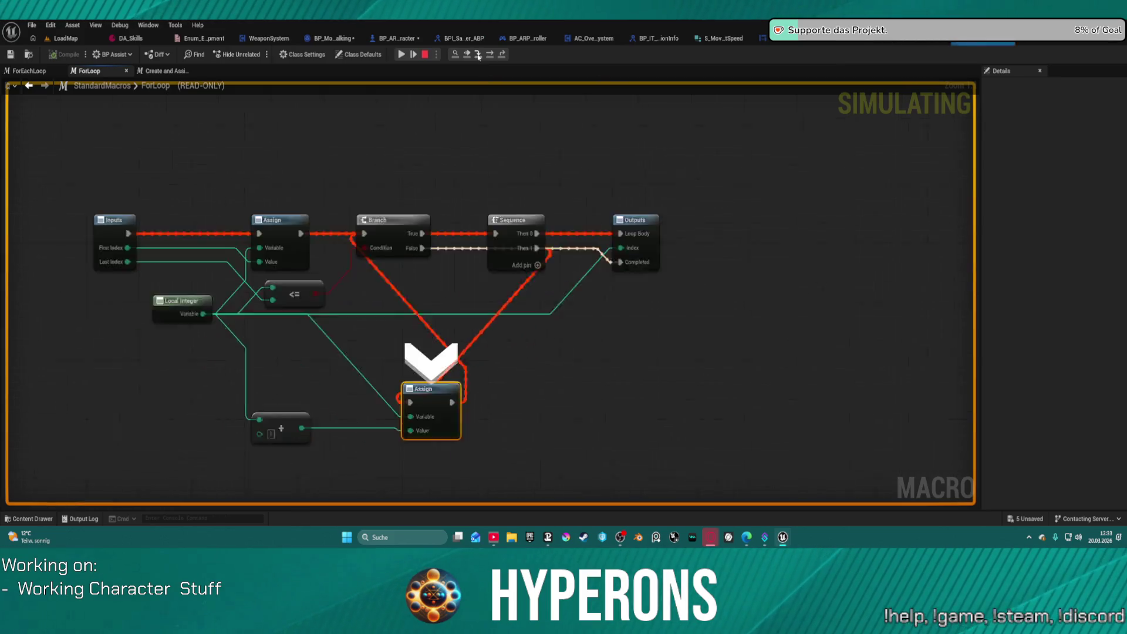
pyautogui.click(479, 56)
pyautogui.click(478, 55)
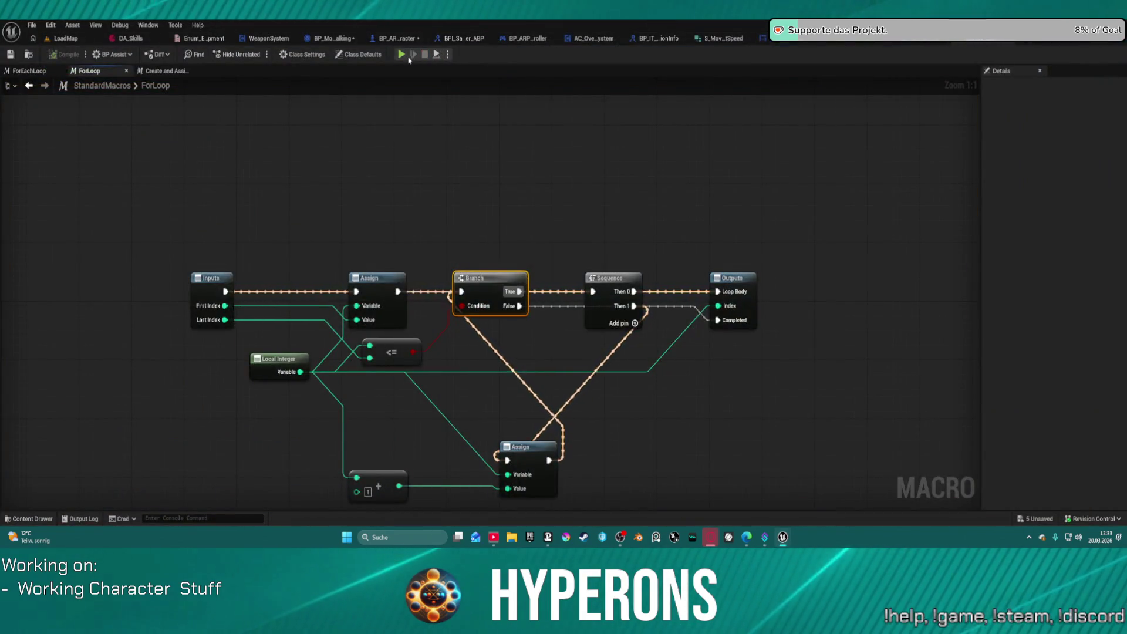
pyautogui.click(401, 54)
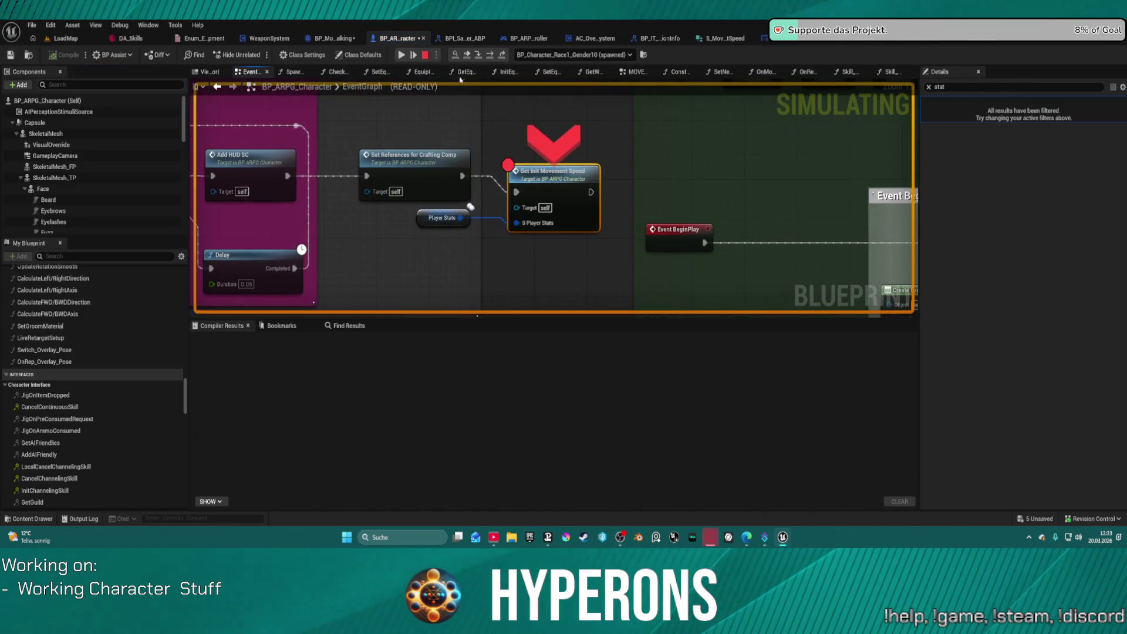
# Step through GetInitMovementSpeed, stat lookups, init registration and SpawnNewPlayer, then resume the game.
pyautogui.click(483, 57)
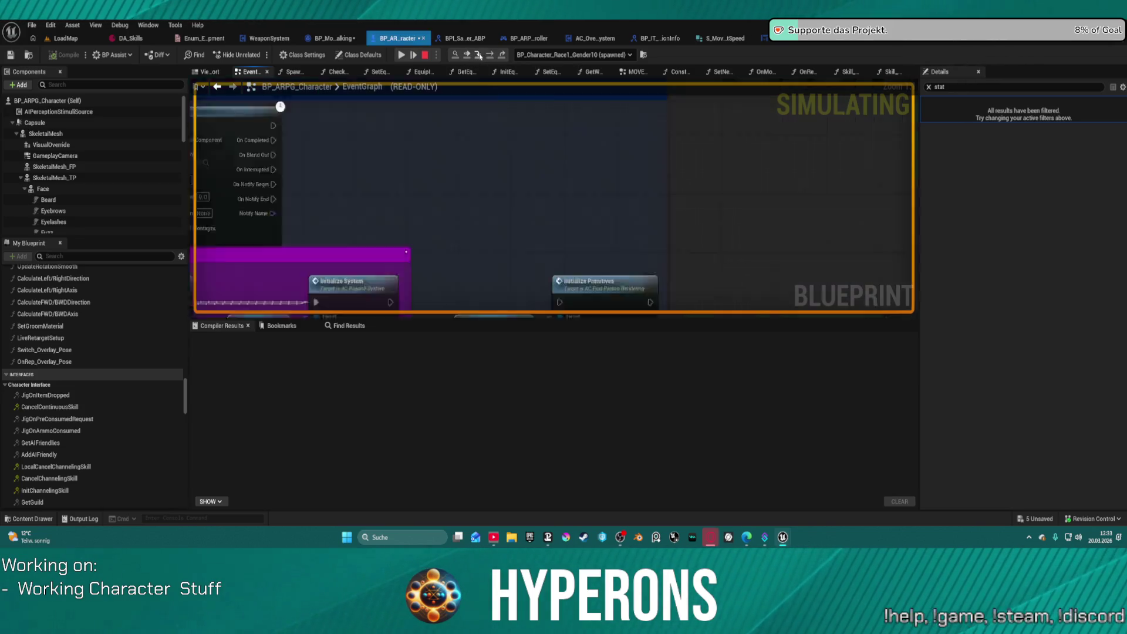
pyautogui.click(490, 55)
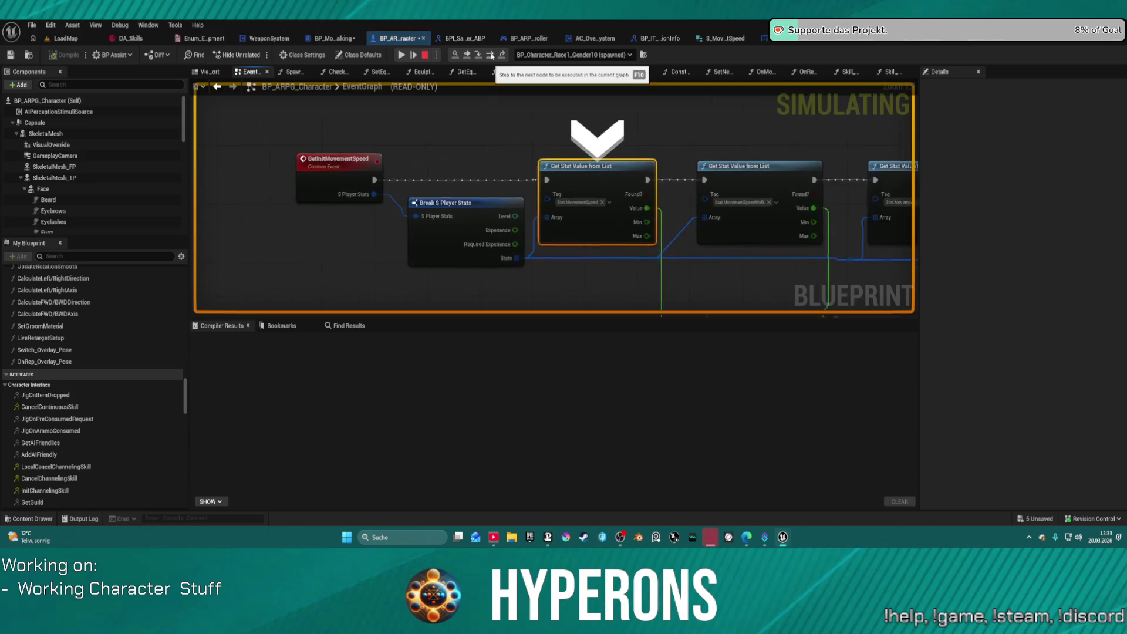
pyautogui.click(490, 56)
pyautogui.click(490, 56)
pyautogui.click(490, 56)
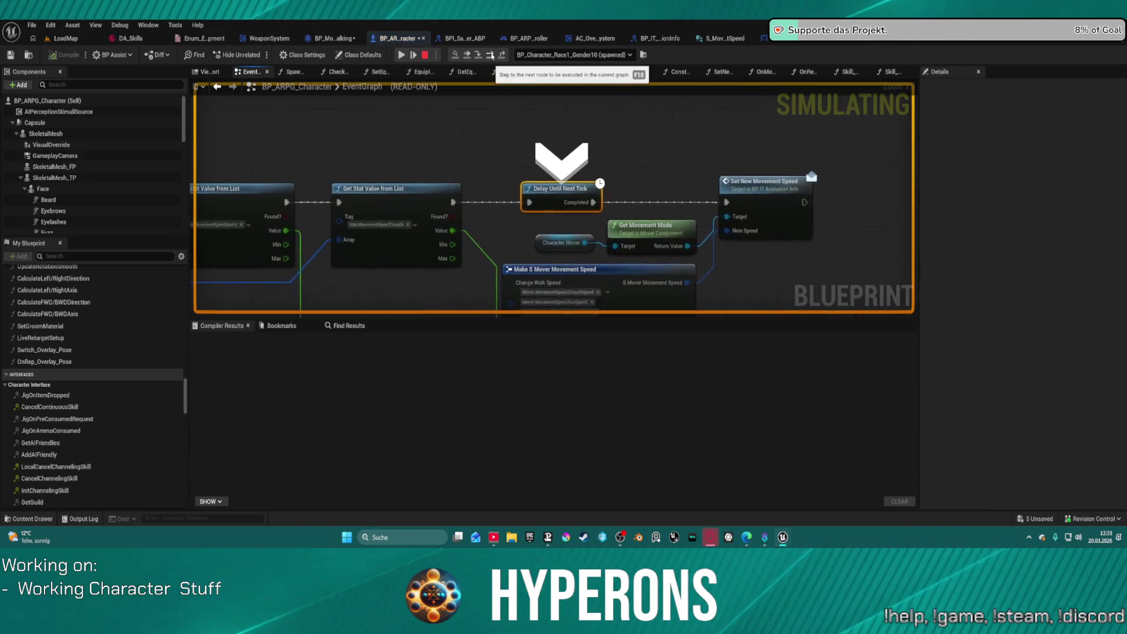
pyautogui.click(490, 56)
pyautogui.click(491, 55)
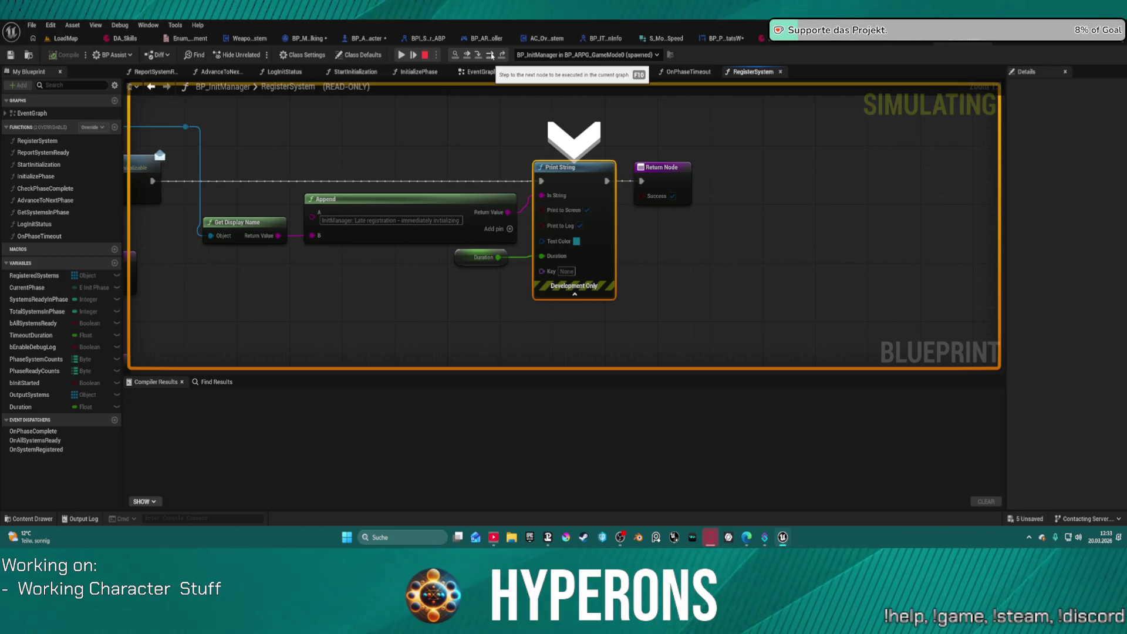
pyautogui.click(490, 56)
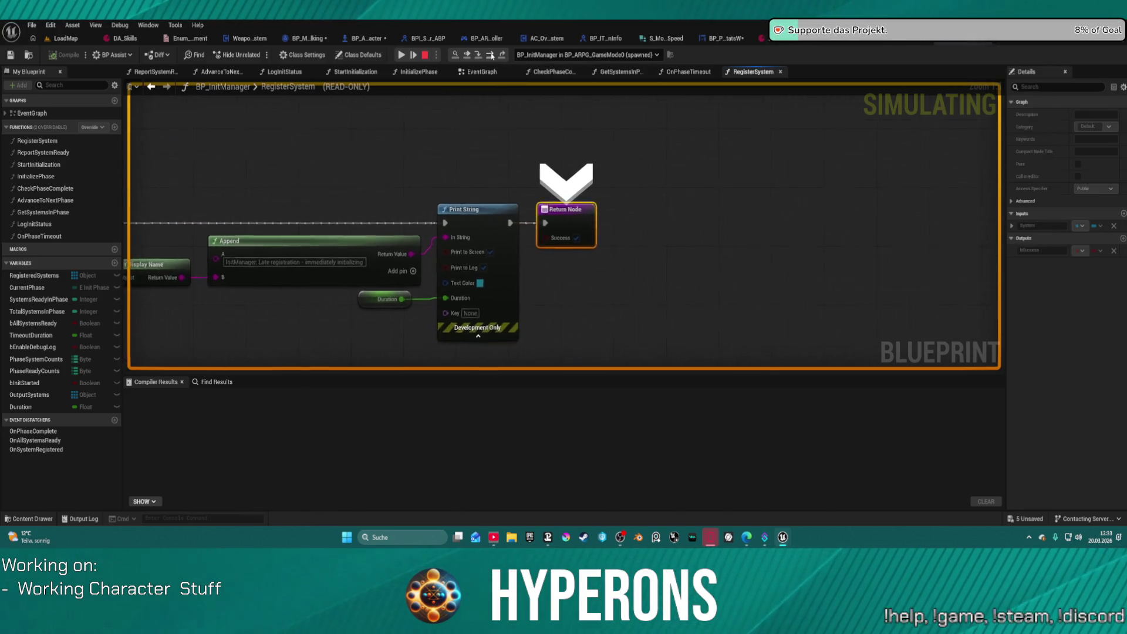
pyautogui.click(490, 56)
pyautogui.click(490, 55)
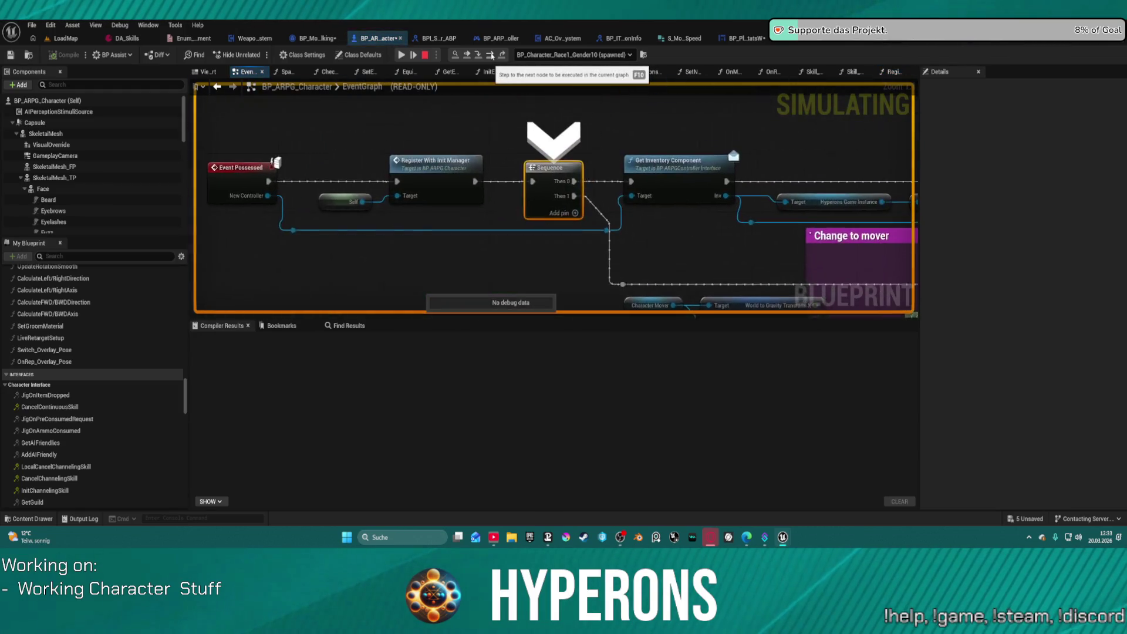
pyautogui.click(490, 55)
pyautogui.click(491, 56)
pyautogui.click(490, 56)
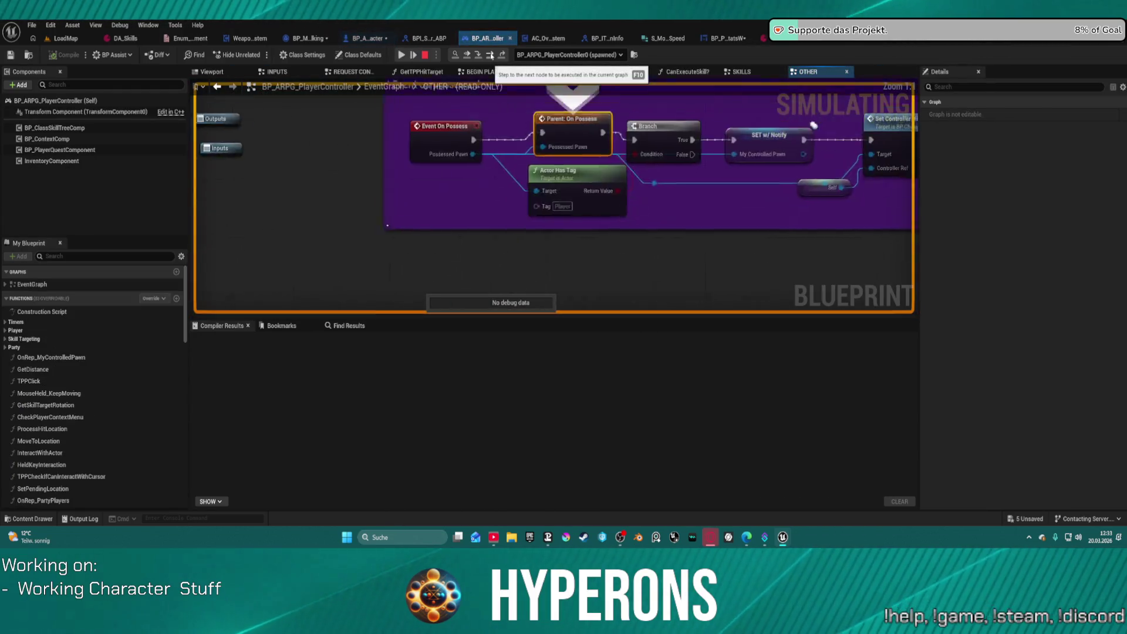
pyautogui.click(490, 56)
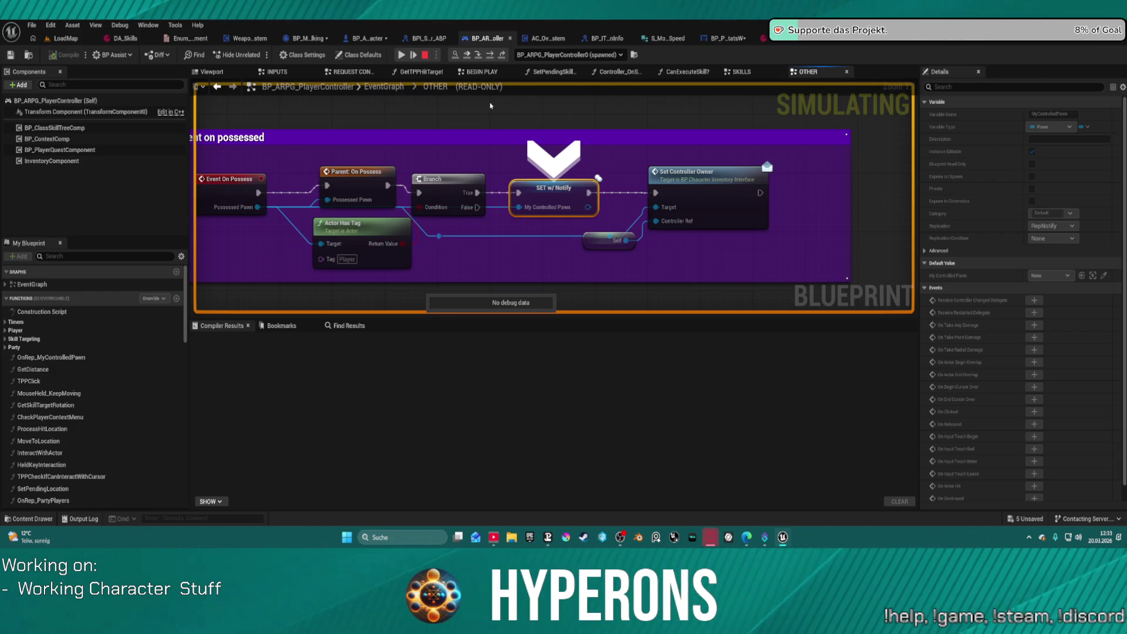
pyautogui.click(491, 56)
pyautogui.click(491, 56)
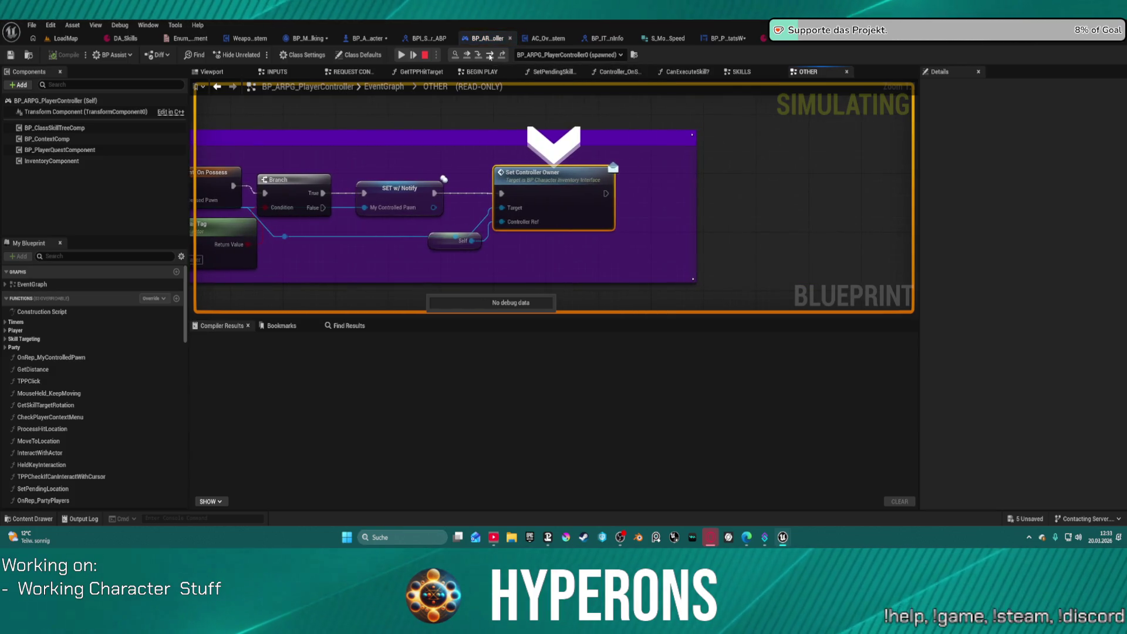
pyautogui.click(490, 55)
pyautogui.click(490, 56)
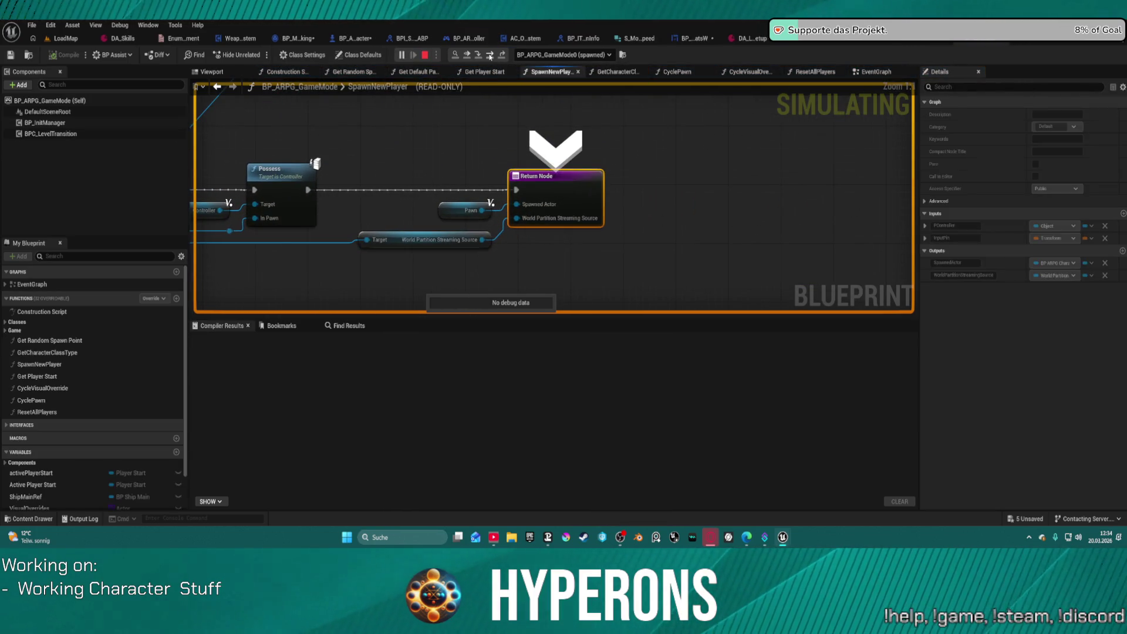
pyautogui.click(490, 56)
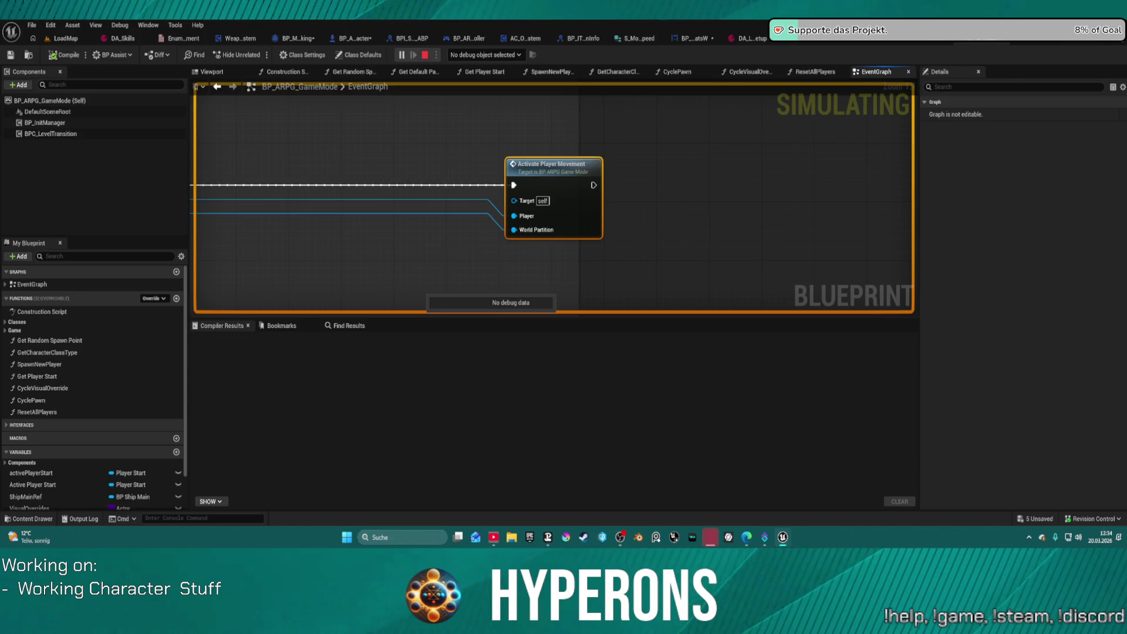
pyautogui.scroll(-12, 467, 193)
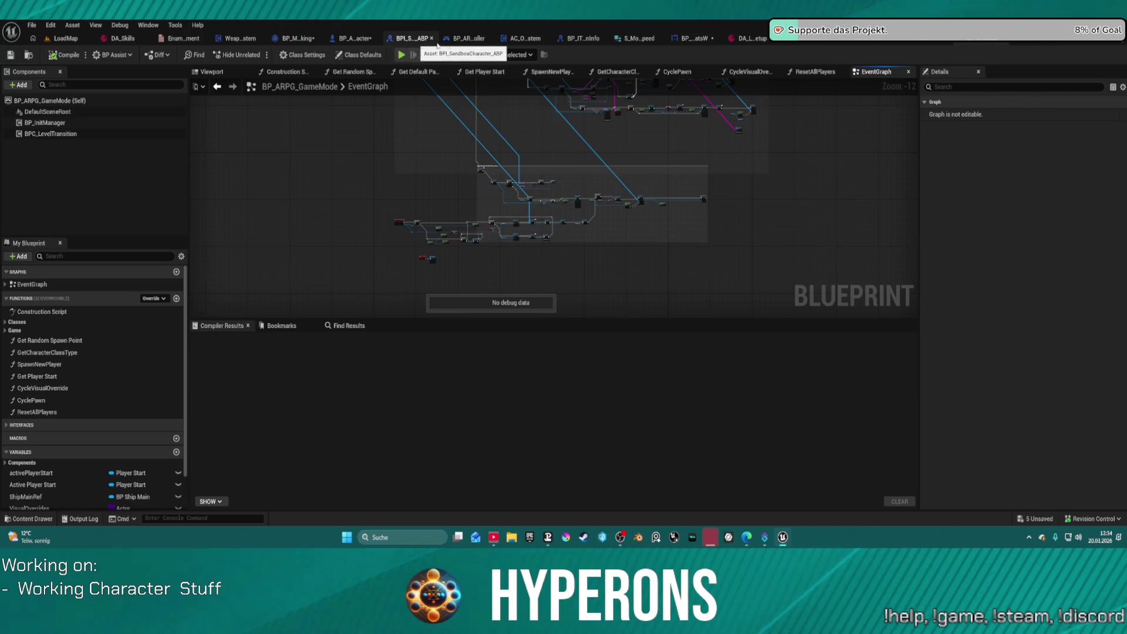
# Remove the Get Init Movement Speed breakpoint and add one on the Set New Movement Speed node.
pyautogui.click(357, 38)
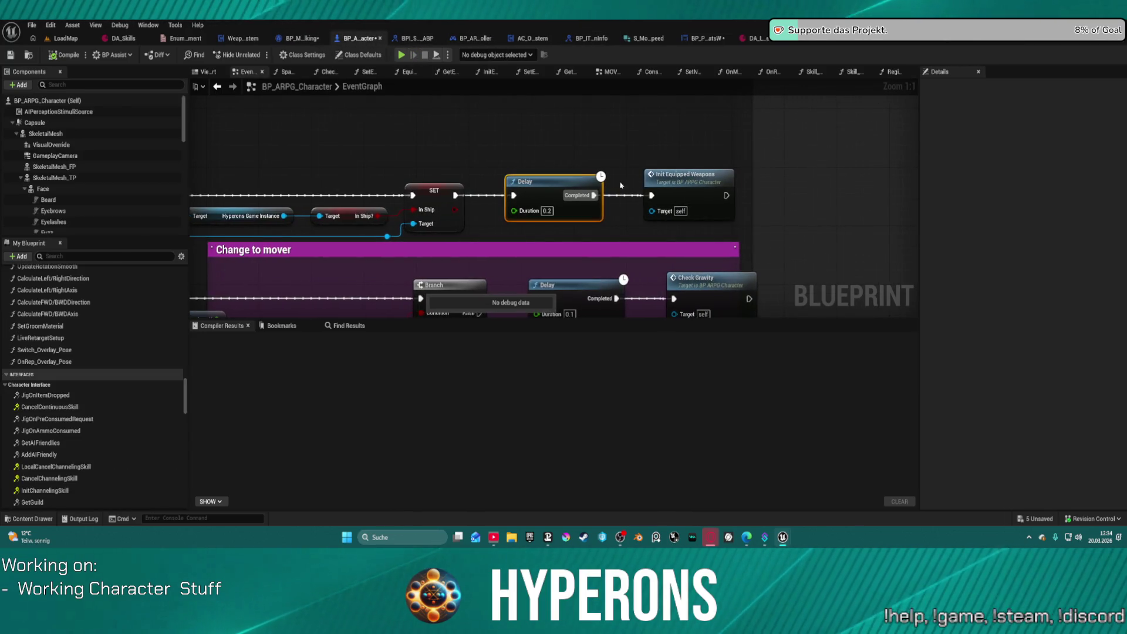
pyautogui.rightClick(687, 184)
pyautogui.press('Escape')
pyautogui.moveTo(610, 136)
pyautogui.mouseDown()
pyautogui.moveTo(541, 119)
pyautogui.moveTo(540, 171)
pyautogui.moveTo(574, 231)
pyautogui.mouseUp()
pyautogui.scroll(-1, 545, 122)
pyautogui.click(572, 229)
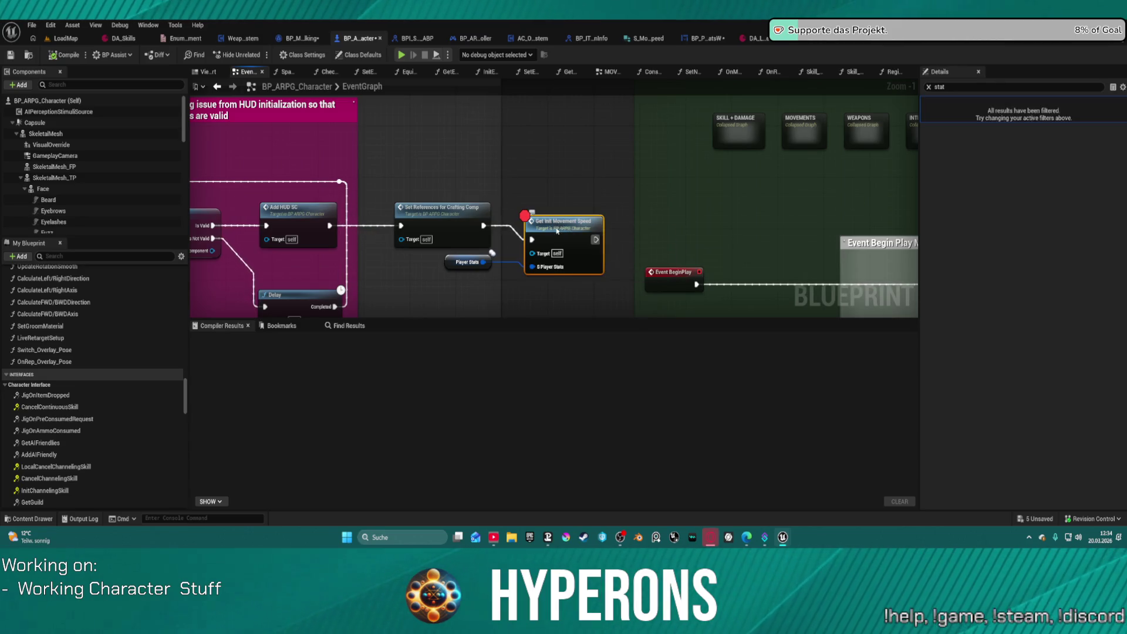
pyautogui.rightClick(557, 223)
pyautogui.click(591, 463)
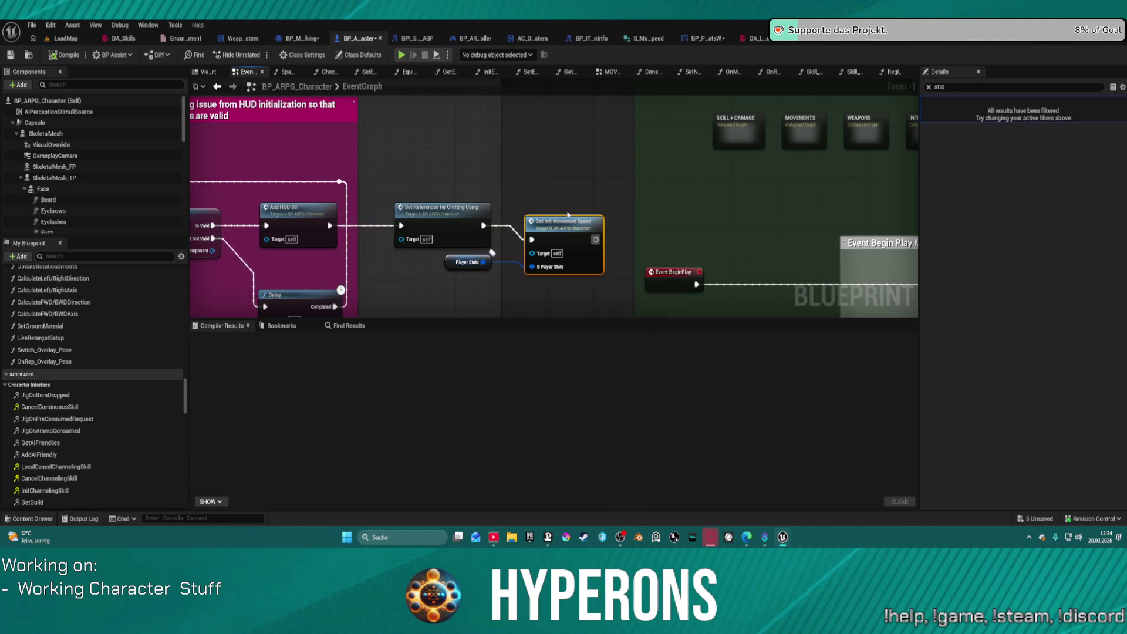
pyautogui.doubleClick(569, 232)
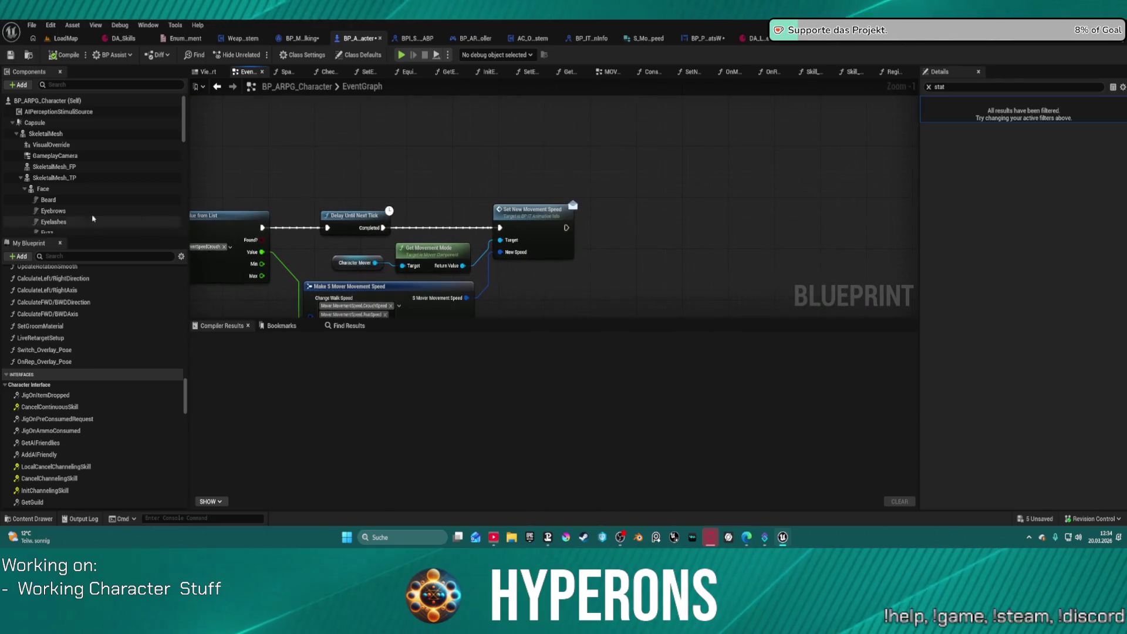
pyautogui.rightClick(565, 212)
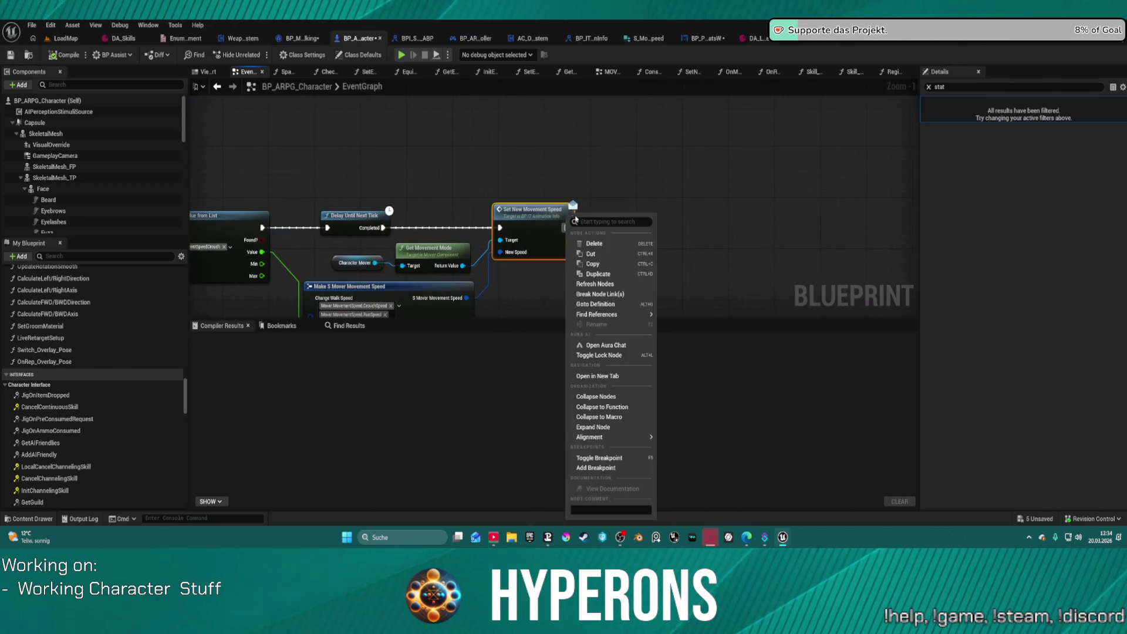
pyautogui.click(610, 466)
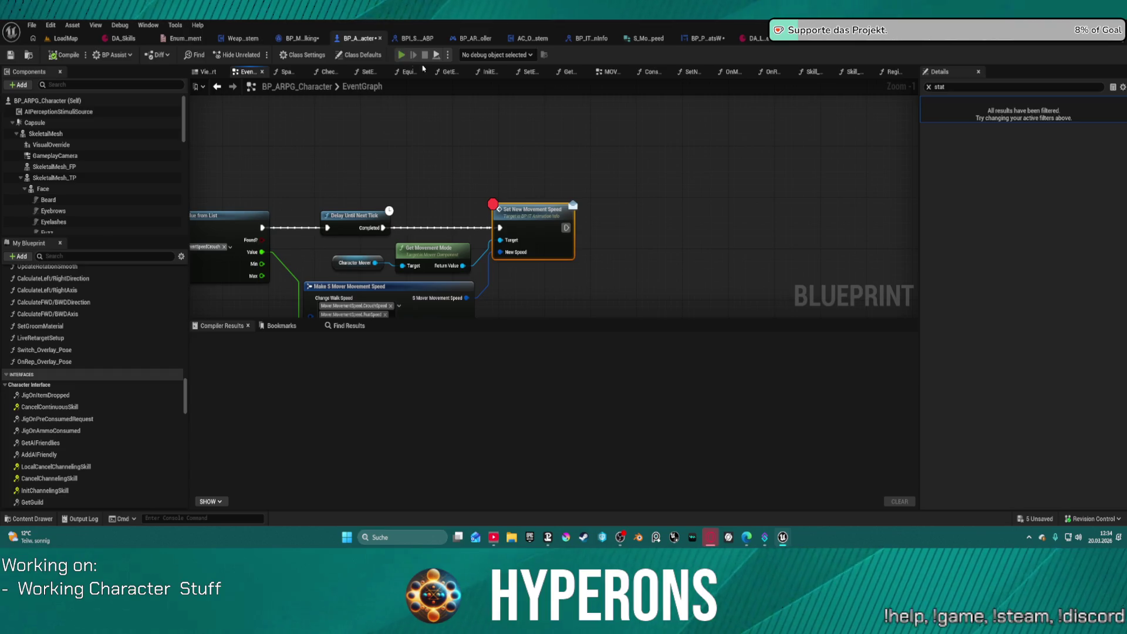
# Play to the Set New Movement Speed breakpoint, inspect the New Speed values (0.000000), then resume.
pyautogui.hotkey('alt', 'p')
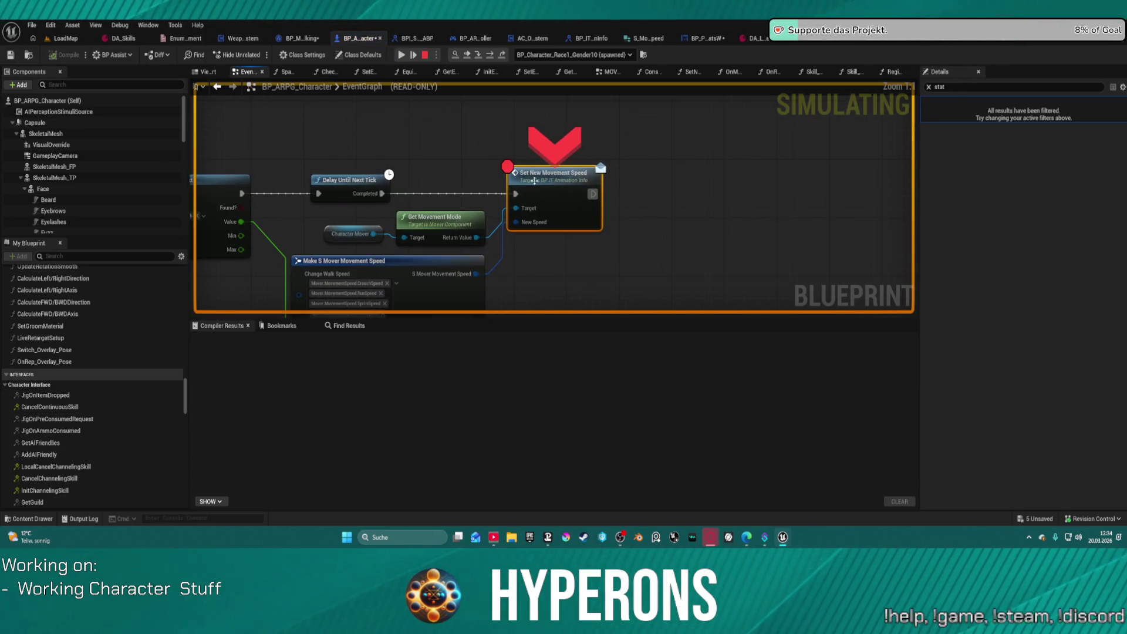
pyautogui.moveTo(528, 227)
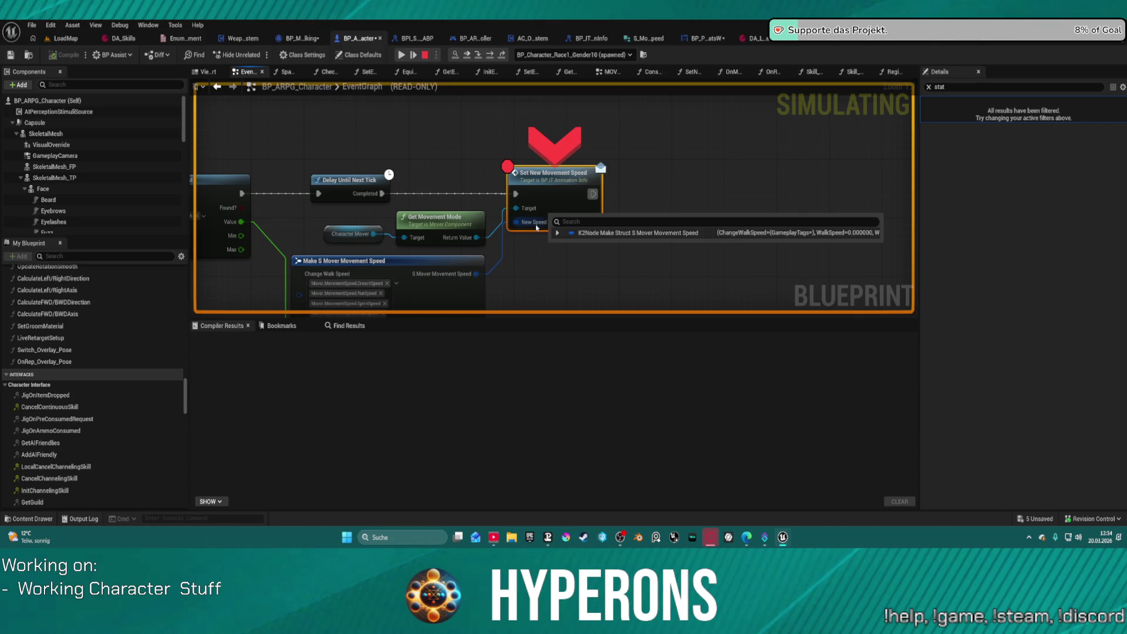
pyautogui.click(558, 233)
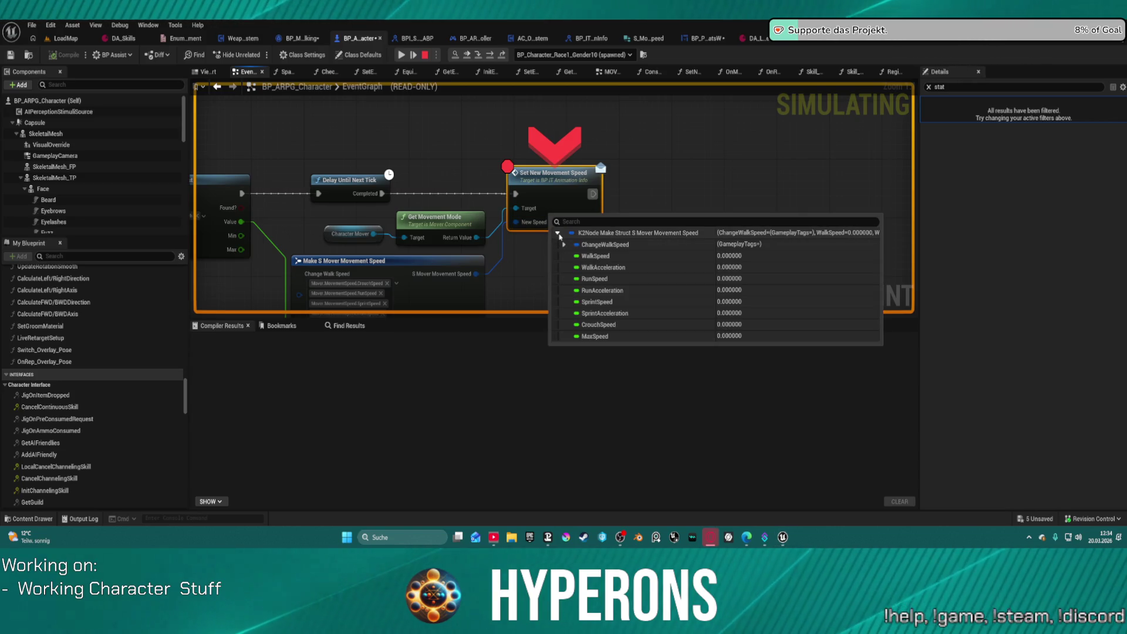
pyautogui.moveTo(364, 157); pyautogui.dragTo(468, 151)
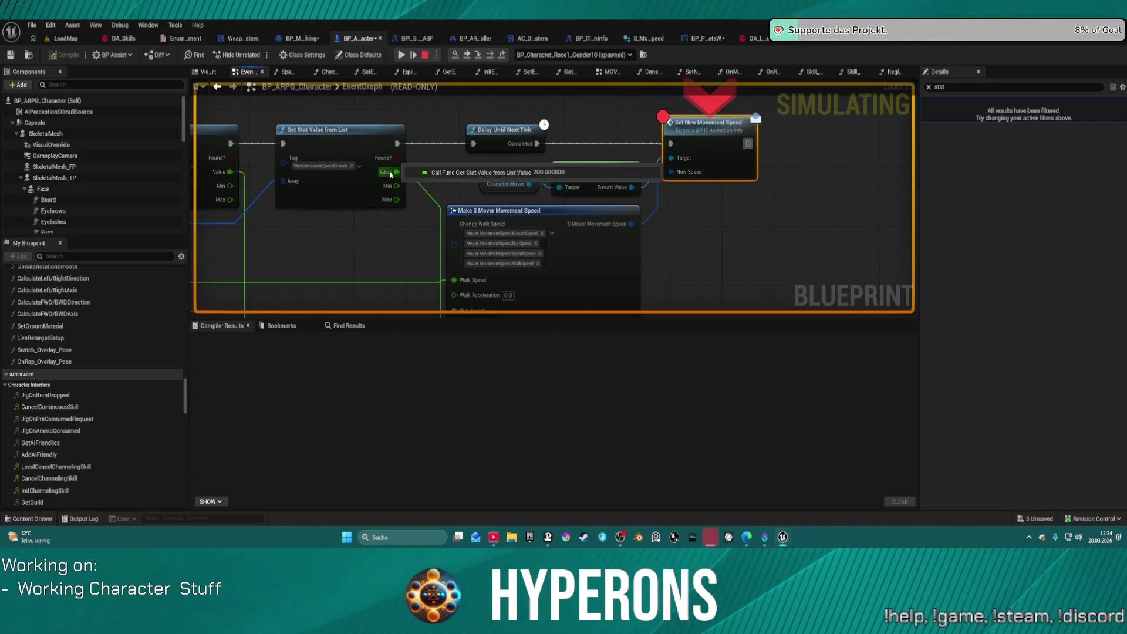
pyautogui.moveTo(602, 229)
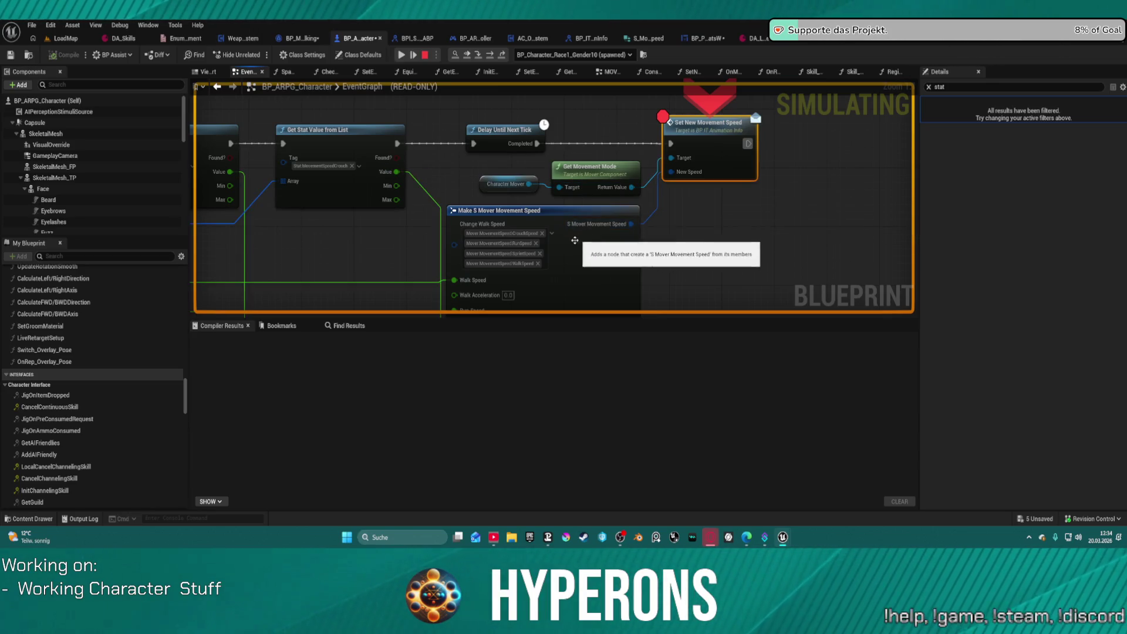
pyautogui.moveTo(585, 243); pyautogui.dragTo(585, 194)
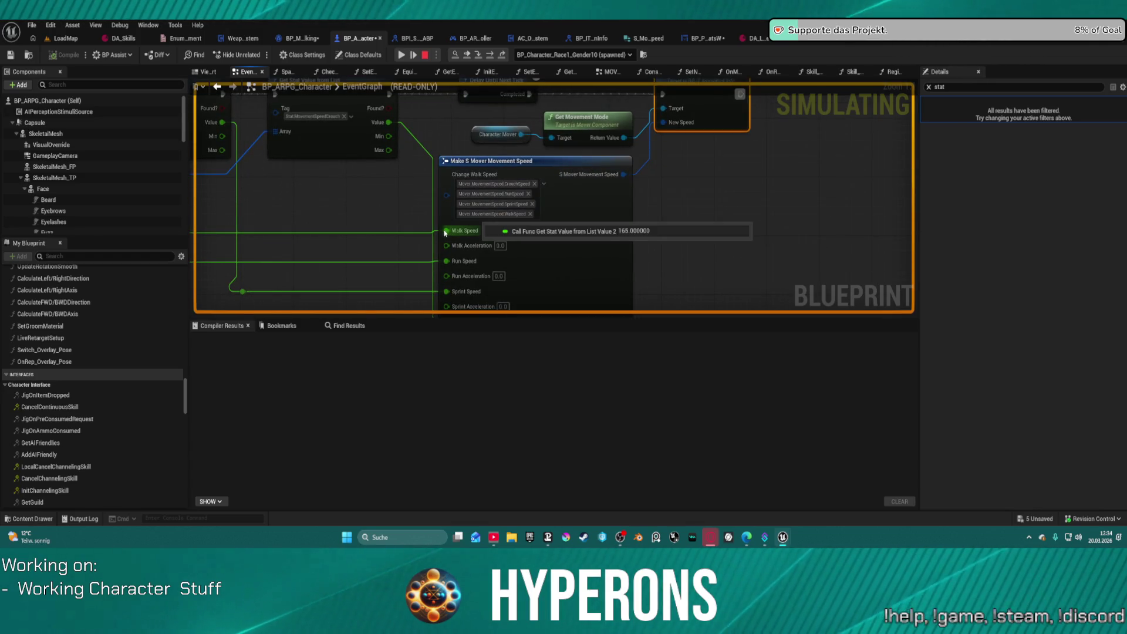
pyautogui.moveTo(674, 122)
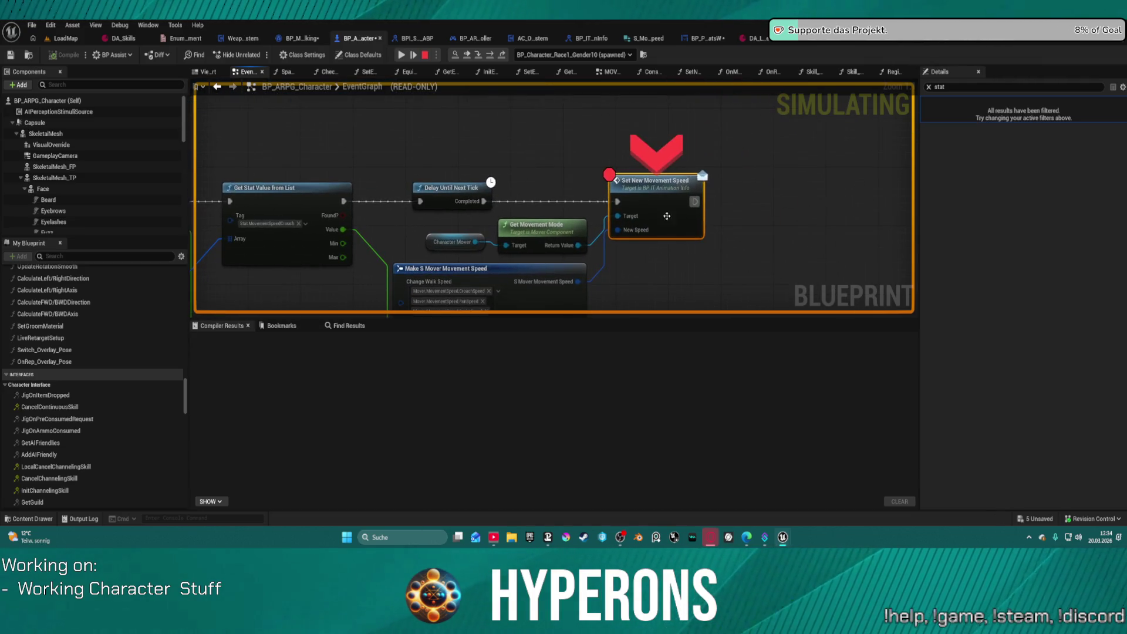
pyautogui.click(484, 57)
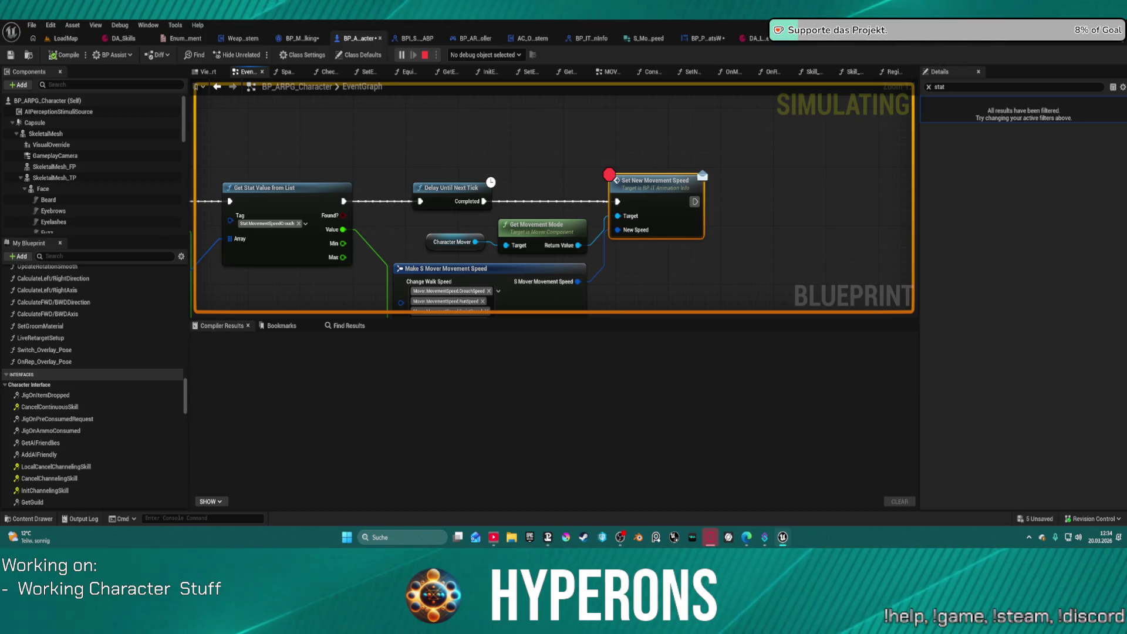
# Stop the simulation and clear the breakpoint on Set New Movement Speed.
pyautogui.press('Escape')
pyautogui.rightClick(641, 191)
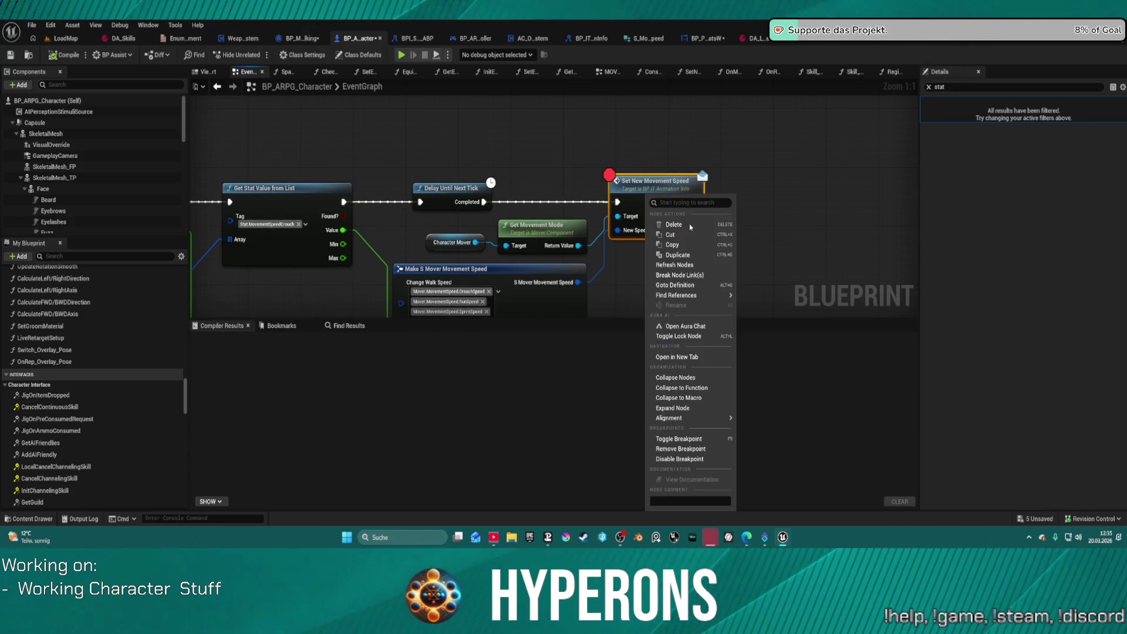
pyautogui.click(702, 450)
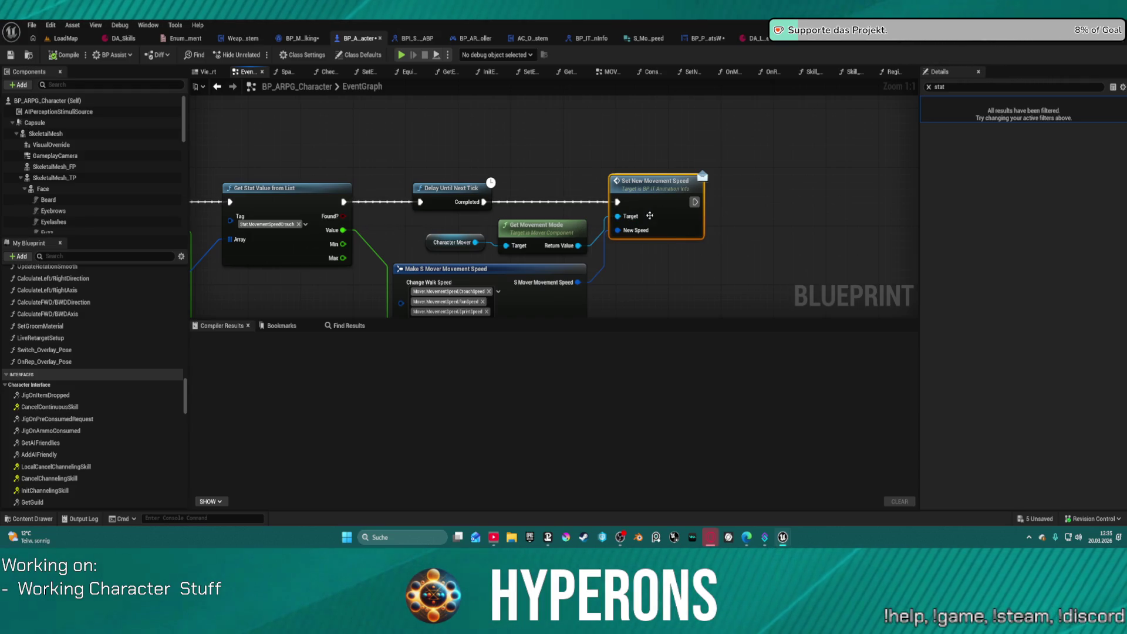
# Near the Spawn companion group, duplicate the Player Stats node, then delete the extra copy.
pyautogui.moveTo(756, 190)
pyautogui.mouseDown()
pyautogui.moveTo(589, 279)
pyautogui.moveTo(606, 279)
pyautogui.moveTo(620, 219)
pyautogui.moveTo(558, 154)
pyautogui.mouseUp()
pyautogui.scroll(-5, 611, 214)
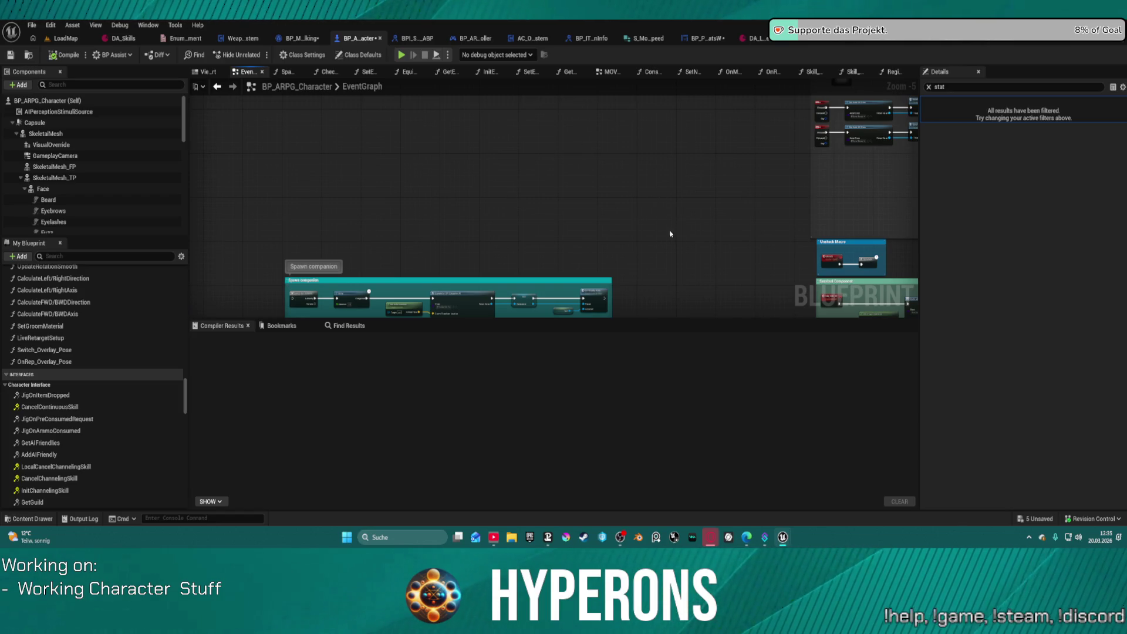
pyautogui.moveTo(670, 233); pyautogui.dragTo(607, 104)
pyautogui.scroll(2, 610, 158)
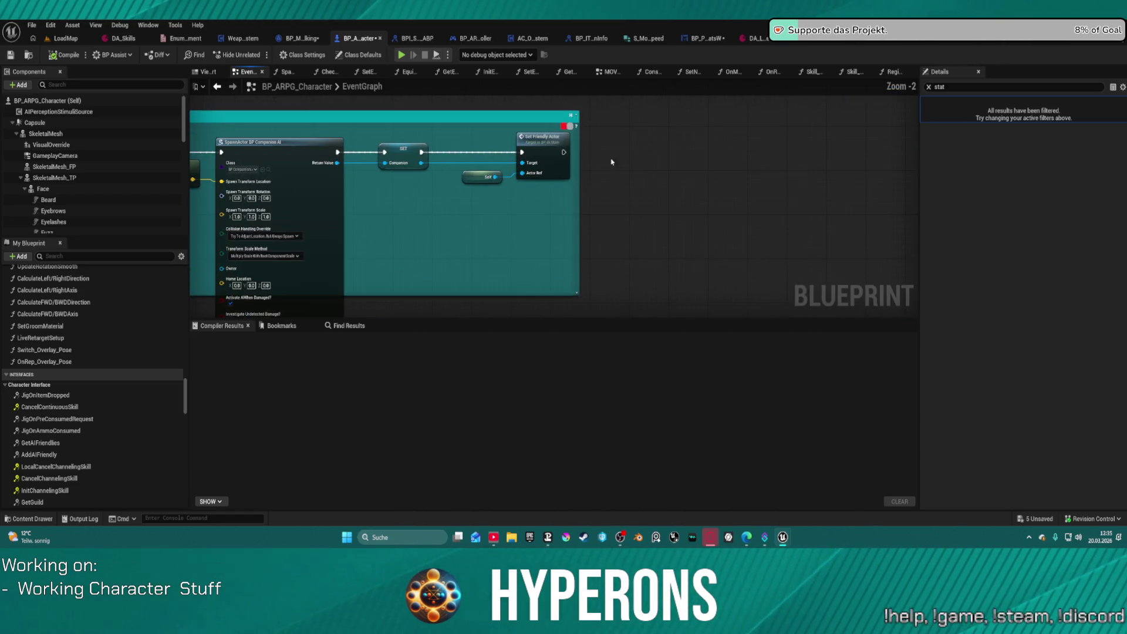
pyautogui.scroll(-9, 648, 181)
pyautogui.scroll(10, 455, 176)
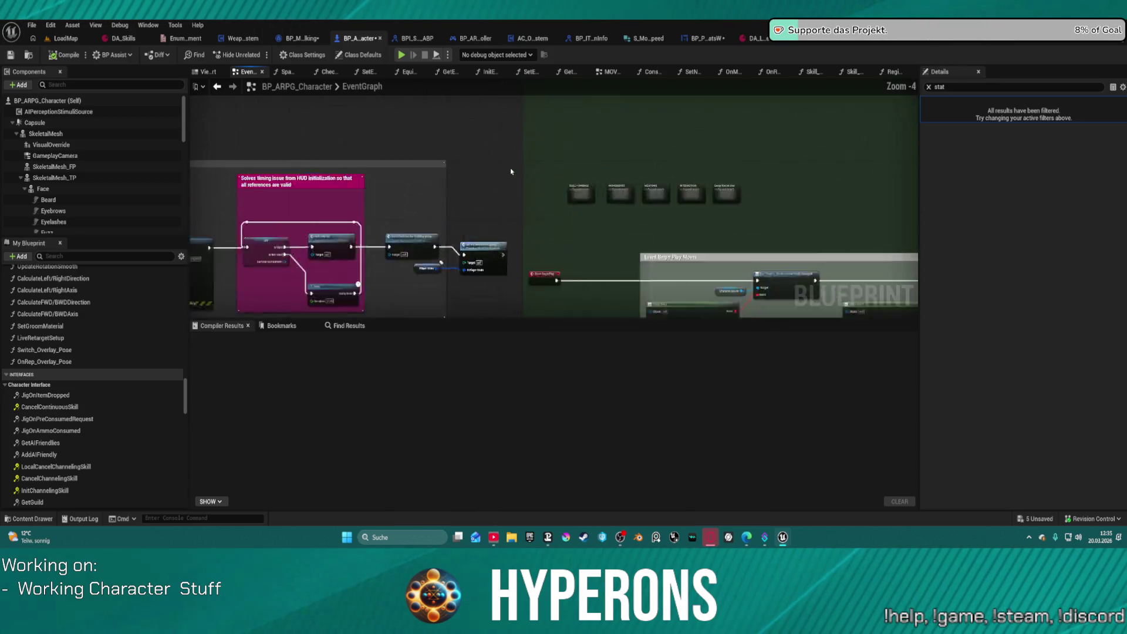
pyautogui.click(415, 210)
pyautogui.hotkey('ctrl', 'c')
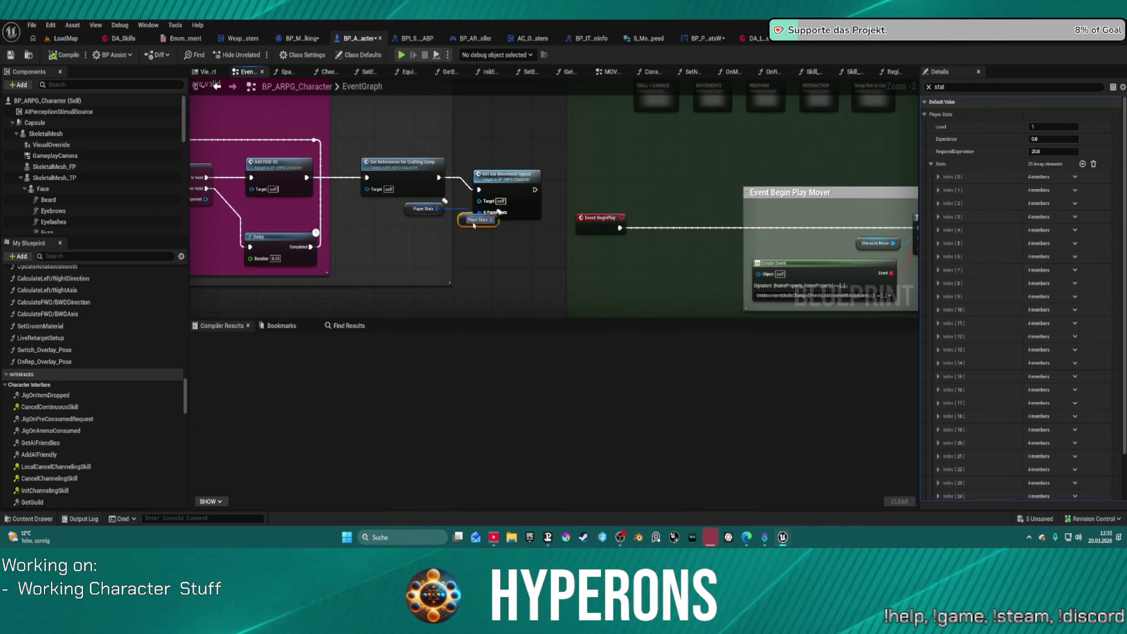
pyautogui.hotkey('ctrl', 'v')
pyautogui.moveTo(424, 210)
pyautogui.mouseDown()
pyautogui.moveTo(452, 238)
pyautogui.moveTo(534, 228)
pyautogui.moveTo(527, 253)
pyautogui.moveTo(487, 268)
pyautogui.mouseUp()
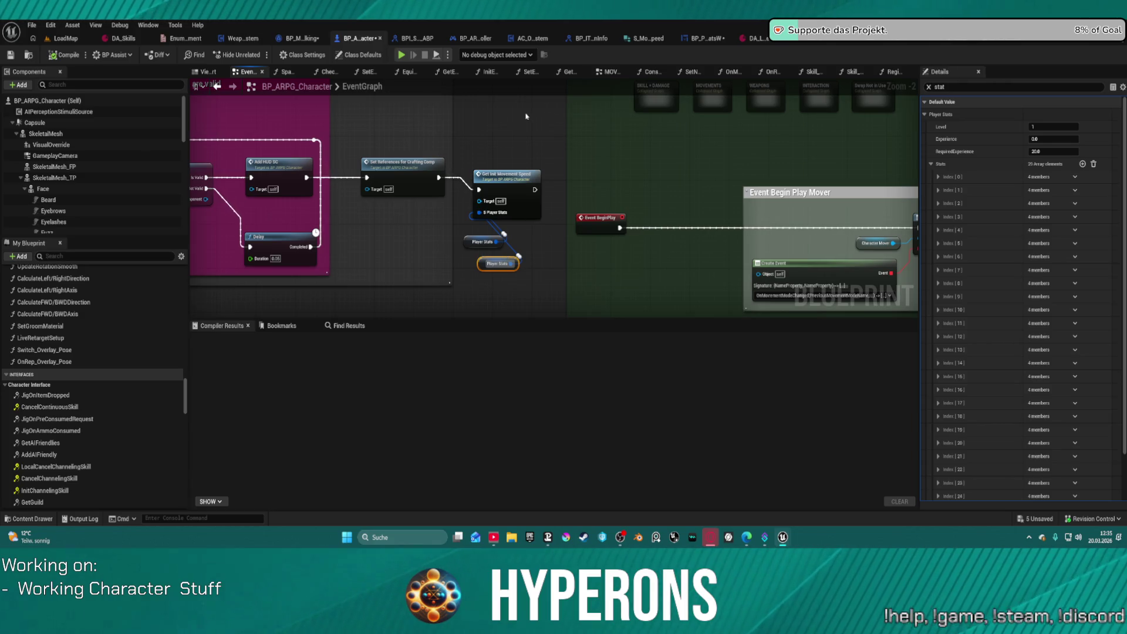
pyautogui.press('Delete')
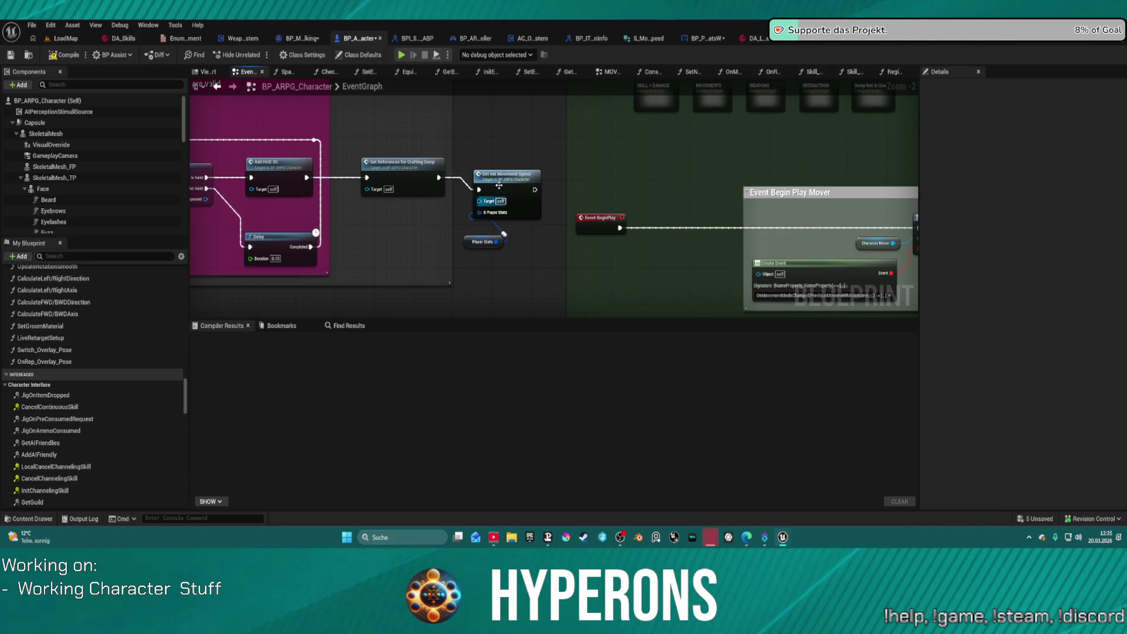
# Delete Get Init Movement Speed together with its Player Stats getter.
pyautogui.click(482, 190)
pyautogui.keyDown('ctrl'); pyautogui.click(482, 241); pyautogui.keyUp('ctrl')
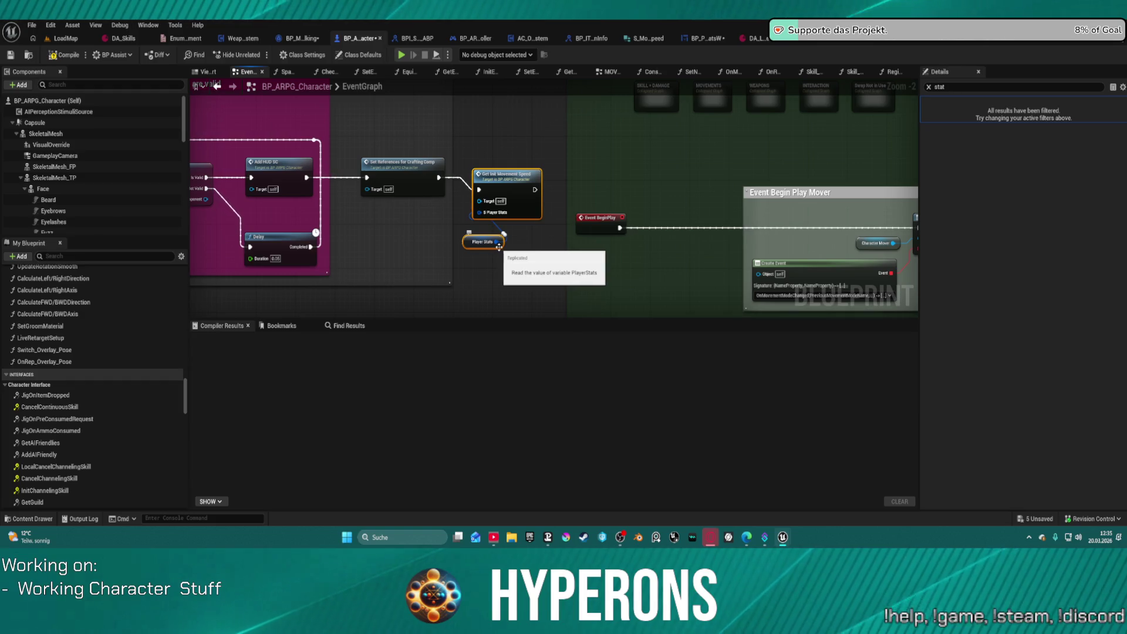
pyautogui.press('Delete')
# Pan across the EventGraph back to the Begin Play comment area.
pyautogui.scroll(-5, 499, 251)
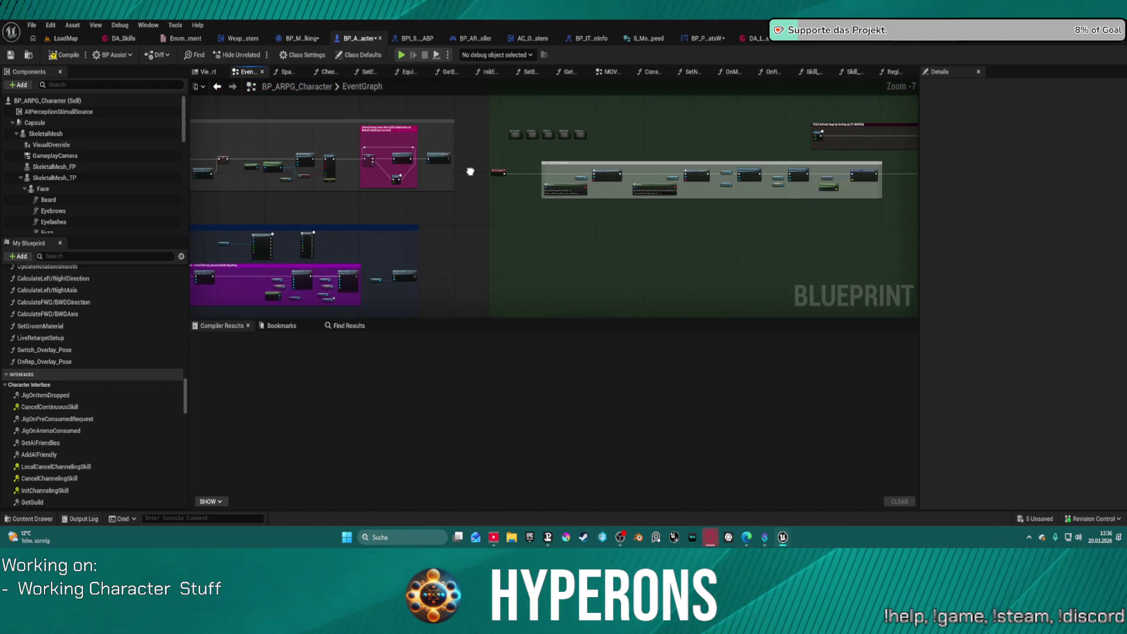
pyautogui.moveTo(470, 171); pyautogui.dragTo(609, 168)
pyautogui.scroll(4, 609, 168)
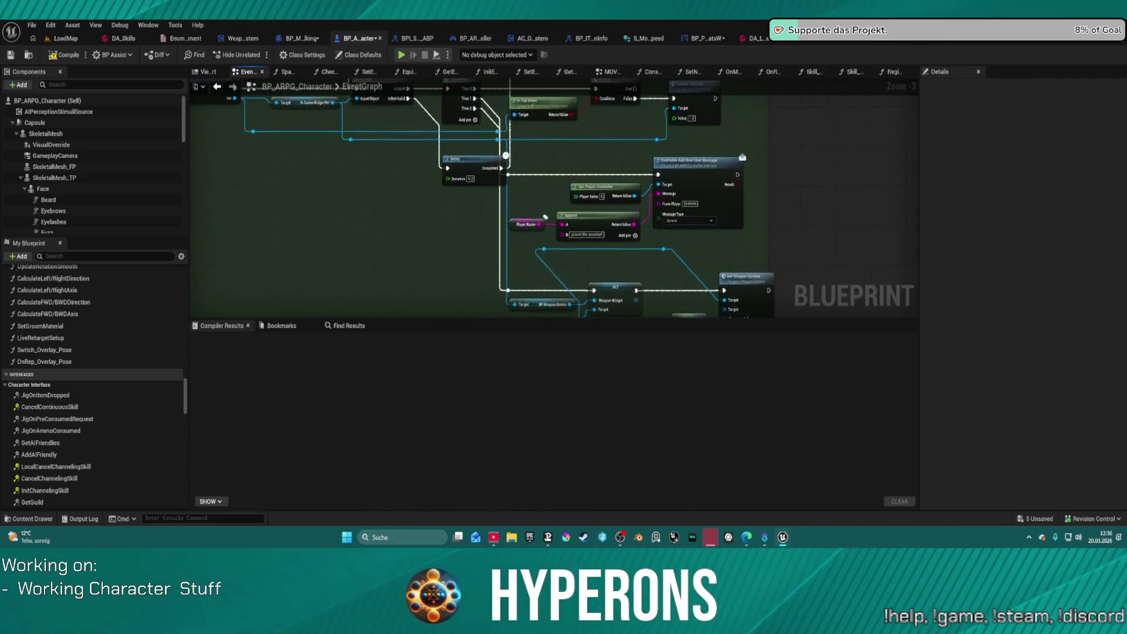
pyautogui.moveTo(727, 122); pyautogui.dragTo(788, 115)
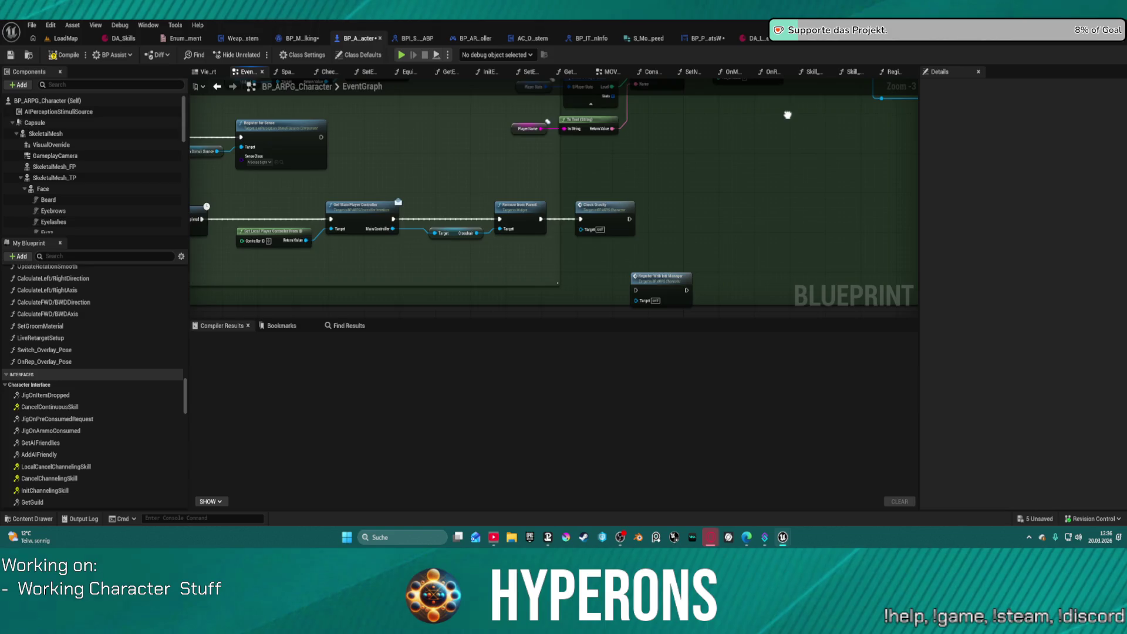
pyautogui.scroll(-3, 787, 115)
pyautogui.moveTo(855, 294)
pyautogui.mouseDown()
pyautogui.moveTo(762, 264)
pyautogui.moveTo(738, 316)
pyautogui.moveTo(488, 216)
pyautogui.moveTo(508, 201)
pyautogui.moveTo(499, 201)
pyautogui.mouseUp()
pyautogui.scroll(4, 488, 217)
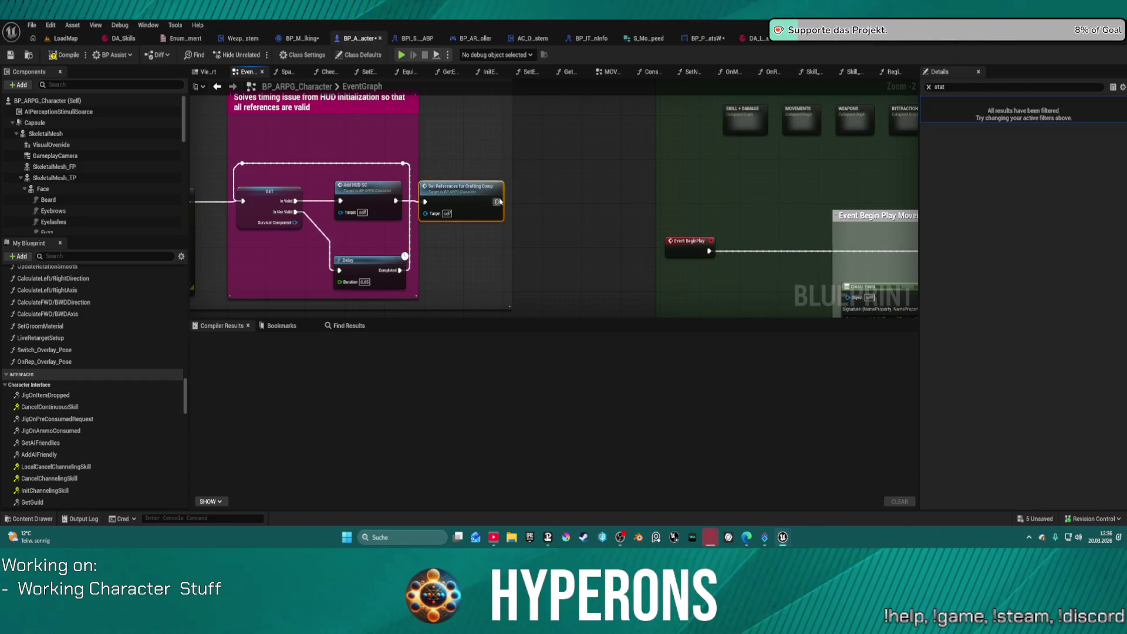
pyautogui.scroll(-3, 490, 229)
pyautogui.scroll(-2, 508, 233)
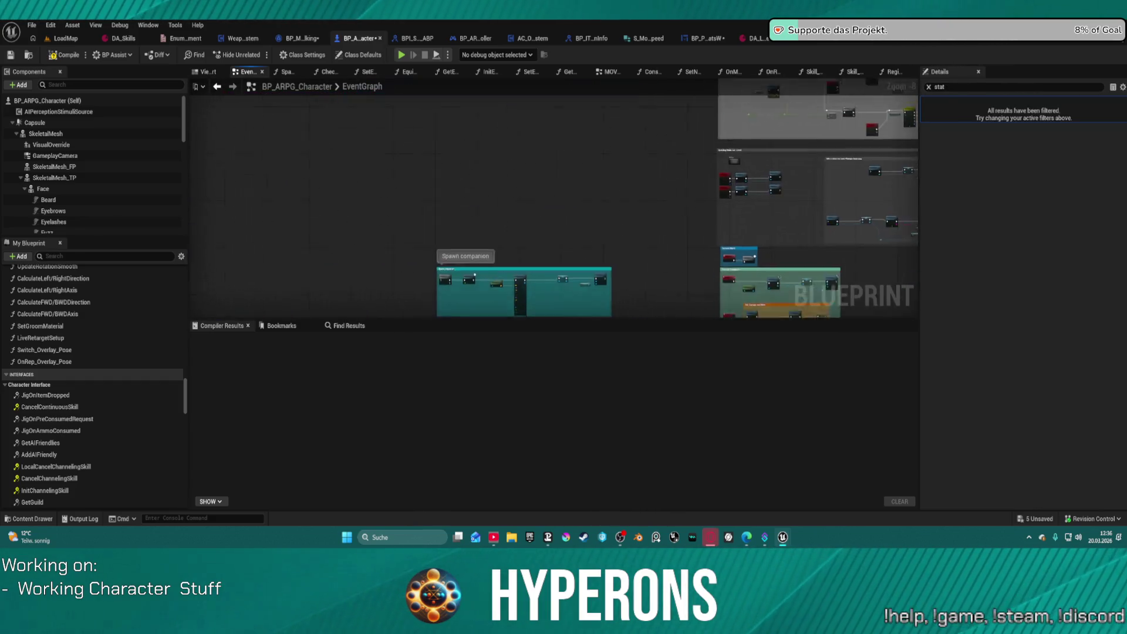
pyautogui.moveTo(509, 233)
pyautogui.mouseDown()
pyautogui.moveTo(513, 111)
pyautogui.moveTo(348, 290)
pyautogui.mouseUp()
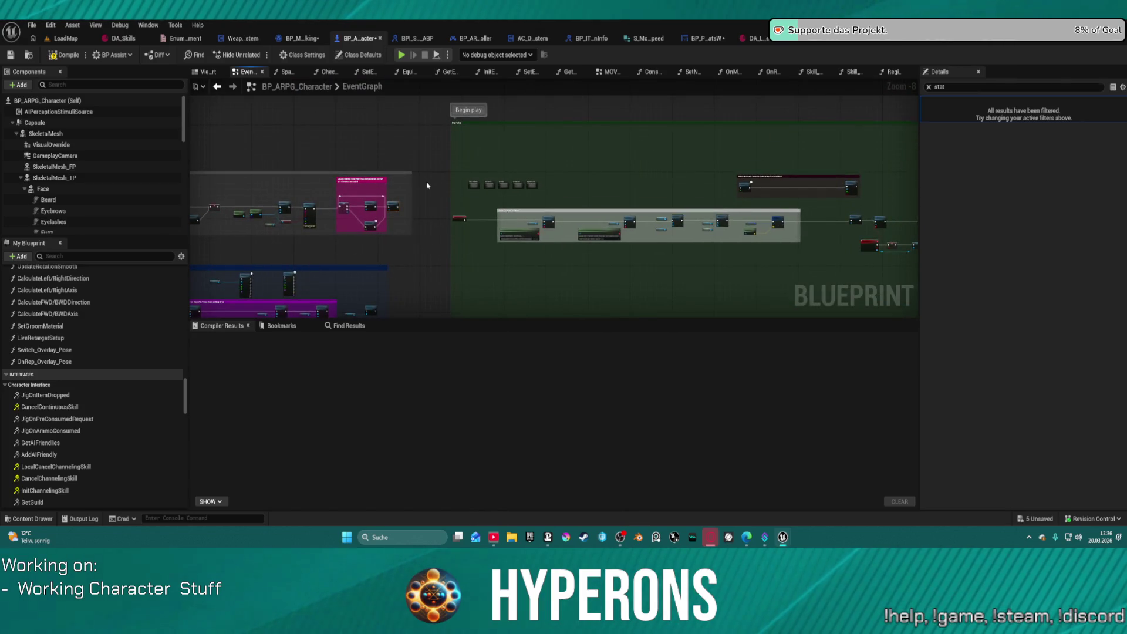
pyautogui.scroll(4, 397, 202)
# Insert a Delay after Set References and run the pasted Set Movement Speed on Completed.
pyautogui.moveTo(423, 213); pyautogui.dragTo(476, 213)
pyautogui.write('delay')
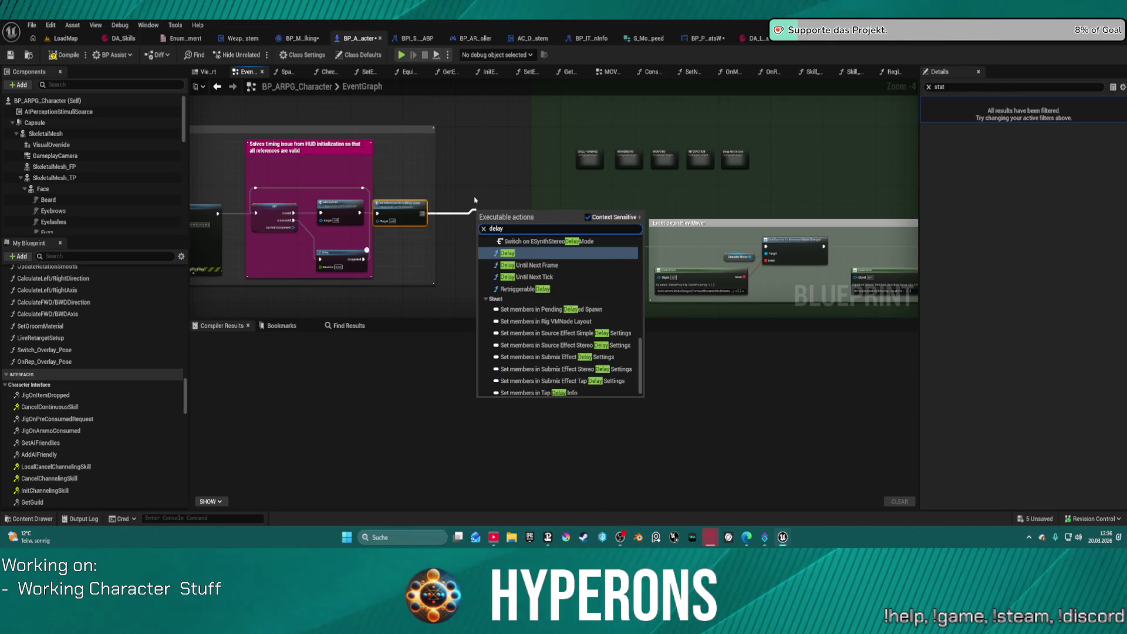
pyautogui.press('Return')
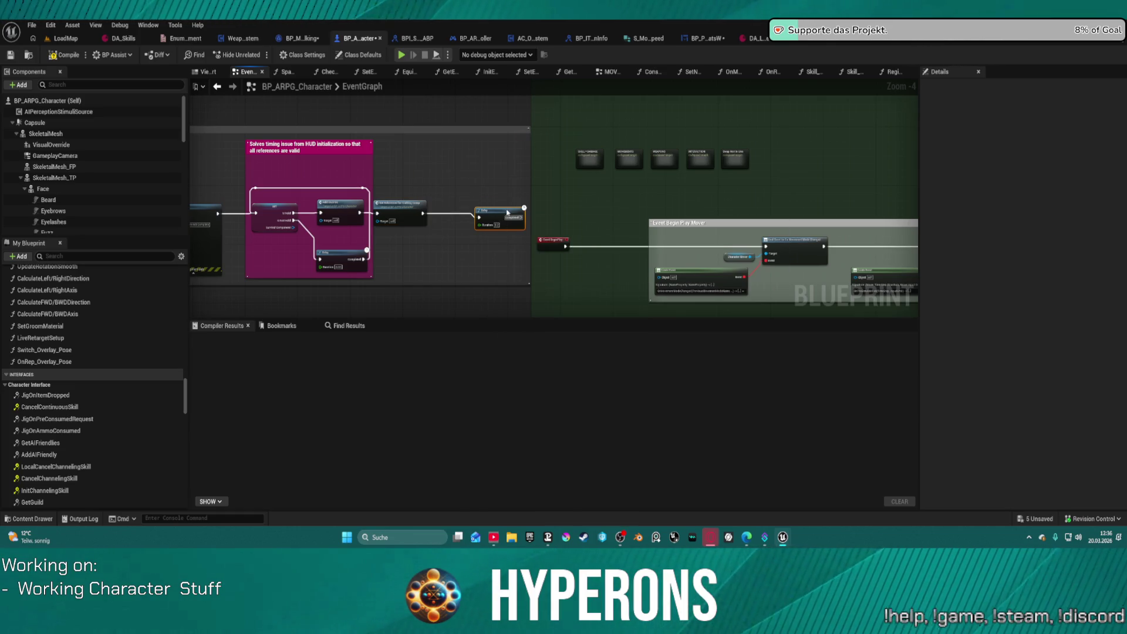
pyautogui.moveTo(507, 212); pyautogui.dragTo(465, 205)
pyautogui.hotkey('ctrl', 'v')
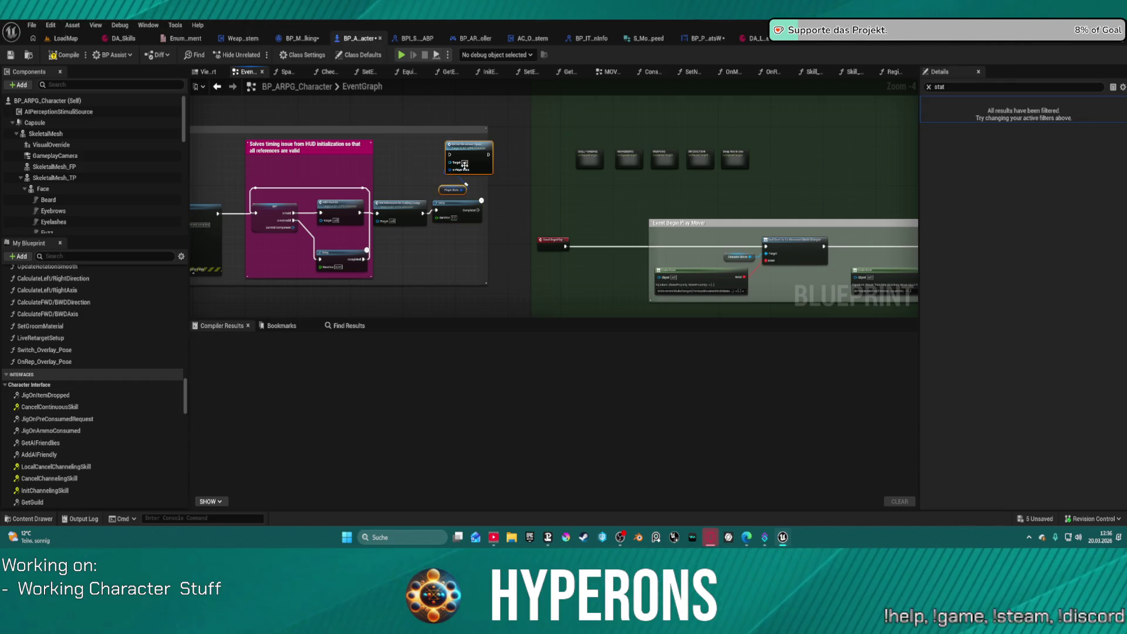
pyautogui.moveTo(450, 155)
pyautogui.mouseDown()
pyautogui.moveTo(587, 196)
pyautogui.moveTo(516, 223)
pyautogui.moveTo(481, 201)
pyautogui.mouseUp()
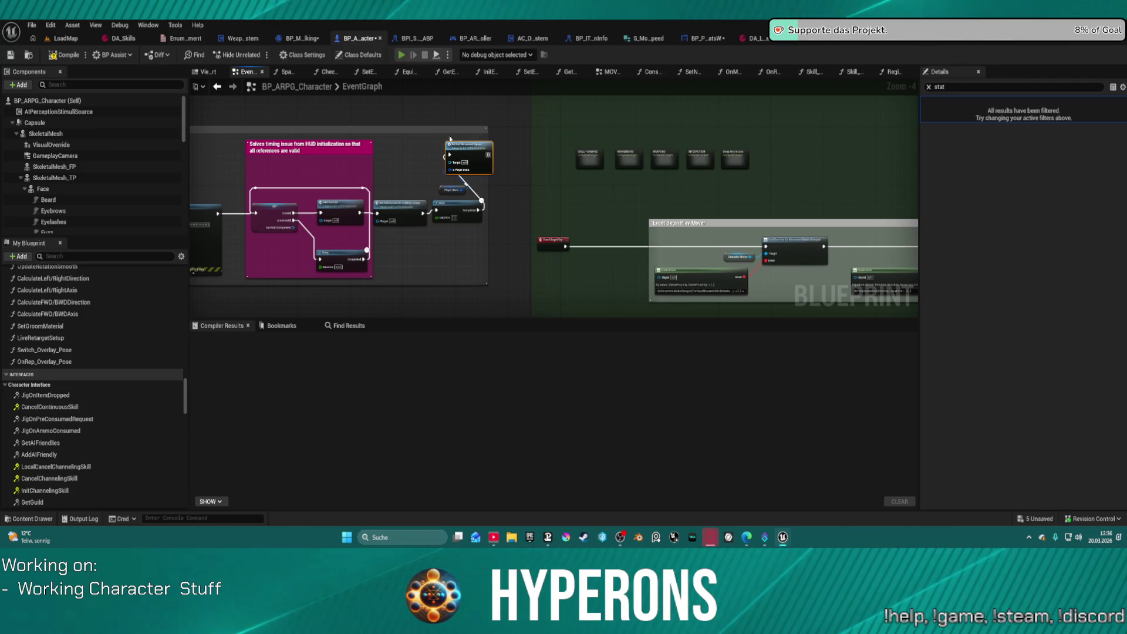
# Compile, play despite the warning, and remove the SetNewMovementSpeed breakpoint to resume.
pyautogui.press('F7')
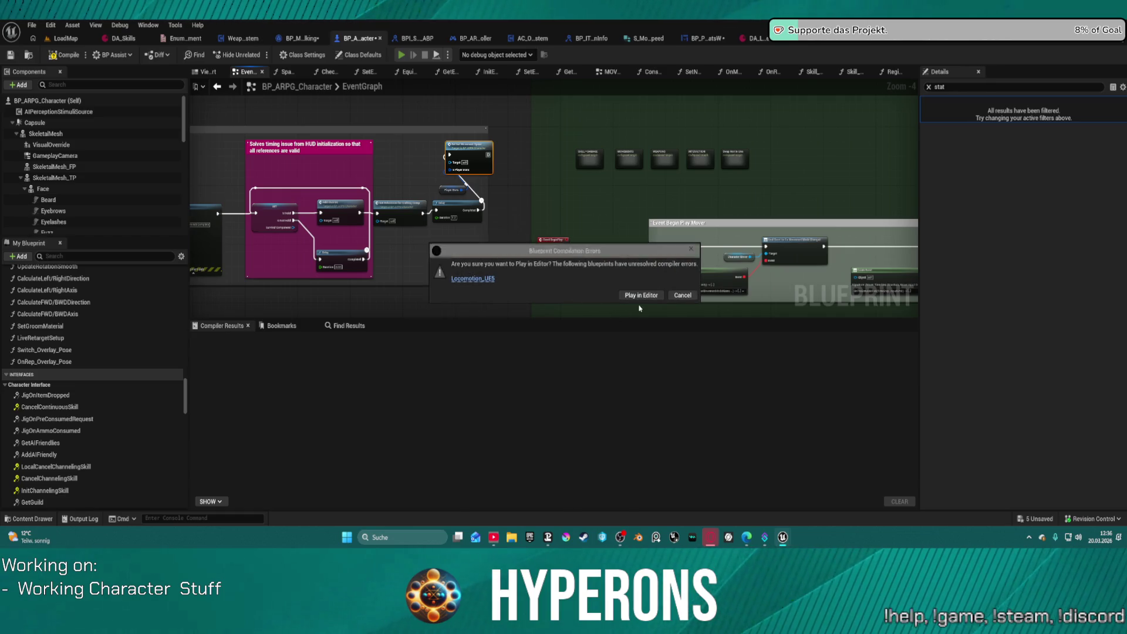
pyautogui.click(638, 296)
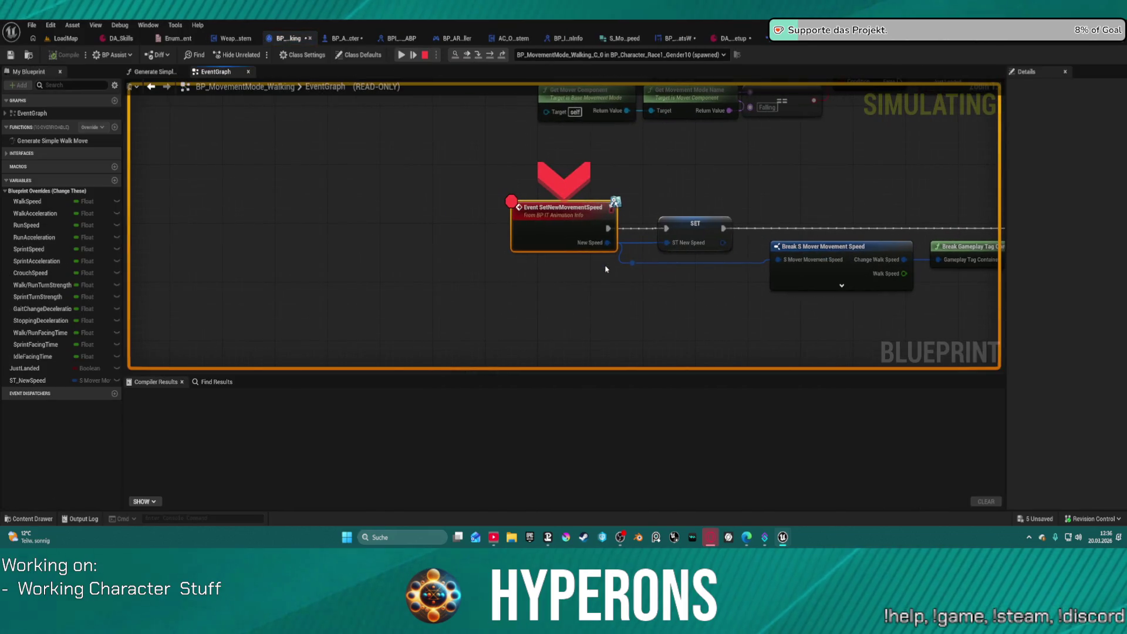
pyautogui.rightClick(554, 210)
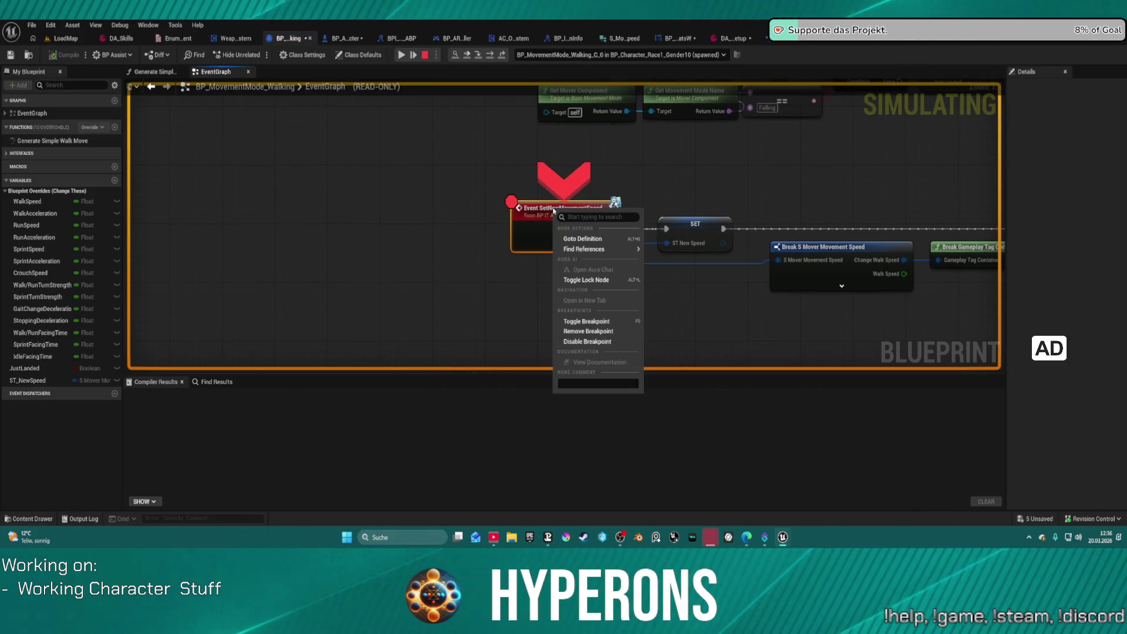
pyautogui.click(599, 332)
pyautogui.click(401, 55)
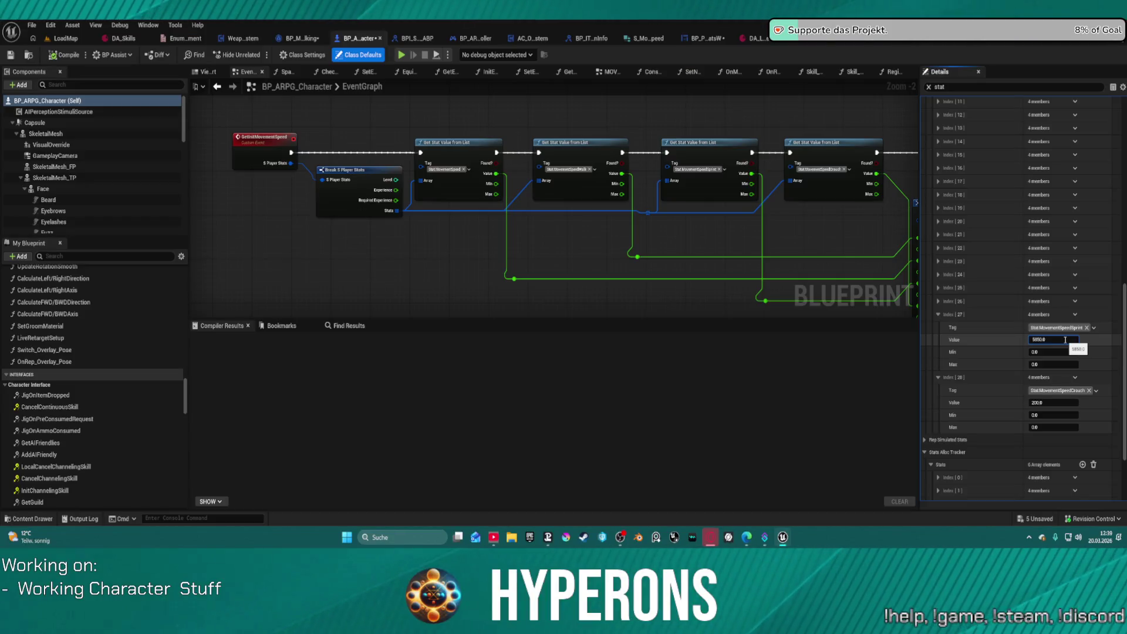
# Commit 585 as the sprint speed value and switch to the setup data asset.
pyautogui.press('Return')
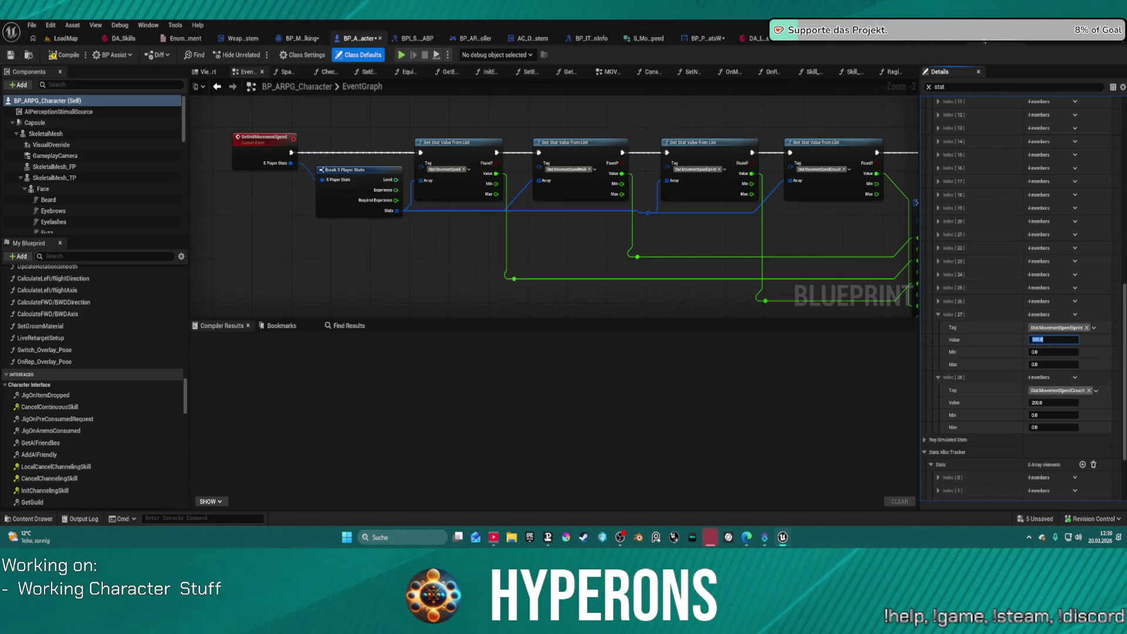
pyautogui.click(763, 40)
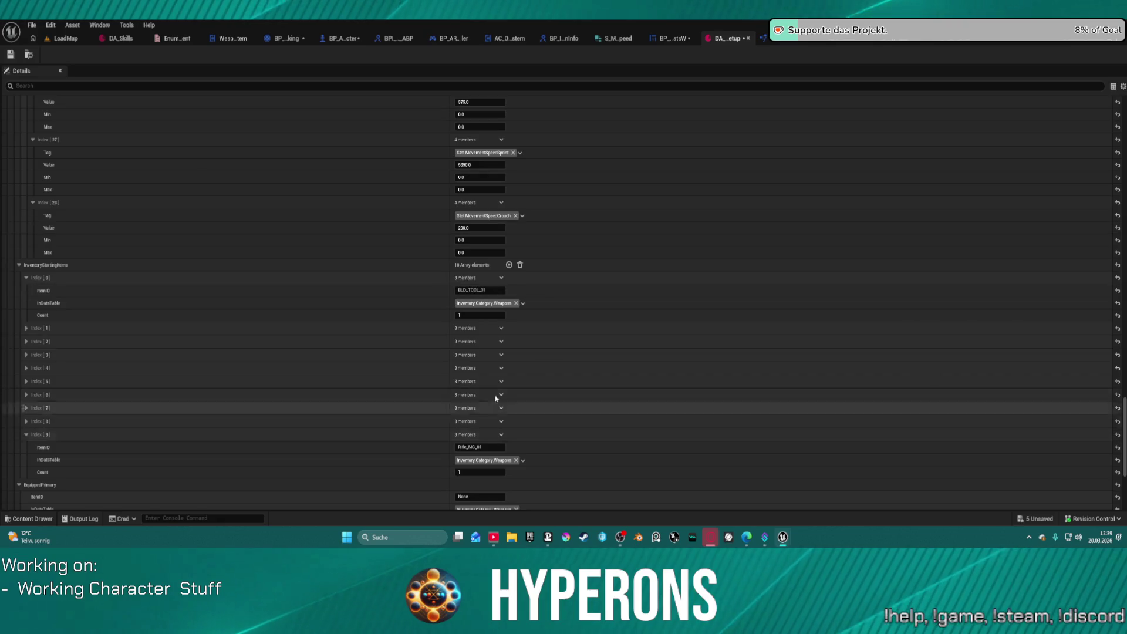
# Correct the data asset's sprint speed value to 585, save it, and return to LoadMap.
pyautogui.click(489, 166)
pyautogui.click(489, 167)
pyautogui.press('BackSpace')
pyautogui.press('BackSpace')
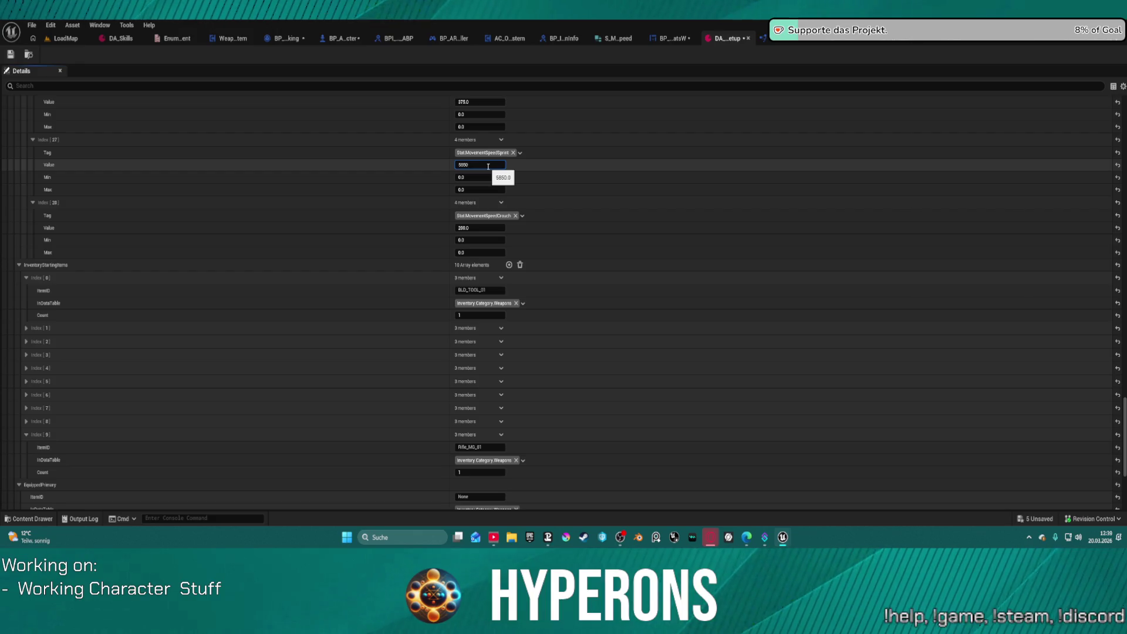
pyautogui.click(11, 54)
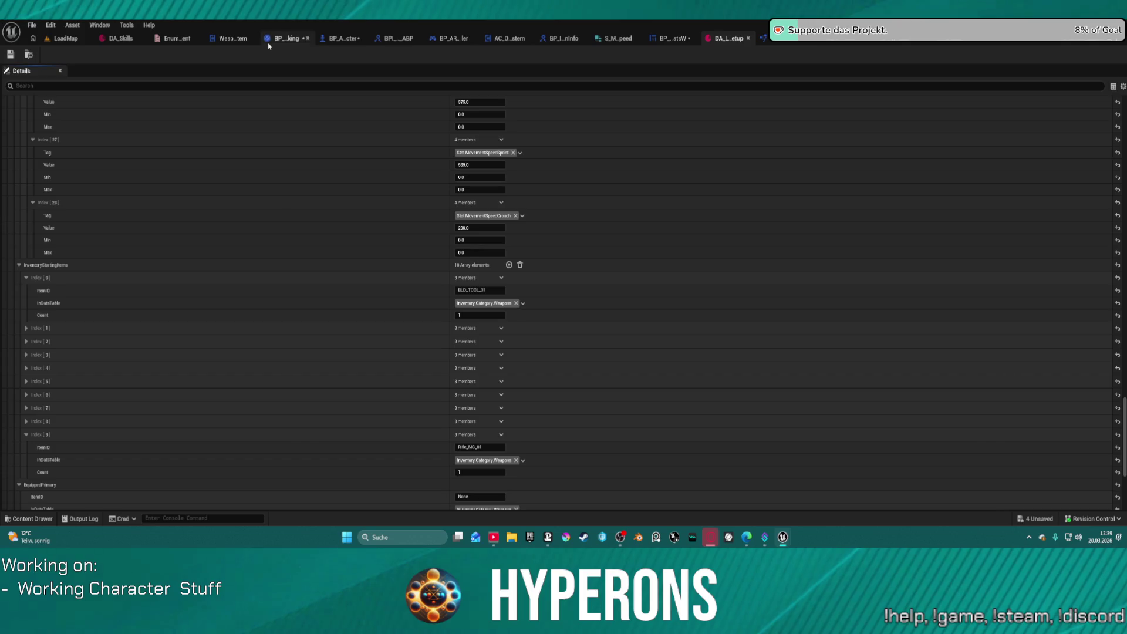
pyautogui.click(65, 38)
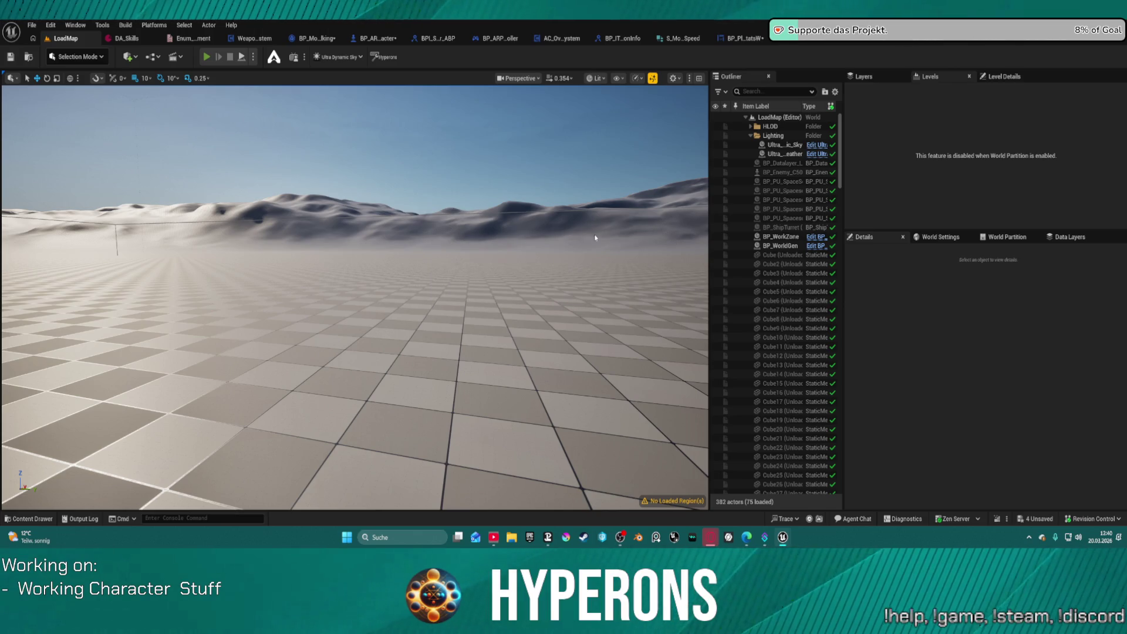
pyautogui.click(641, 297)
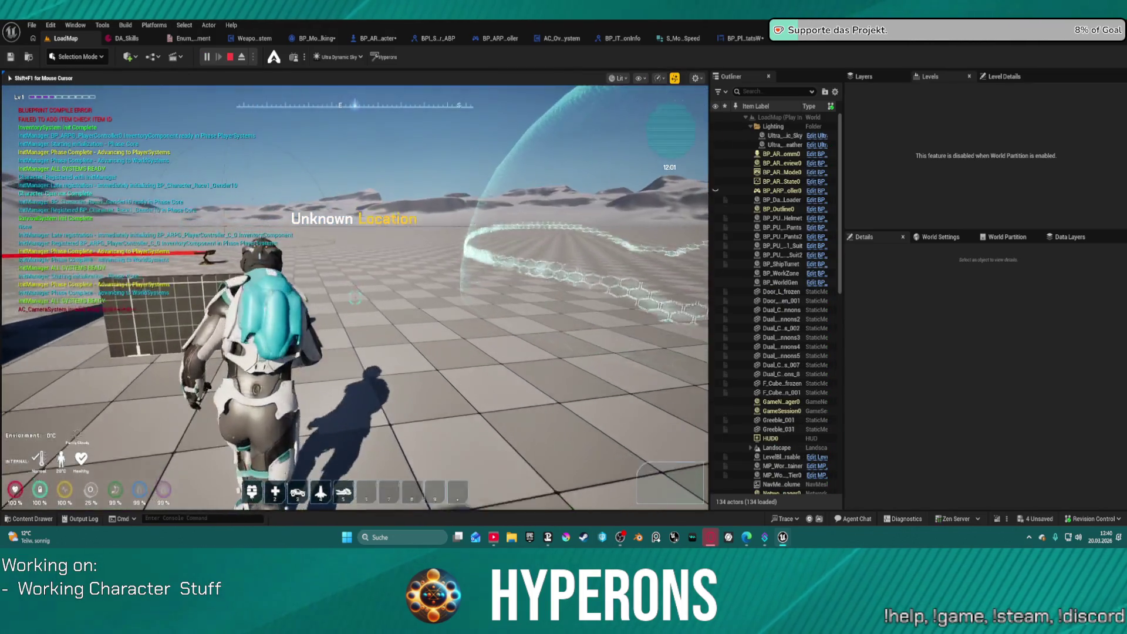
pyautogui.press('w')
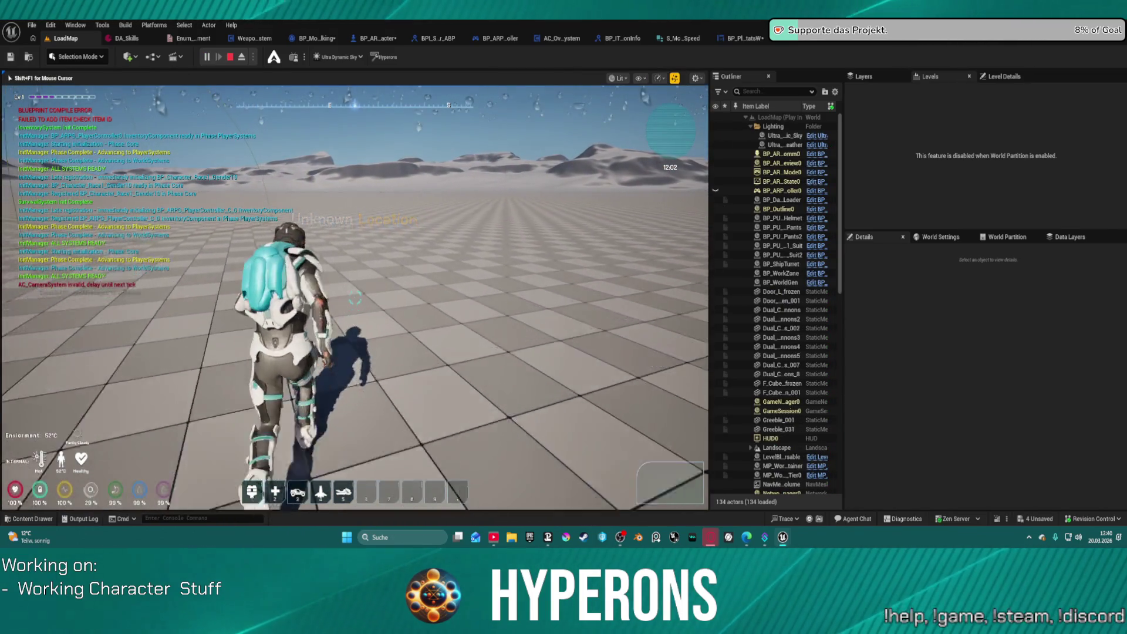
pyautogui.press('c')
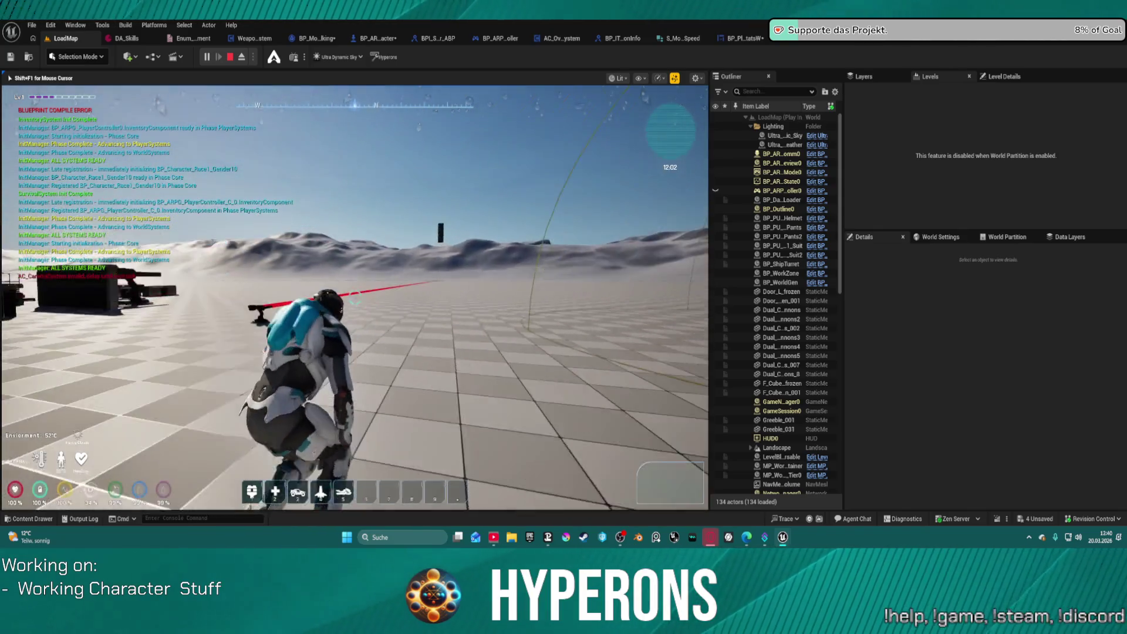
pyautogui.press('c')
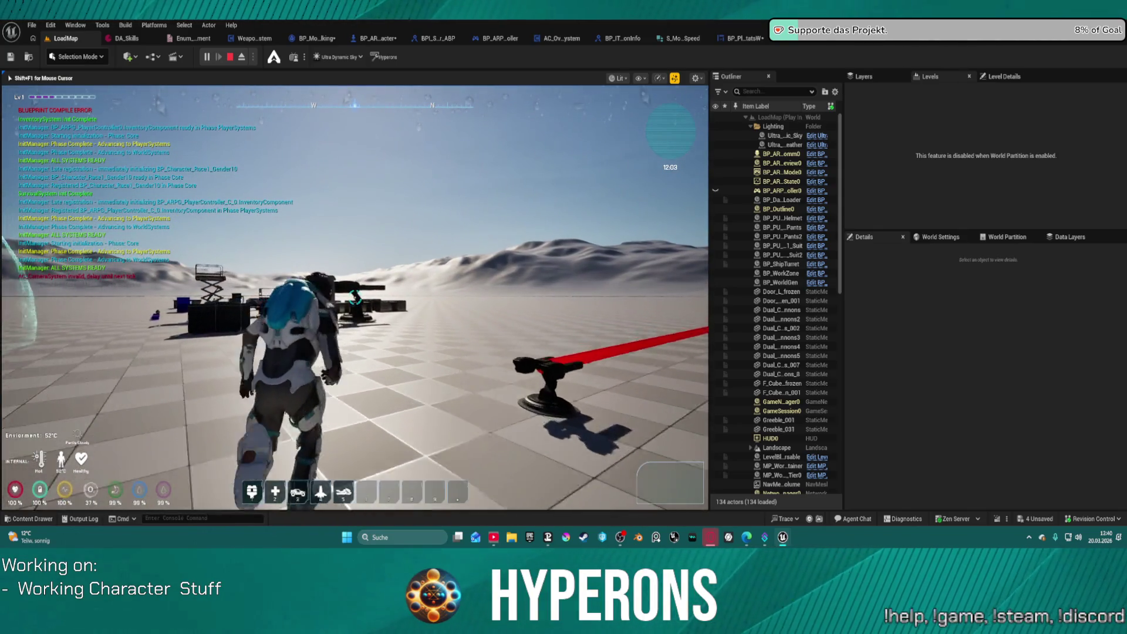
pyautogui.press('w')
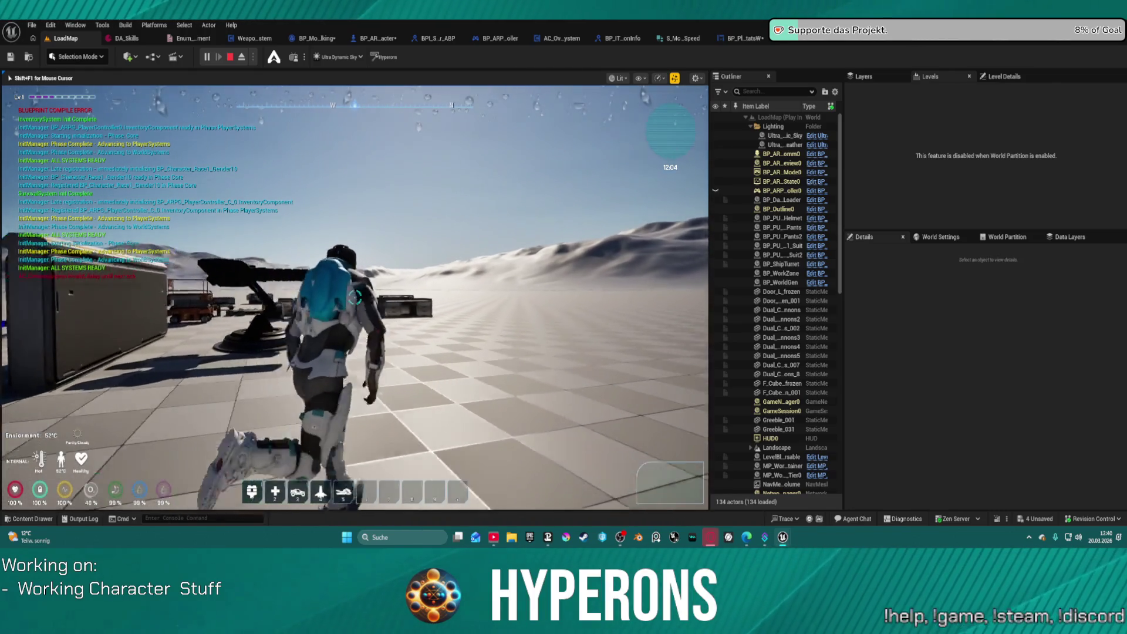
pyautogui.press('Escape')
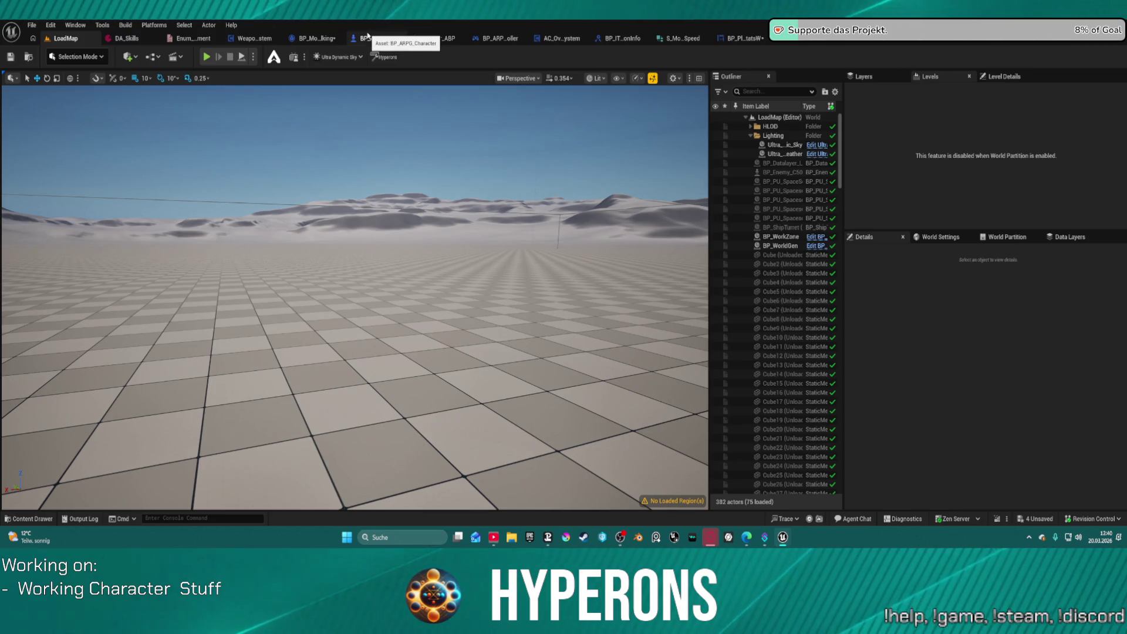
# Save all assets, bring BP_ARPG_Character's movement speed nodes into view, and close AC_OverlaySystem.
pyautogui.hotkey('ctrl', 's')
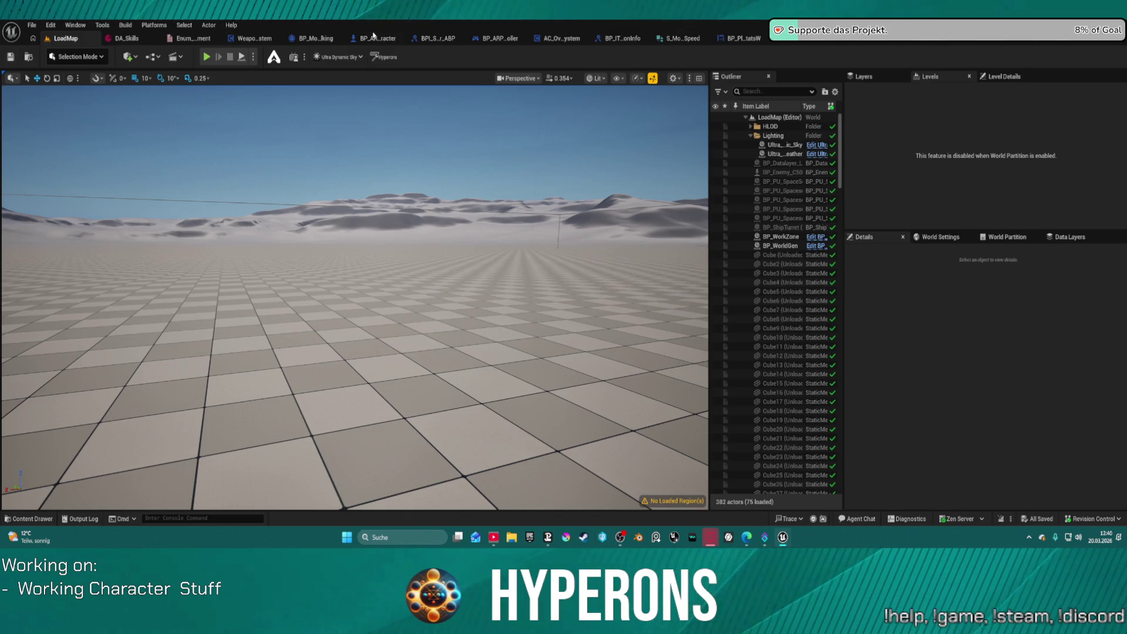
pyautogui.click(373, 35)
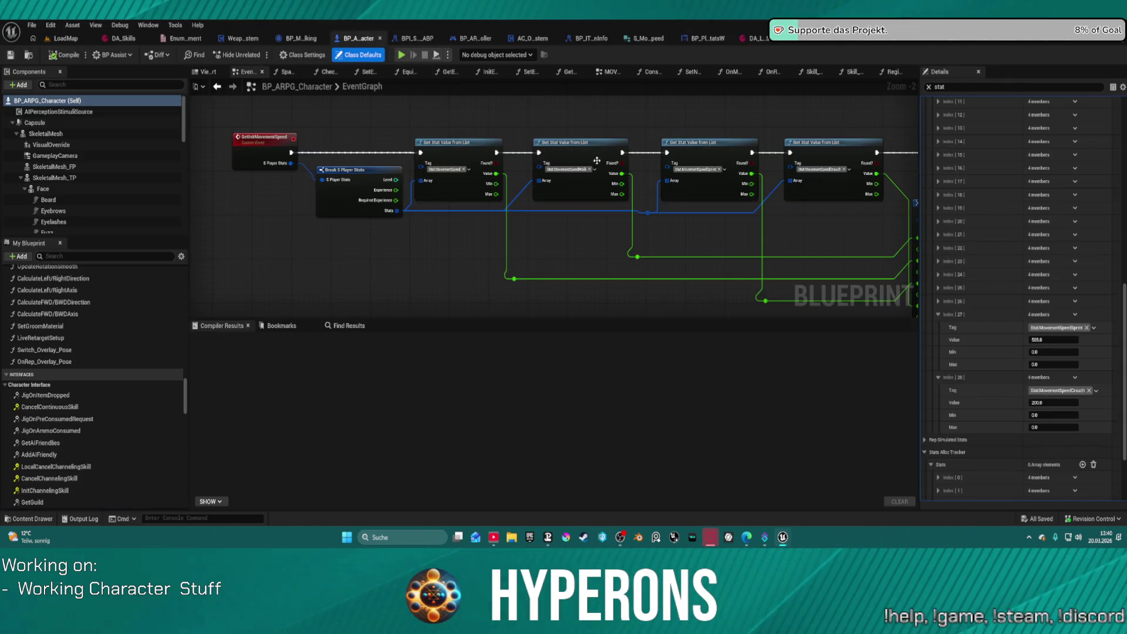
pyautogui.scroll(-1, 596, 160)
pyautogui.moveTo(596, 160)
pyautogui.mouseDown()
pyautogui.moveTo(252, 136)
pyautogui.moveTo(345, 133)
pyautogui.mouseUp()
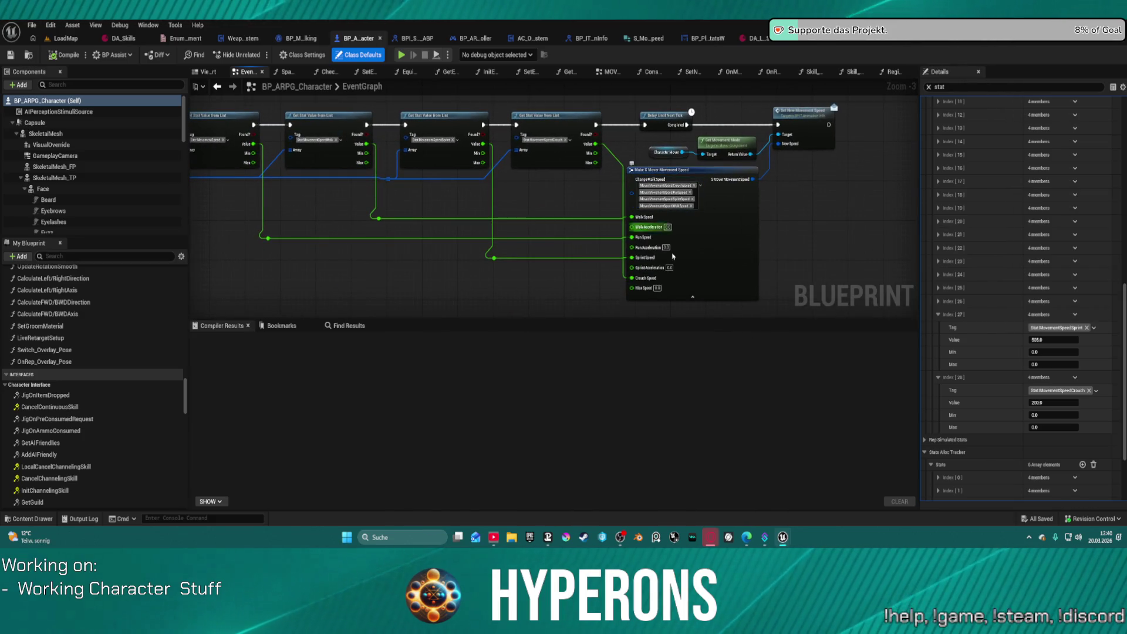
pyautogui.scroll(3, 704, 204)
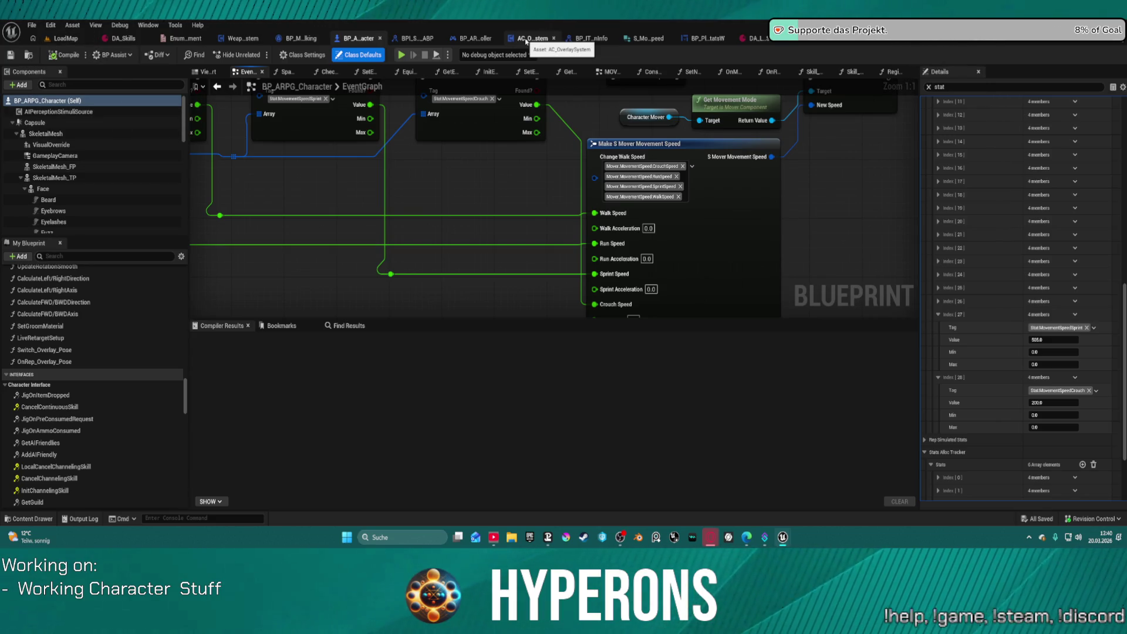
pyautogui.click(553, 38)
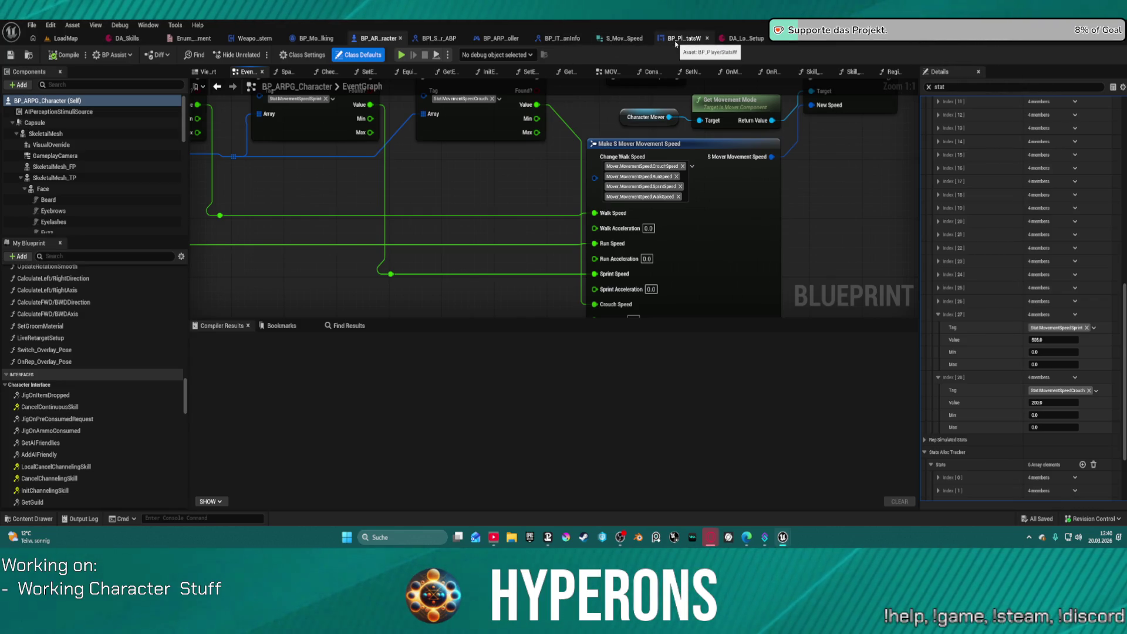
# Close the BP_PlayerStatsW, BP_InitManager, BP_ARPG_GameMode, Enum_Equipment and two other asset tabs.
pyautogui.click(708, 38)
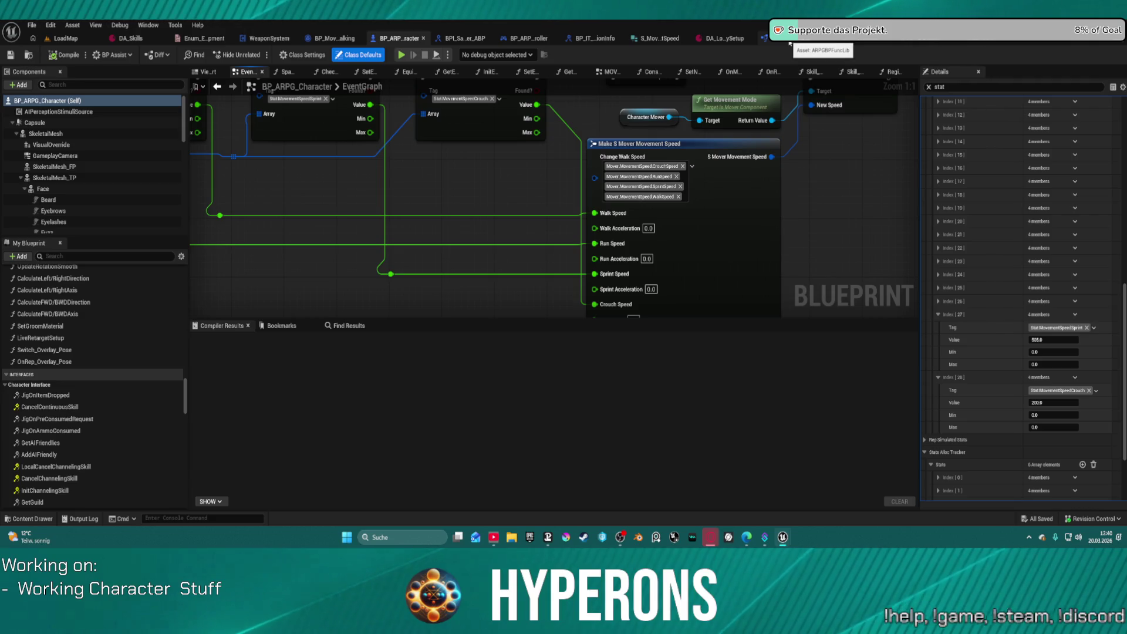
pyautogui.click(790, 44)
pyautogui.click(826, 45)
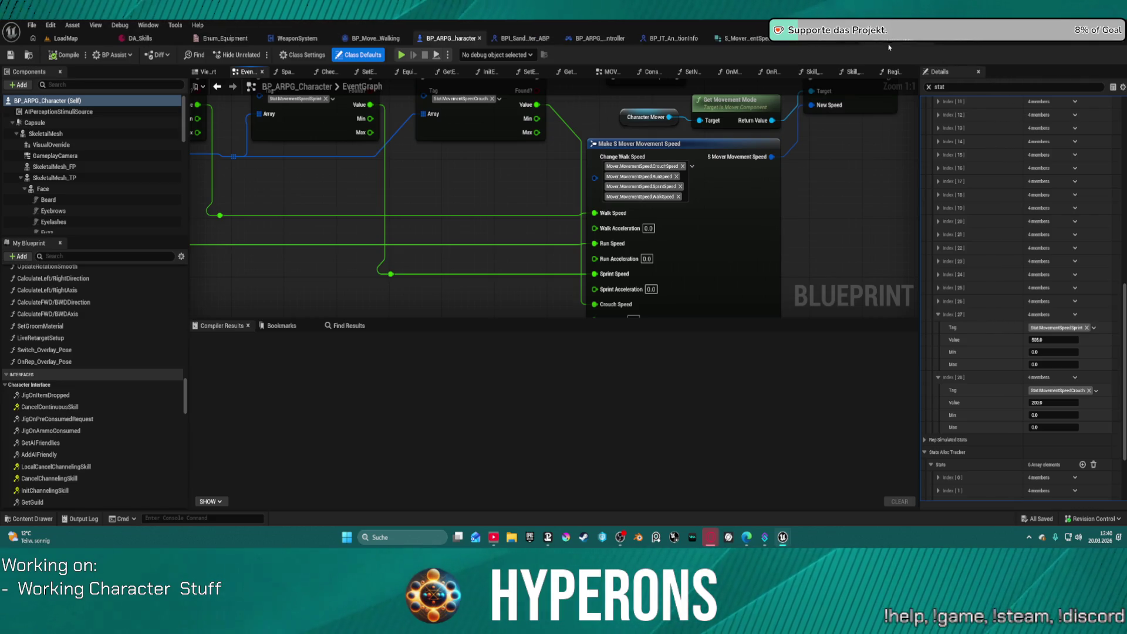
pyautogui.click(900, 45)
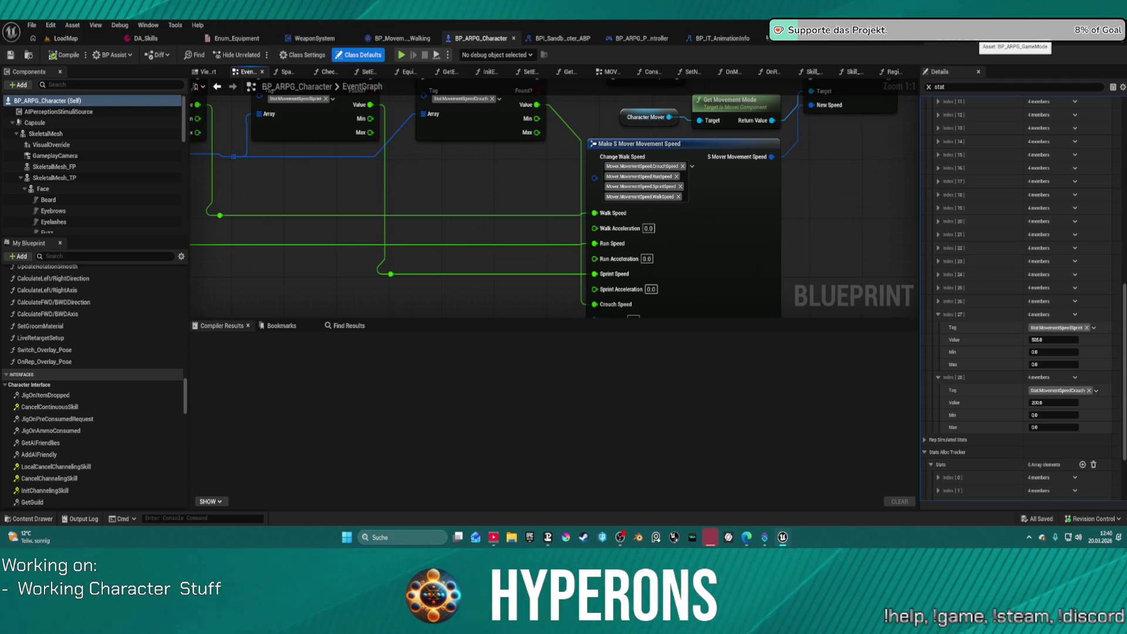
pyautogui.click(980, 39)
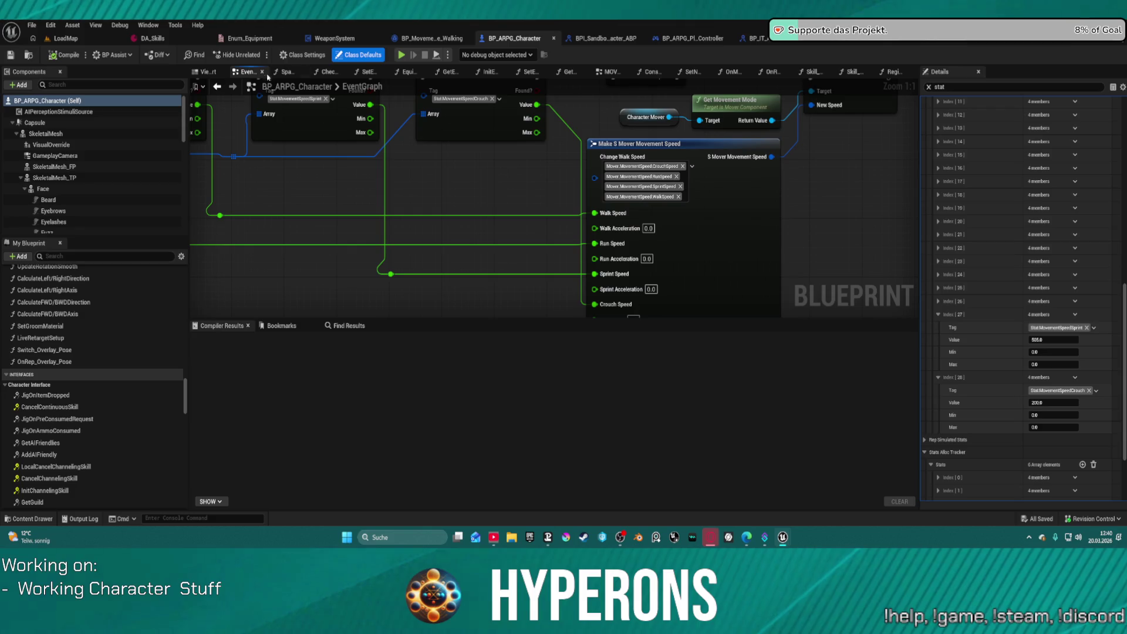
pyautogui.middleClick(239, 40)
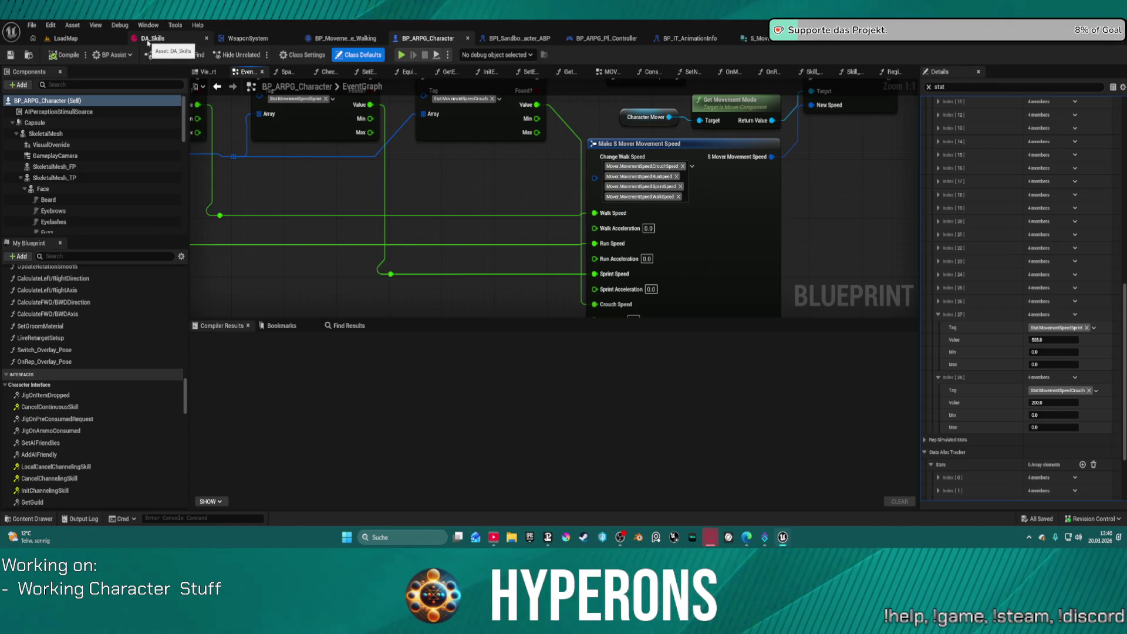
# Look through the DA_Skills skill entries, then close that data asset.
pyautogui.click(148, 40)
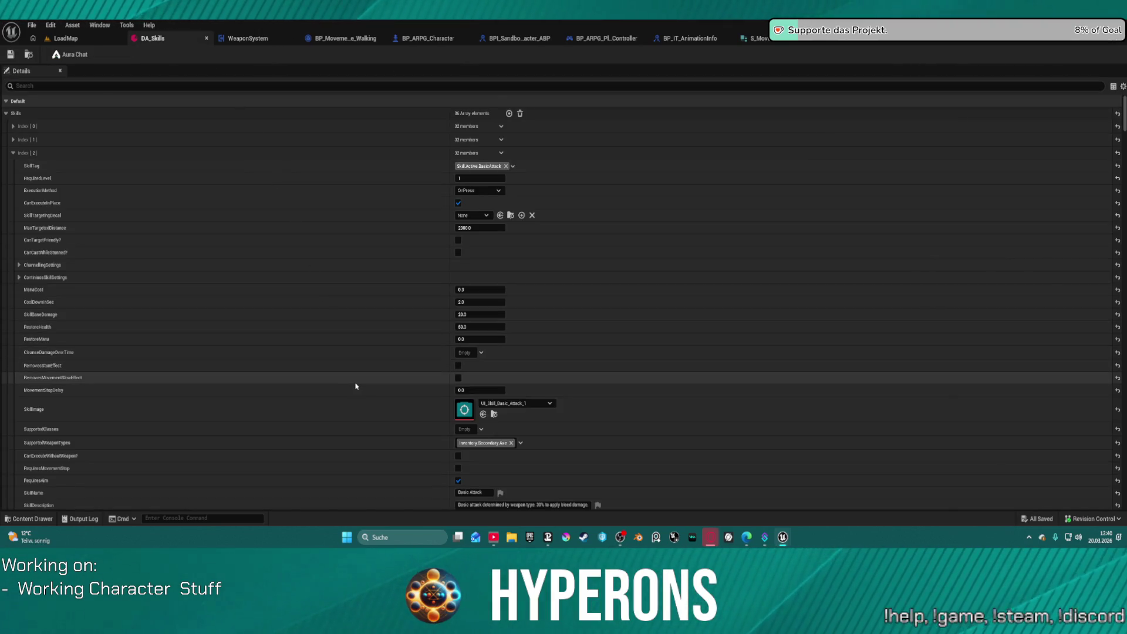
pyautogui.scroll(-10, 397, 281)
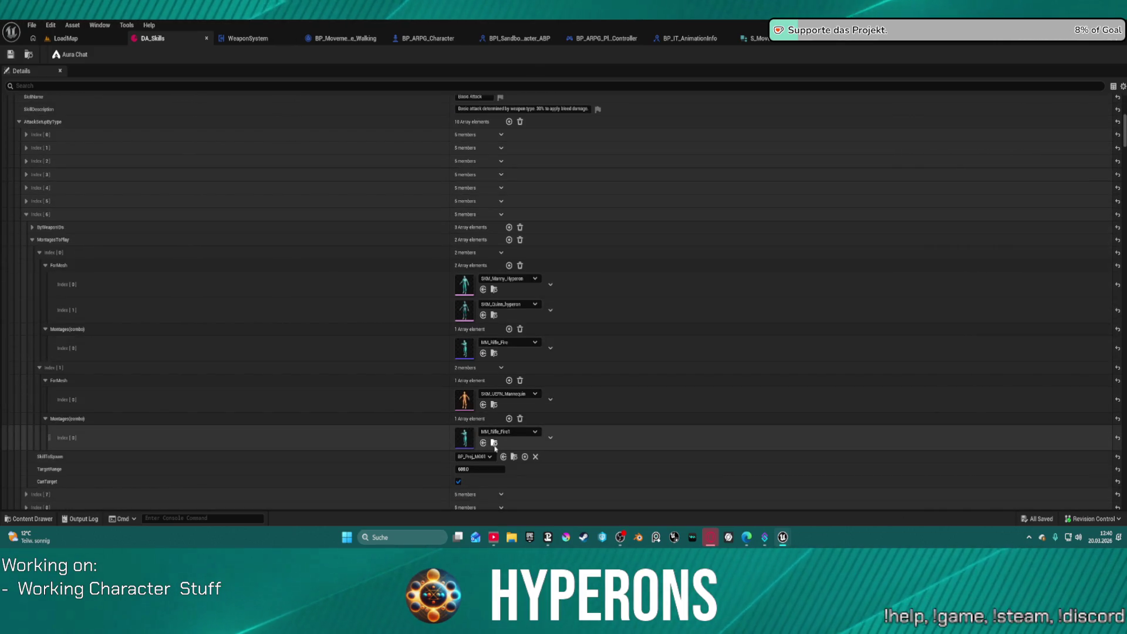
pyautogui.scroll(-2, 305, 491)
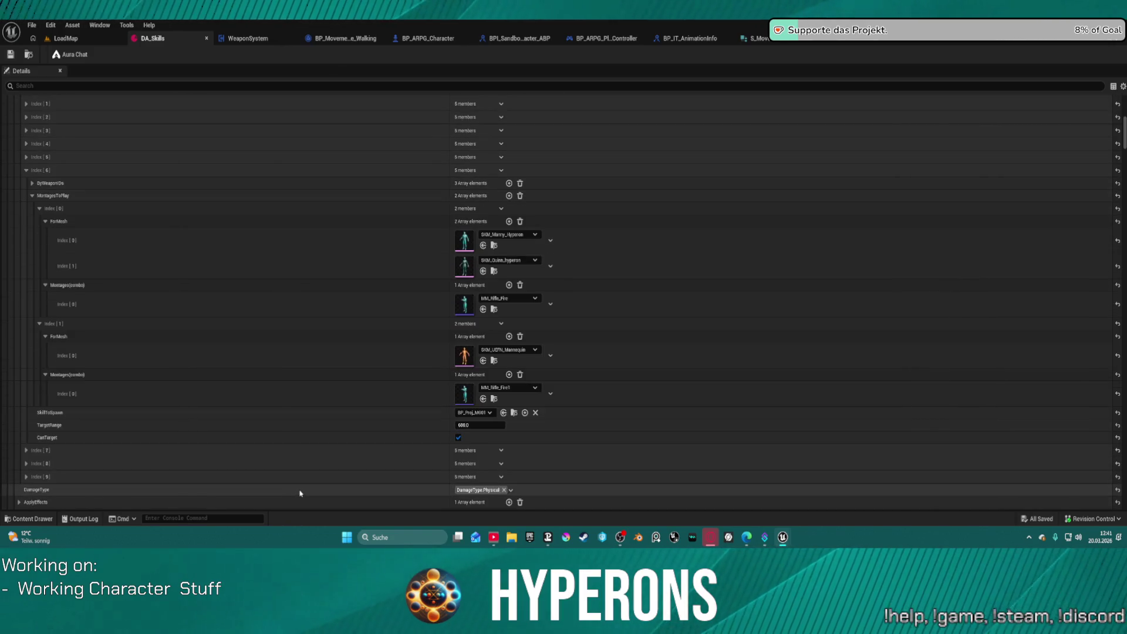
pyautogui.middleClick(167, 41)
pyautogui.scroll(4, 524, 271)
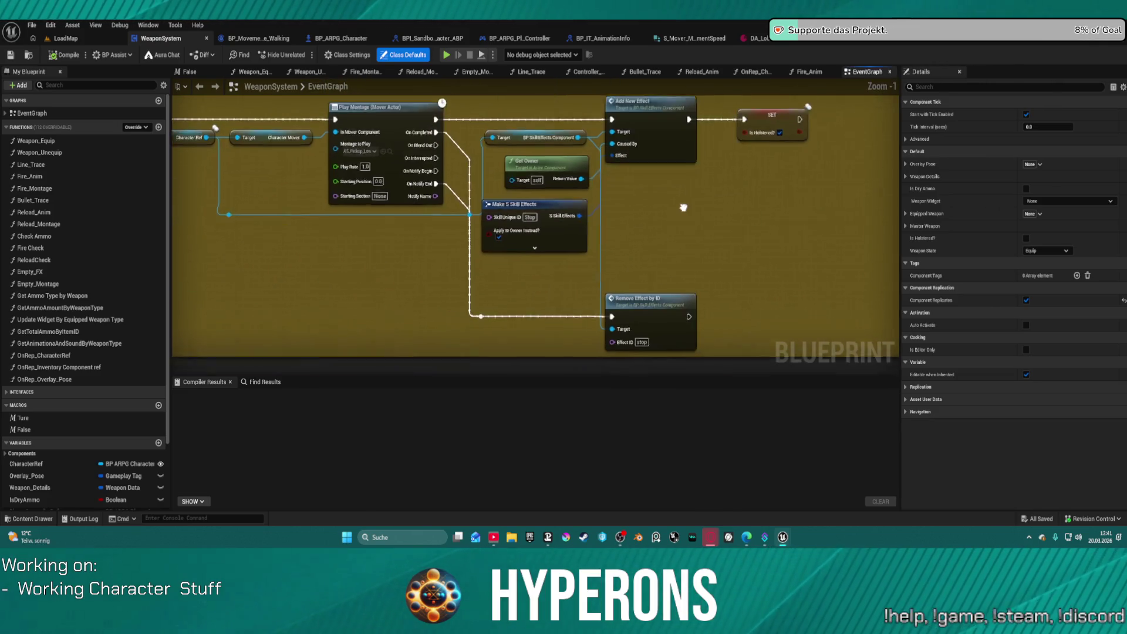
# Close the BP_ARPG_PlayerController and BPI_SandboxCharacter_ABP tabs.
pyautogui.moveTo(731, 255); pyautogui.dragTo(734, 256)
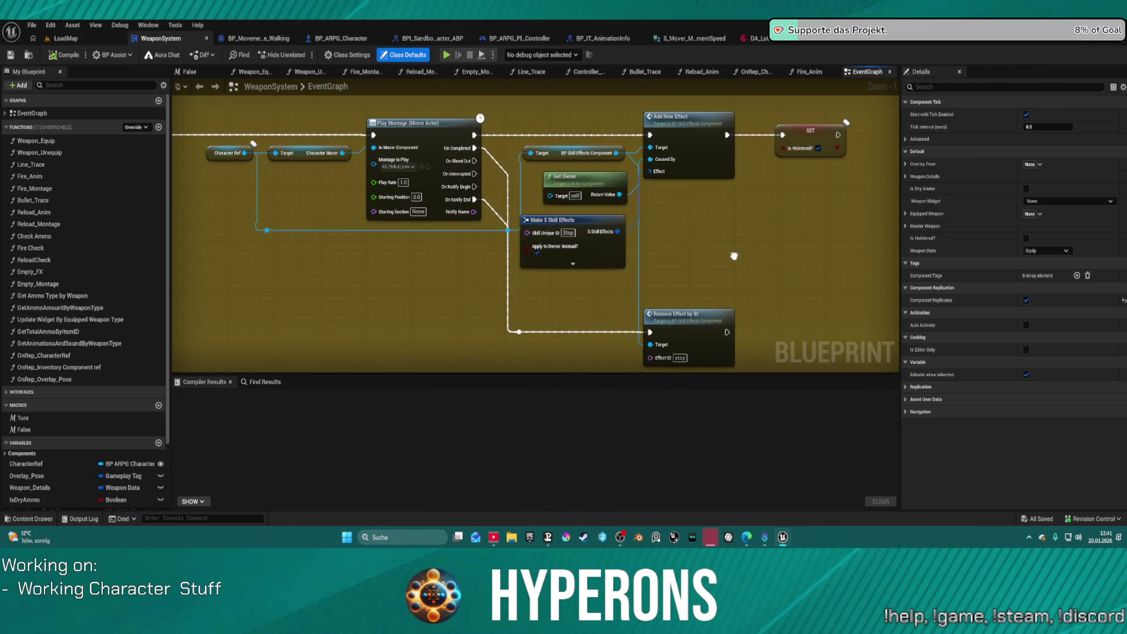
pyautogui.scroll(-6, 734, 256)
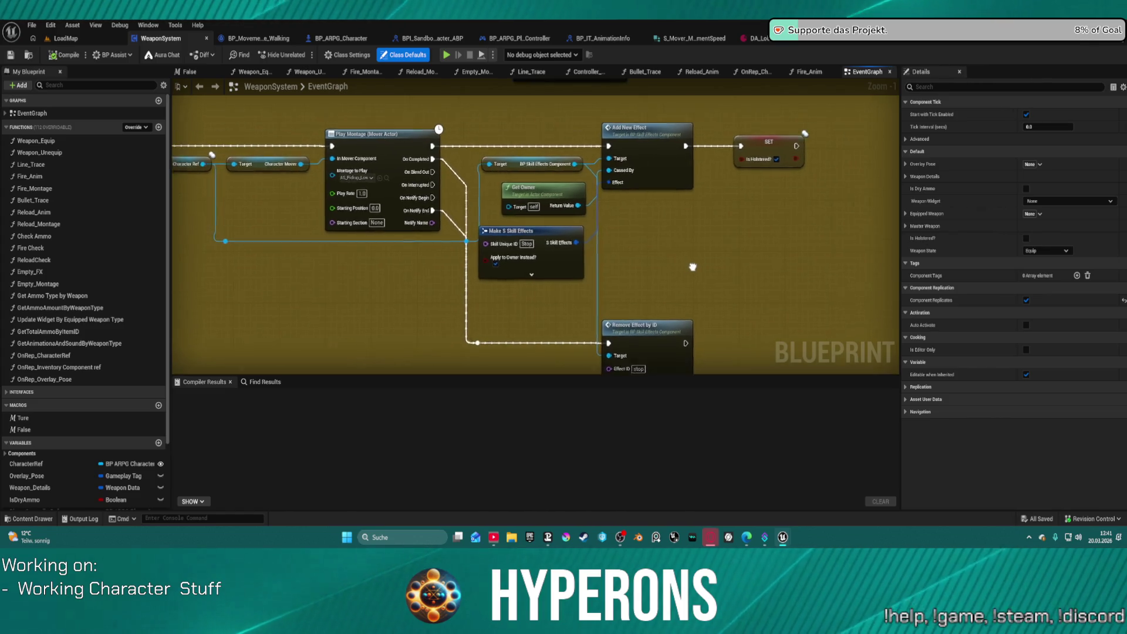
pyautogui.scroll(2, 685, 257)
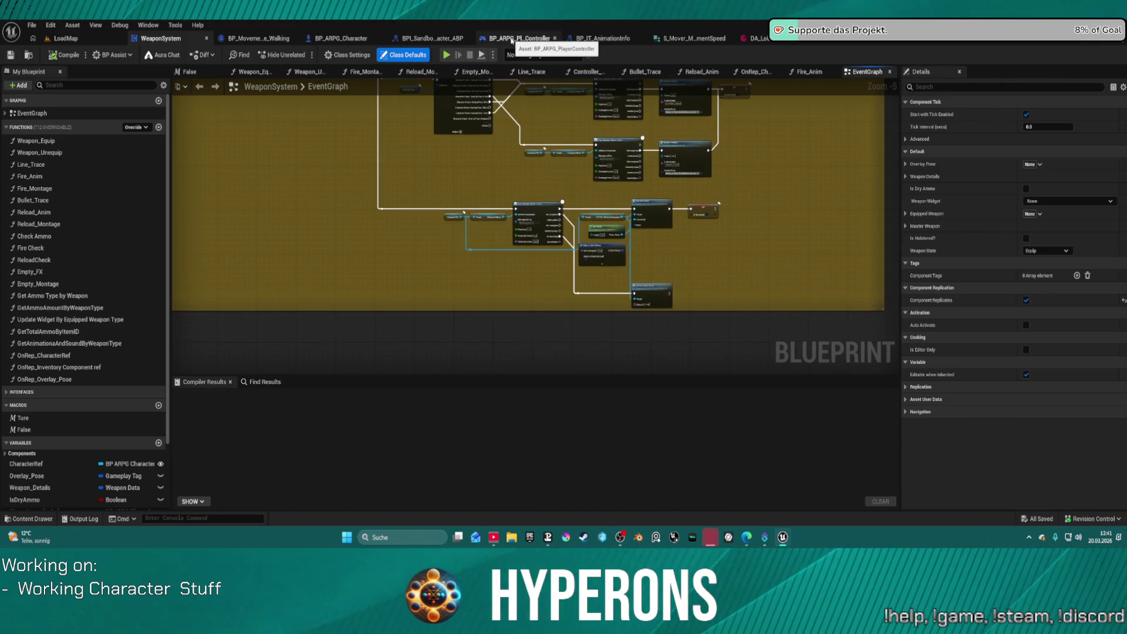
pyautogui.middleClick(513, 40)
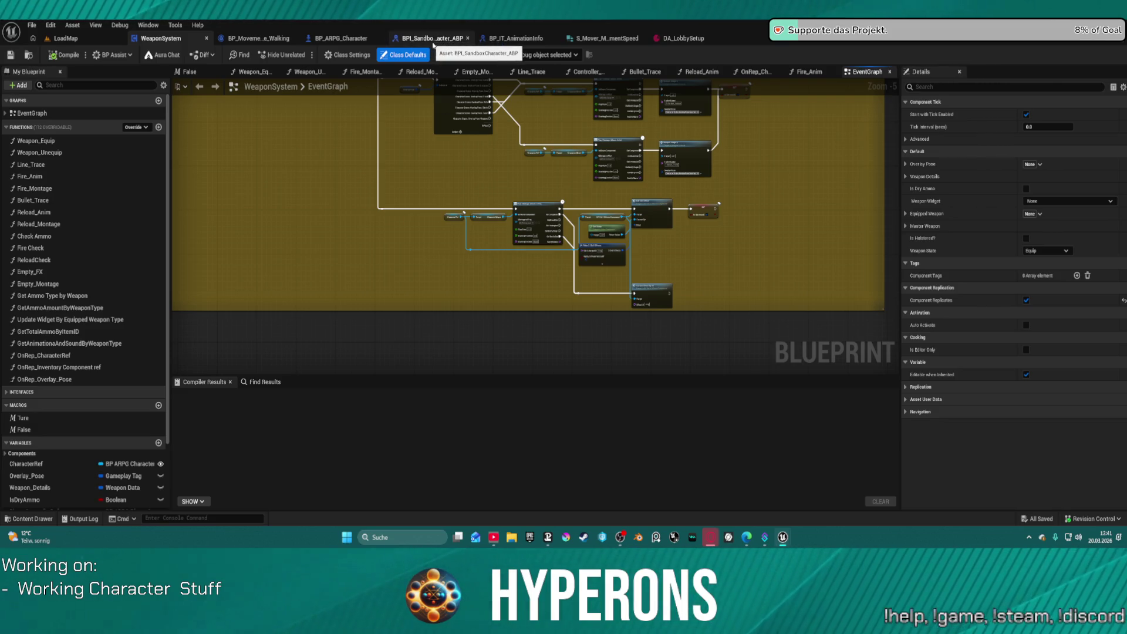
pyautogui.middleClick(434, 43)
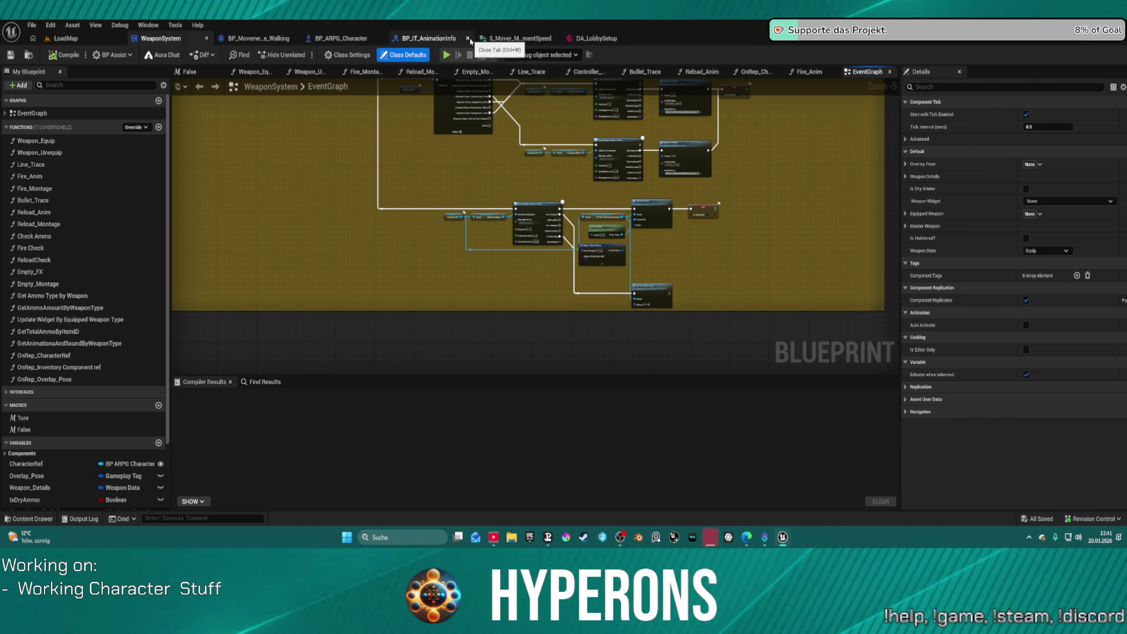
# Return to BP_ARPG_Character's EventGraph and nudge the init movement speed node lower.
pyautogui.click(340, 38)
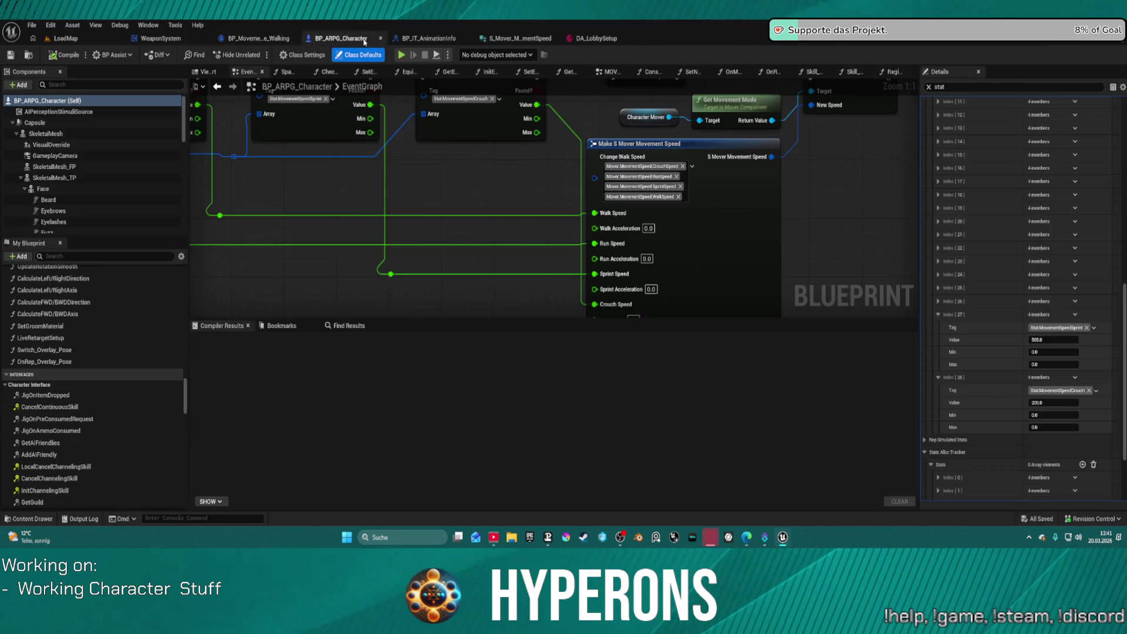
pyautogui.scroll(-6, 569, 222)
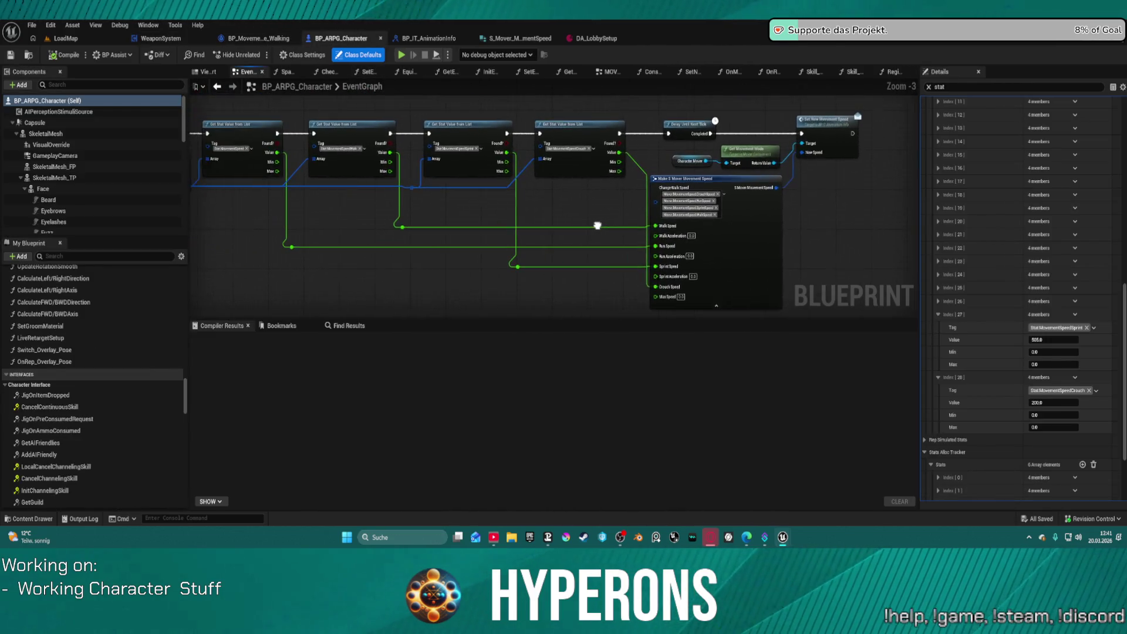
pyautogui.click(213, 91)
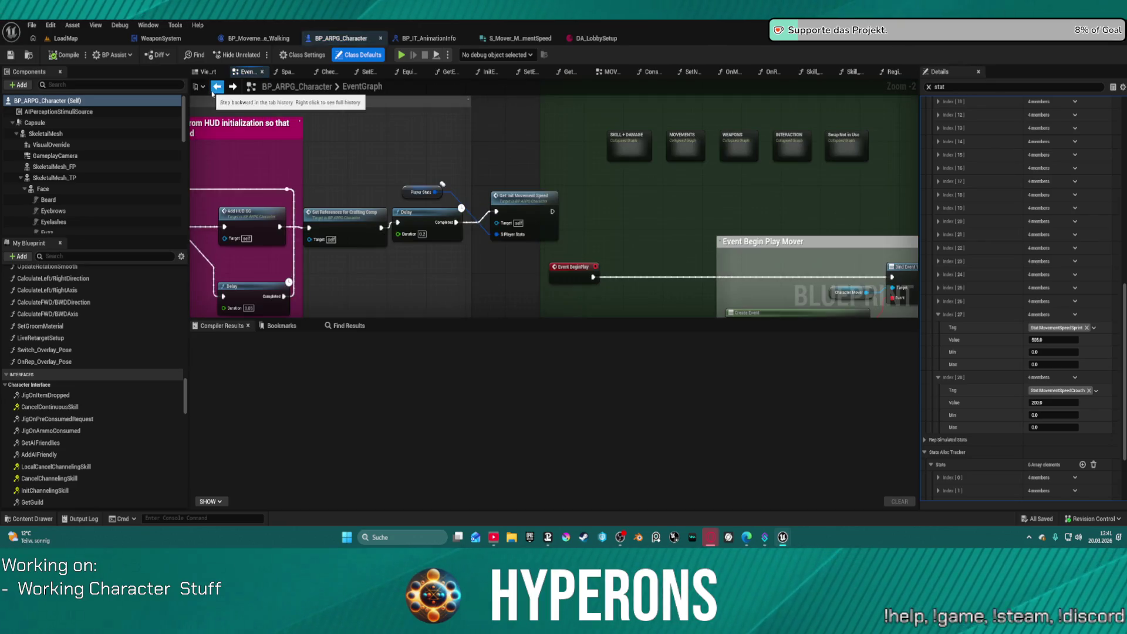
pyautogui.moveTo(512, 205)
pyautogui.mouseDown()
pyautogui.moveTo(515, 219)
pyautogui.moveTo(712, 128)
pyautogui.moveTo(679, 136)
pyautogui.mouseUp()
pyautogui.scroll(-3, 497, 223)
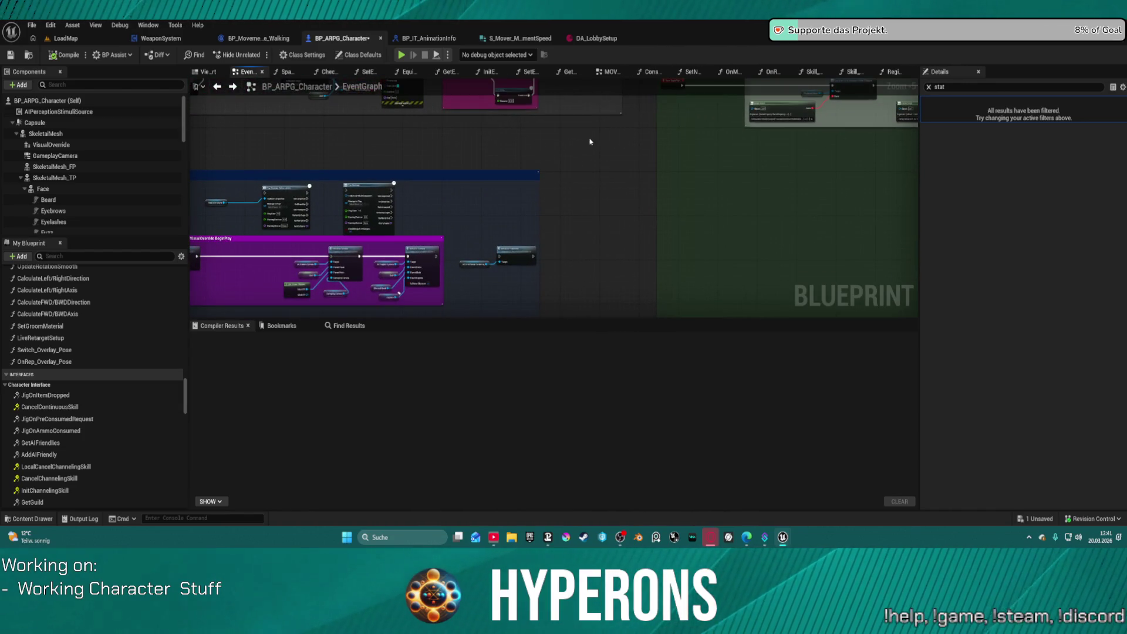
pyautogui.scroll(4, 628, 184)
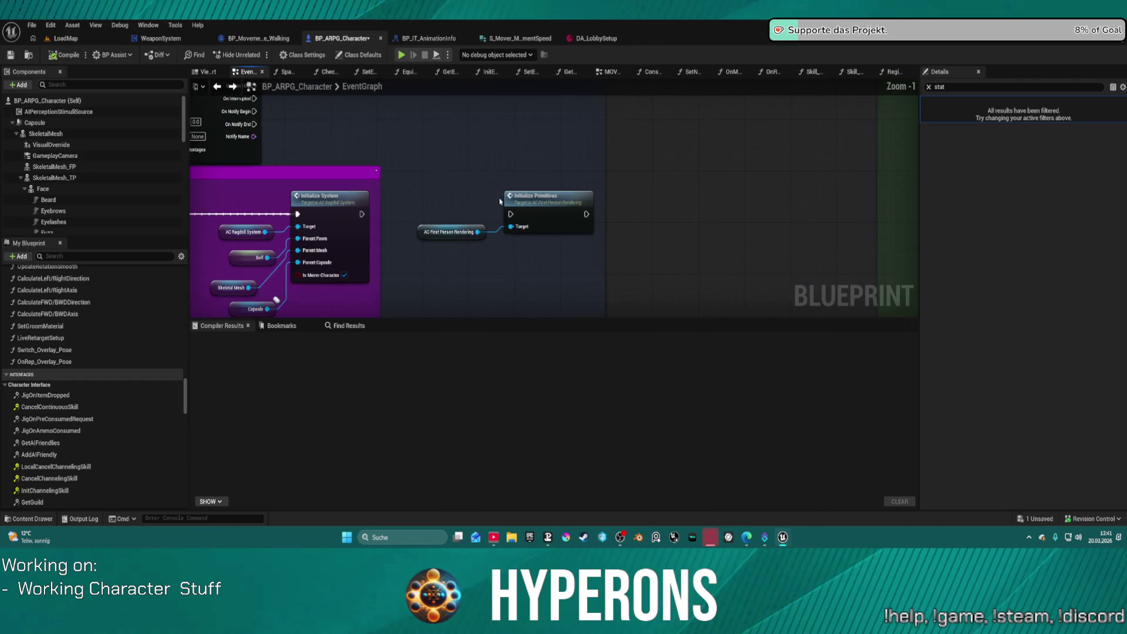
# Survey the whole EventGraph from far out and close the movement function graph.
pyautogui.scroll(-7, 500, 201)
pyautogui.moveTo(499, 201)
pyautogui.mouseDown()
pyautogui.moveTo(520, 284)
pyautogui.moveTo(423, 171)
pyautogui.moveTo(616, 168)
pyautogui.mouseUp()
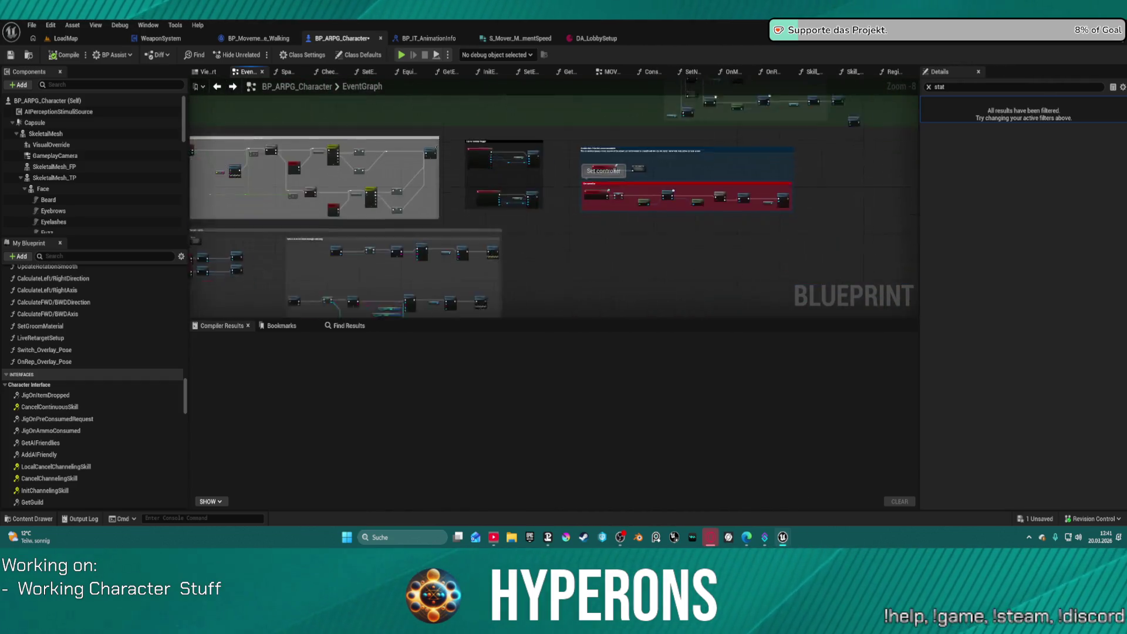
pyautogui.moveTo(433, 171); pyautogui.dragTo(415, 151)
pyautogui.scroll(6, 529, 246)
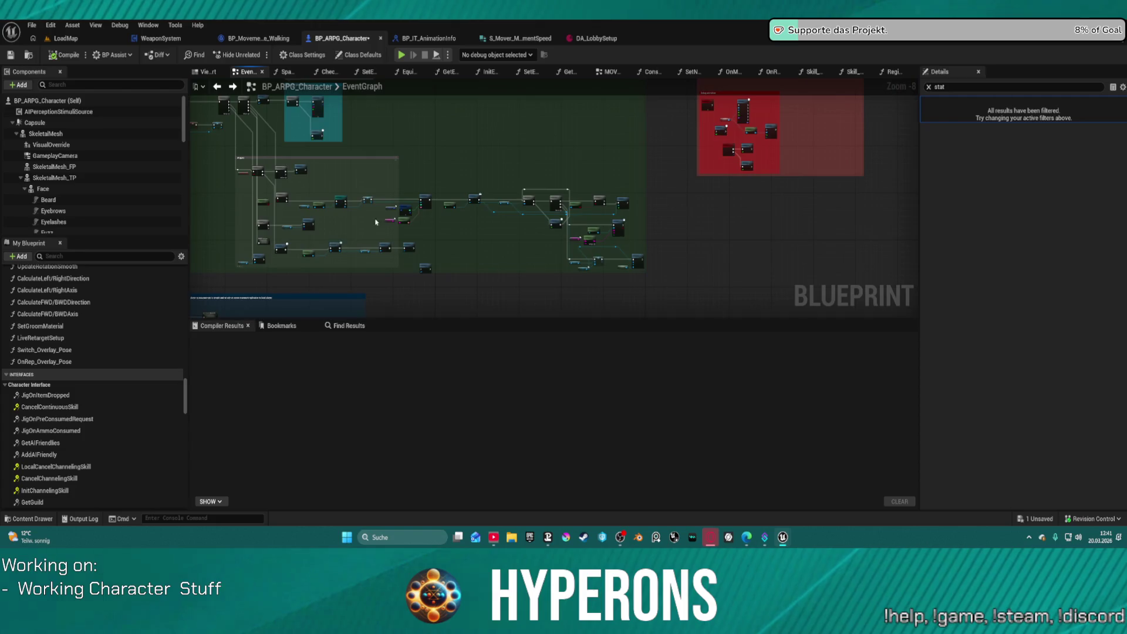
pyautogui.scroll(-10, 607, 256)
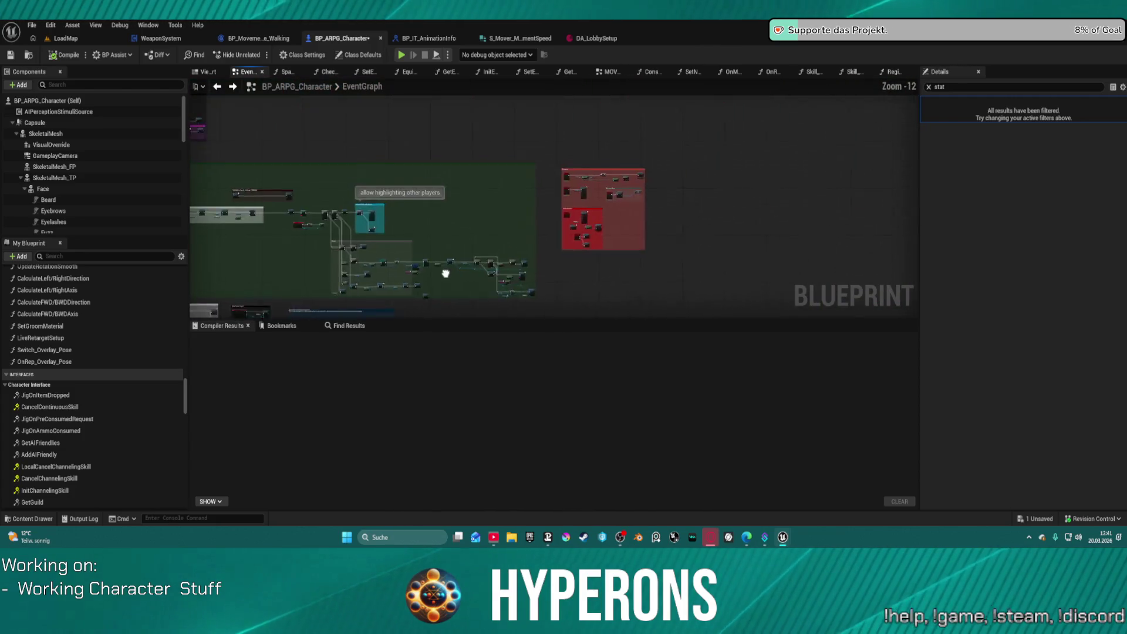
pyautogui.click(625, 73)
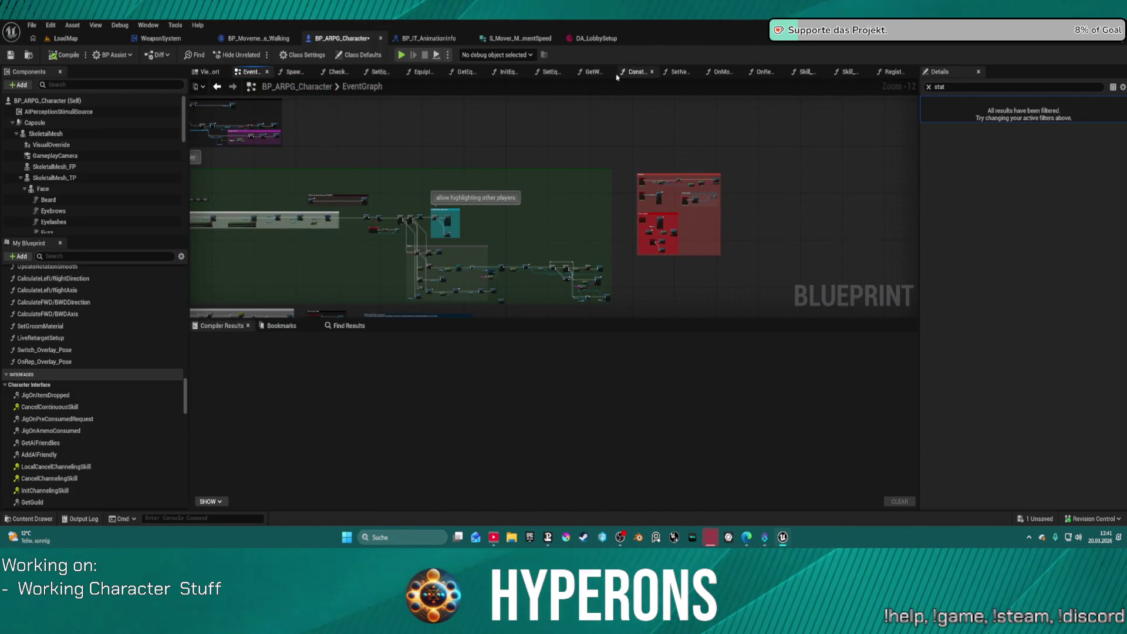
pyautogui.scroll(10, 100, 314)
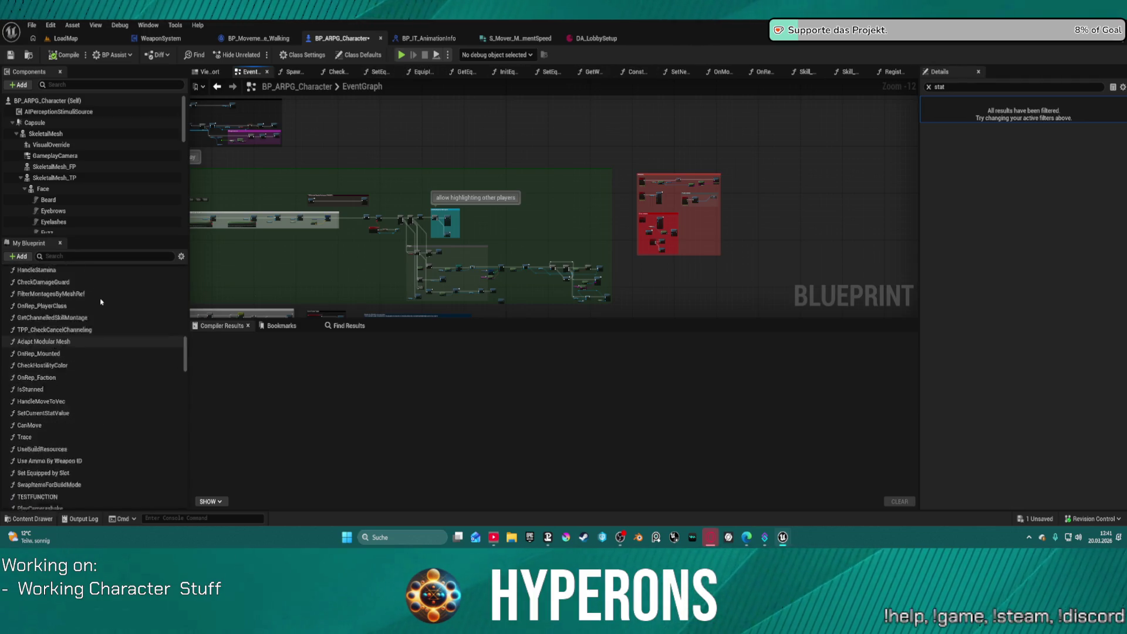
pyautogui.scroll(10, 100, 314)
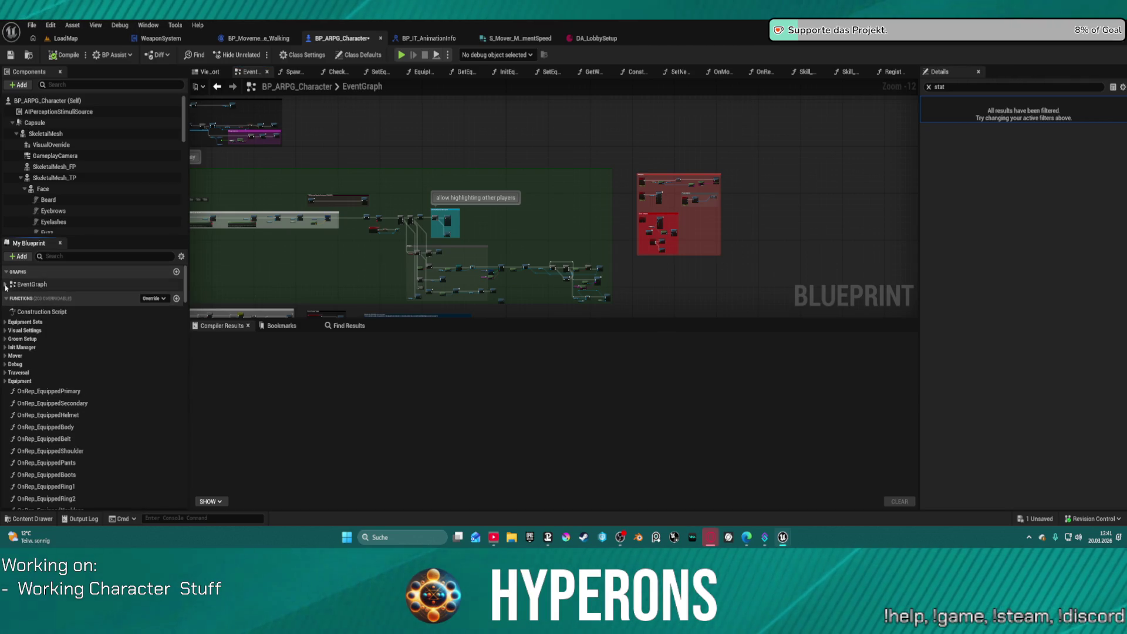
# Open the MOVEMENTS collapsed graph from the My Blueprint Graphs list.
pyautogui.click(5, 272)
pyautogui.click(28, 308)
pyautogui.doubleClick(28, 308)
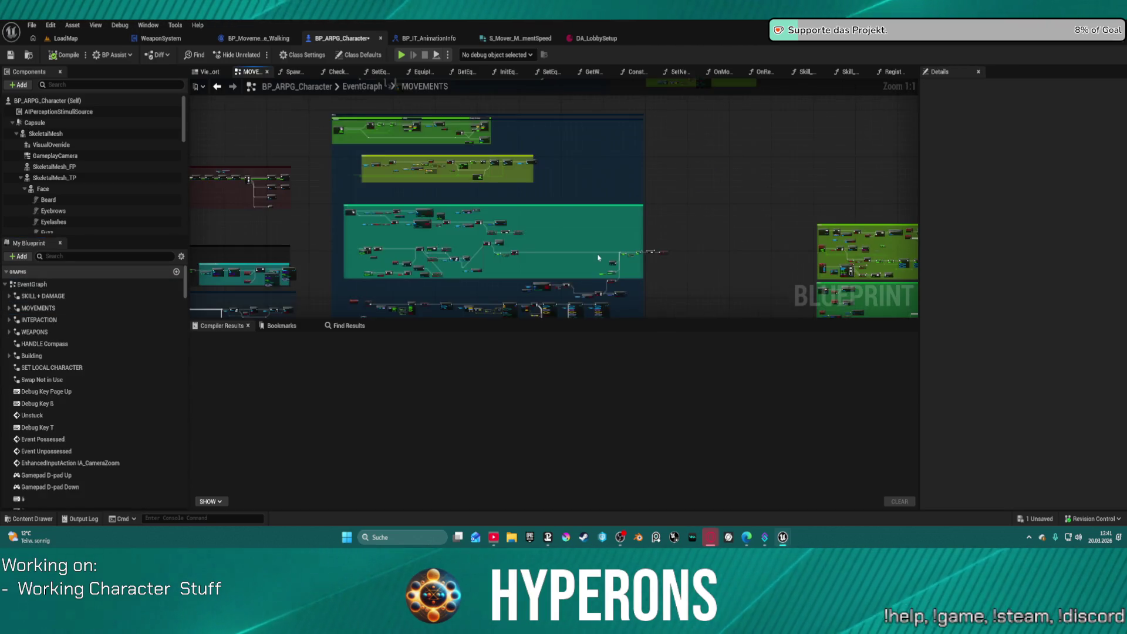
pyautogui.moveTo(639, 261)
pyautogui.mouseDown()
pyautogui.moveTo(660, 210)
pyautogui.moveTo(661, 139)
pyautogui.moveTo(902, 321)
pyautogui.moveTo(871, 439)
pyautogui.mouseUp()
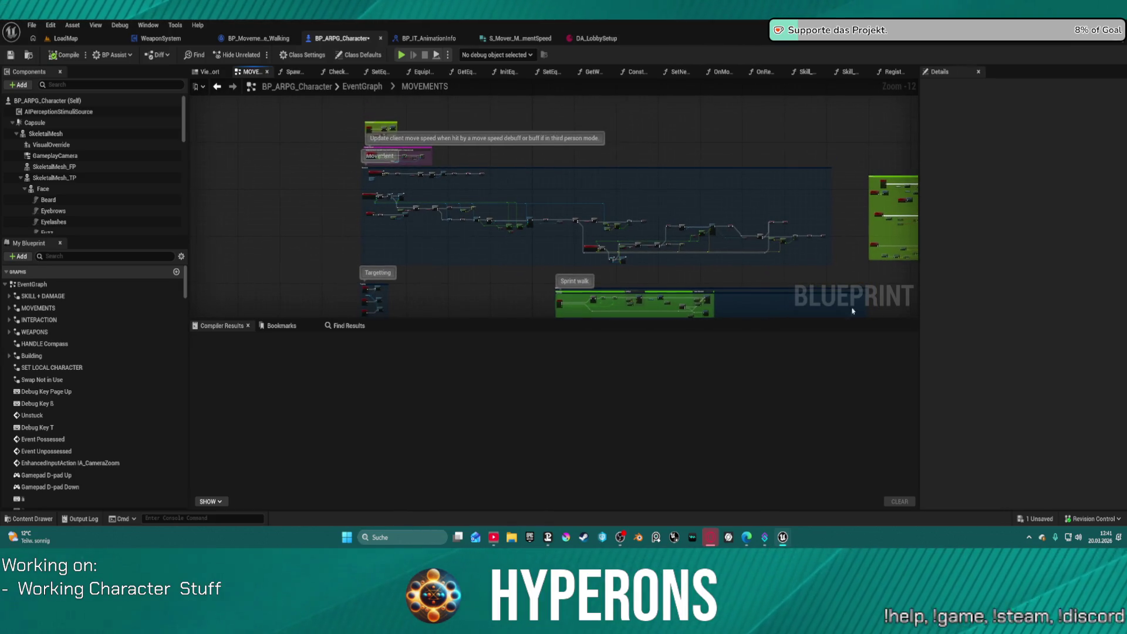
pyautogui.scroll(12, 385, 171)
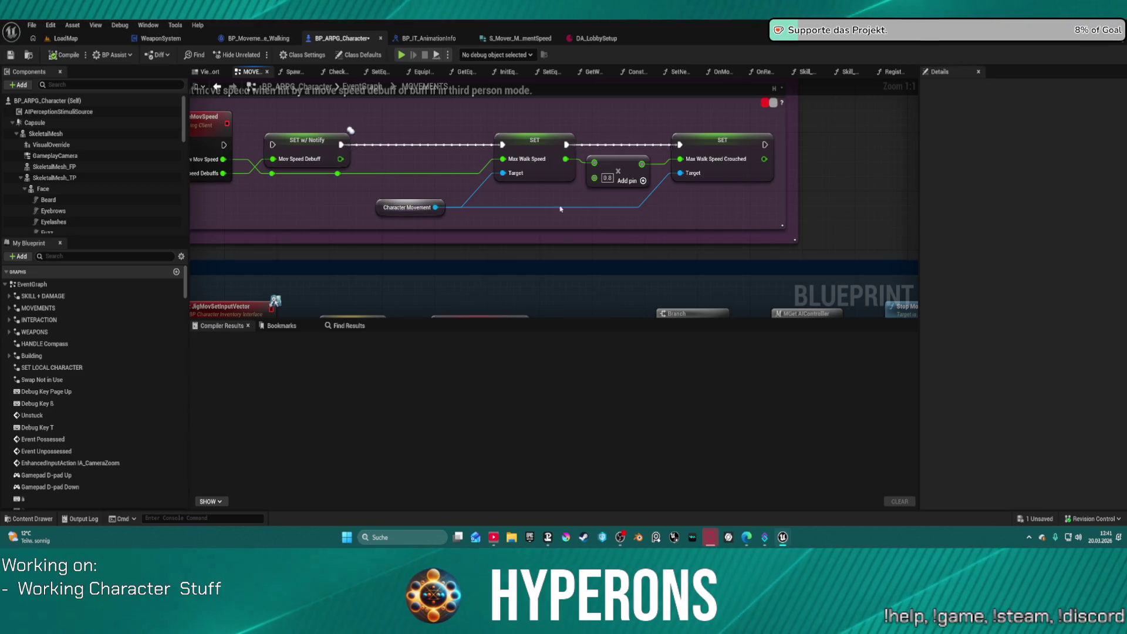
pyautogui.scroll(-6, 327, 200)
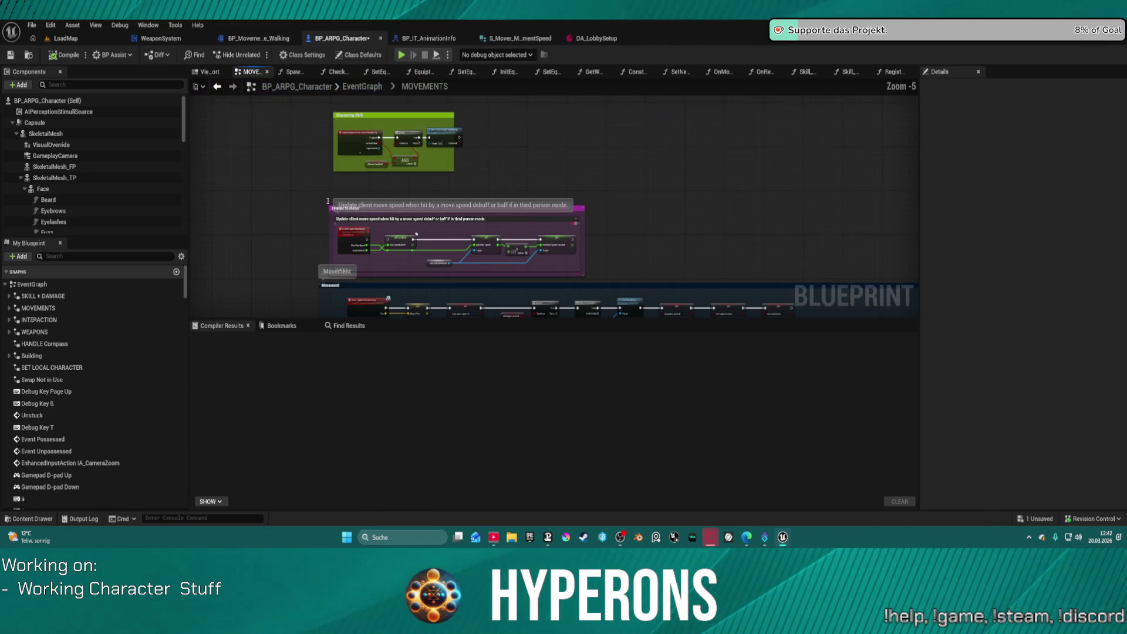
# Move the magenta move-speed comment group up-right and the green Channeling Skill group lower.
pyautogui.moveTo(301, 191)
pyautogui.mouseDown()
pyautogui.moveTo(507, 265)
pyautogui.moveTo(575, 265)
pyautogui.mouseUp()
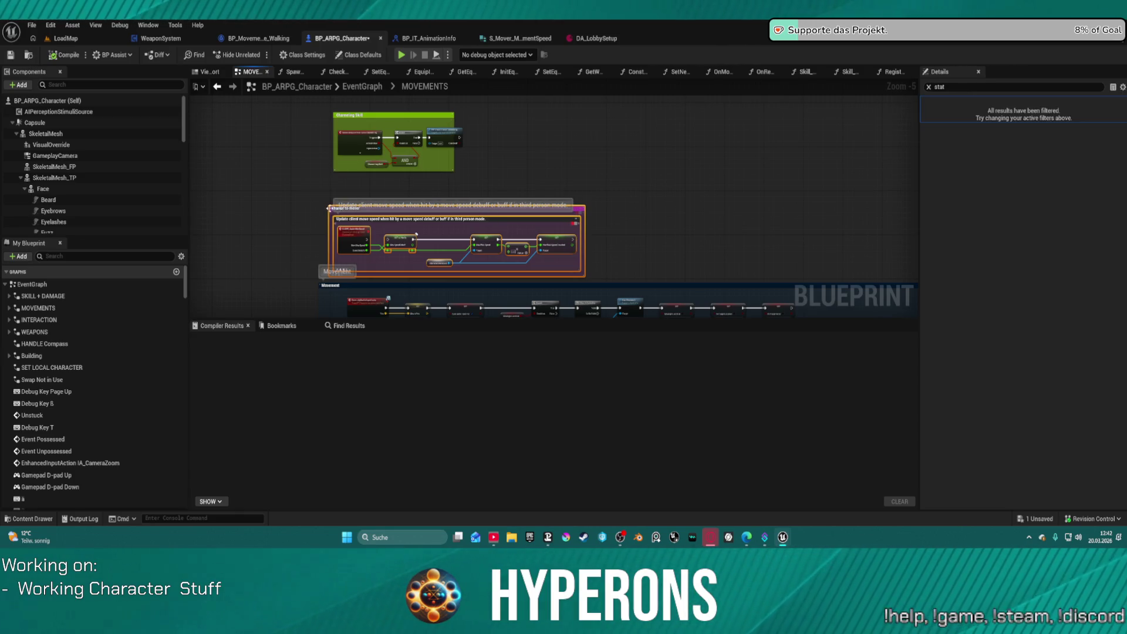
pyautogui.moveTo(351, 231); pyautogui.dragTo(564, 134)
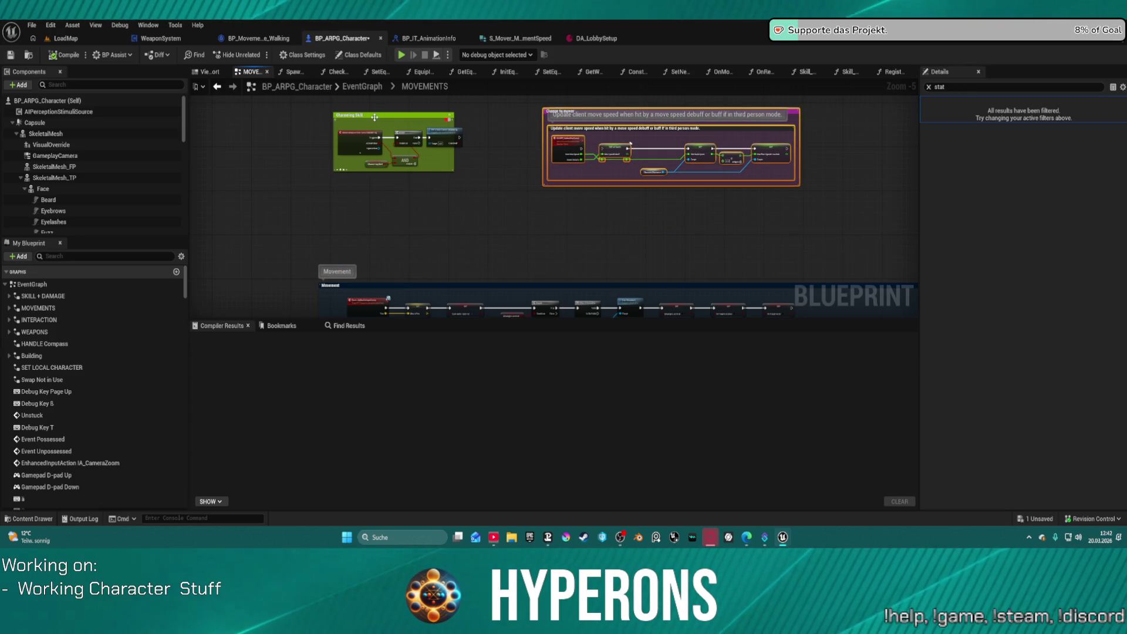
pyautogui.moveTo(374, 117); pyautogui.dragTo(360, 181)
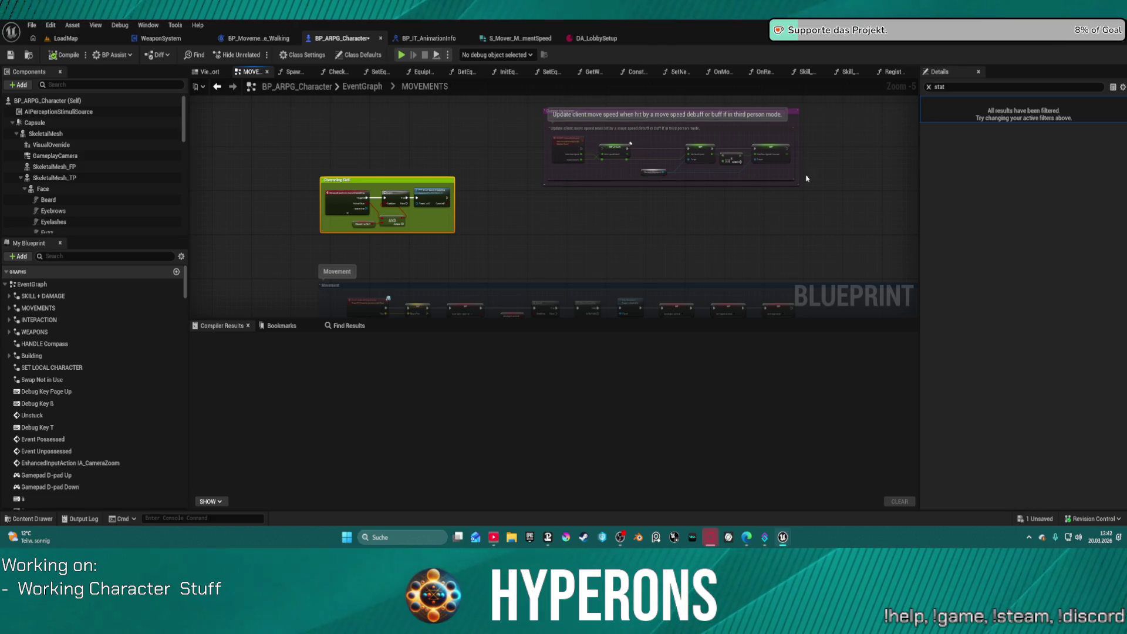
pyautogui.click(708, 147)
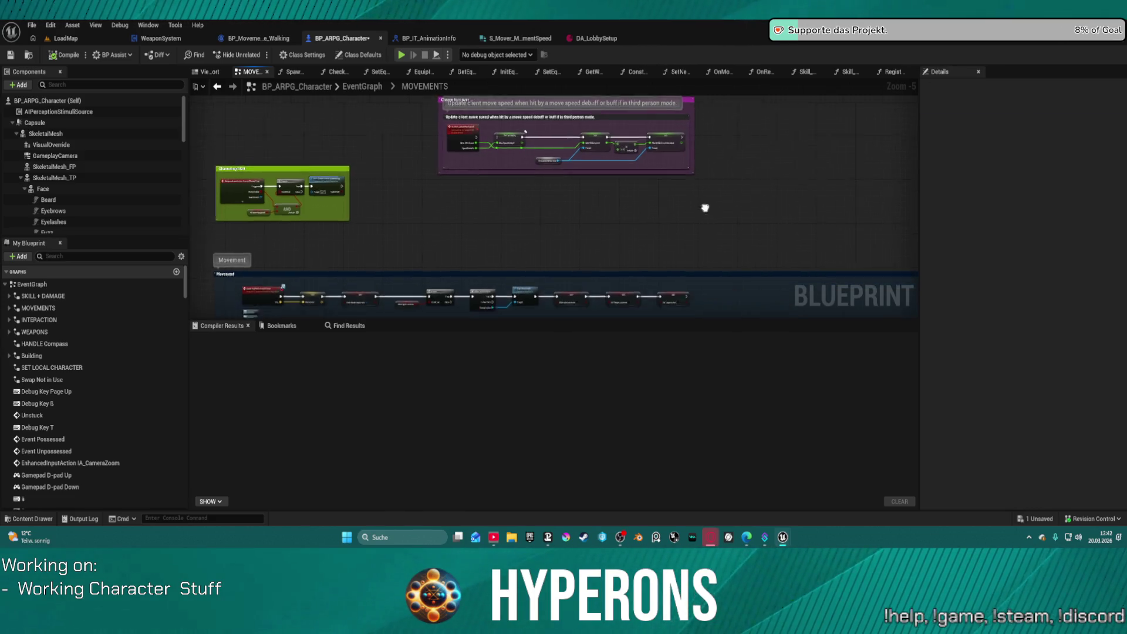
pyautogui.scroll(-1, 701, 194)
pyautogui.scroll(-6, 609, 215)
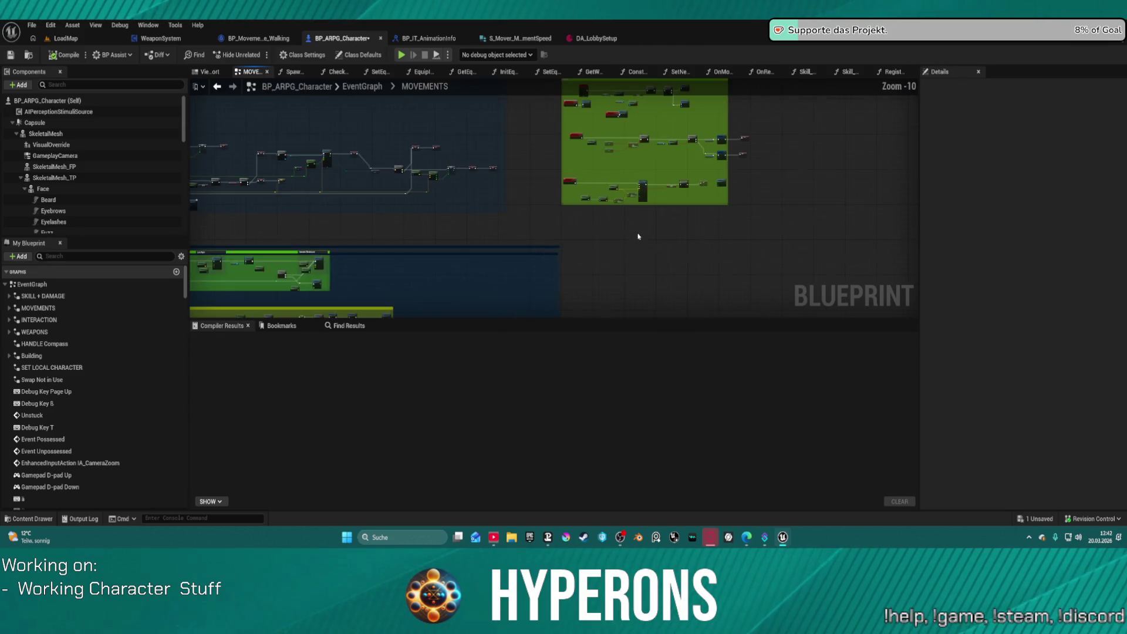
pyautogui.click(521, 122)
pyautogui.scroll(10, 521, 123)
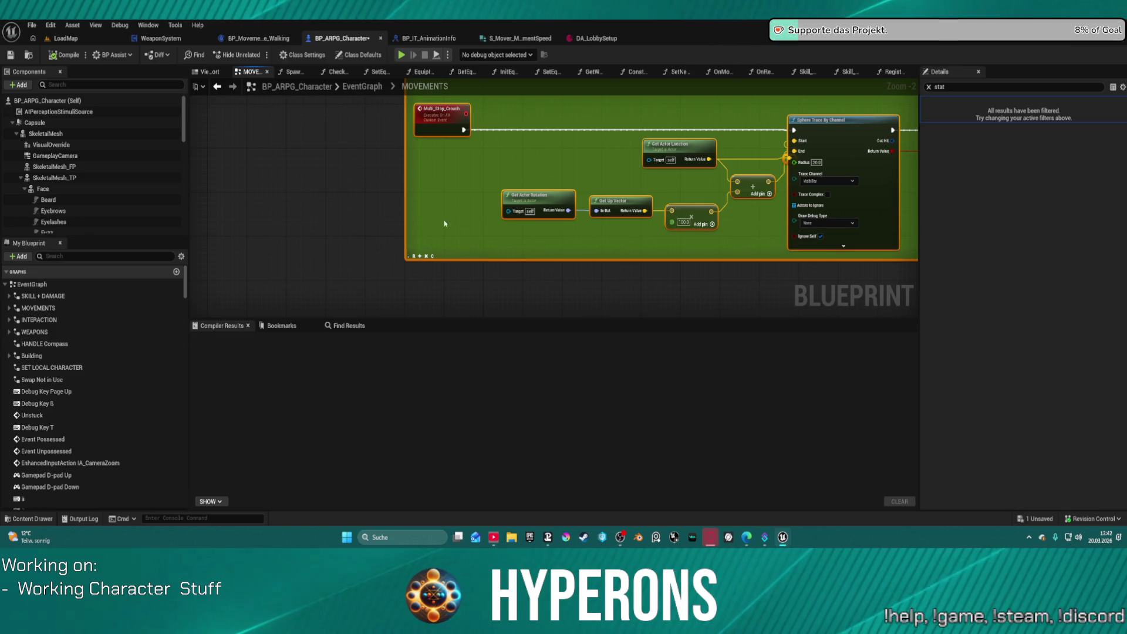
pyautogui.scroll(-10, 455, 176)
pyautogui.scroll(10, 456, 176)
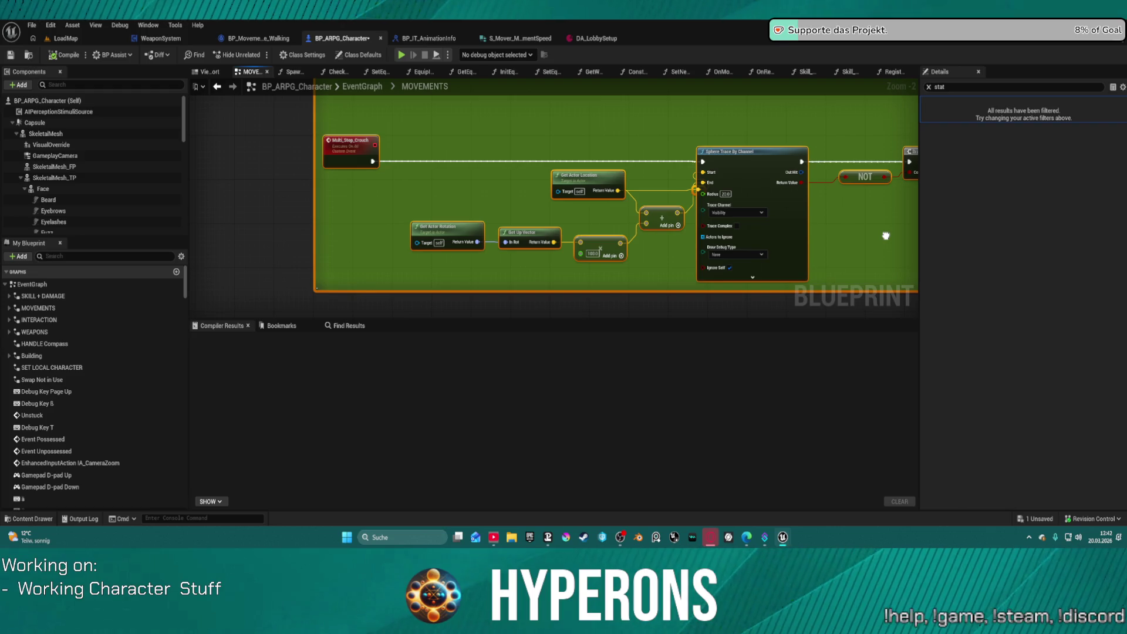
# Pan the MOVEMENTS graph across the Sphere Trace, crouch Branch/SET, OnGround and Sliding nodes.
pyautogui.moveTo(885, 235)
pyautogui.mouseDown()
pyautogui.moveTo(832, 271)
pyautogui.moveTo(718, 308)
pyautogui.moveTo(563, 302)
pyautogui.moveTo(355, 184)
pyautogui.moveTo(445, 173)
pyautogui.moveTo(453, 217)
pyautogui.moveTo(426, 199)
pyautogui.moveTo(417, 271)
pyautogui.moveTo(215, 267)
pyautogui.moveTo(273, 261)
pyautogui.moveTo(329, 194)
pyautogui.mouseUp()
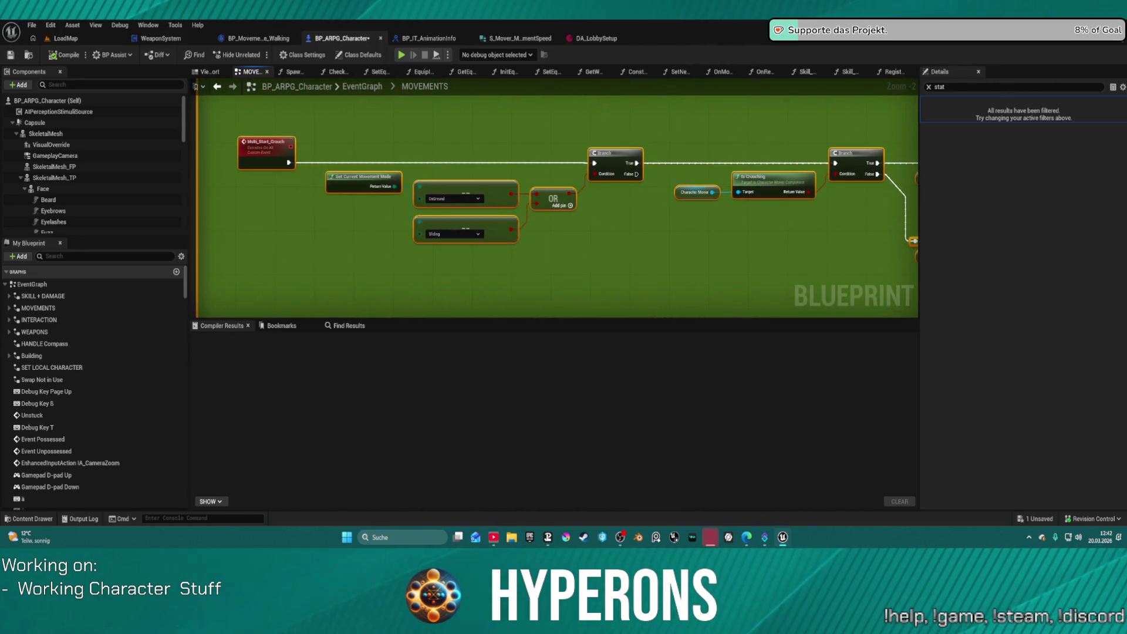
pyautogui.moveTo(587, 206); pyautogui.dragTo(250, 186)
pyautogui.moveTo(463, 307); pyautogui.dragTo(558, 292)
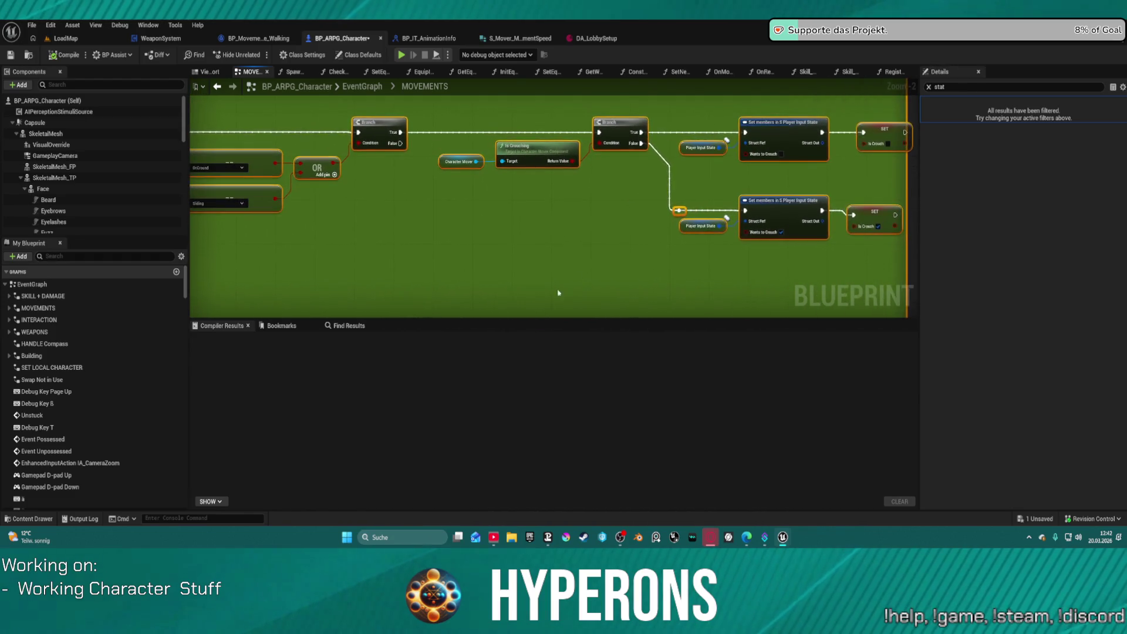
pyautogui.scroll(-1, 633, 176)
pyautogui.scroll(-1, 697, 239)
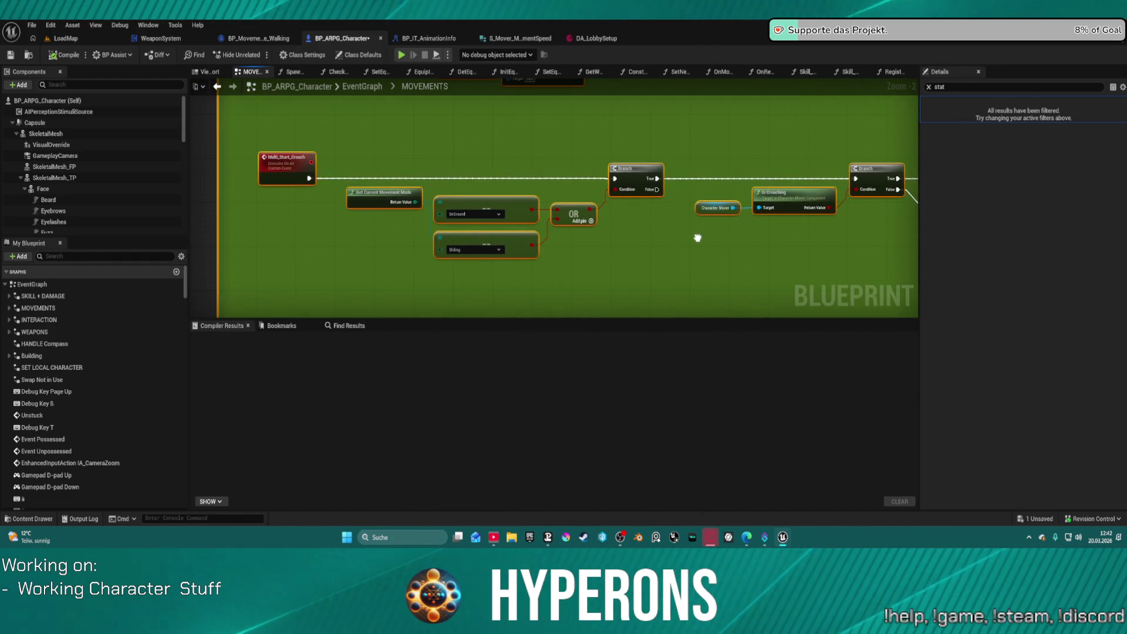
pyautogui.scroll(-1, 619, 160)
pyautogui.scroll(3, 439, 157)
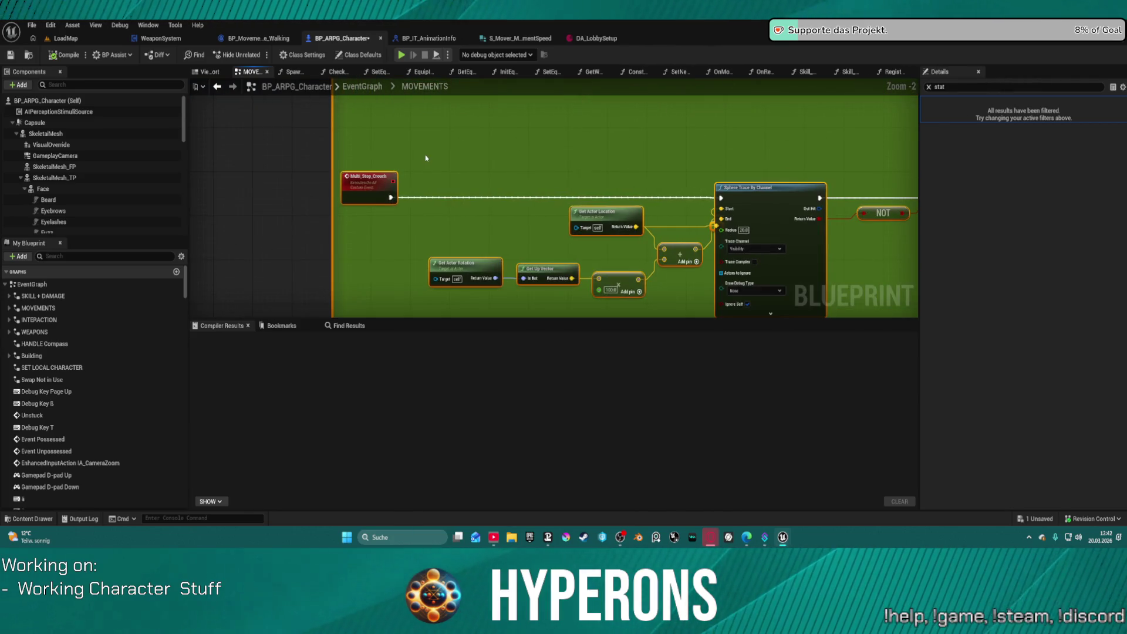
# Follow the crouch chain past Is Crouching and Un Crouch to the upper Set members branch.
pyautogui.moveTo(735, 144); pyautogui.dragTo(301, 353)
pyautogui.moveTo(376, 282); pyautogui.dragTo(387, 147)
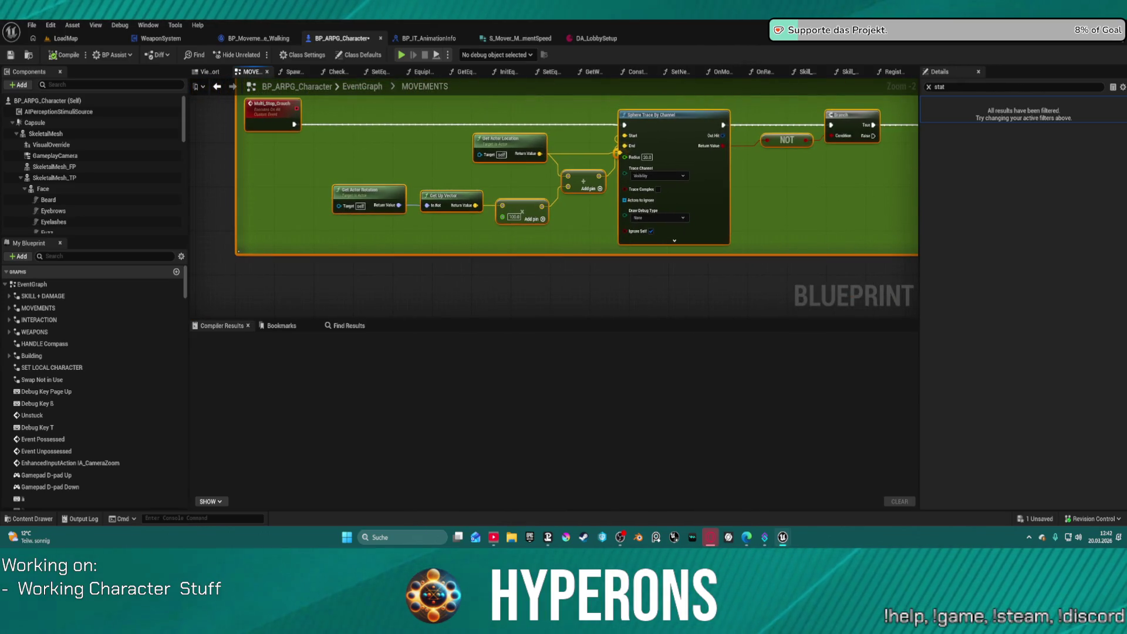
pyautogui.moveTo(528, 176); pyautogui.dragTo(321, 198)
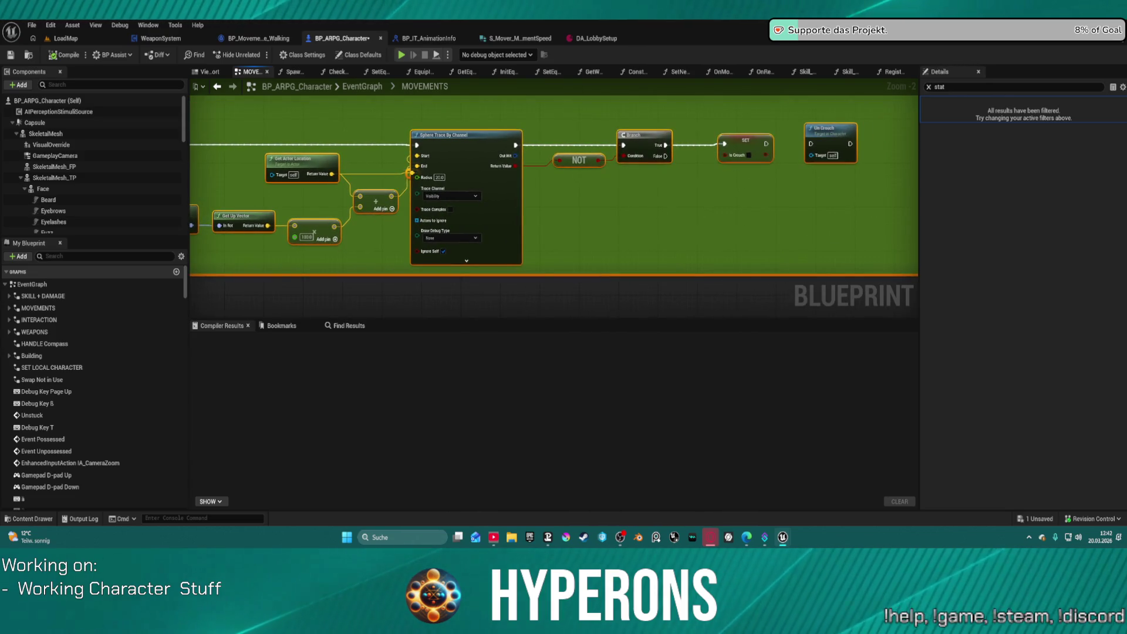
pyautogui.moveTo(790, 127); pyautogui.dragTo(722, 151)
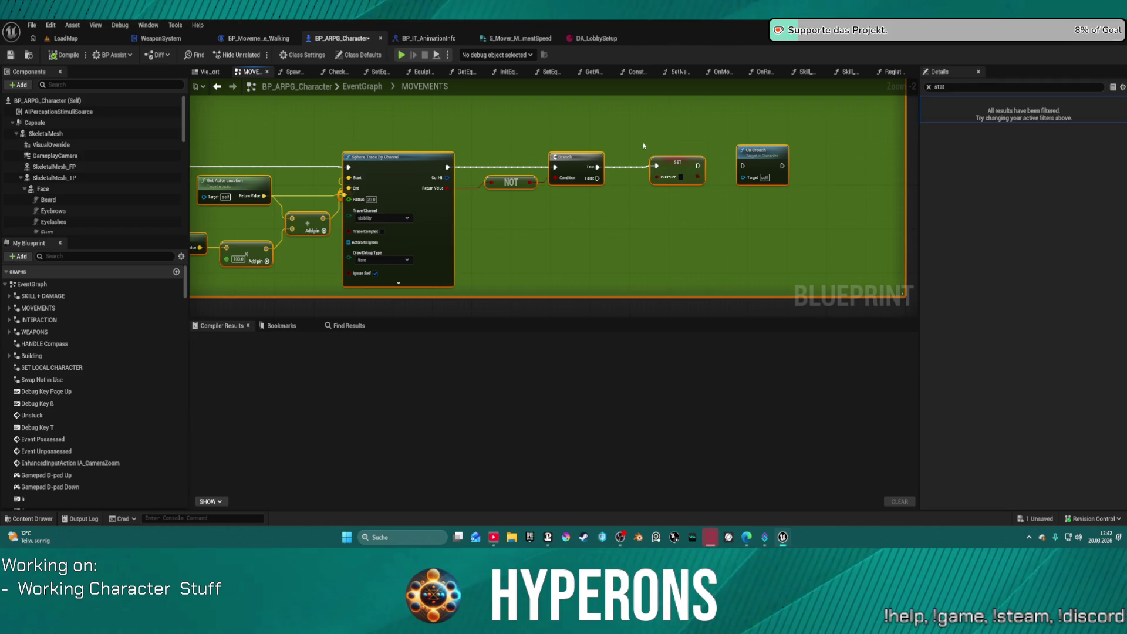
pyautogui.scroll(-1, 643, 145)
pyautogui.moveTo(643, 145)
pyautogui.mouseDown()
pyautogui.moveTo(696, 269)
pyautogui.moveTo(652, 259)
pyautogui.moveTo(597, 304)
pyautogui.moveTo(578, 216)
pyautogui.moveTo(481, 316)
pyautogui.mouseUp()
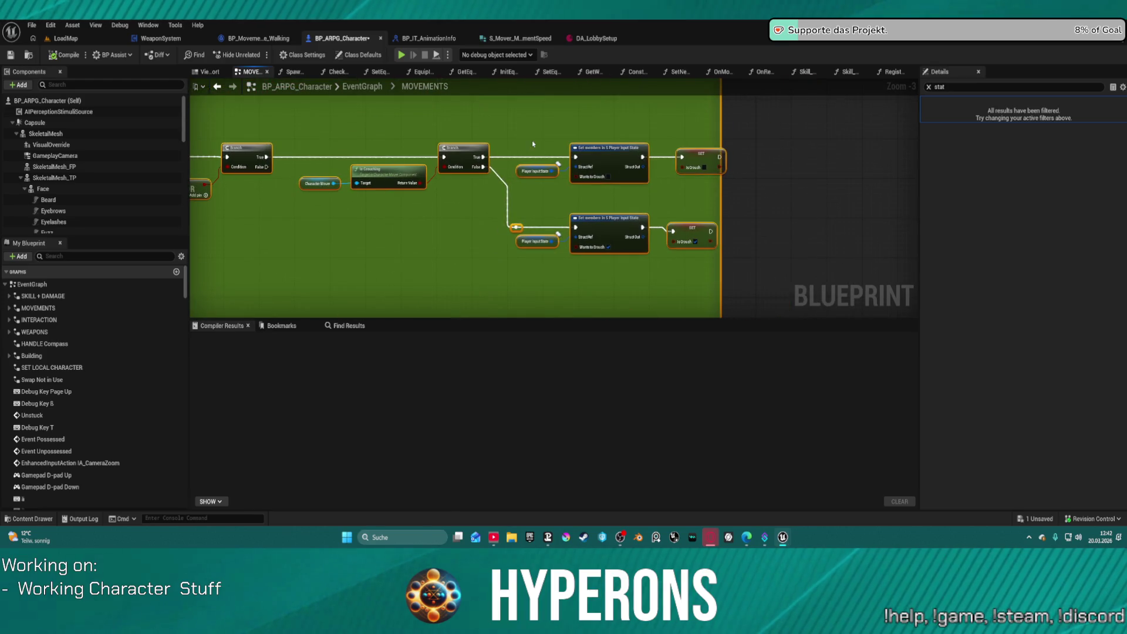
# Restore the deleted upper Set members, Player Input State and SET nodes, then select them for copying.
pyautogui.press('Delete')
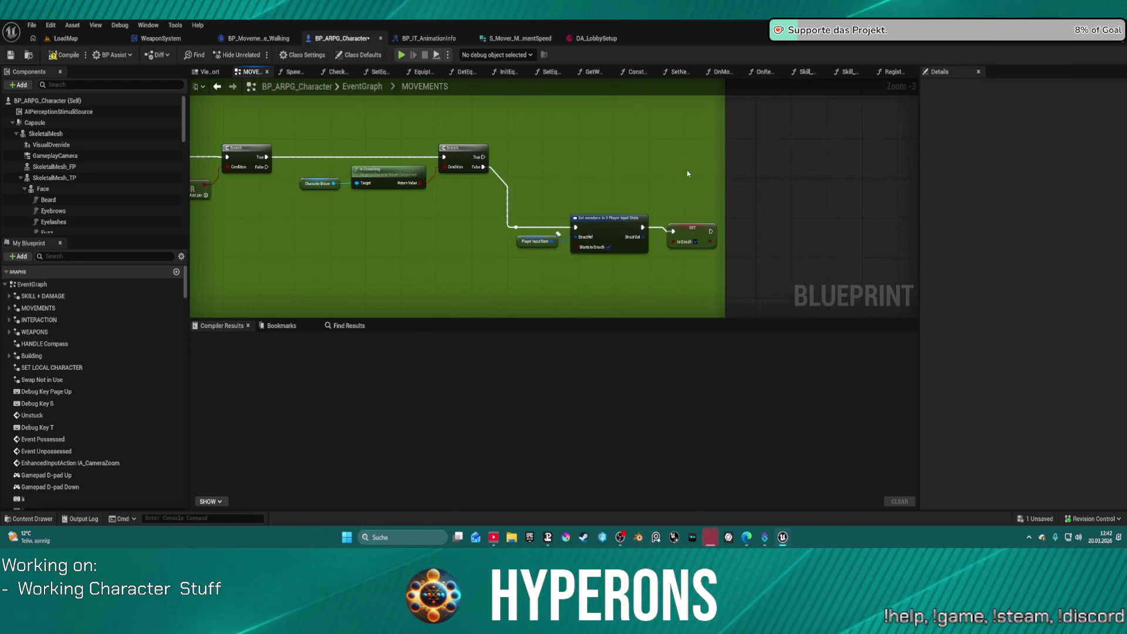
pyautogui.hotkey('ctrl', 'z')
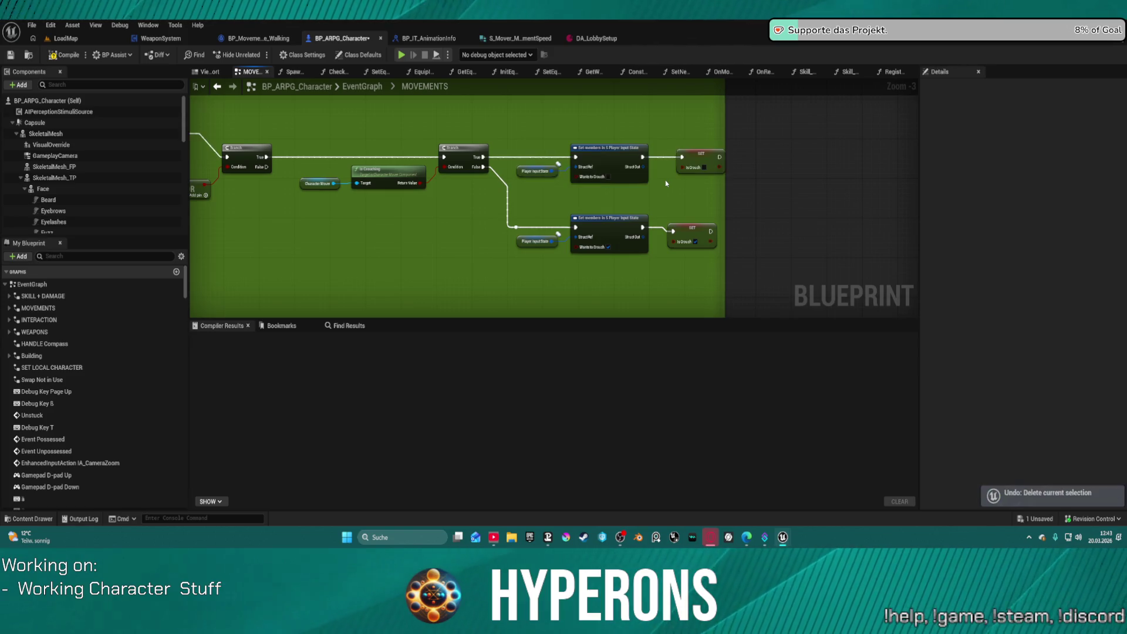
pyautogui.moveTo(683, 202); pyautogui.dragTo(692, 202)
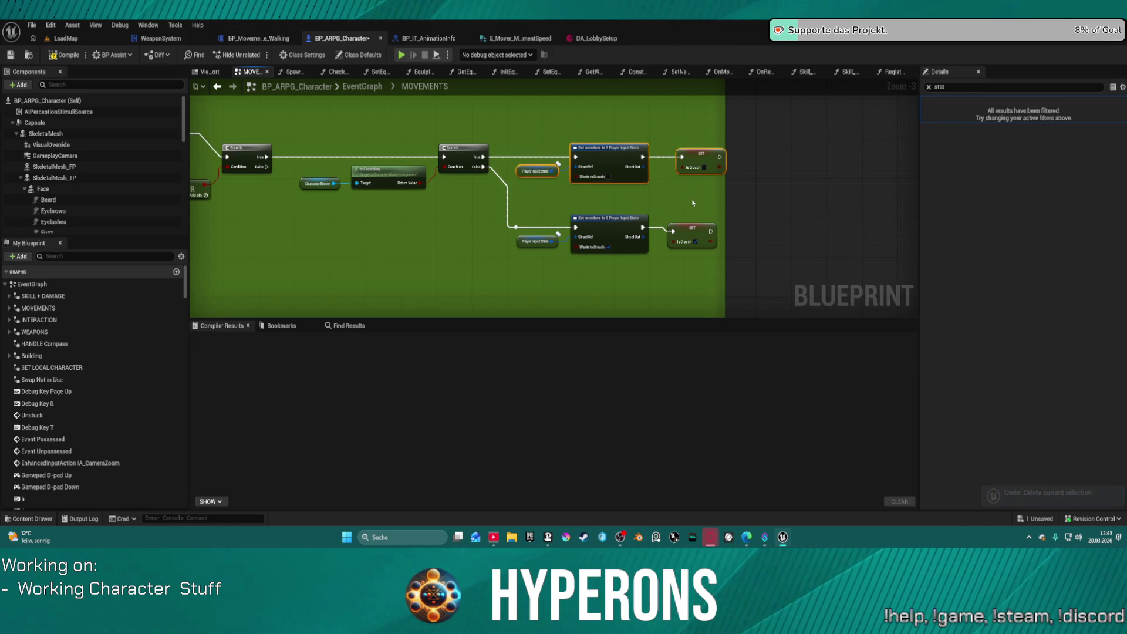
pyautogui.rightClick(566, 339)
pyautogui.moveTo(519, 228); pyautogui.dragTo(561, 140)
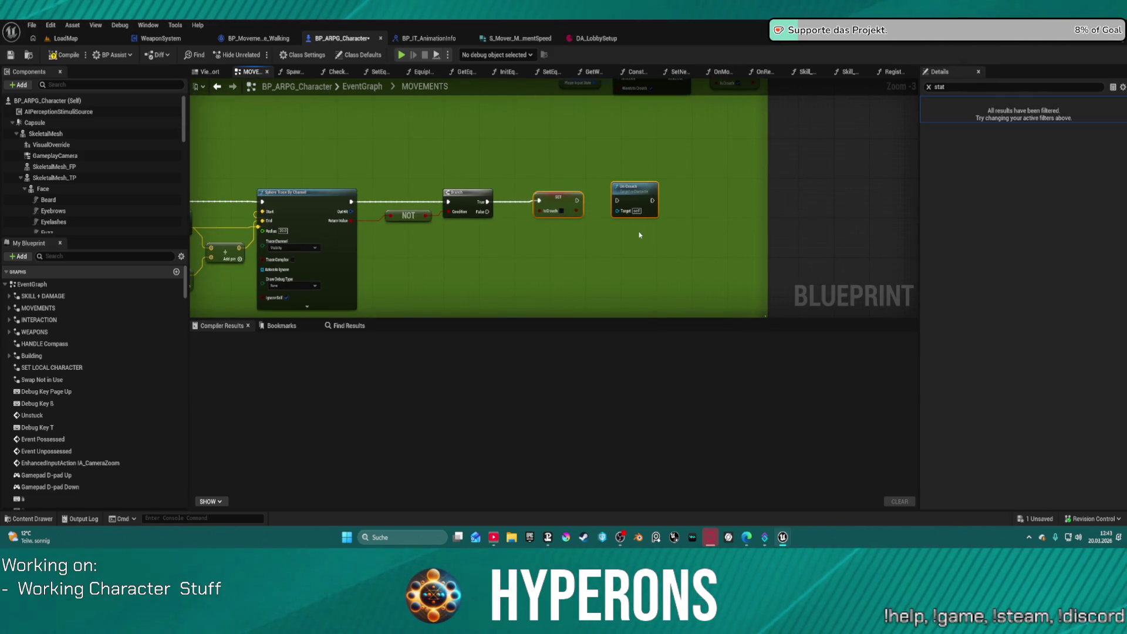
# Replace SET Is Crouch and Un Crouch with the pasted nodes, wired to the Branch True output.
pyautogui.press('Delete')
pyautogui.hotkey('ctrl', 'v')
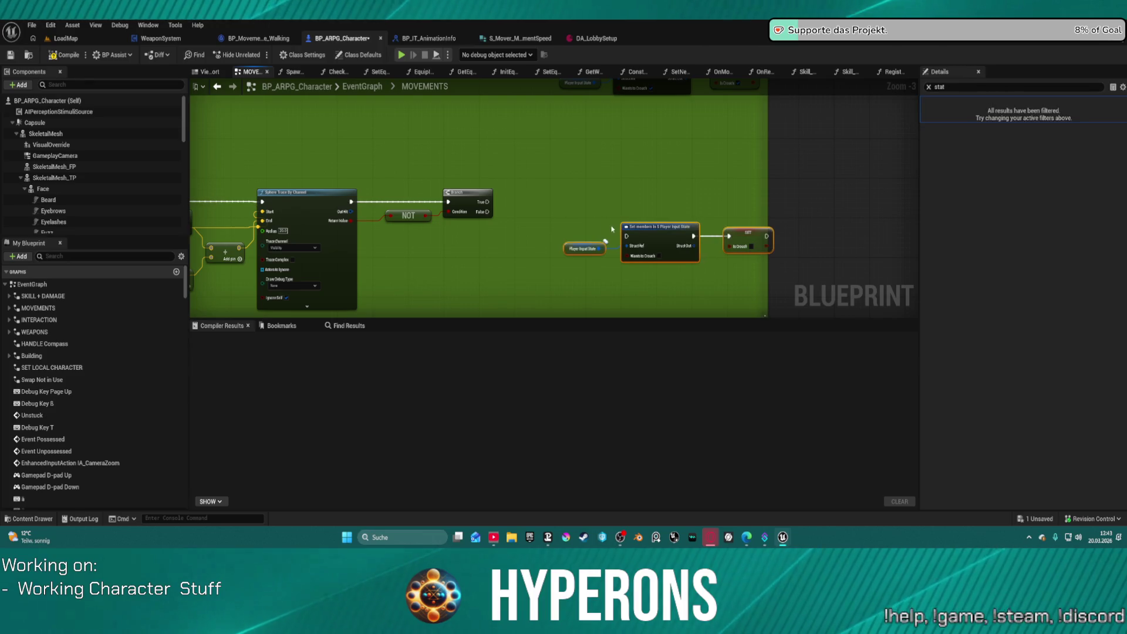
pyautogui.moveTo(626, 236); pyautogui.dragTo(490, 206)
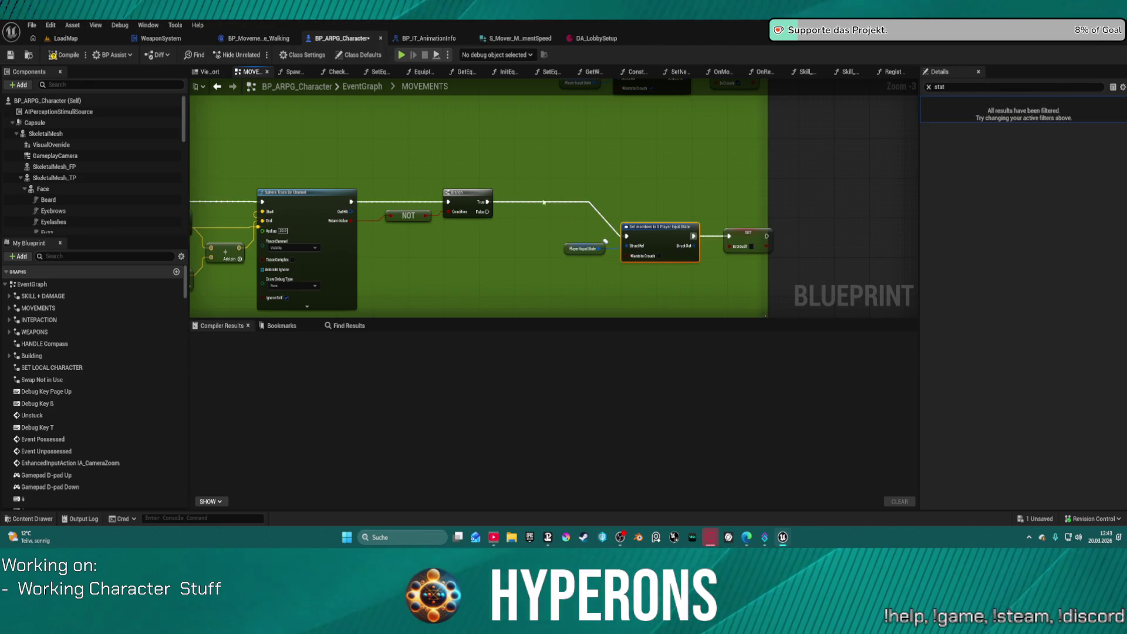
pyautogui.moveTo(751, 246)
pyautogui.mouseDown()
pyautogui.moveTo(690, 206)
pyautogui.moveTo(571, 174)
pyautogui.moveTo(646, 189)
pyautogui.mouseUp()
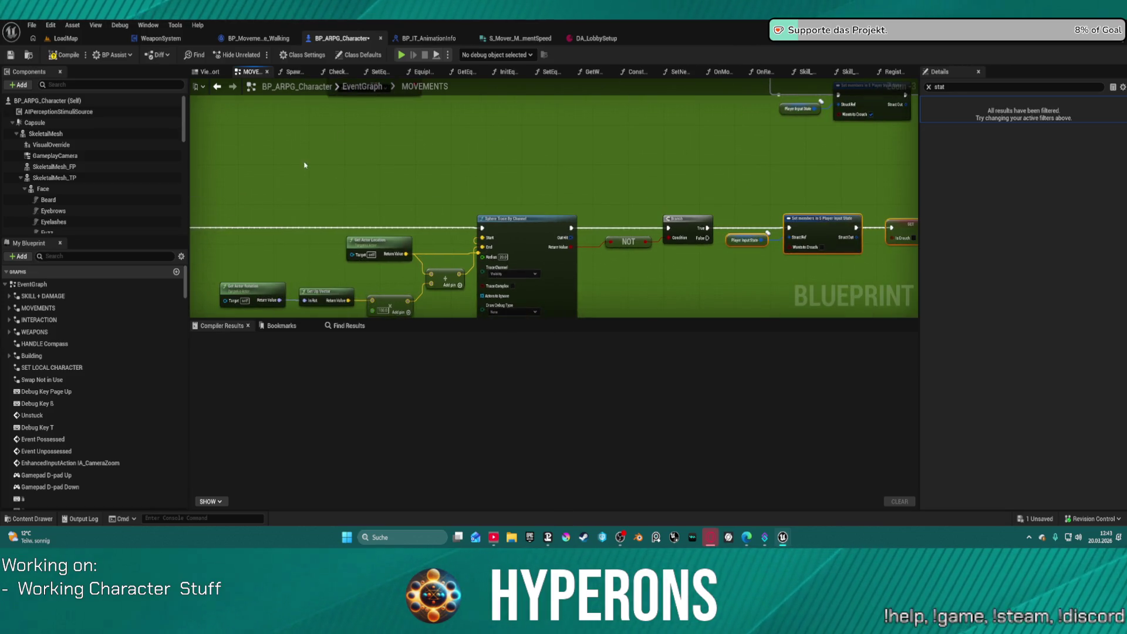
pyautogui.moveTo(304, 165); pyautogui.dragTo(573, 160)
pyautogui.moveTo(757, 194)
pyautogui.mouseDown()
pyautogui.moveTo(481, 203)
pyautogui.moveTo(426, 124)
pyautogui.moveTo(365, 129)
pyautogui.moveTo(365, 141)
pyautogui.mouseUp()
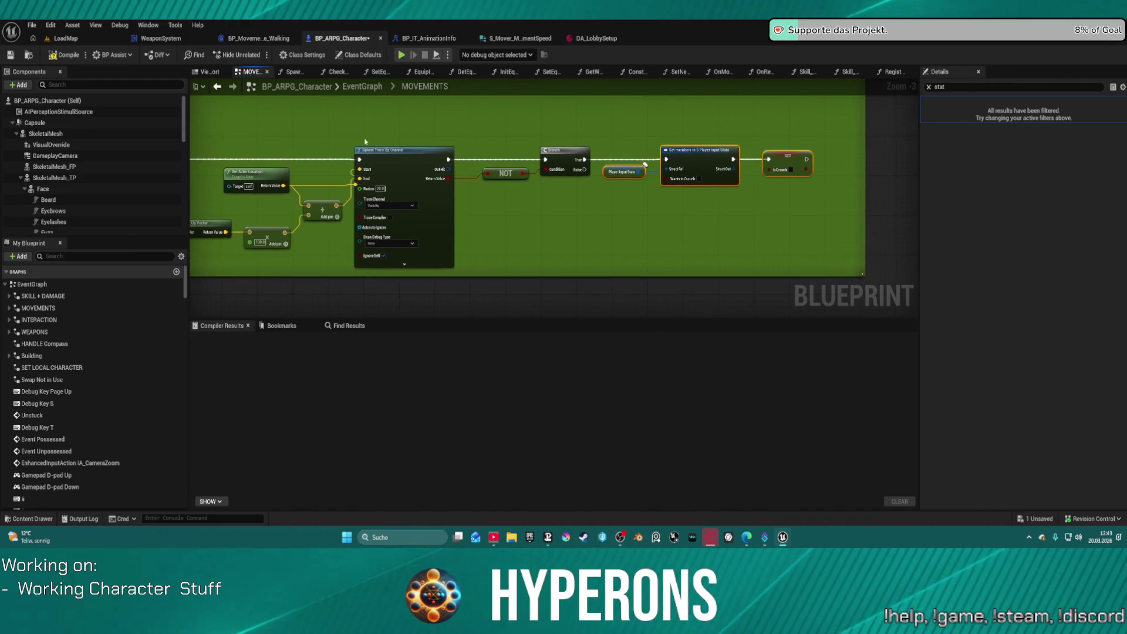
pyautogui.click(409, 165)
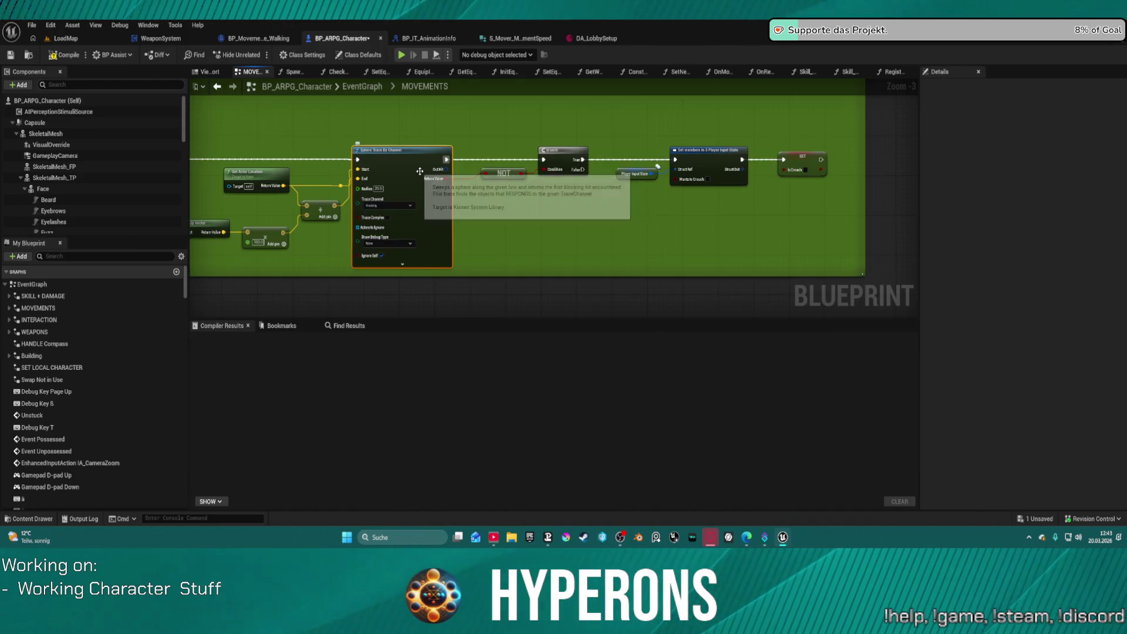
pyautogui.scroll(-1, 539, 245)
pyautogui.moveTo(539, 246); pyautogui.dragTo(765, 223)
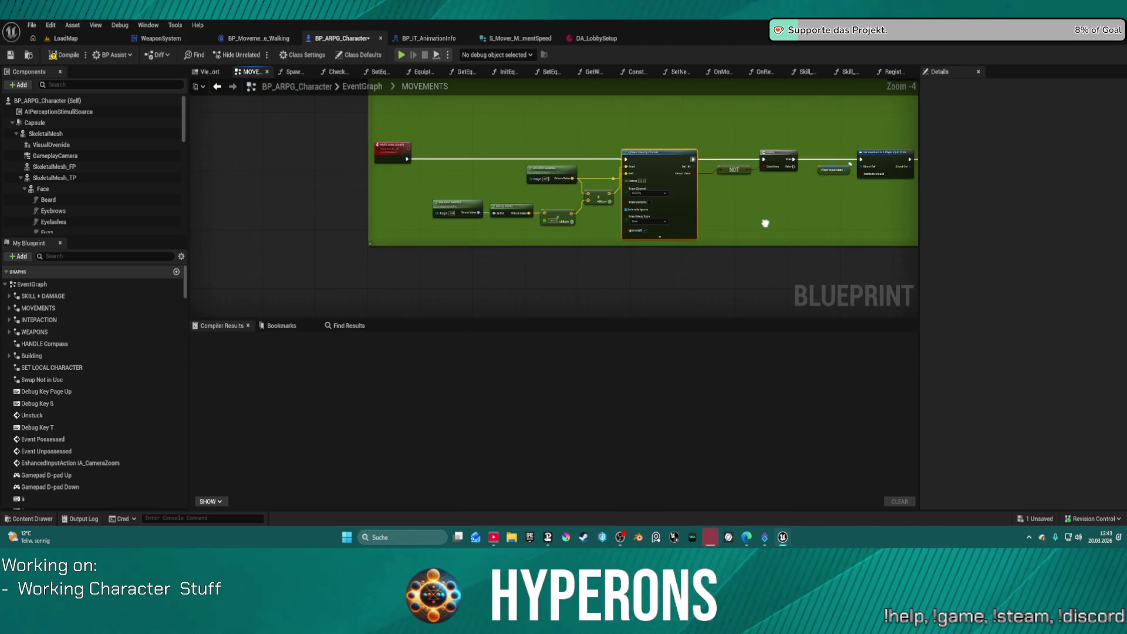
# Zoom out over the MOVEMENTS graph's comment boxes, ending on the Sprint walk box.
pyautogui.scroll(-3, 764, 223)
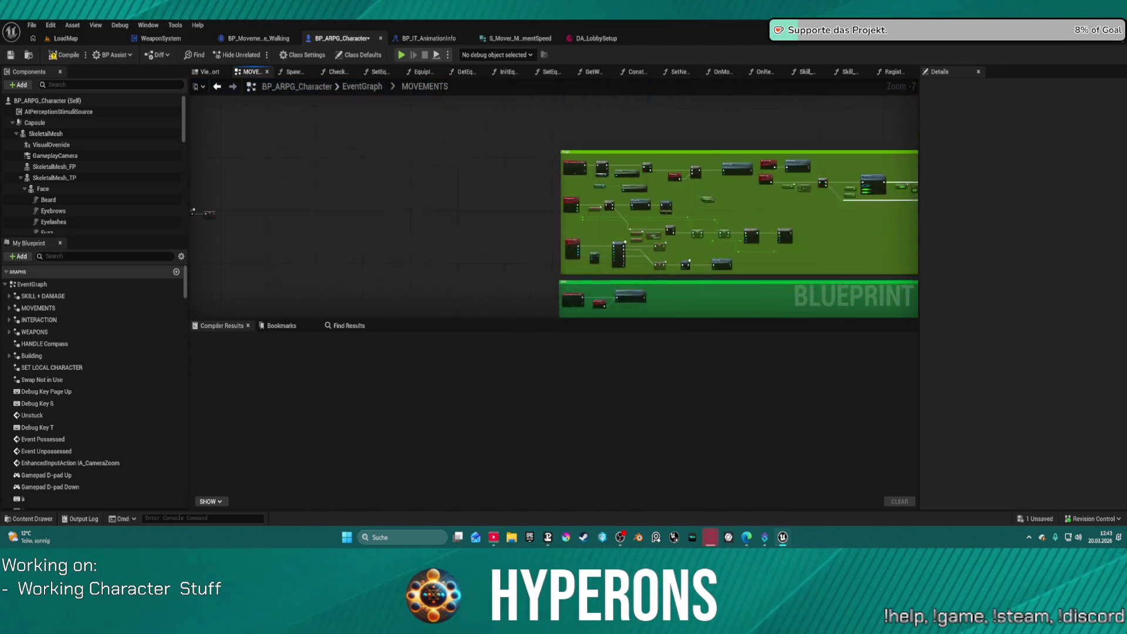
pyautogui.moveTo(479, 169); pyautogui.dragTo(345, 174)
pyautogui.scroll(-5, 370, 225)
pyautogui.moveTo(372, 223)
pyautogui.mouseDown()
pyautogui.moveTo(833, 210)
pyautogui.moveTo(657, 136)
pyautogui.moveTo(657, 207)
pyautogui.moveTo(628, 266)
pyautogui.moveTo(628, 311)
pyautogui.moveTo(552, 414)
pyautogui.mouseUp()
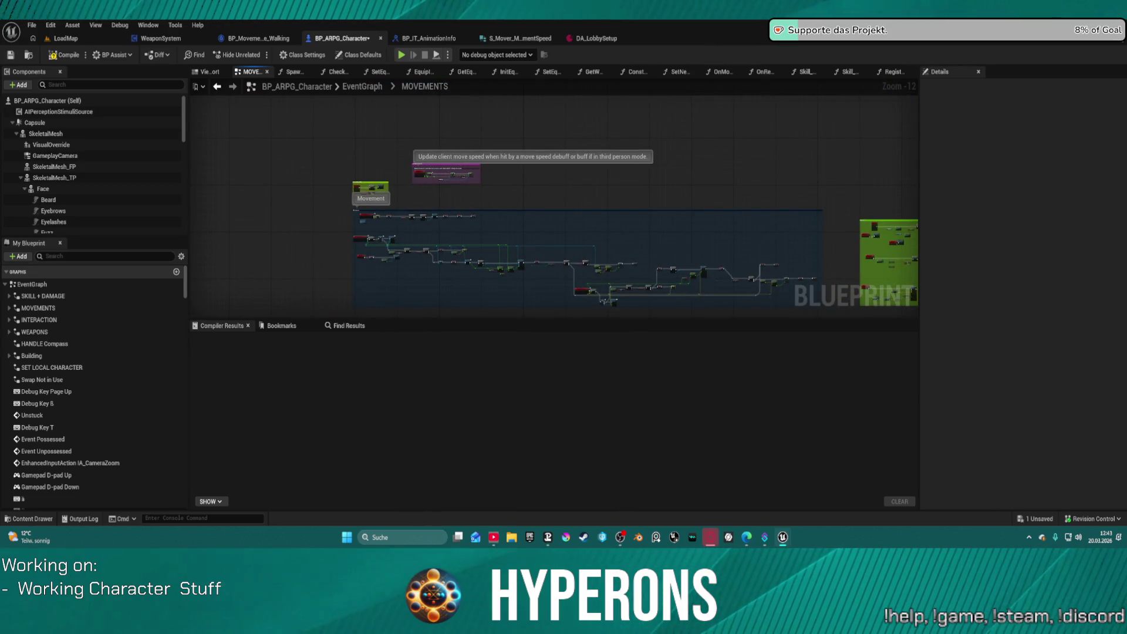
pyautogui.moveTo(737, 301); pyautogui.dragTo(378, 198)
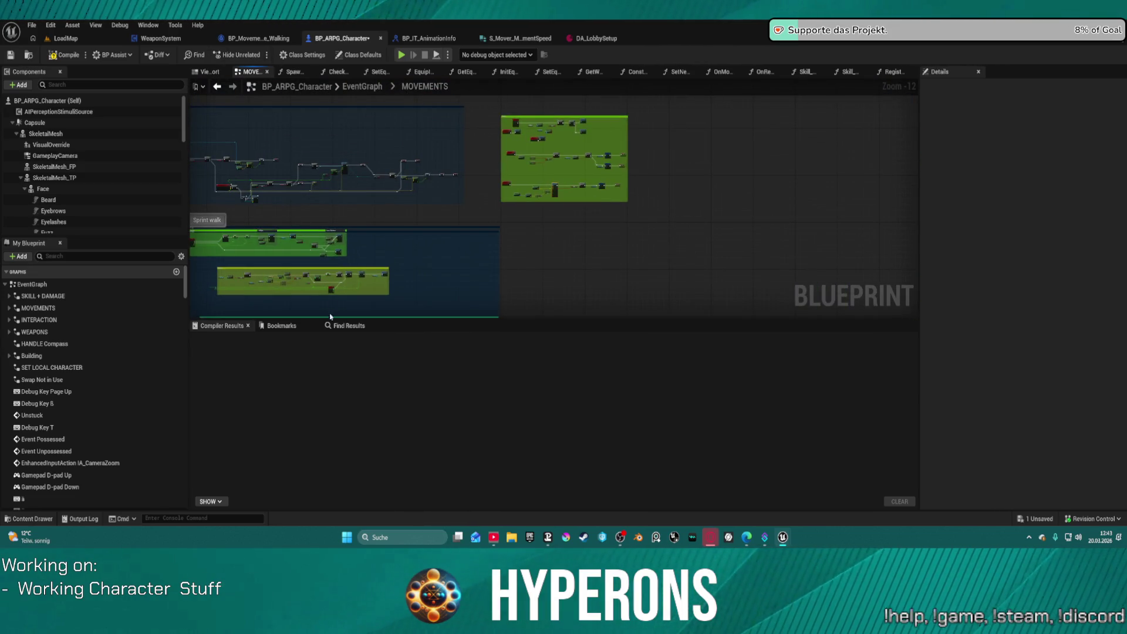
# Open the Find Results panel and switch to the main EventGraph to find BeginPlay.
pyautogui.click(345, 328)
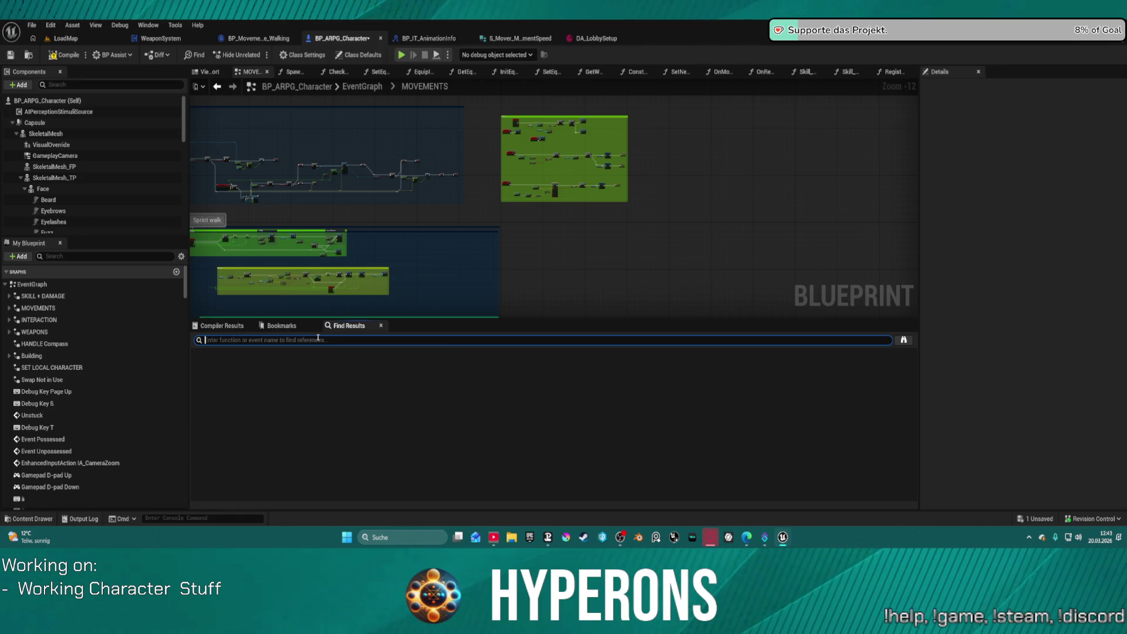
pyautogui.click(355, 88)
pyautogui.moveTo(501, 163)
pyautogui.mouseDown()
pyautogui.moveTo(493, 156)
pyautogui.moveTo(574, 172)
pyautogui.moveTo(460, 126)
pyautogui.moveTo(436, 82)
pyautogui.moveTo(401, 83)
pyautogui.moveTo(330, 209)
pyautogui.moveTo(775, 184)
pyautogui.mouseUp()
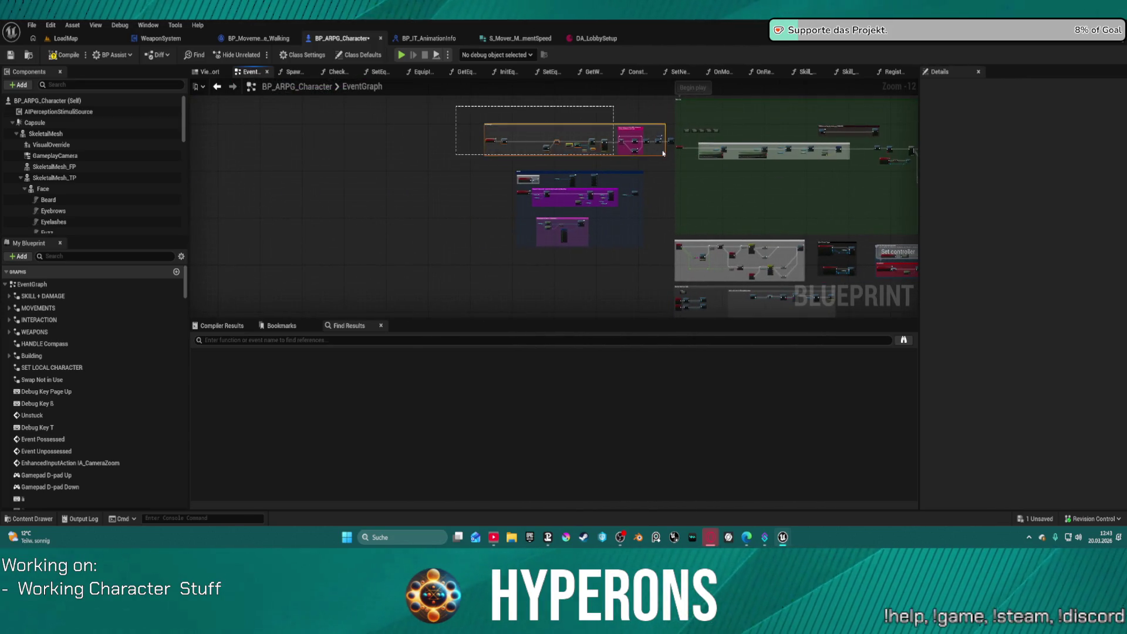
# Tidy the nodes in the orange init comment box and shift the box slightly left.
pyautogui.moveTo(670, 163); pyautogui.dragTo(668, 148)
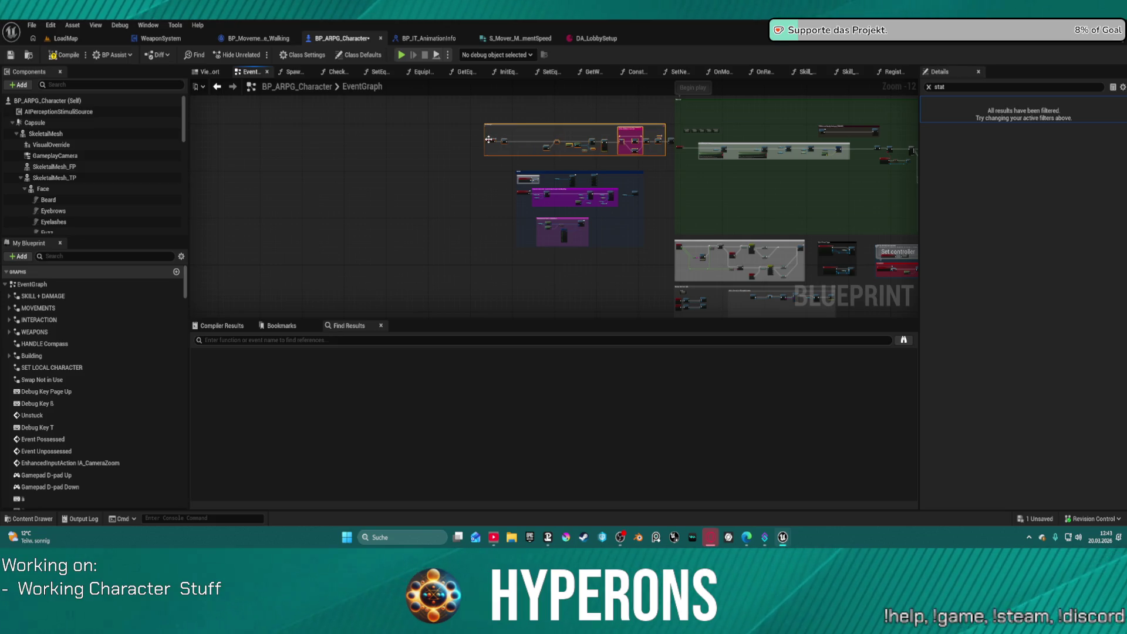
pyautogui.press('f')
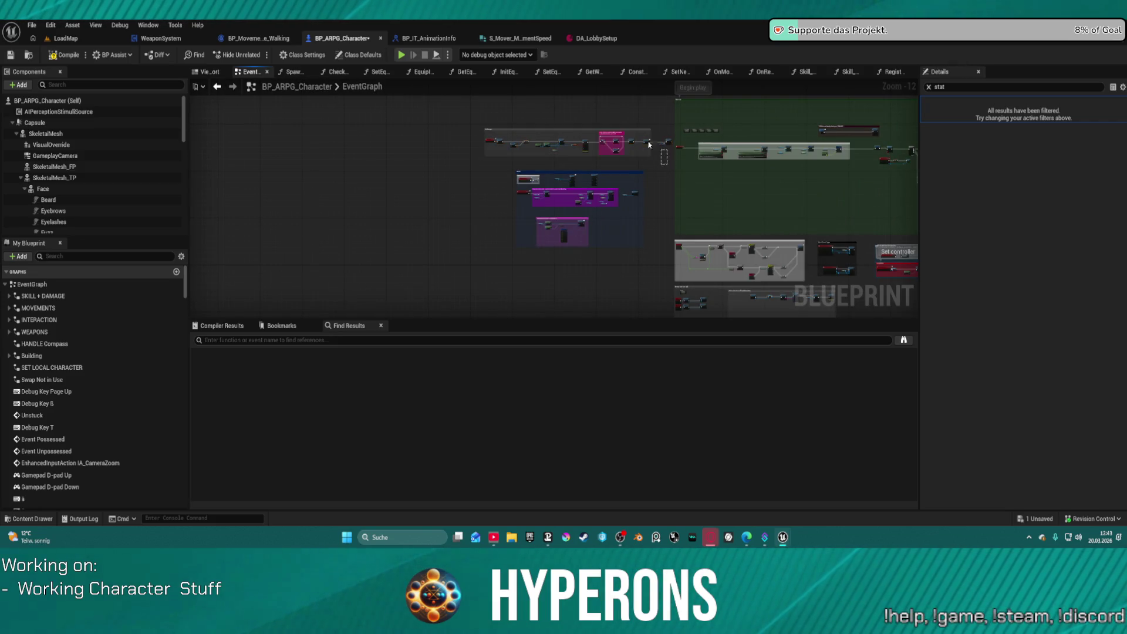
pyautogui.scroll(10, 497, 153)
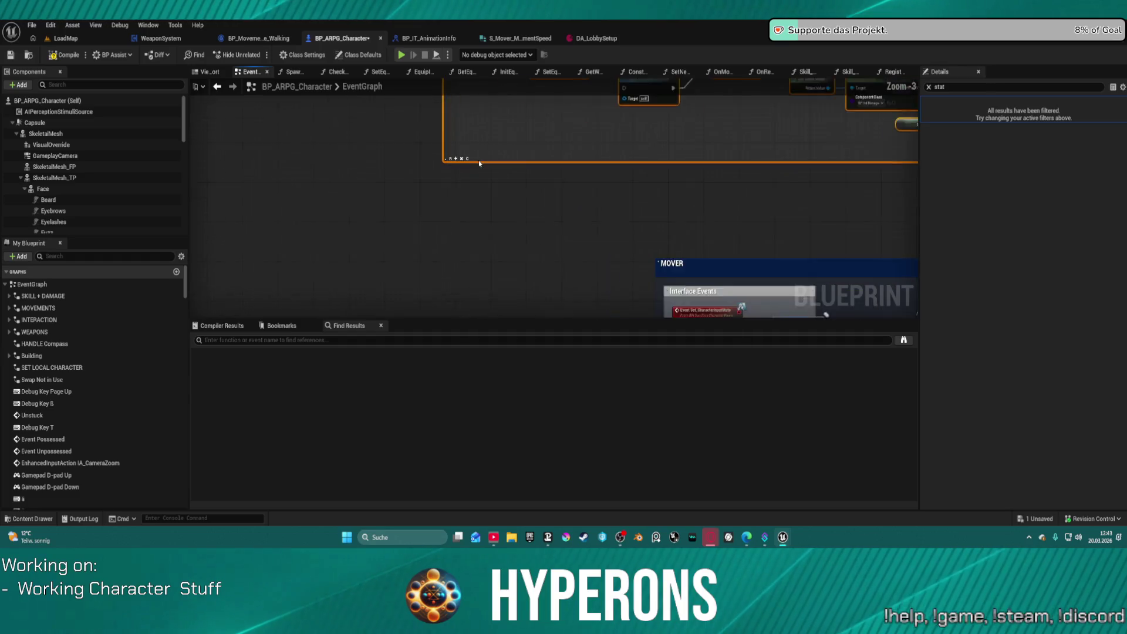
pyautogui.scroll(-3, 752, 146)
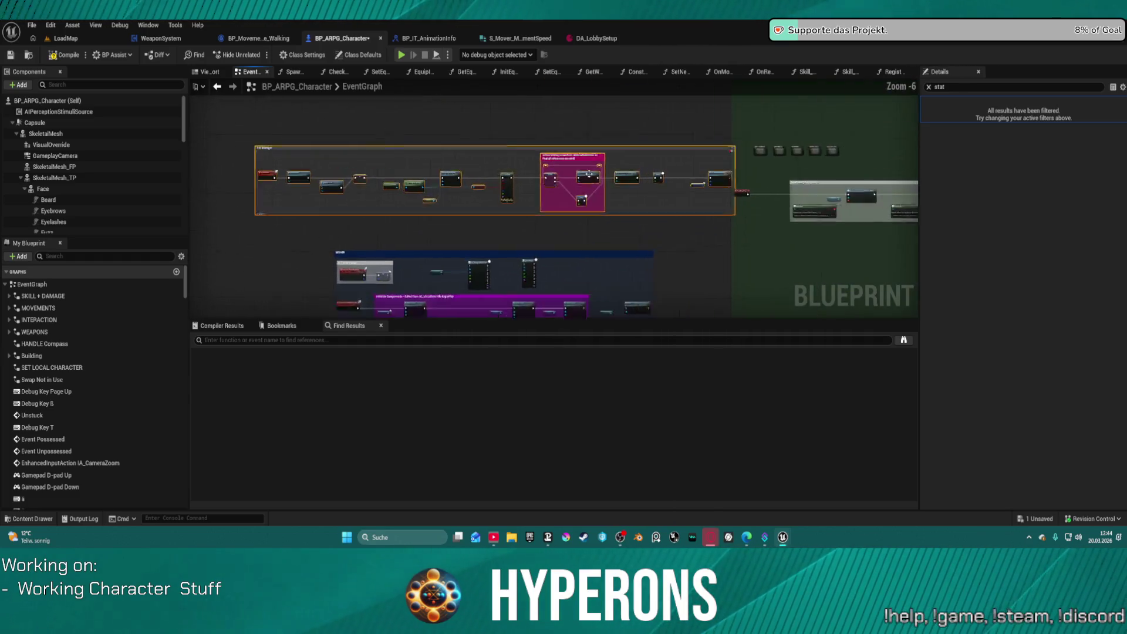
pyautogui.scroll(3, 738, 188)
pyautogui.moveTo(738, 187); pyautogui.dragTo(614, 218)
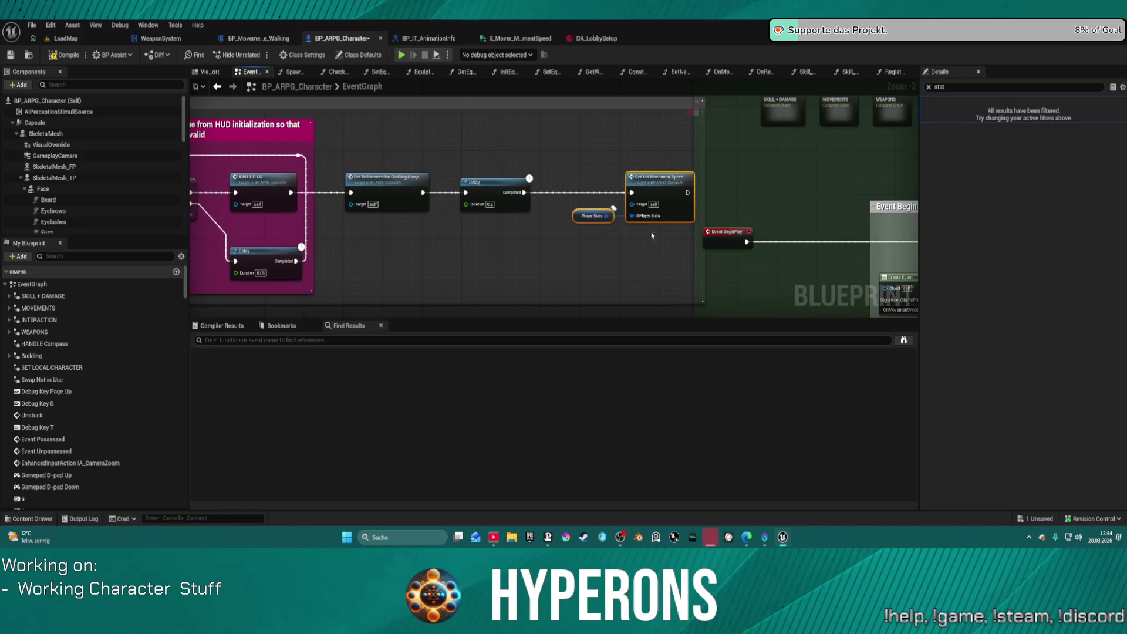
pyautogui.scroll(-4, 652, 236)
pyautogui.moveTo(416, 191); pyautogui.dragTo(376, 182)
# Raise the 0.2 Delay node above the chain, then select Get Init Movement Speed.
pyautogui.scroll(6, 557, 237)
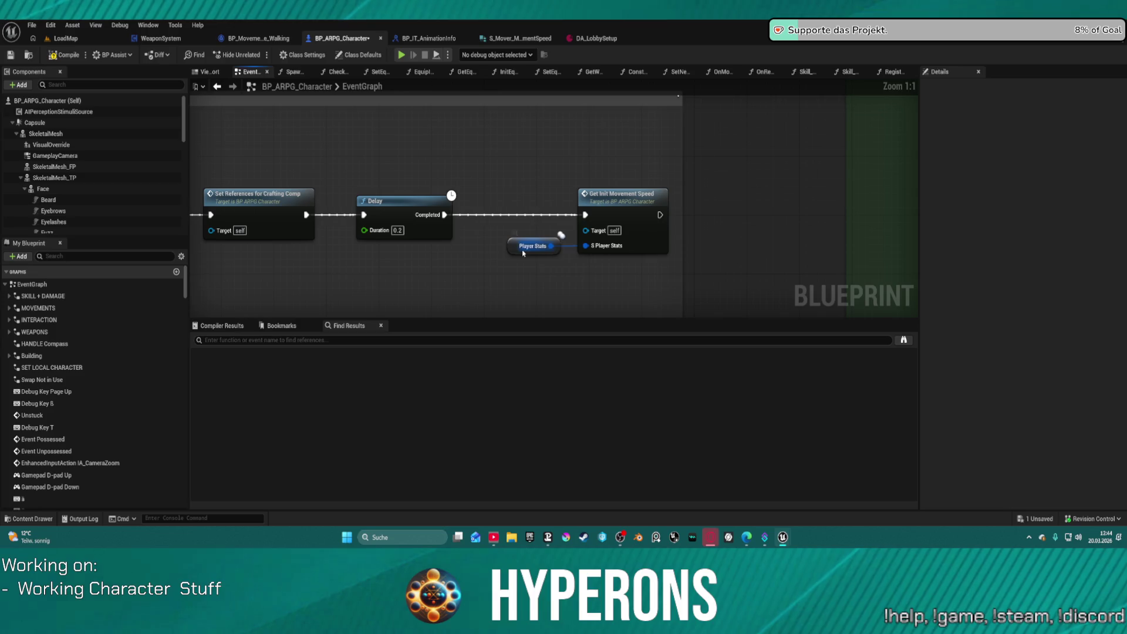
pyautogui.moveTo(425, 198); pyautogui.dragTo(409, 131)
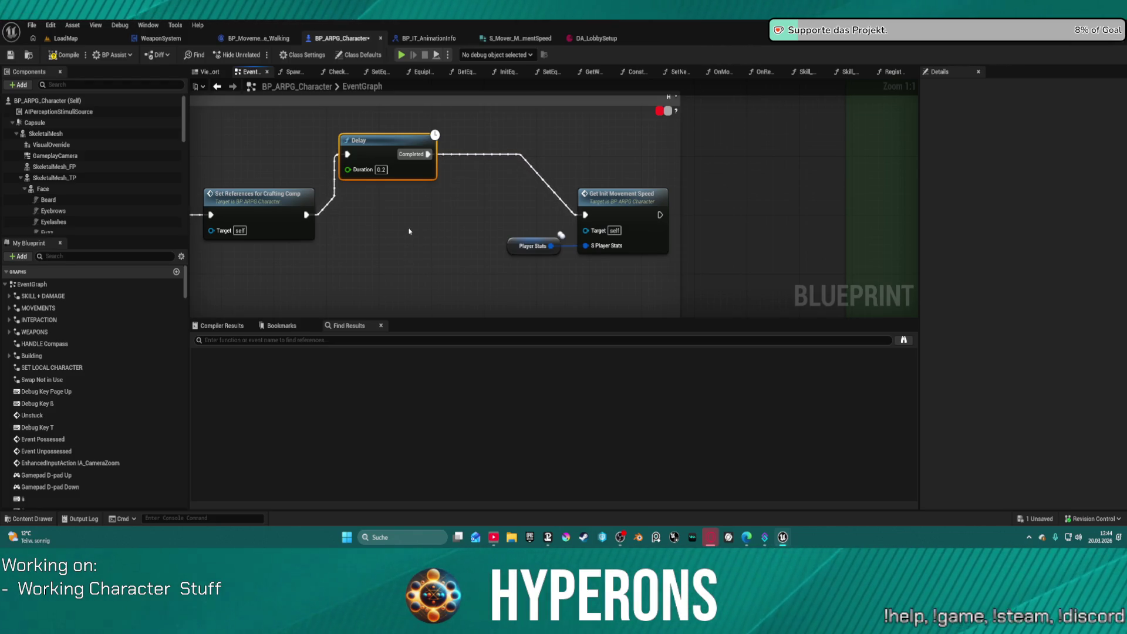
pyautogui.hotkey('shift', '1')
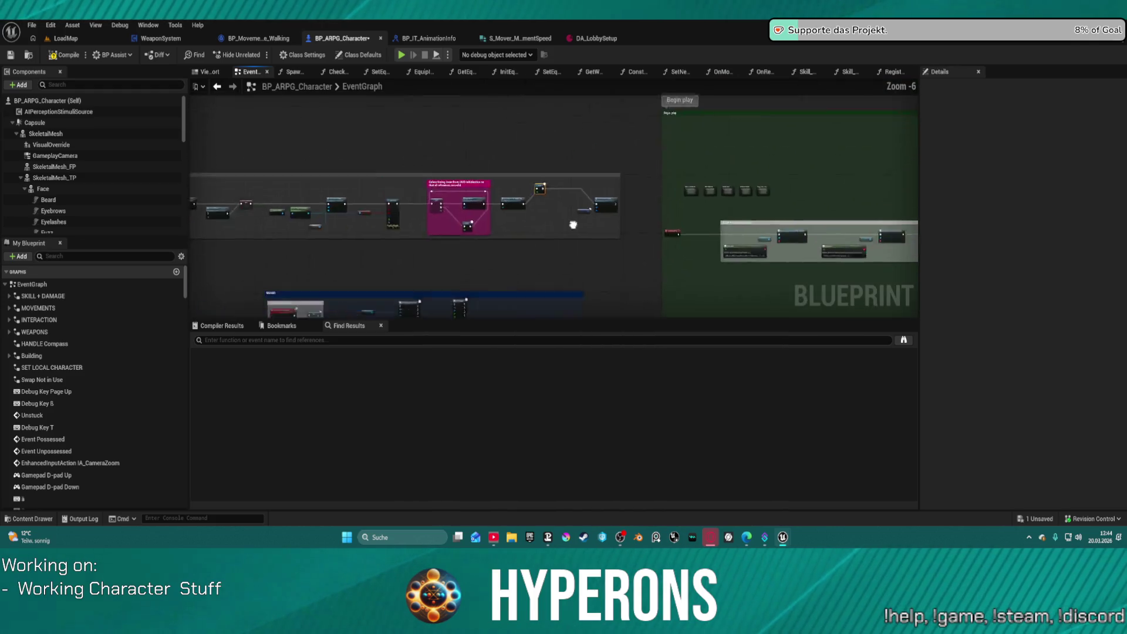
pyautogui.hotkey('shift', '2')
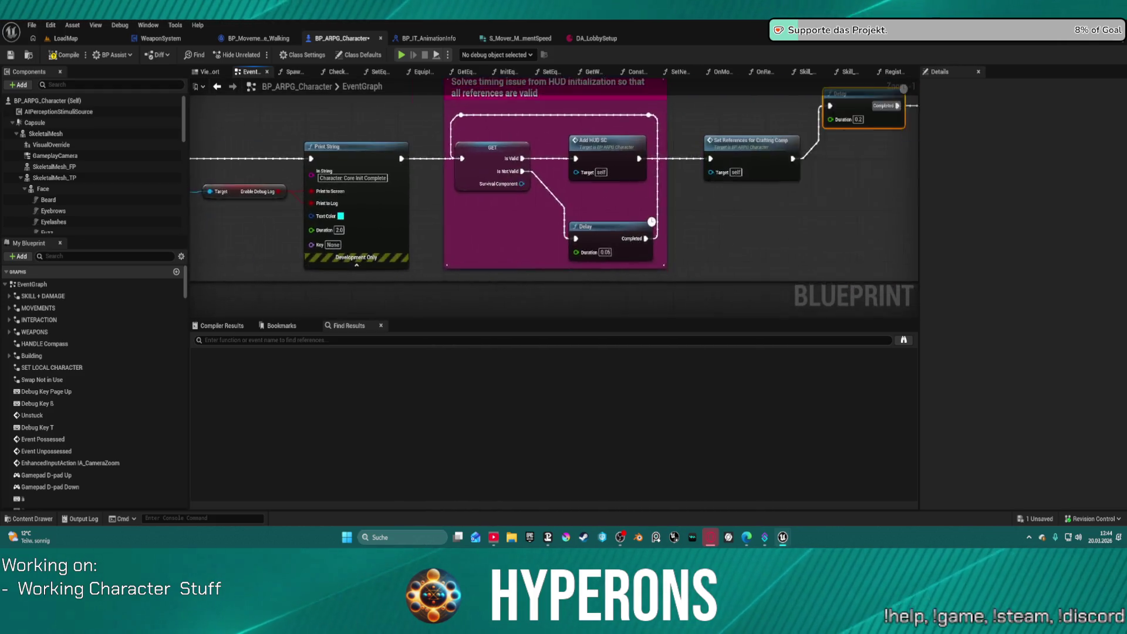
pyautogui.scroll(1, 602, 177)
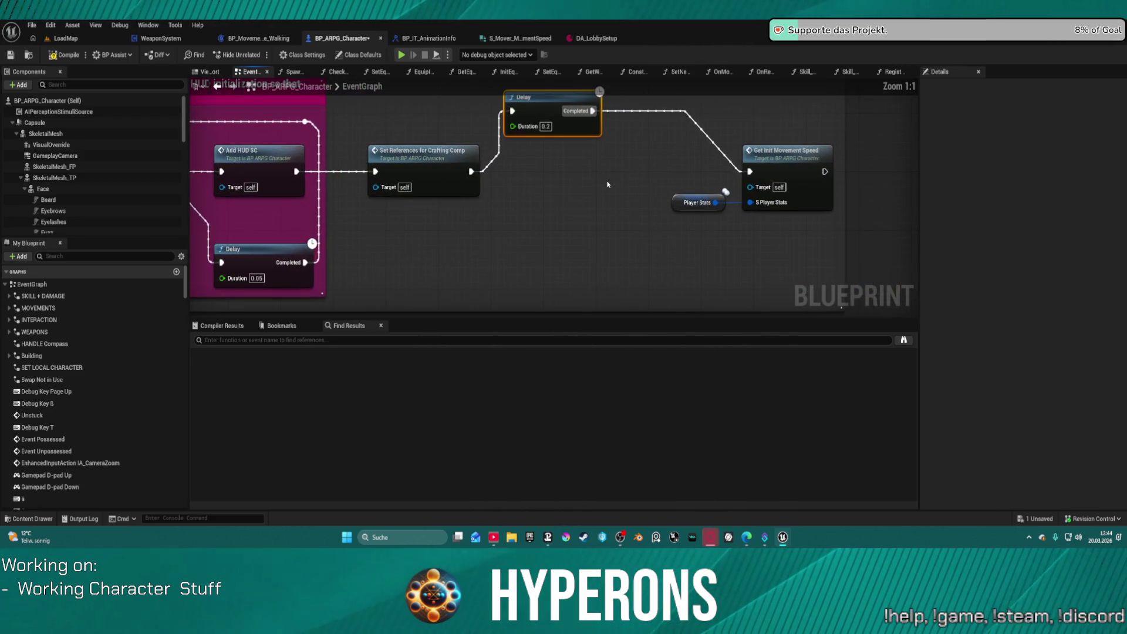
pyautogui.click(760, 168)
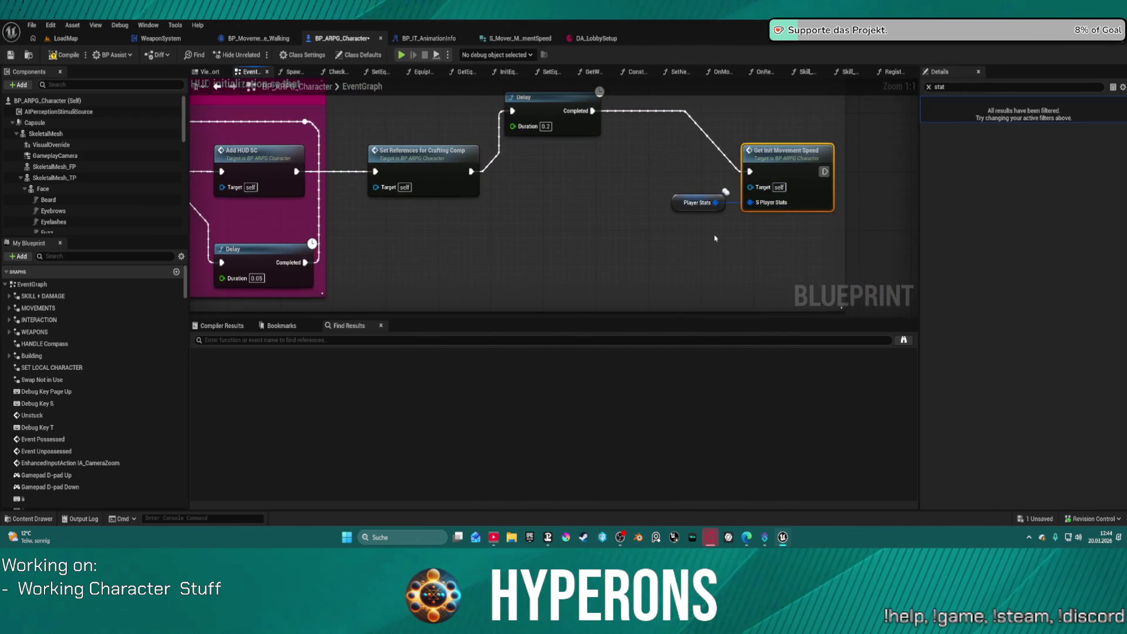
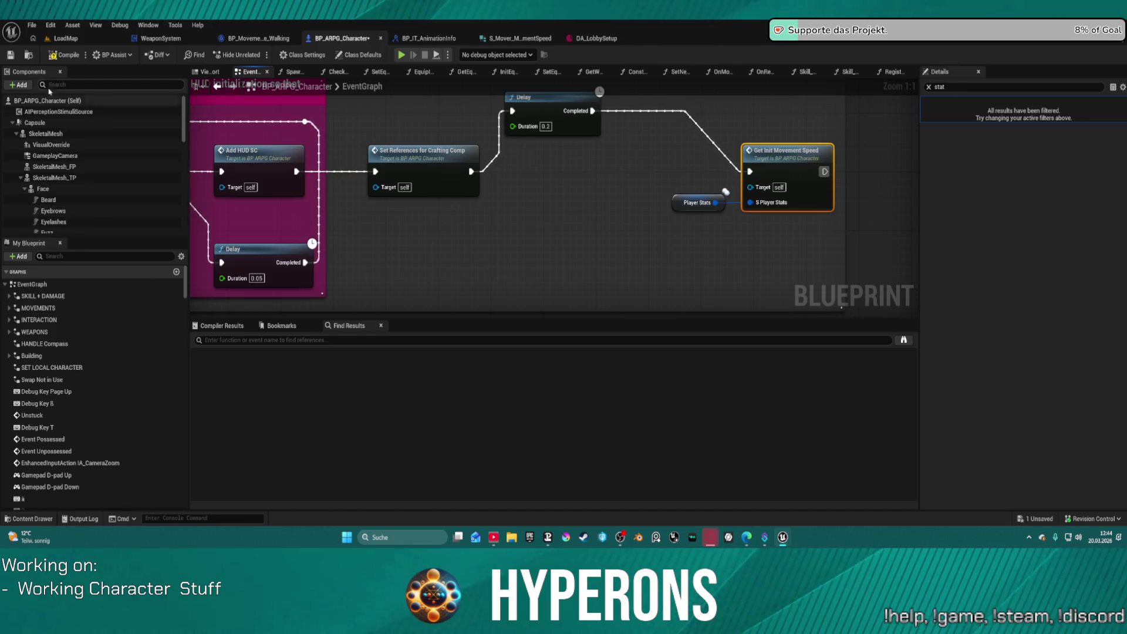
# Add a Character Mover reference and a Queue Next Movement Mode node from it.
pyautogui.write('mo')
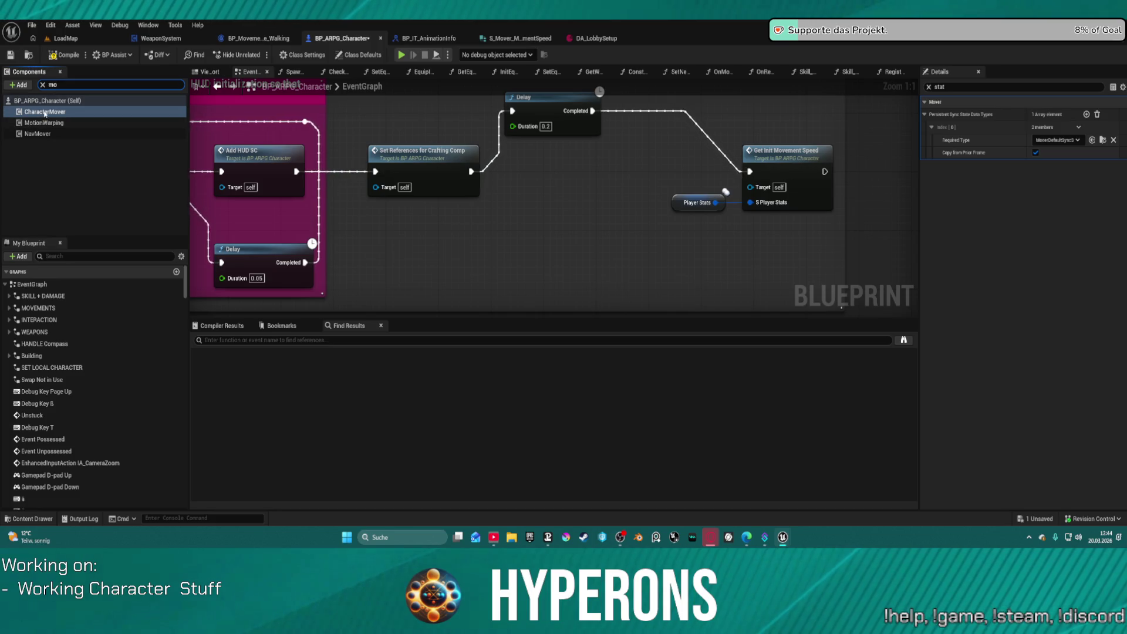
pyautogui.moveTo(45, 111)
pyautogui.mouseDown()
pyautogui.moveTo(239, 125)
pyautogui.moveTo(591, 227)
pyautogui.moveTo(599, 217)
pyautogui.moveTo(662, 260)
pyautogui.mouseUp()
pyautogui.write('movement')
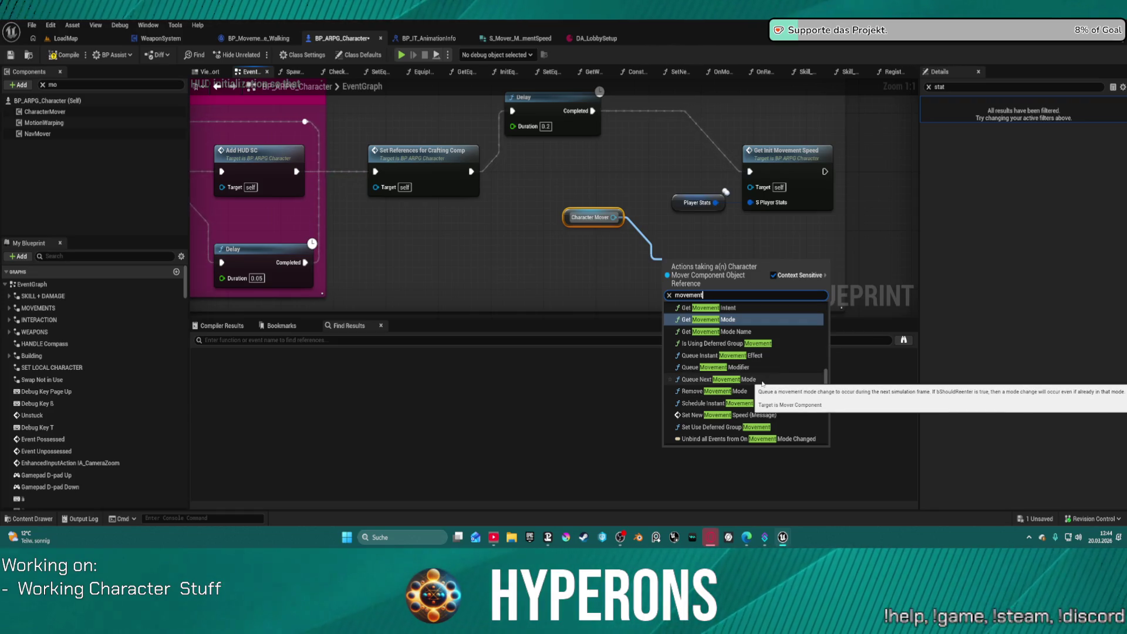
pyautogui.click(761, 383)
# Wire Queue Next Movement Mode into the execution chain after Get Init Movement Speed.
pyautogui.moveTo(726, 288)
pyautogui.mouseDown()
pyautogui.moveTo(726, 236)
pyautogui.moveTo(739, 236)
pyautogui.mouseUp()
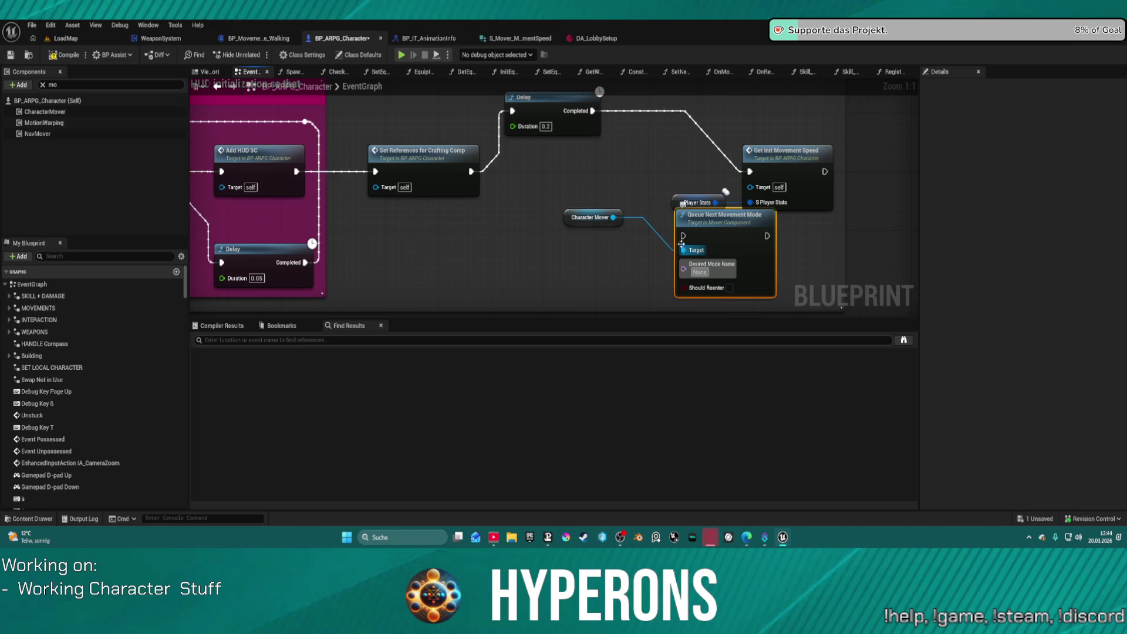
pyautogui.moveTo(682, 238)
pyautogui.mouseDown()
pyautogui.moveTo(649, 194)
pyautogui.moveTo(636, 141)
pyautogui.moveTo(593, 111)
pyautogui.mouseUp()
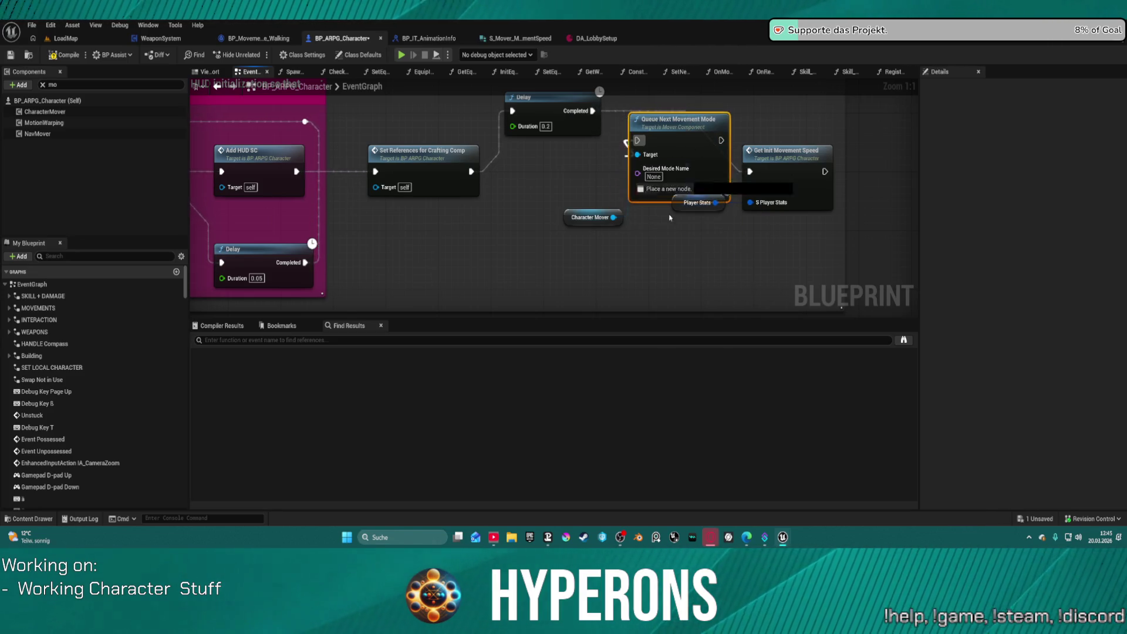
pyautogui.moveTo(825, 172)
pyautogui.mouseDown()
pyautogui.moveTo(857, 182)
pyautogui.moveTo(836, 157)
pyautogui.moveTo(797, 161)
pyautogui.mouseUp()
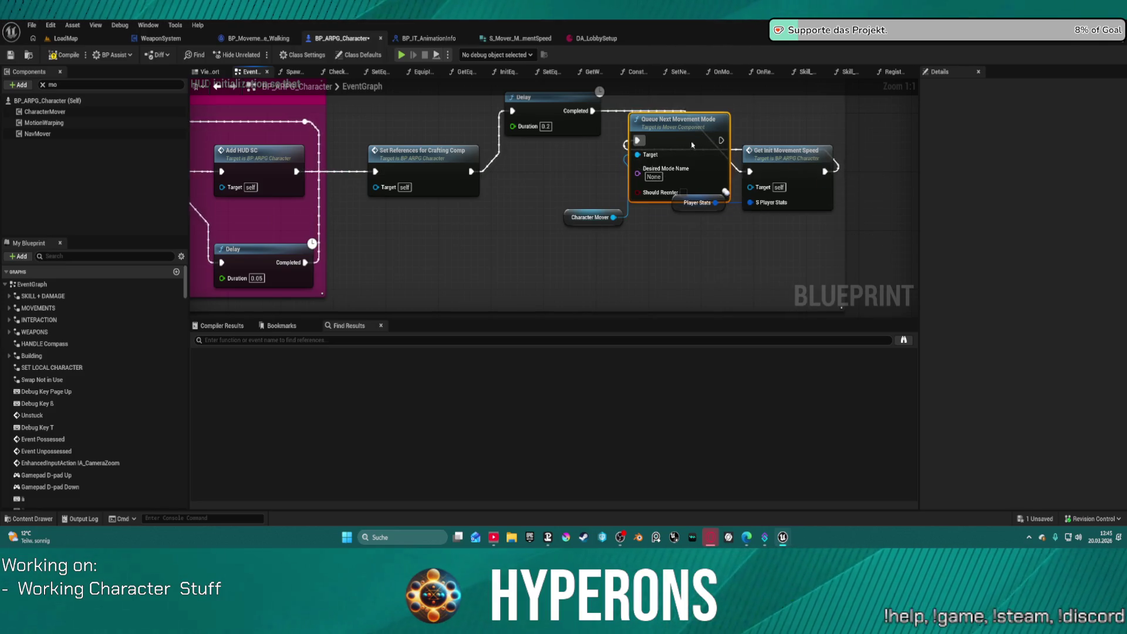
pyautogui.moveTo(692, 144)
pyautogui.mouseDown()
pyautogui.moveTo(825, 246)
pyautogui.moveTo(899, 200)
pyautogui.moveTo(851, 201)
pyautogui.moveTo(863, 203)
pyautogui.mouseUp()
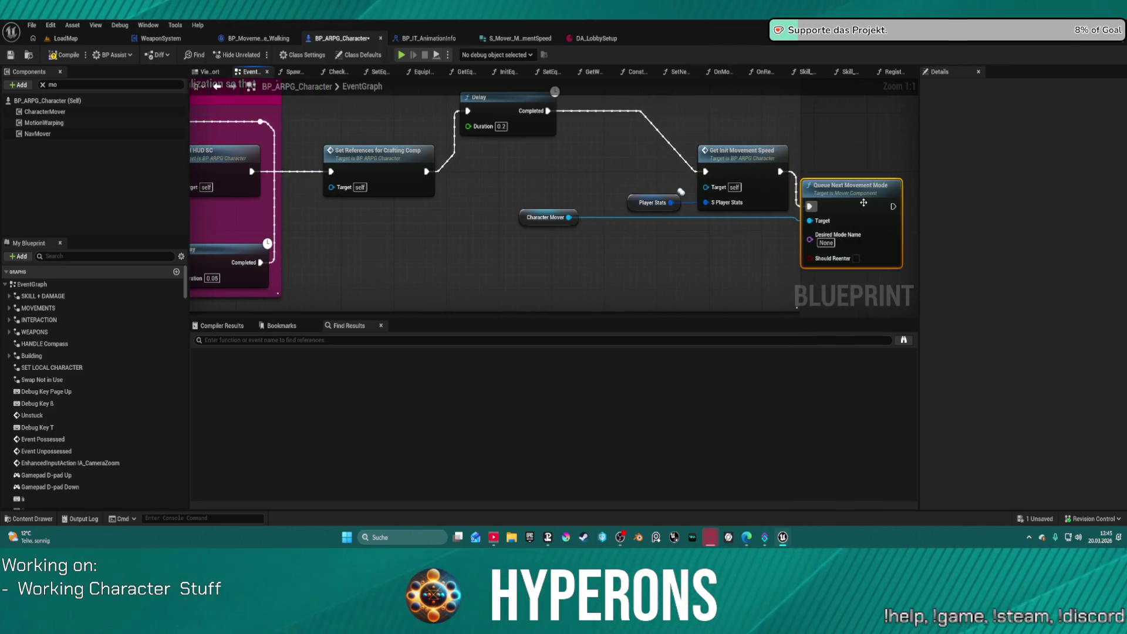
pyautogui.moveTo(534, 217); pyautogui.dragTo(580, 240)
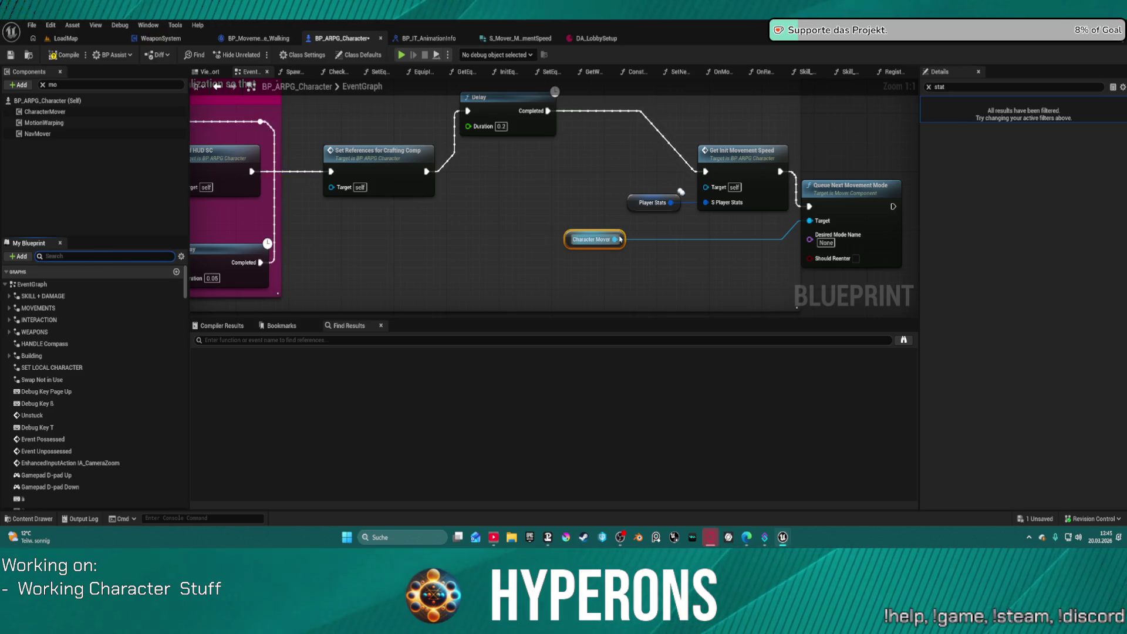
pyautogui.moveTo(614, 239); pyautogui.dragTo(656, 271)
# Add a Get Movement Mode Name node from Character Mover.
pyautogui.write('get mo')
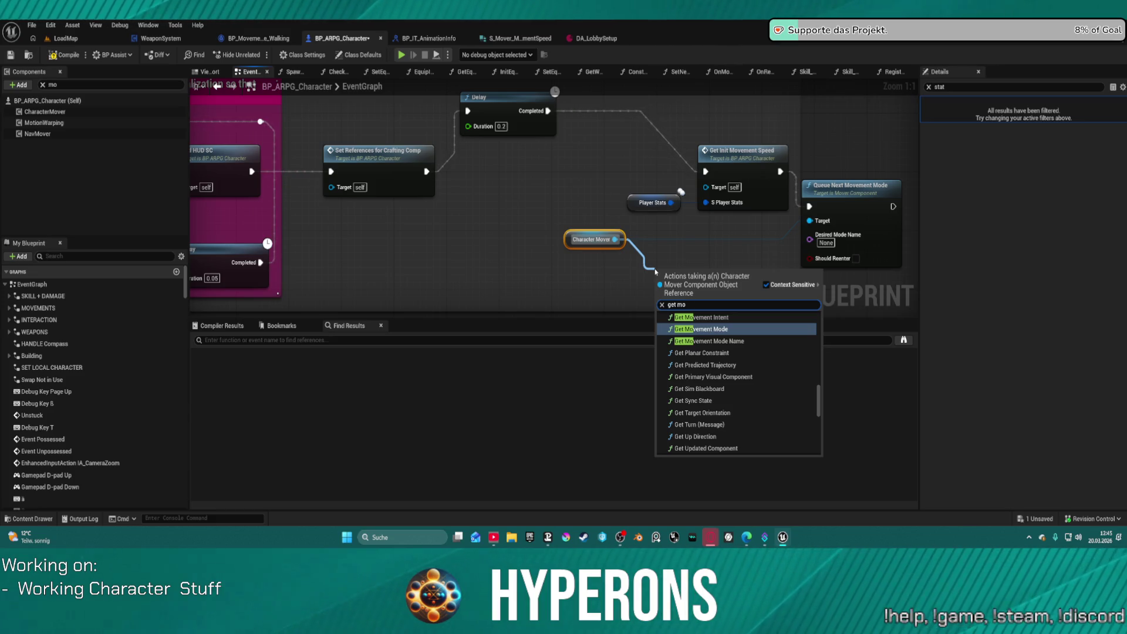
pyautogui.press('Down')
pyautogui.press('Return')
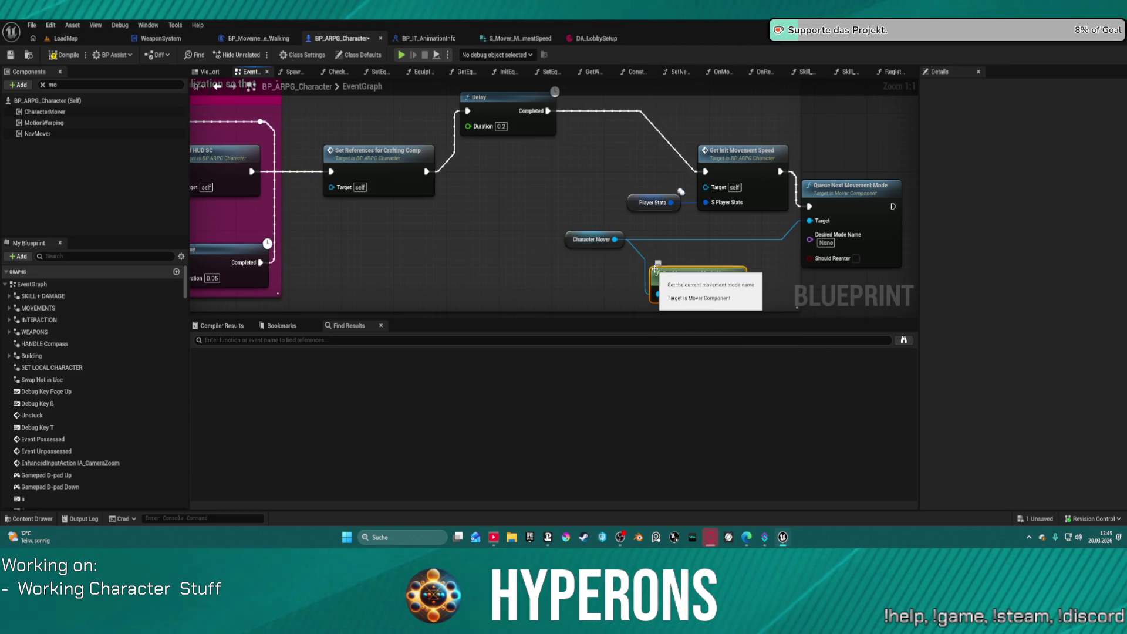
pyautogui.moveTo(541, 219)
pyautogui.mouseDown()
pyautogui.moveTo(683, 280)
pyautogui.moveTo(565, 236)
pyautogui.moveTo(574, 253)
pyautogui.mouseUp()
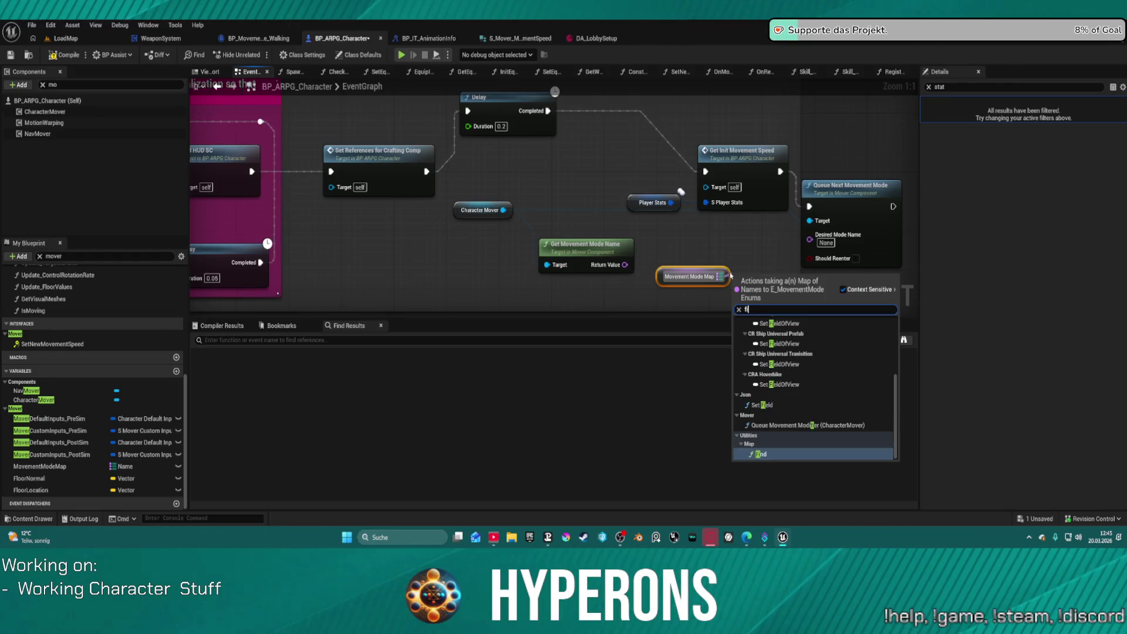
# Add a Find node on the Movement Mode Map beside Get Movement Mode Name.
pyautogui.write('find')
pyautogui.press('Return')
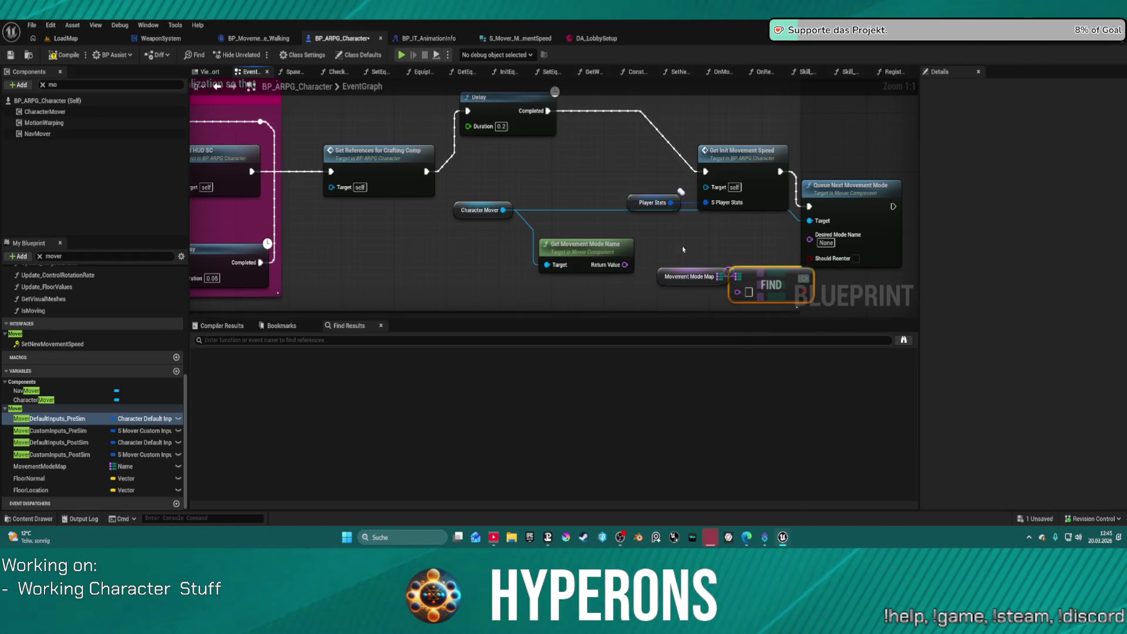
pyautogui.moveTo(665, 277)
pyautogui.mouseDown()
pyautogui.moveTo(660, 232)
pyautogui.moveTo(574, 233)
pyautogui.mouseUp()
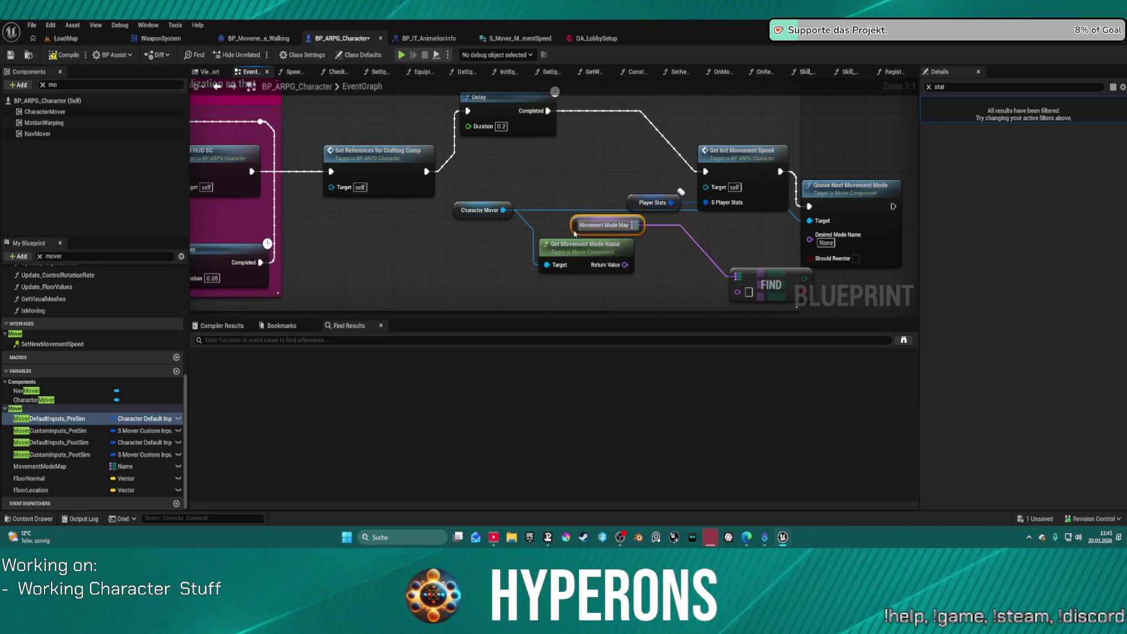
pyautogui.moveTo(738, 291); pyautogui.dragTo(697, 284)
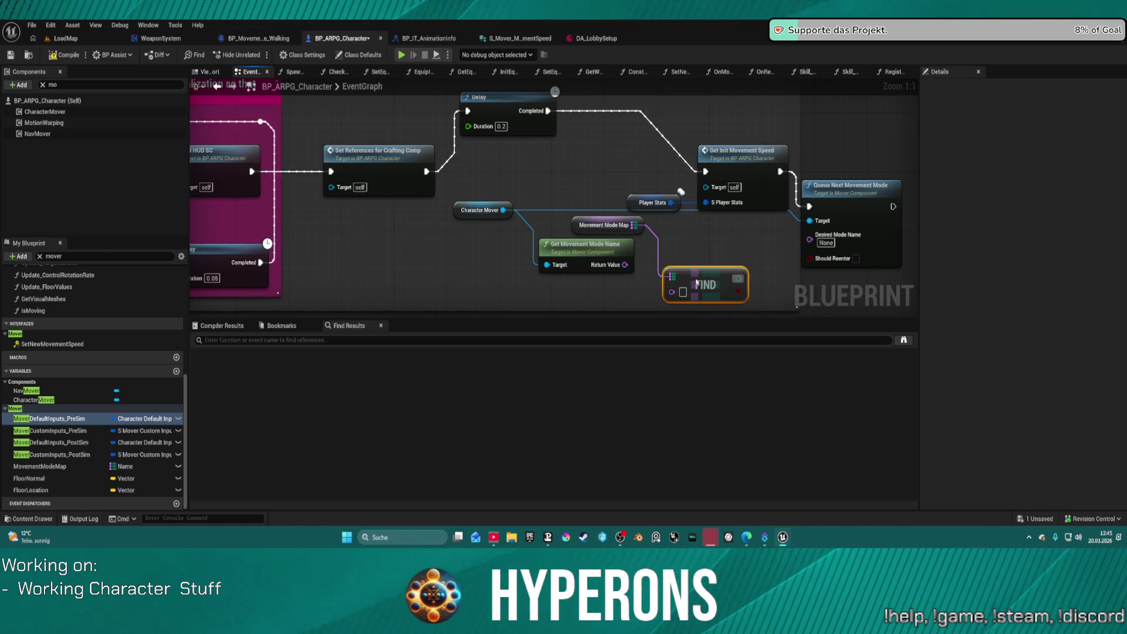
pyautogui.moveTo(577, 229)
pyautogui.mouseDown()
pyautogui.moveTo(607, 285)
pyautogui.moveTo(565, 289)
pyautogui.mouseUp()
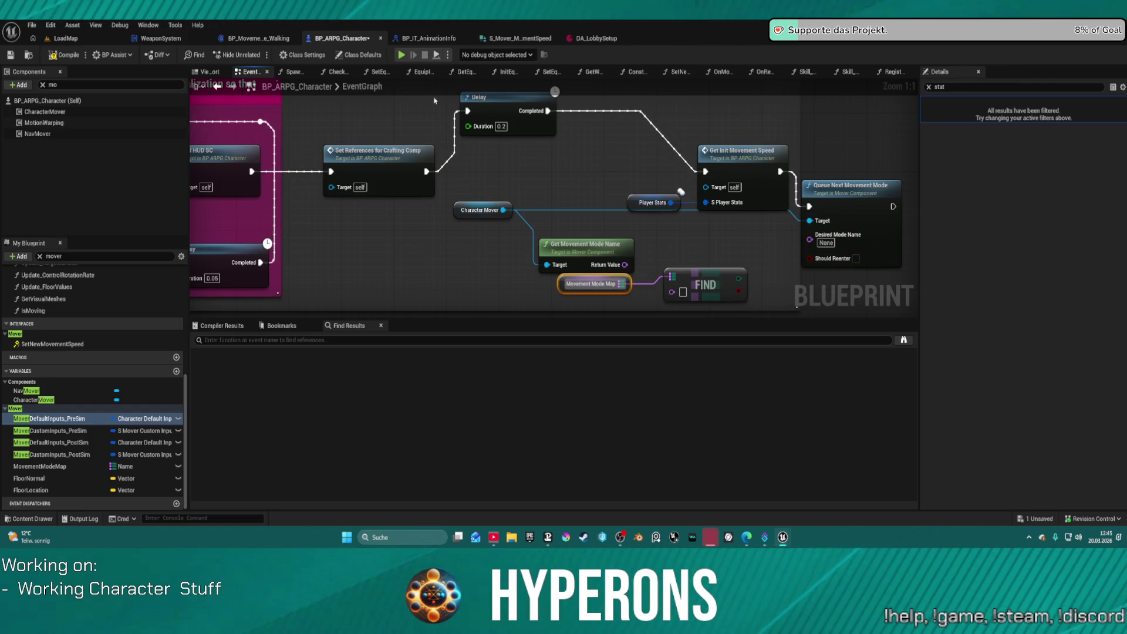
# Play-test in the editor despite compile errors, walking forward with W, then exit.
pyautogui.click(403, 55)
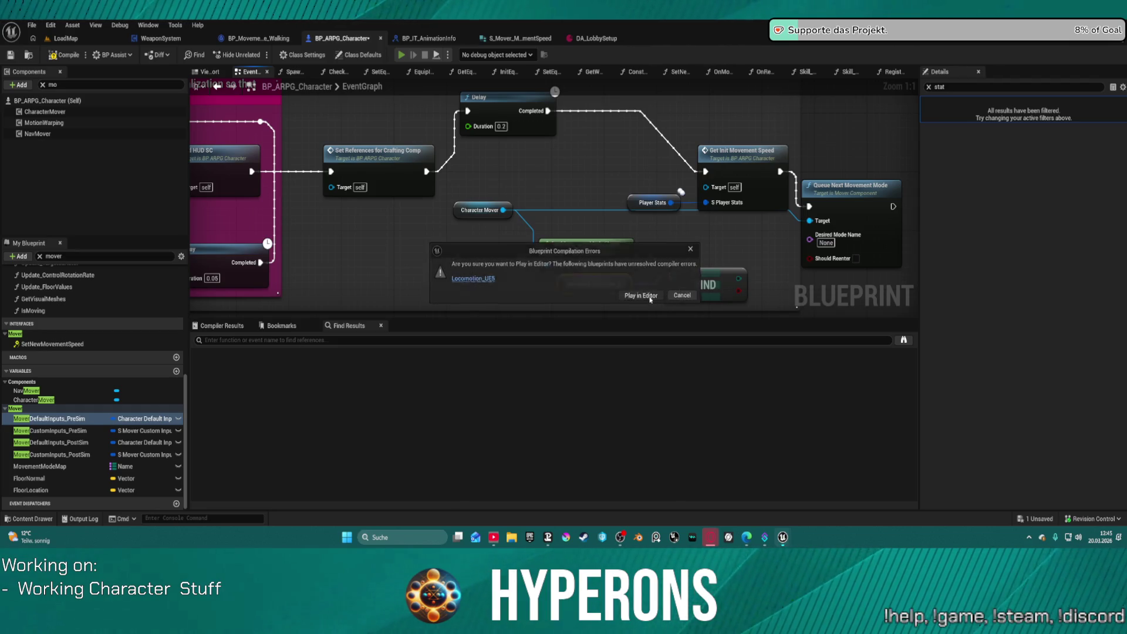
pyautogui.click(648, 296)
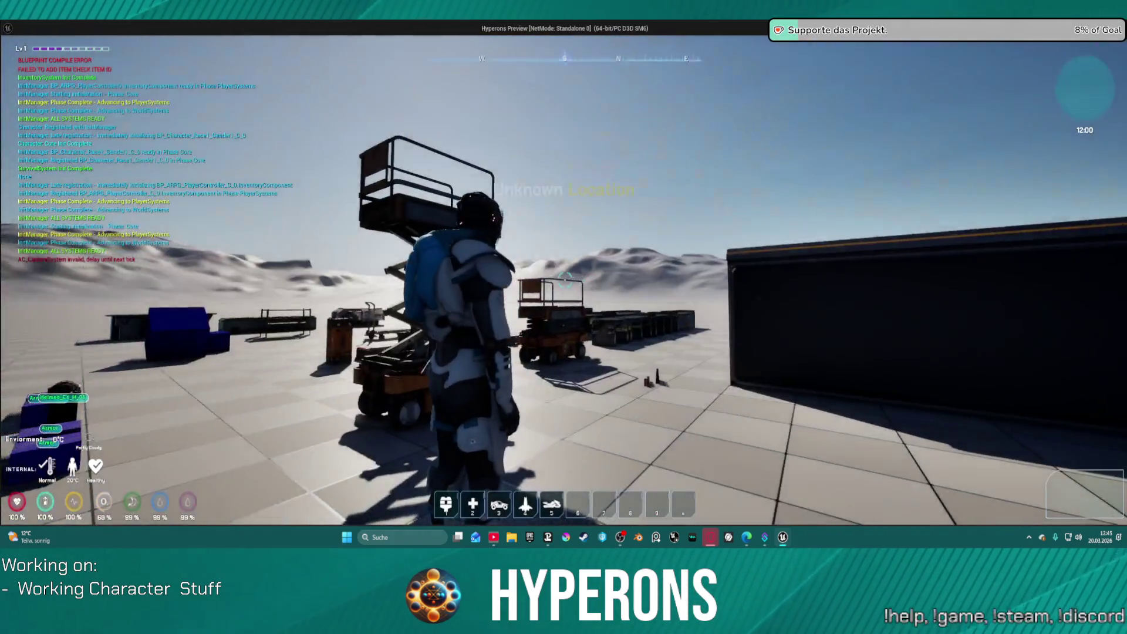
pyautogui.press('w')
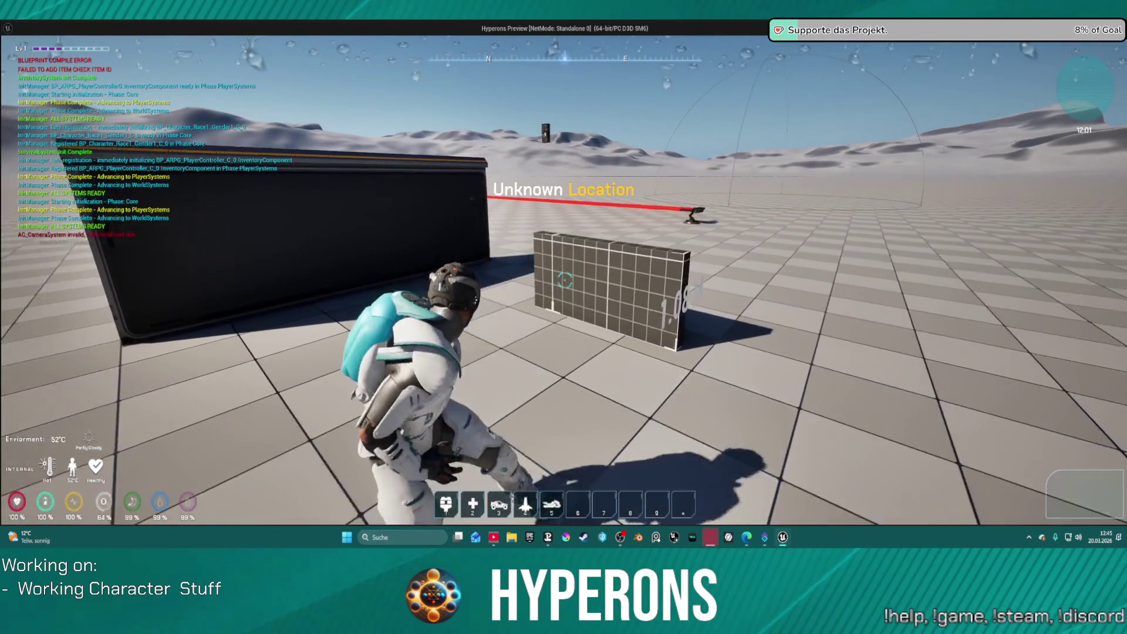
pyautogui.press('Escape')
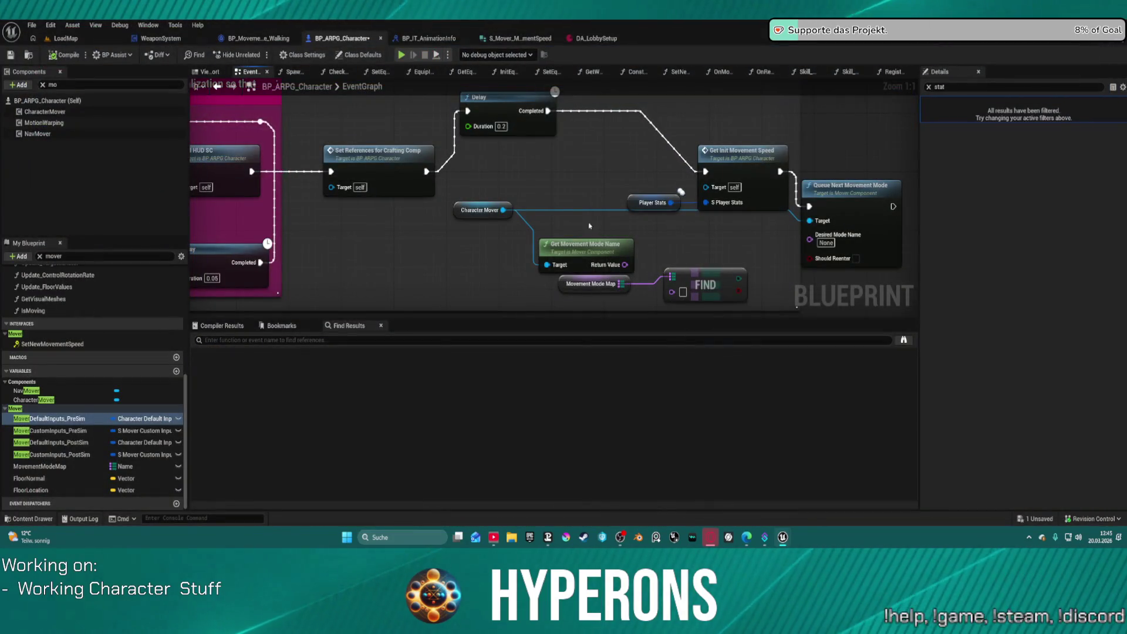
# Add a trial Queue Instant Movement Effect node from Character Mover.
pyautogui.moveTo(509, 209); pyautogui.dragTo(544, 180)
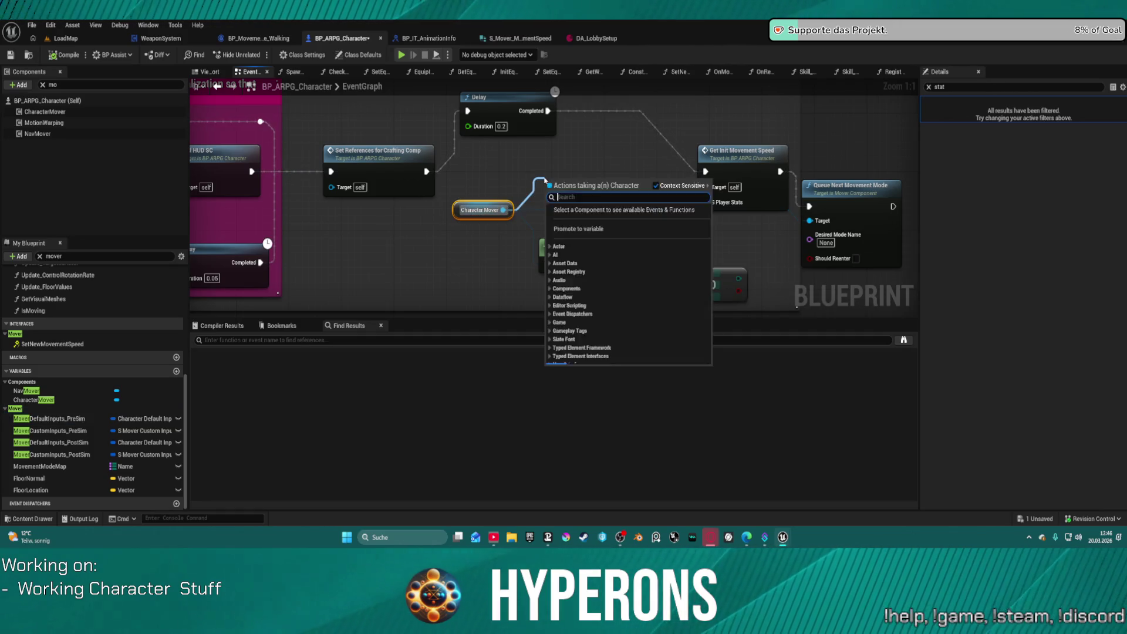
pyautogui.write('movemen')
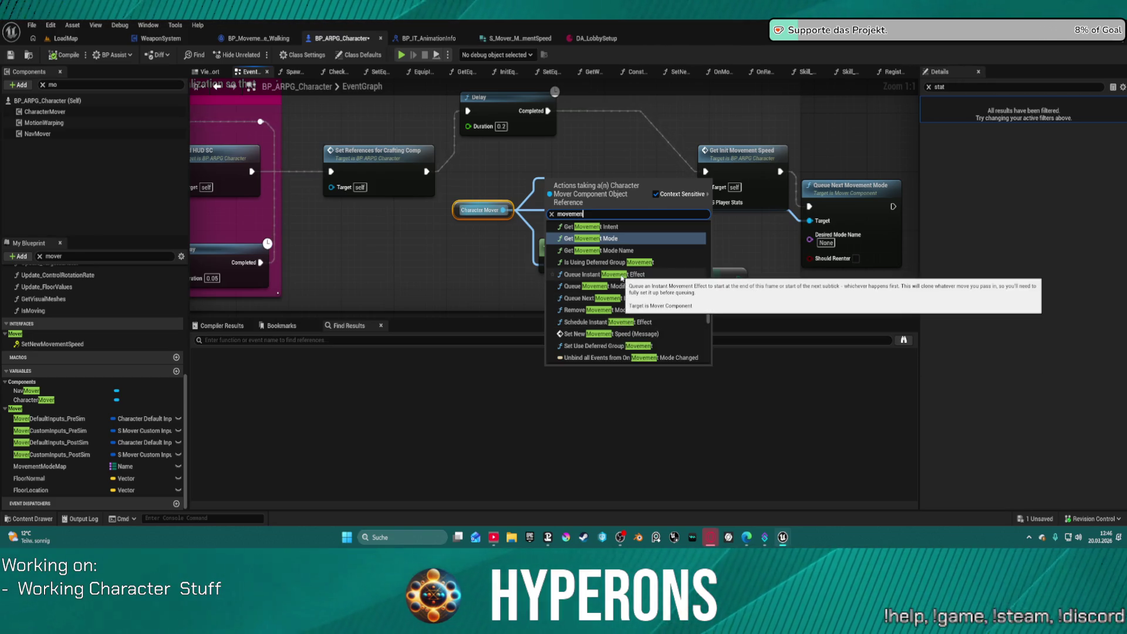
pyautogui.click(622, 277)
pyautogui.moveTo(621, 187)
pyautogui.mouseDown()
pyautogui.moveTo(630, 152)
pyautogui.moveTo(653, 134)
pyautogui.mouseUp()
pyautogui.moveTo(579, 176); pyautogui.dragTo(524, 211)
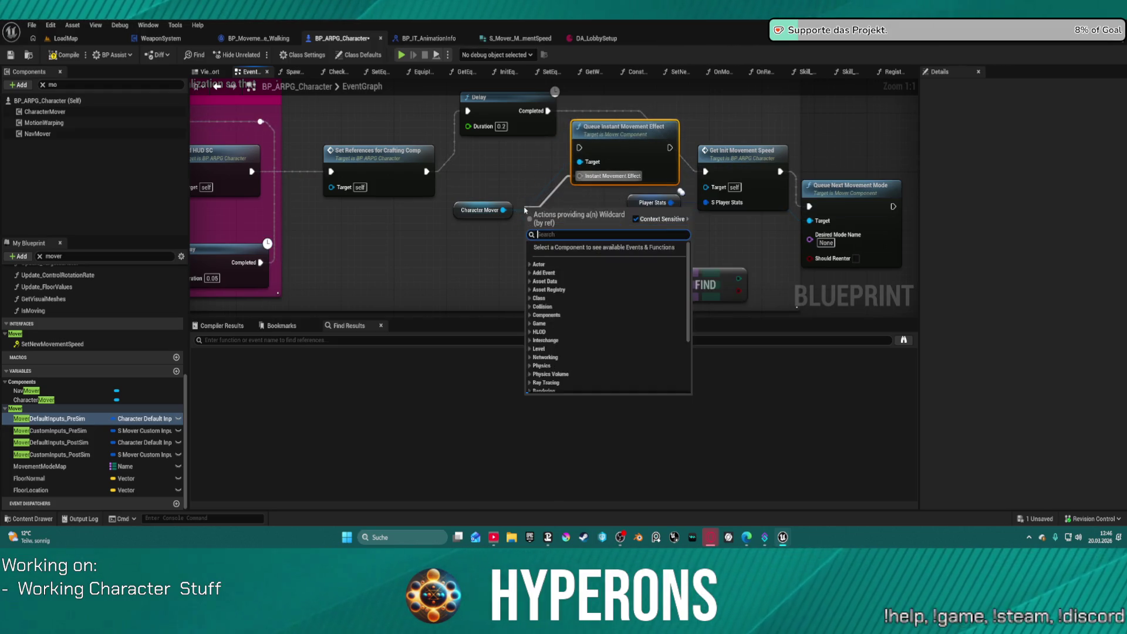
pyautogui.click(524, 210)
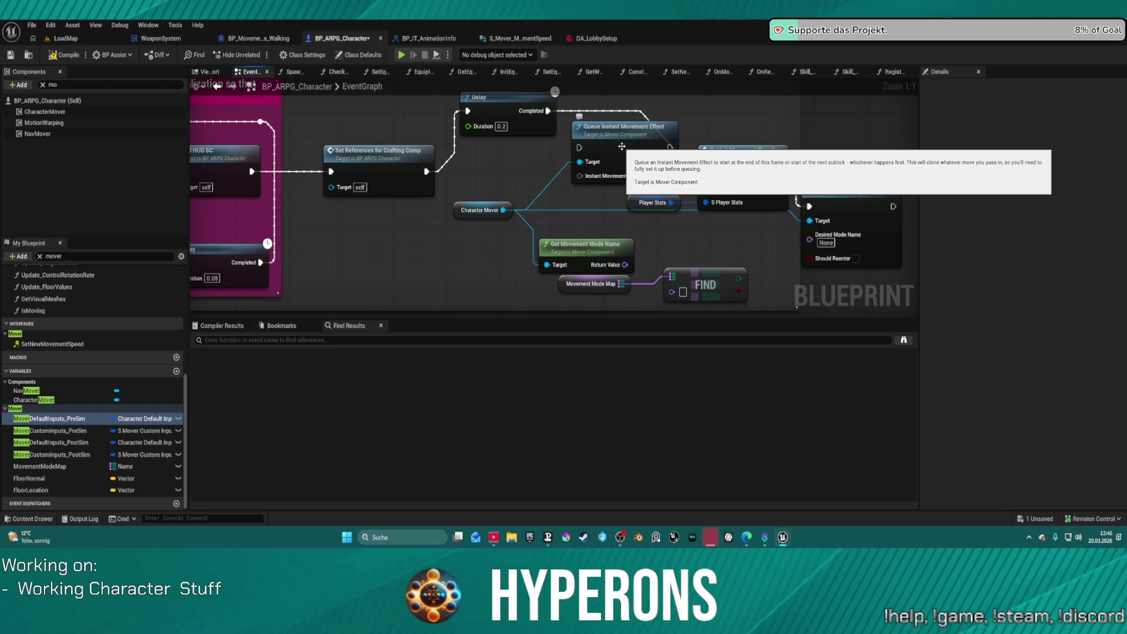
# Feed a Player Stats node into Get Init Movement Speed and rearrange the top-row nodes.
pyautogui.moveTo(757, 160); pyautogui.dragTo(740, 98)
pyautogui.moveTo(670, 202); pyautogui.dragTo(605, 203)
pyautogui.write('player stats')
pyautogui.press('Return')
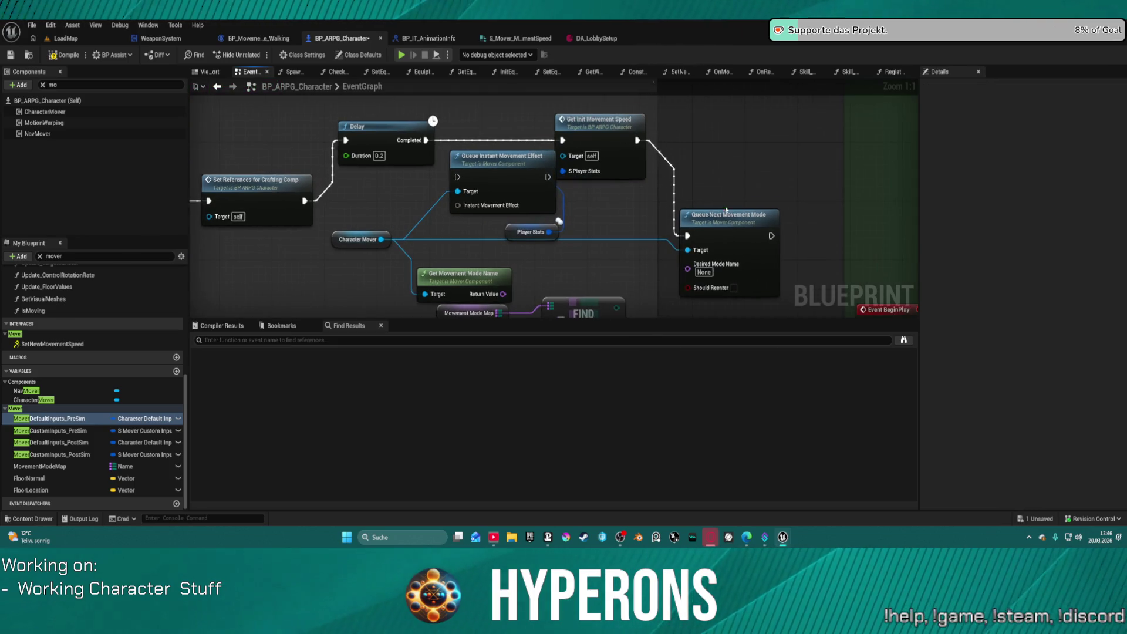
pyautogui.moveTo(732, 230); pyautogui.dragTo(724, 134)
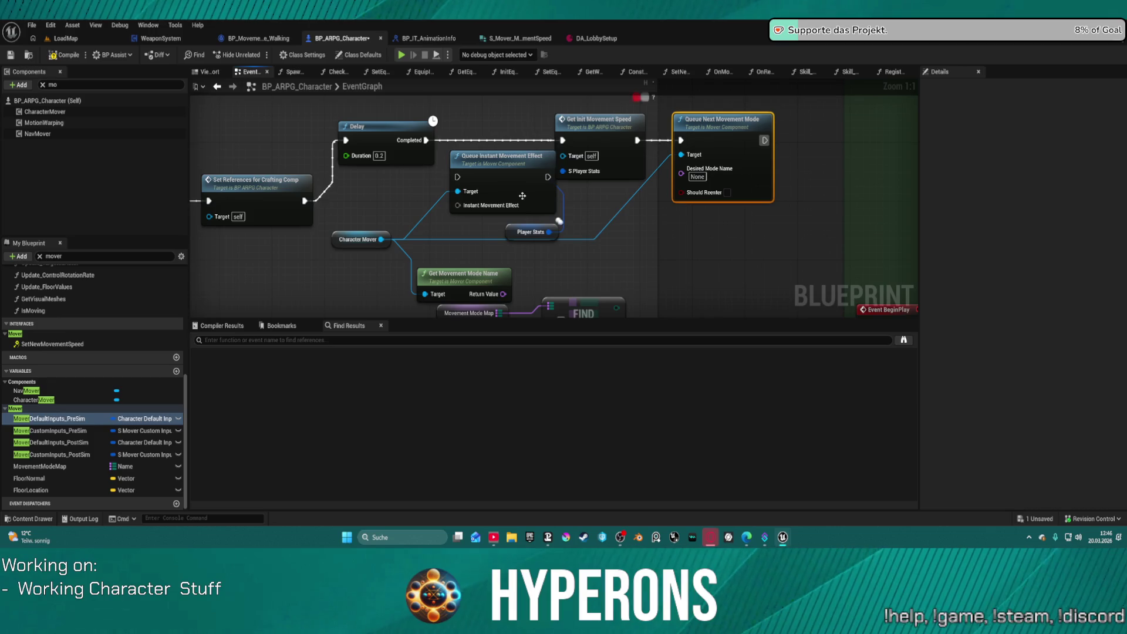
pyautogui.moveTo(519, 237)
pyautogui.mouseDown()
pyautogui.moveTo(519, 134)
pyautogui.moveTo(427, 106)
pyautogui.mouseUp()
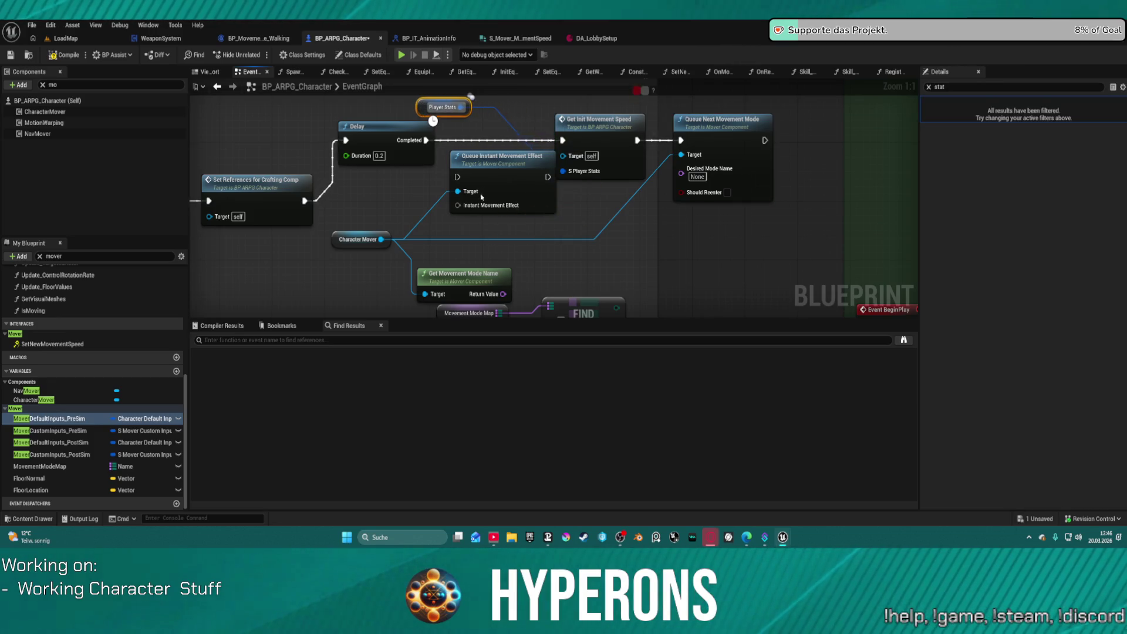
pyautogui.moveTo(481, 197); pyautogui.dragTo(501, 233)
pyautogui.moveTo(359, 239); pyautogui.dragTo(365, 209)
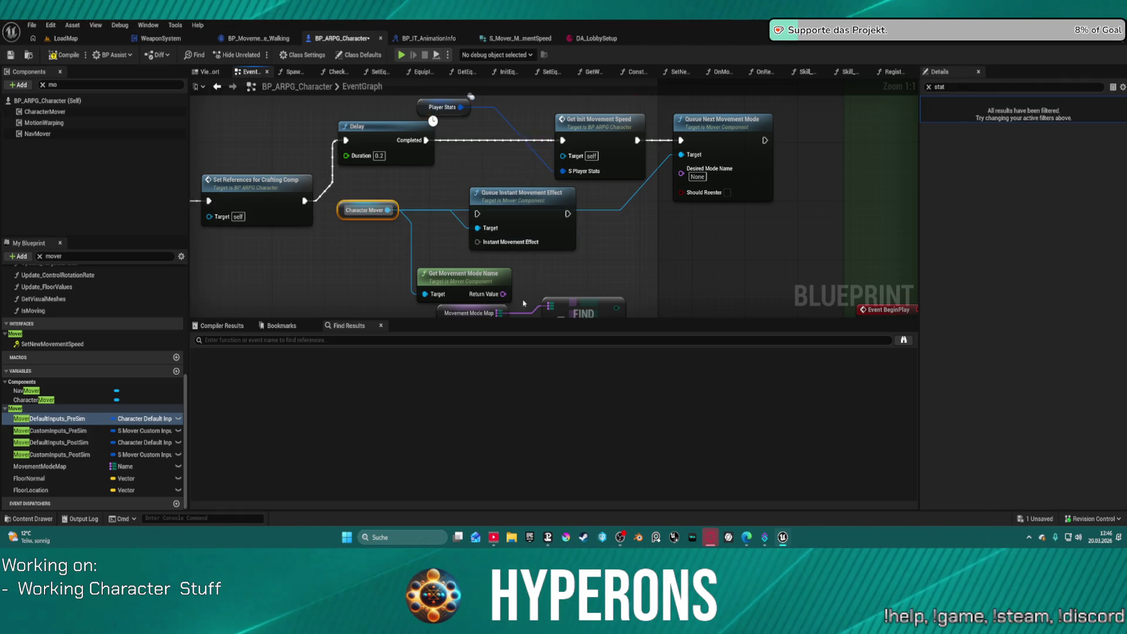
pyautogui.moveTo(524, 303)
pyautogui.mouseDown()
pyautogui.moveTo(517, 258)
pyautogui.moveTo(548, 223)
pyautogui.moveTo(531, 258)
pyautogui.moveTo(547, 268)
pyautogui.mouseUp()
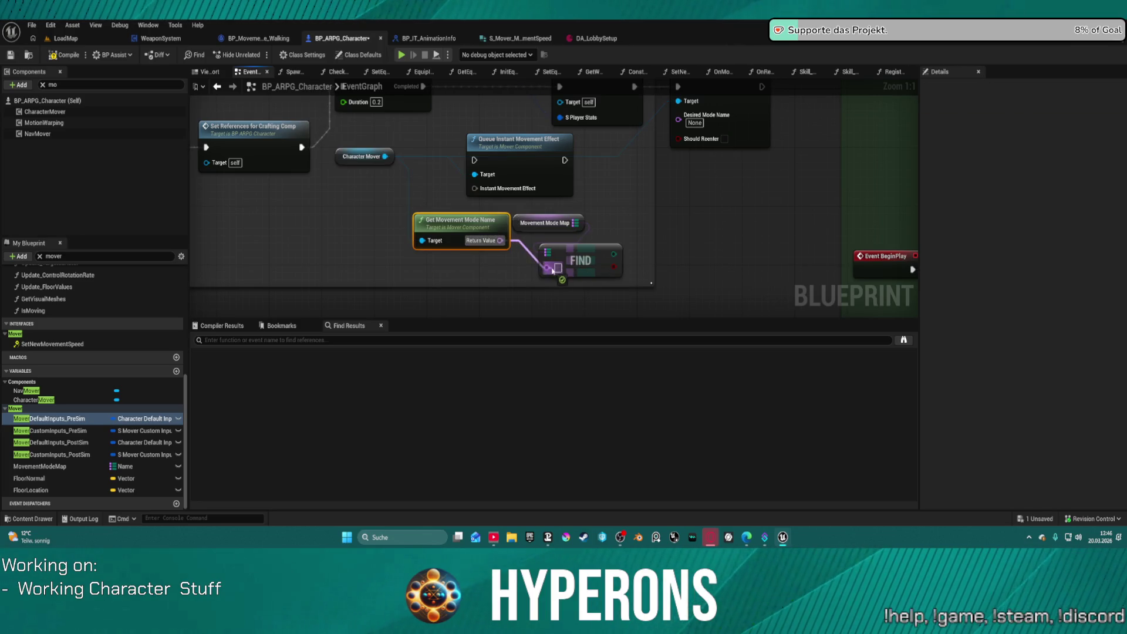
# Connect Get Movement Mode Name's return value to Find and delete Queue Instant Movement Effect.
pyautogui.moveTo(473, 222)
pyautogui.mouseDown()
pyautogui.moveTo(420, 237)
pyautogui.moveTo(433, 252)
pyautogui.mouseUp()
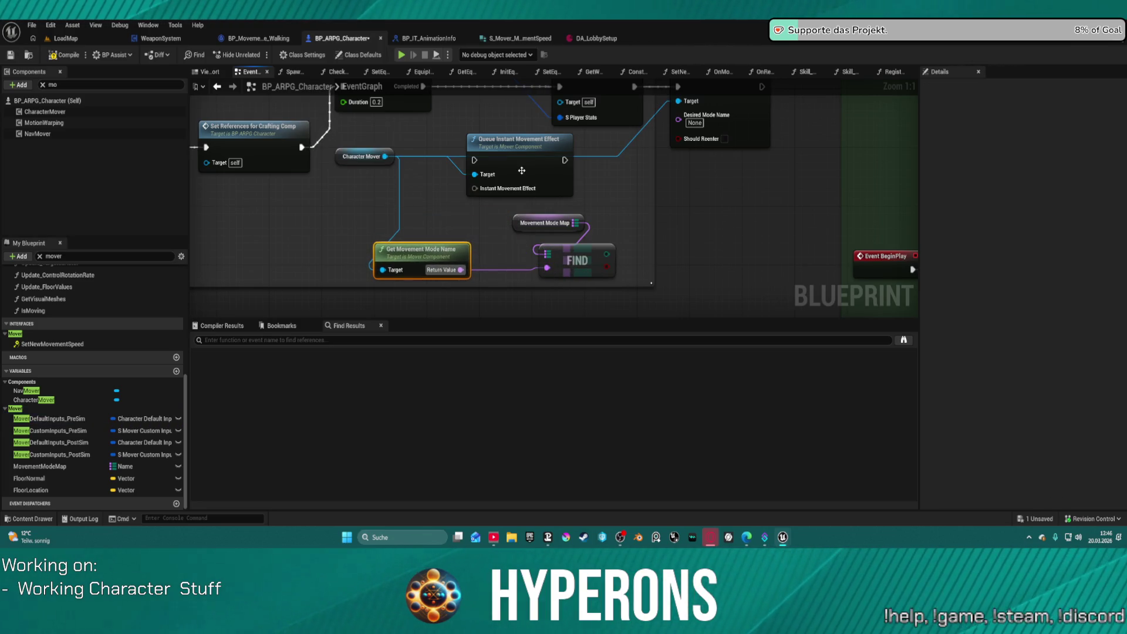
pyautogui.moveTo(521, 170); pyautogui.dragTo(534, 185)
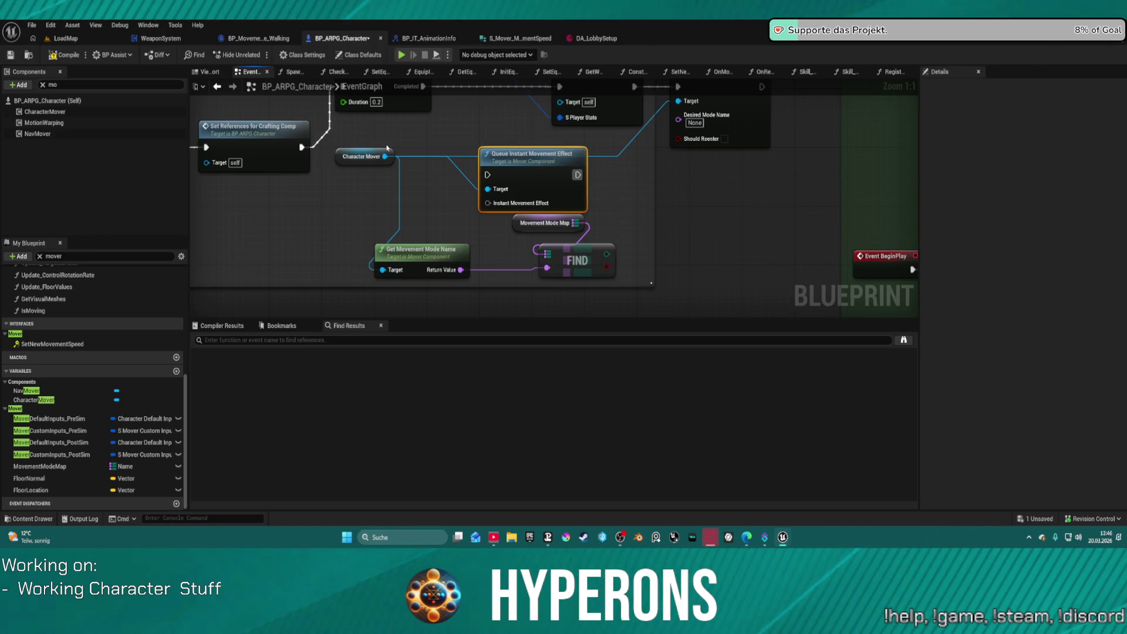
pyautogui.press('Delete')
pyautogui.click(364, 156)
pyautogui.moveTo(385, 156); pyautogui.dragTo(488, 184)
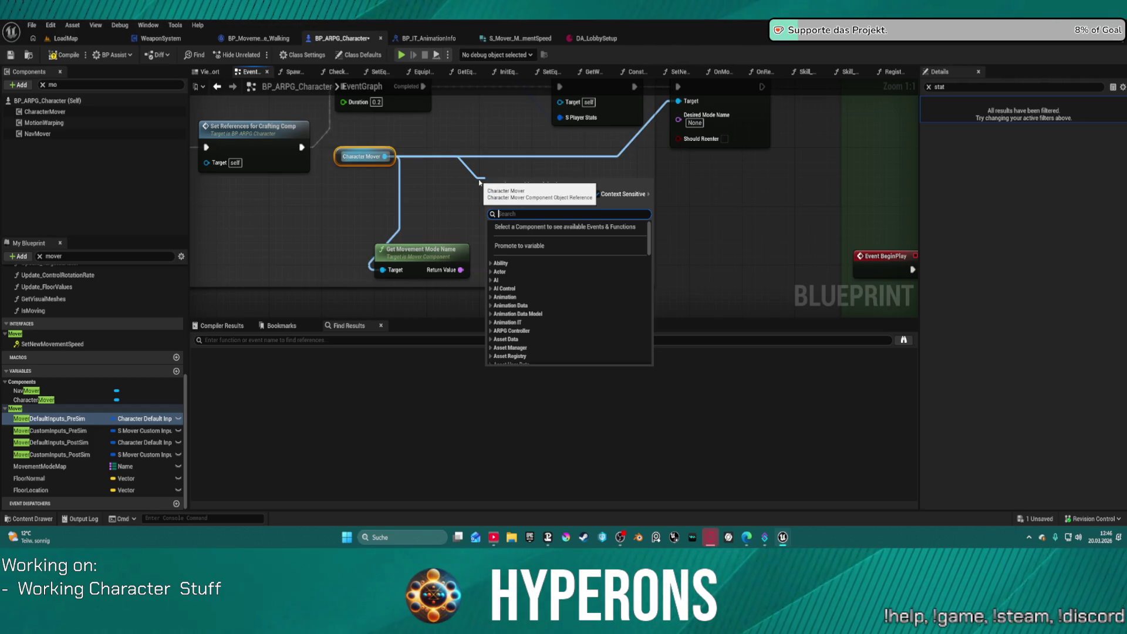
# Add a Get Movement Modes node from Character Mover, searching 'mover', beside it.
pyautogui.write('mover')
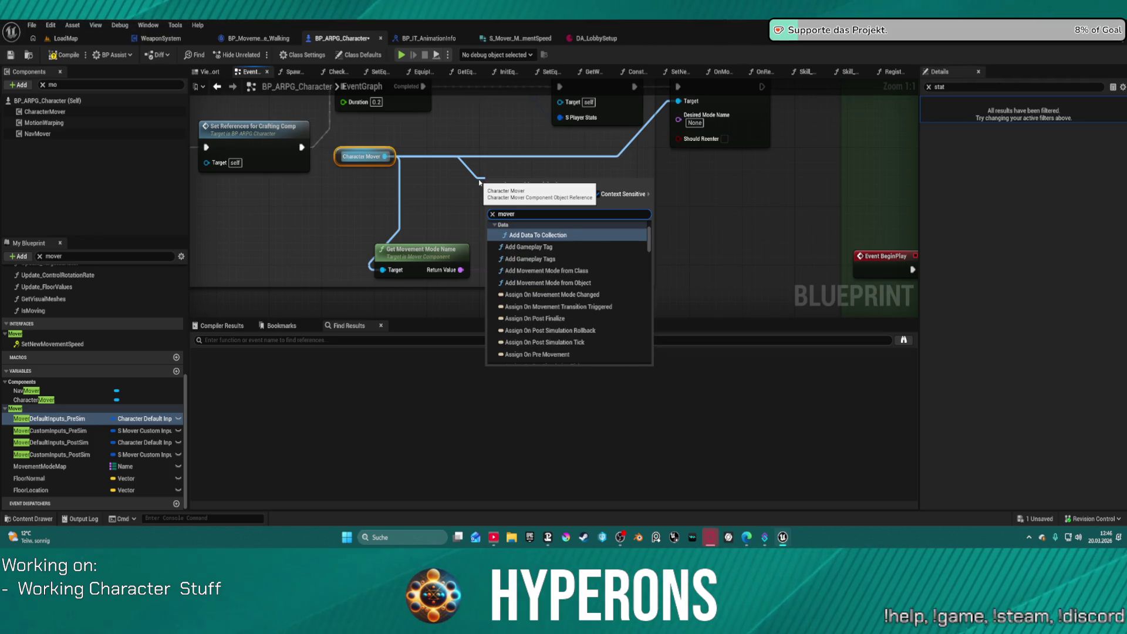
pyautogui.scroll(-3, 574, 304)
pyautogui.scroll(5, 590, 292)
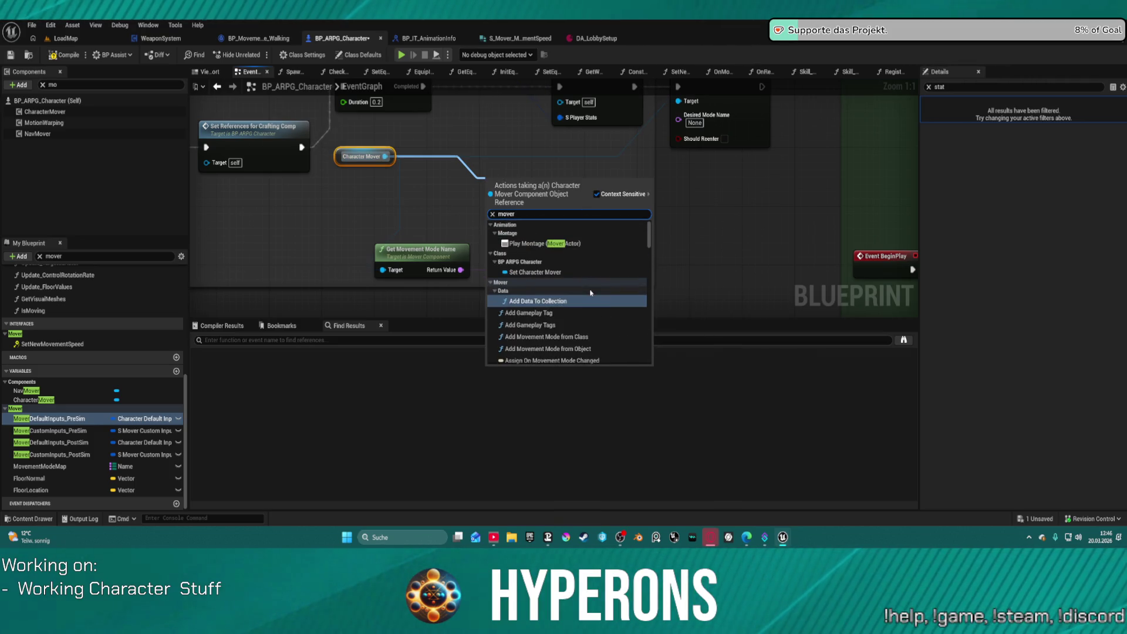
pyautogui.scroll(-10, 593, 297)
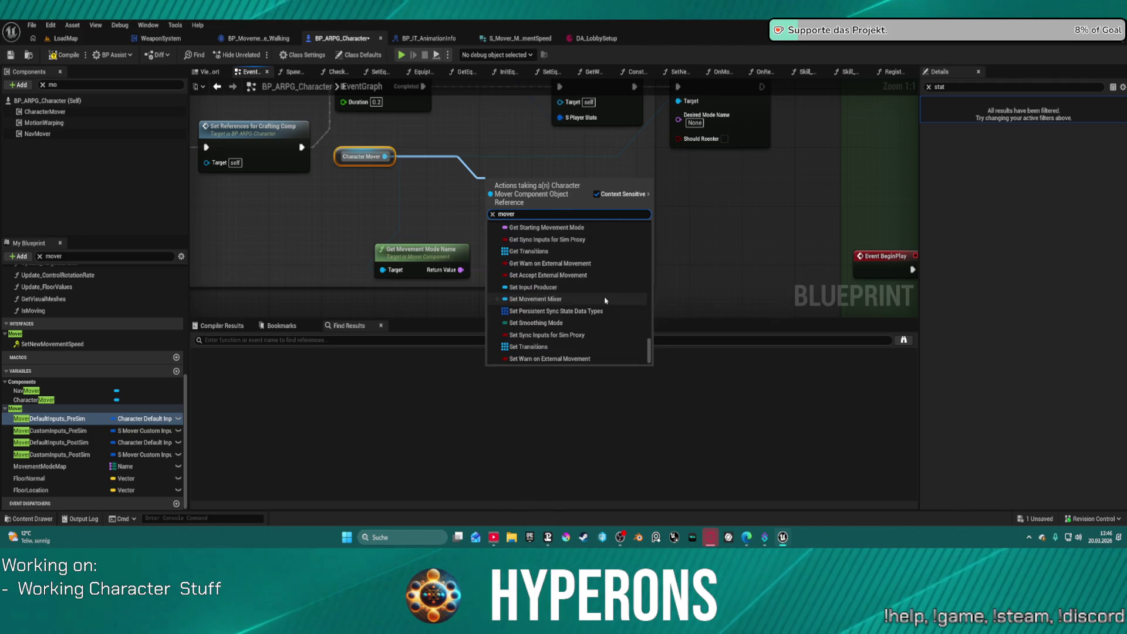
pyautogui.scroll(1, 555, 316)
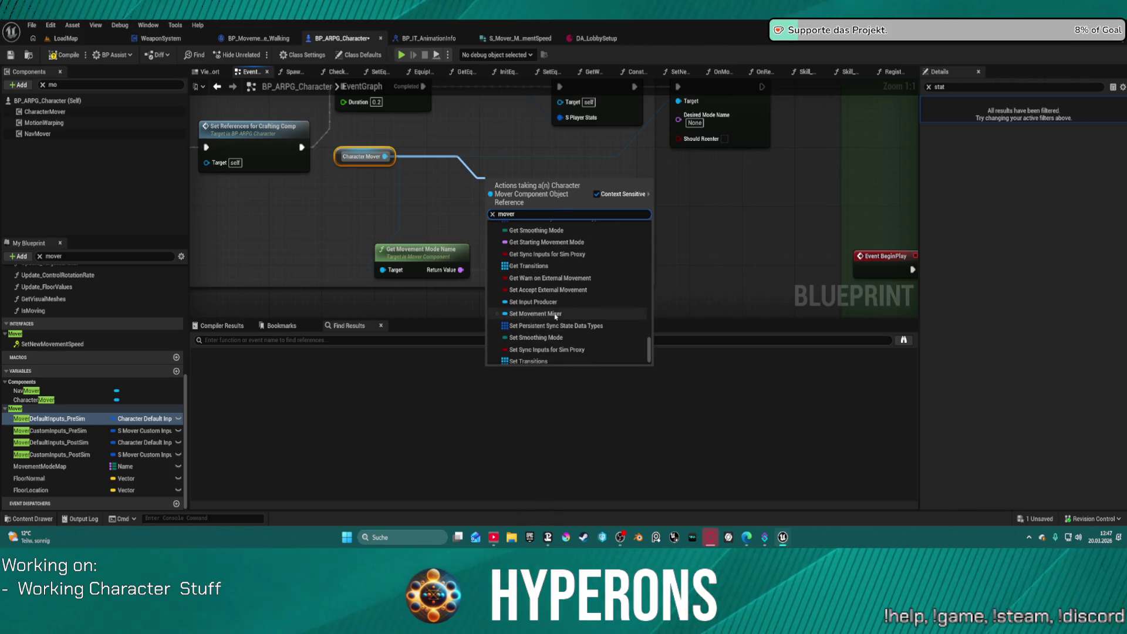
pyautogui.scroll(4, 563, 316)
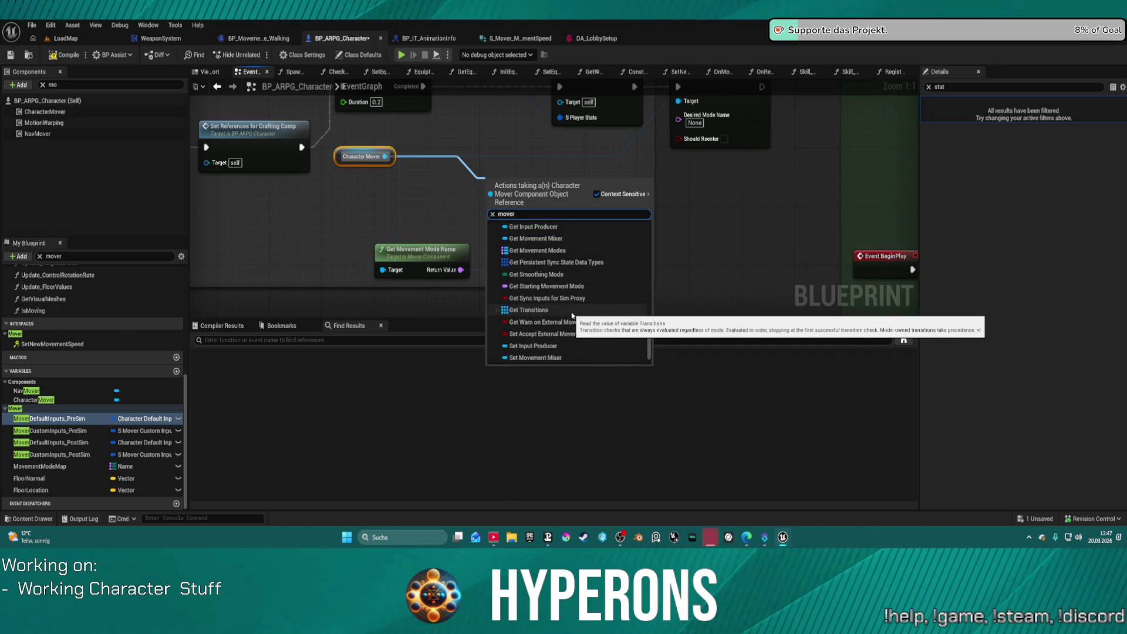
pyautogui.scroll(4, 563, 311)
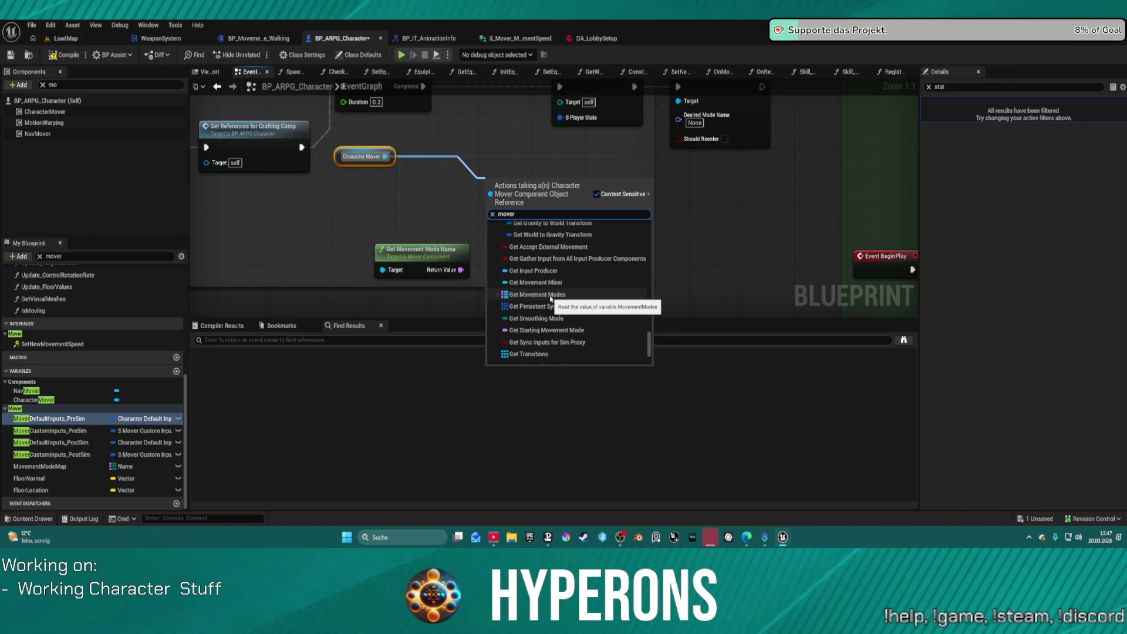
pyautogui.click(551, 295)
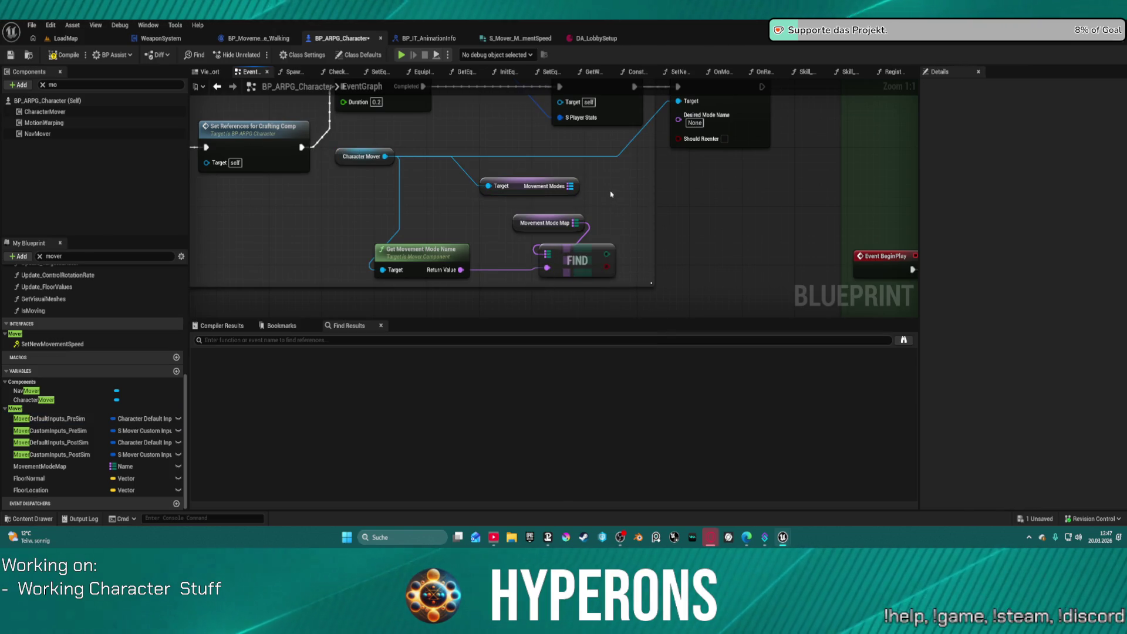
pyautogui.moveTo(514, 185); pyautogui.dragTo(441, 185)
# Show the CharacterMover component's properties with the Mover group expanded in Details.
pyautogui.click(347, 151)
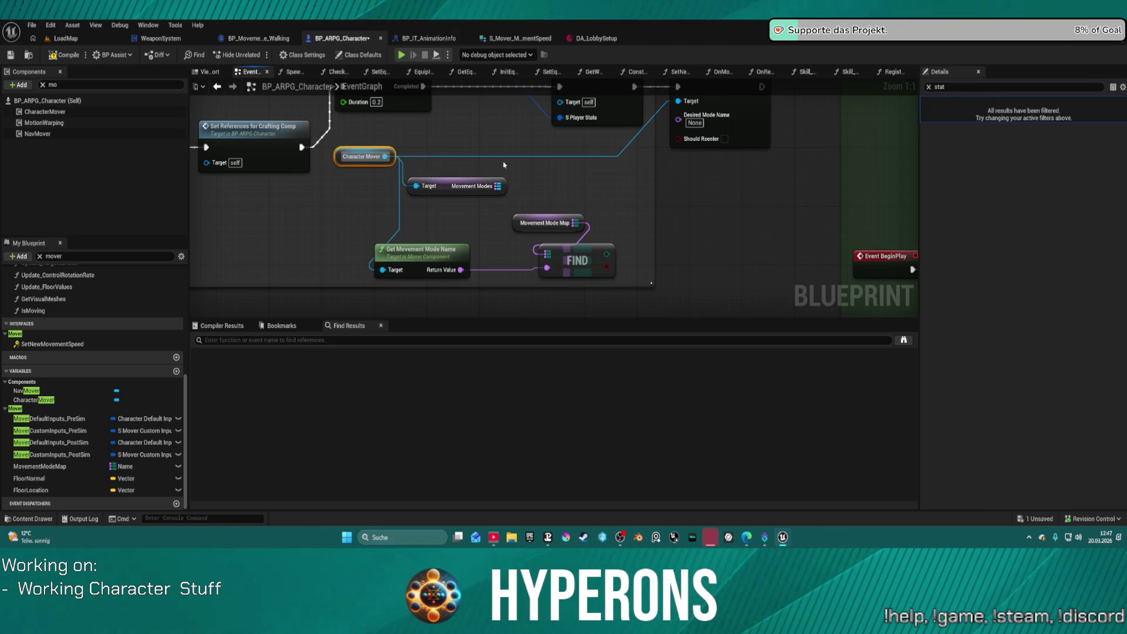
pyautogui.click(65, 112)
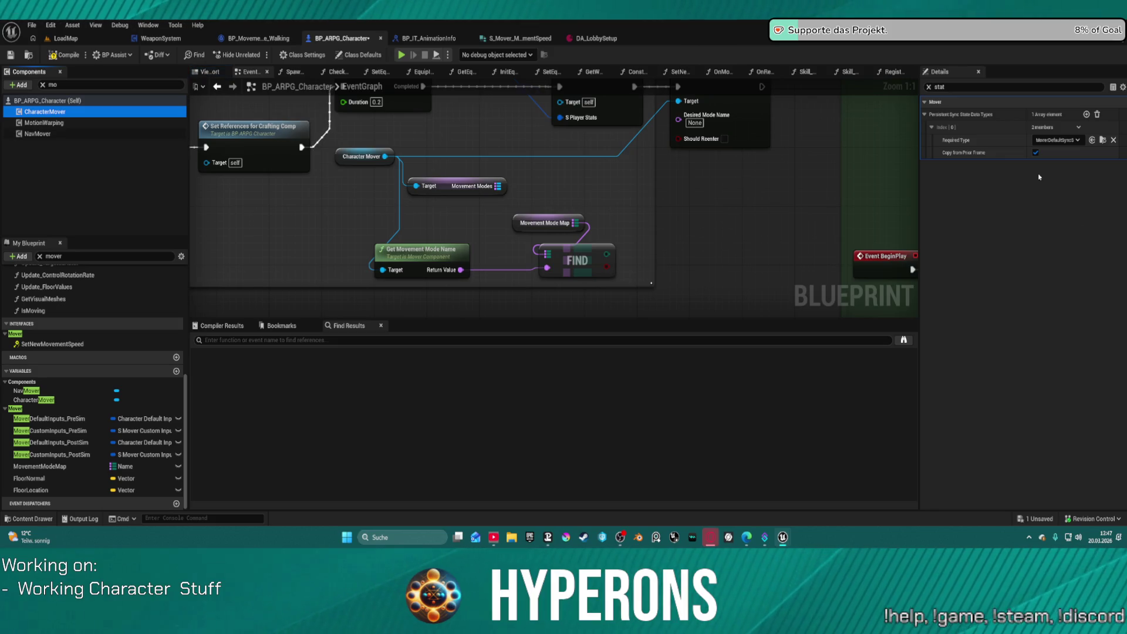
pyautogui.click(929, 88)
pyautogui.click(929, 88)
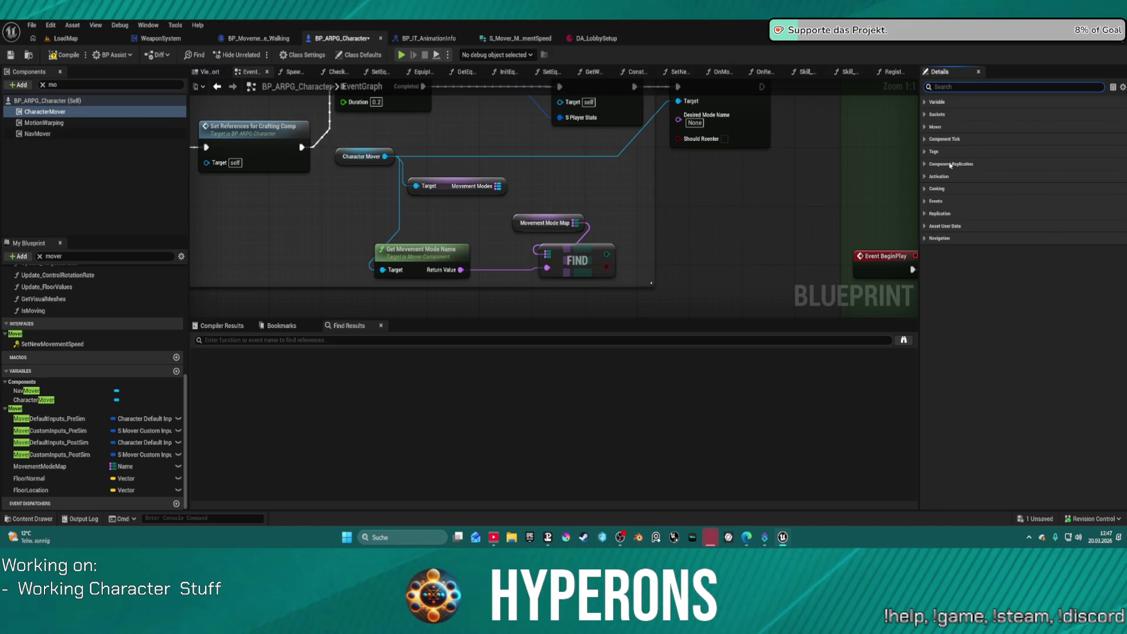
pyautogui.click(924, 127)
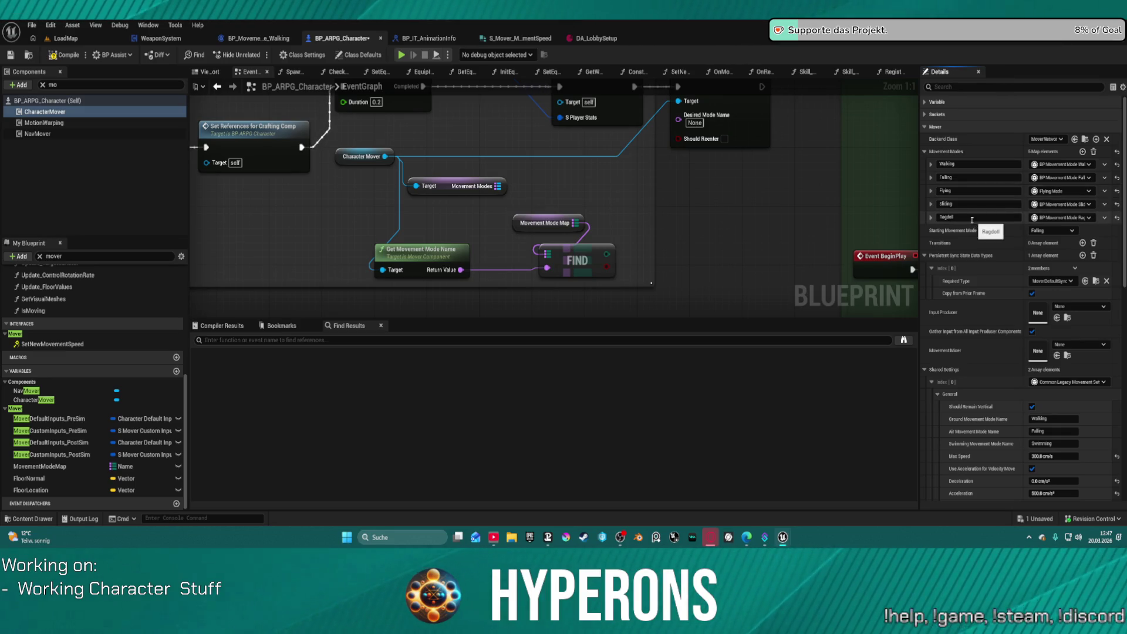
pyautogui.moveTo(941, 257)
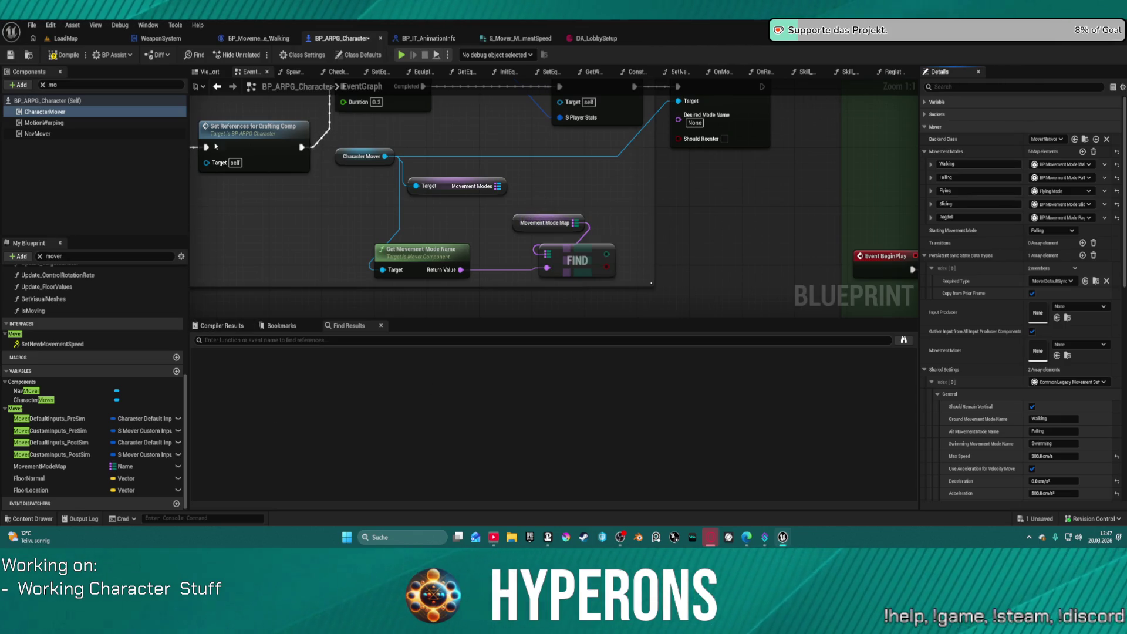
# Clear the Components filter, expand Capsule, and inspect the GameplayCamera component.
pyautogui.click(42, 86)
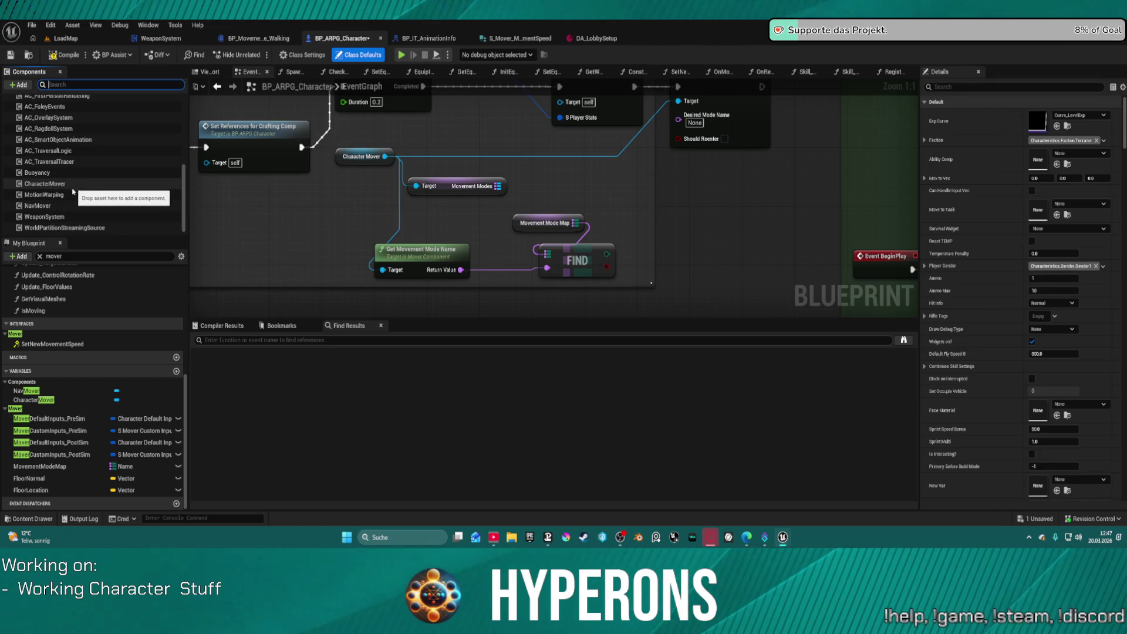
pyautogui.scroll(10, 70, 191)
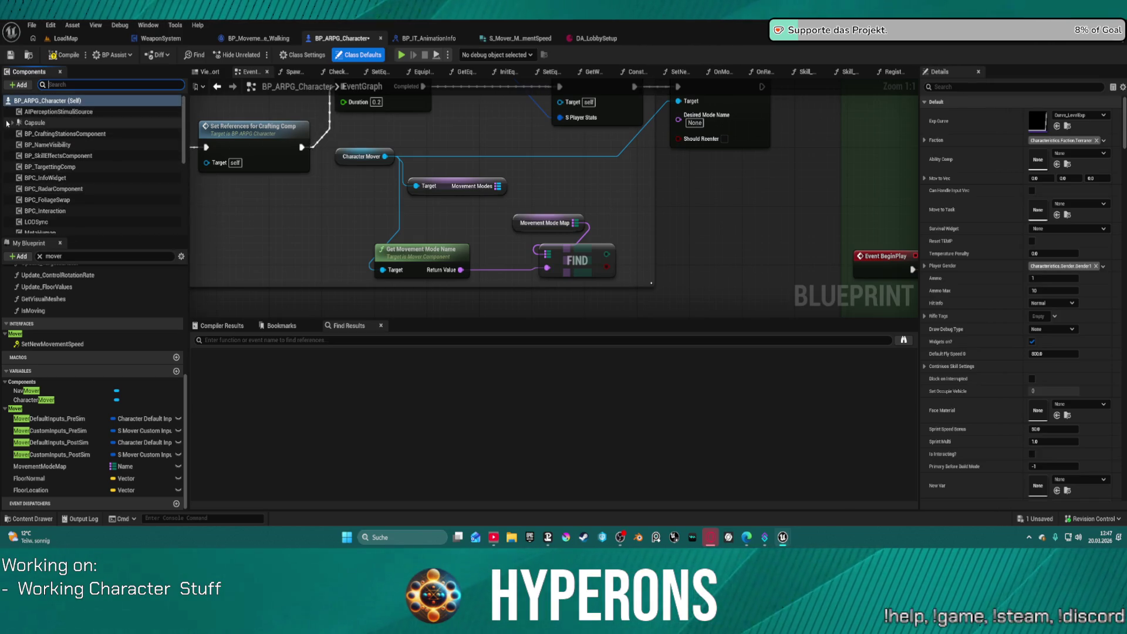
pyautogui.click(12, 123)
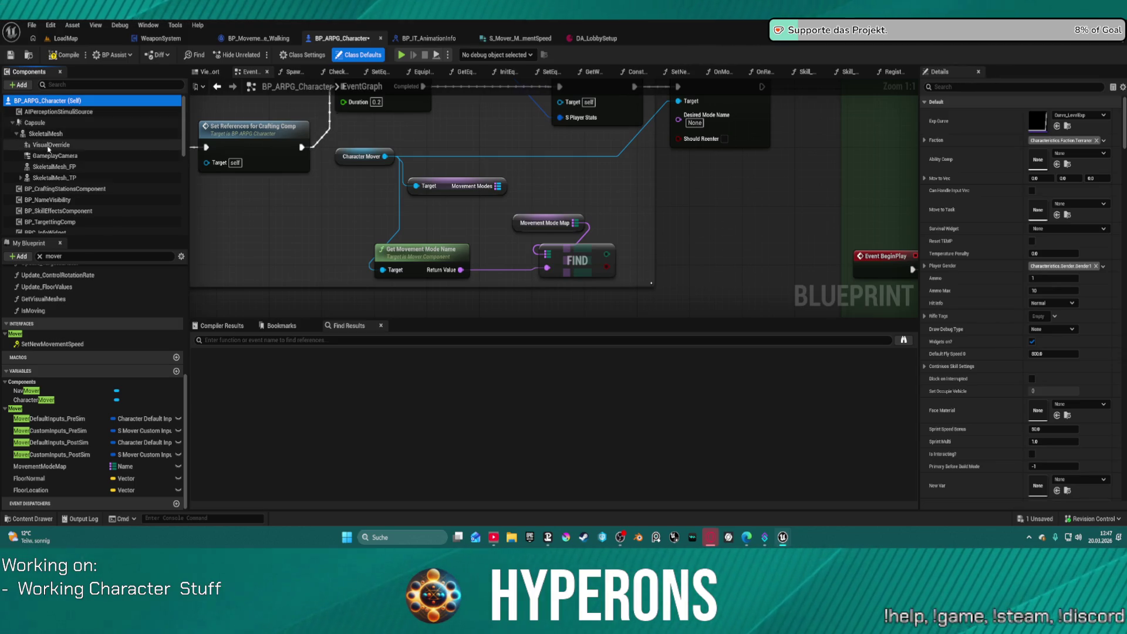
pyautogui.click(59, 153)
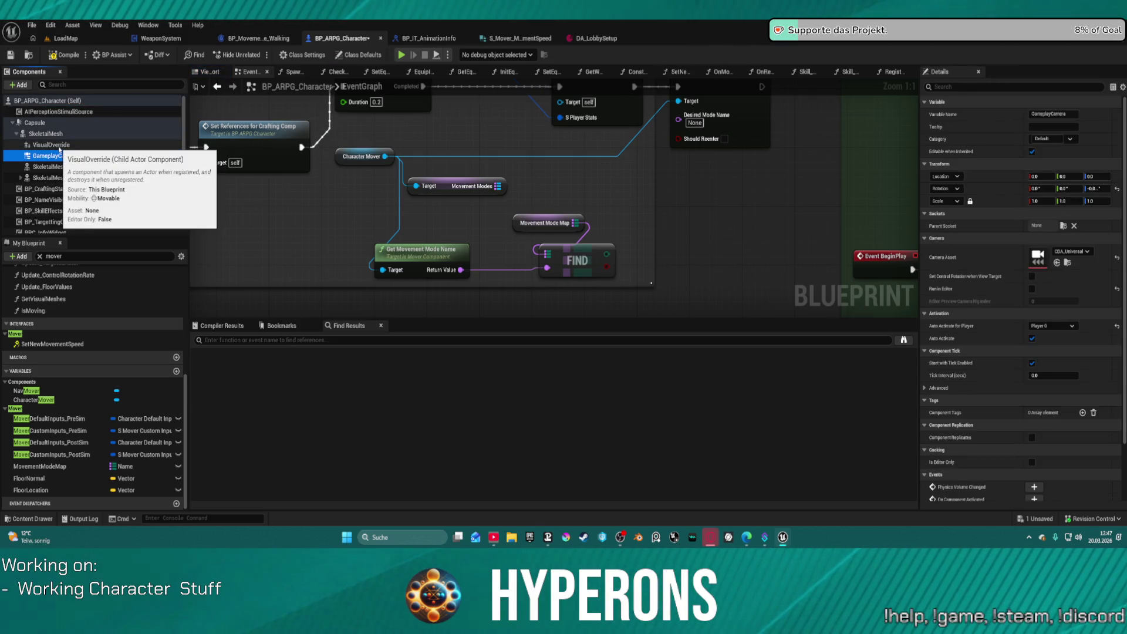
# Inspect SkeletalMesh and browse to its Anim Class HyperCharacter_Mover_ABP1 in the Content Drawer.
pyautogui.click(46, 134)
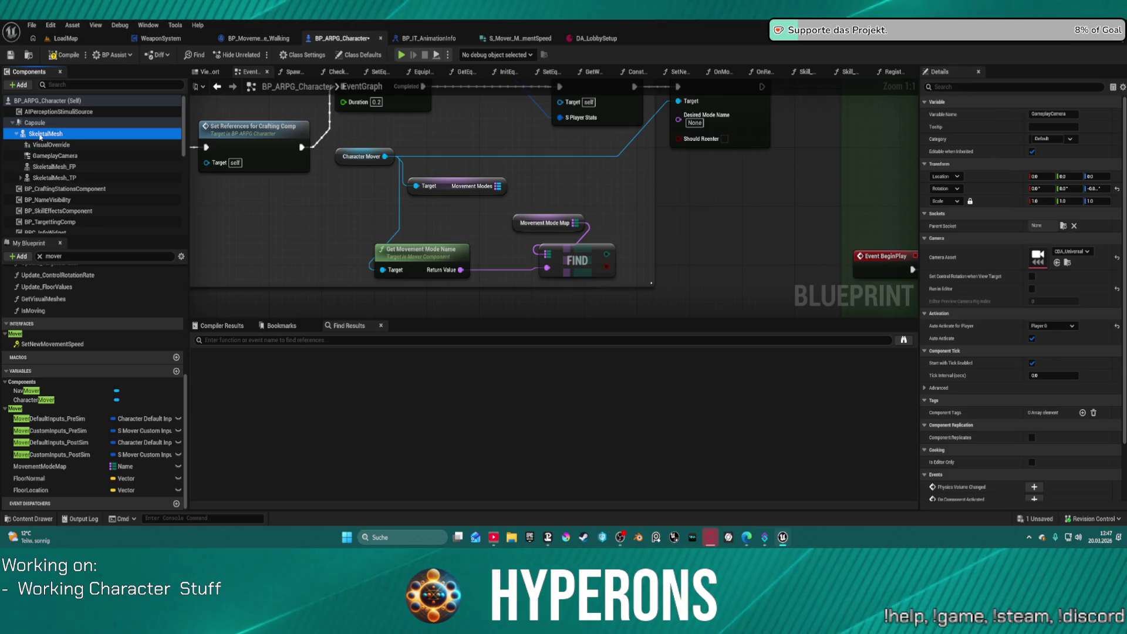
pyautogui.scroll(-1, 1055, 363)
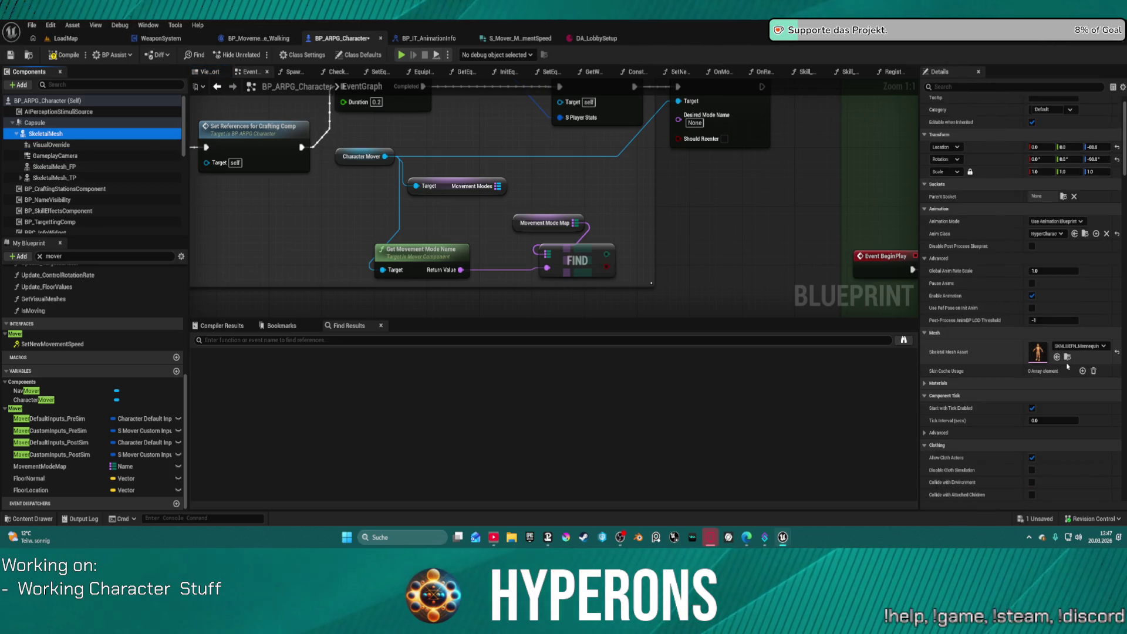
pyautogui.scroll(-8, 587, 235)
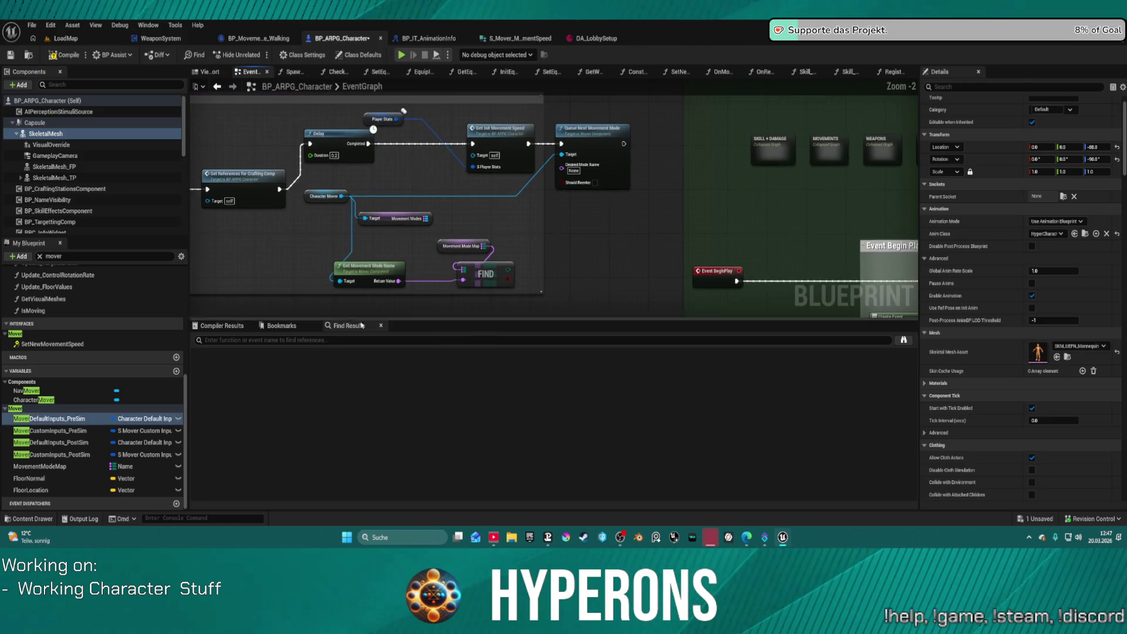
pyautogui.moveTo(485, 104); pyautogui.dragTo(282, 46)
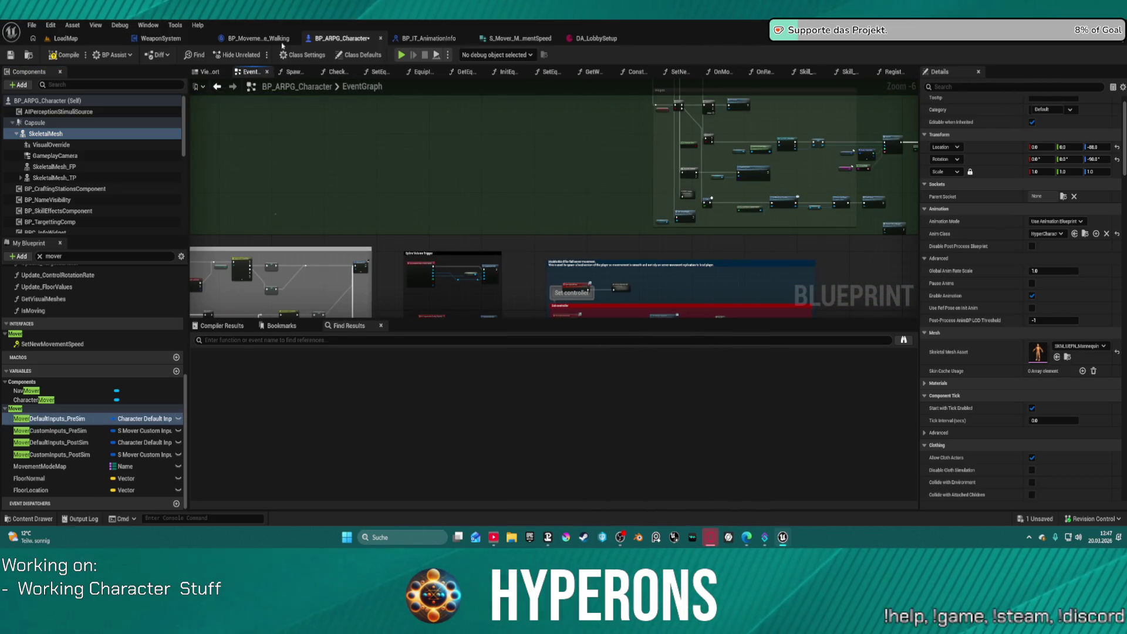
pyautogui.moveTo(510, 152)
pyautogui.mouseDown()
pyautogui.moveTo(298, 129)
pyautogui.moveTo(299, 88)
pyautogui.moveTo(818, 83)
pyautogui.mouseUp()
pyautogui.moveTo(529, 264)
pyautogui.mouseDown()
pyautogui.moveTo(614, 199)
pyautogui.moveTo(569, 149)
pyautogui.moveTo(544, 93)
pyautogui.moveTo(529, 93)
pyautogui.moveTo(528, 209)
pyautogui.mouseUp()
pyautogui.scroll(4, 528, 209)
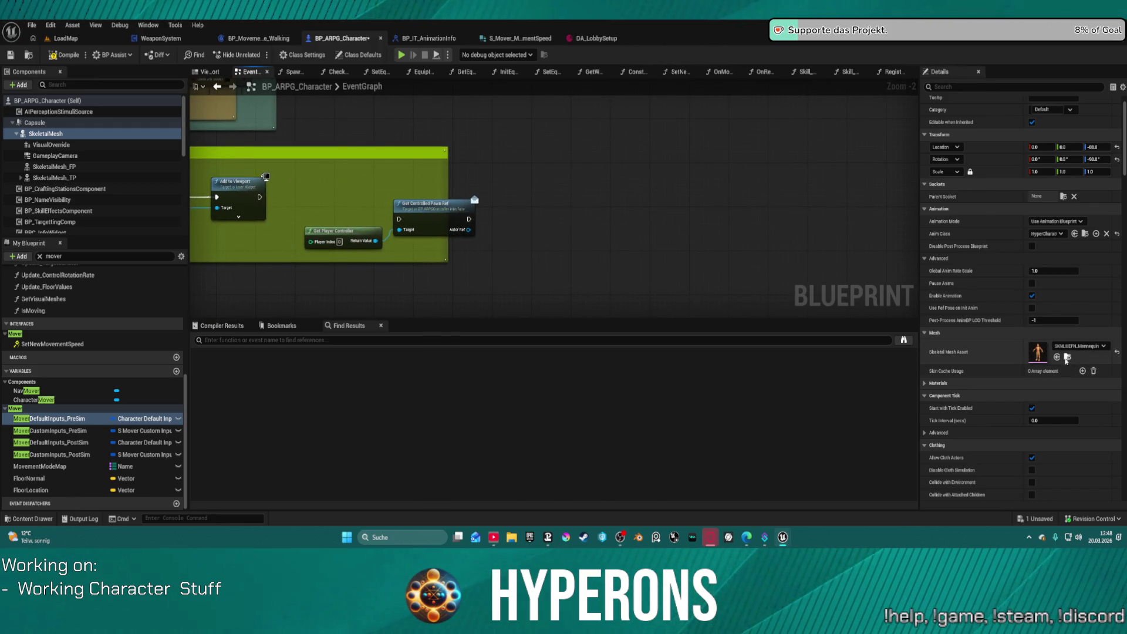
pyautogui.click(1084, 234)
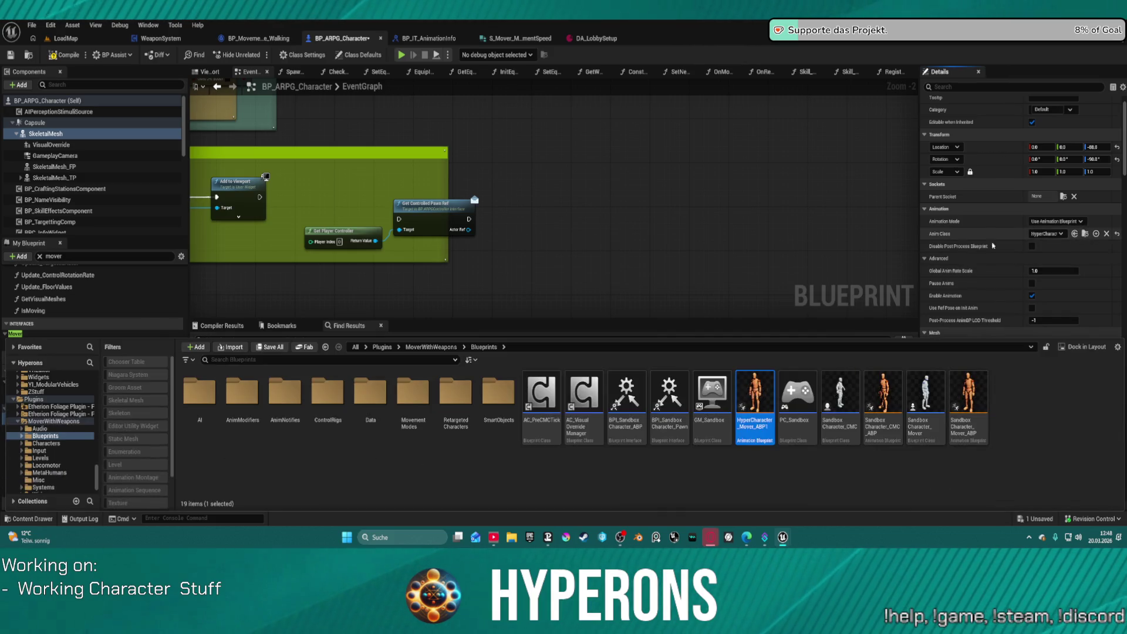
# Open HyperCharacter_Mover_ABP1 and view its AnimGraph's layer-blending chain.
pyautogui.doubleClick(756, 404)
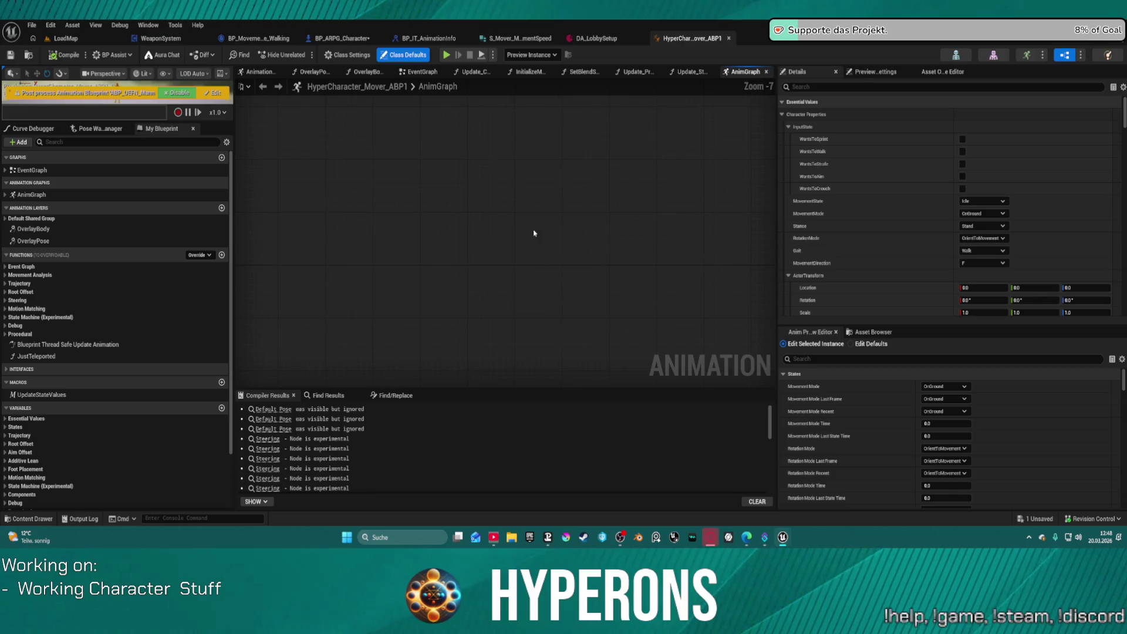
pyautogui.scroll(9, 587, 248)
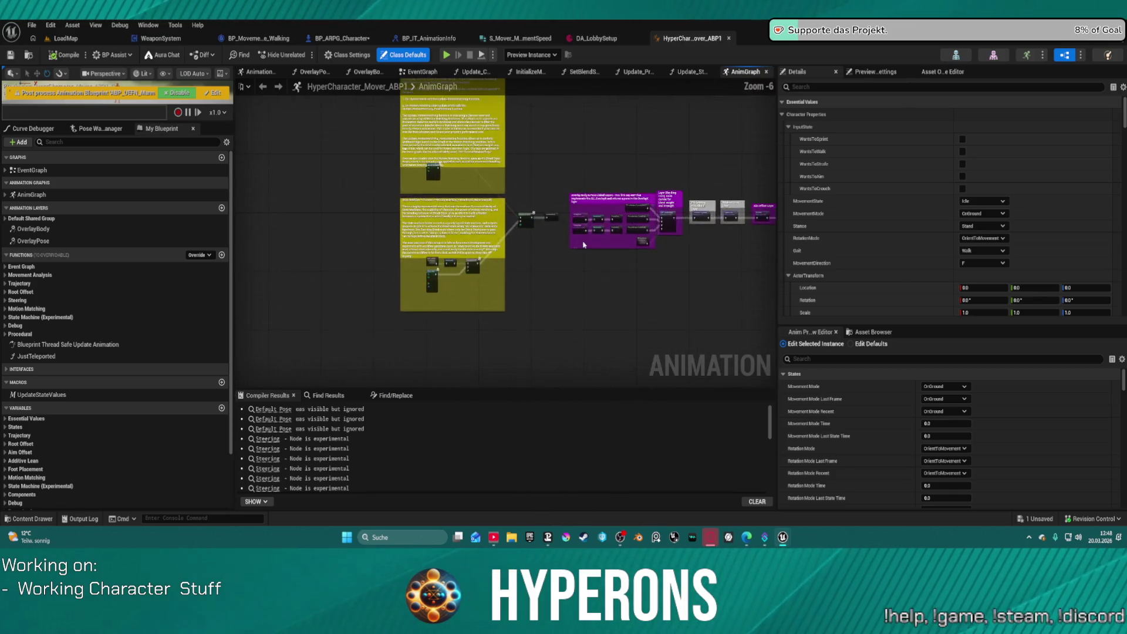
pyautogui.moveTo(473, 222)
pyautogui.mouseDown()
pyautogui.moveTo(273, 234)
pyautogui.moveTo(481, 314)
pyautogui.moveTo(585, 326)
pyautogui.mouseUp()
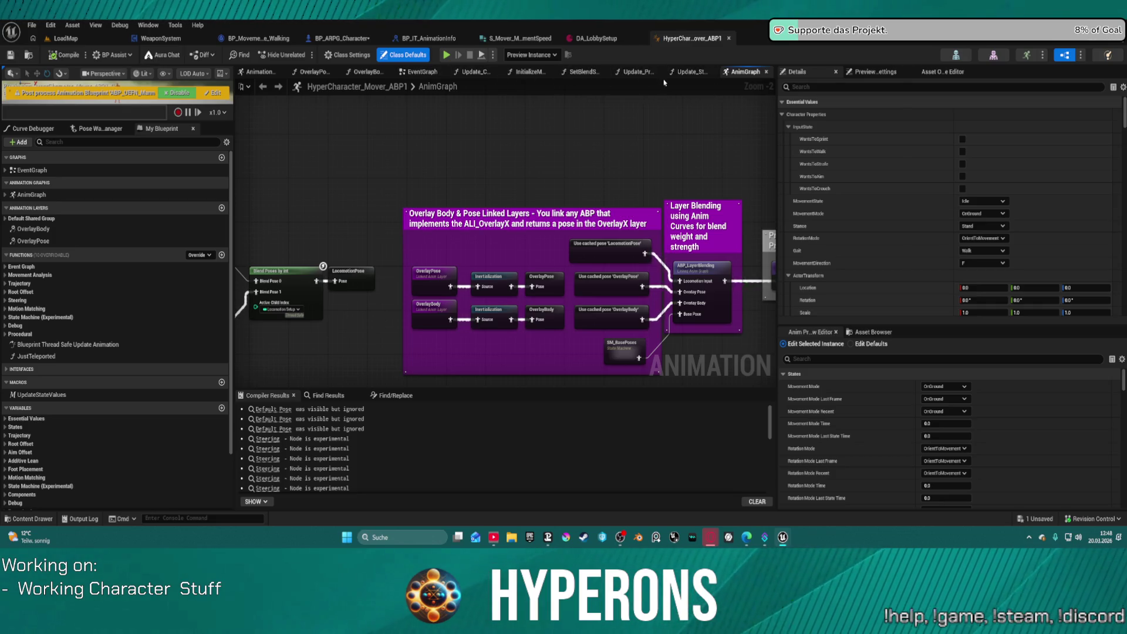
# Review the Movement Mode section of Update_States and the Update_PropertiesFromCharacter graph.
pyautogui.click(686, 73)
pyautogui.scroll(-4, 449, 316)
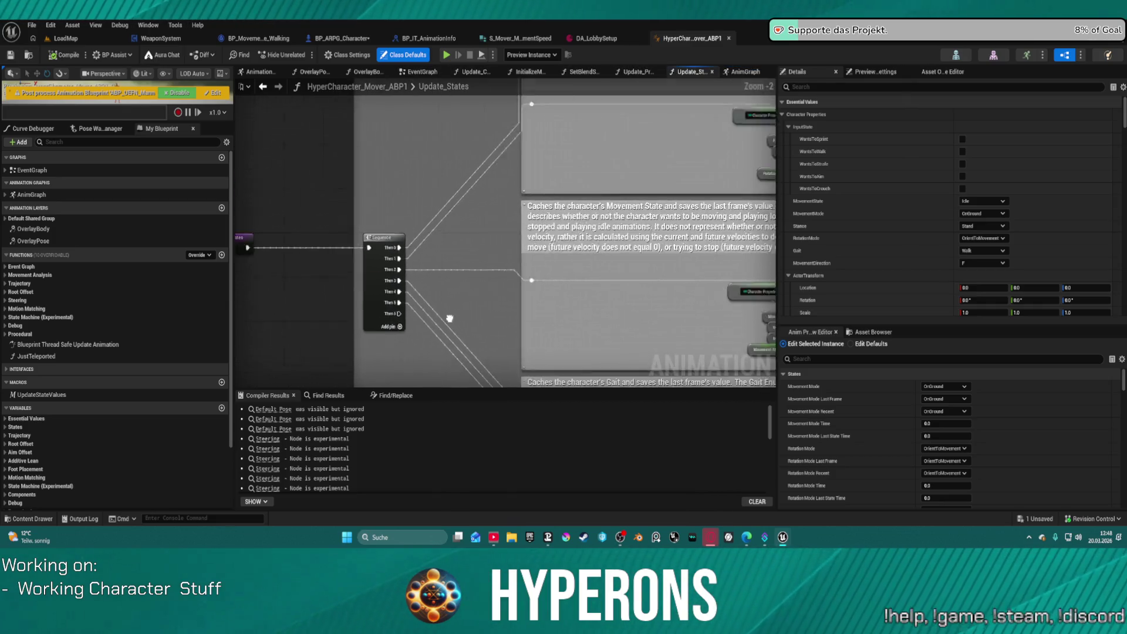
pyautogui.scroll(6, 546, 202)
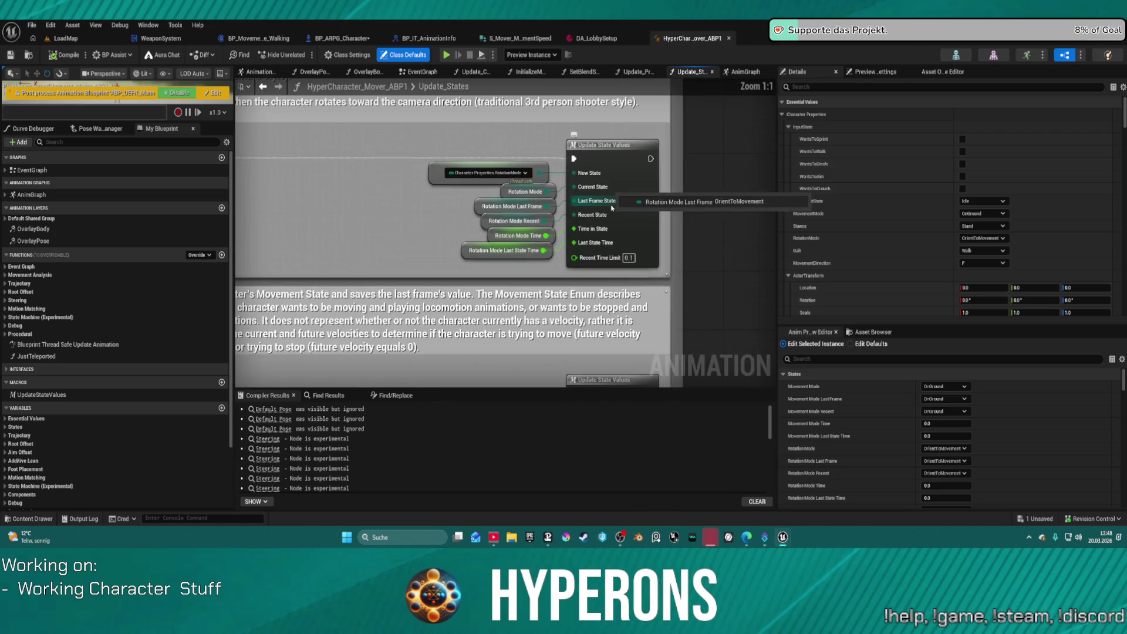
pyautogui.moveTo(459, 211); pyautogui.dragTo(506, 84)
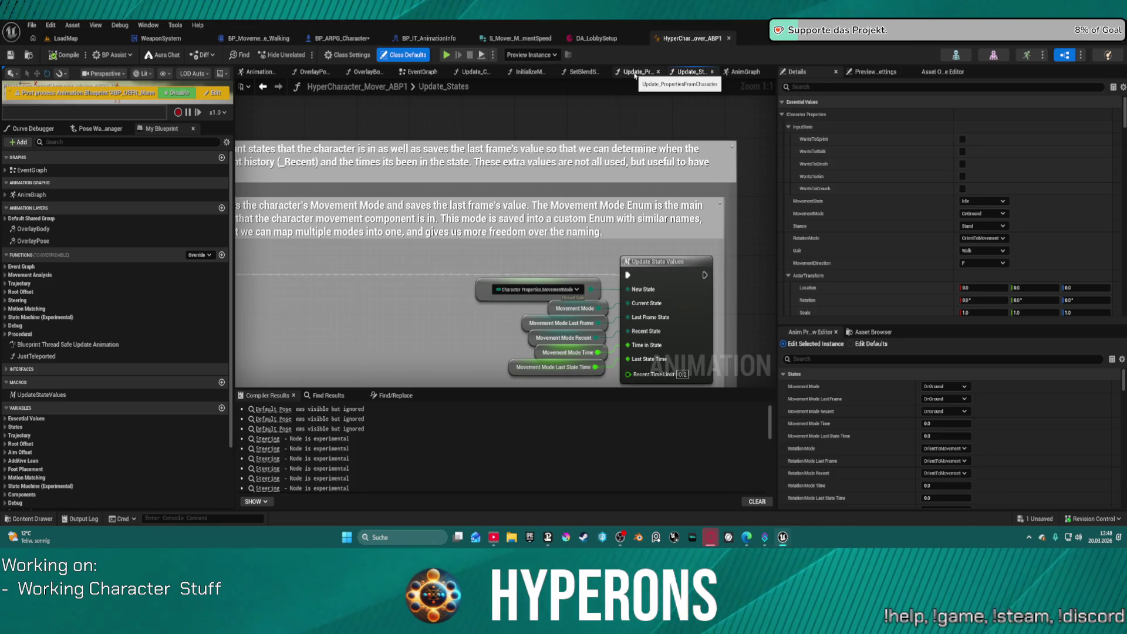
pyautogui.click(634, 75)
pyautogui.scroll(-5, 519, 158)
pyautogui.scroll(4, 520, 158)
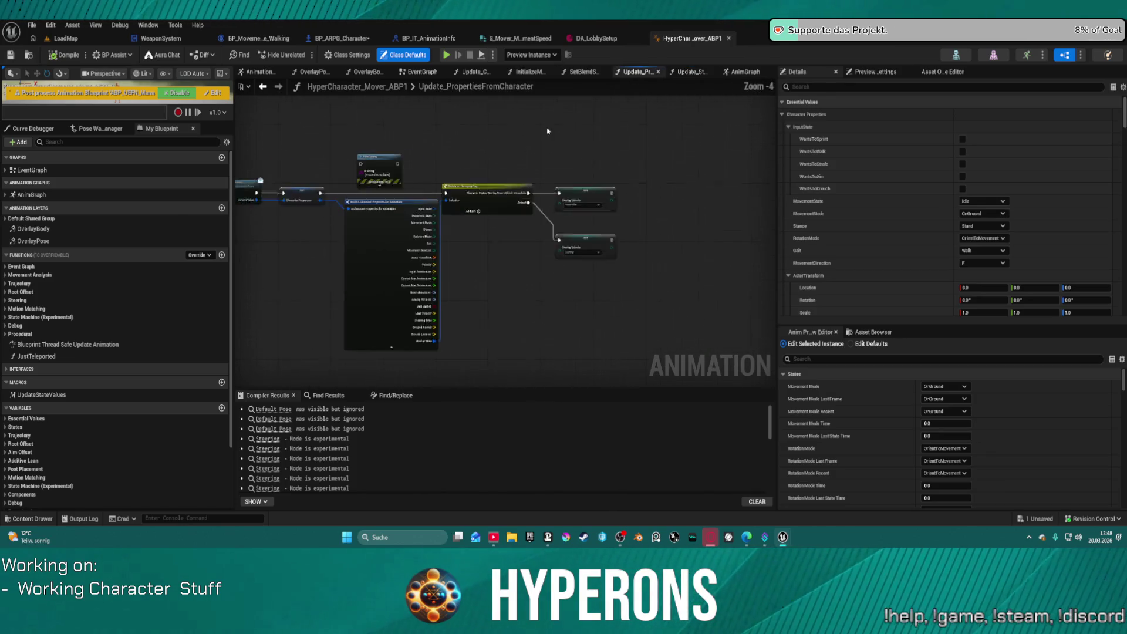
# Inspect the SetBlendStackAnimFromChooser nodes, then view InitializeMoverPredictor at 1:1 zoom.
pyautogui.click(581, 72)
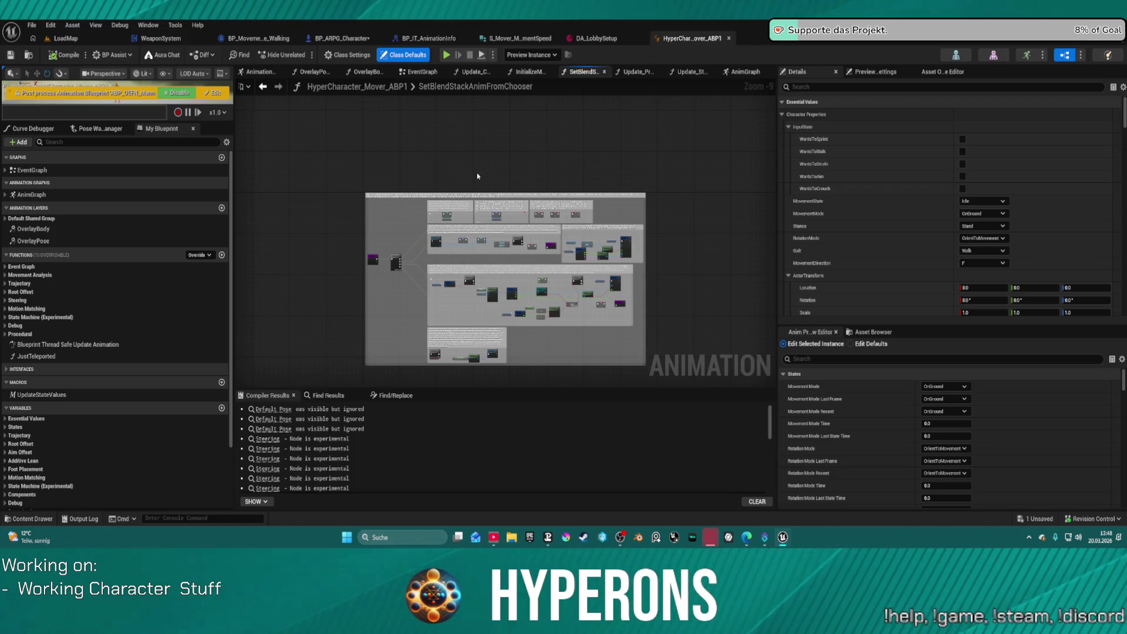
pyautogui.rightClick(498, 188)
pyautogui.click(637, 161)
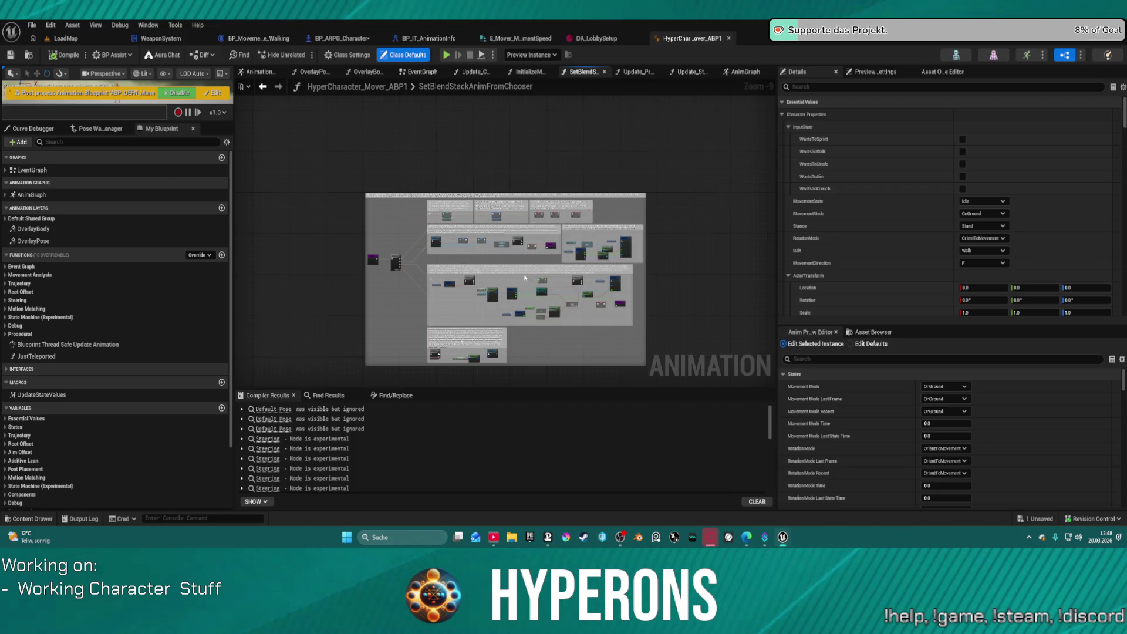
pyautogui.scroll(5, 525, 277)
pyautogui.moveTo(522, 276); pyautogui.dragTo(483, 145)
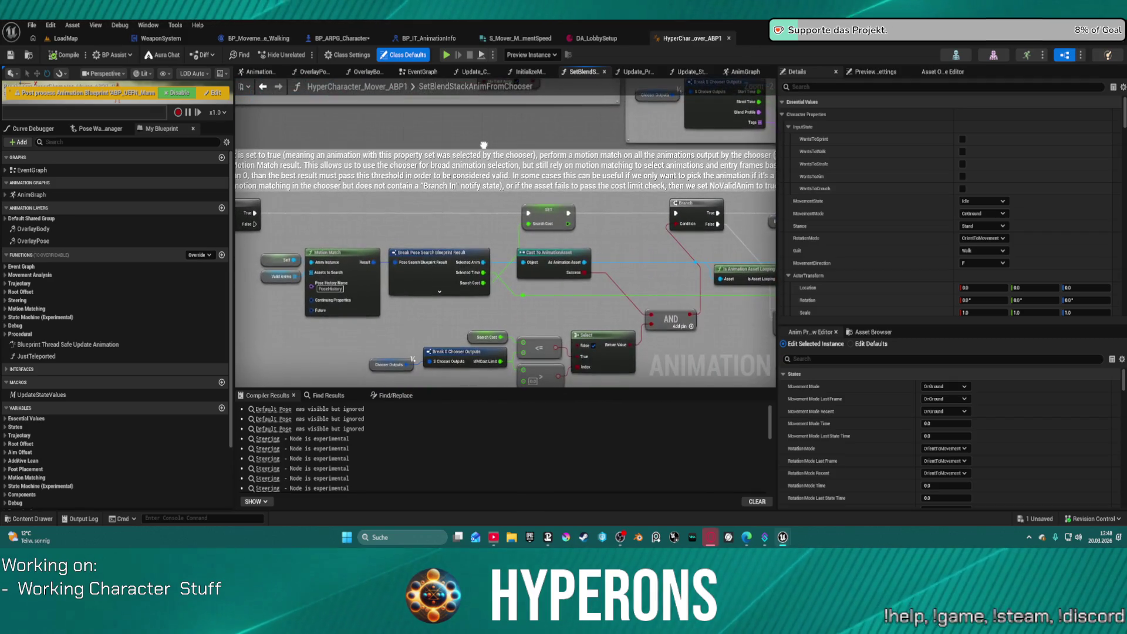
pyautogui.scroll(-6, 484, 145)
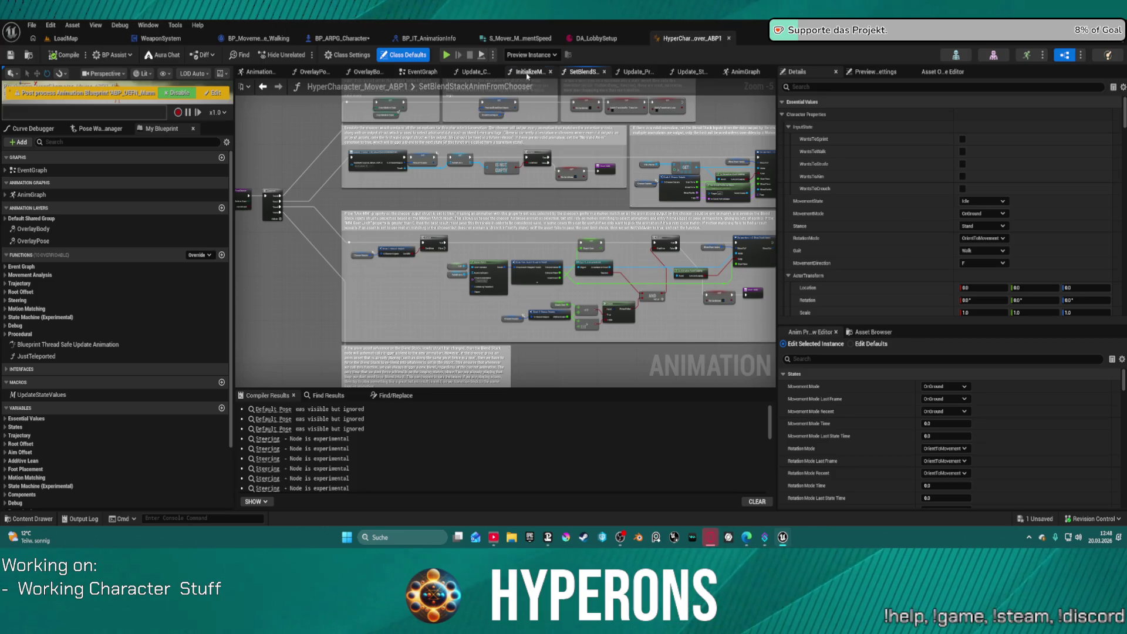
pyautogui.click(527, 73)
pyautogui.scroll(3, 479, 236)
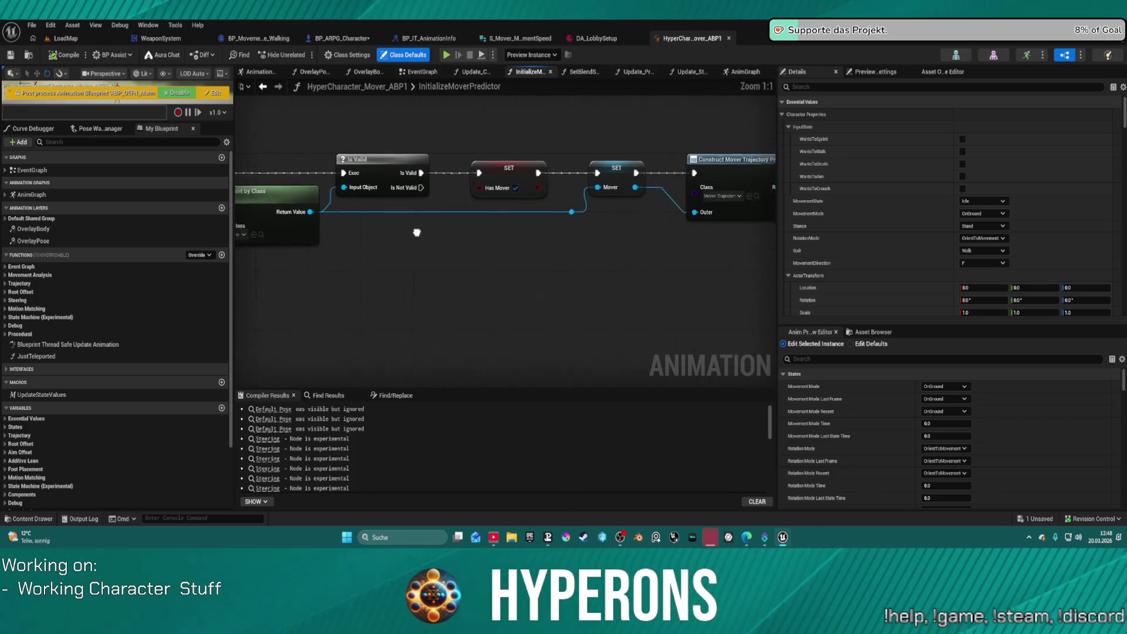
# Wrap the Setup, Mover and SET nodes in a magenta comment 'Mal dran rum spielen'.
pyautogui.moveTo(415, 231); pyautogui.dragTo(185, 232)
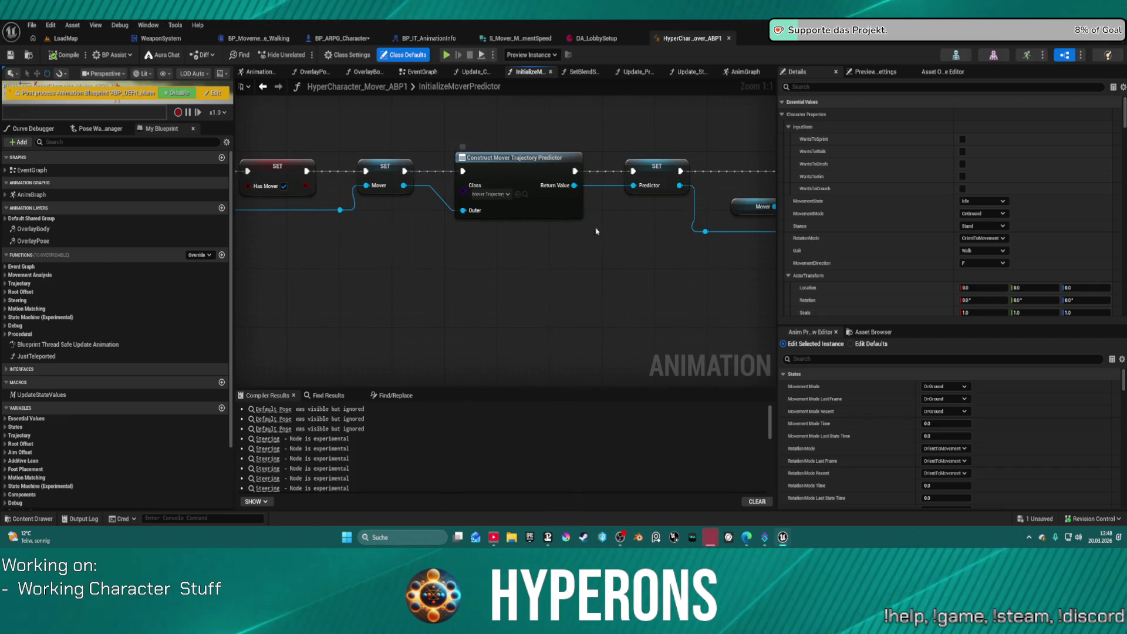
pyautogui.moveTo(596, 230); pyautogui.dragTo(159, 231)
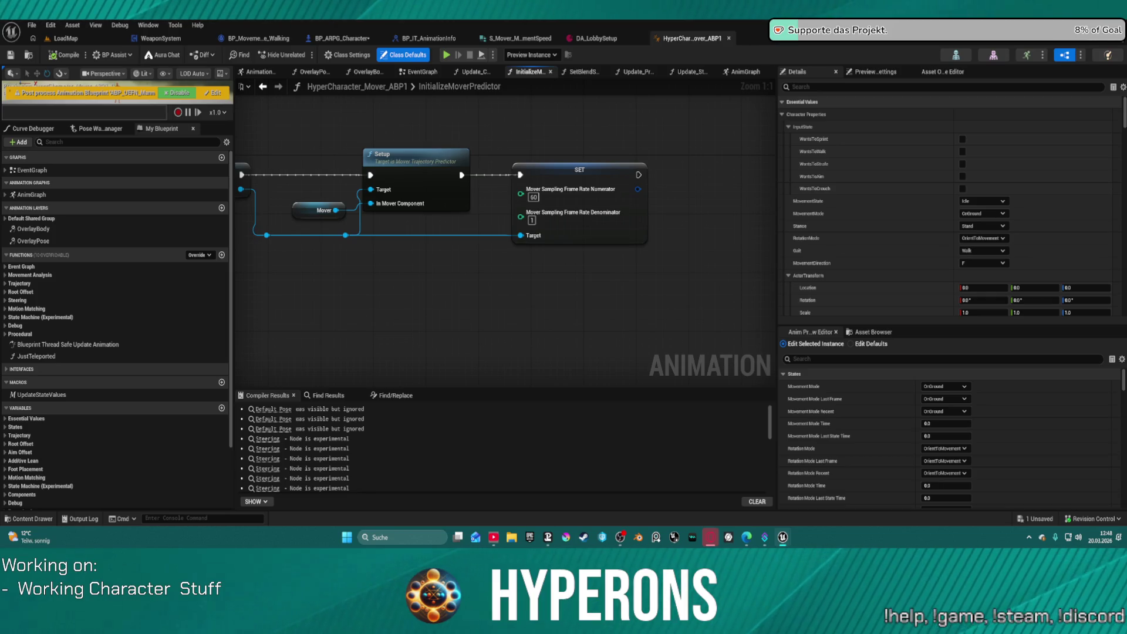
pyautogui.moveTo(390, 210); pyautogui.dragTo(918, 210)
pyautogui.scroll(-6, 375, 246)
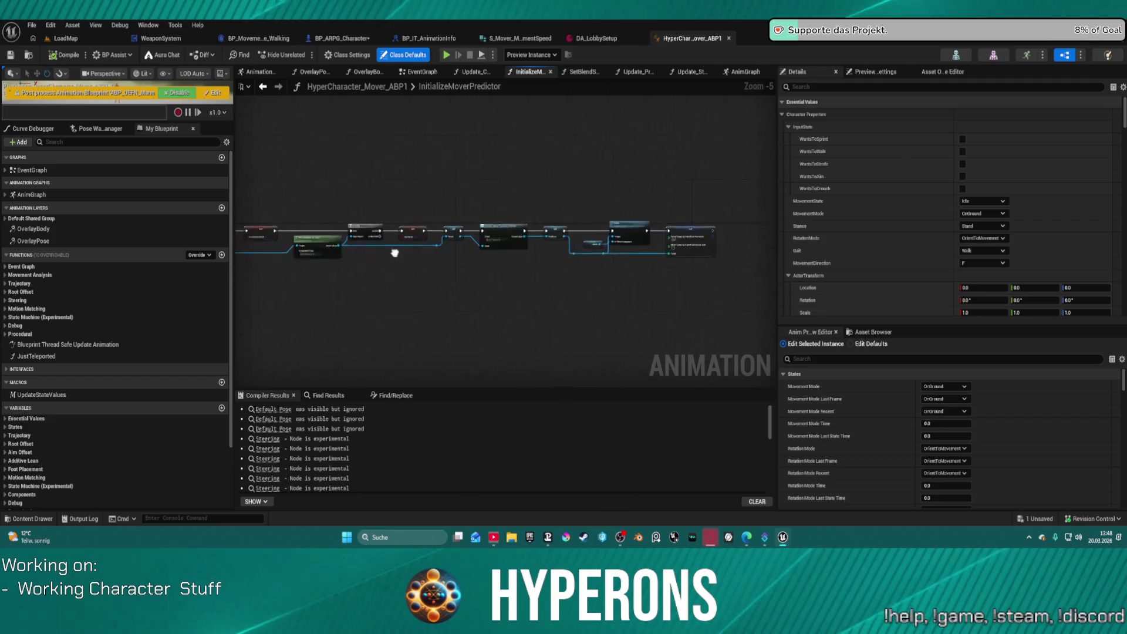
pyautogui.moveTo(330, 234); pyautogui.dragTo(303, 234)
pyautogui.moveTo(427, 261); pyautogui.dragTo(428, 263)
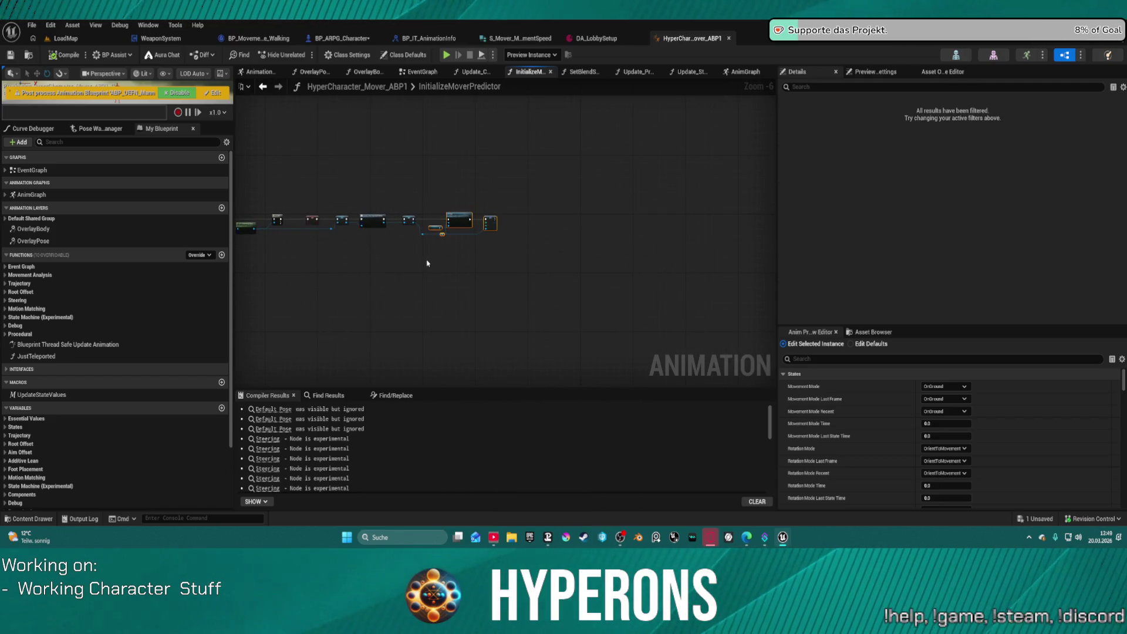
pyautogui.press('c')
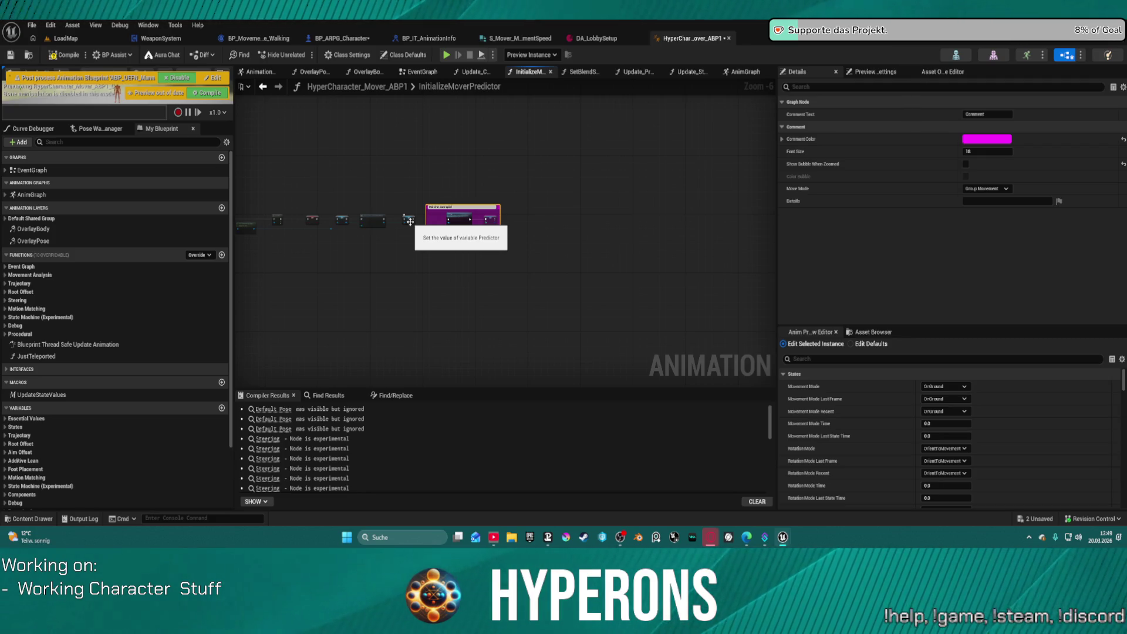
pyautogui.scroll(4, 532, 188)
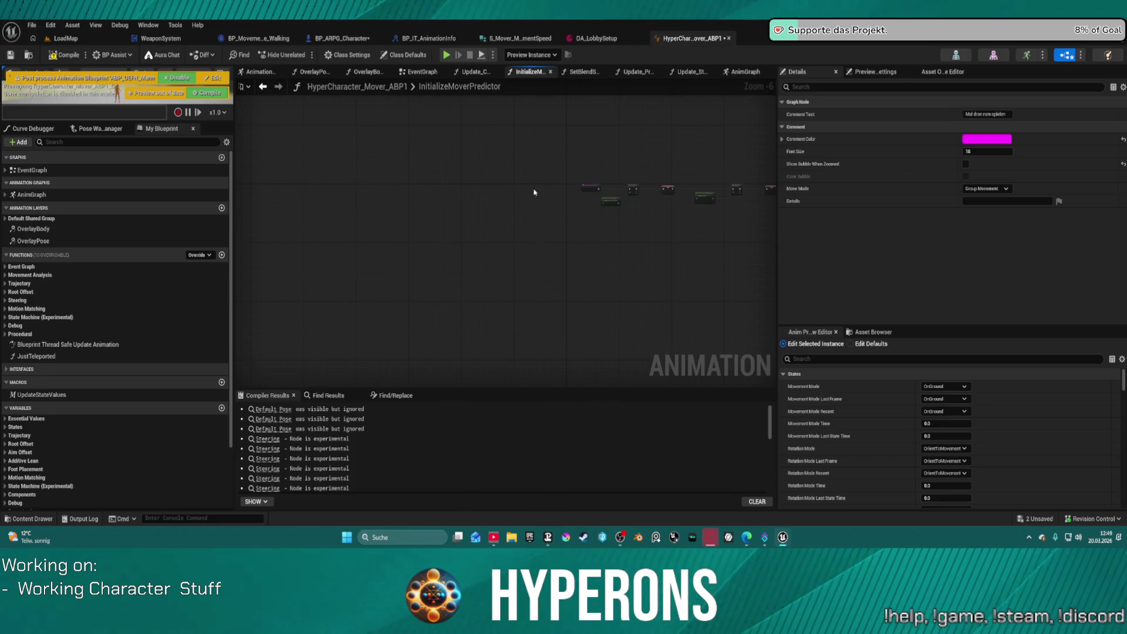
pyautogui.scroll(3, 517, 170)
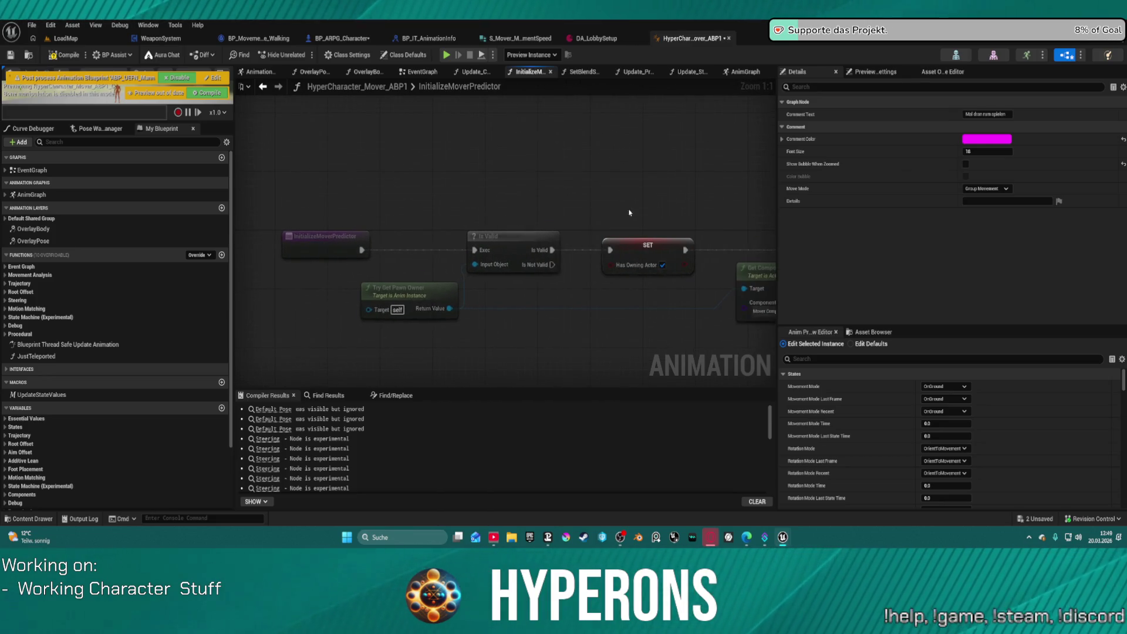
pyautogui.moveTo(651, 257)
pyautogui.mouseDown()
pyautogui.moveTo(448, 254)
pyautogui.moveTo(406, 233)
pyautogui.moveTo(271, 232)
pyautogui.mouseUp()
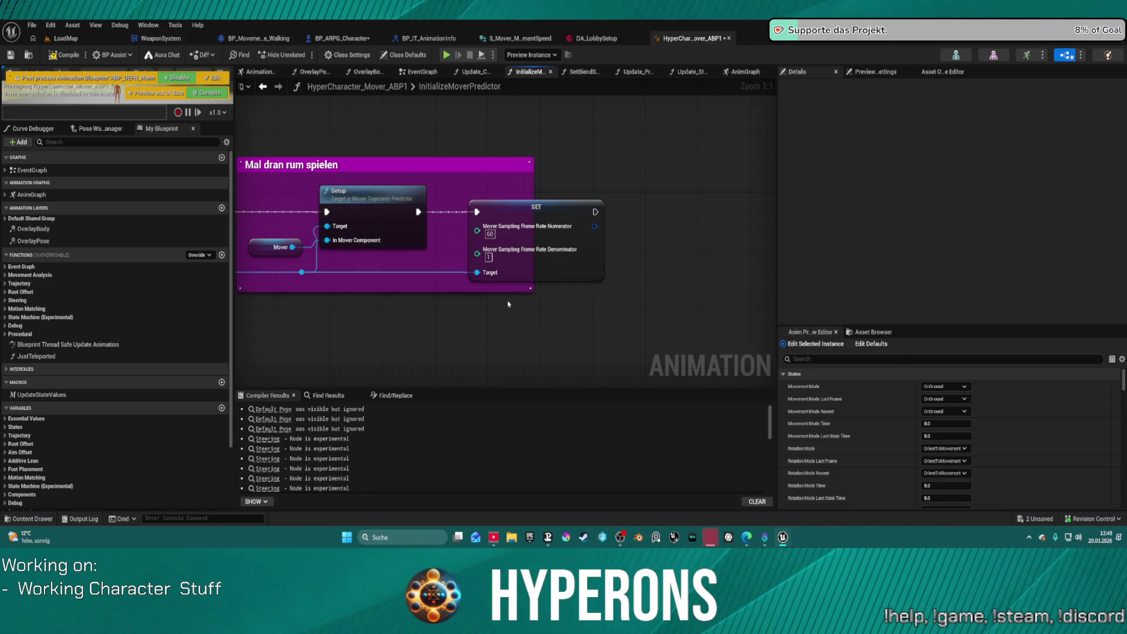
pyautogui.moveTo(455, 295); pyautogui.dragTo(739, 273)
pyautogui.scroll(-3, 558, 273)
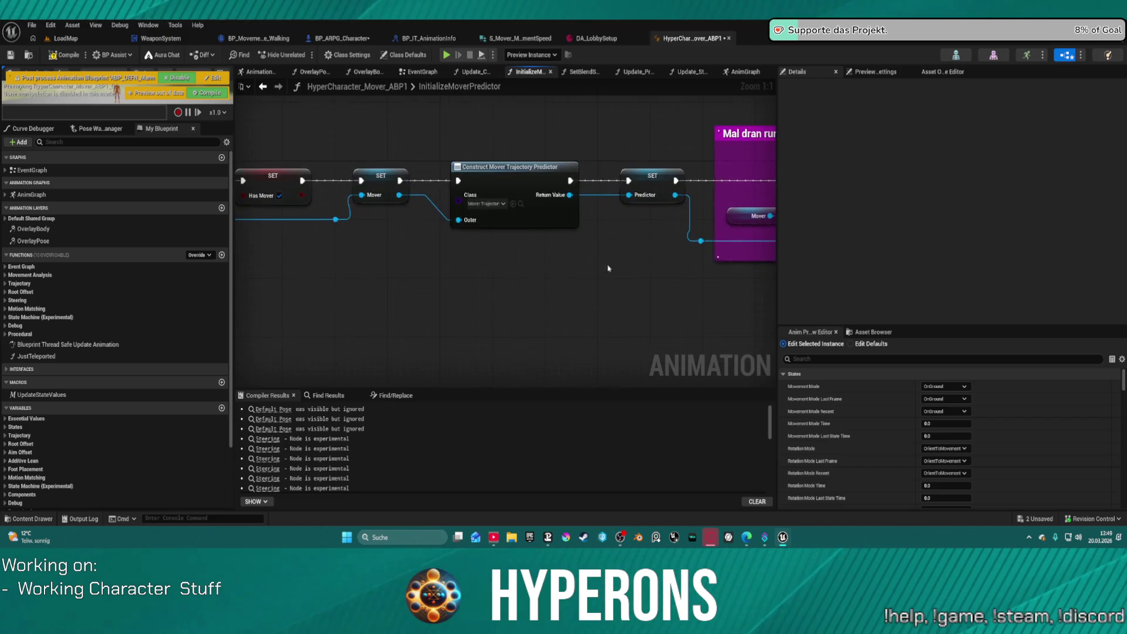
pyautogui.scroll(3, 559, 273)
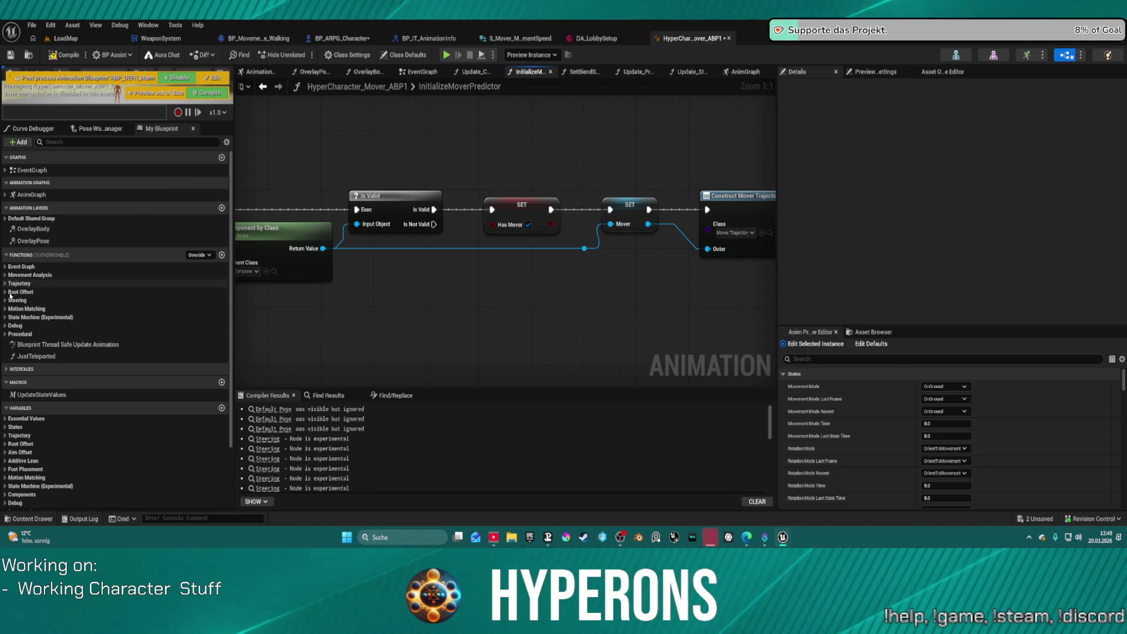
# Review Update_PropertiesFromCharacter and Update_CVarDrivenVariables, then return to BP_ARPG_Character's editor.
pyautogui.click(7, 268)
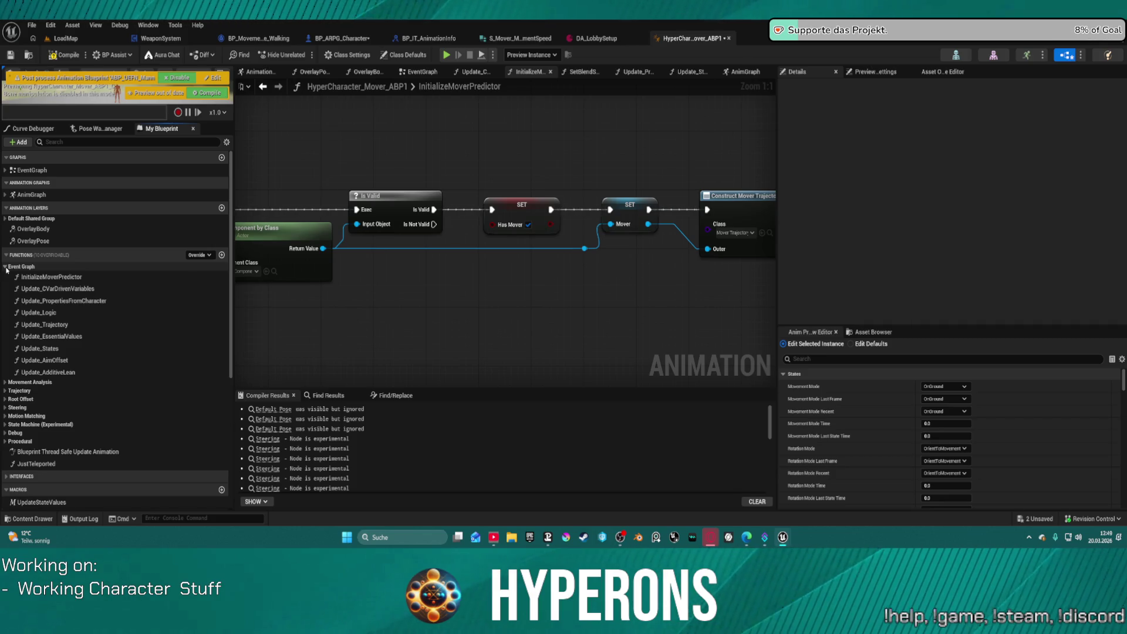
pyautogui.doubleClick(59, 300)
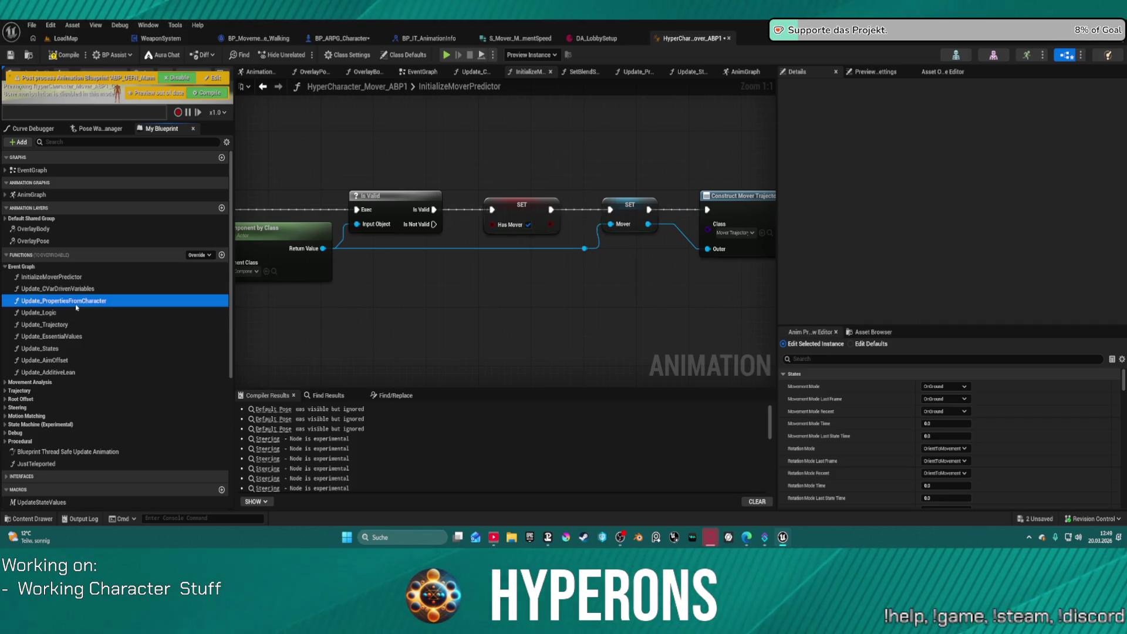
pyautogui.doubleClick(57, 288)
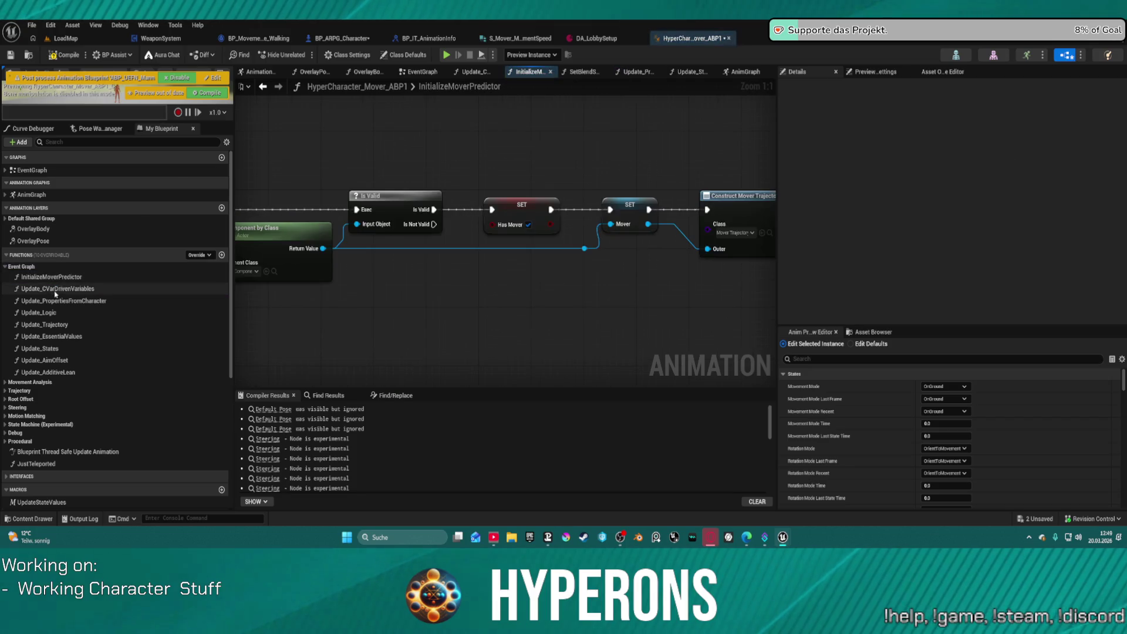
pyautogui.scroll(-3, 528, 247)
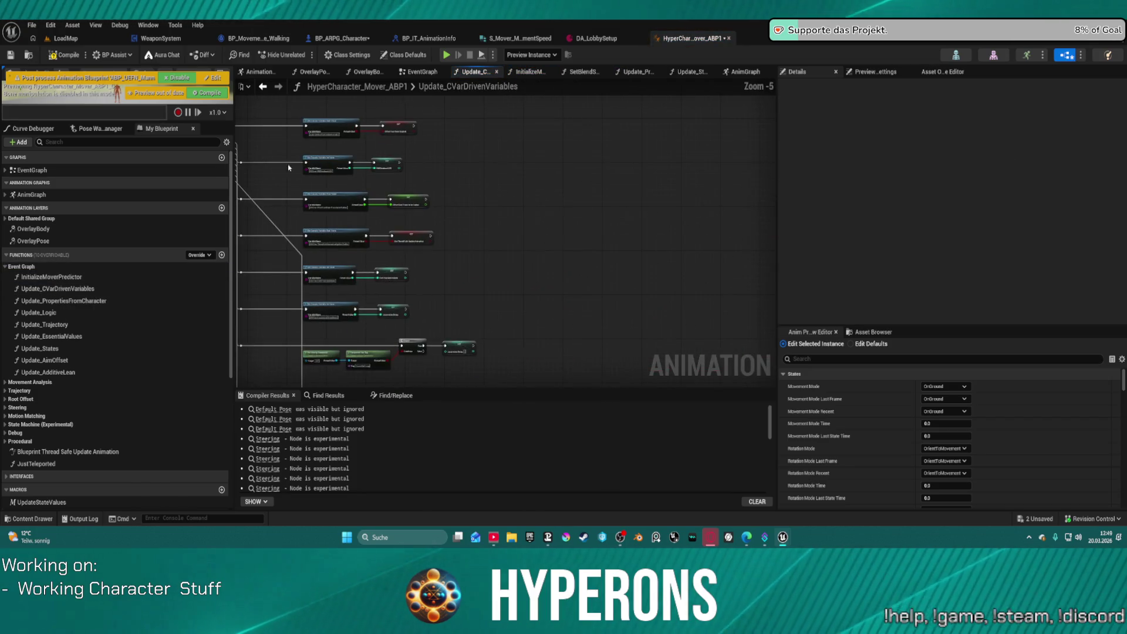
pyautogui.click(571, 240)
pyautogui.scroll(5, 570, 240)
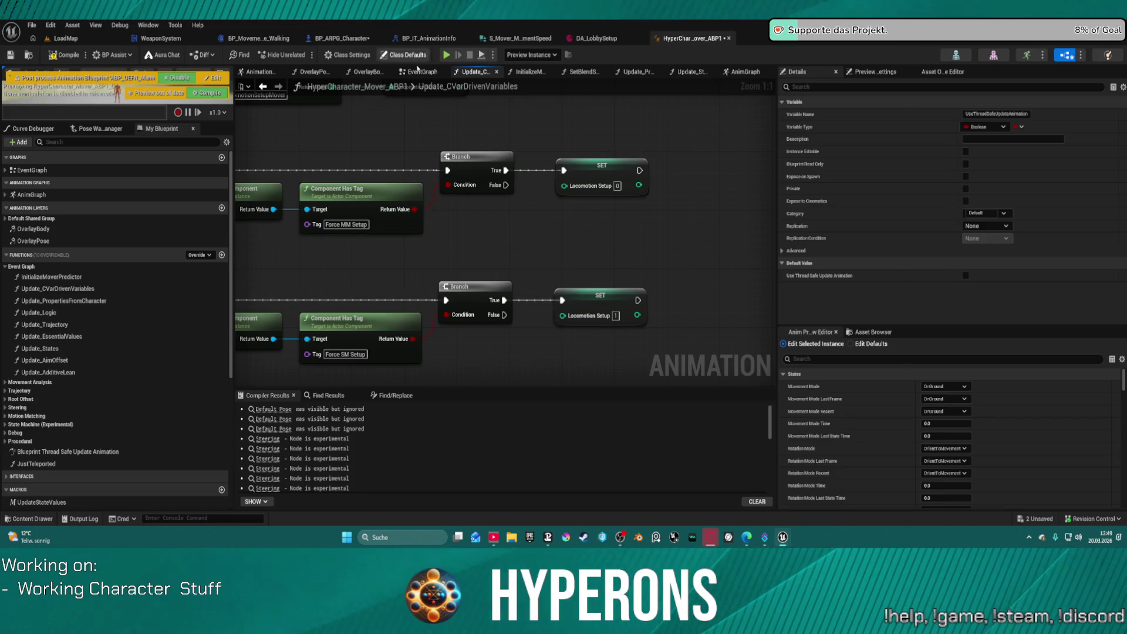
pyautogui.click(336, 40)
# Find Get_MoveInput in the My Blueprint functions list and open its graph.
pyautogui.scroll(3, 80, 312)
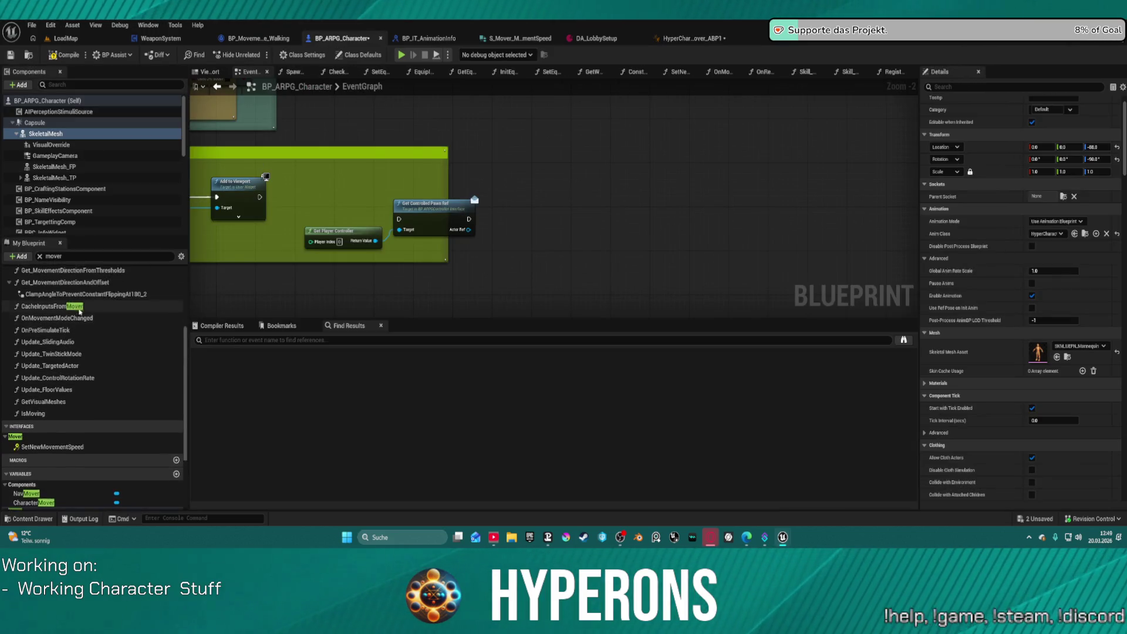
pyautogui.scroll(5, 80, 311)
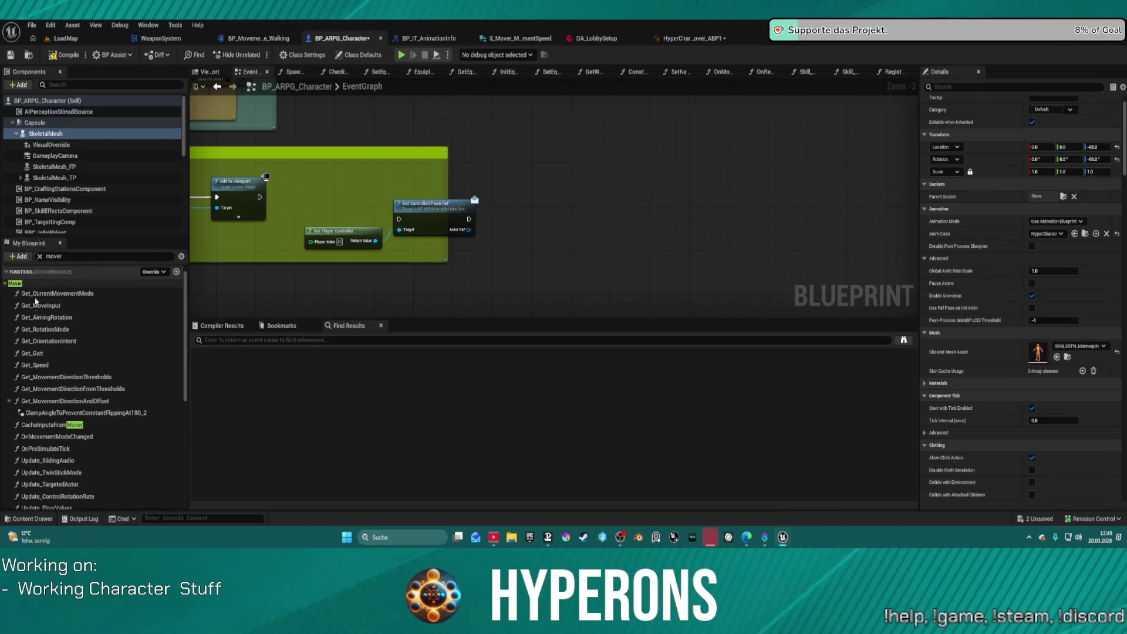
pyautogui.scroll(-5, 56, 417)
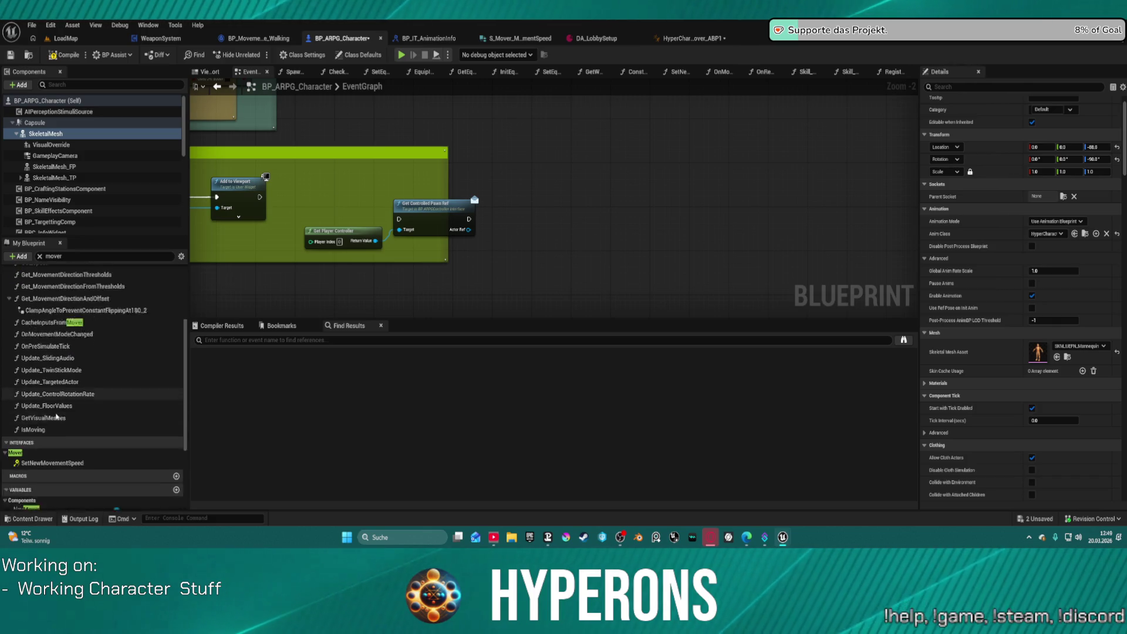
pyautogui.scroll(-2, 56, 416)
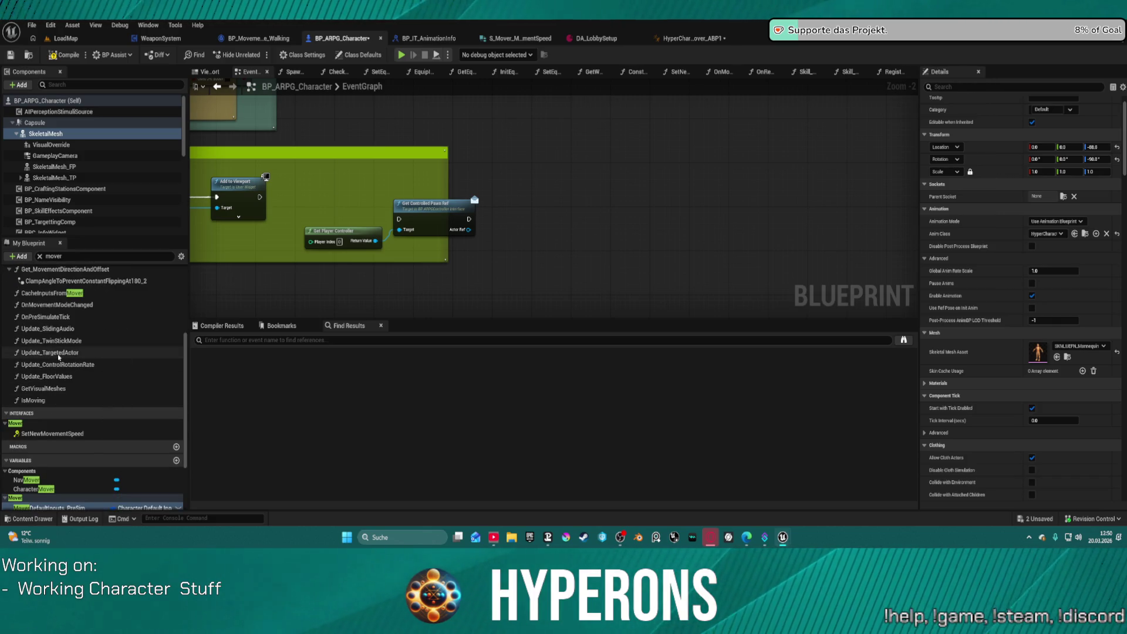
pyautogui.scroll(5, 35, 293)
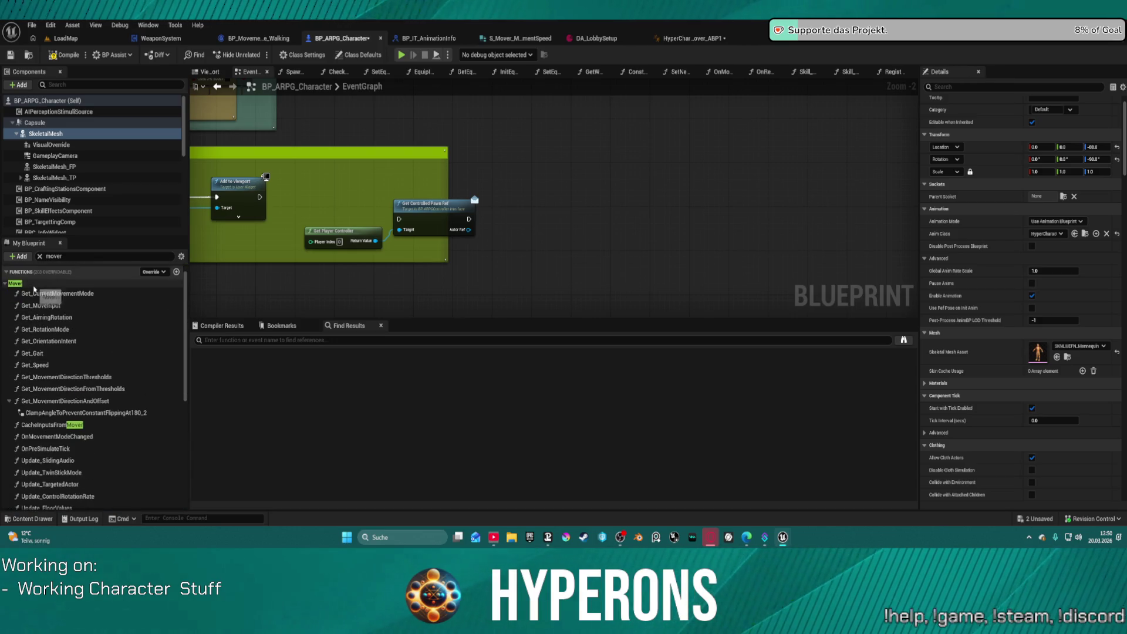
pyautogui.scroll(1, 34, 288)
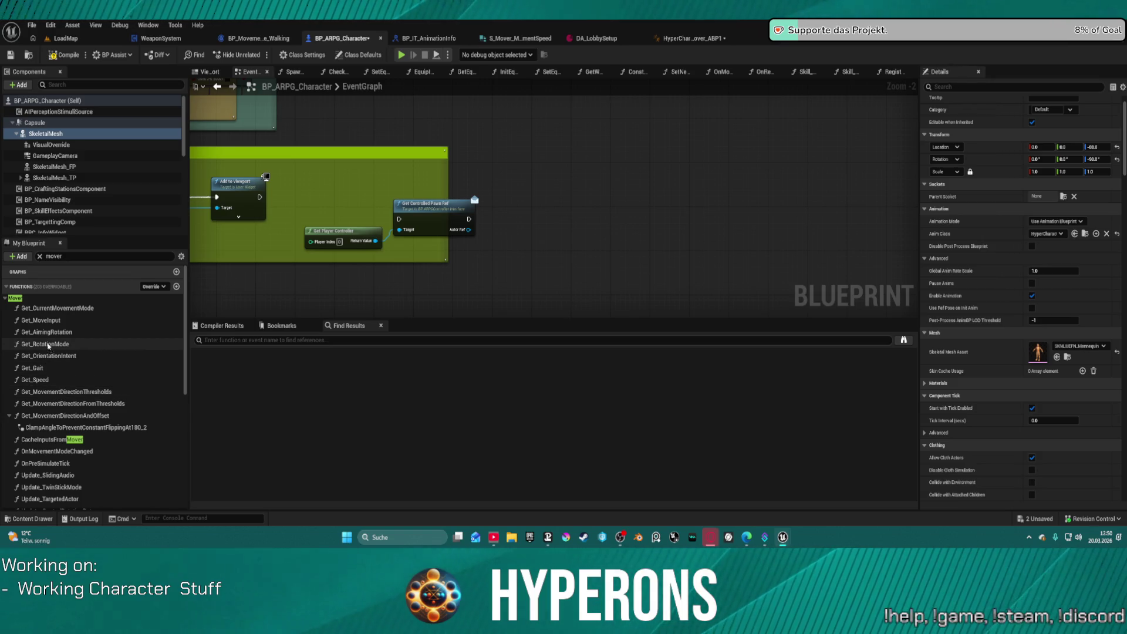
pyautogui.doubleClick(47, 320)
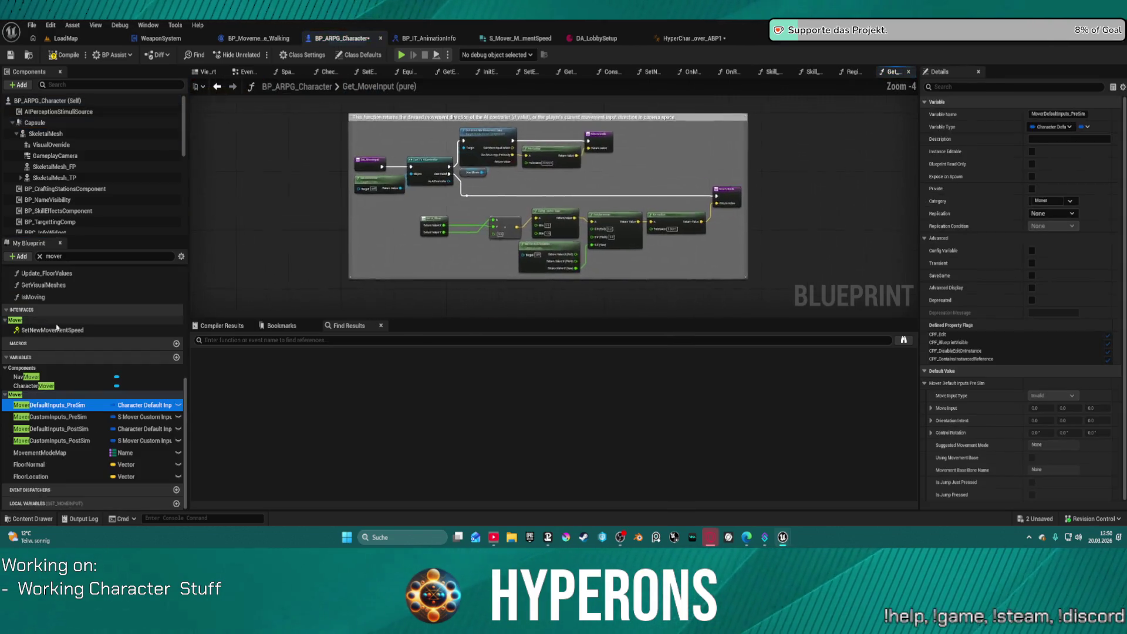
# Tidy the Get_MoveInput graph around Get Control Rotation and the Get IA_Move node.
pyautogui.scroll(3, 552, 185)
pyautogui.moveTo(552, 177); pyautogui.dragTo(555, 216)
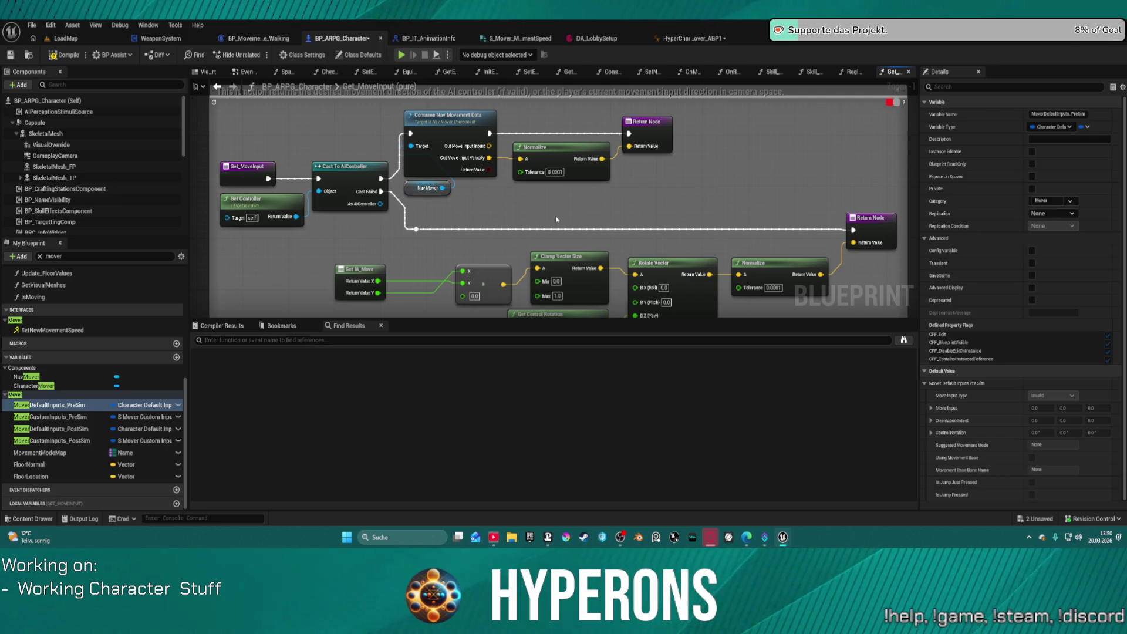
pyautogui.moveTo(547, 249); pyautogui.dragTo(490, 201)
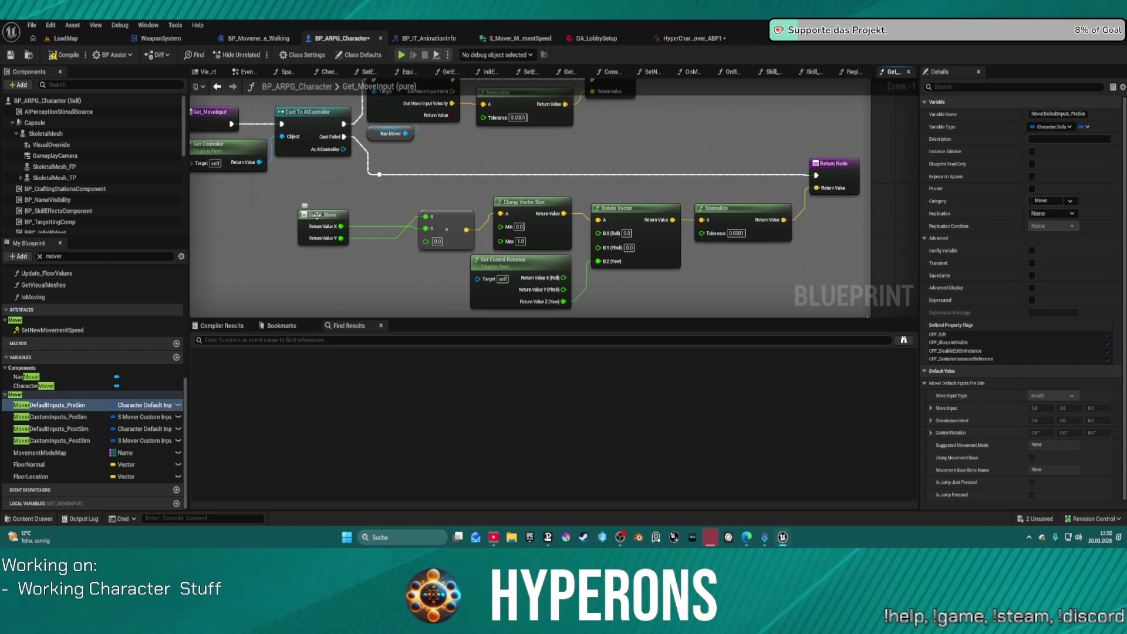
pyautogui.moveTo(318, 215)
pyautogui.mouseDown()
pyautogui.moveTo(450, 176)
pyautogui.moveTo(315, 201)
pyautogui.moveTo(345, 196)
pyautogui.mouseUp()
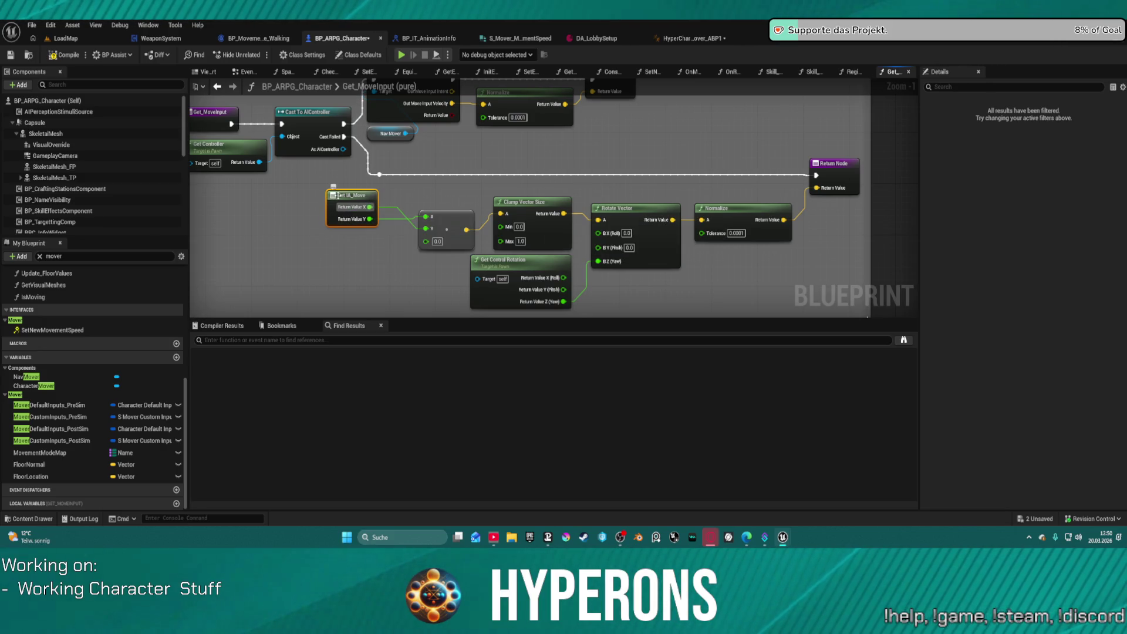
pyautogui.moveTo(338, 196); pyautogui.dragTo(341, 216)
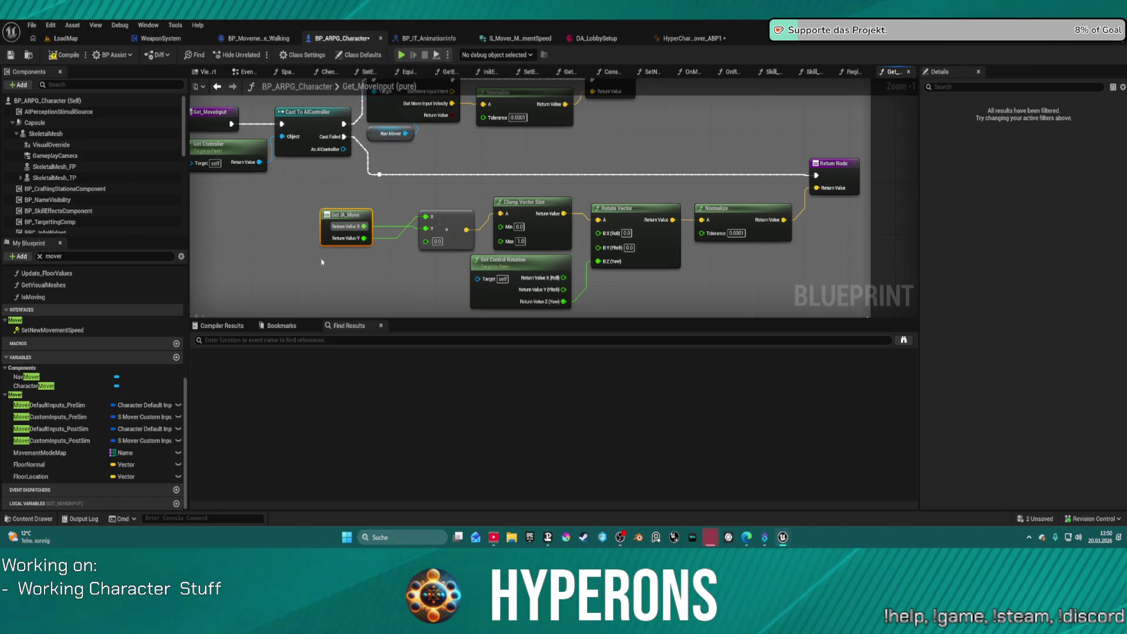
# Check MovementModeMap and NavMover, then CharacterMover's modes Walking through Ragdoll, starting in Falling.
pyautogui.click(45, 455)
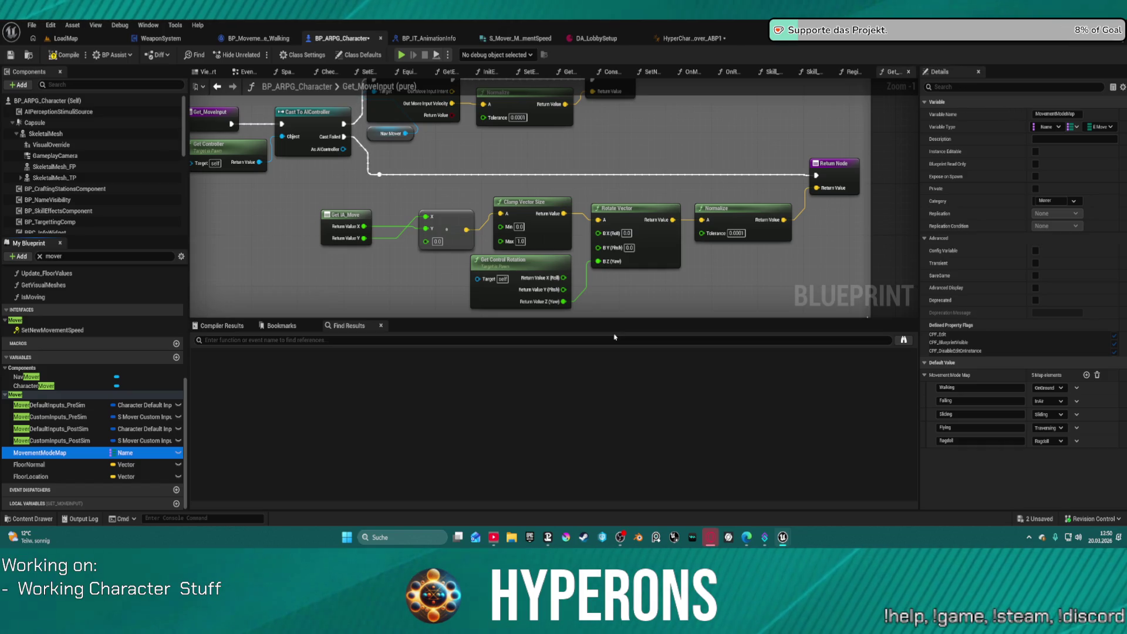
pyautogui.scroll(-5, 102, 177)
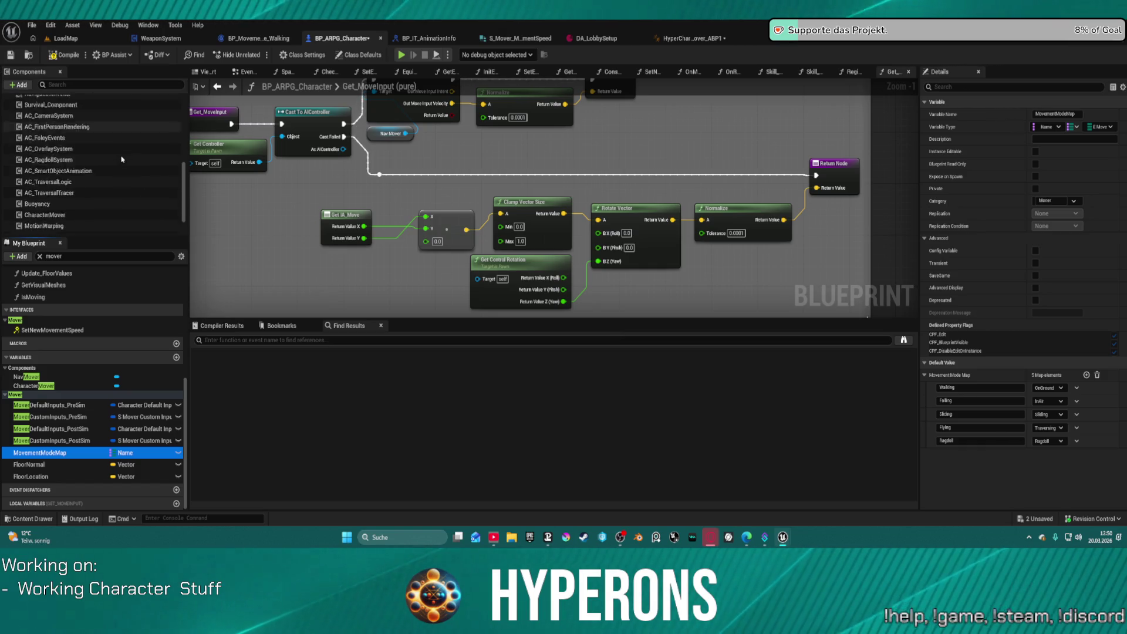
pyautogui.click(71, 204)
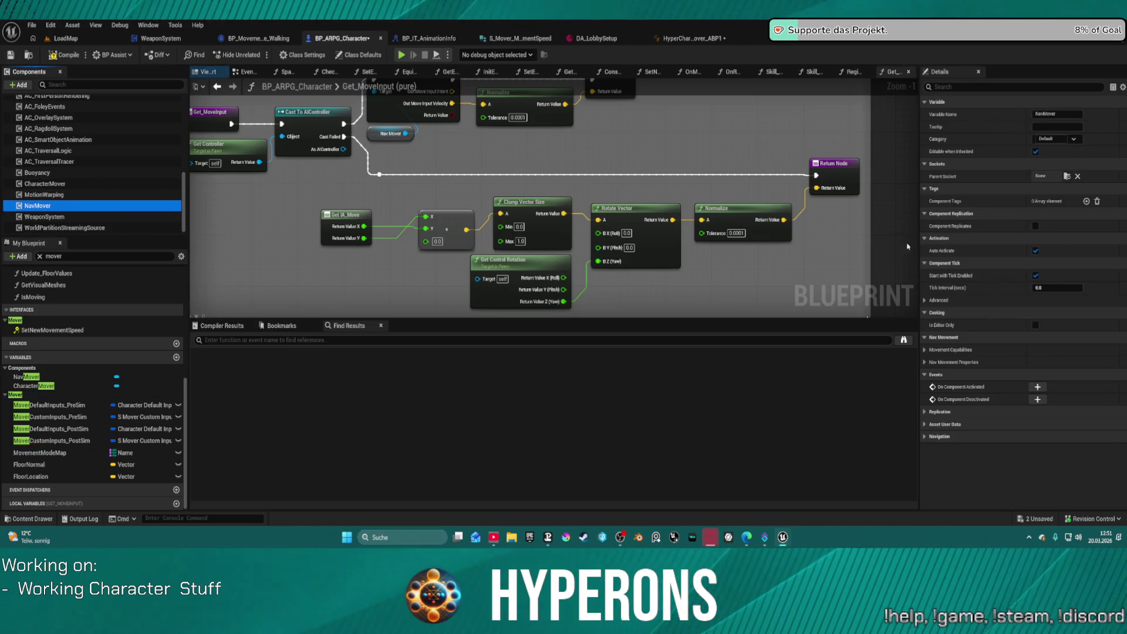
pyautogui.scroll(2, 67, 195)
pyautogui.click(81, 215)
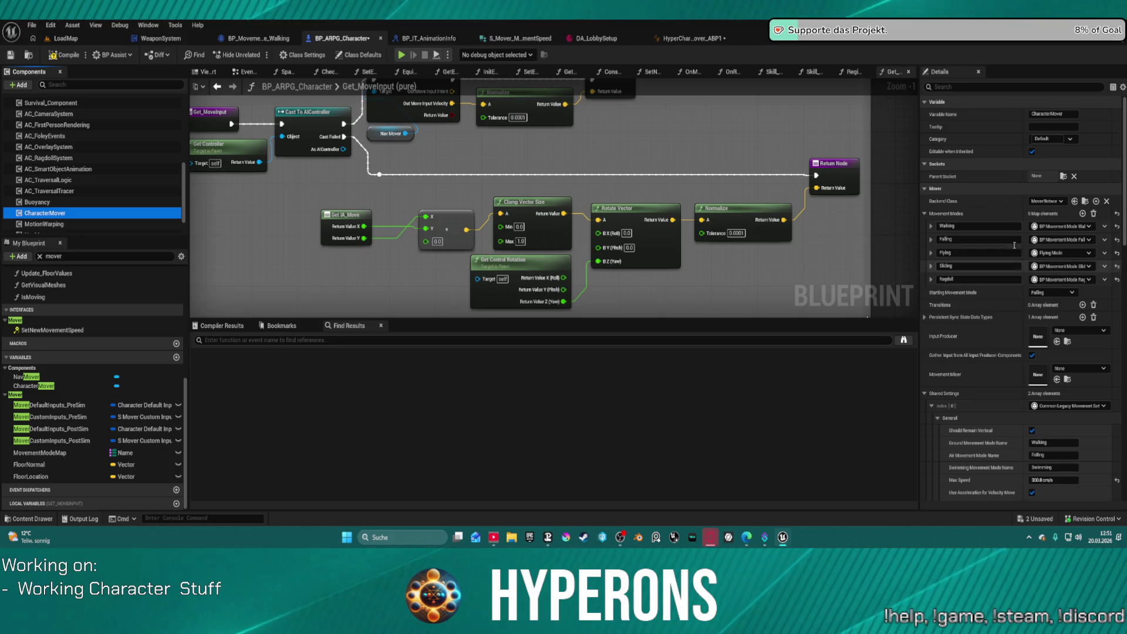
# Add a Stop entry to CharacterMover's Movement Modes with its class left None, and open the Content Drawer.
pyautogui.click(1084, 214)
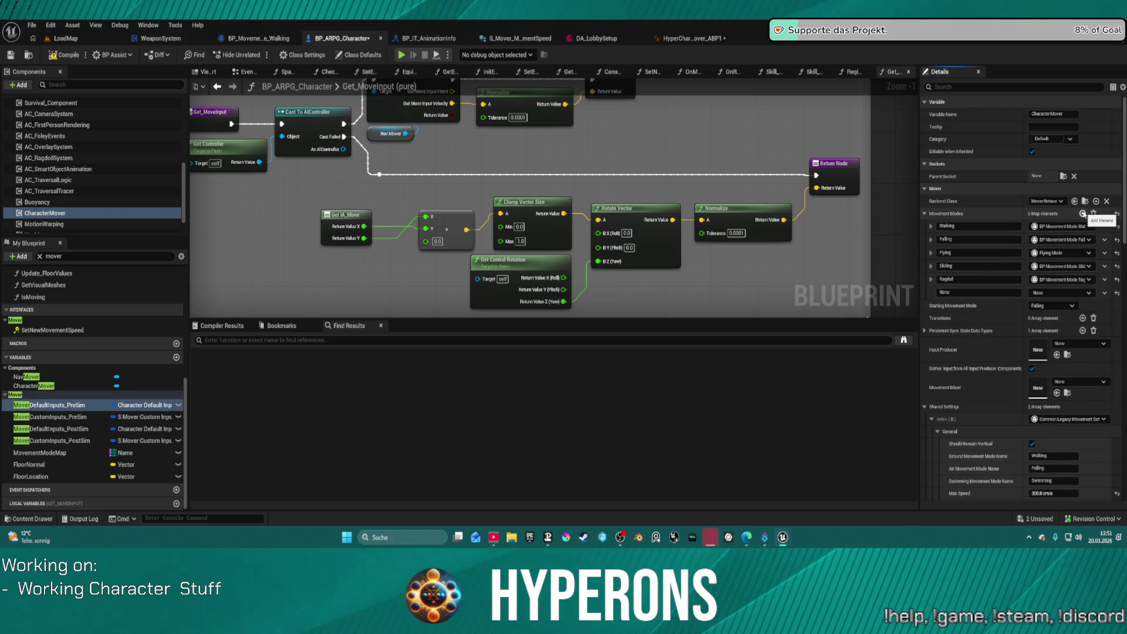
pyautogui.click(1082, 213)
pyautogui.click(1070, 292)
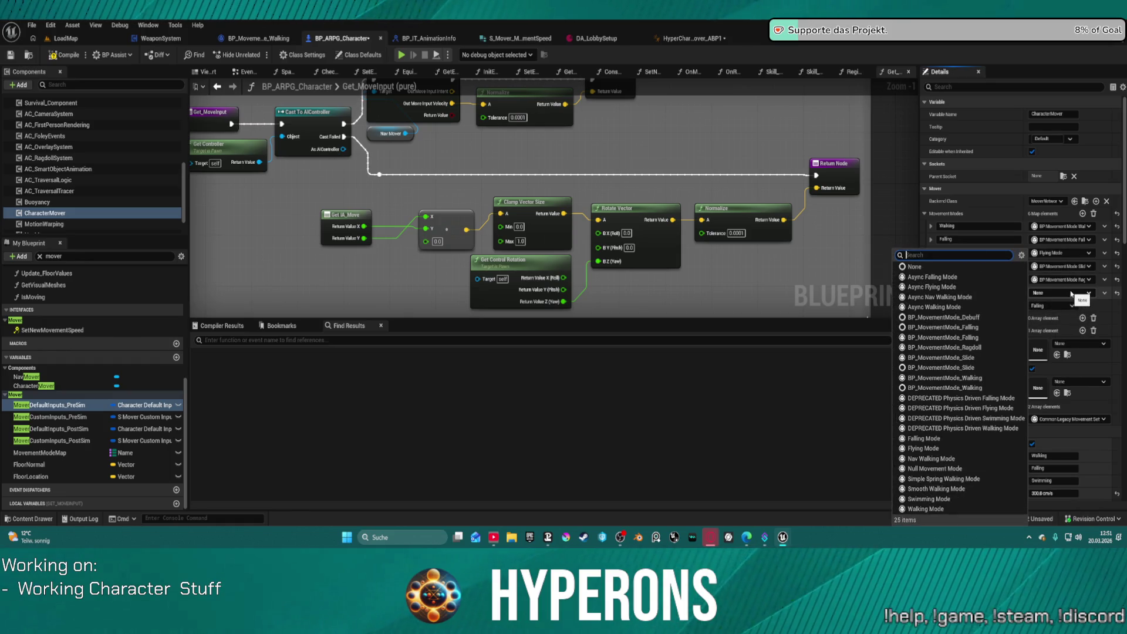
pyautogui.click(1072, 297)
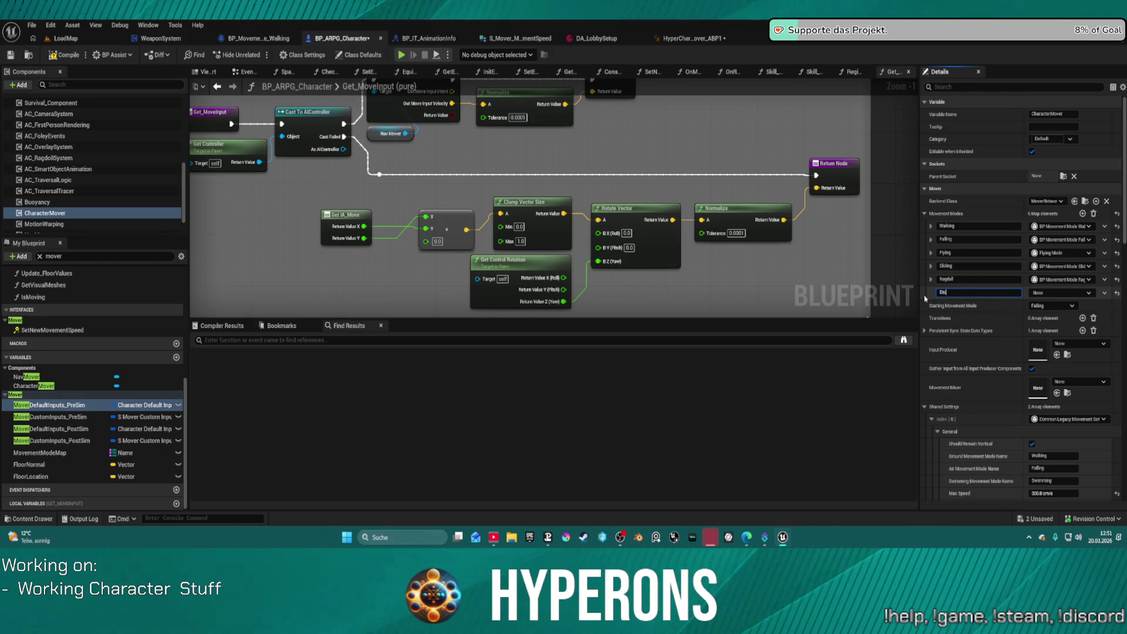
pyautogui.click(1089, 293)
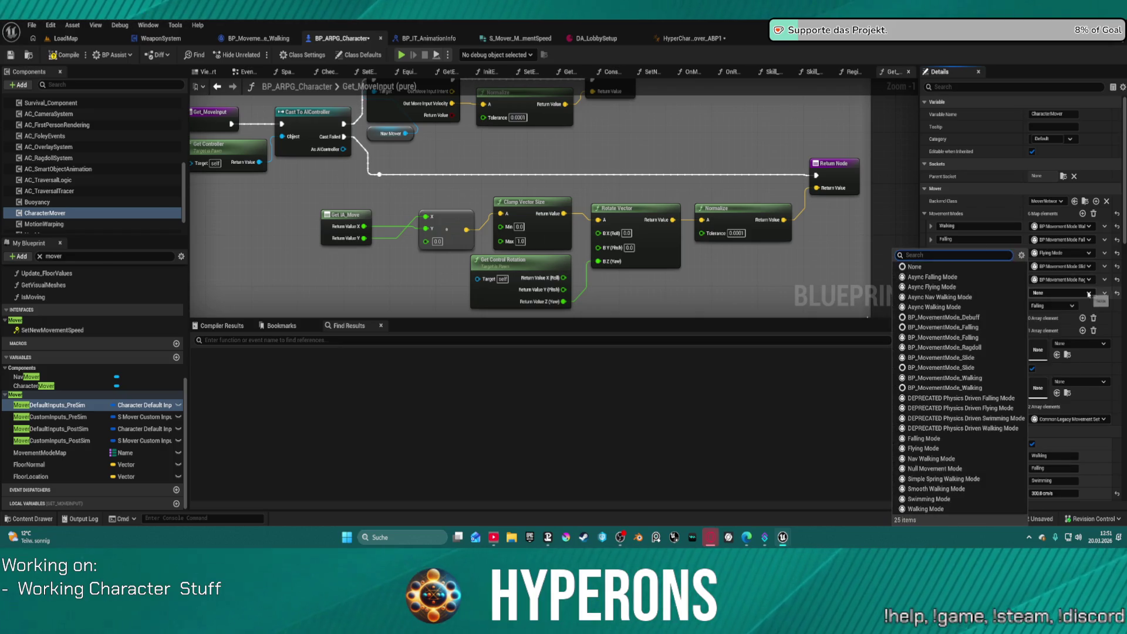
pyautogui.click(1088, 294)
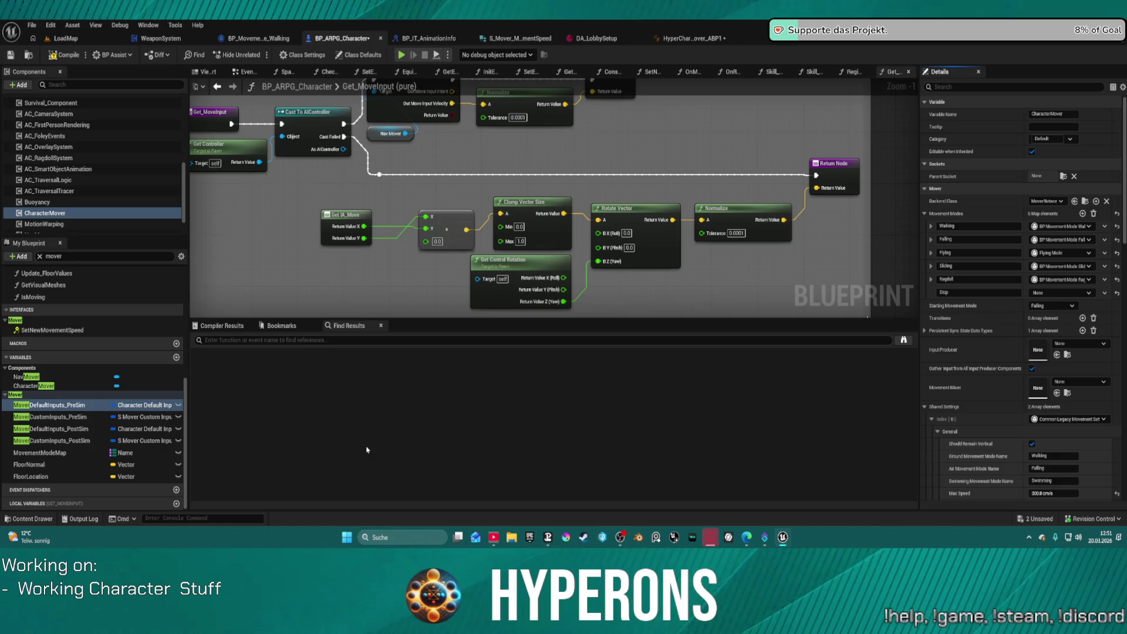
pyautogui.click(32, 518)
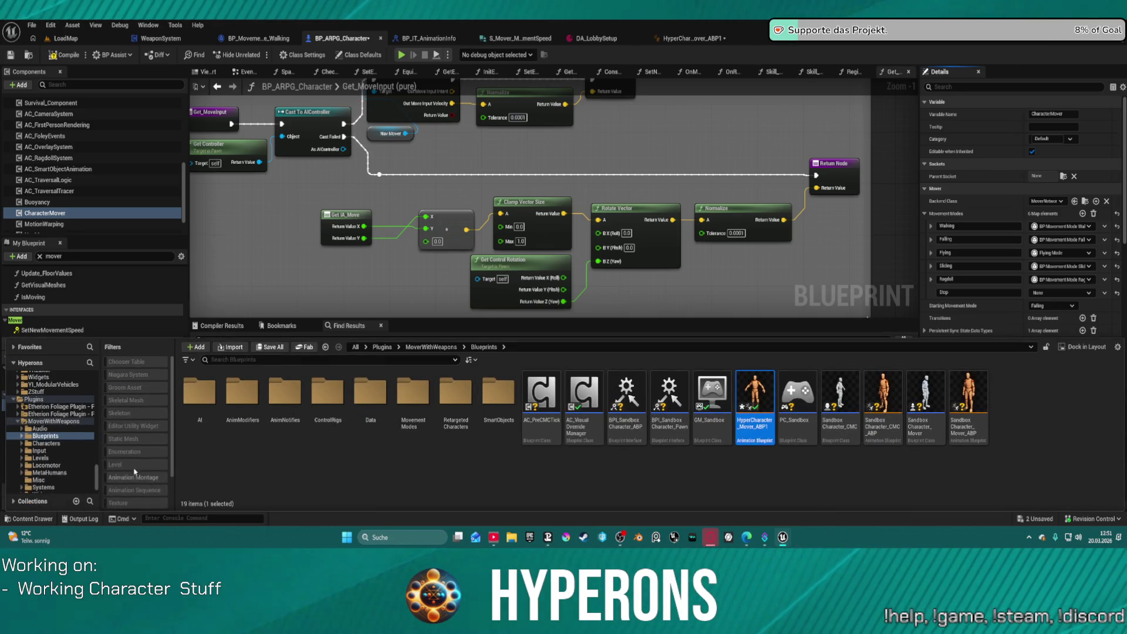
# Duplicate BP_MovementMode_Slide in Blueprints > MovementModes and name the copy BP_MovementMode_Stop.
pyautogui.scroll(-2, 90, 480)
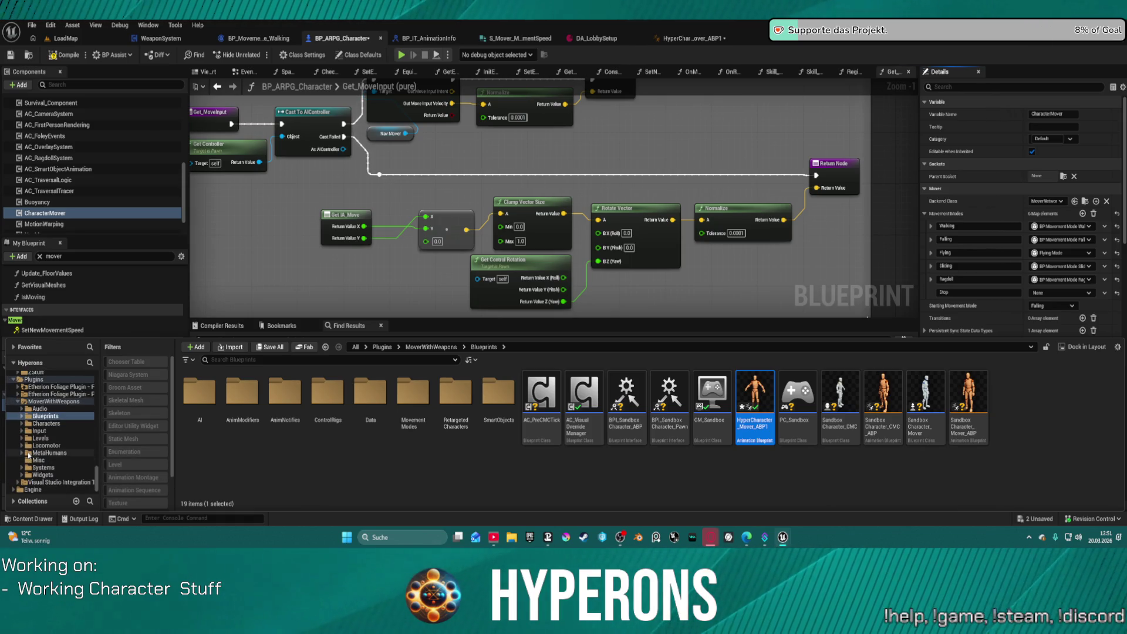
pyautogui.click(22, 417)
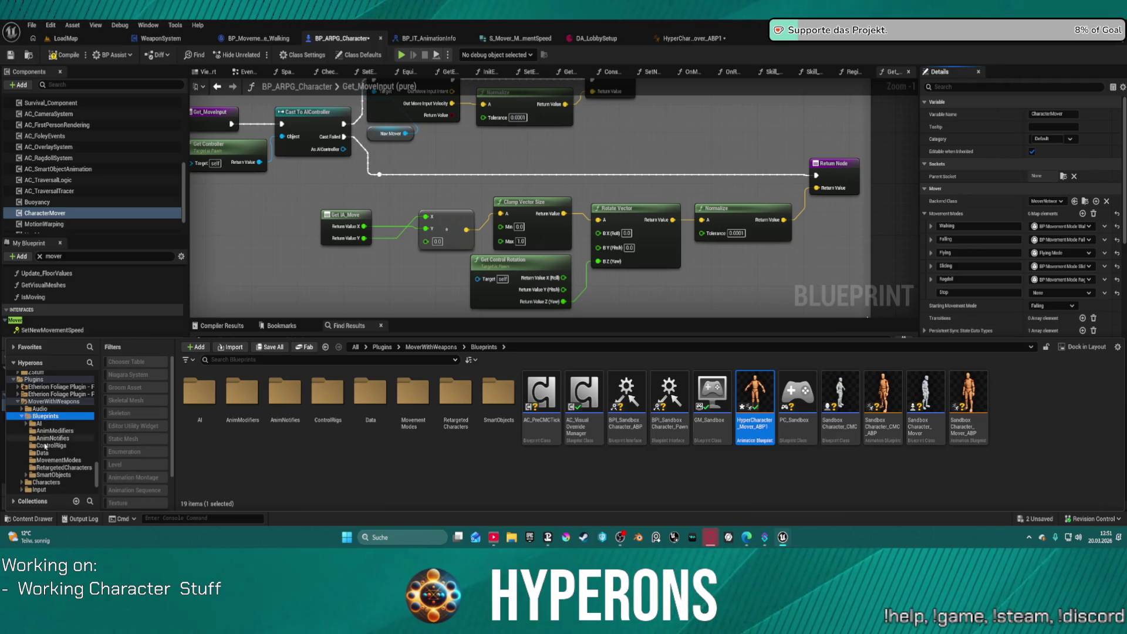
pyautogui.click(64, 460)
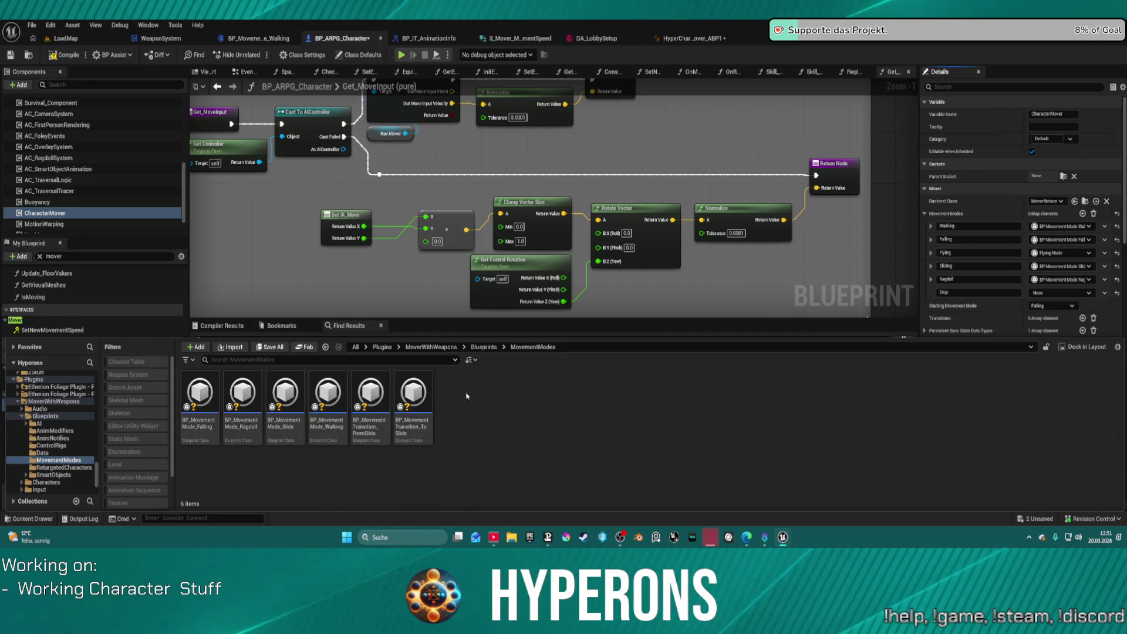
pyautogui.rightClick(413, 392)
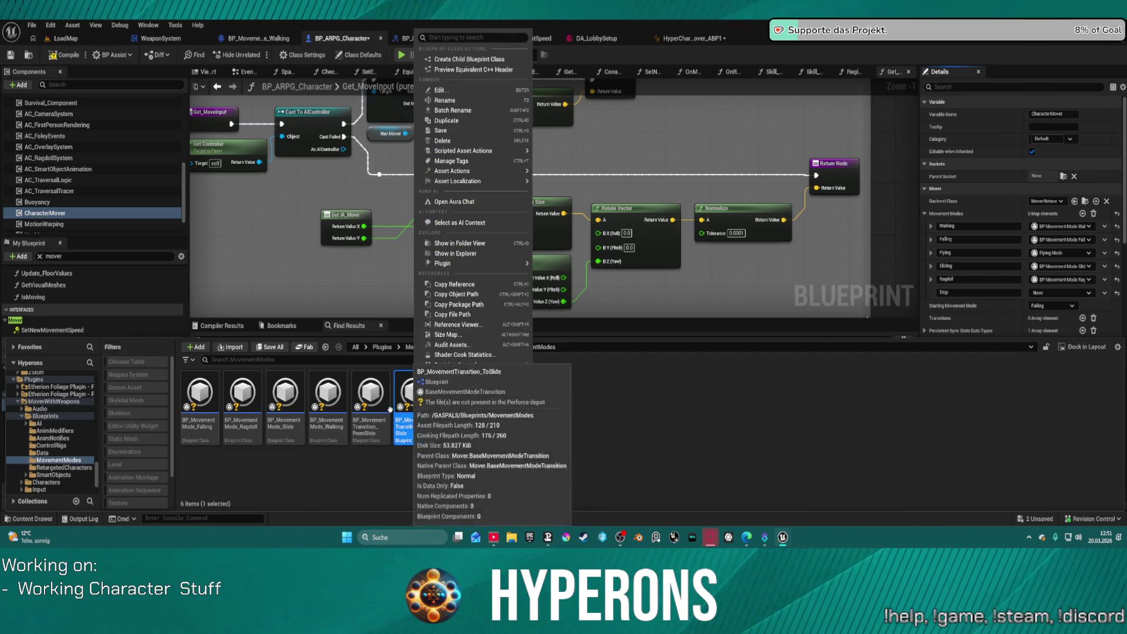
pyautogui.rightClick(286, 393)
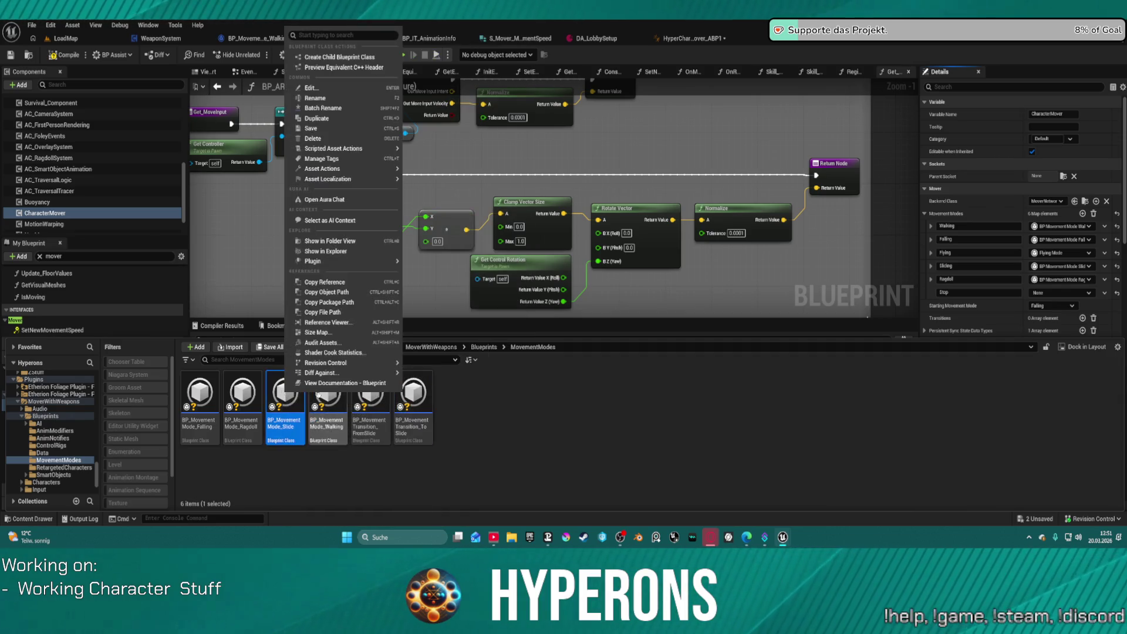
pyautogui.click(341, 119)
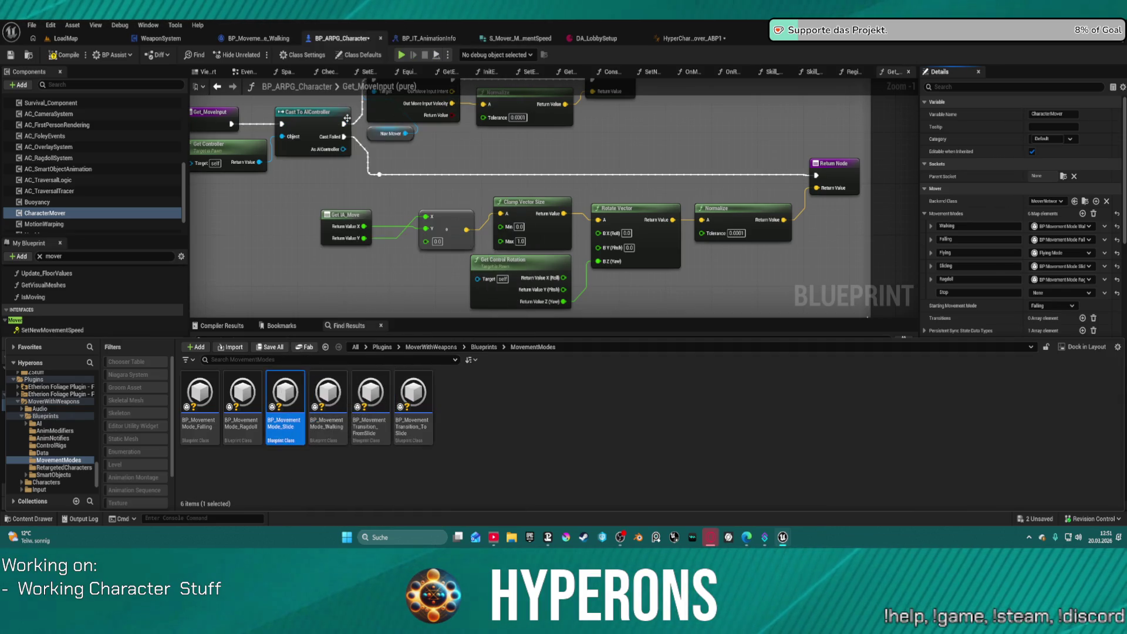
pyautogui.press('BackSpace')
pyautogui.hotkey('ctrl', 'Left')
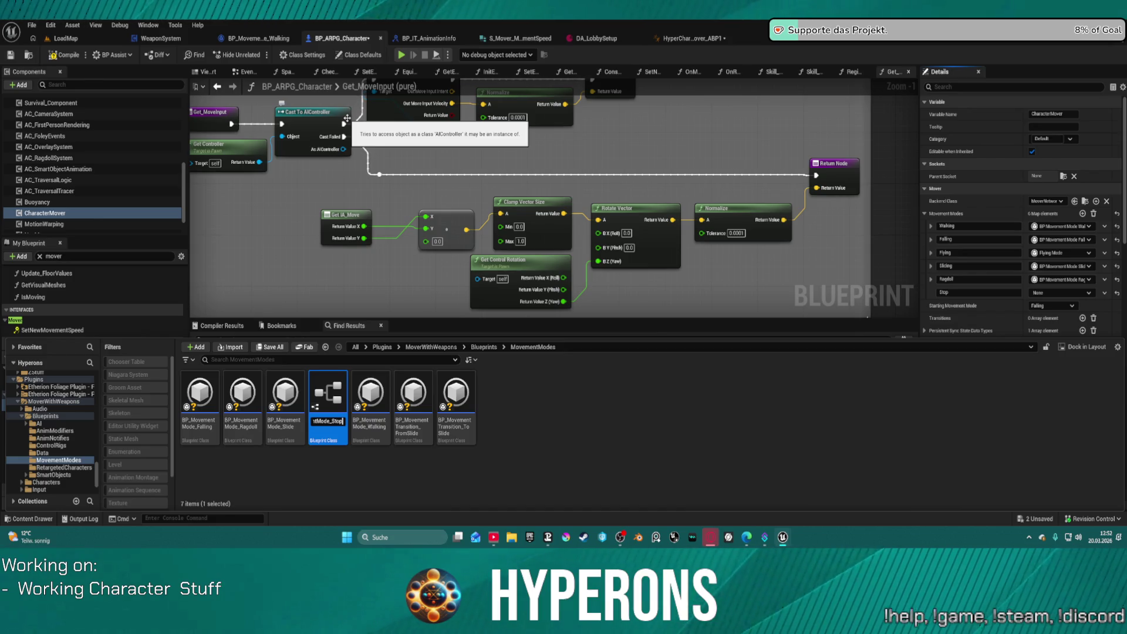
pyautogui.press('Return')
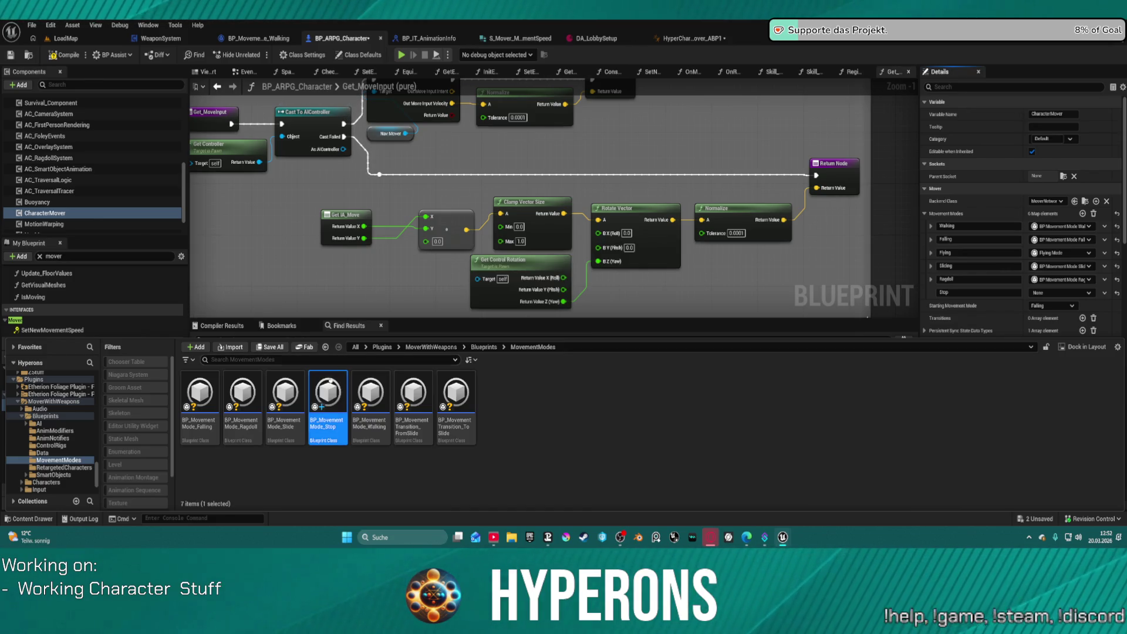
# Open BP_MovementMode_Stop and delete the boost-timing nodes after Event On Activated.
pyautogui.doubleClick(331, 396)
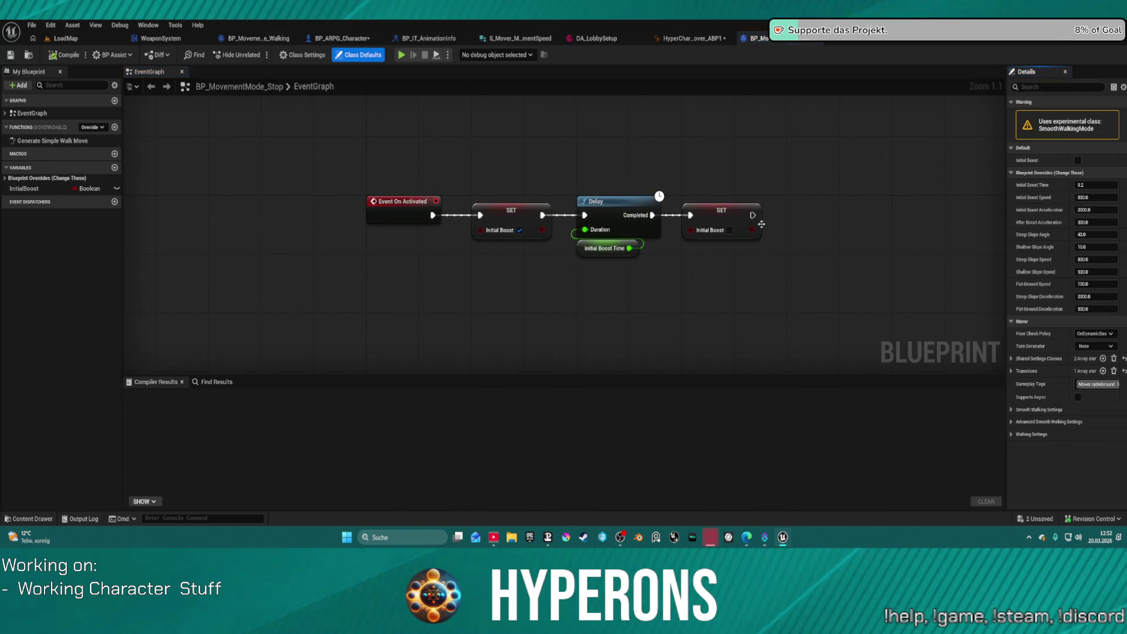
pyautogui.moveTo(610, 248); pyautogui.dragTo(534, 285)
pyautogui.scroll(-5, 575, 263)
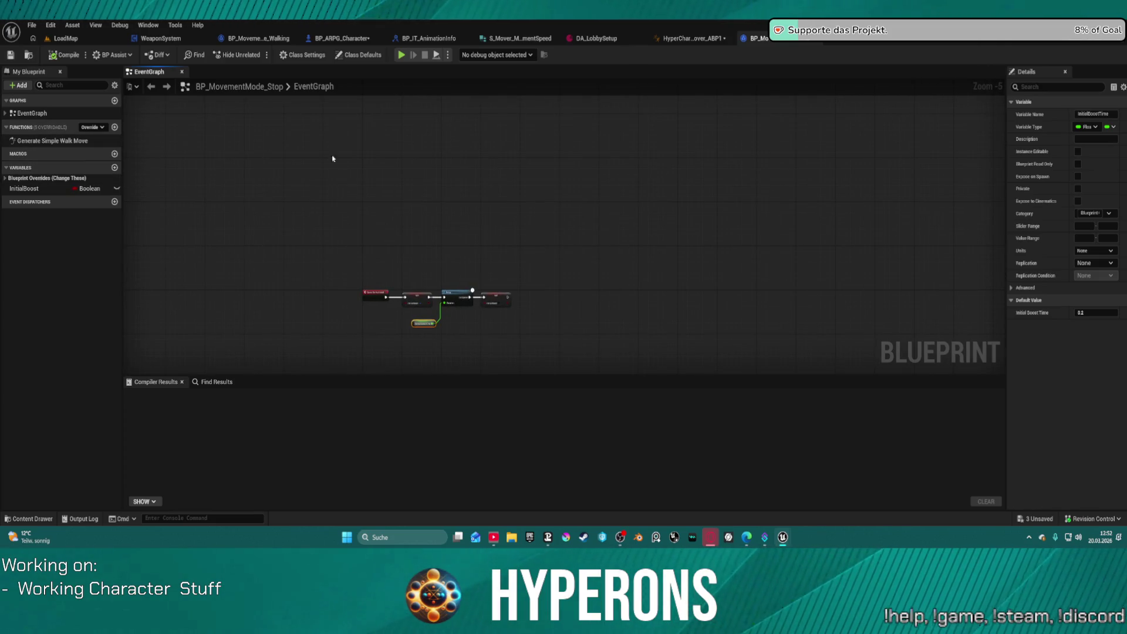
pyautogui.scroll(-7, 409, 183)
pyautogui.moveTo(409, 183); pyautogui.dragTo(495, 167)
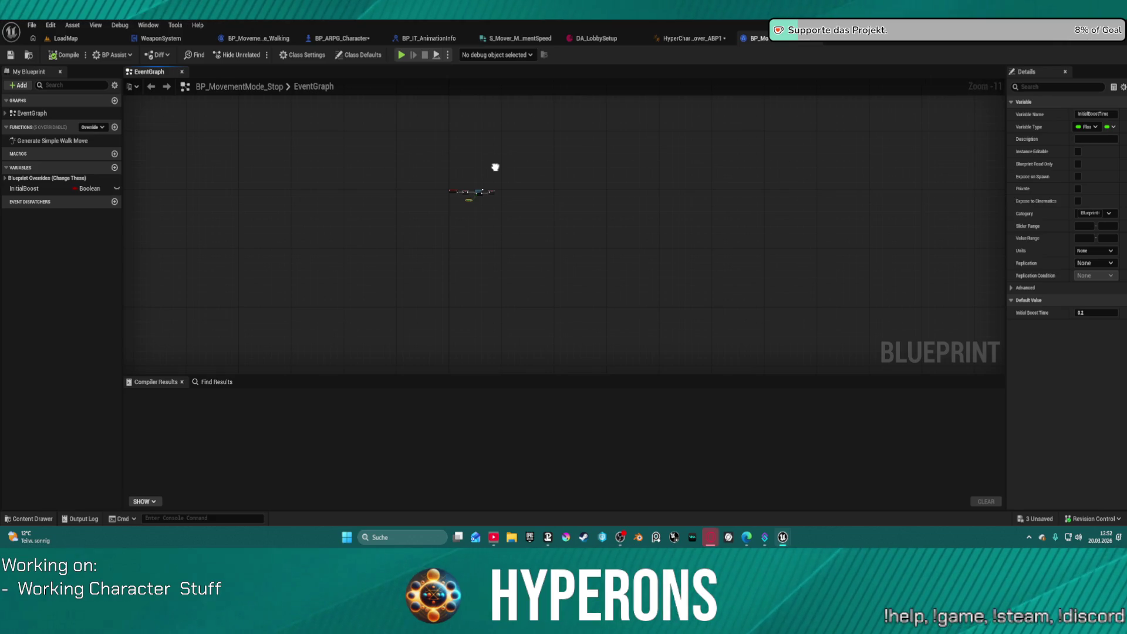
pyautogui.scroll(11, 494, 167)
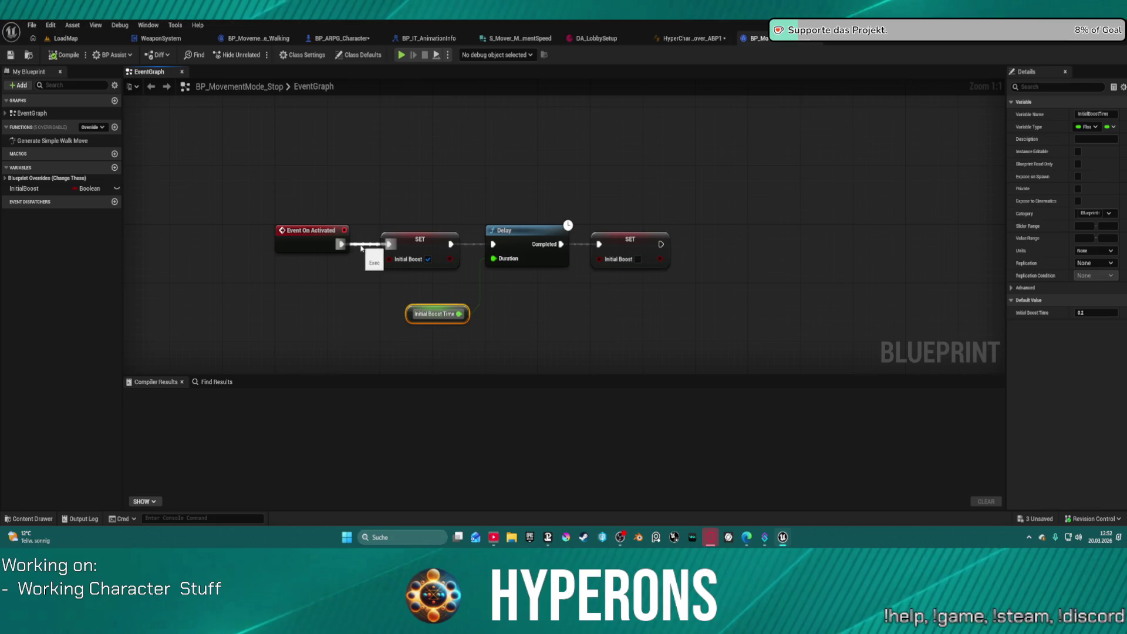
pyautogui.keyDown('alt'); pyautogui.click(356, 243); pyautogui.keyUp('alt')
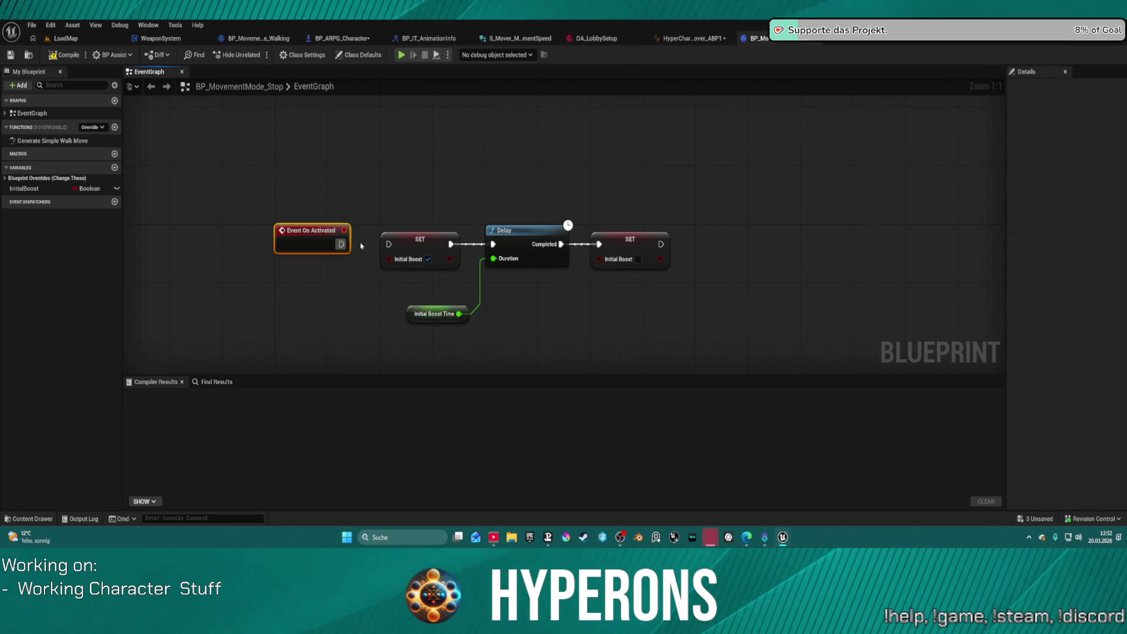
pyautogui.moveTo(364, 144); pyautogui.dragTo(707, 370)
pyautogui.press('Delete')
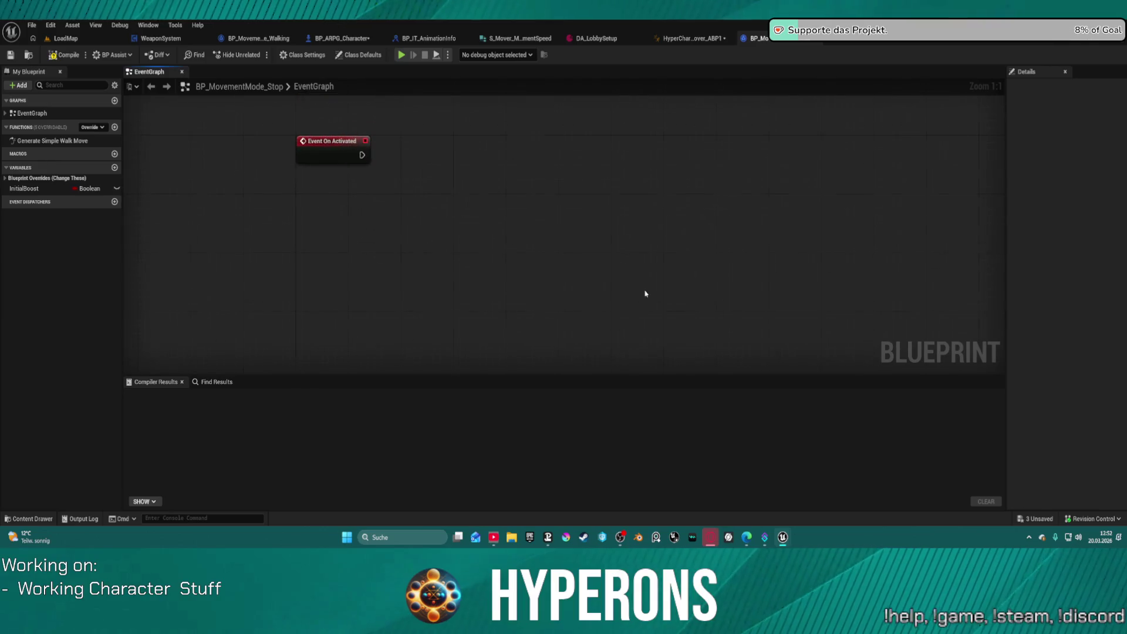
# Open the Generate Simple Walk Move graph and inspect class defaults such as After Boost Acceleration.
pyautogui.click(57, 143)
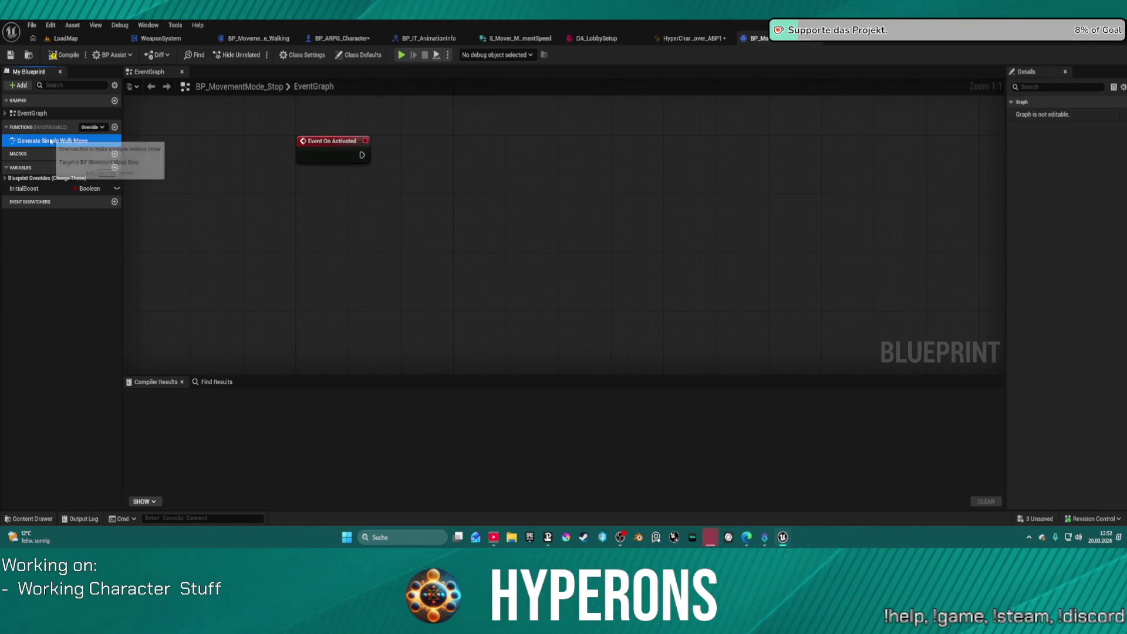
pyautogui.doubleClick(57, 144)
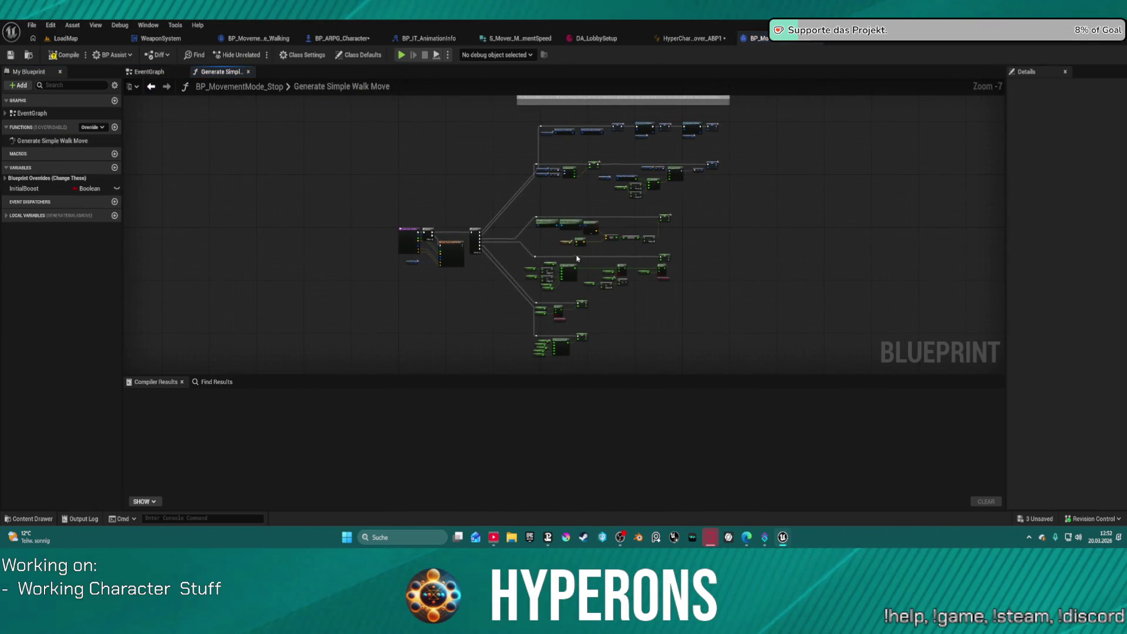
pyautogui.scroll(4, 517, 269)
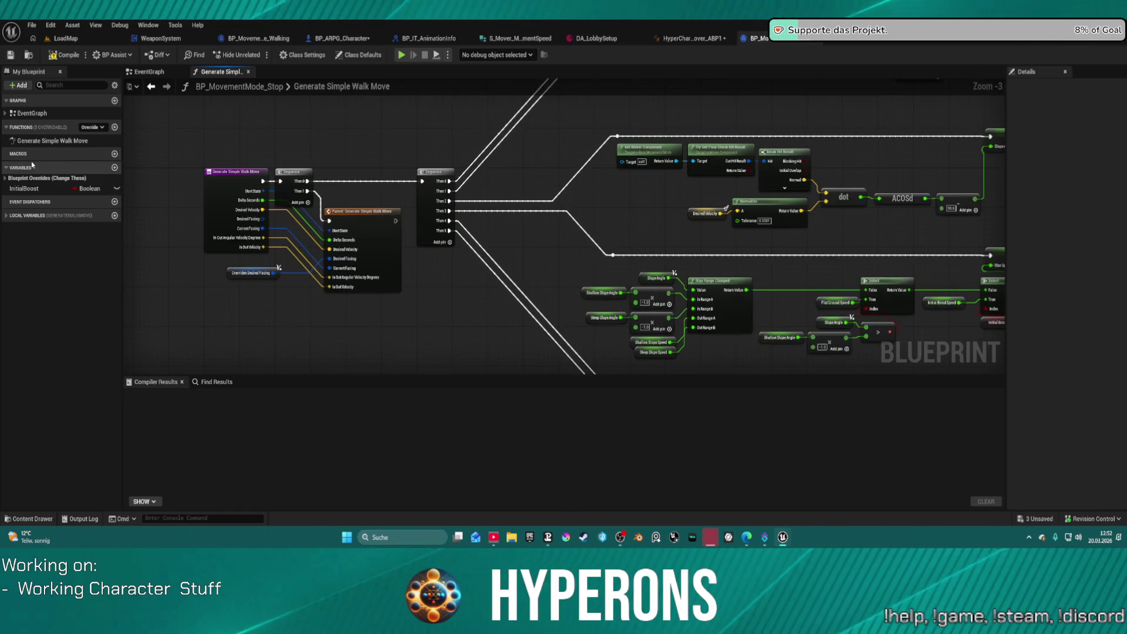
pyautogui.click(6, 179)
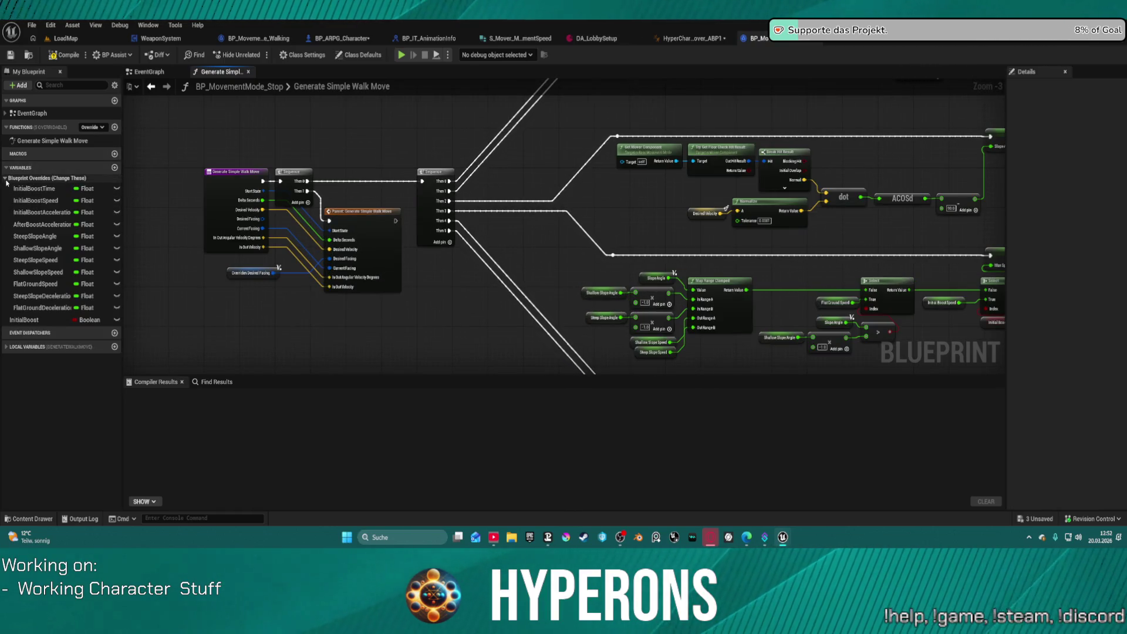
pyautogui.click(357, 56)
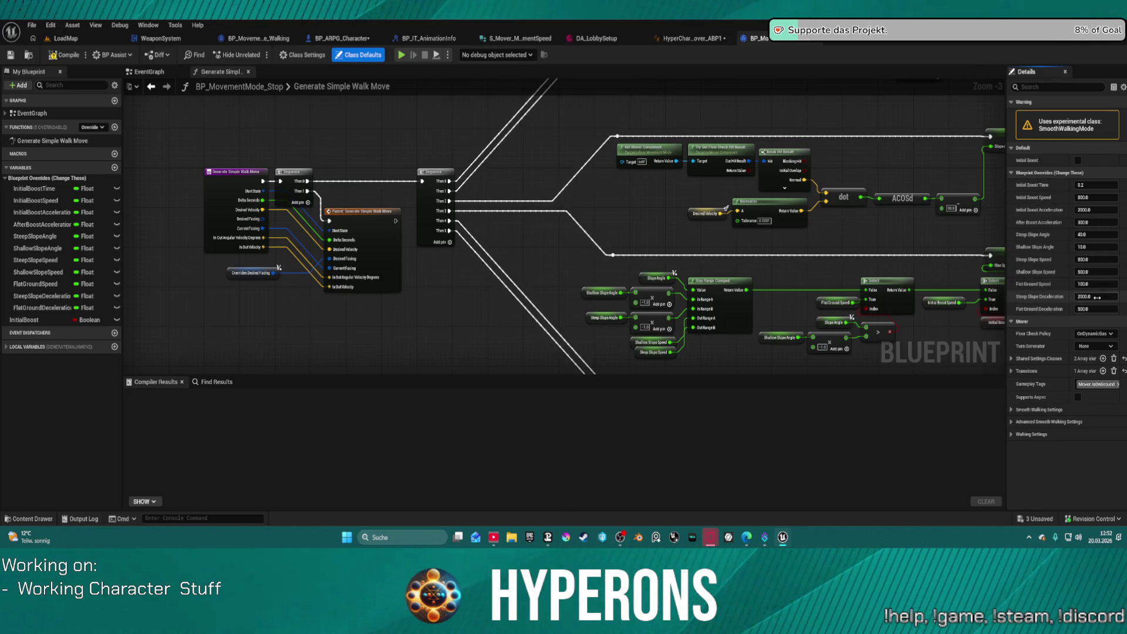
pyautogui.click(1093, 223)
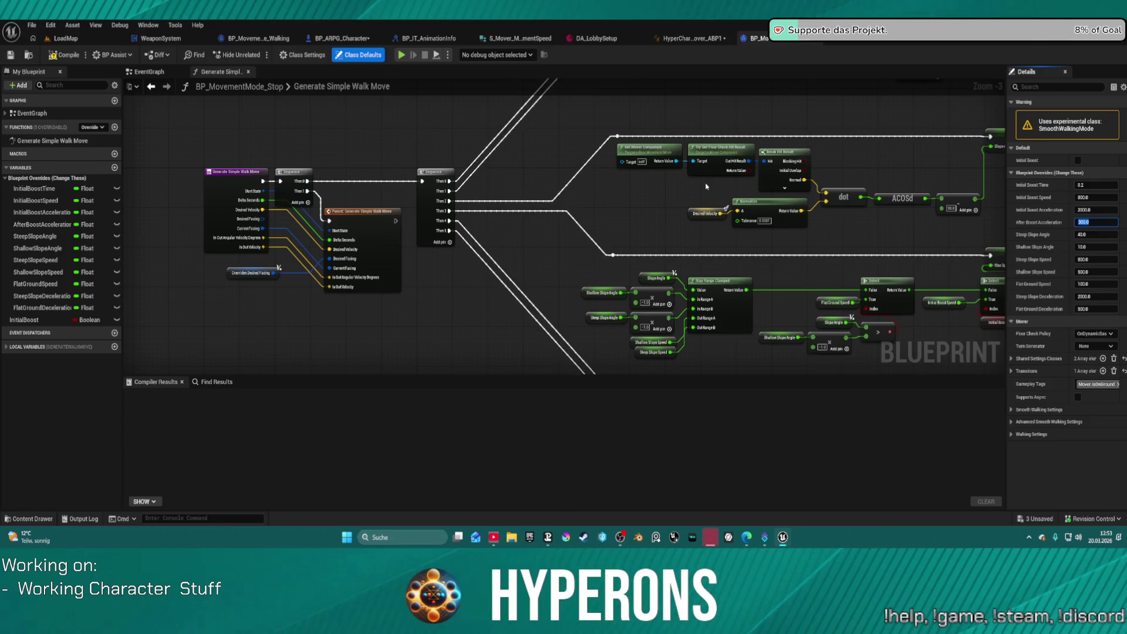
pyautogui.moveTo(704, 251)
pyautogui.mouseDown()
pyautogui.moveTo(403, 267)
pyautogui.moveTo(343, 375)
pyautogui.moveTo(353, 389)
pyautogui.mouseUp()
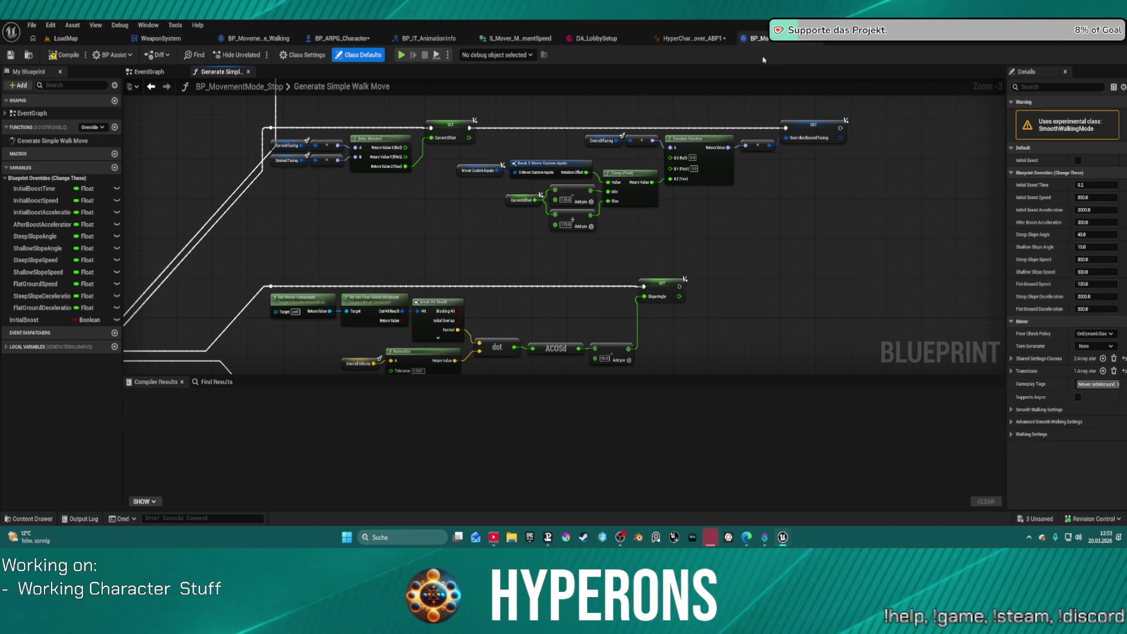
# Force-delete the Slide-based BP_MovementMode_Stop asset despite its remaining references.
pyautogui.click(28, 55)
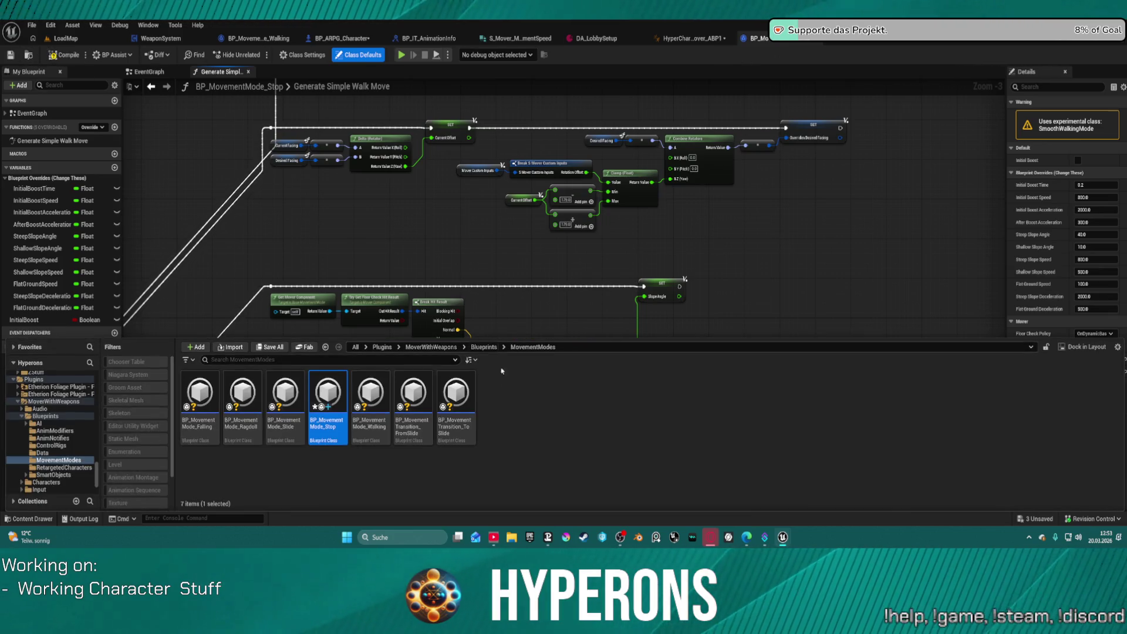
pyautogui.press('Delete')
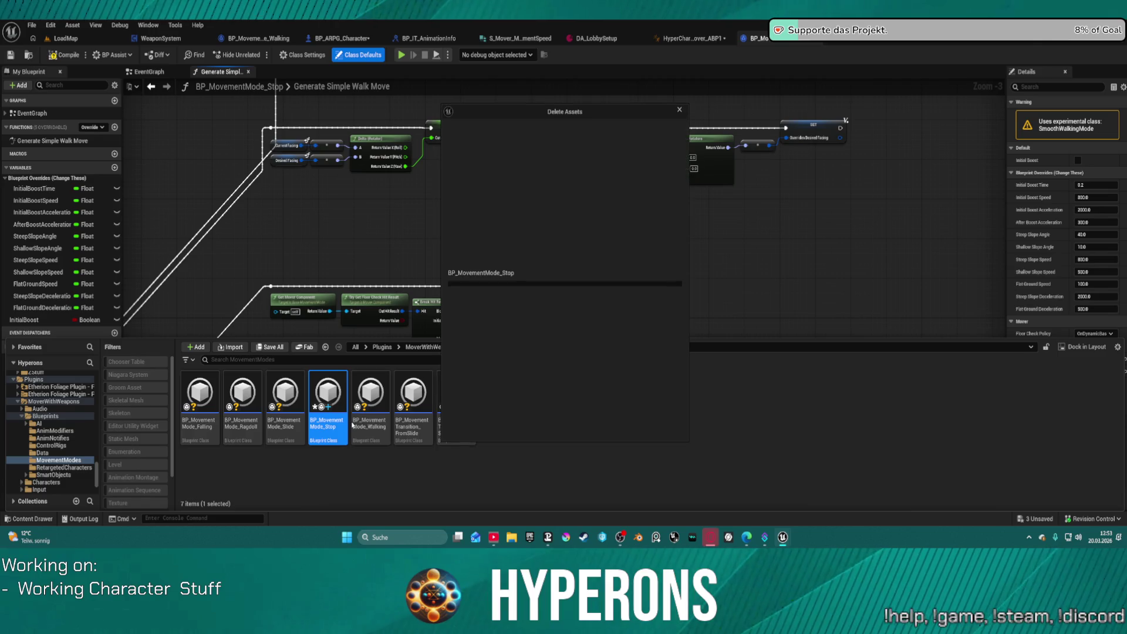
pyautogui.click(509, 425)
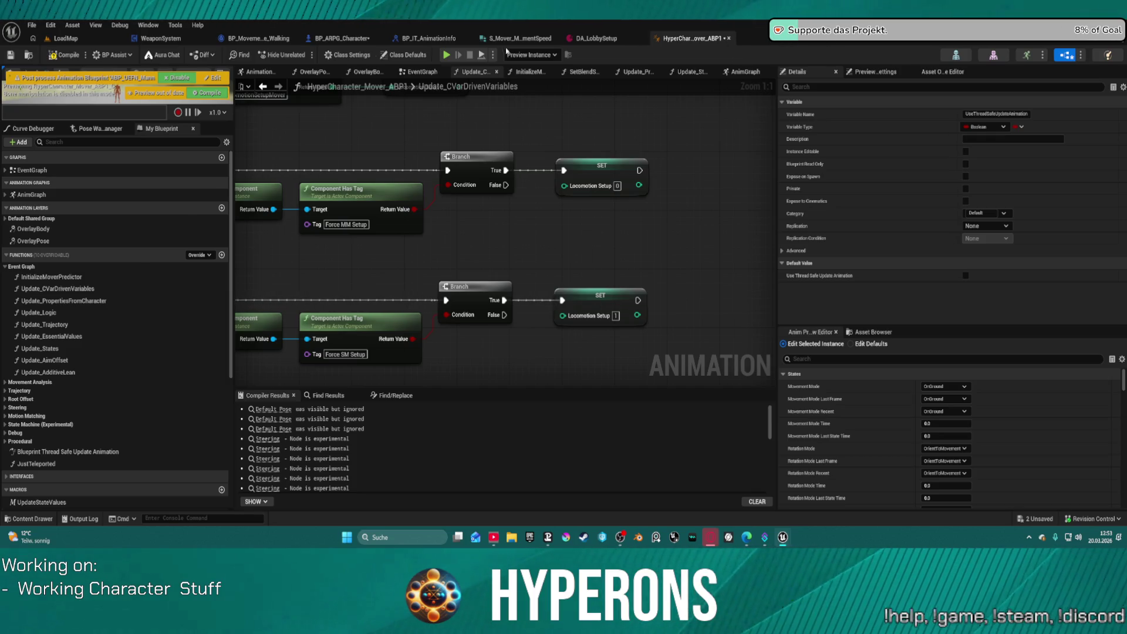
pyautogui.click(607, 142)
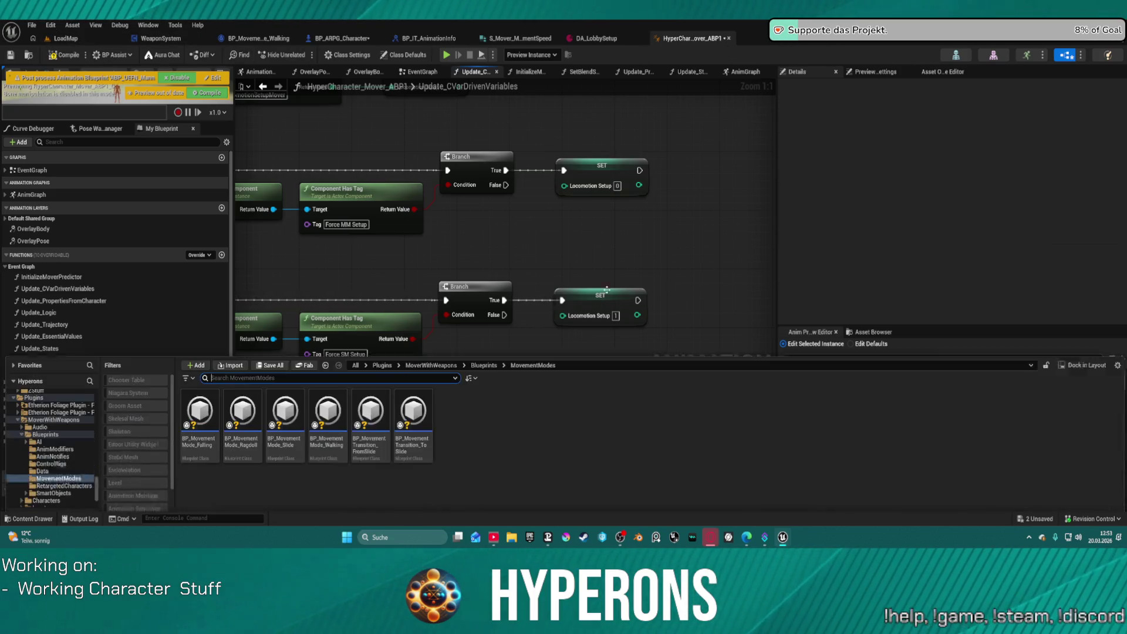
# Duplicate BP_MovementMode_Walking in the MovementModes folder, keeping the default name.
pyautogui.hotkey('ctrl', 'space')
pyautogui.click(288, 443)
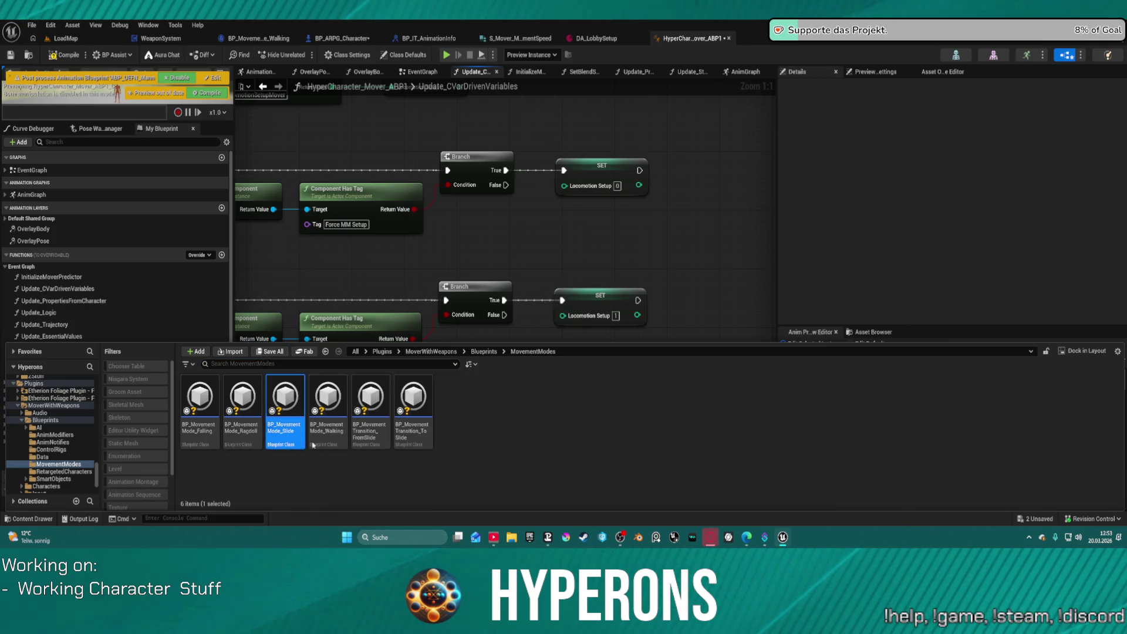
pyautogui.click(328, 405)
pyautogui.rightClick(327, 403)
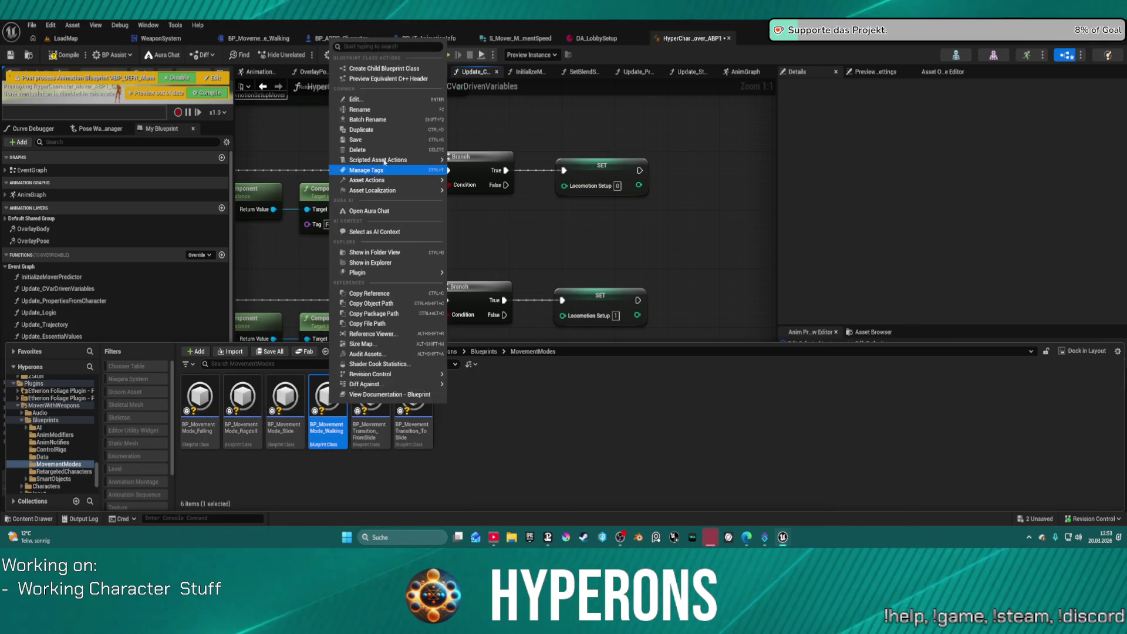
pyautogui.click(387, 130)
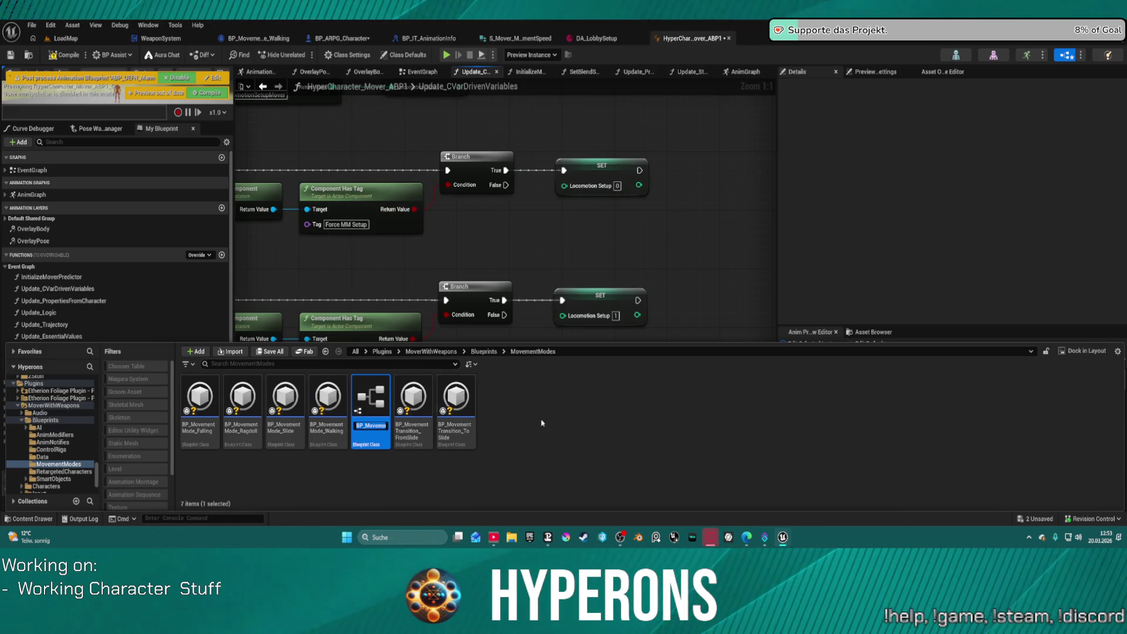
pyautogui.press('Return')
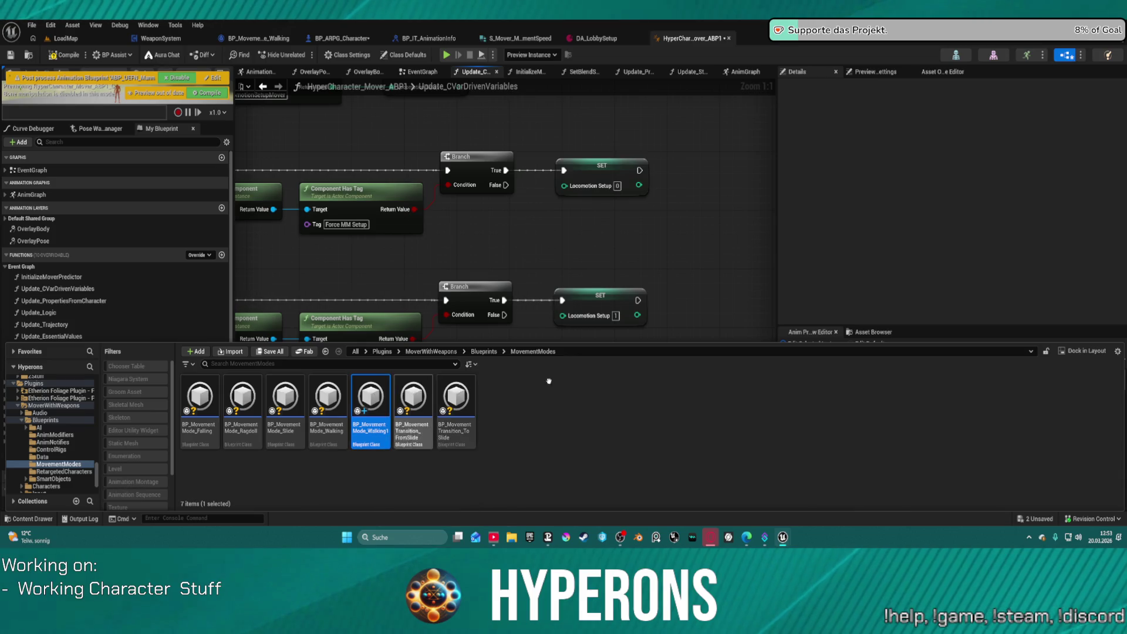
# Rename BP_MovementMode_Walking1 to BP_MovementMode_Stop.
pyautogui.click(428, 470)
pyautogui.click(355, 393)
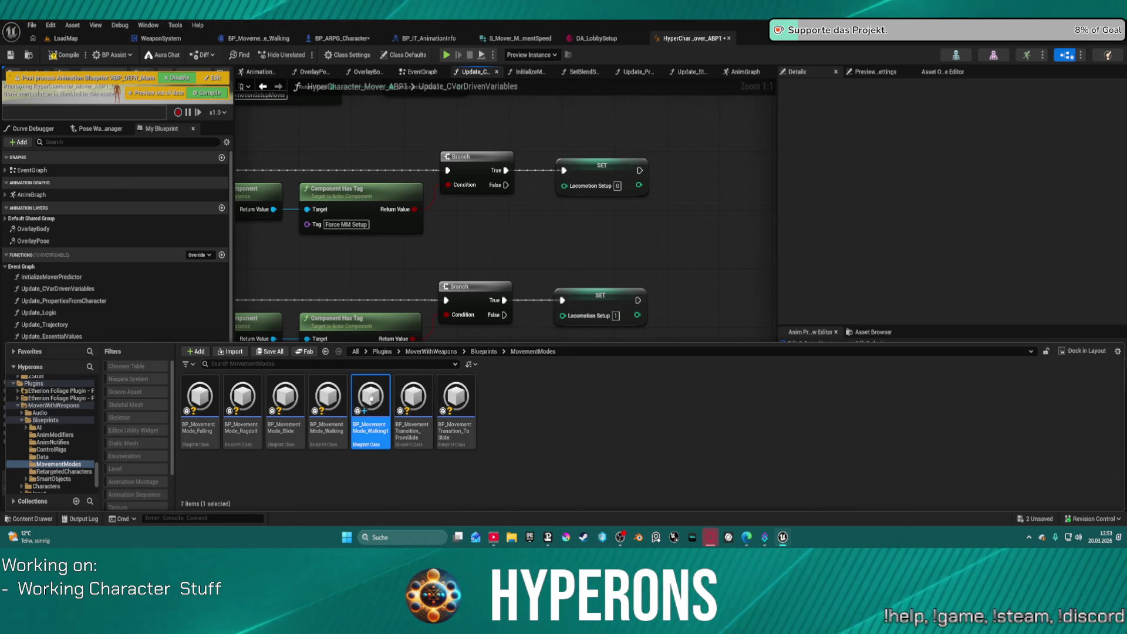
pyautogui.press('F2')
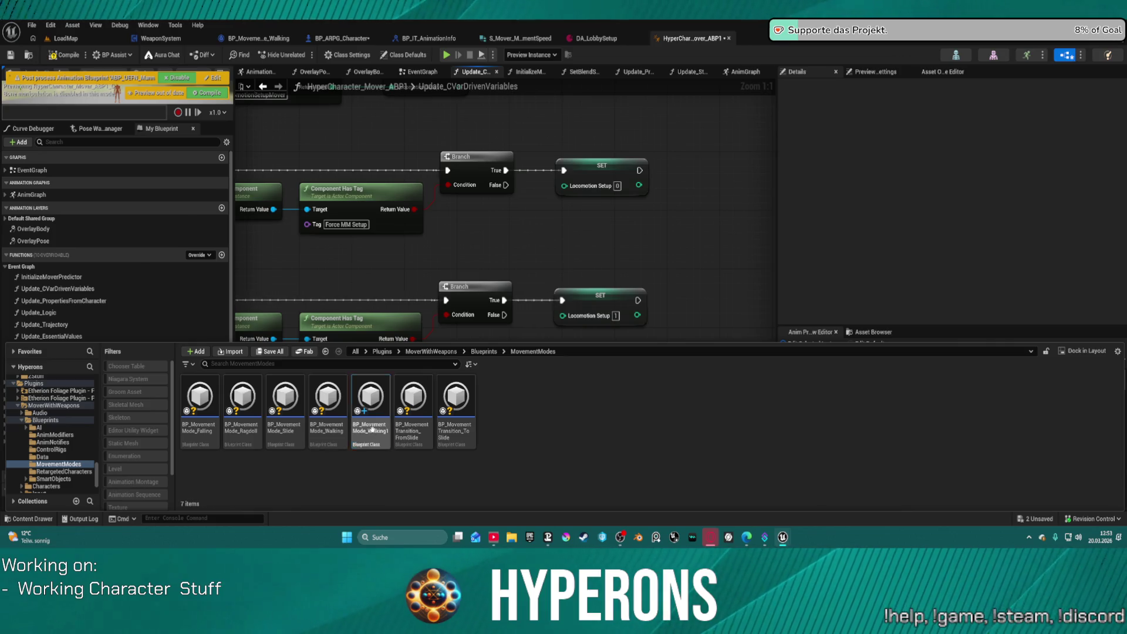
pyautogui.press('End')
pyautogui.press('BackSpace')
pyautogui.press('BackSpace')
pyautogui.press('BackSpace')
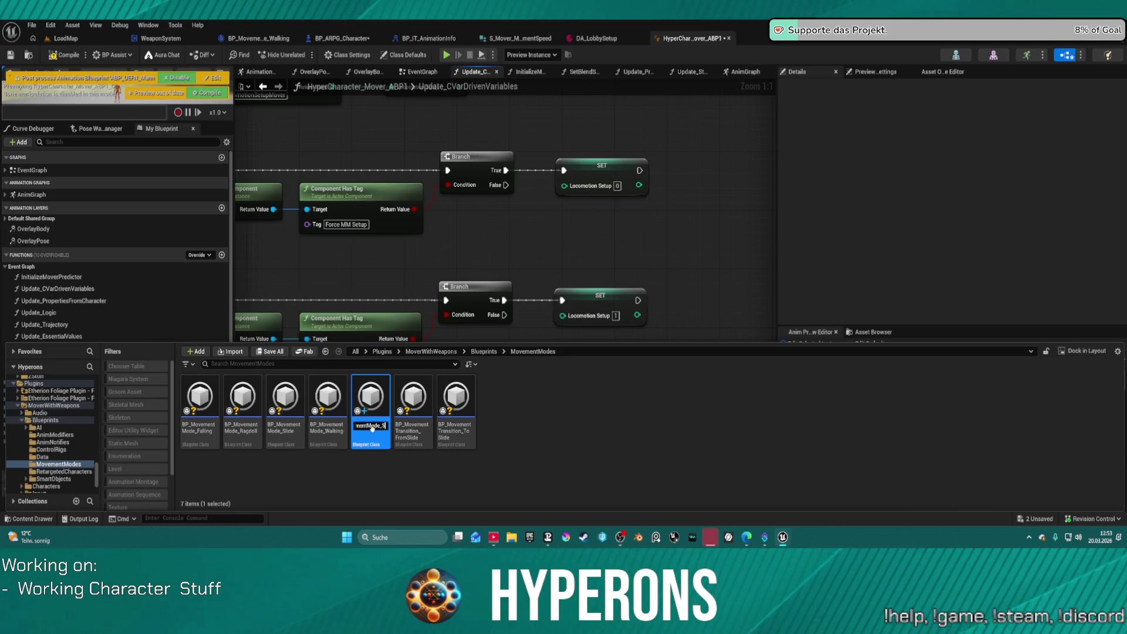
pyautogui.write('top')
pyautogui.press('Return')
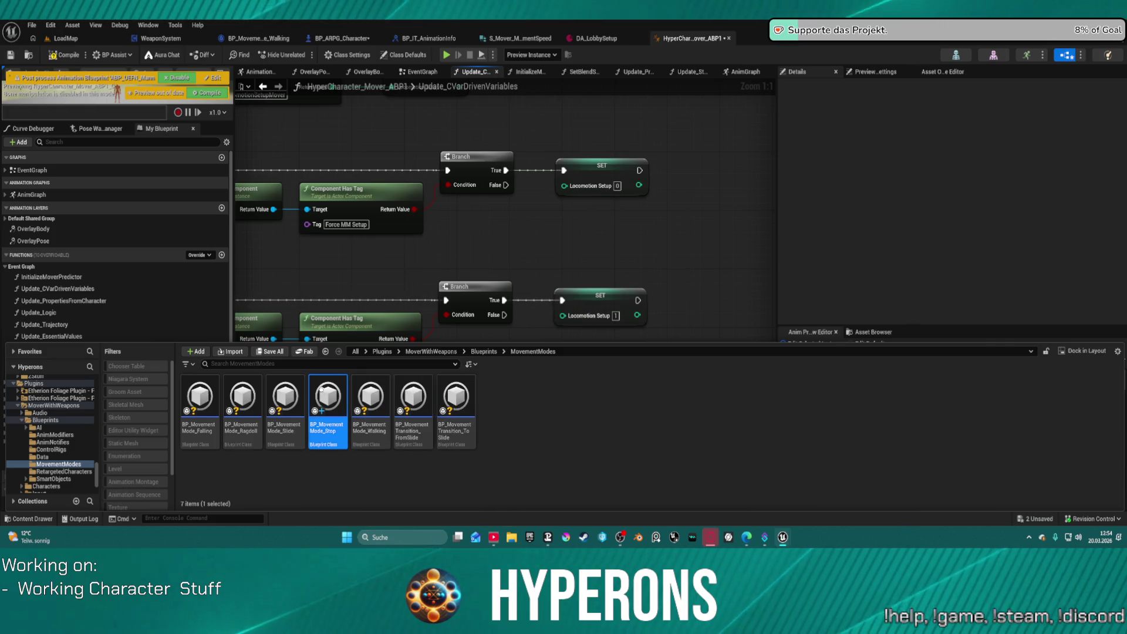
# Open BP_MovementMode_Stop, review its On Activated and SetNewMovementSpeed logic, and compile it.
pyautogui.doubleClick(322, 393)
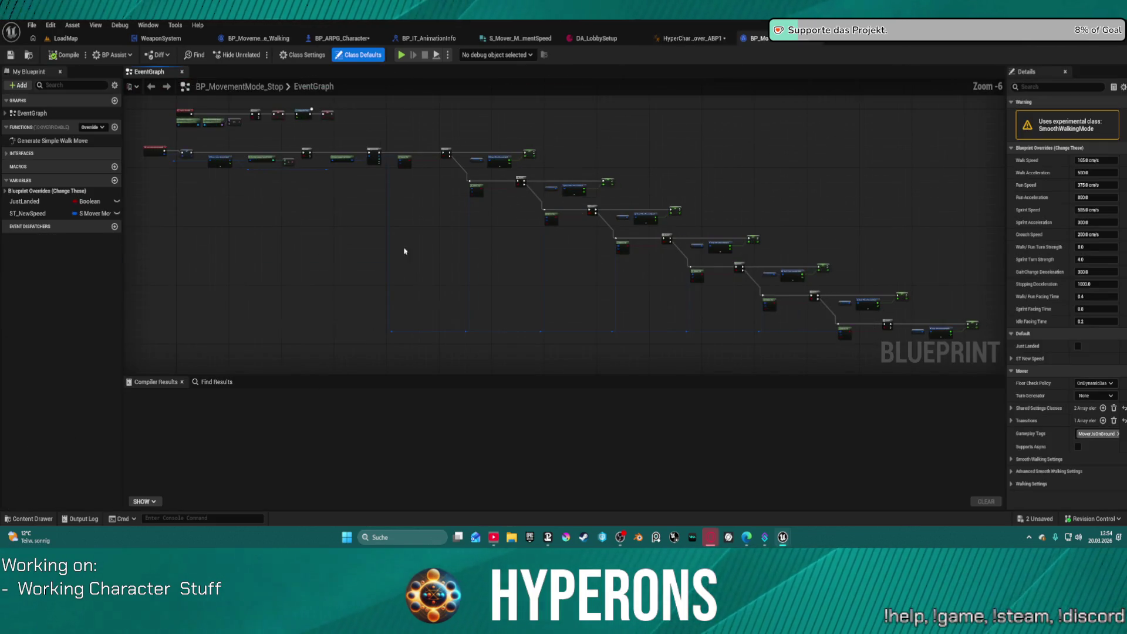
pyautogui.scroll(4, 403, 242)
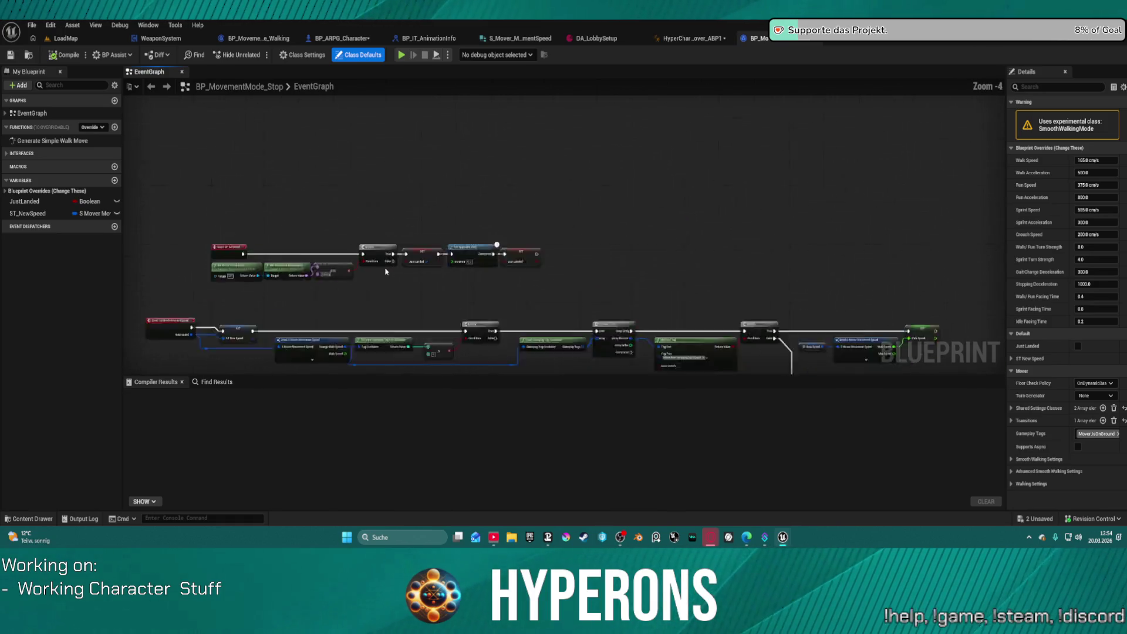
pyautogui.moveTo(497, 269)
pyautogui.mouseDown()
pyautogui.moveTo(609, 270)
pyautogui.moveTo(562, 280)
pyautogui.mouseUp()
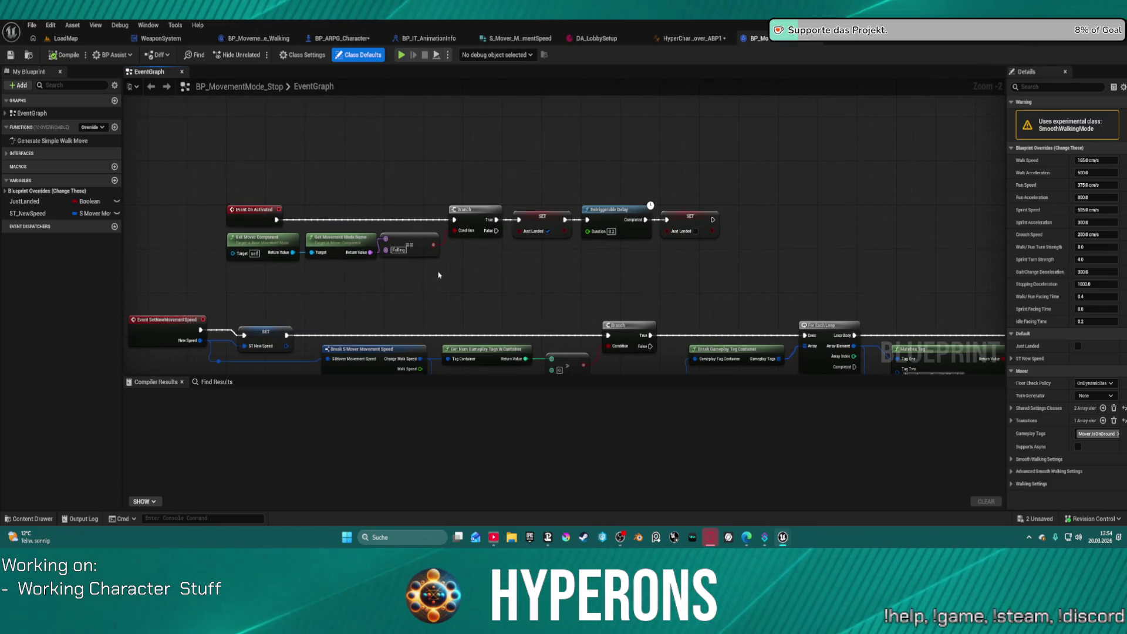
pyautogui.moveTo(440, 276); pyautogui.dragTo(456, 264)
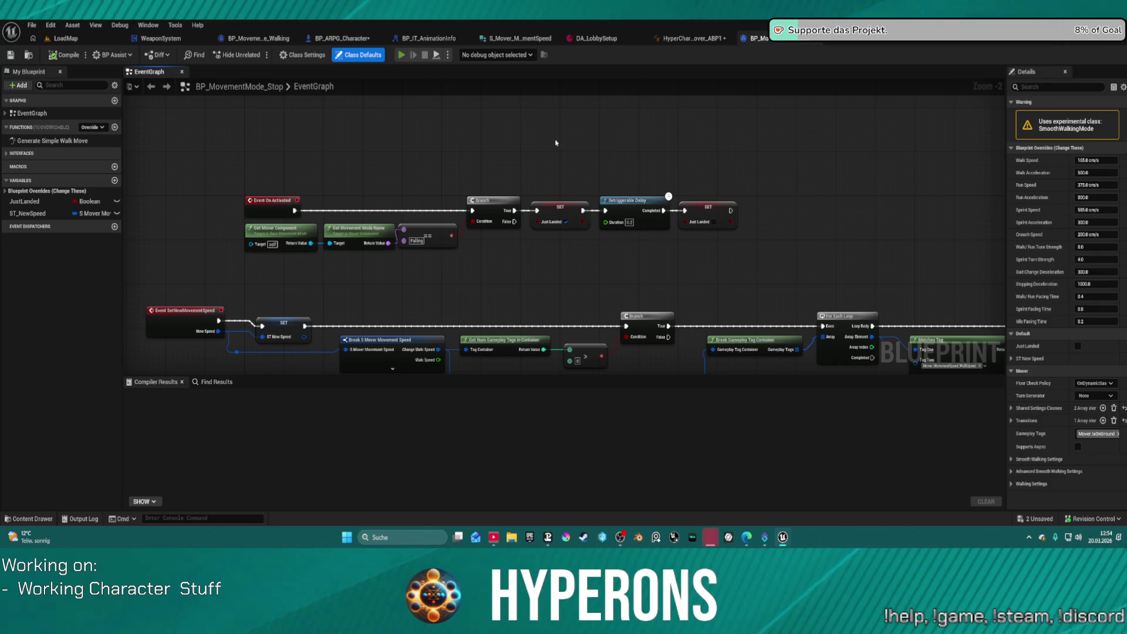
pyautogui.press('F7')
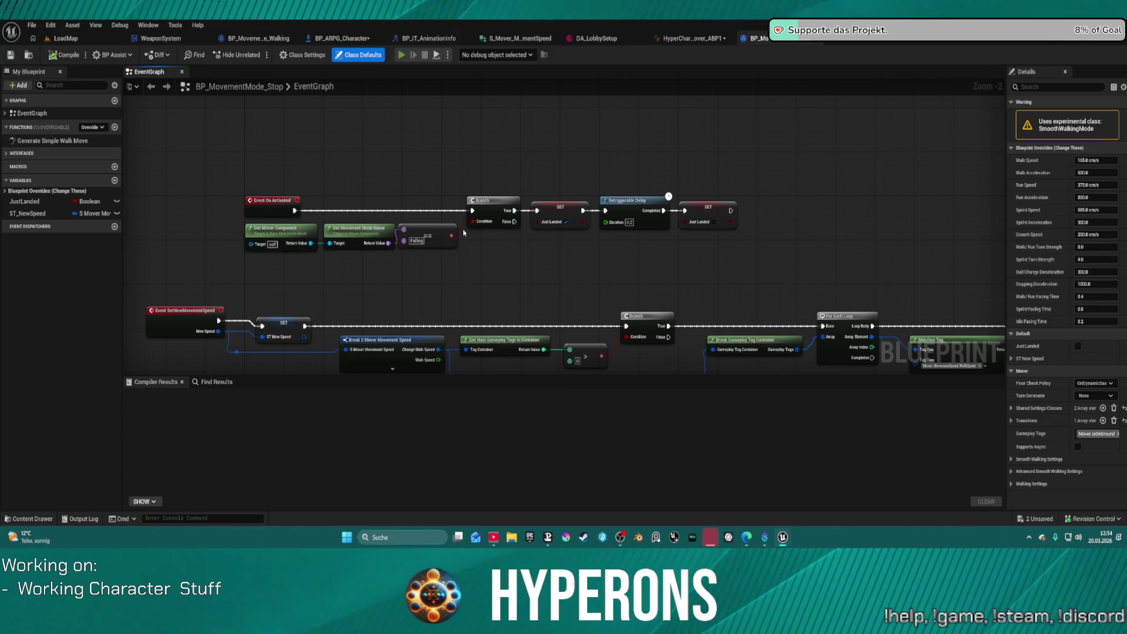
# Start a play test and open BP_ARPG_Character's compiler results showing the invalid Stop mode.
pyautogui.hotkey('alt', 'p')
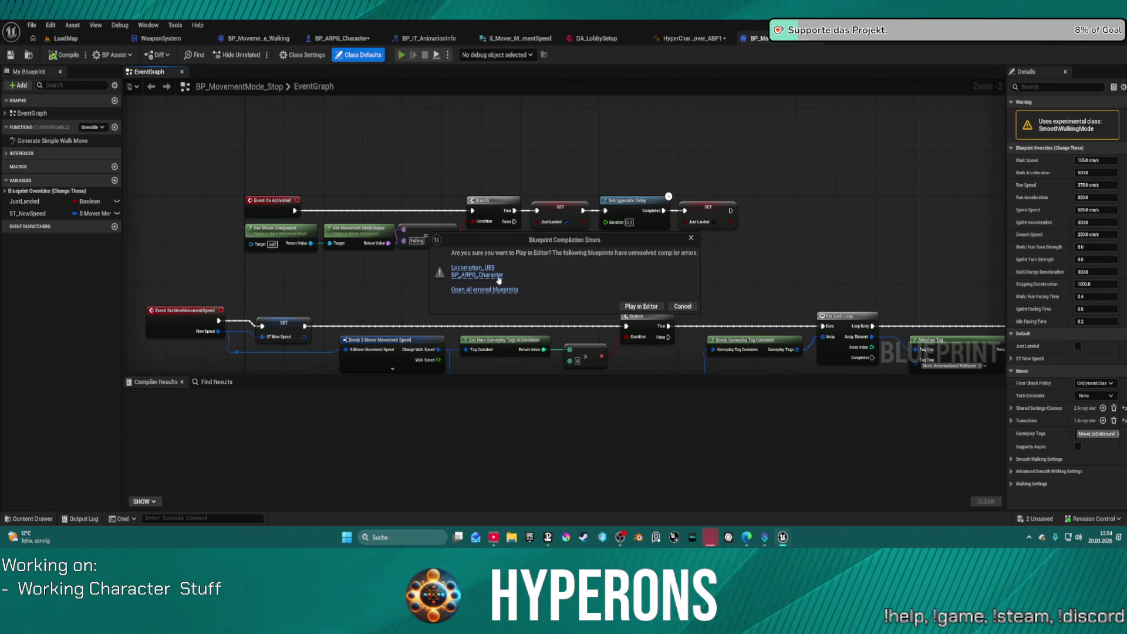
pyautogui.click(483, 276)
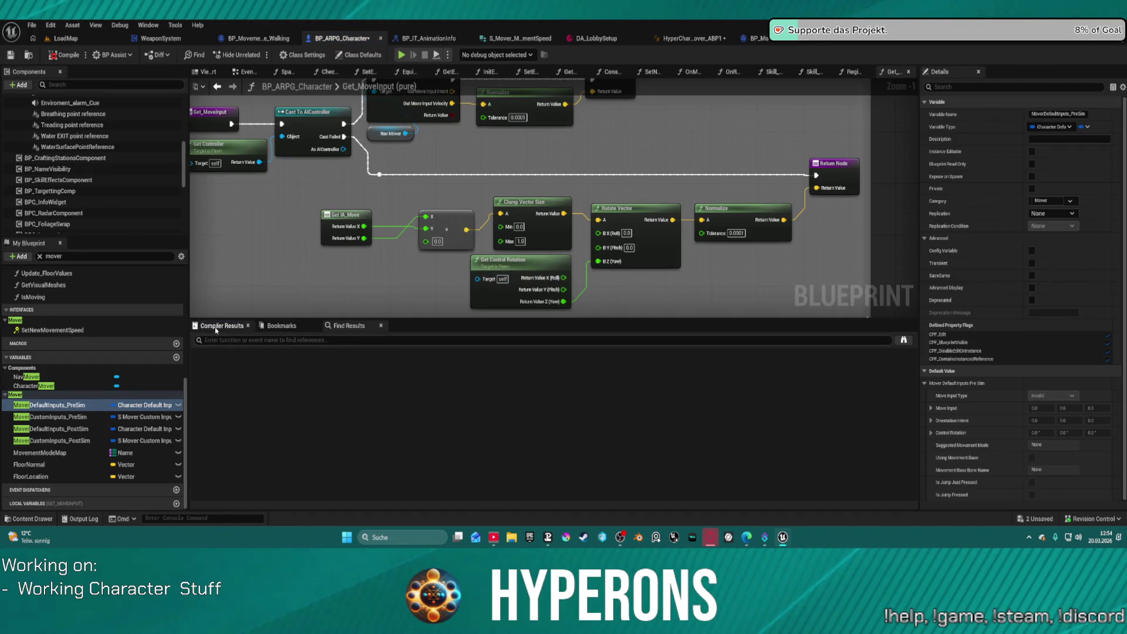
pyautogui.click(216, 326)
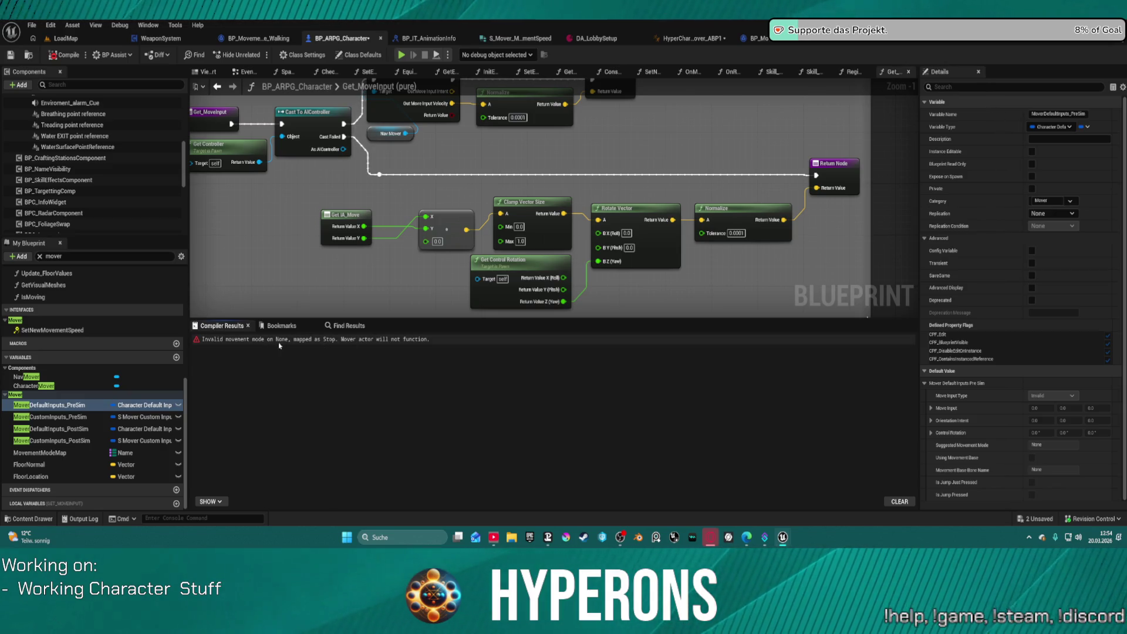
# Recompile BP_ARPG_Character, inspect the invalid mode error and MovementModeMap, then select CharacterMover.
pyautogui.click(62, 57)
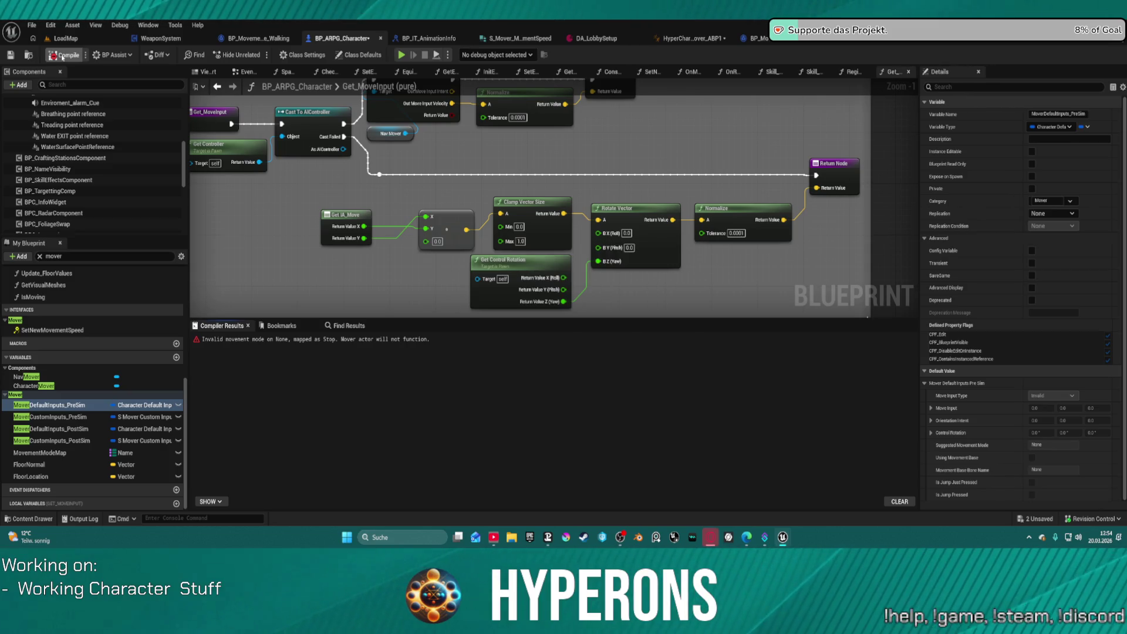
pyautogui.click(243, 340)
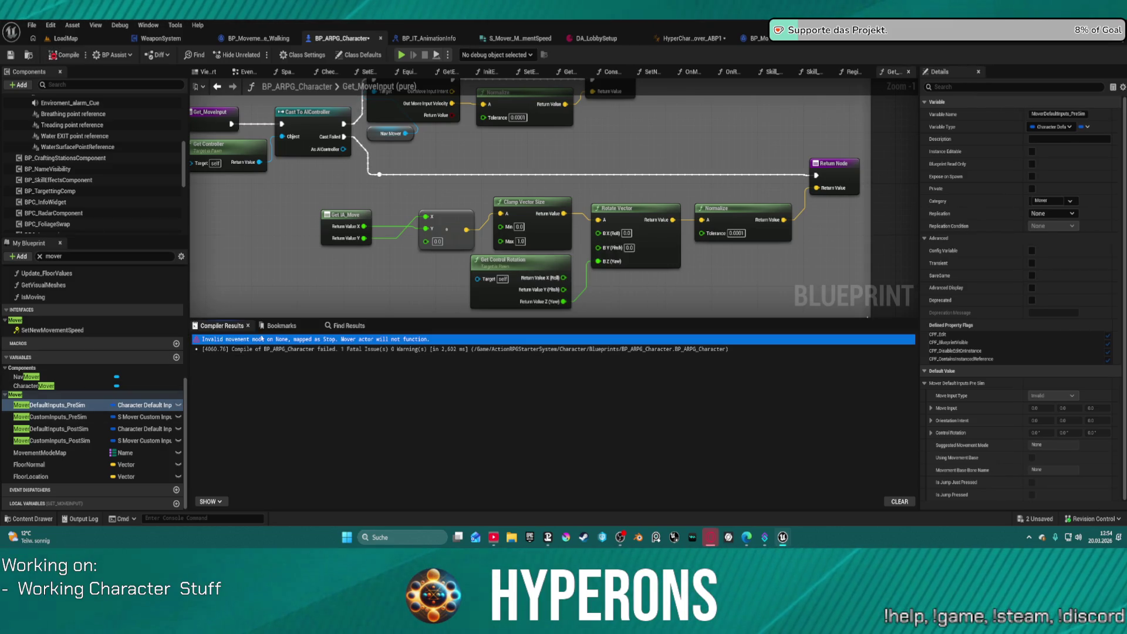
pyautogui.click(41, 452)
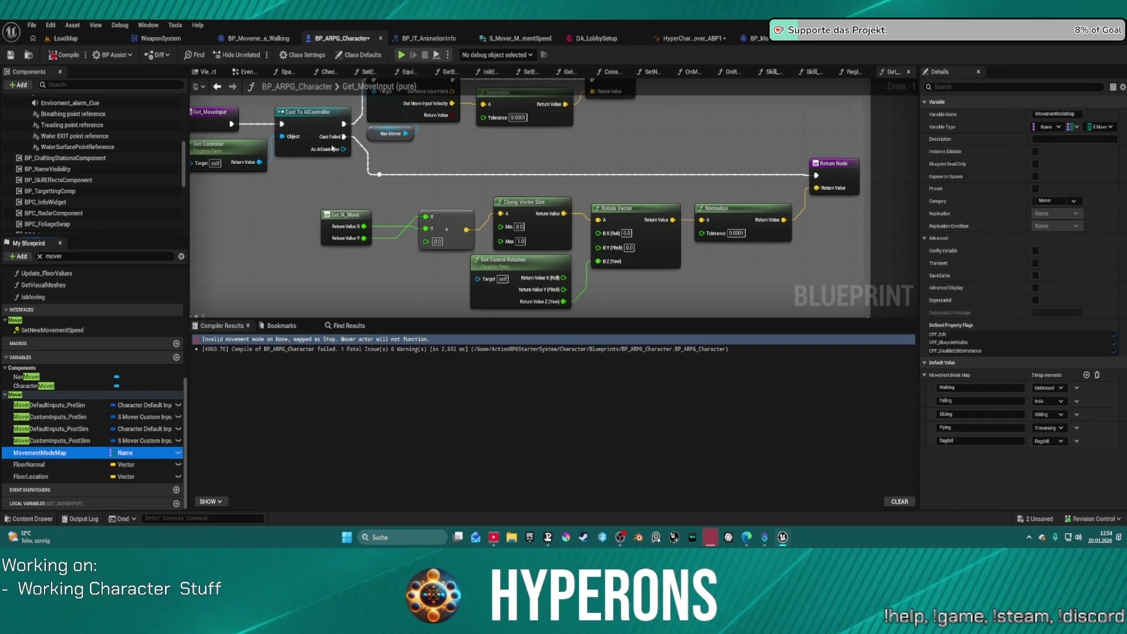
pyautogui.click(259, 38)
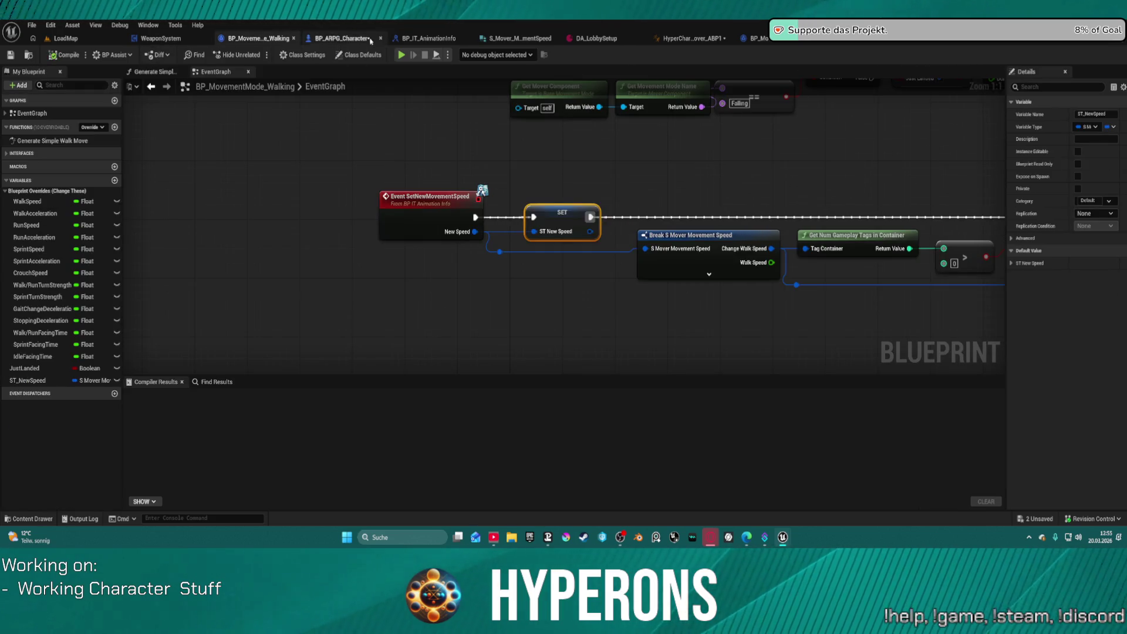
pyautogui.click(345, 39)
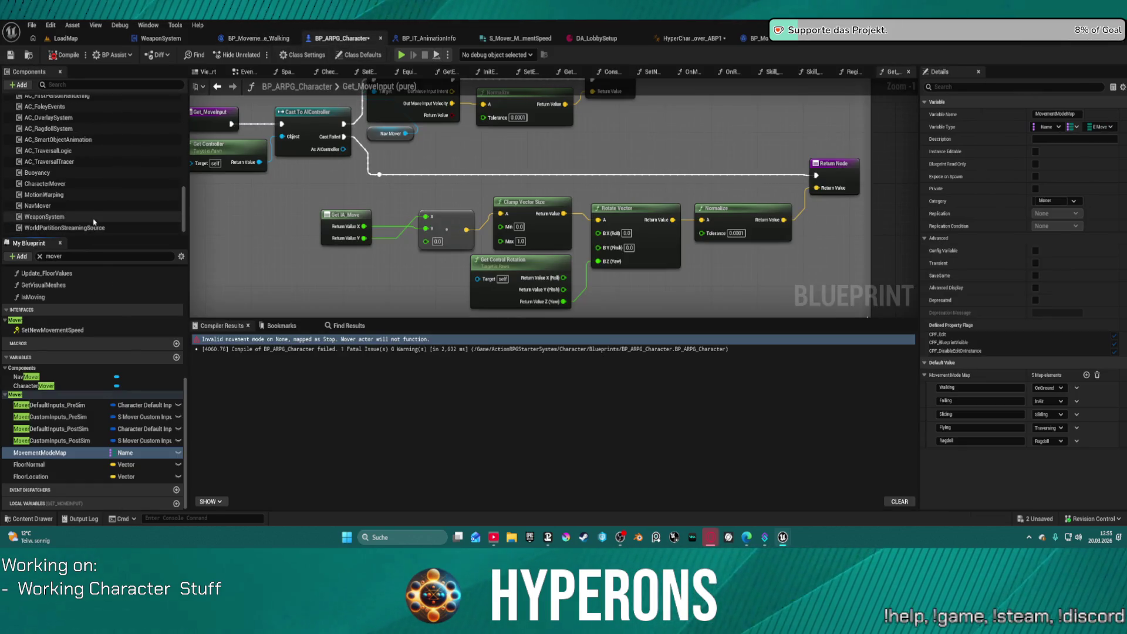
pyautogui.scroll(3, 85, 208)
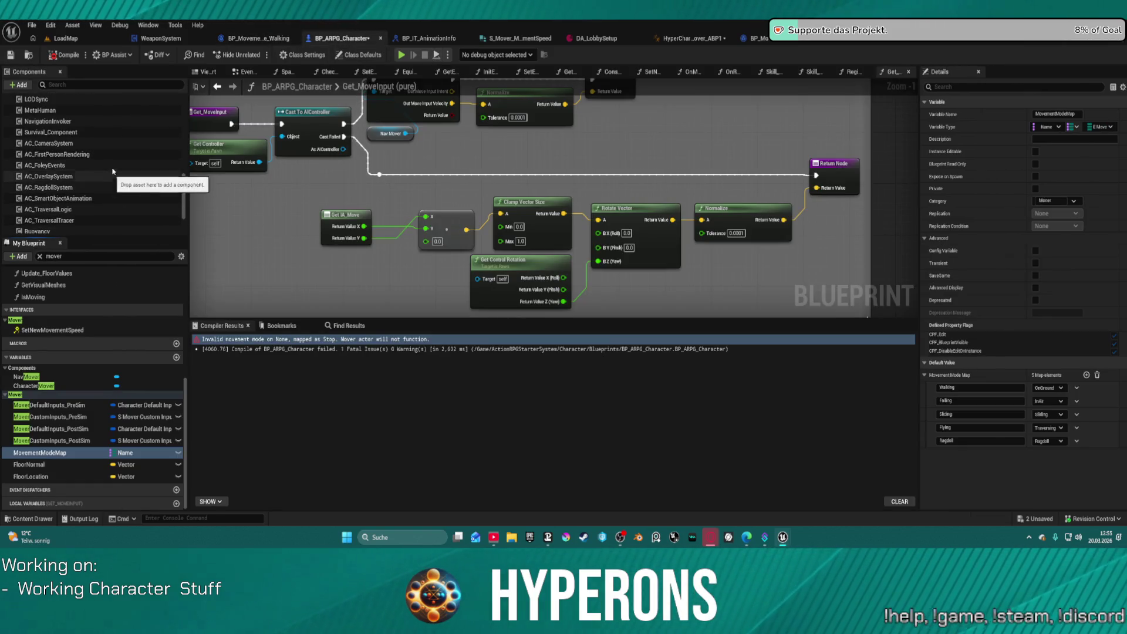
pyautogui.scroll(-2, 92, 194)
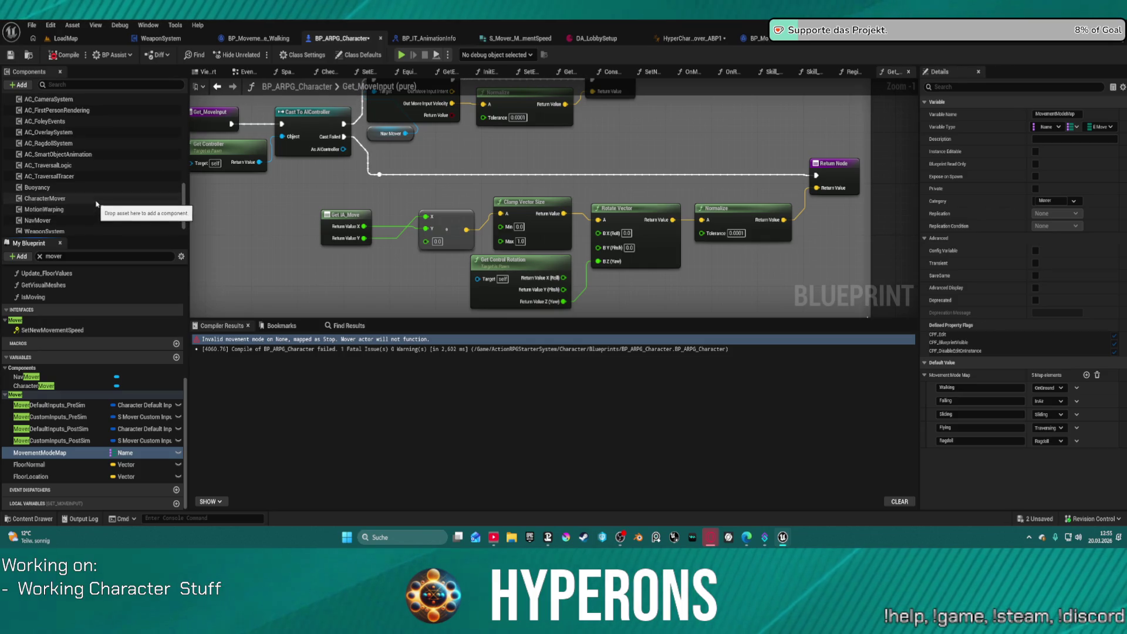
pyautogui.click(58, 198)
# Assign BP_MovementMode_Stop as the Stop mode's class and expand its Blueprint Overrides.
pyautogui.click(1063, 293)
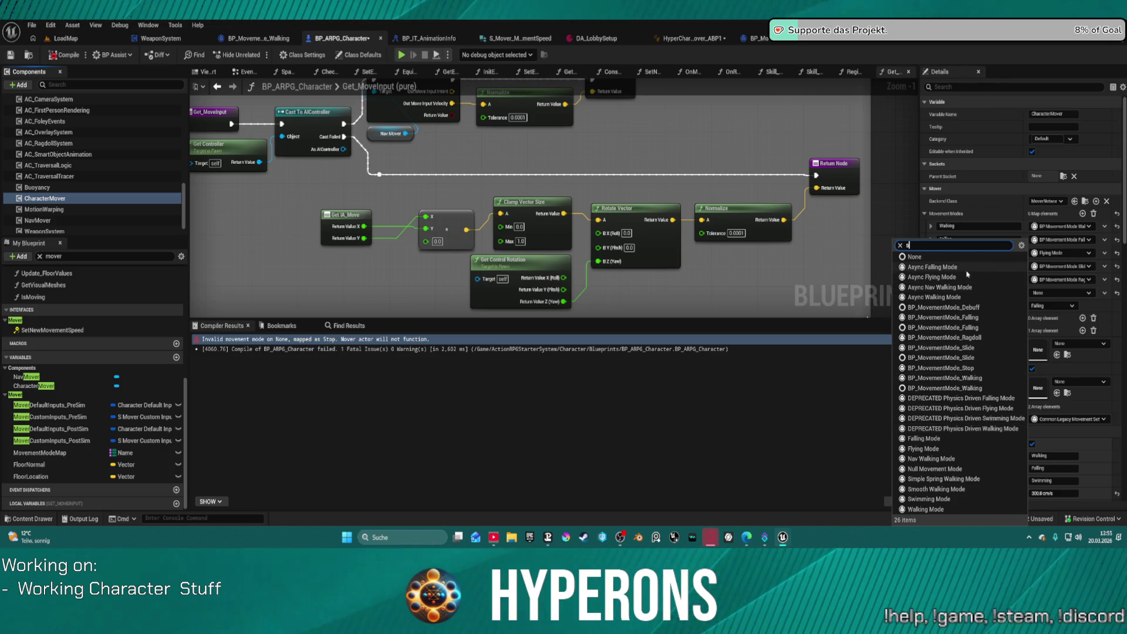
pyautogui.write('stop')
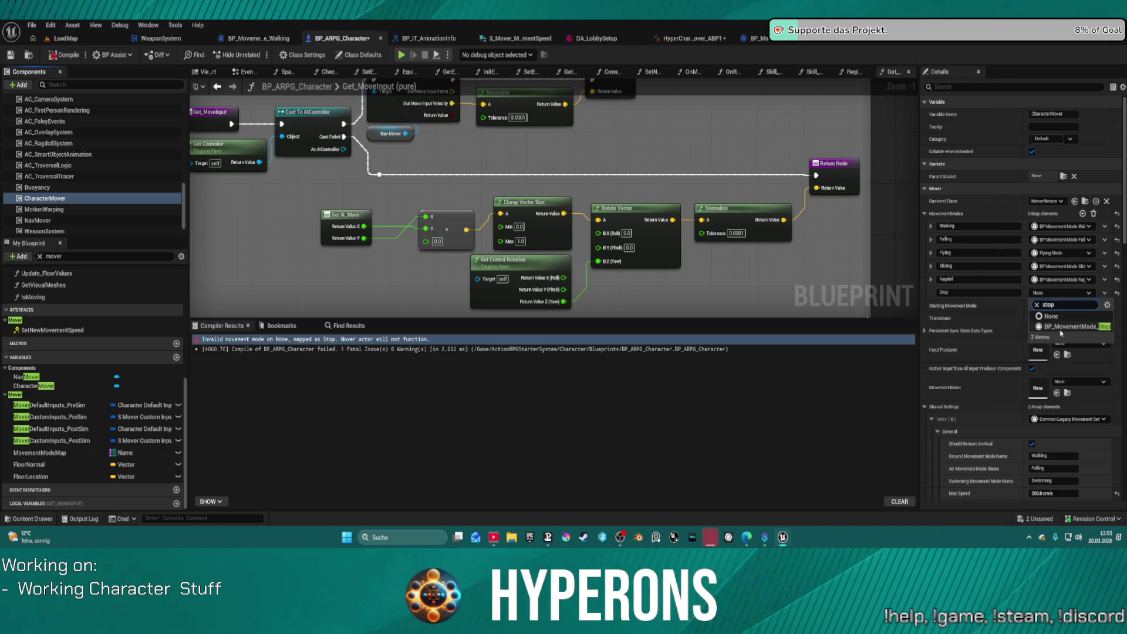
pyautogui.click(1083, 327)
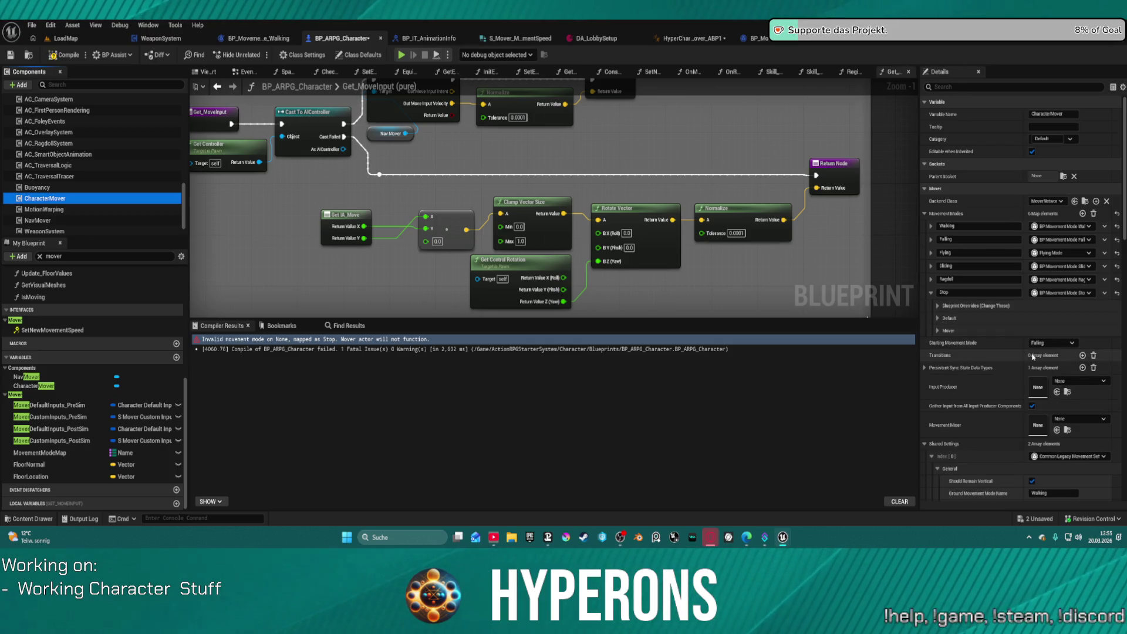
pyautogui.click(941, 307)
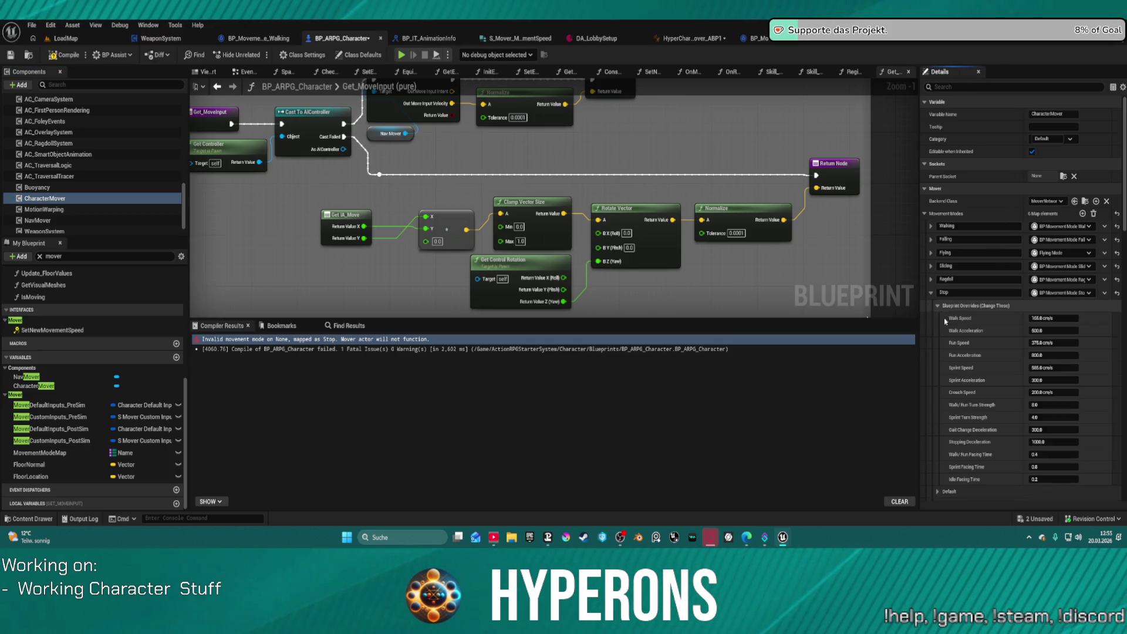
# Zero the Run and Sprint Acceleration values, then undo those acceleration changes.
pyautogui.click(1059, 330)
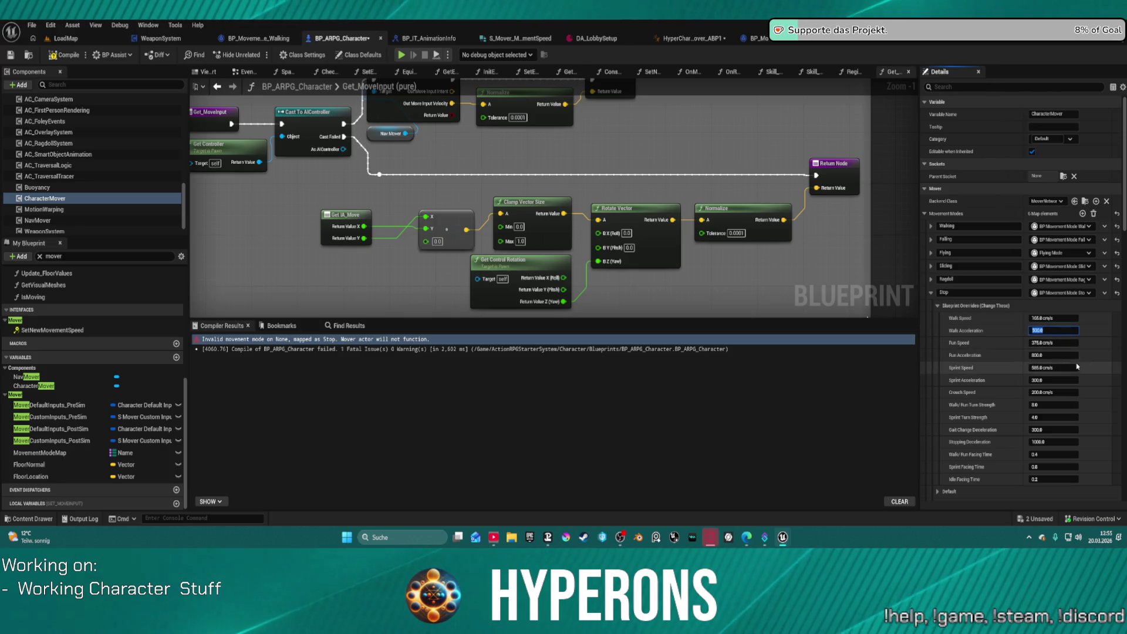
pyautogui.write('0')
pyautogui.click(1059, 356)
pyautogui.write('0')
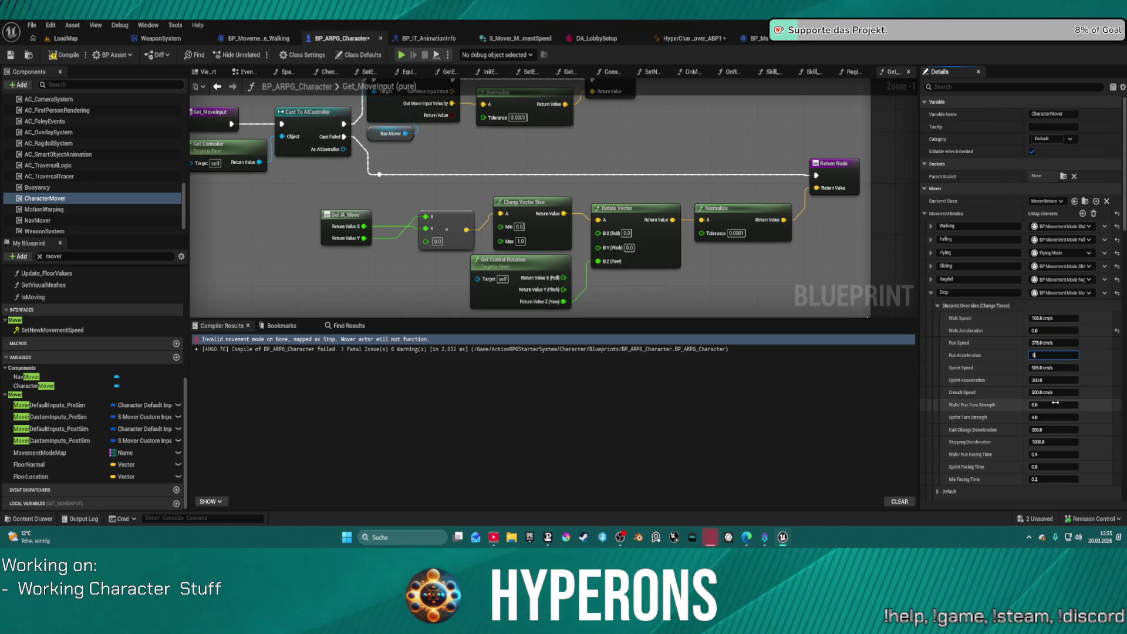
pyautogui.click(1065, 380)
pyautogui.write('0')
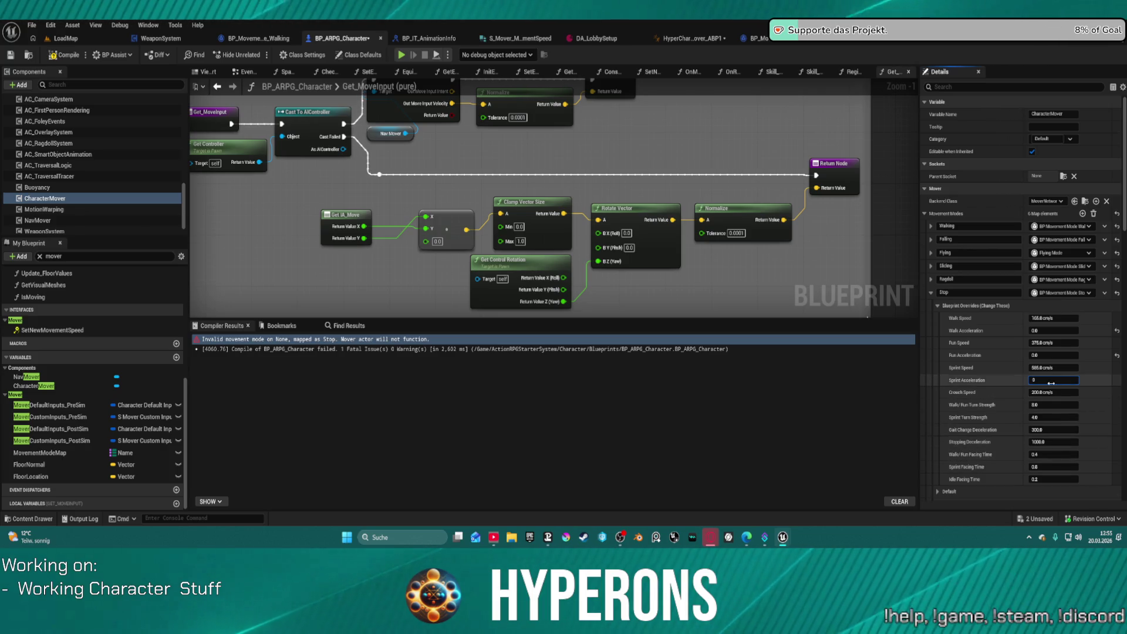
pyautogui.press('Return')
pyautogui.click(899, 365)
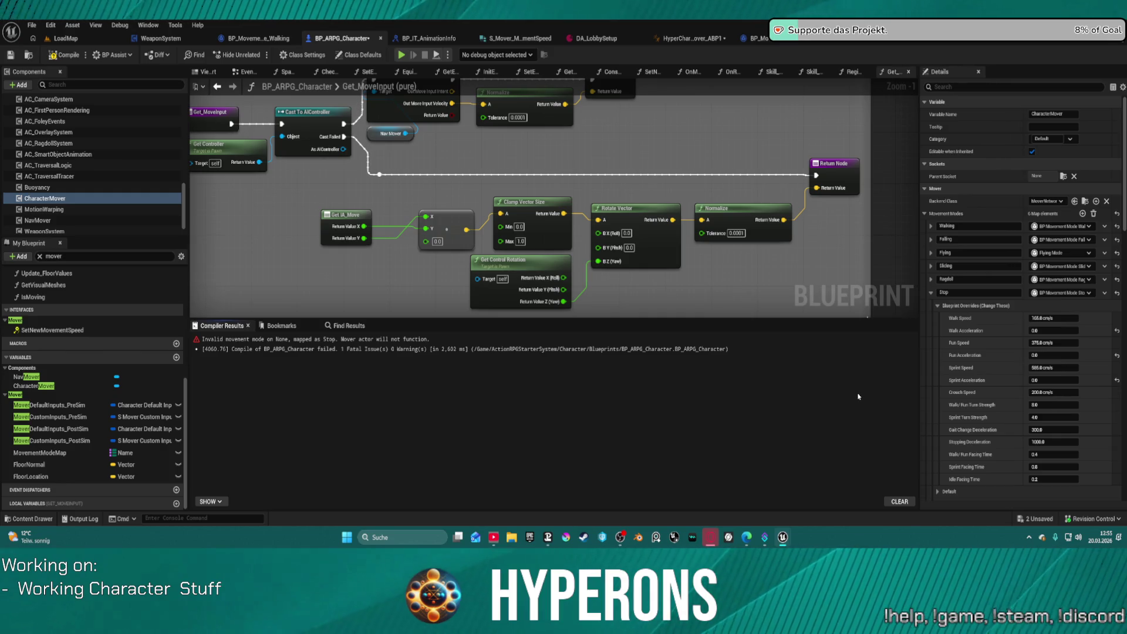
pyautogui.hotkey('ctrl', 'z')
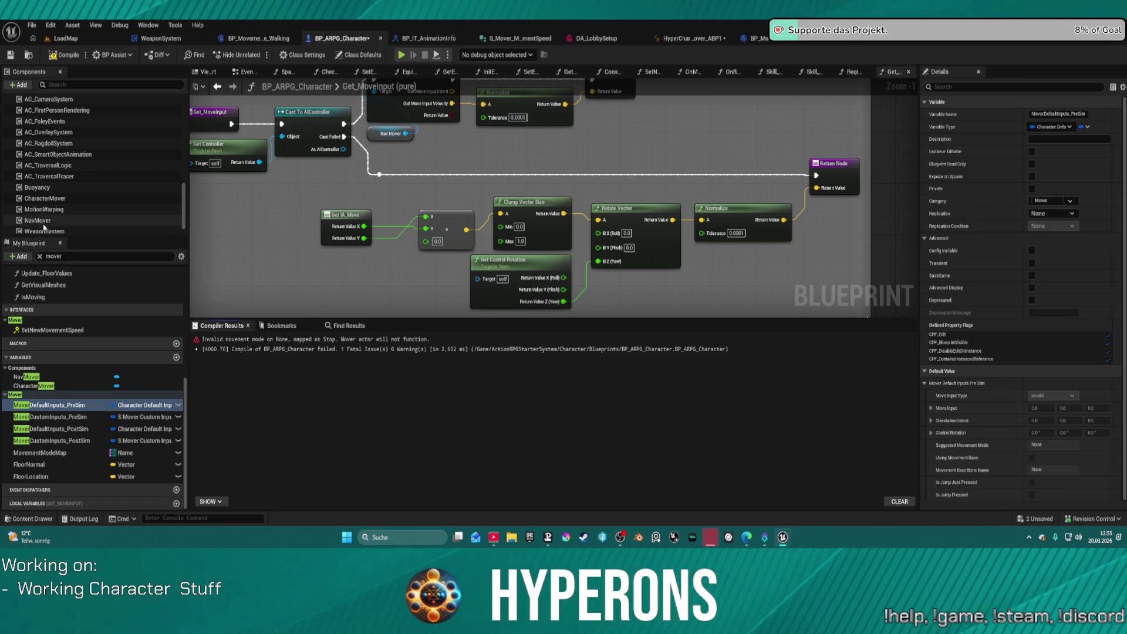
pyautogui.click(44, 198)
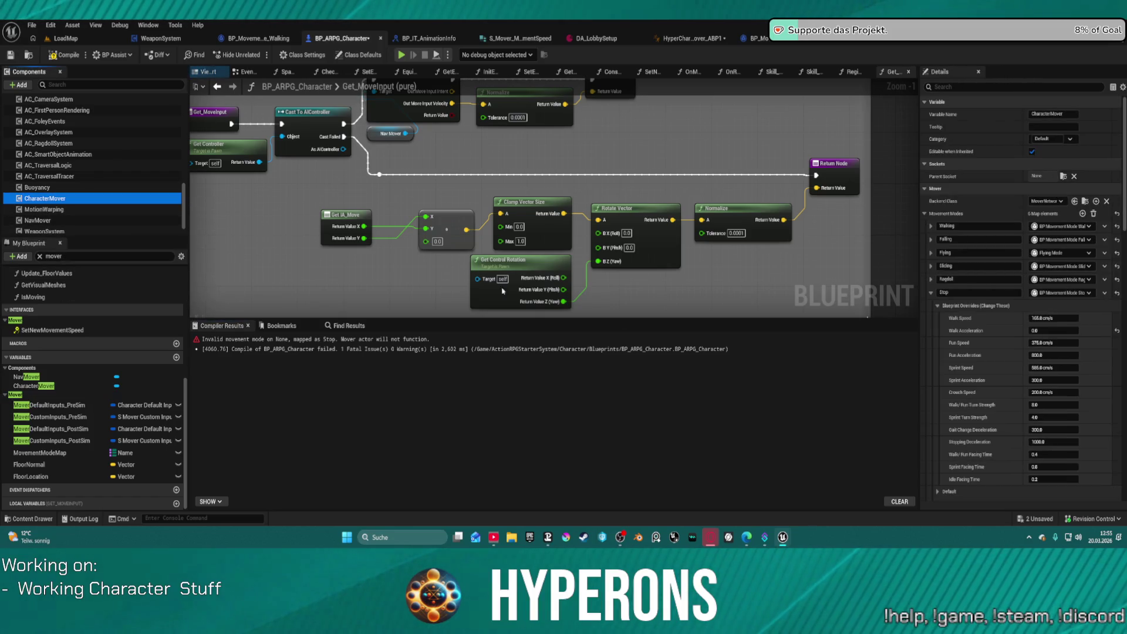
pyautogui.hotkey('ctrl', 'z')
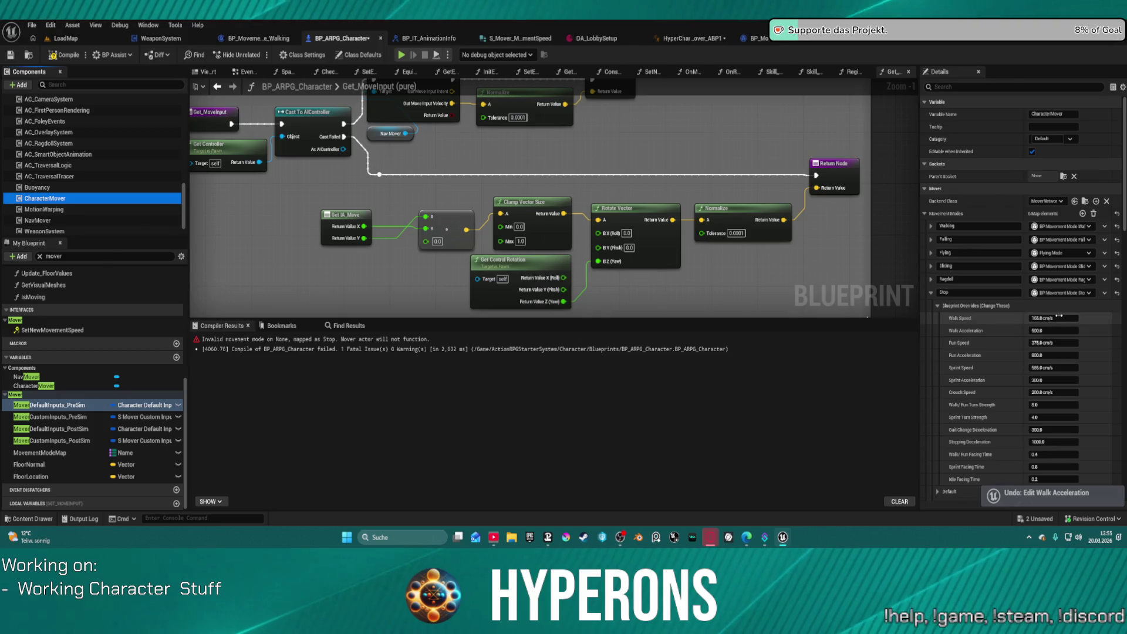
# Set the Stop mode's Walk, Run, Sprint and Crouch Speed to 0.
pyautogui.moveTo(1059, 316); pyautogui.dragTo(1039, 317)
pyautogui.click(1066, 343)
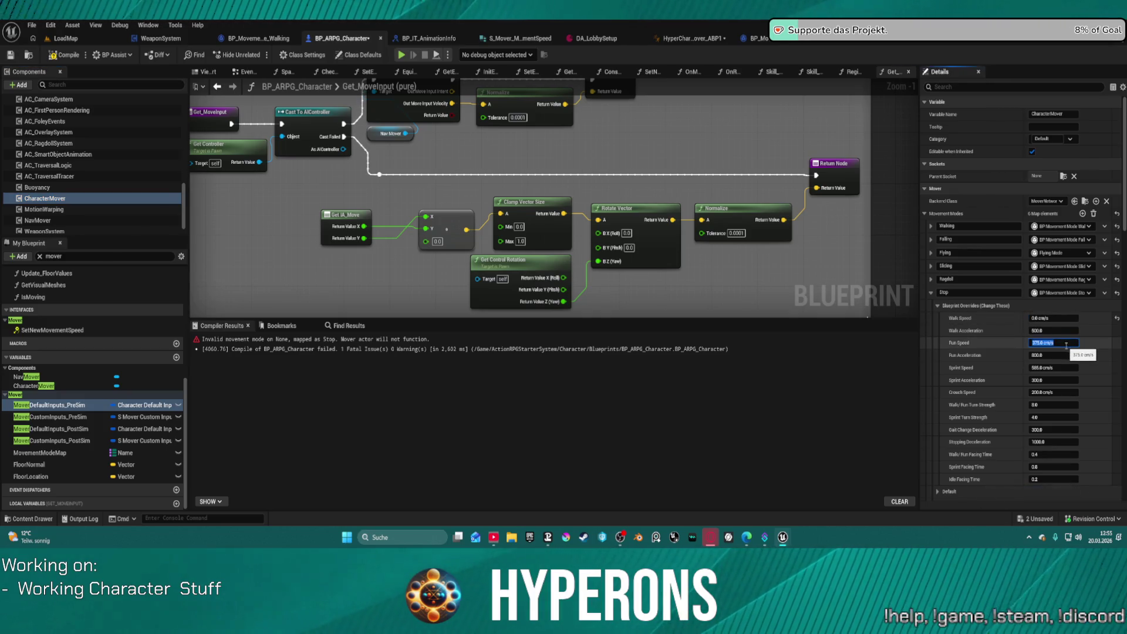
pyautogui.write('0')
pyautogui.press('Return')
pyautogui.moveTo(1056, 367); pyautogui.dragTo(1035, 367)
pyautogui.click(1051, 392)
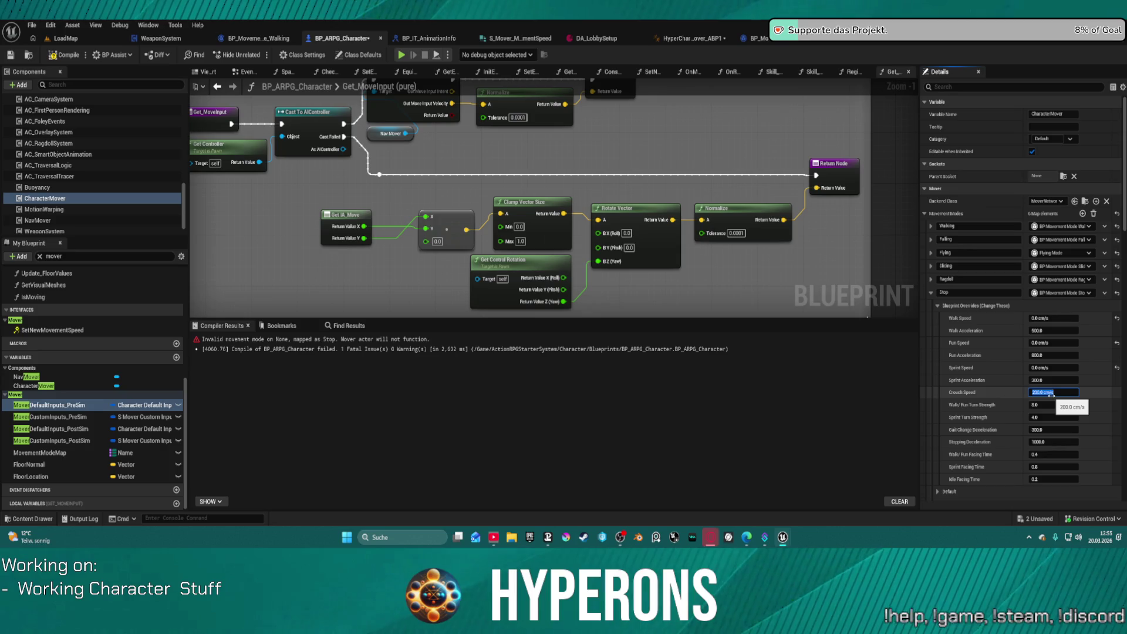
pyautogui.write('0')
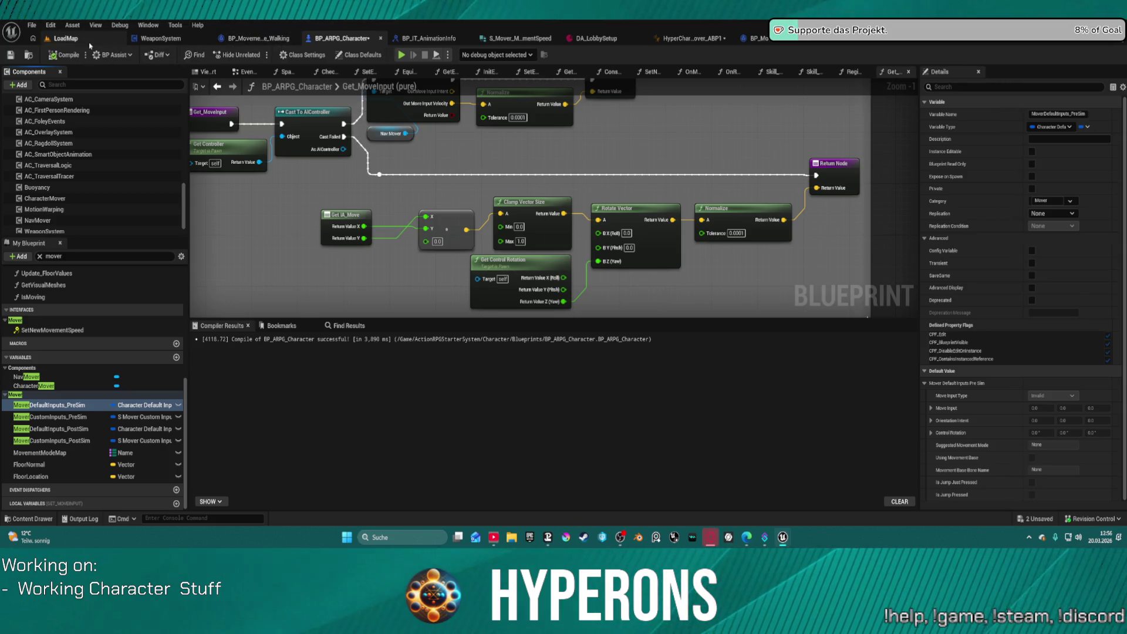
# Switch to LoadMap and back to BP_ARPG_Character, then open the Content Drawer at MovementModes.
pyautogui.moveTo(279, 251)
pyautogui.mouseDown()
pyautogui.moveTo(437, 217)
pyautogui.moveTo(390, 200)
pyautogui.moveTo(313, 201)
pyautogui.mouseUp()
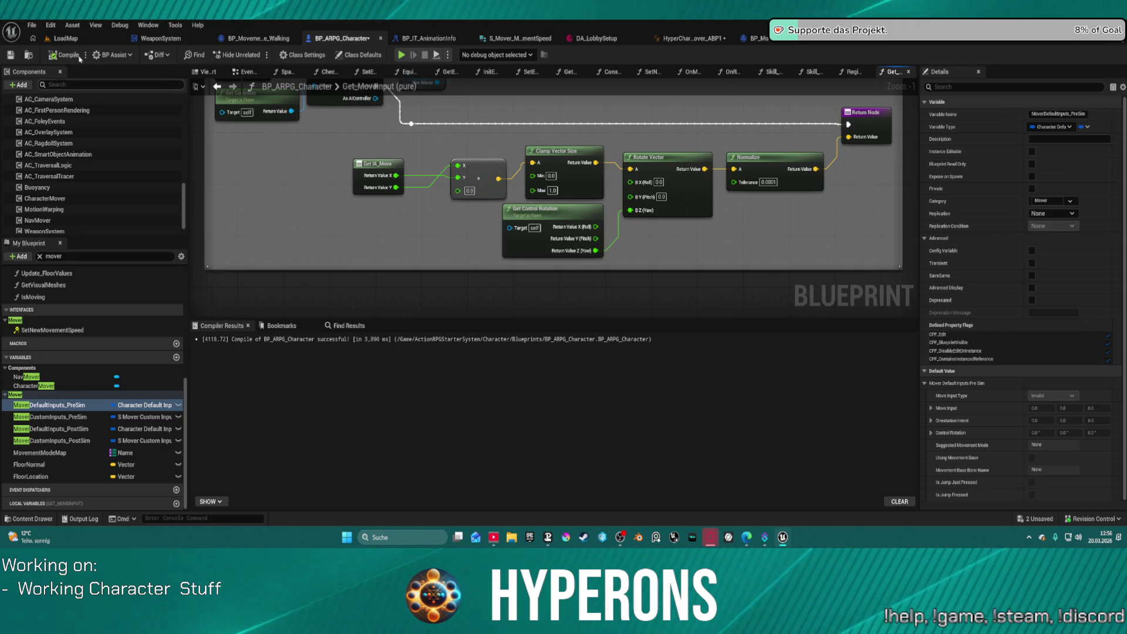
pyautogui.click(66, 38)
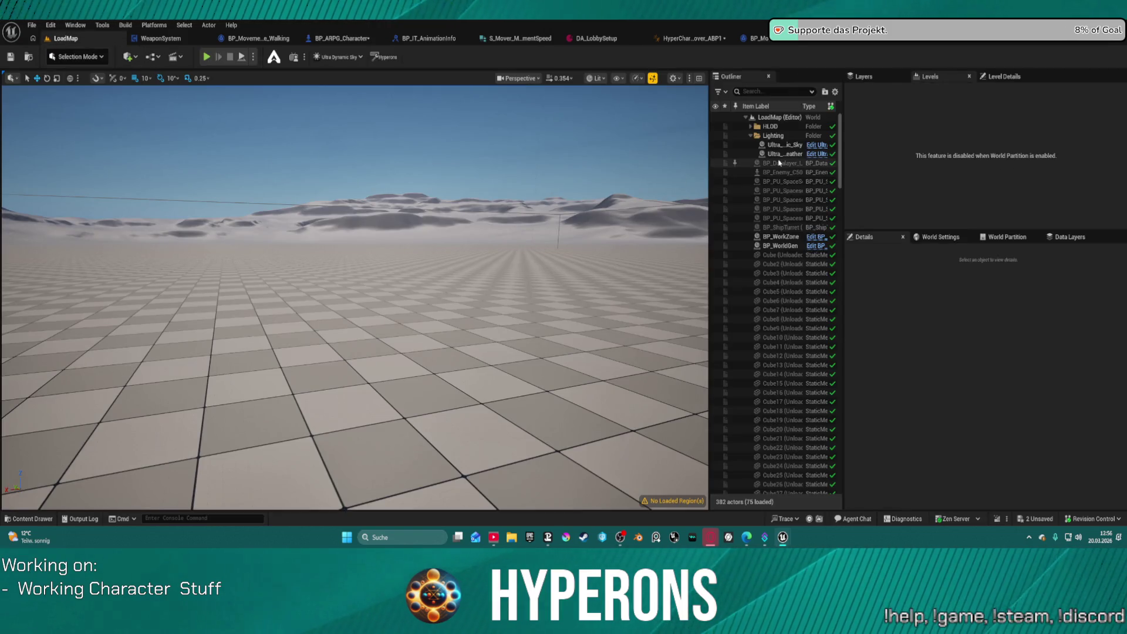
pyautogui.click(346, 39)
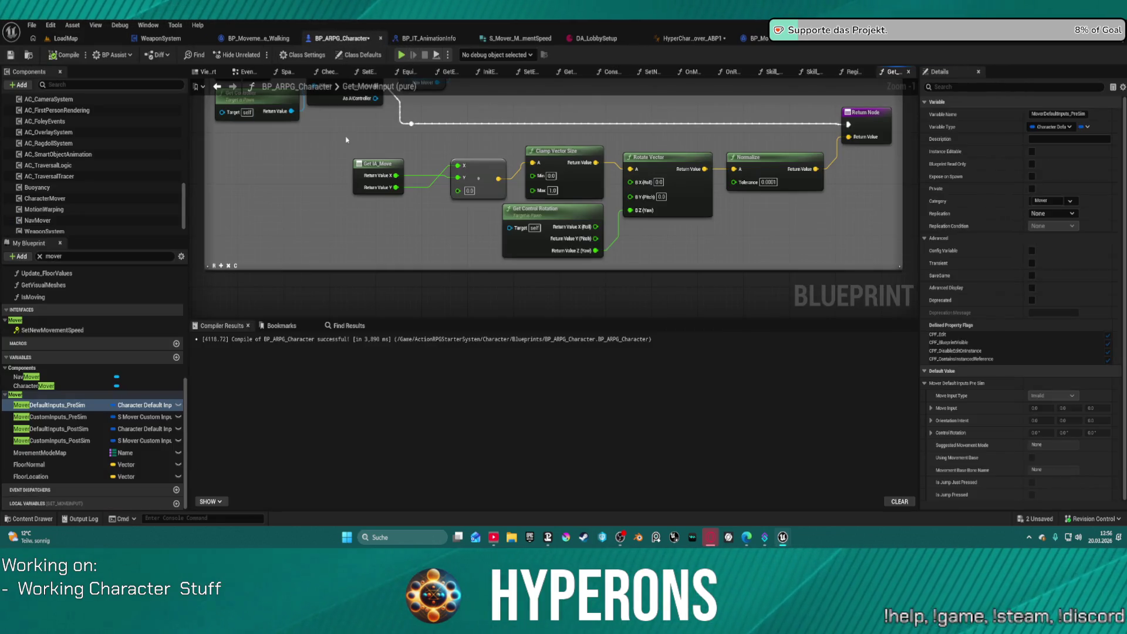
pyautogui.hotkey('ctrl', 'space')
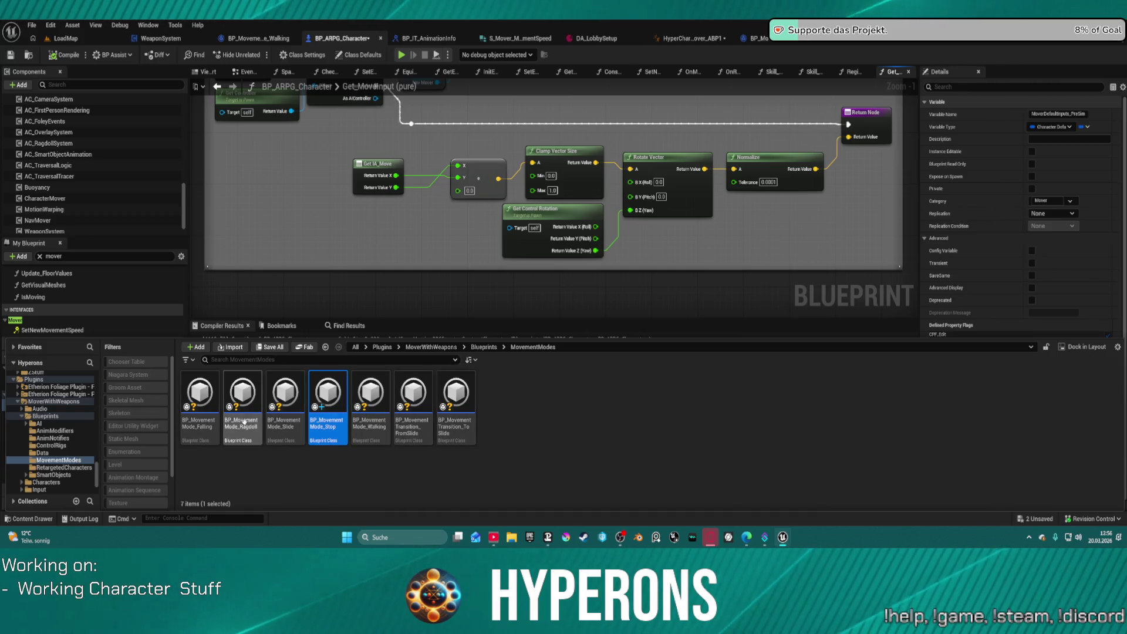
pyautogui.moveTo(471, 426)
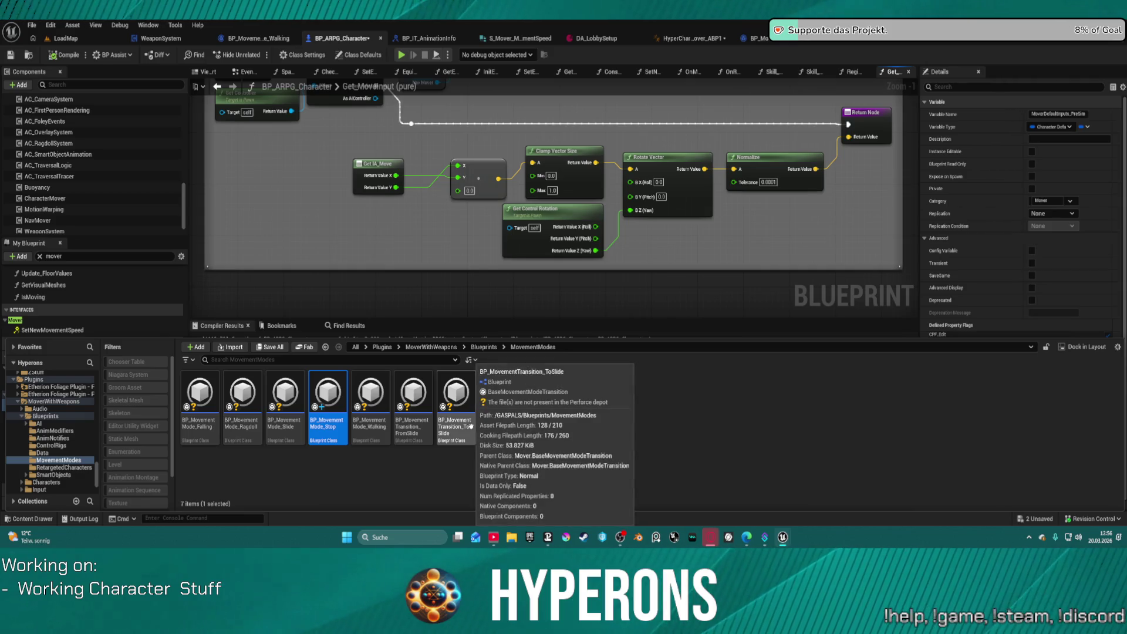
pyautogui.click(207, 400)
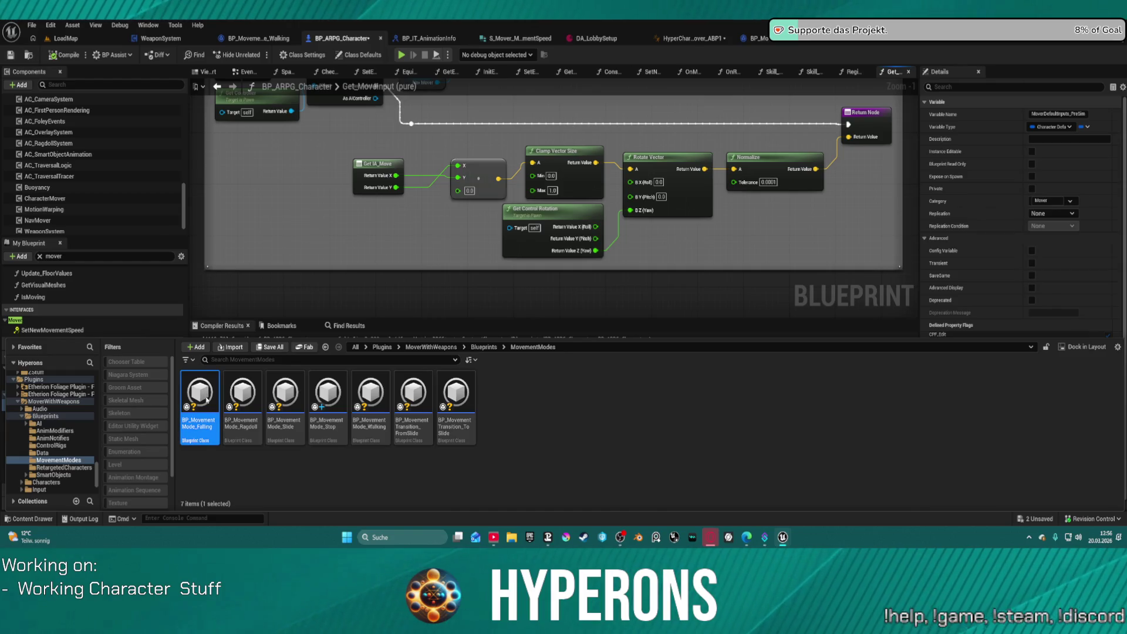
pyautogui.doubleClick(206, 401)
pyautogui.scroll(2, 736, 288)
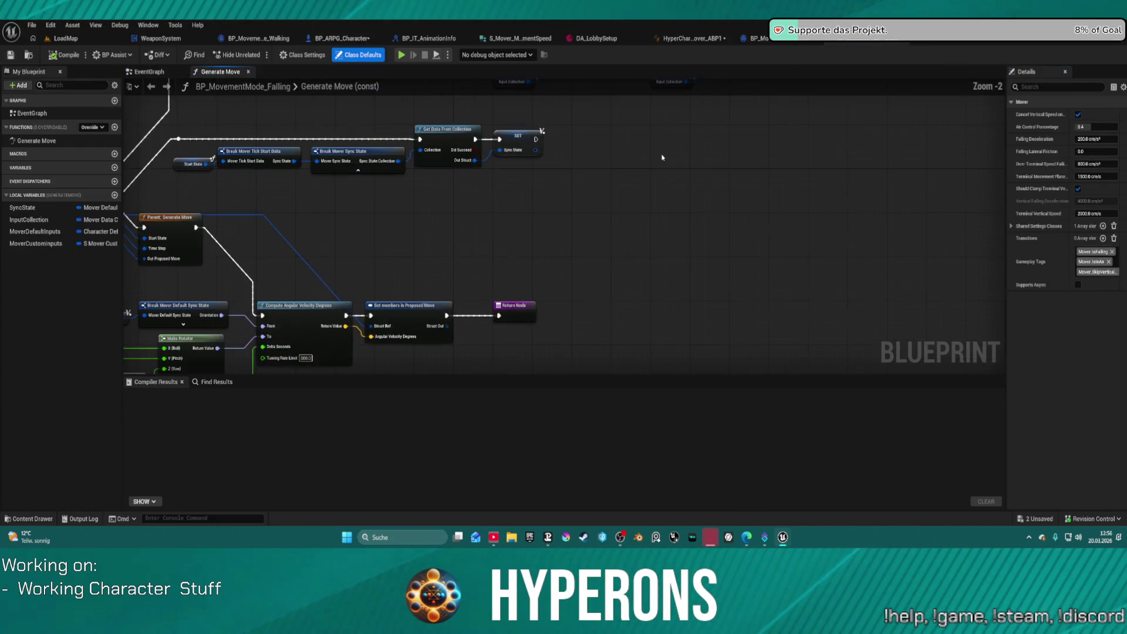
pyautogui.scroll(2, 456, 252)
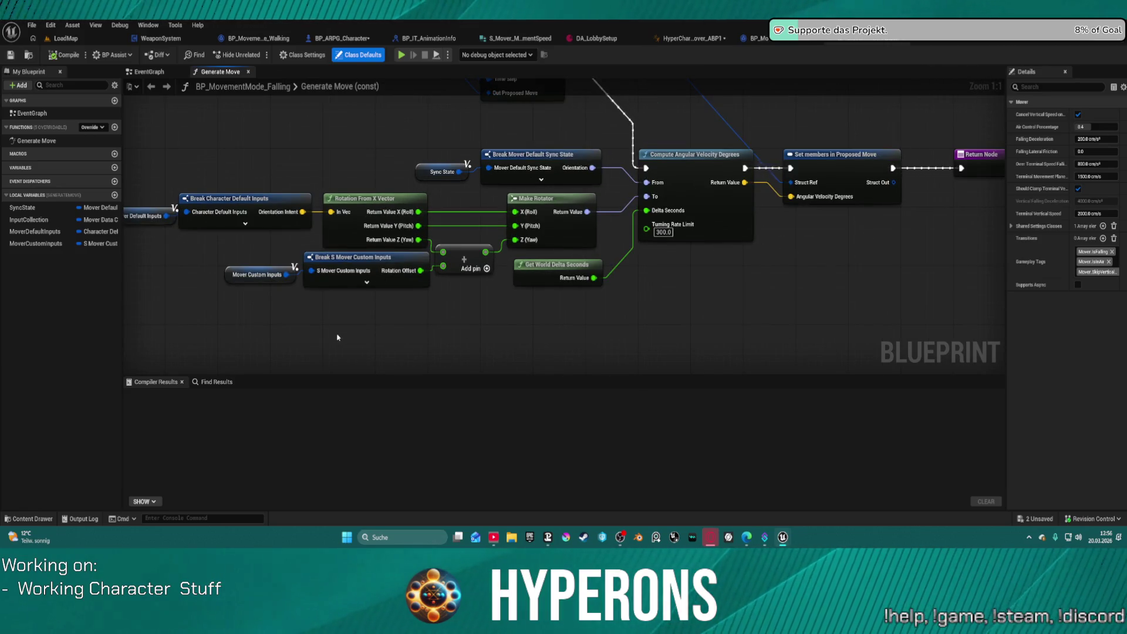
pyautogui.moveTo(327, 339)
pyautogui.mouseDown()
pyautogui.moveTo(173, 358)
pyautogui.moveTo(14, 488)
pyautogui.mouseUp()
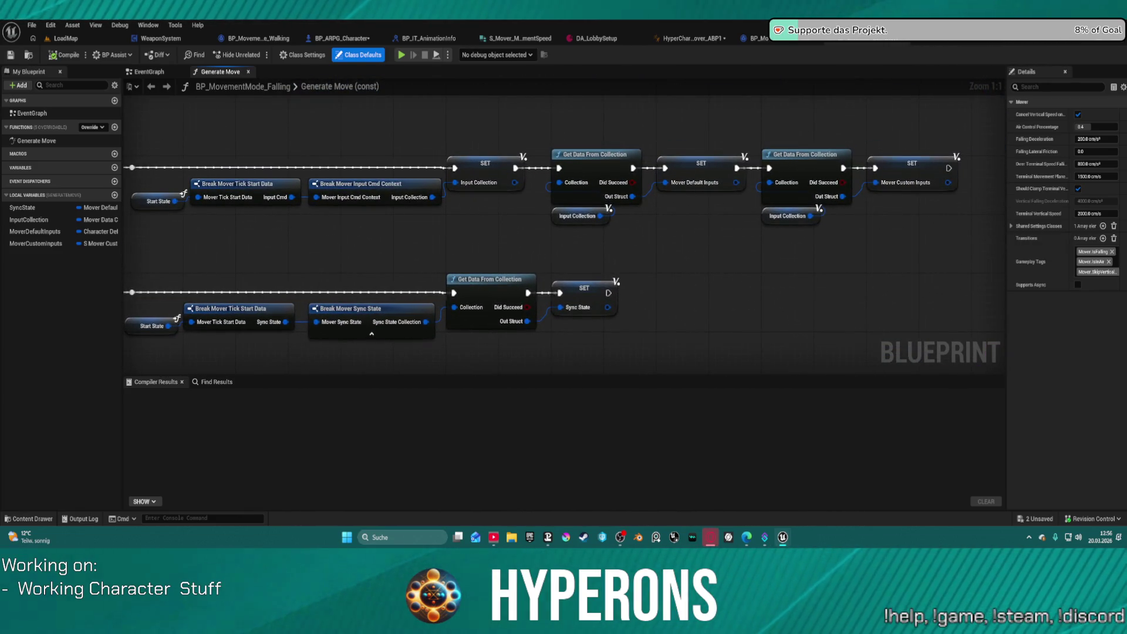
pyautogui.moveTo(708, 231); pyautogui.dragTo(713, 227)
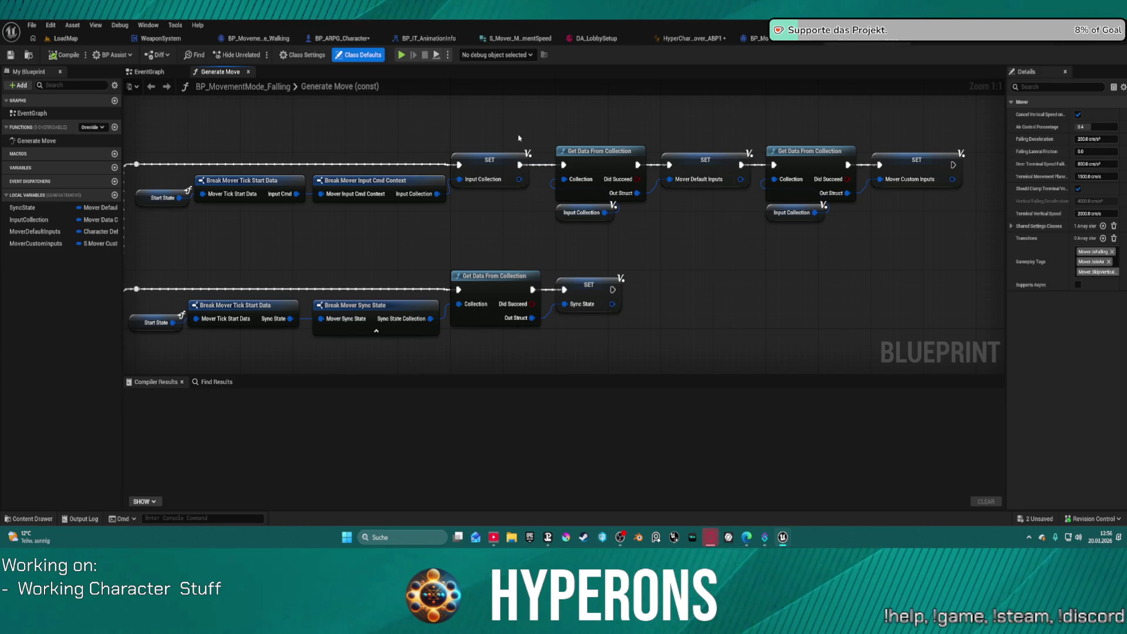
pyautogui.click(757, 38)
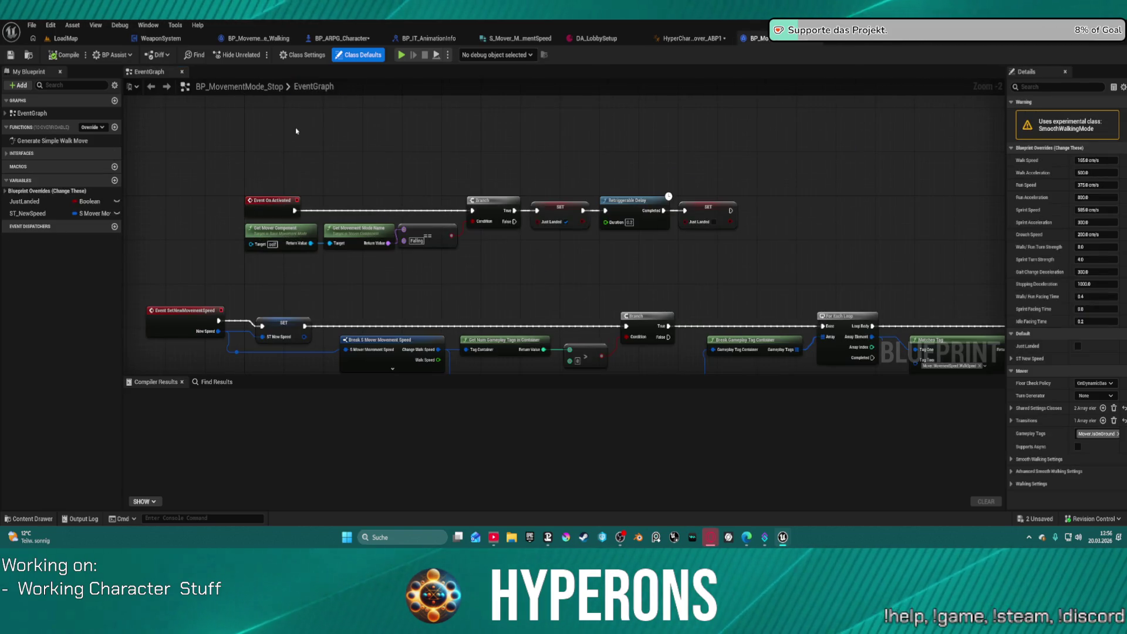
pyautogui.moveTo(559, 262); pyautogui.dragTo(554, 225)
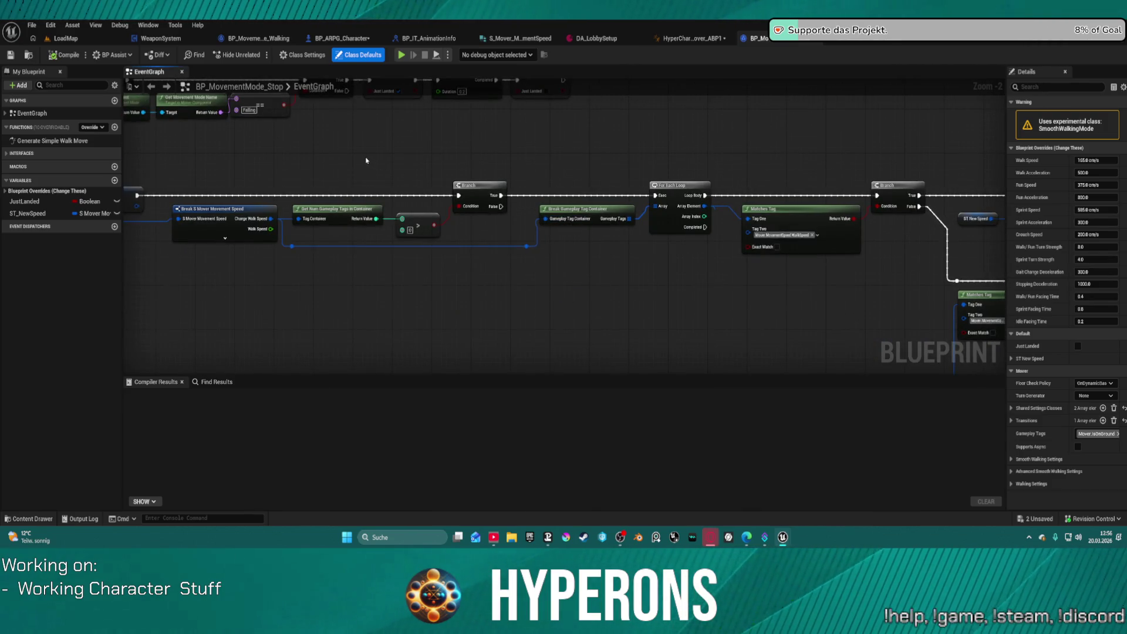
# Return to BP_ARPG_Character and review CharacterMover's mode entries, collapsing Stop and Flying.
pyautogui.click(339, 39)
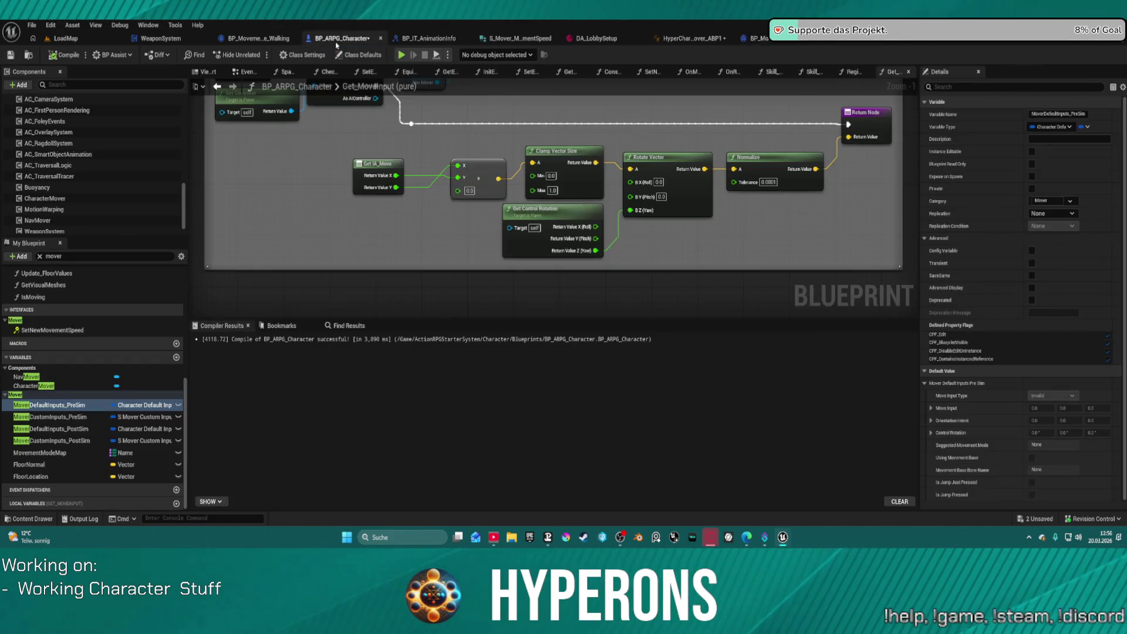
pyautogui.click(91, 199)
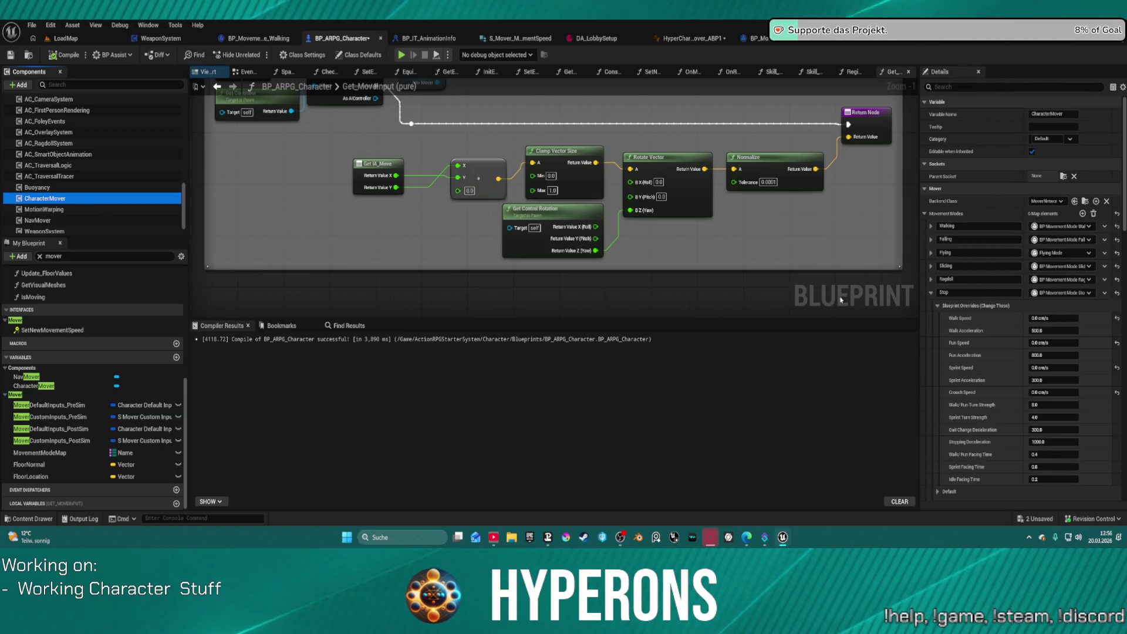
pyautogui.scroll(-1, 845, 297)
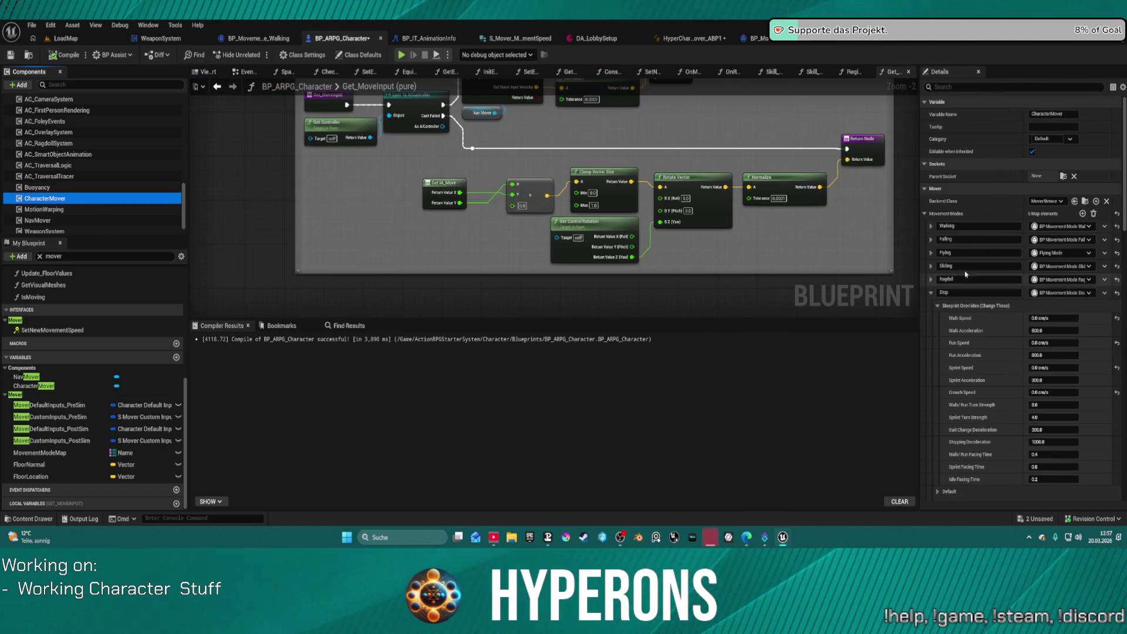
pyautogui.click(931, 292)
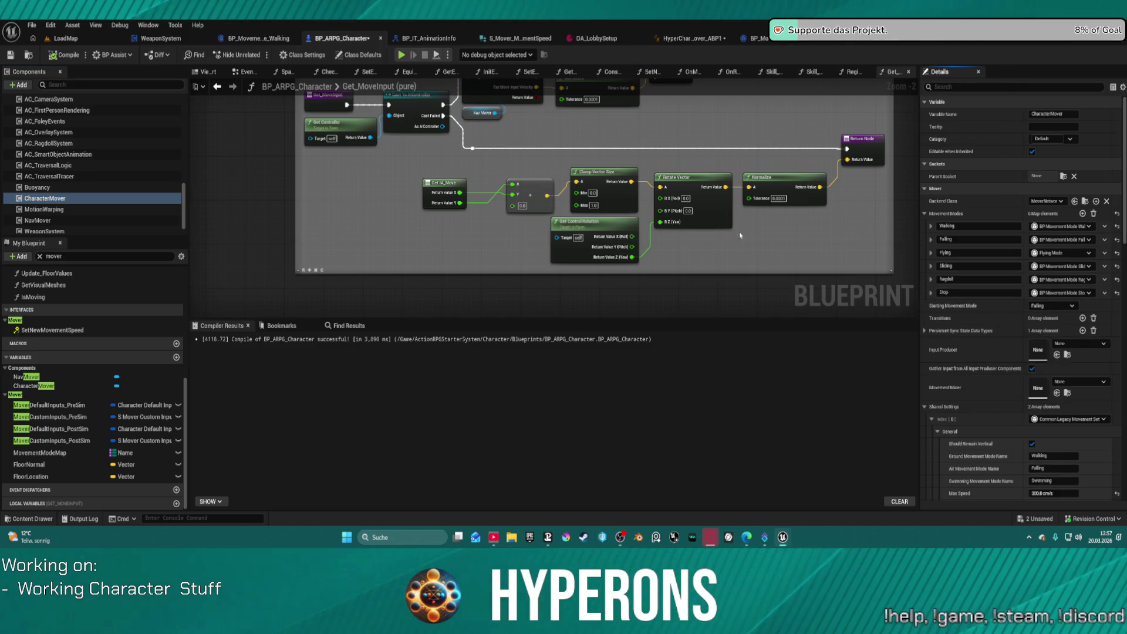
pyautogui.press('Home')
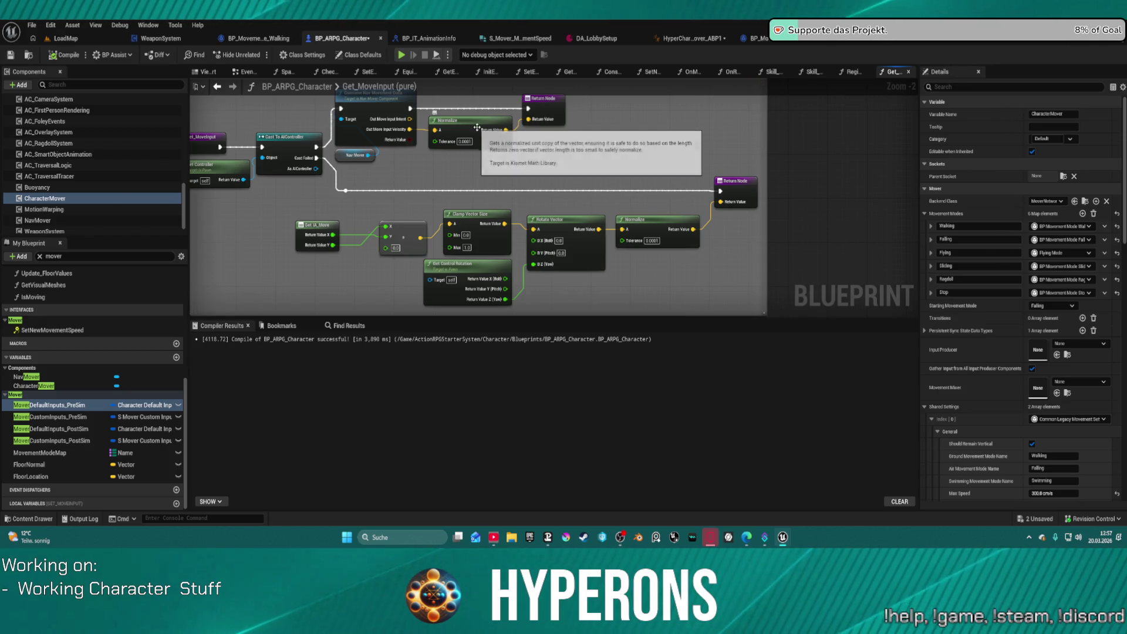
pyautogui.click(930, 253)
pyautogui.click(931, 253)
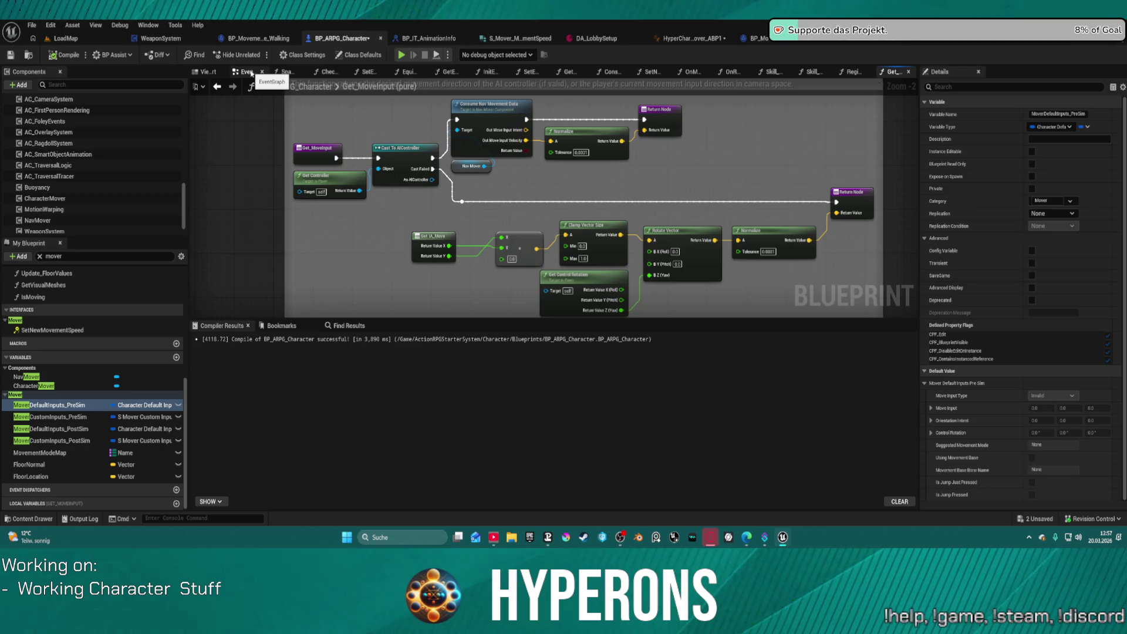
# Set CharacterMover's Starting Movement Mode to None and switch to the LoadMap level.
pyautogui.click(97, 199)
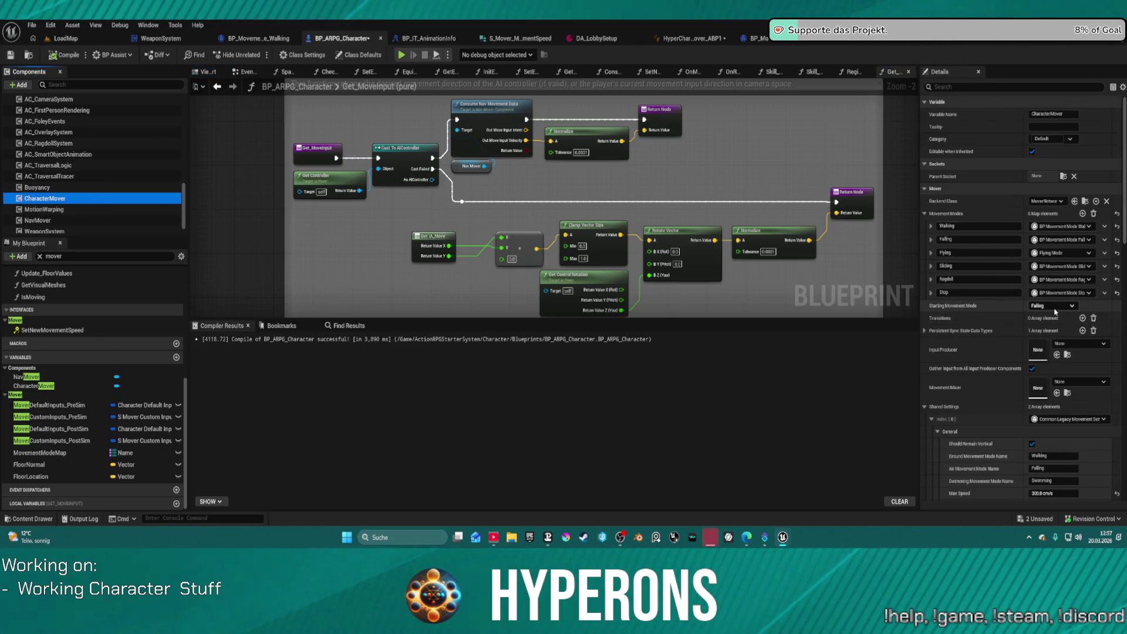
pyautogui.click(1054, 312)
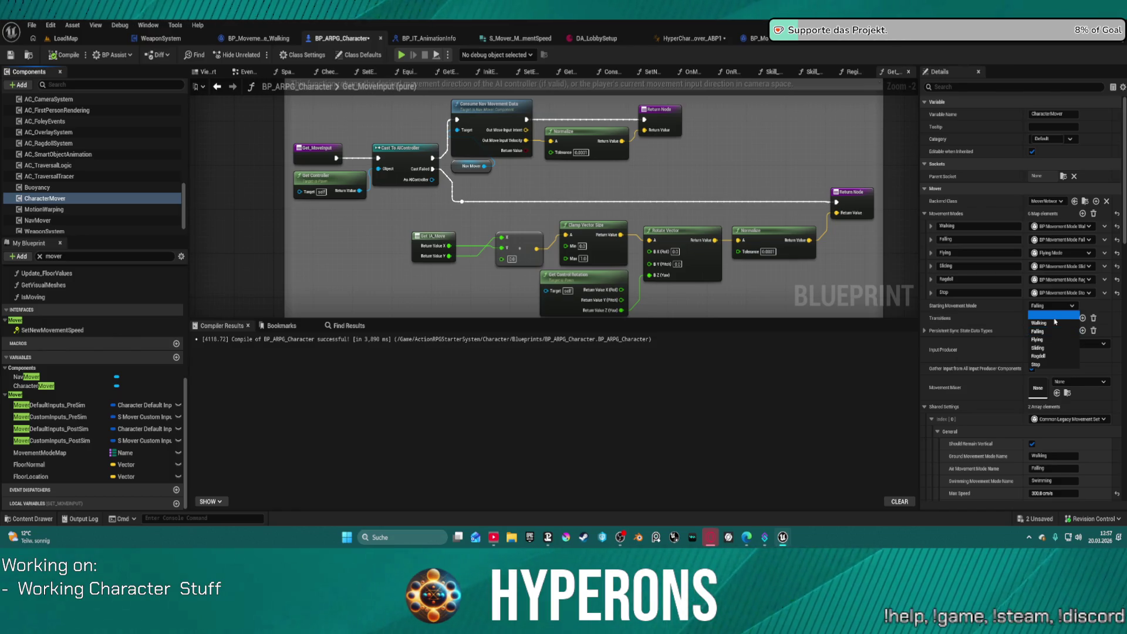
pyautogui.click(1055, 318)
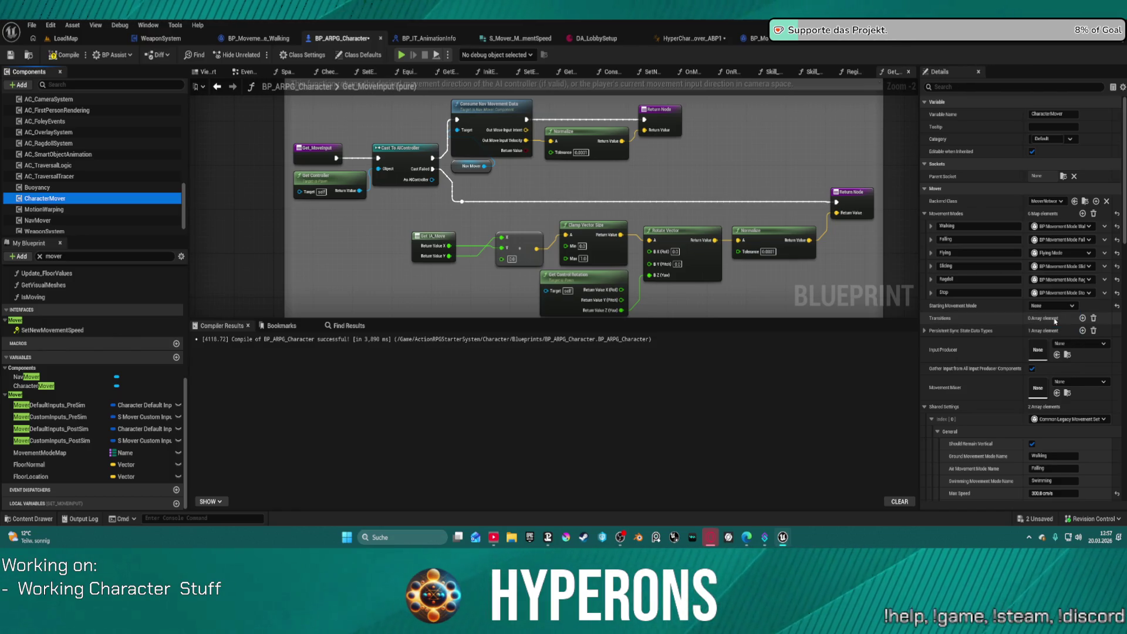
pyautogui.click(63, 39)
# Select and frame the PlayerStart, then raise it to Z 332.
pyautogui.scroll(-20, 774, 176)
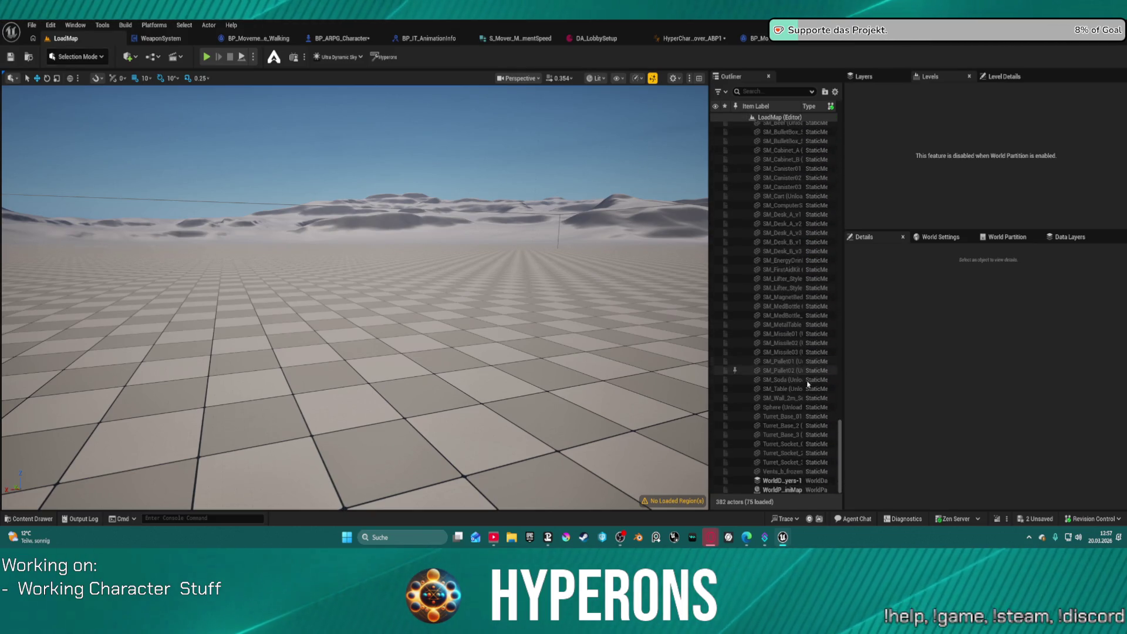
pyautogui.scroll(8, 798, 329)
pyautogui.click(782, 288)
pyautogui.doubleClick(782, 288)
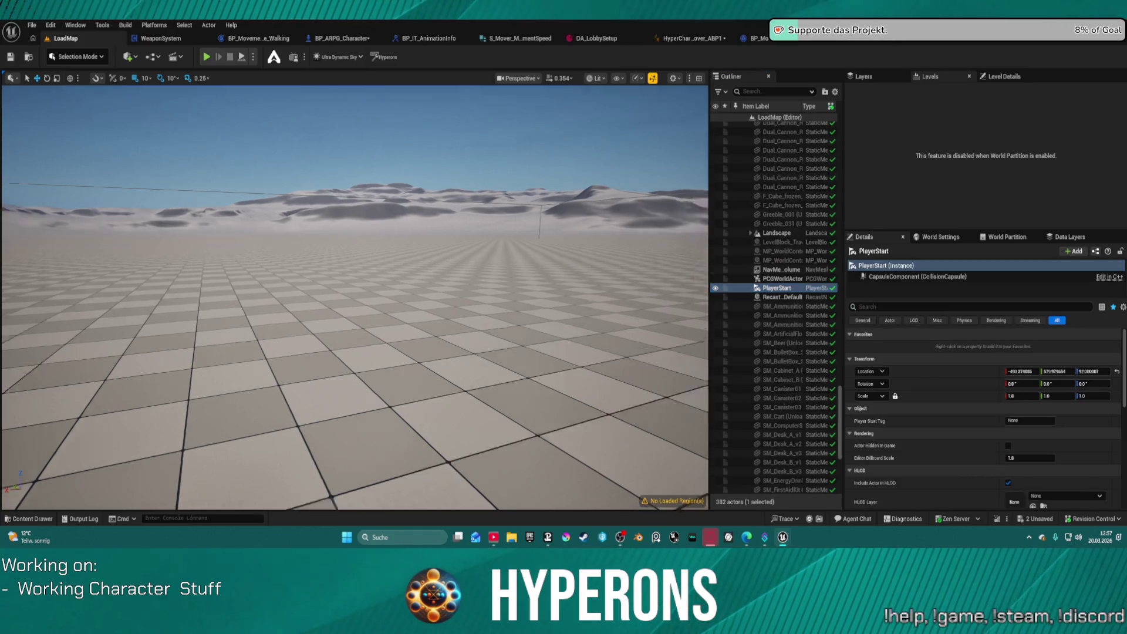
pyautogui.moveTo(366, 253); pyautogui.dragTo(367, 132)
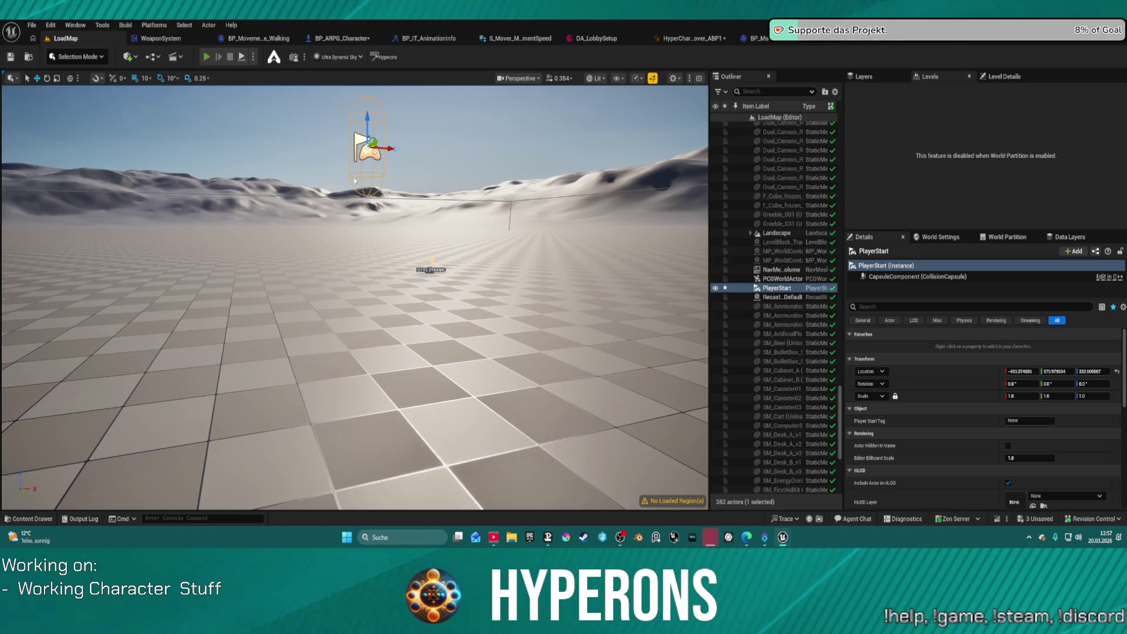
# Play-test the level, walking the character forward, then stop the session.
pyautogui.hotkey('alt', 'p')
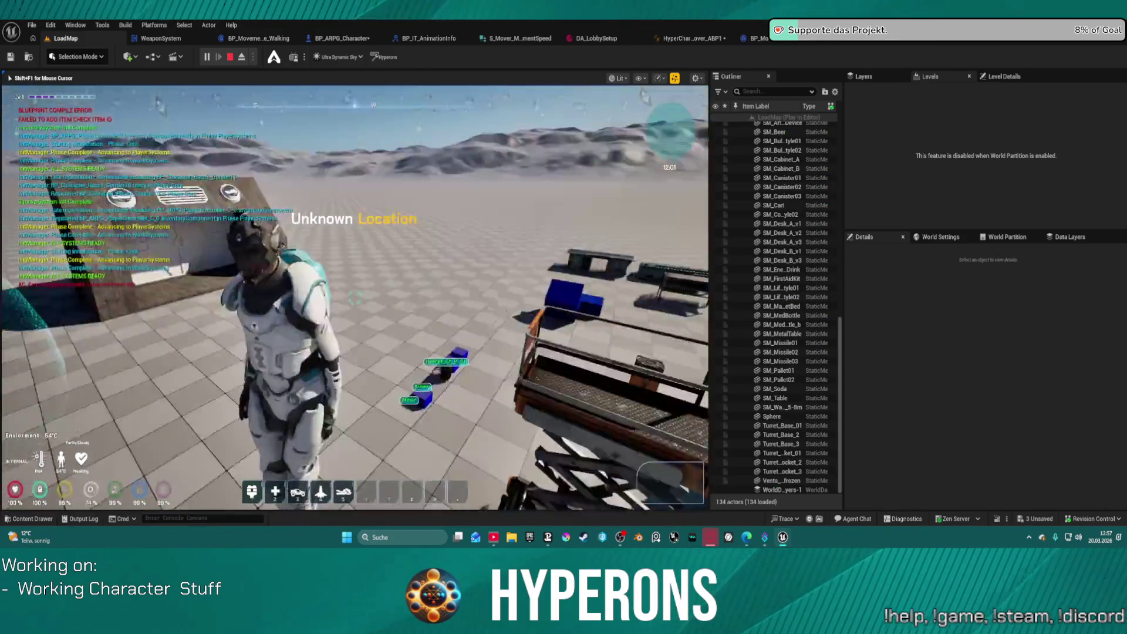
pyautogui.press('w')
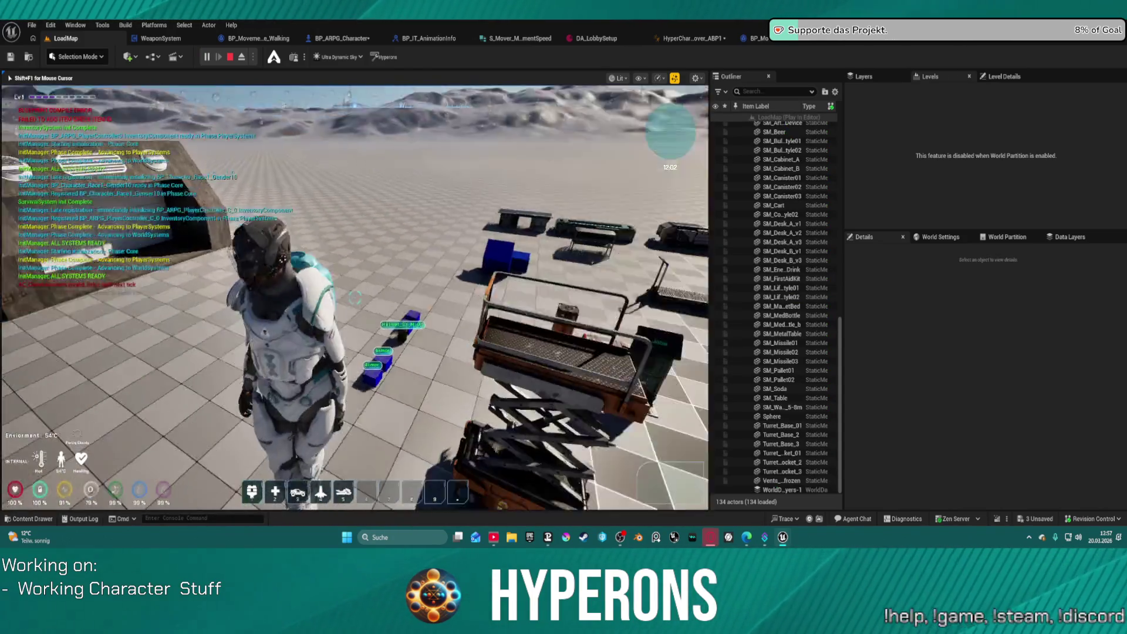
pyautogui.press('w')
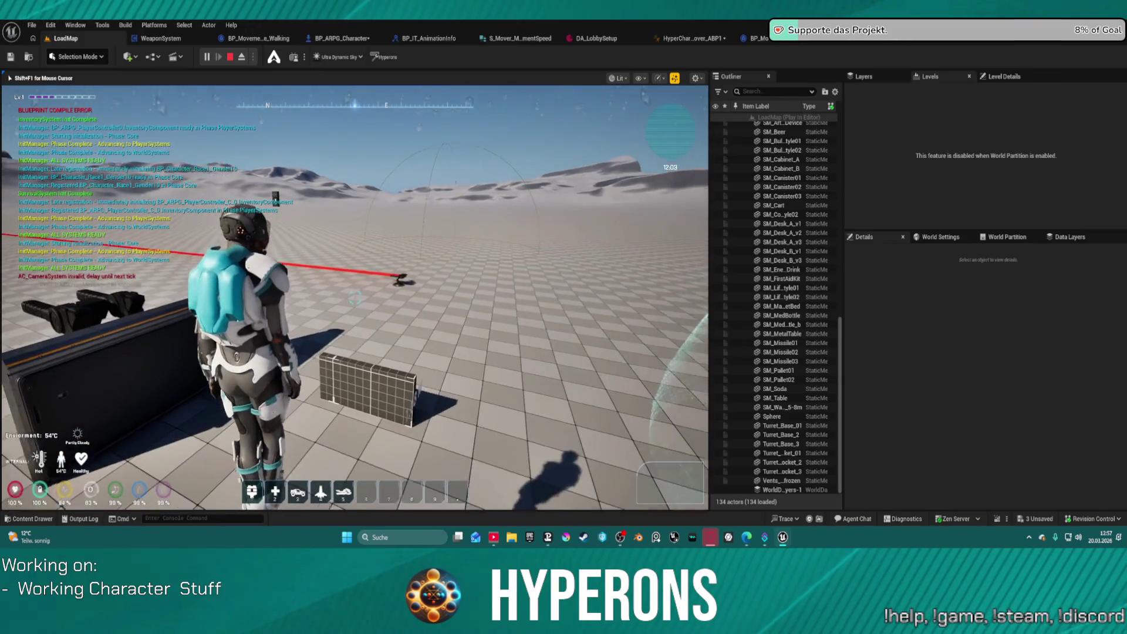
pyautogui.press('w')
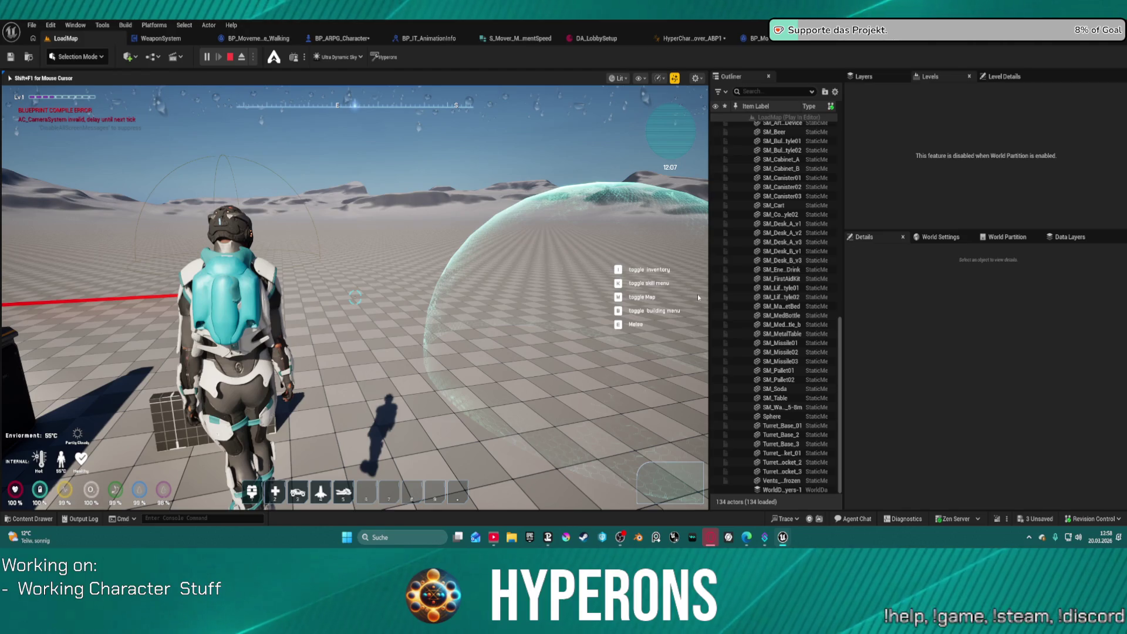
pyautogui.press('Escape')
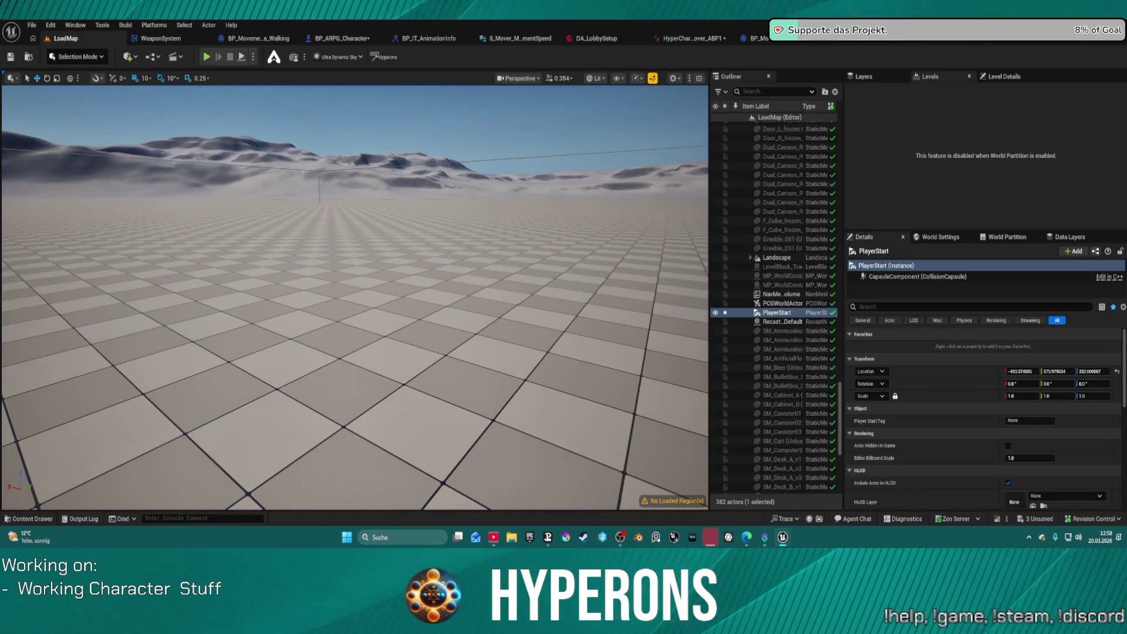
# Return to BP_ARPG_Character's EventGraph via Get_MoveInput and show the NavMover component's settings.
pyautogui.click(756, 38)
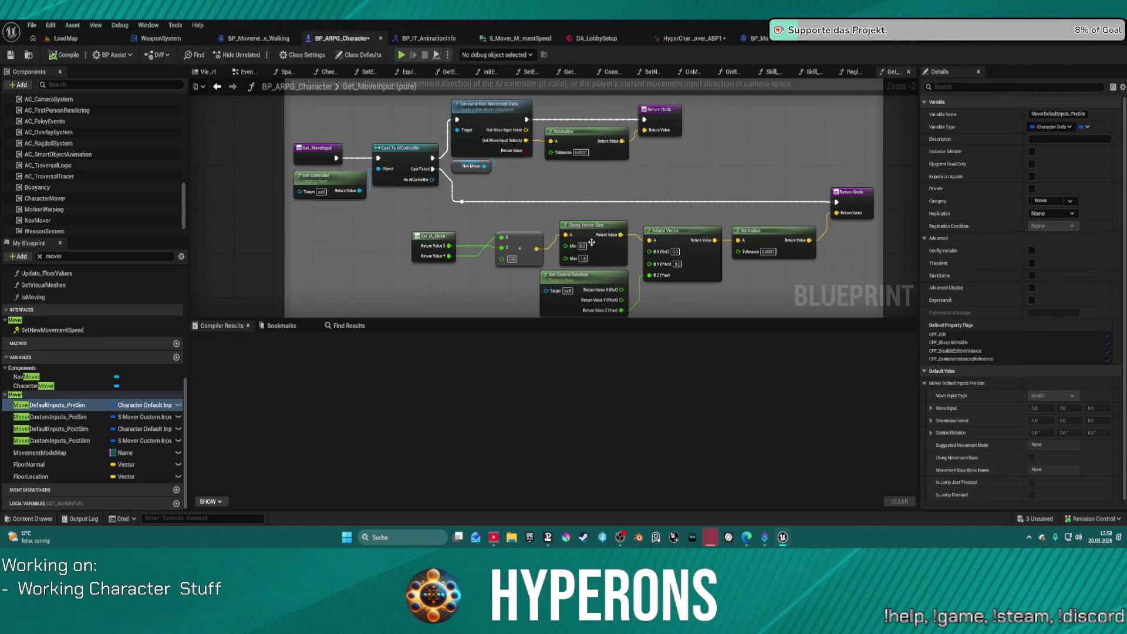
pyautogui.doubleClick(439, 157)
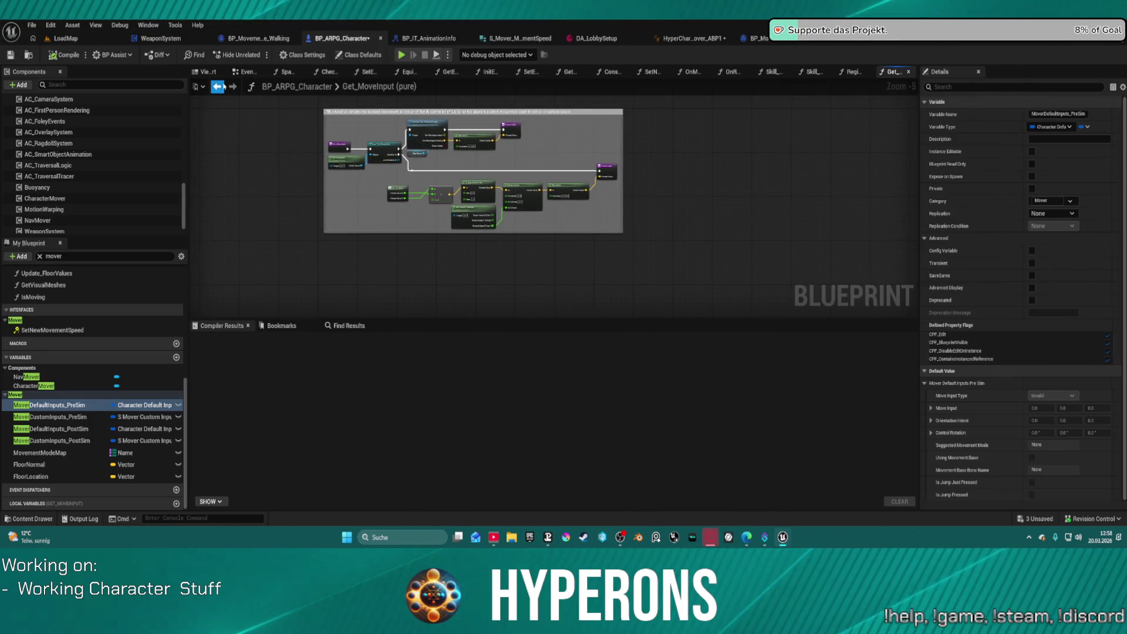
pyautogui.click(218, 87)
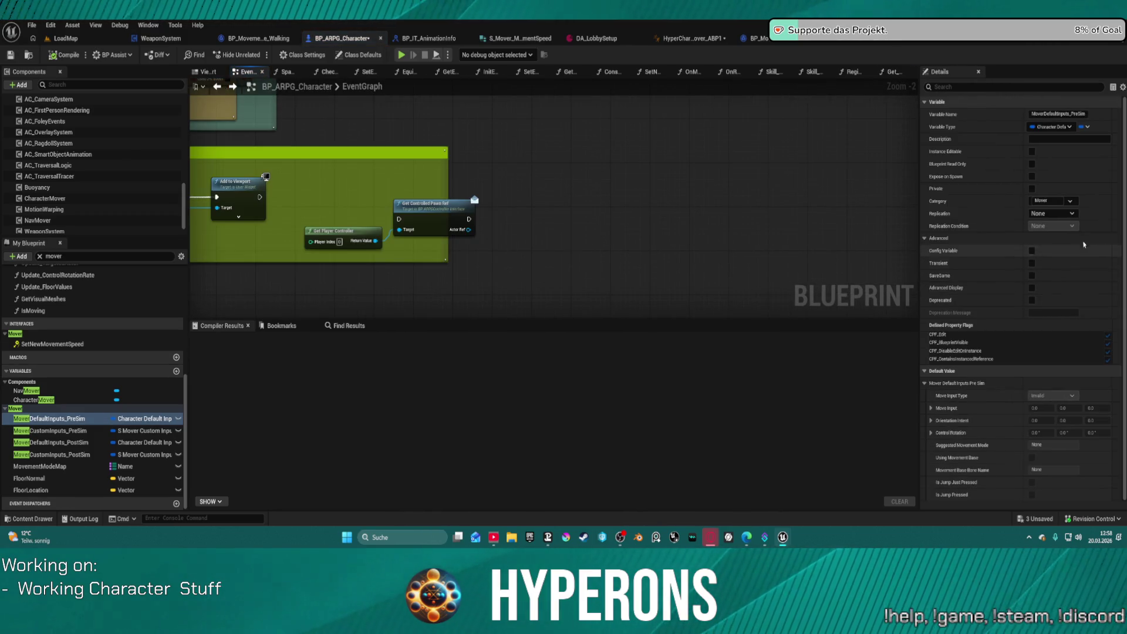
pyautogui.moveTo(399, 170)
pyautogui.mouseDown()
pyautogui.moveTo(610, 175)
pyautogui.moveTo(625, 153)
pyautogui.moveTo(594, 162)
pyautogui.mouseUp()
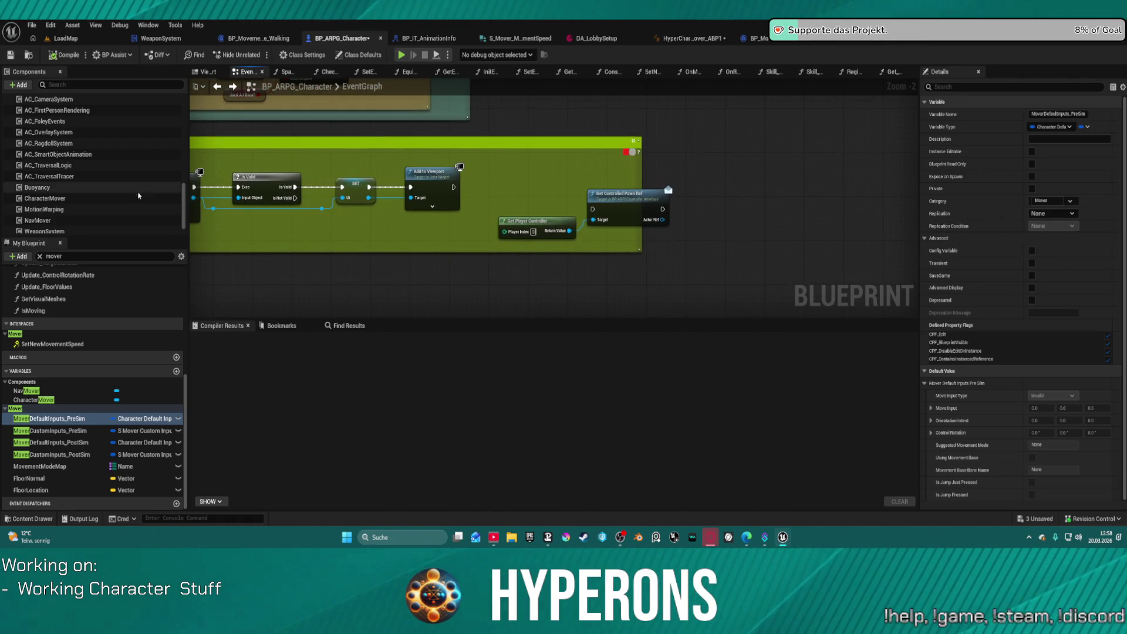
pyautogui.click(47, 220)
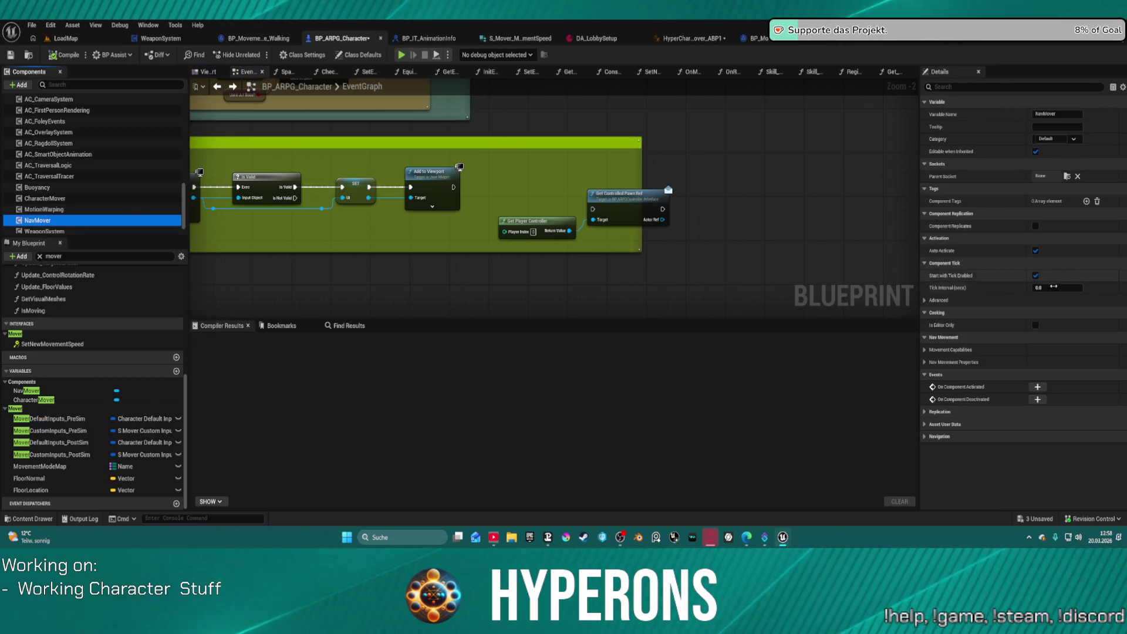
# Set the CharacterMover's Starting Movement Mode to Flying.
pyautogui.click(41, 197)
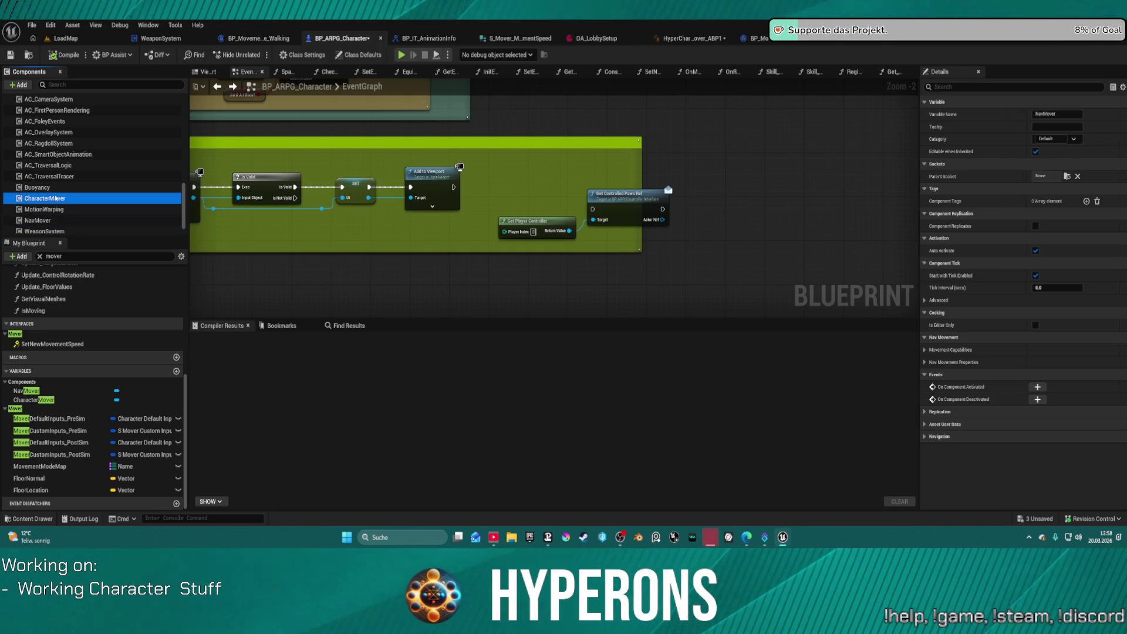
pyautogui.click(1064, 304)
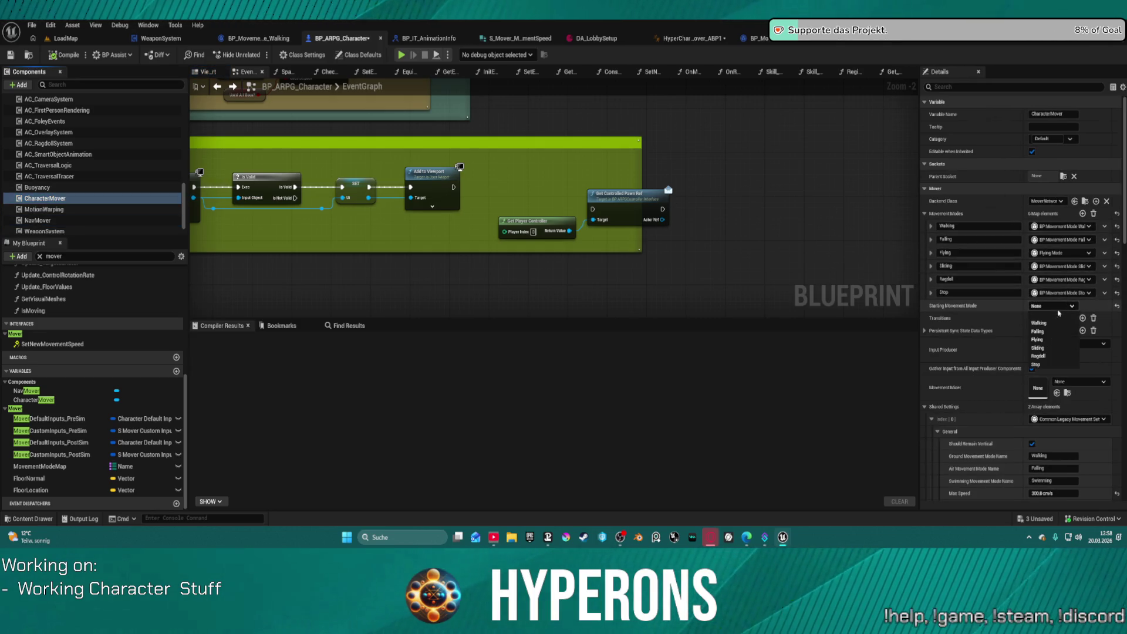
pyautogui.click(1061, 340)
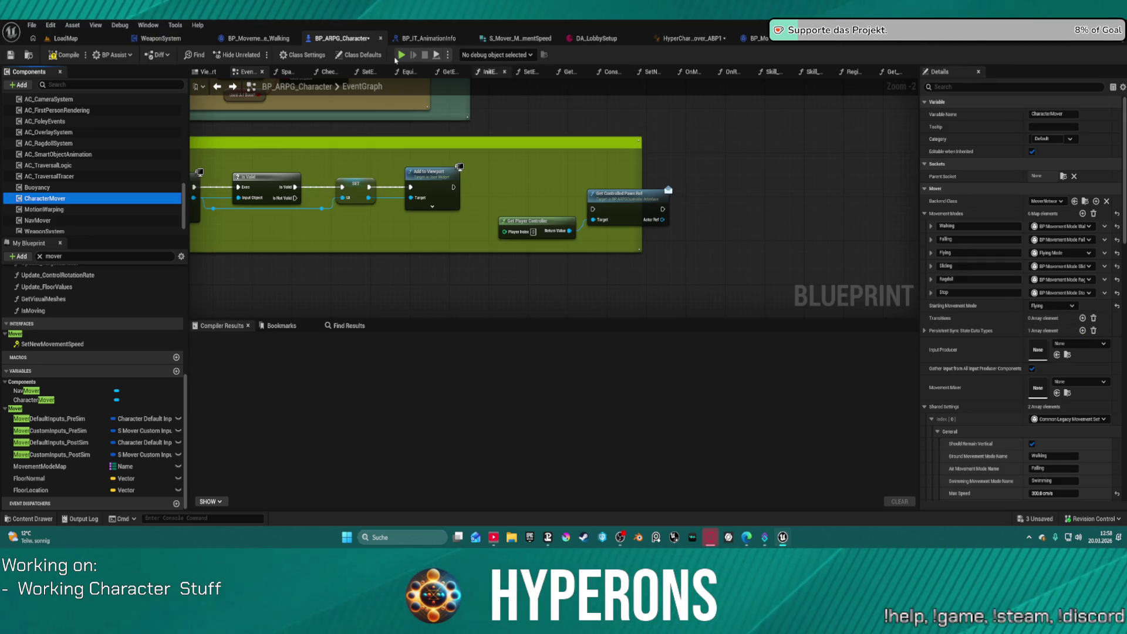
# Compile the character blueprint with F7 and start a play test with Alt+P.
pyautogui.click(692, 273)
pyautogui.press('F7')
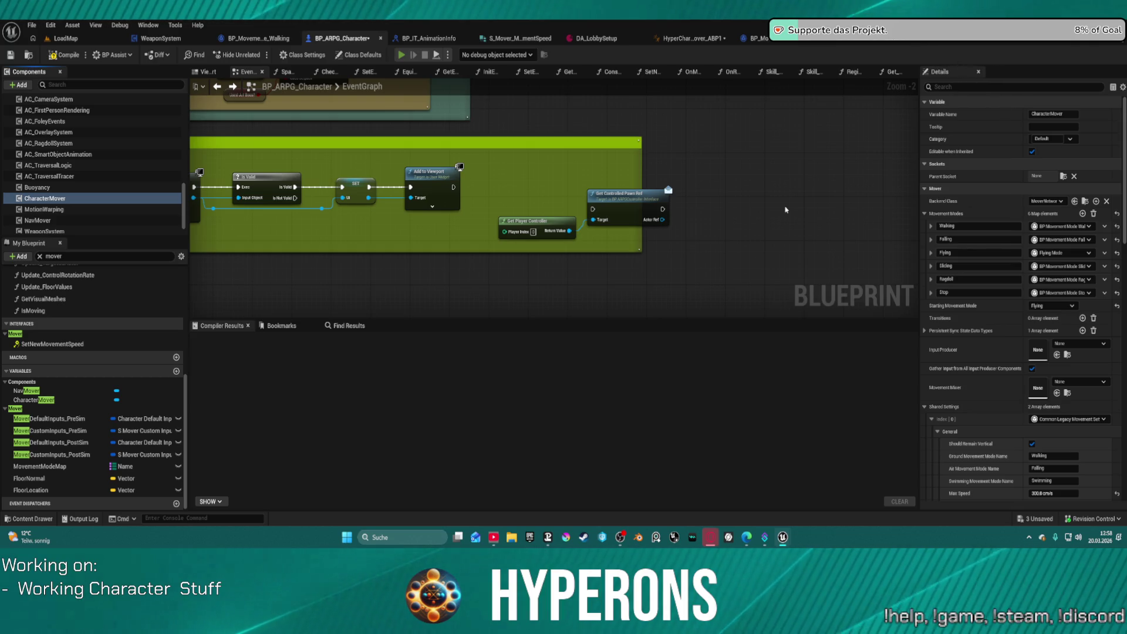
pyautogui.hotkey('alt', 'p')
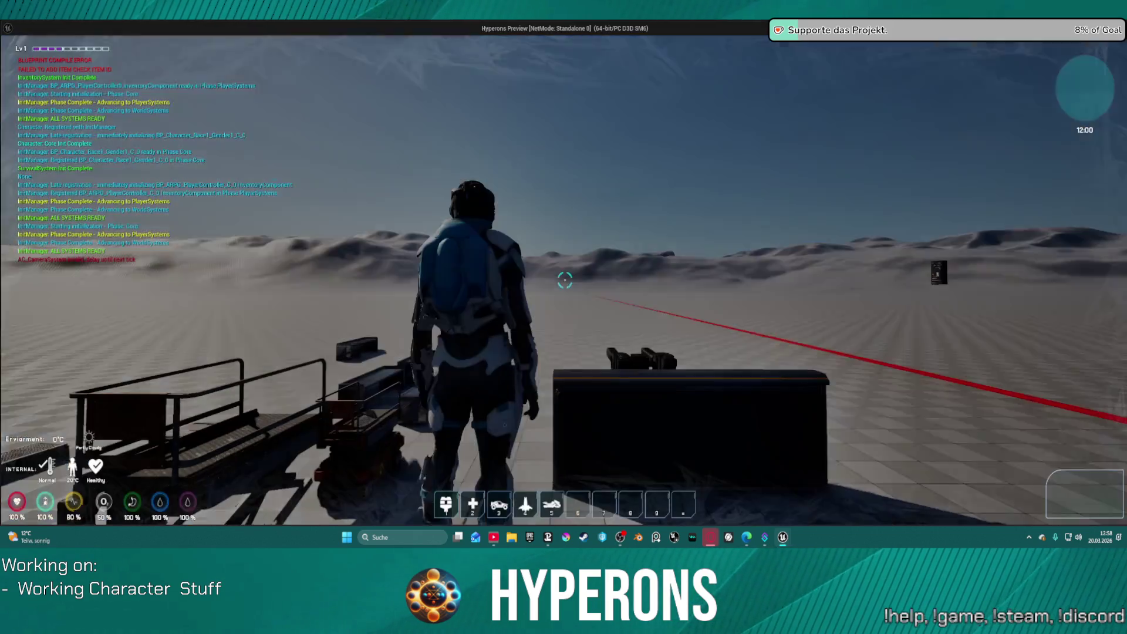
# Run the Flying-mode character off the wall and across the checkered level toward the turret.
pyautogui.press('w')
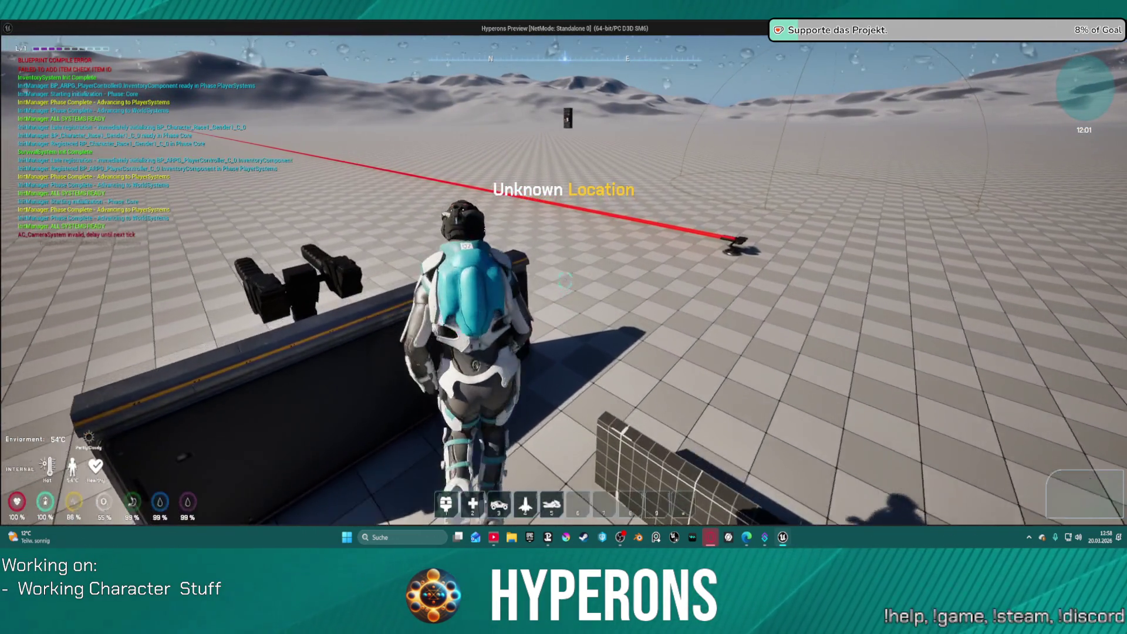
pyautogui.press('w')
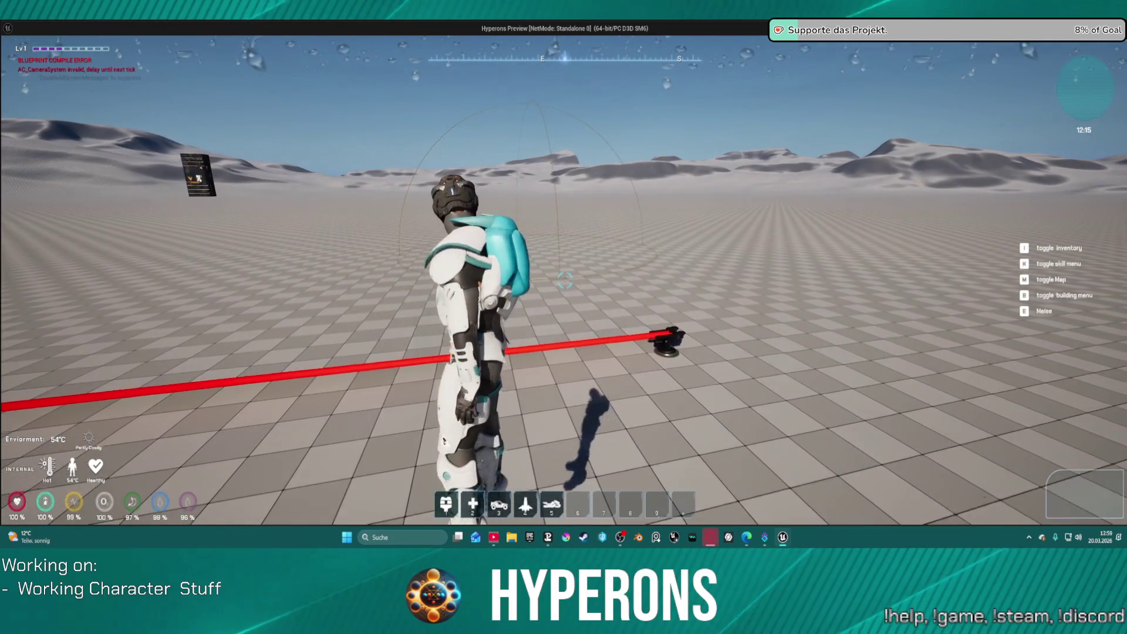
pyautogui.press('w')
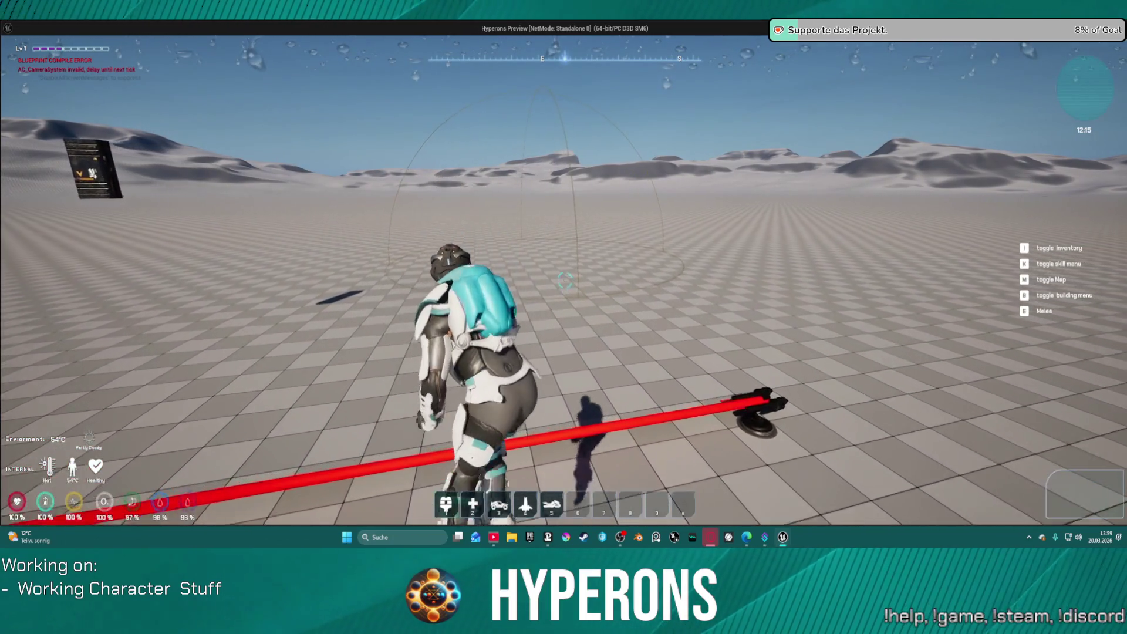
pyautogui.press('w')
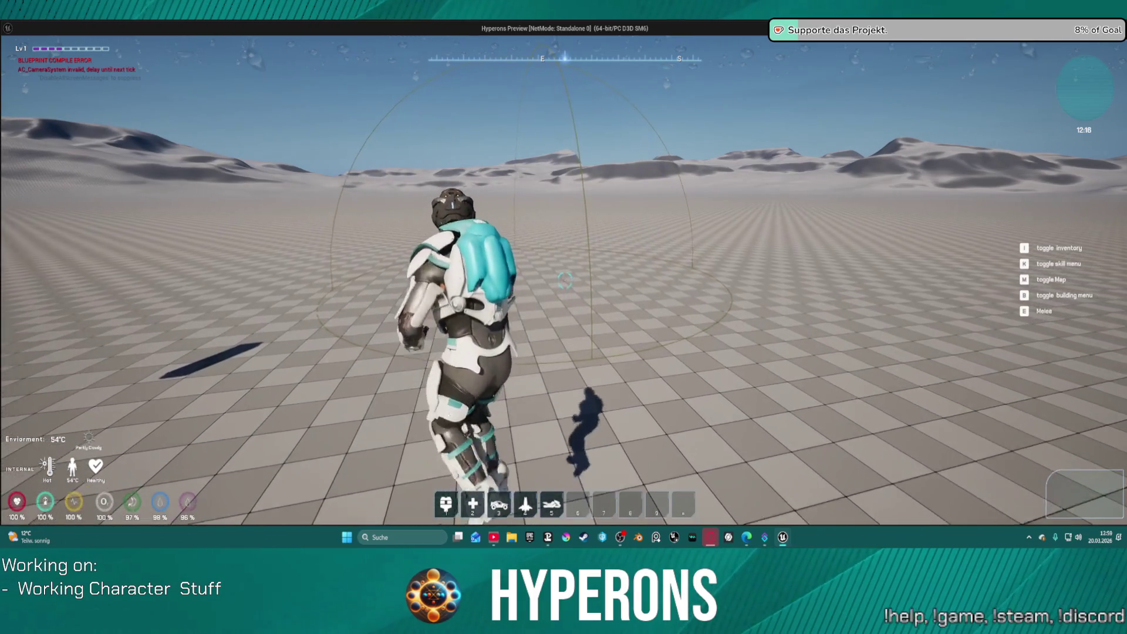
pyautogui.press('w')
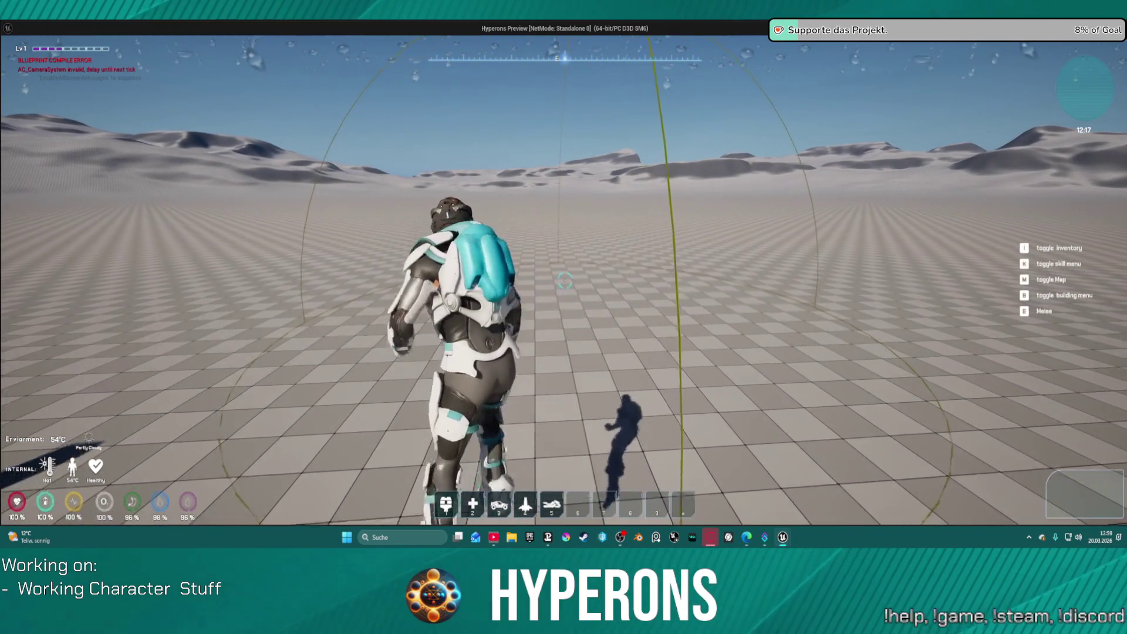
pyautogui.press('w')
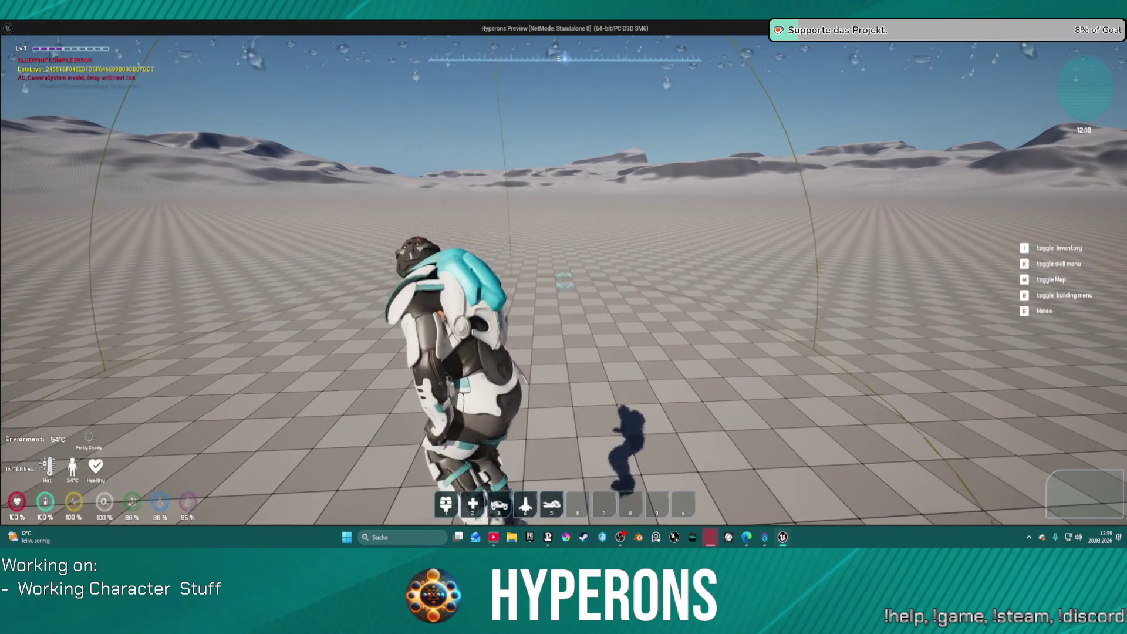
pyautogui.press('w')
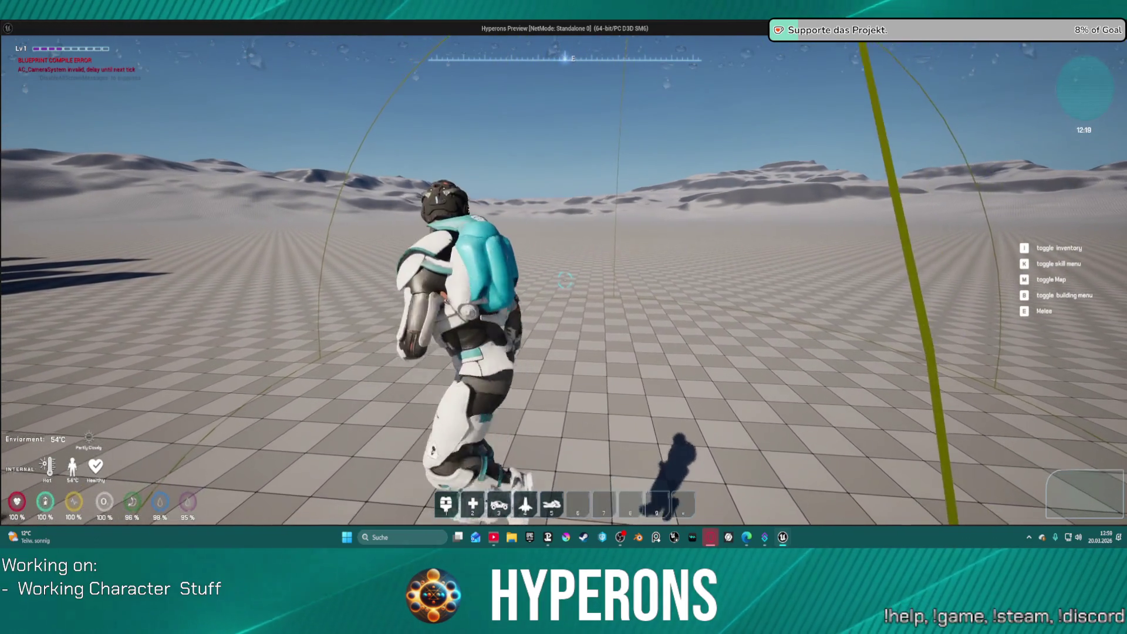
pyautogui.press('w')
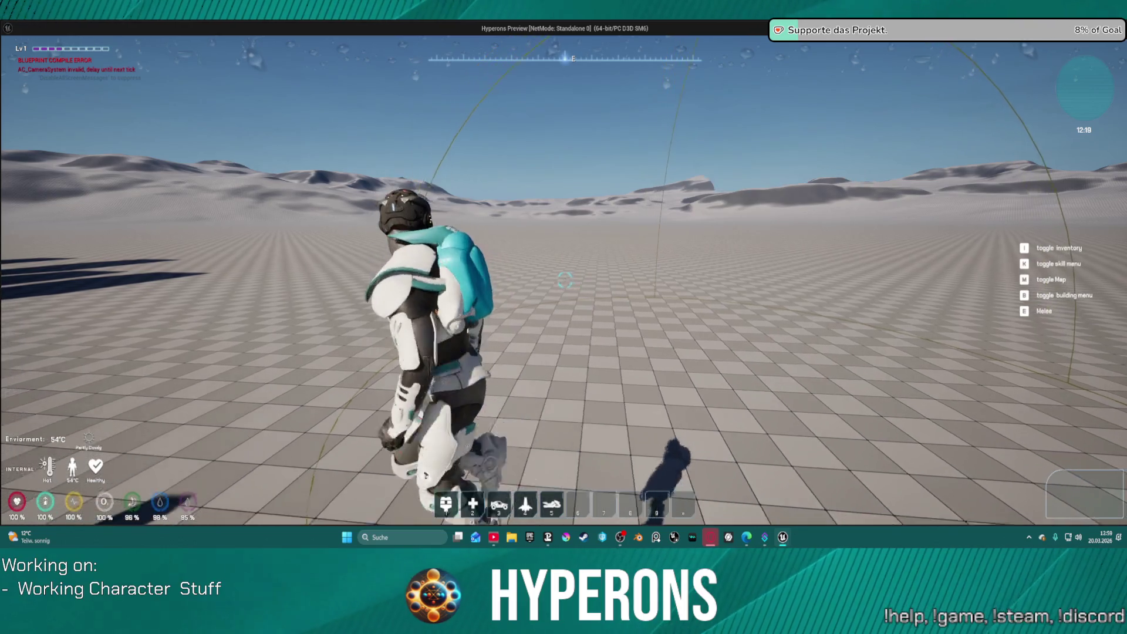
pyautogui.press('w')
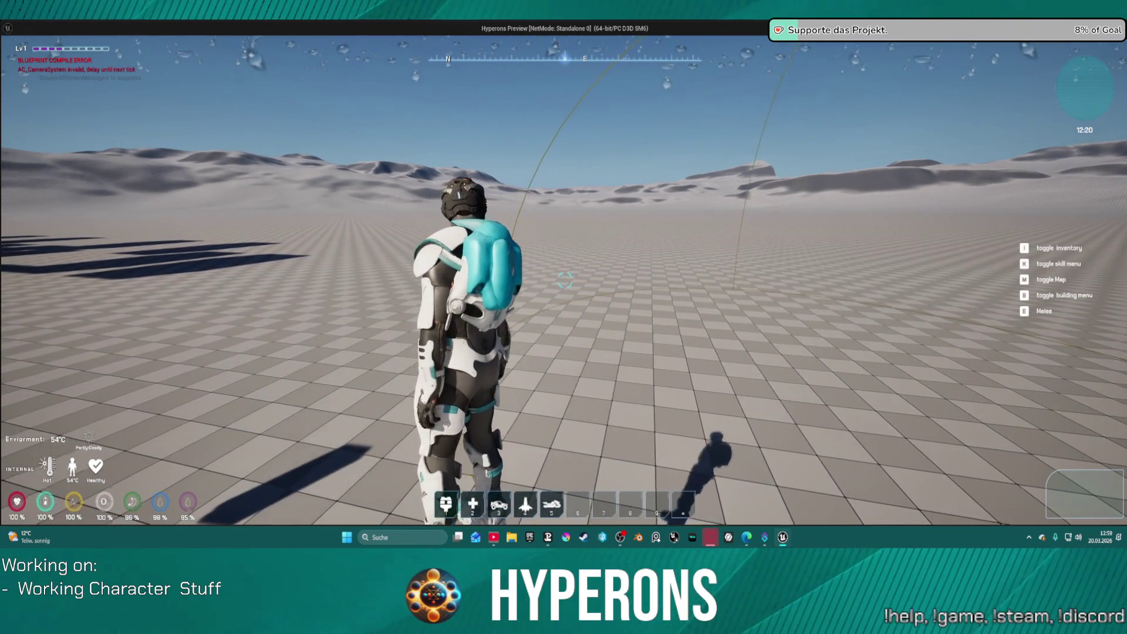
pyautogui.press('w')
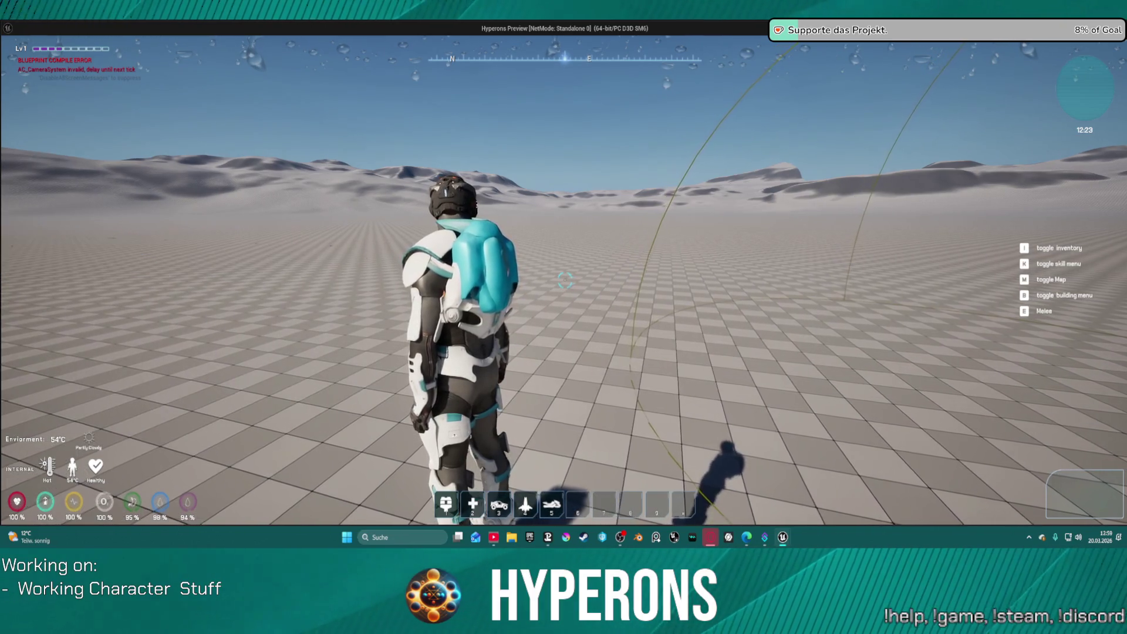
# Walk the character ahead and left, then stop the play session and return to the Blueprint editor.
pyautogui.press('w')
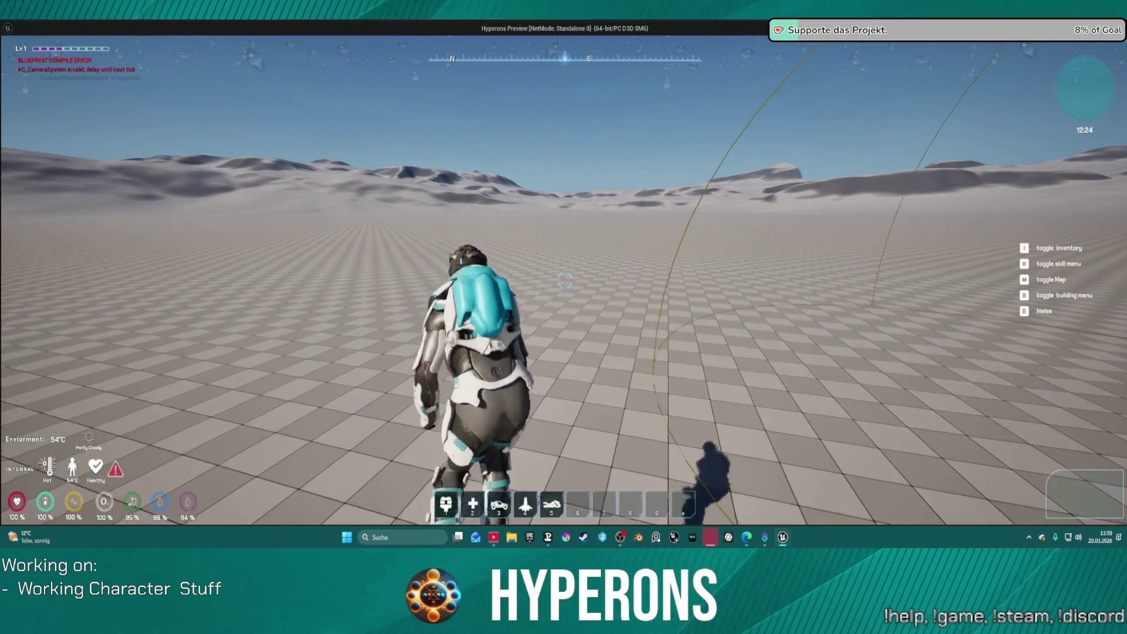
pyautogui.press('a')
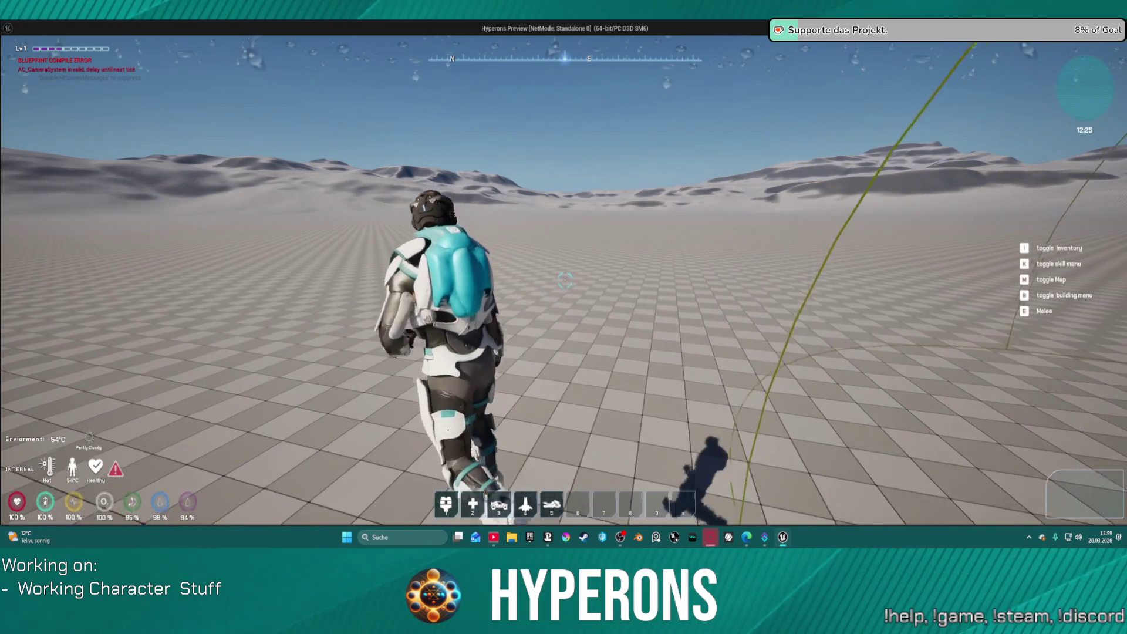
pyautogui.press('w')
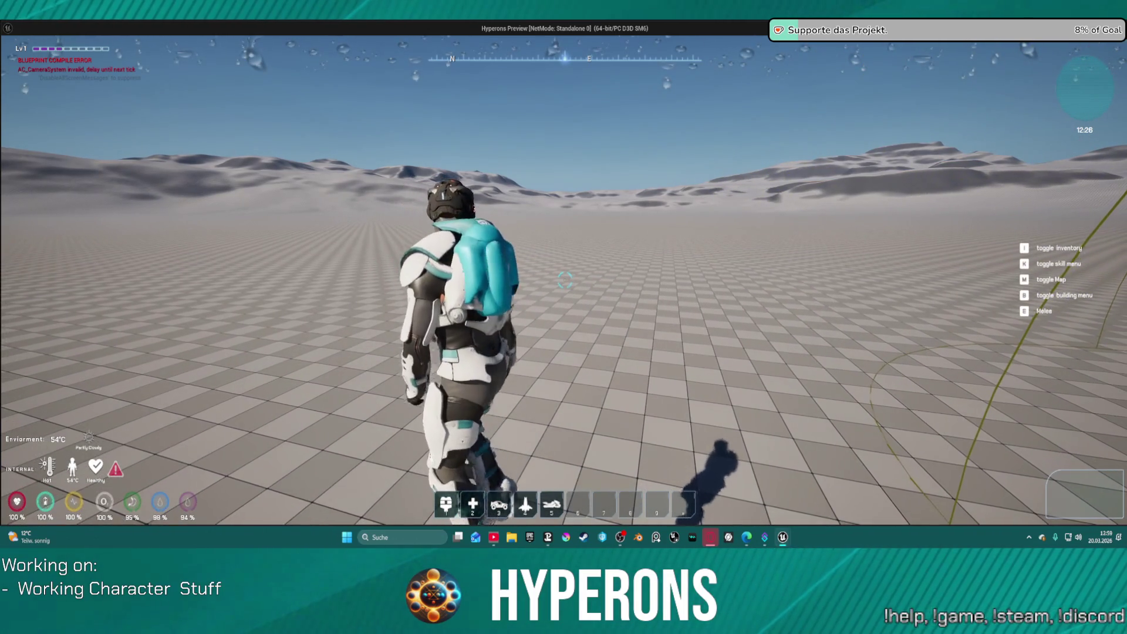
pyautogui.hotkey('alt', 'Tab')
pyautogui.press('Escape')
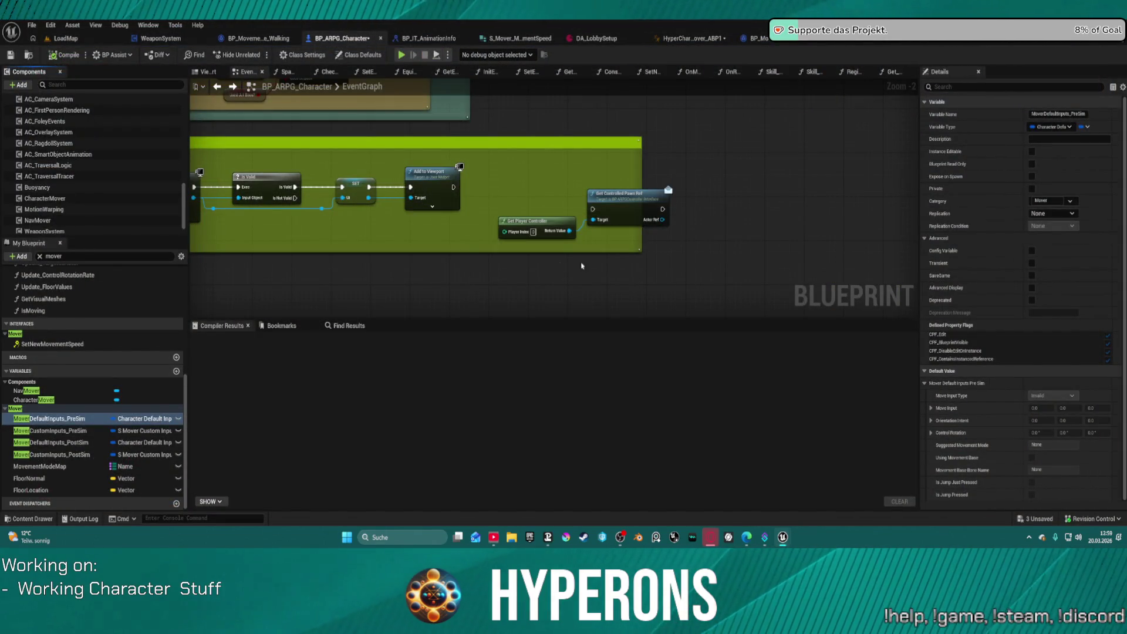
# Zoom and pan the EventGraph across the Delay, FIND, Print String and HUD-timing node groups.
pyautogui.scroll(-6, 581, 266)
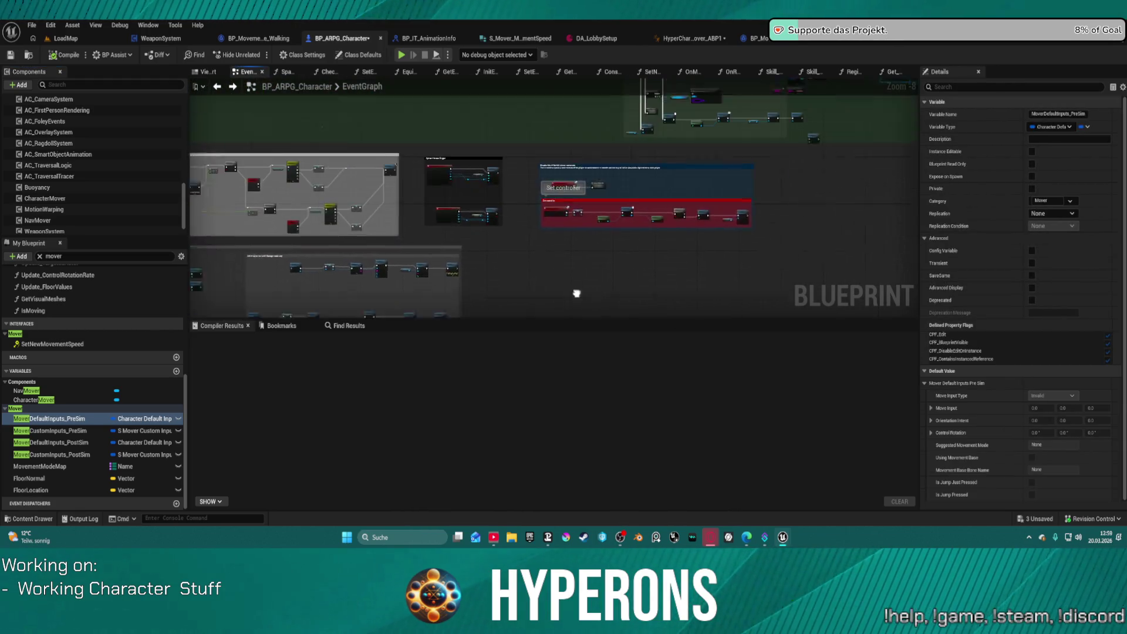
pyautogui.moveTo(576, 293)
pyautogui.mouseDown()
pyautogui.moveTo(586, 328)
pyautogui.moveTo(538, 379)
pyautogui.mouseUp()
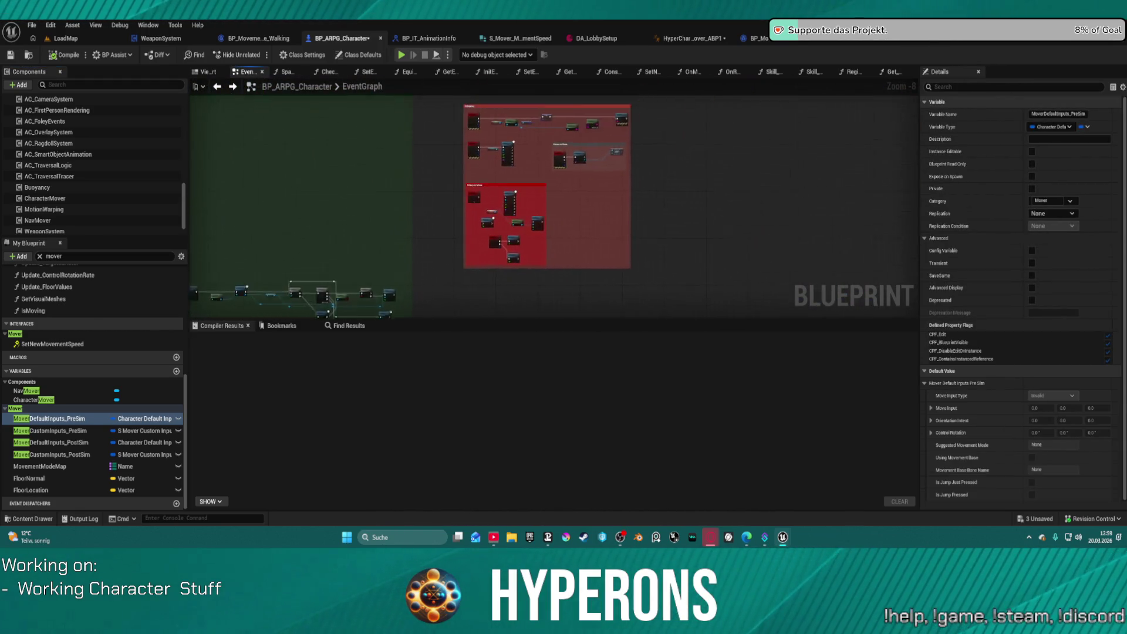
pyautogui.moveTo(264, 176); pyautogui.dragTo(452, 184)
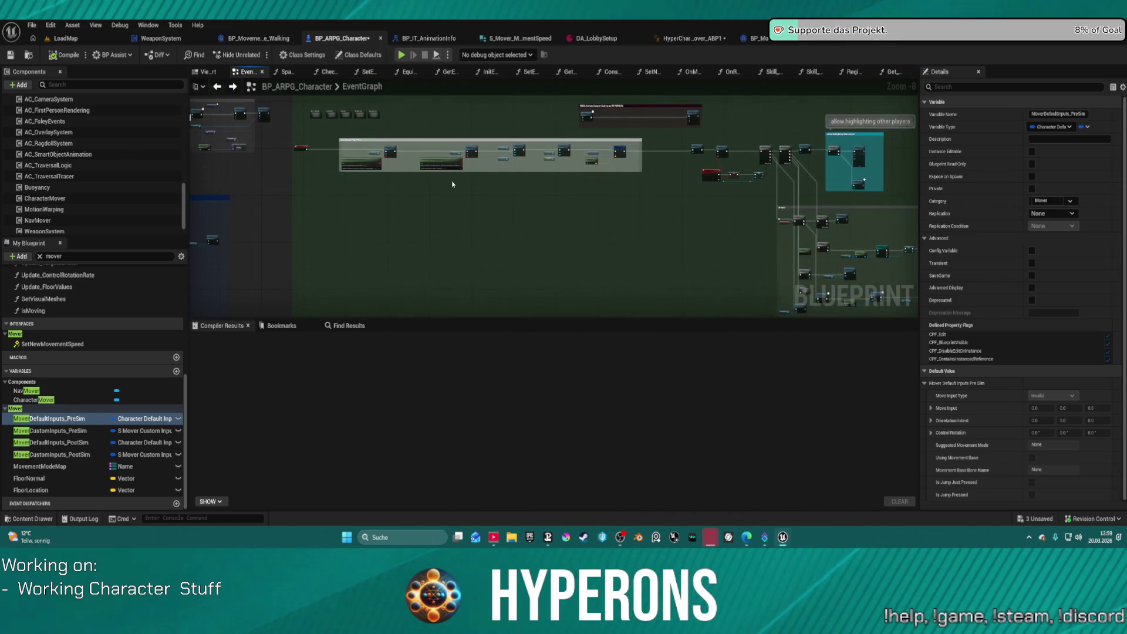
pyautogui.scroll(5, 467, 189)
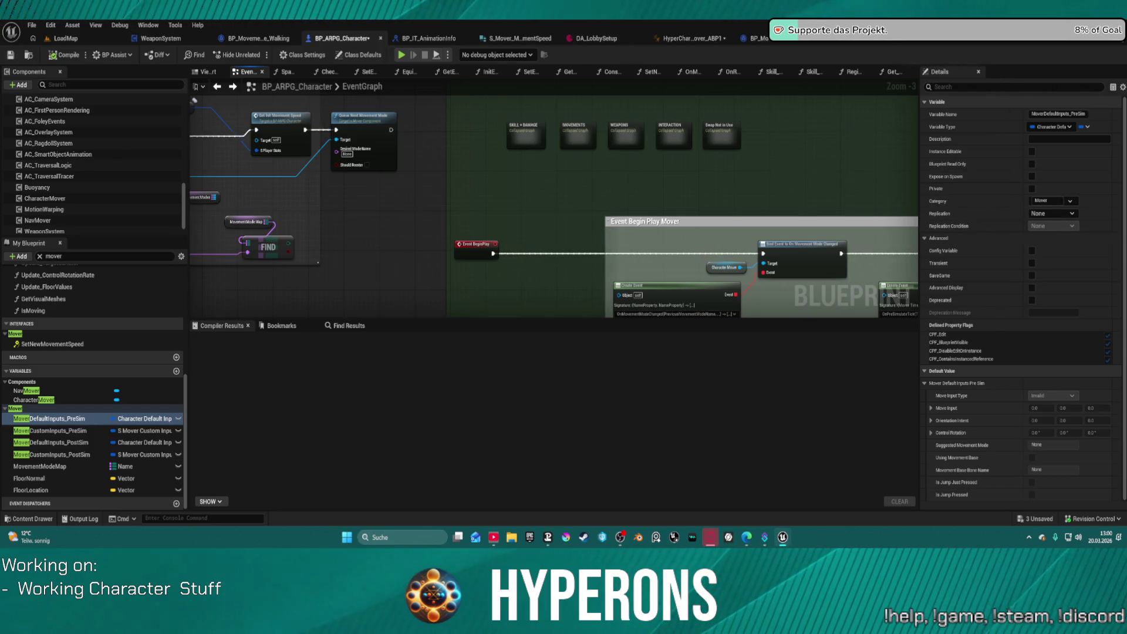
pyautogui.moveTo(194, 100)
pyautogui.mouseDown()
pyautogui.moveTo(910, 103)
pyautogui.moveTo(235, 118)
pyautogui.moveTo(434, 135)
pyautogui.moveTo(327, 134)
pyautogui.mouseUp()
pyautogui.moveTo(910, 141); pyautogui.dragTo(516, 176)
pyautogui.moveTo(811, 185); pyautogui.dragTo(641, 185)
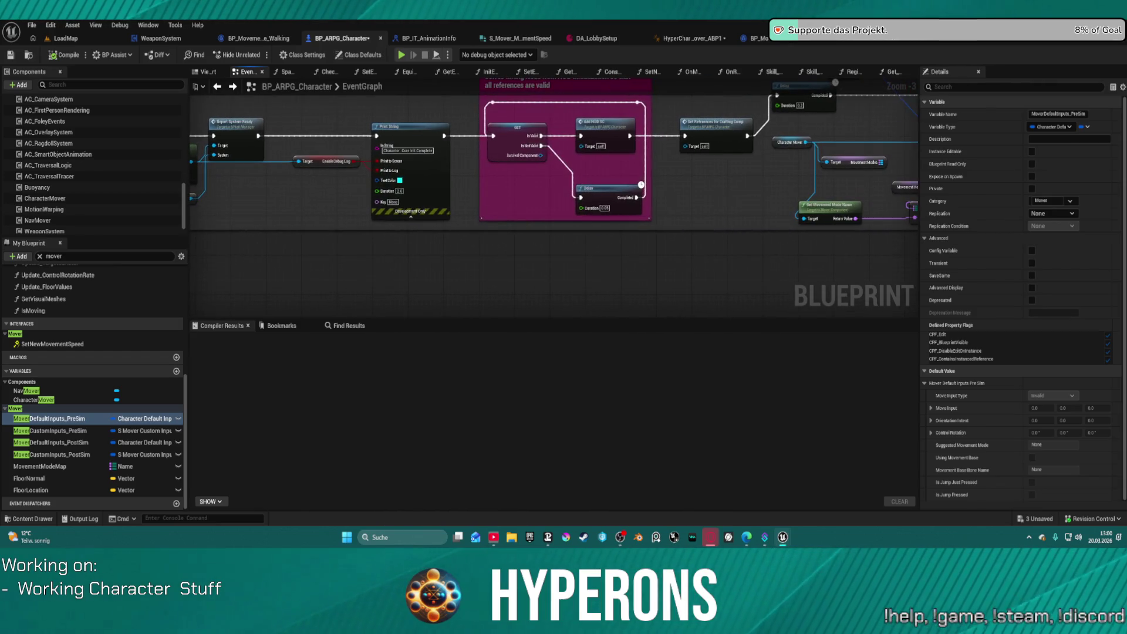
pyautogui.scroll(-6, 717, 173)
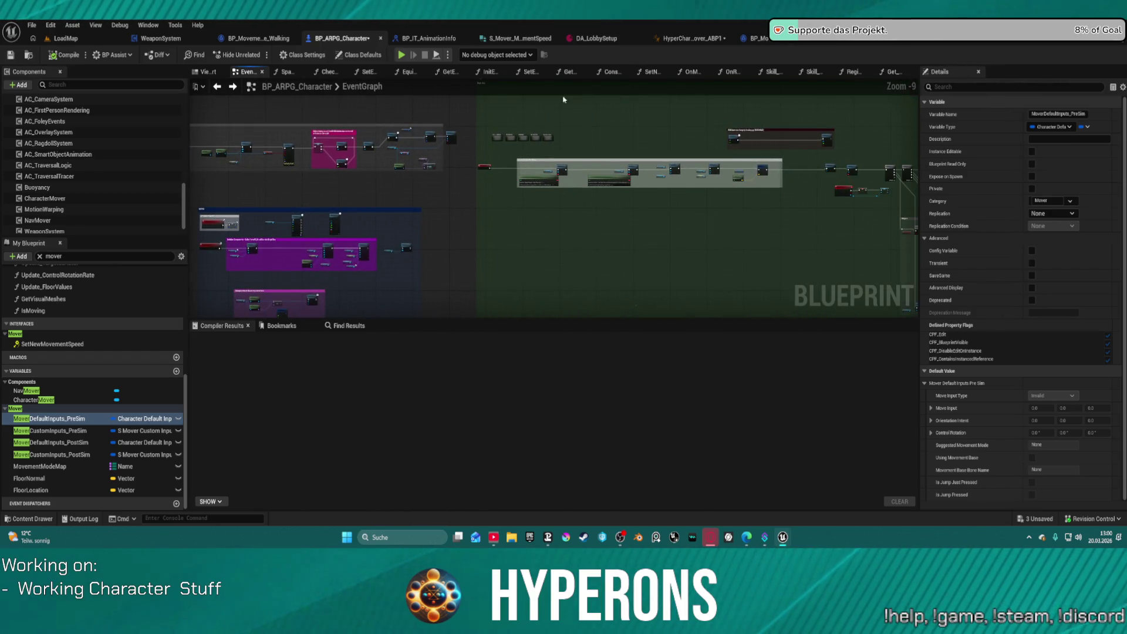
# Look at the SetNewMoveSpeed function graph, then switch to the Construction Script graph.
pyautogui.click(649, 71)
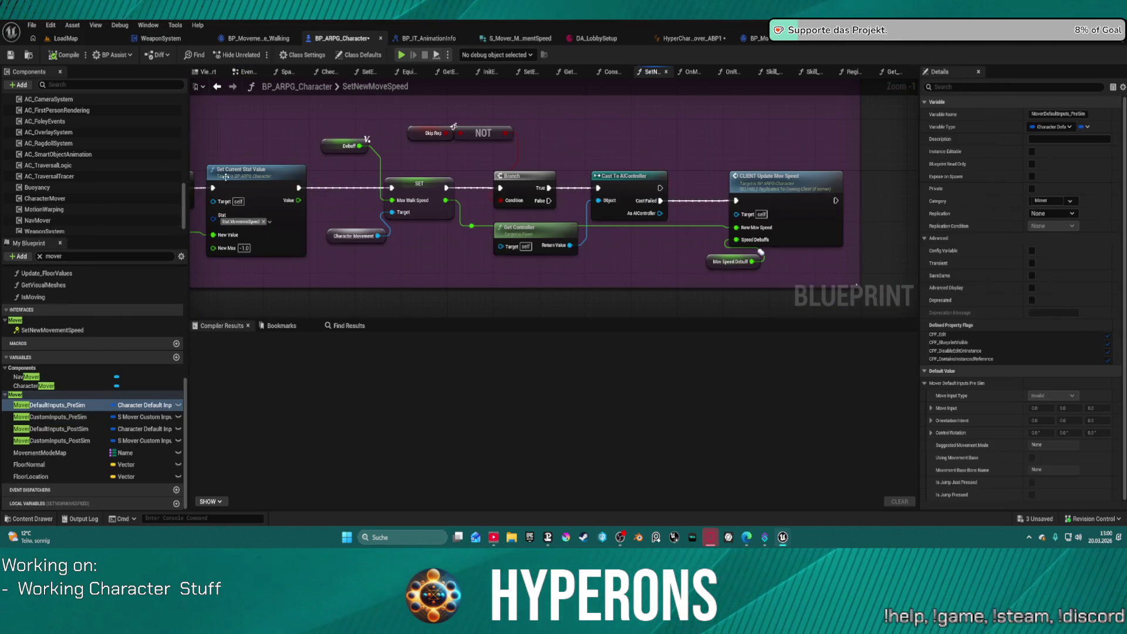
pyautogui.click(611, 72)
pyautogui.scroll(10, 59, 352)
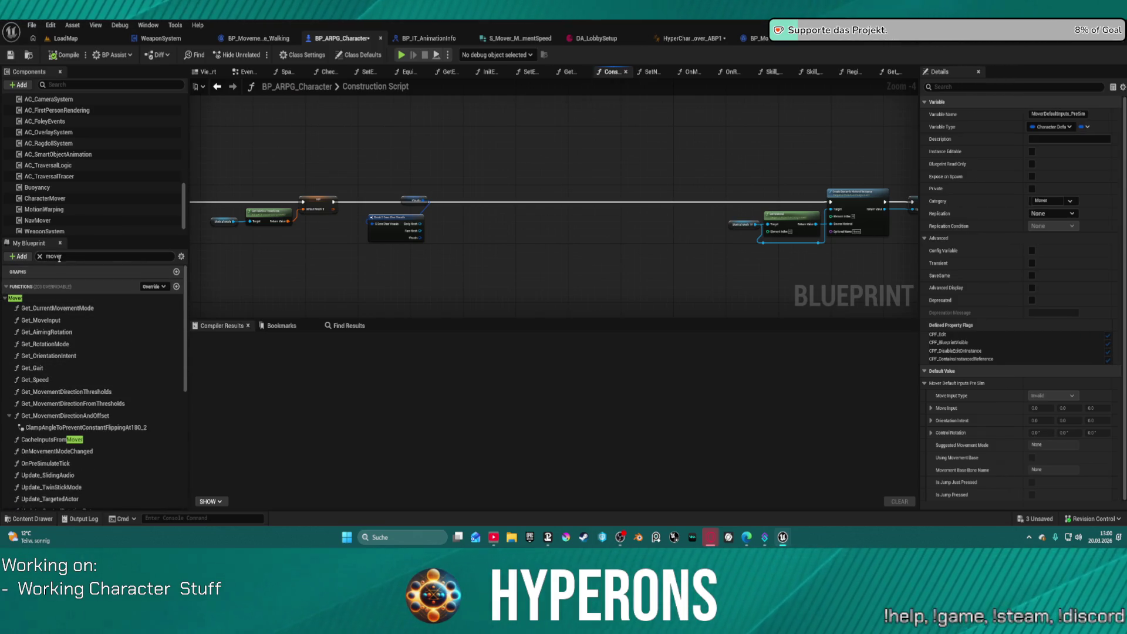
# Clear the mover filter and open the EventGraph's MOVEMENTS collapsed graph to browse its nodes.
pyautogui.click(40, 257)
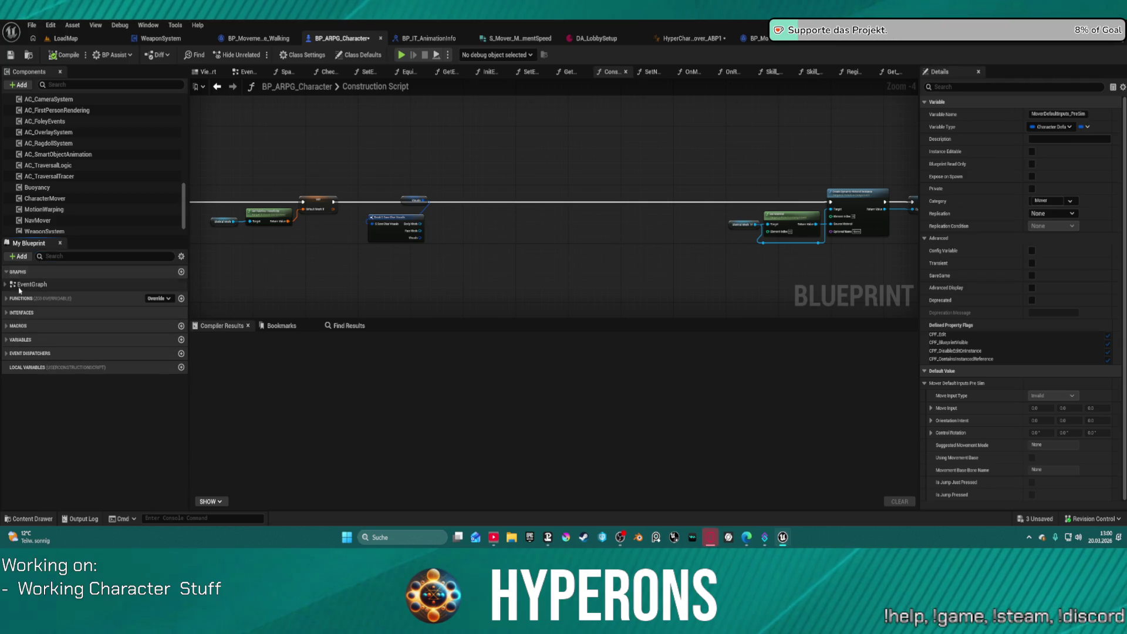
pyautogui.click(4, 284)
pyautogui.doubleClick(38, 308)
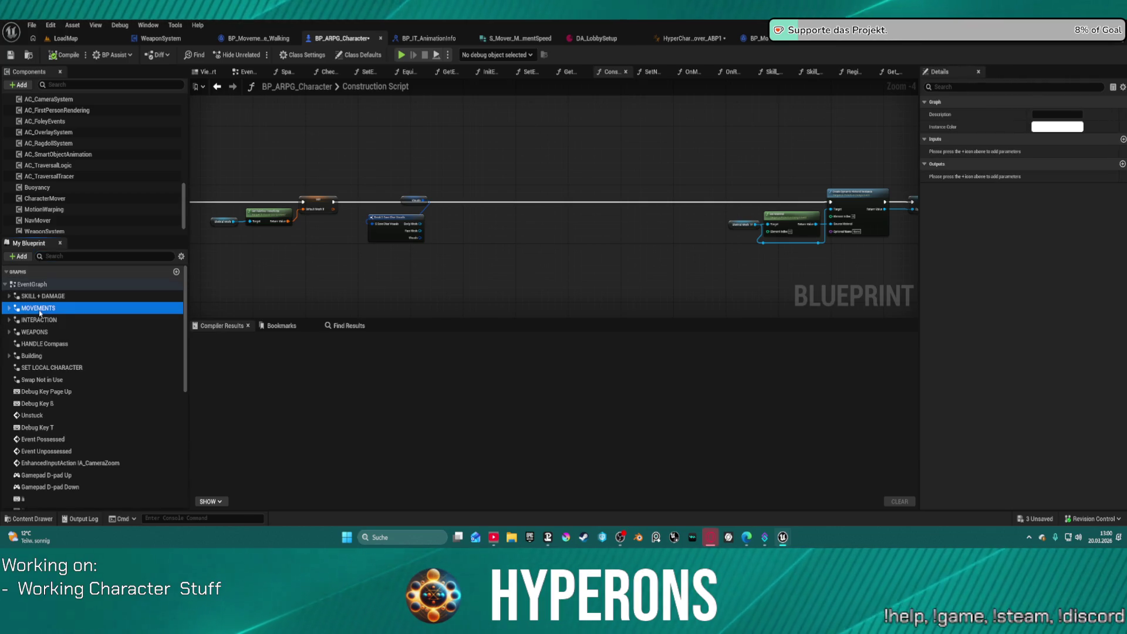
pyautogui.scroll(6, 739, 255)
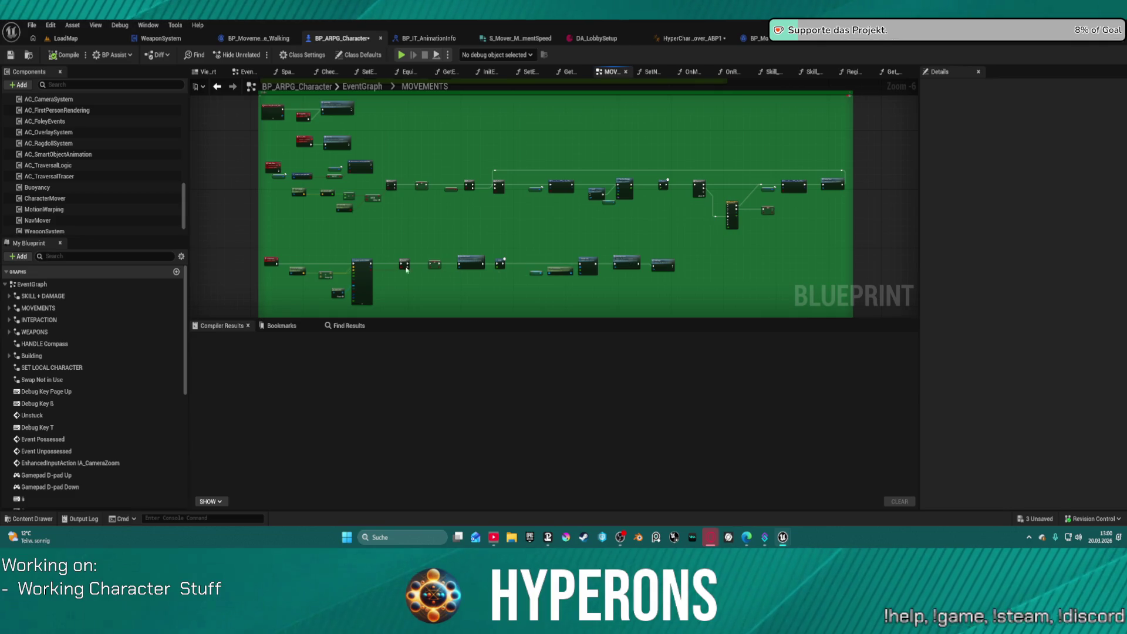
pyautogui.scroll(3, 406, 270)
pyautogui.scroll(-9, 454, 158)
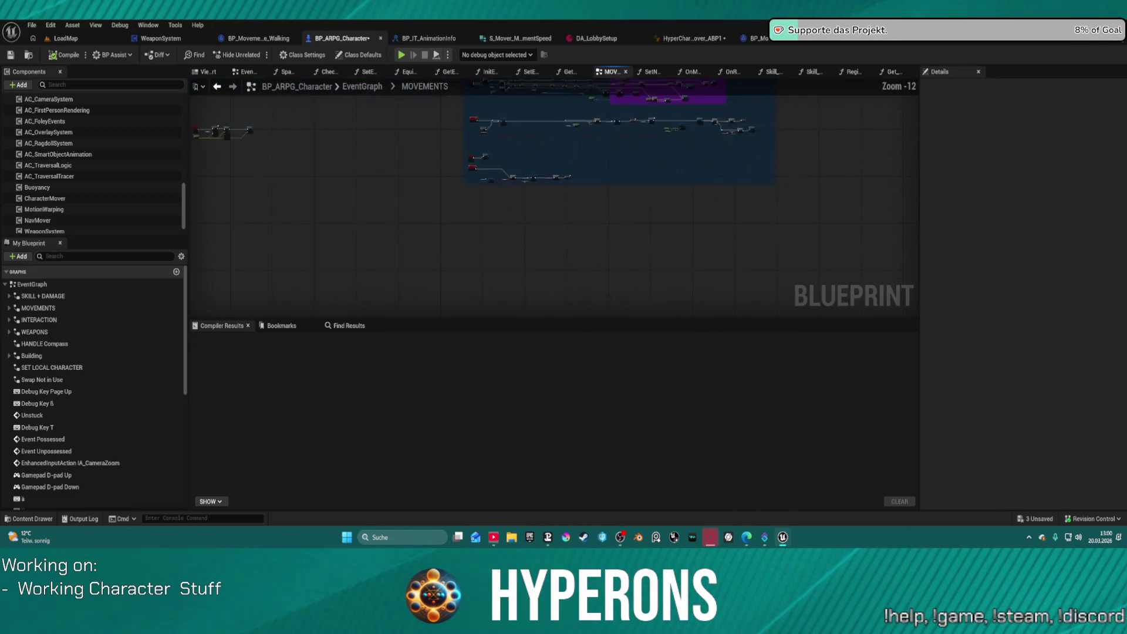
pyautogui.scroll(12, 454, 159)
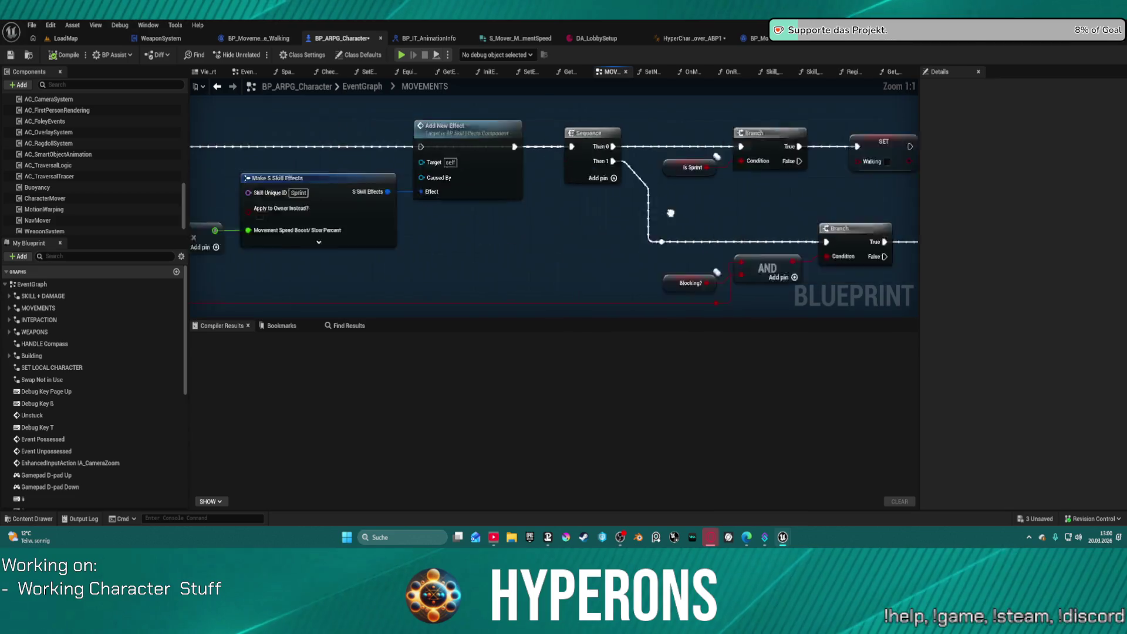
pyautogui.moveTo(670, 213)
pyautogui.mouseDown()
pyautogui.moveTo(646, 194)
pyautogui.moveTo(693, 217)
pyautogui.moveTo(666, 149)
pyautogui.moveTo(535, 154)
pyautogui.mouseUp()
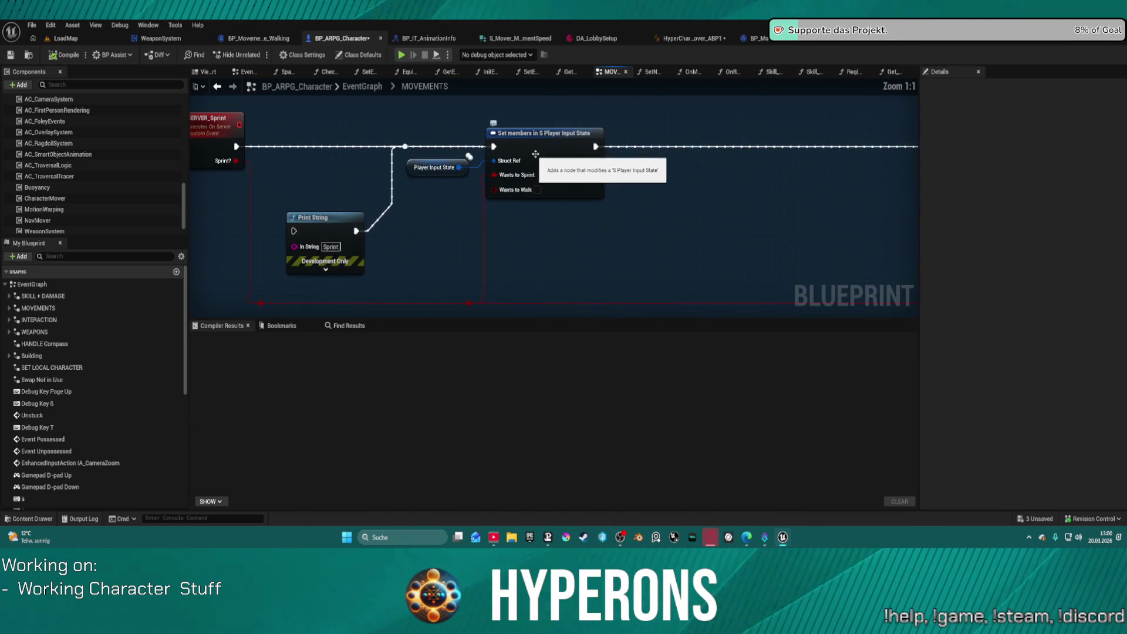
# Find all references by name for the Set members in S Player Input State node.
pyautogui.click(535, 153)
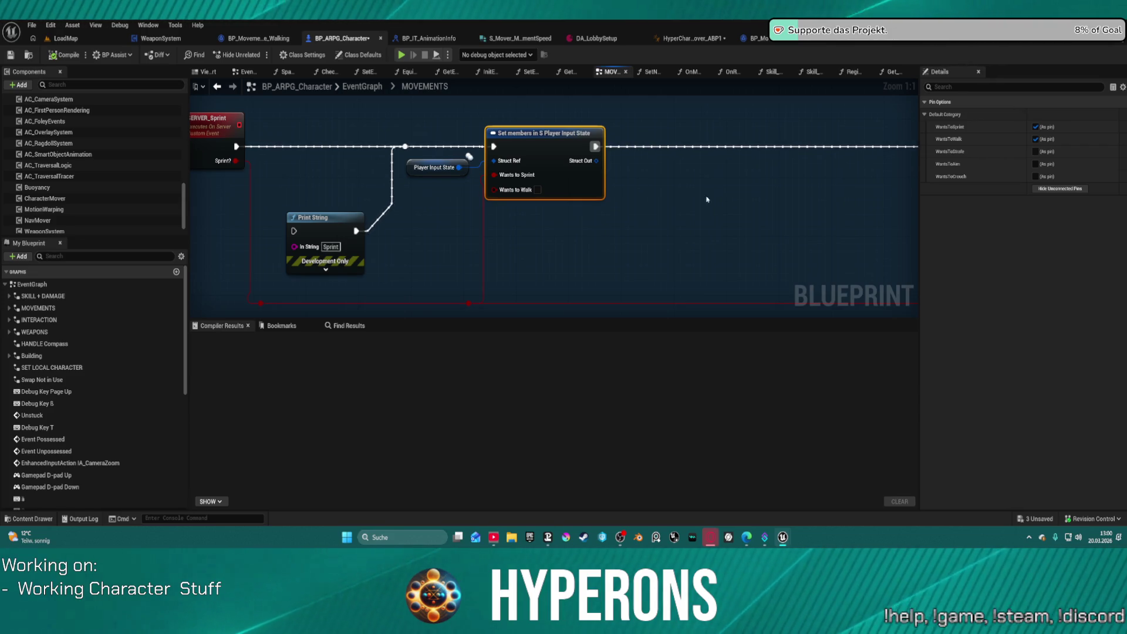
pyautogui.rightClick(556, 155)
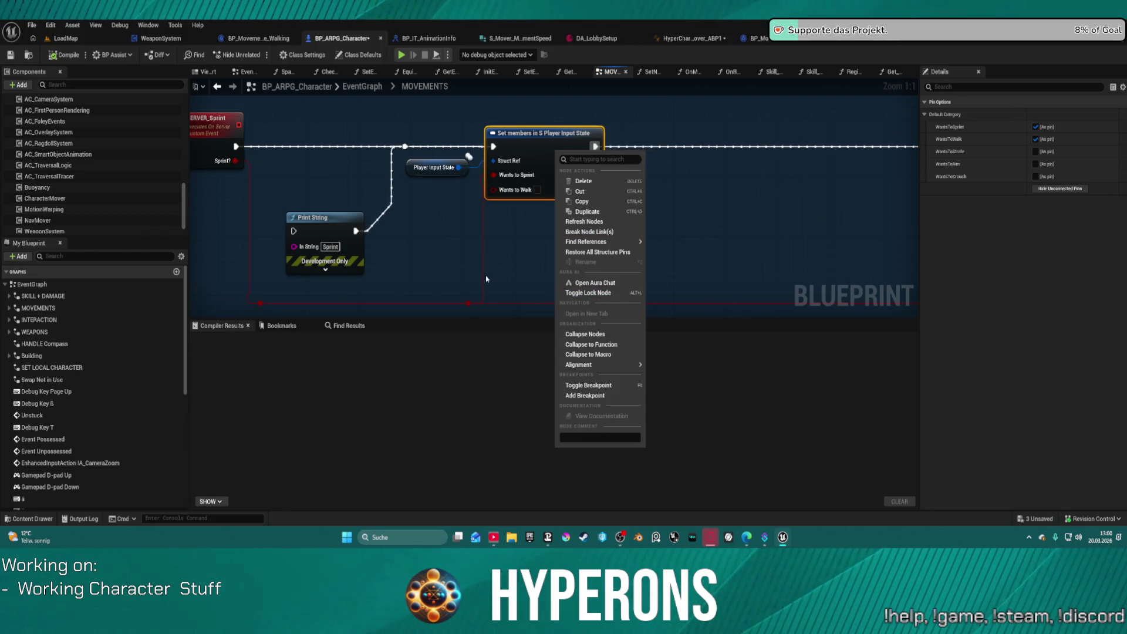
pyautogui.moveTo(622, 241)
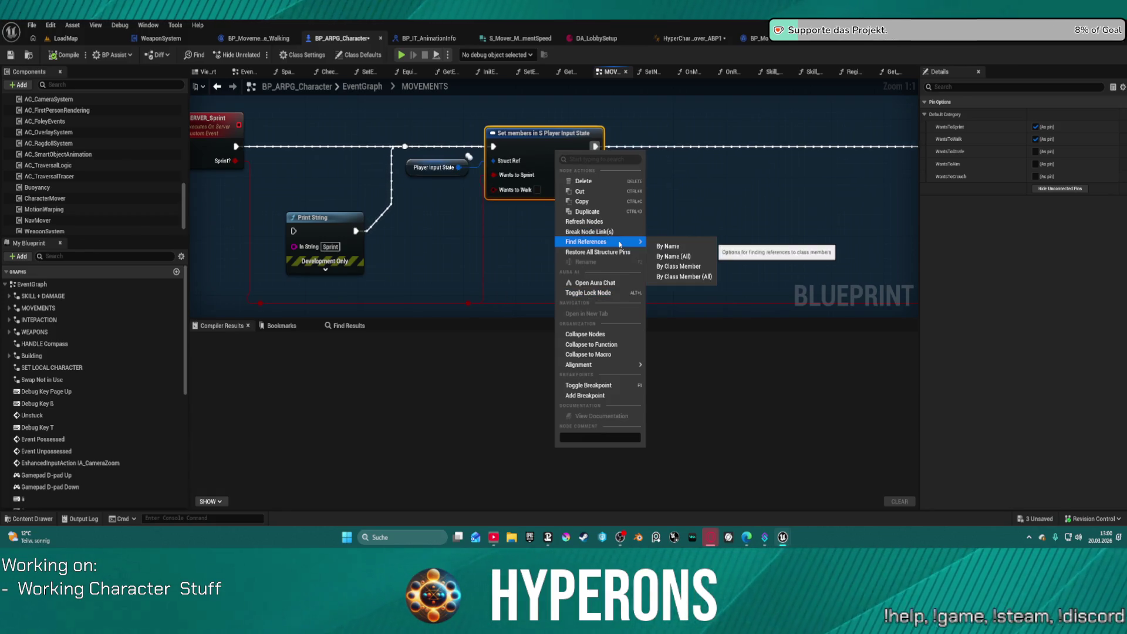
pyautogui.click(695, 257)
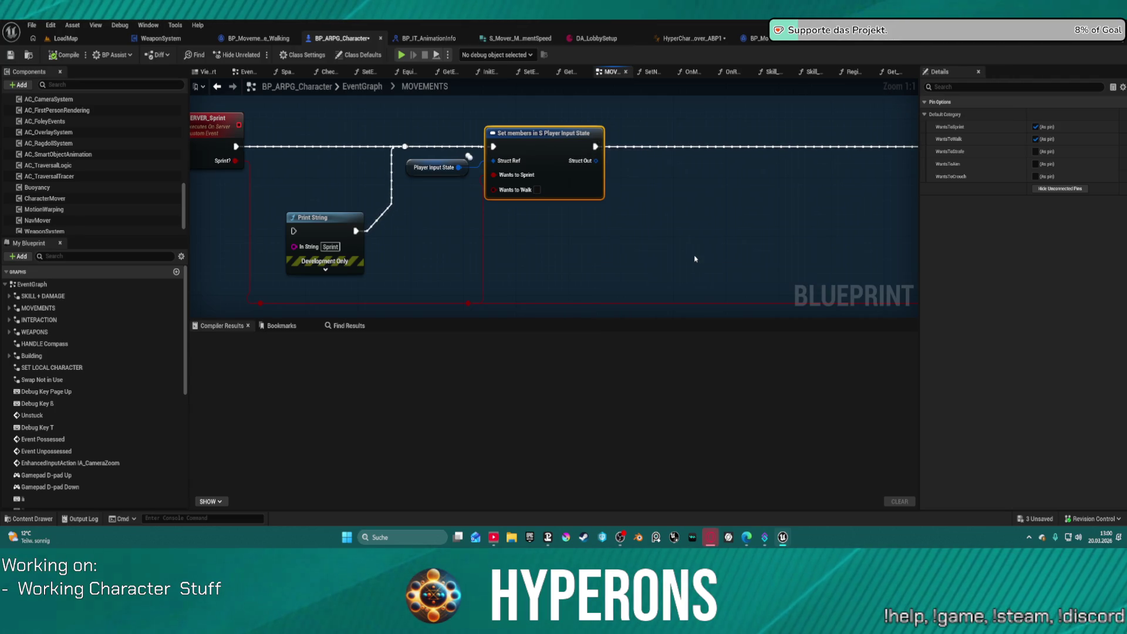
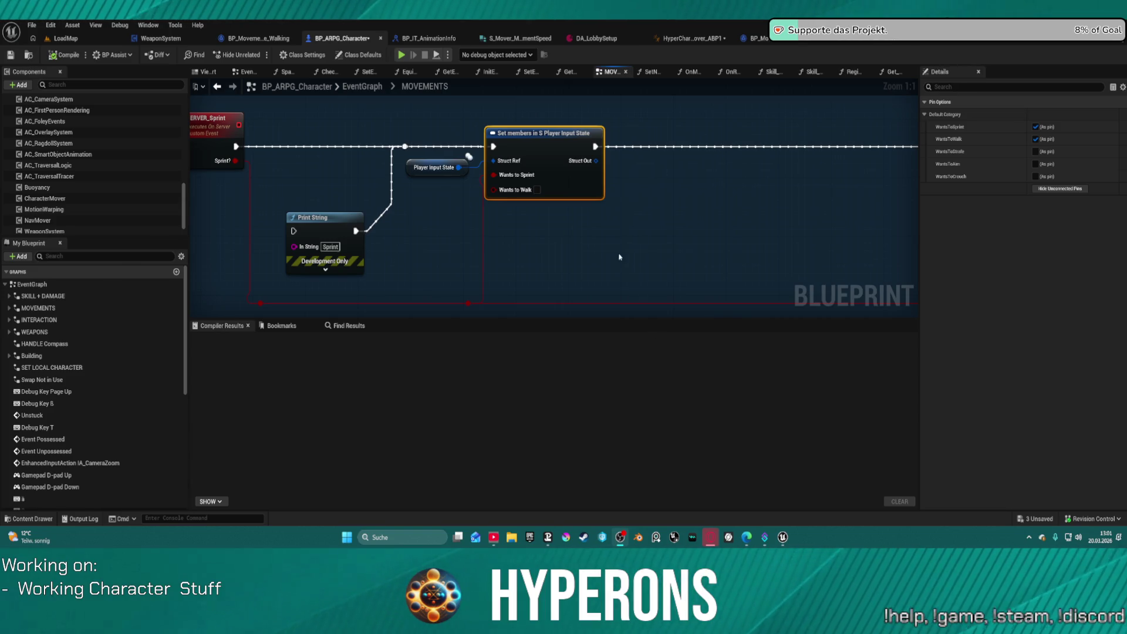
# Search My Blueprint for 'on move' to find the OnMovementModeChanged function.
pyautogui.moveTo(620, 257)
pyautogui.mouseDown()
pyautogui.moveTo(636, 255)
pyautogui.moveTo(611, 254)
pyautogui.mouseUp()
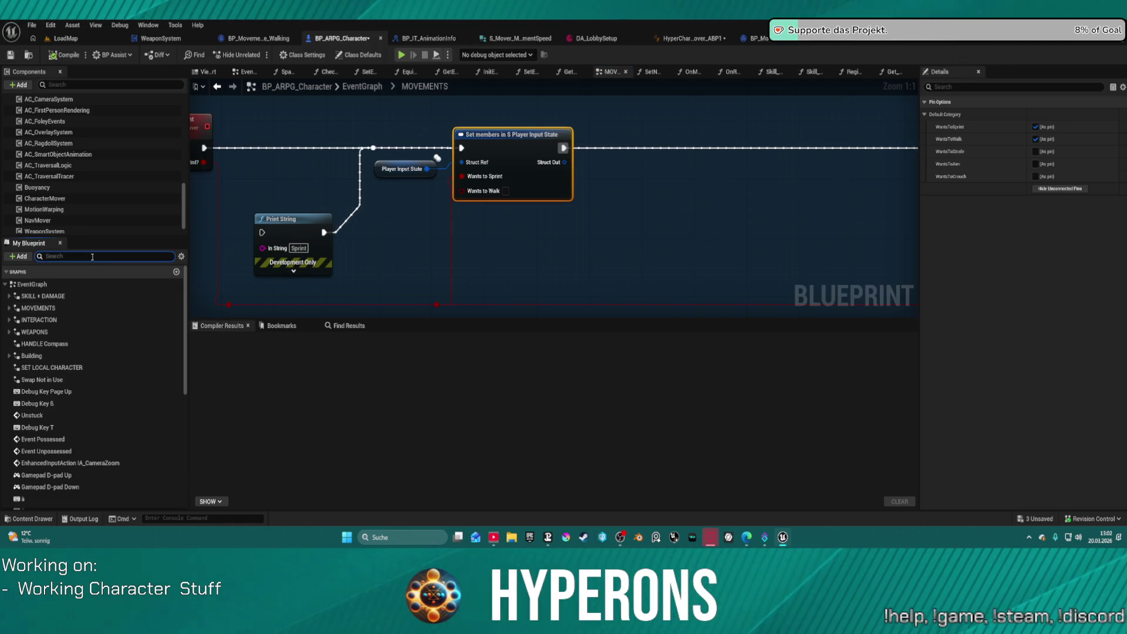
pyautogui.write('on mov')
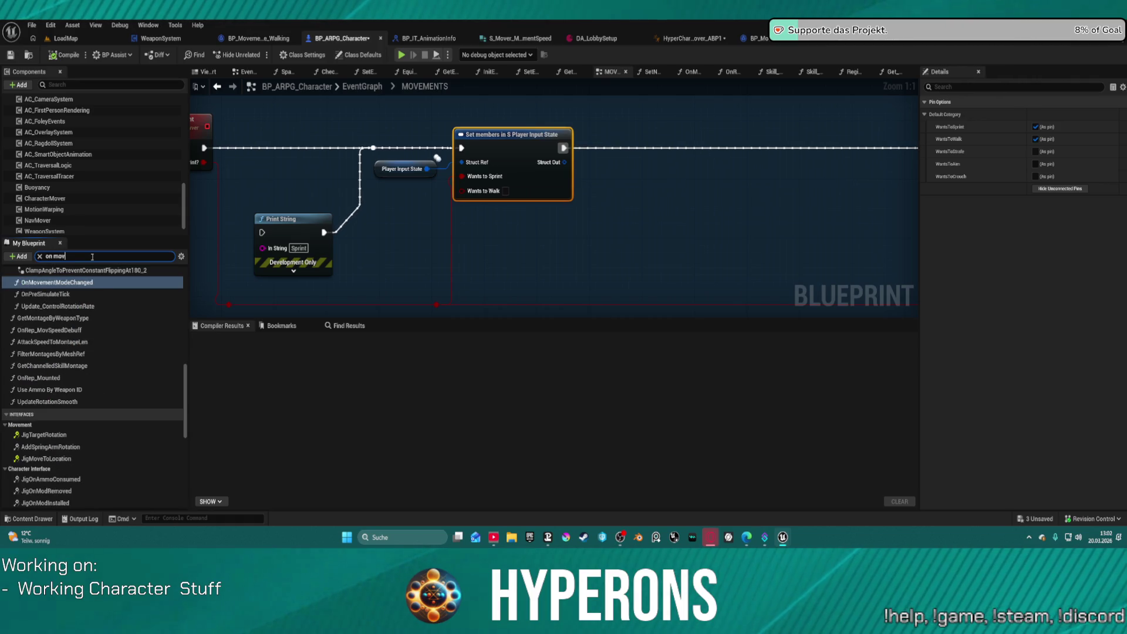
pyautogui.write('e')
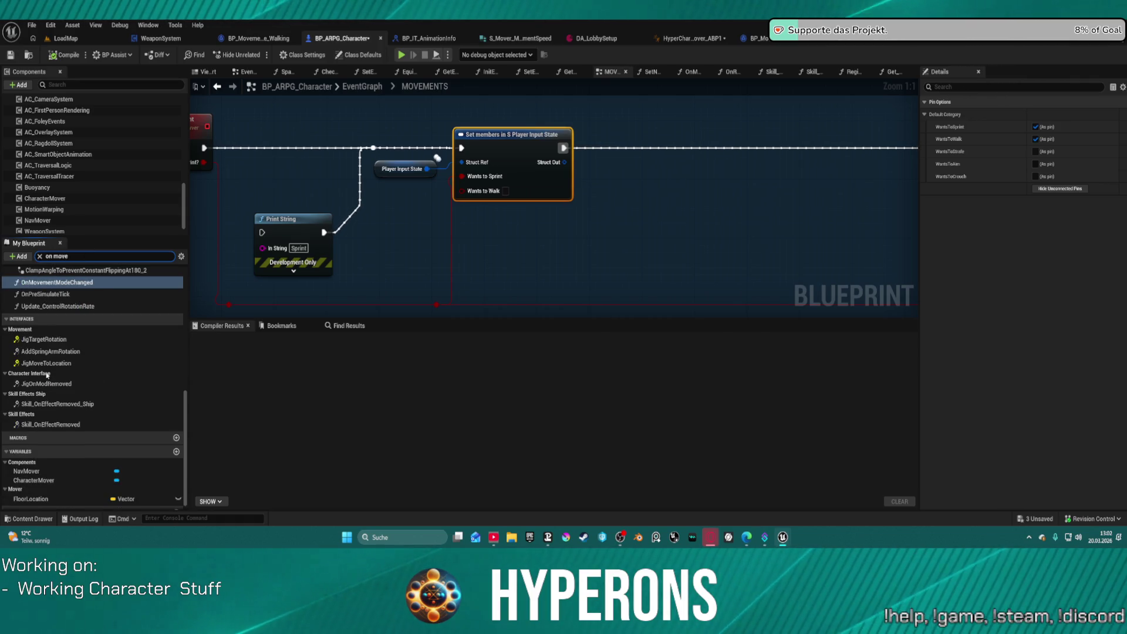
pyautogui.doubleClick(84, 283)
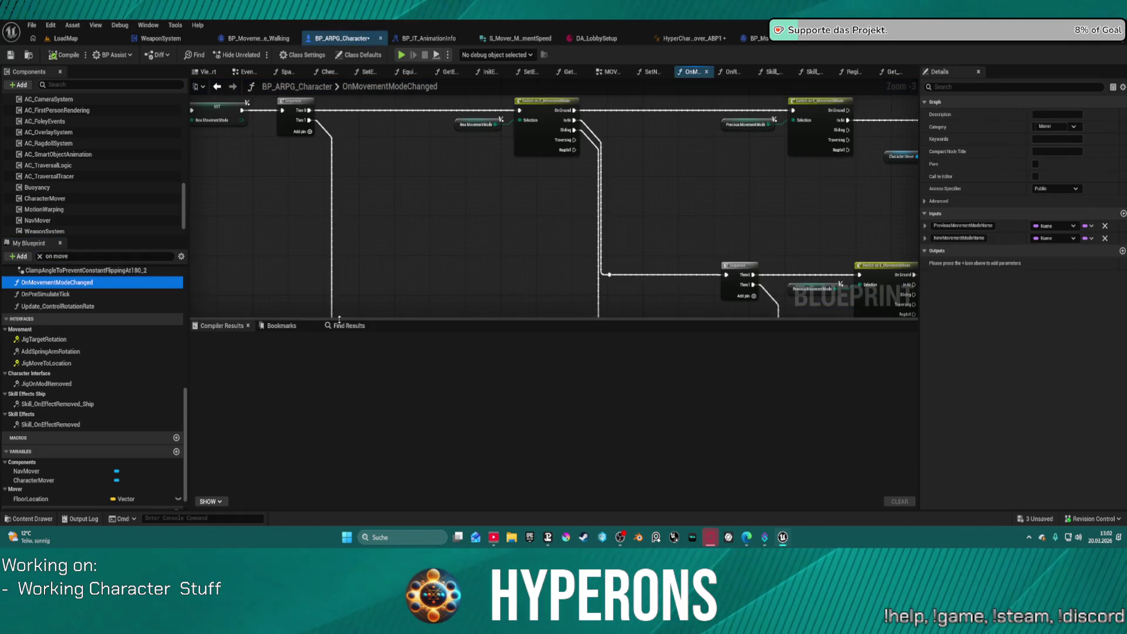
pyautogui.moveTo(768, 301); pyautogui.dragTo(919, 282)
pyautogui.moveTo(655, 248)
pyautogui.mouseDown()
pyautogui.moveTo(639, 268)
pyautogui.moveTo(439, 262)
pyautogui.mouseUp()
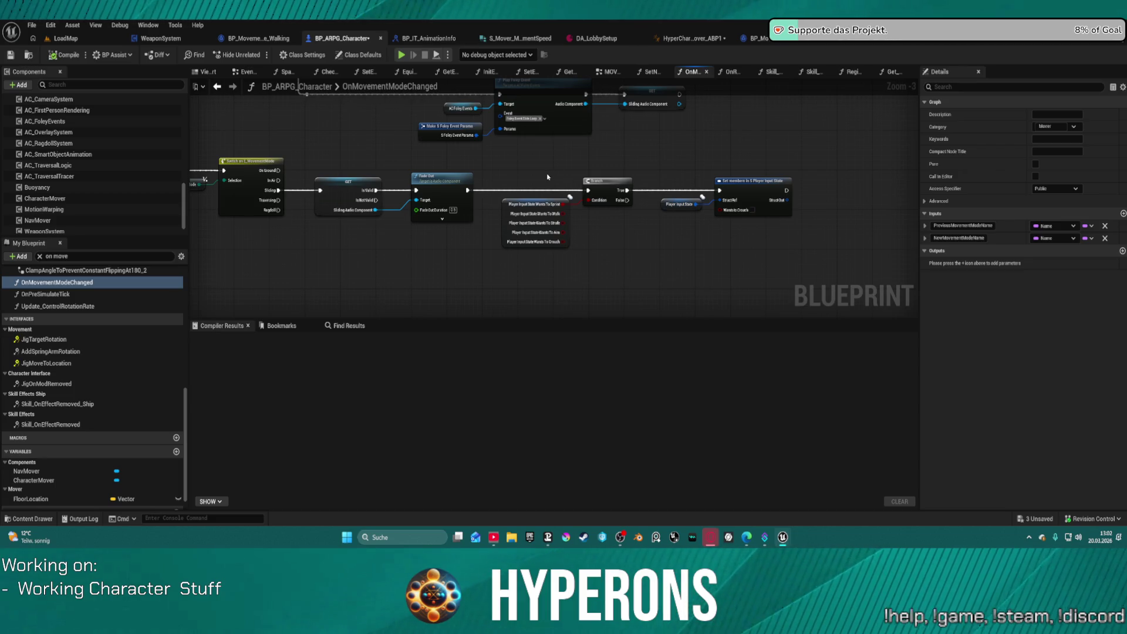
pyautogui.moveTo(548, 177)
pyautogui.mouseDown()
pyautogui.moveTo(522, 185)
pyautogui.moveTo(493, 281)
pyautogui.moveTo(334, 305)
pyautogui.moveTo(326, 331)
pyautogui.mouseUp()
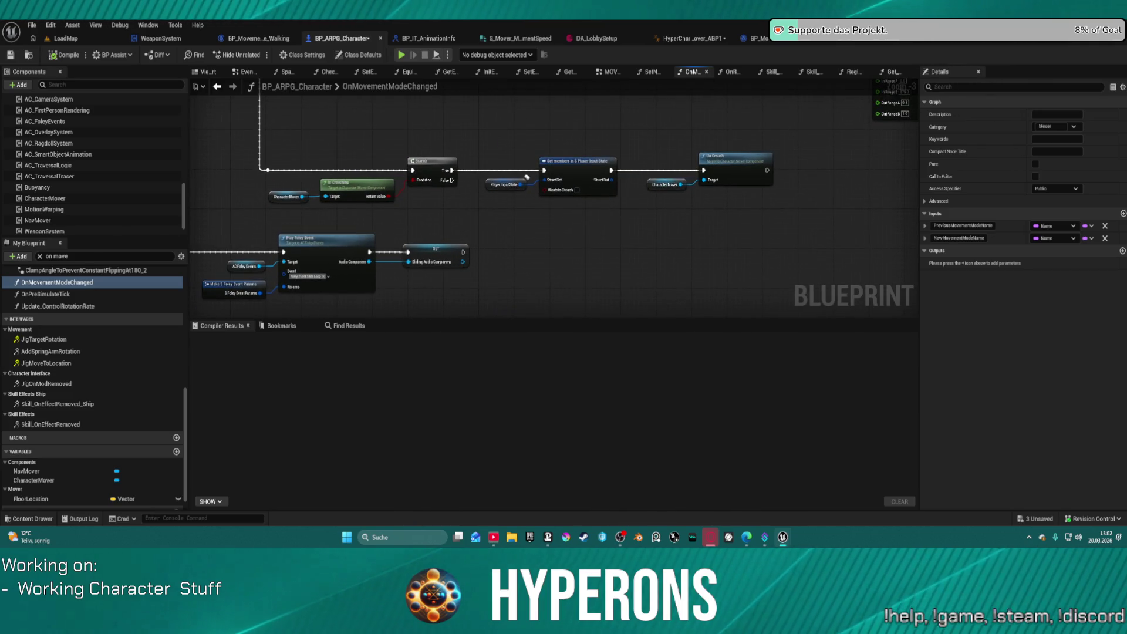
pyautogui.moveTo(527, 177)
pyautogui.mouseDown()
pyautogui.moveTo(537, 221)
pyautogui.moveTo(494, 236)
pyautogui.moveTo(176, 283)
pyautogui.mouseUp()
pyautogui.moveTo(488, 287)
pyautogui.mouseDown()
pyautogui.moveTo(472, 292)
pyautogui.moveTo(745, 219)
pyautogui.moveTo(710, 219)
pyautogui.mouseUp()
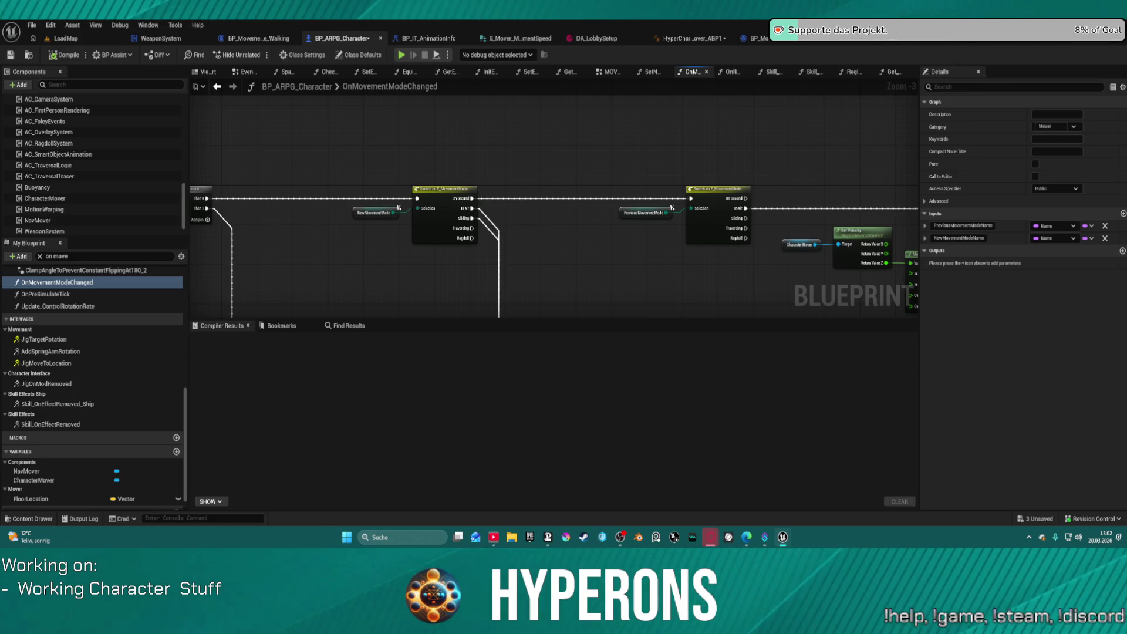
pyautogui.moveTo(340, 193)
pyautogui.mouseDown()
pyautogui.moveTo(357, 174)
pyautogui.moveTo(398, 173)
pyautogui.mouseUp()
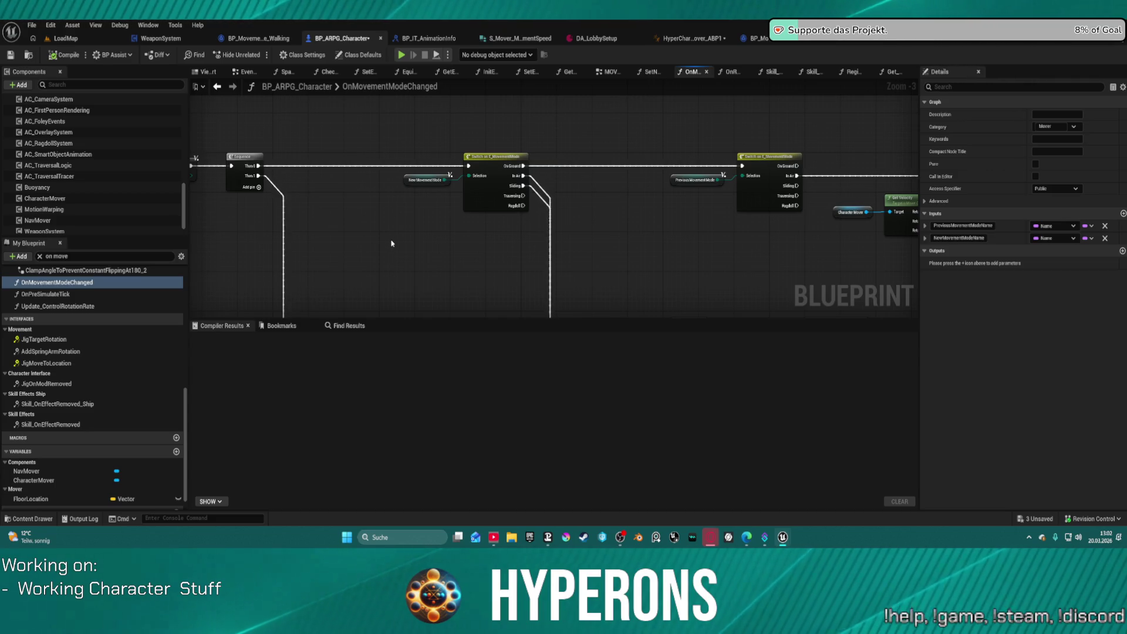
pyautogui.moveTo(387, 243)
pyautogui.mouseDown()
pyautogui.moveTo(459, 253)
pyautogui.moveTo(669, 244)
pyautogui.mouseUp()
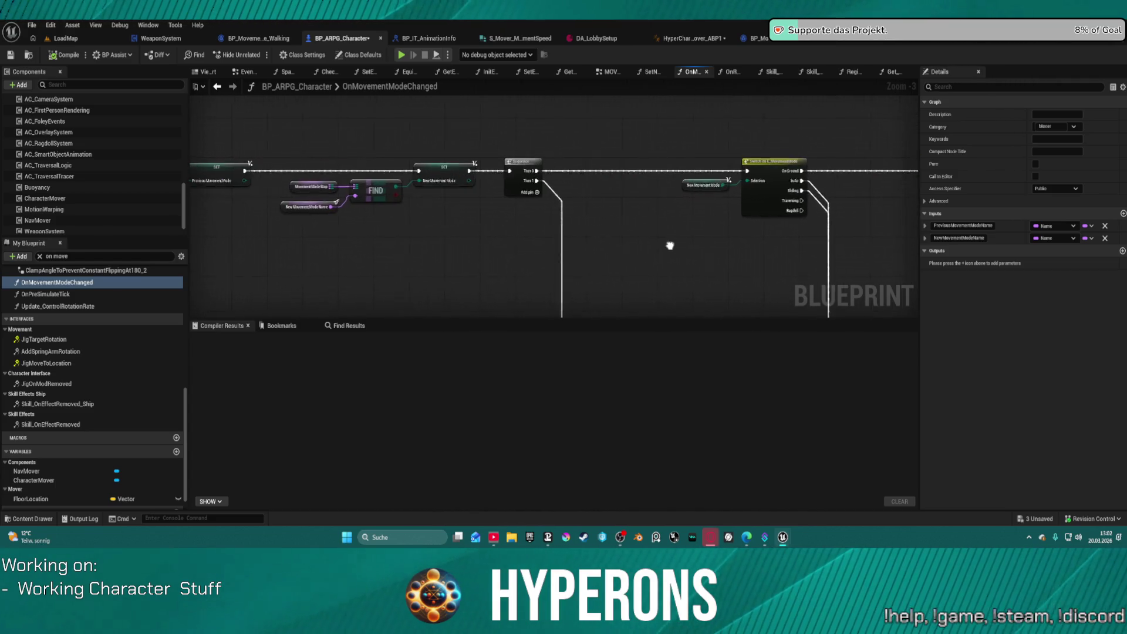
pyautogui.click(698, 185)
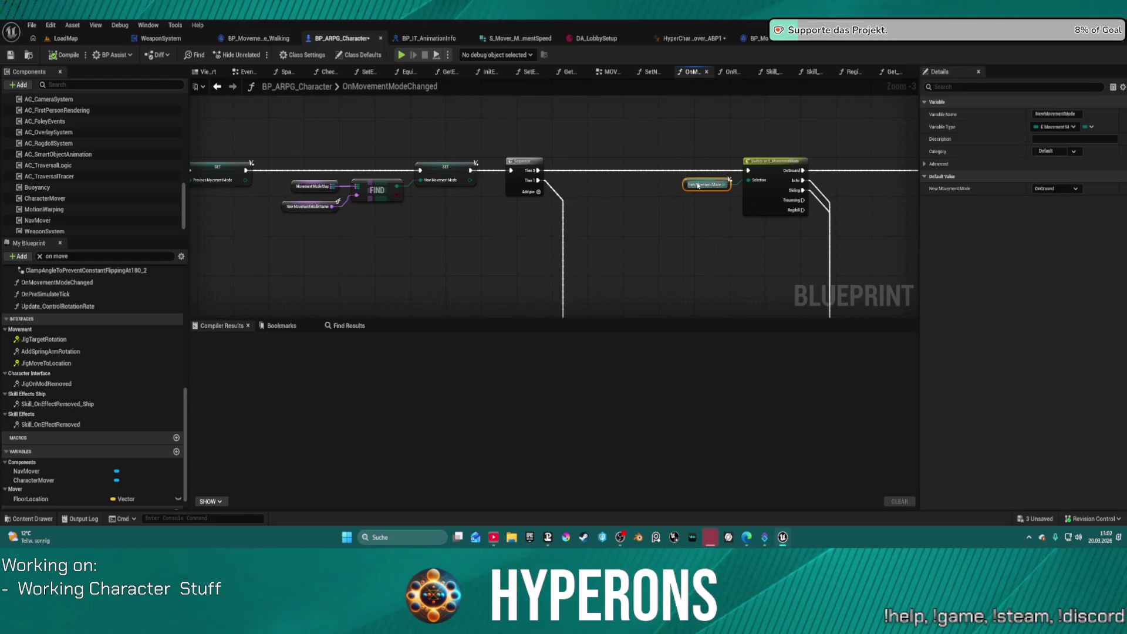
pyautogui.click(31, 520)
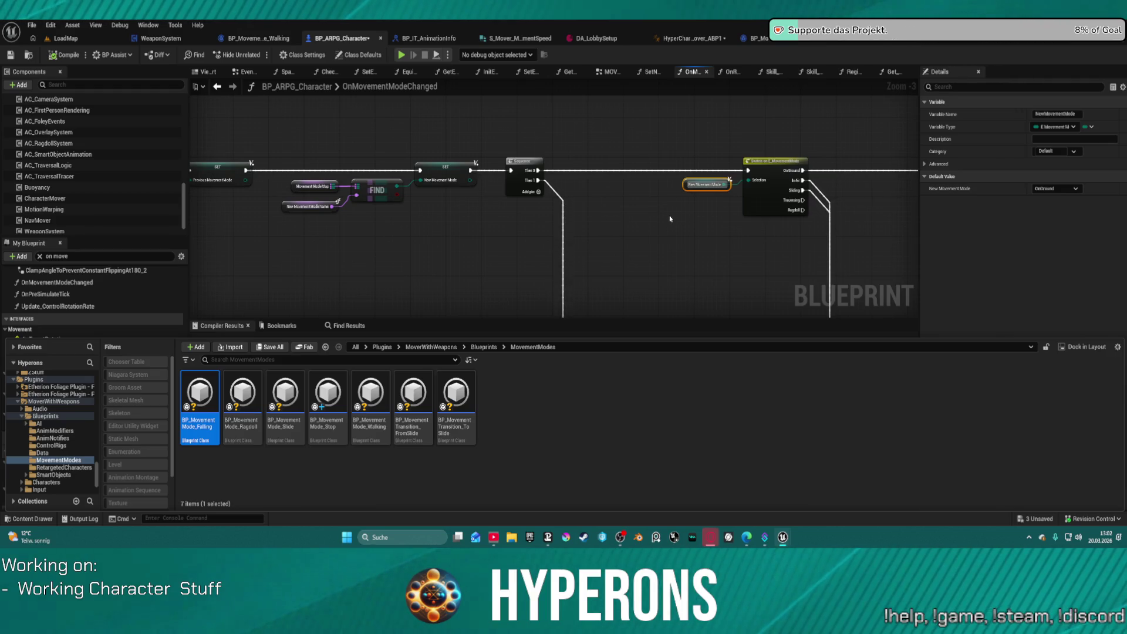
pyautogui.scroll(-4, 671, 250)
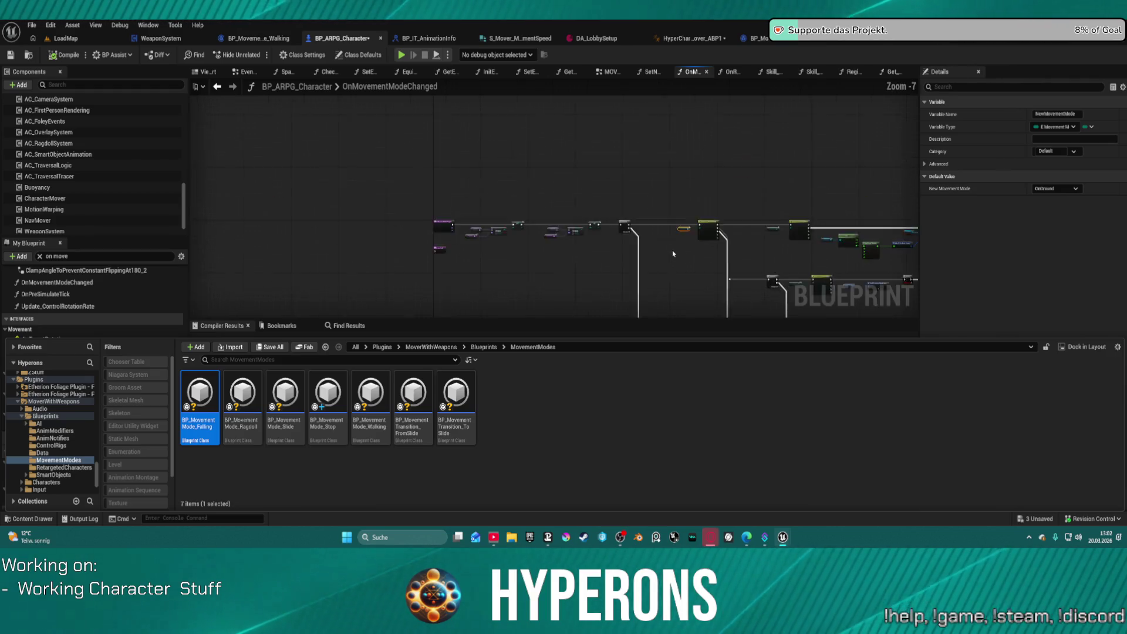
pyautogui.scroll(7, 453, 142)
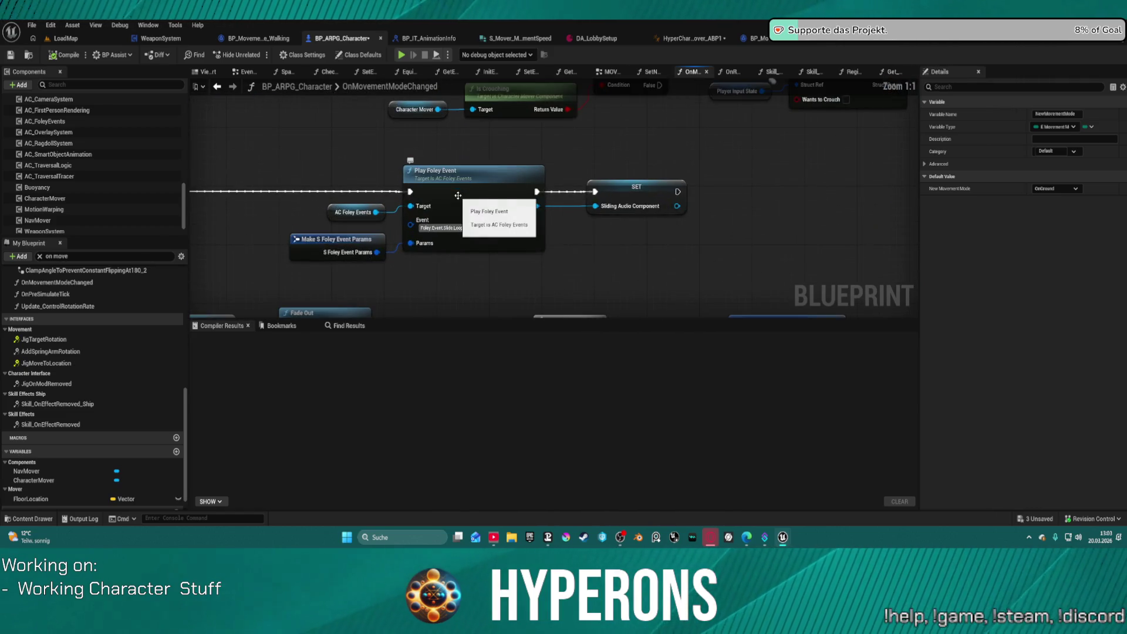
pyautogui.moveTo(535, 242)
pyautogui.mouseDown()
pyautogui.moveTo(538, 192)
pyautogui.moveTo(417, 181)
pyautogui.moveTo(485, 211)
pyautogui.moveTo(482, 228)
pyautogui.moveTo(189, 339)
pyautogui.moveTo(606, 409)
pyautogui.moveTo(512, 414)
pyautogui.moveTo(561, 414)
pyautogui.moveTo(729, 470)
pyautogui.mouseUp()
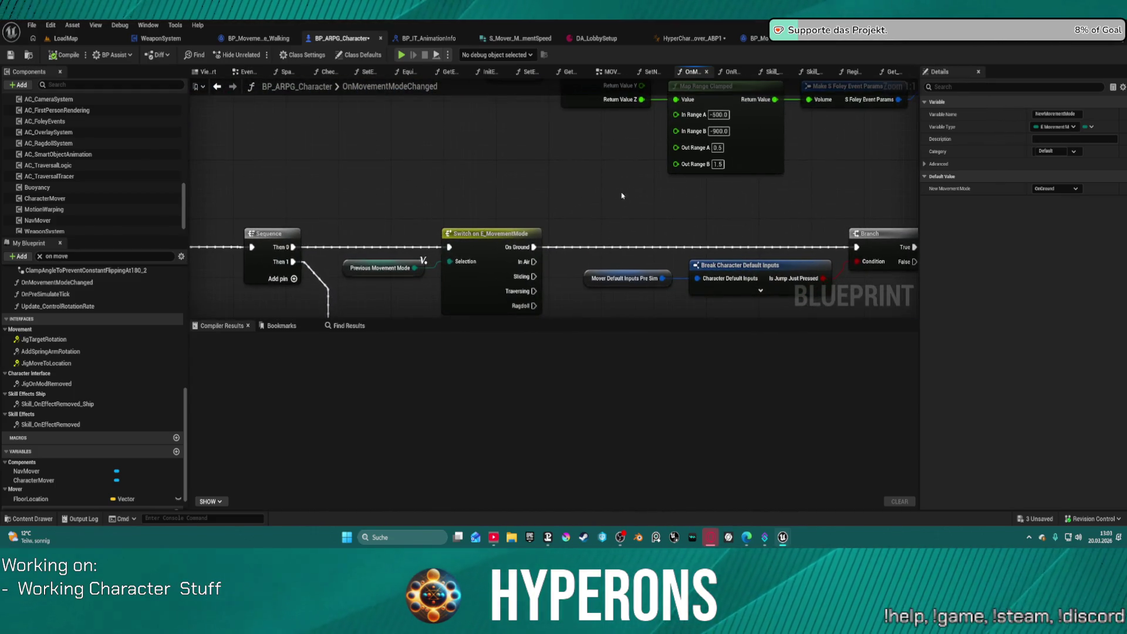
pyautogui.moveTo(611, 206)
pyautogui.mouseDown()
pyautogui.moveTo(572, 154)
pyautogui.moveTo(551, 187)
pyautogui.moveTo(463, 249)
pyautogui.moveTo(1121, 164)
pyautogui.mouseUp()
pyautogui.scroll(-4, 463, 248)
pyautogui.moveTo(587, 246)
pyautogui.mouseDown()
pyautogui.moveTo(507, 188)
pyautogui.moveTo(111, 24)
pyautogui.mouseUp()
pyautogui.moveTo(446, 194); pyautogui.dragTo(445, 206)
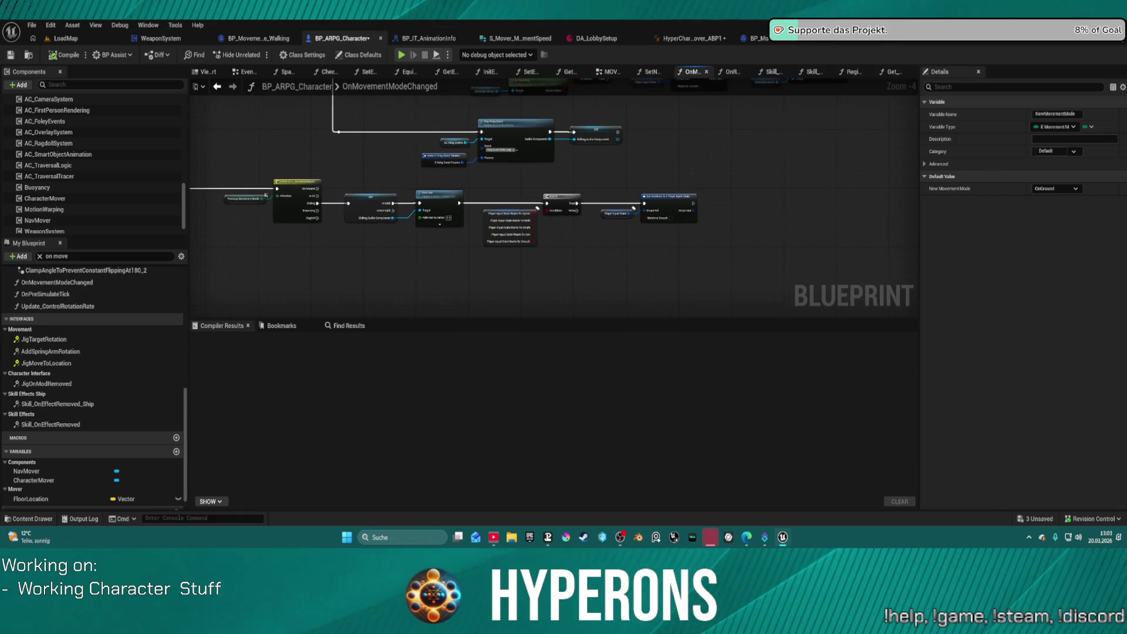
pyautogui.scroll(2, 620, 257)
pyautogui.scroll(2, 621, 256)
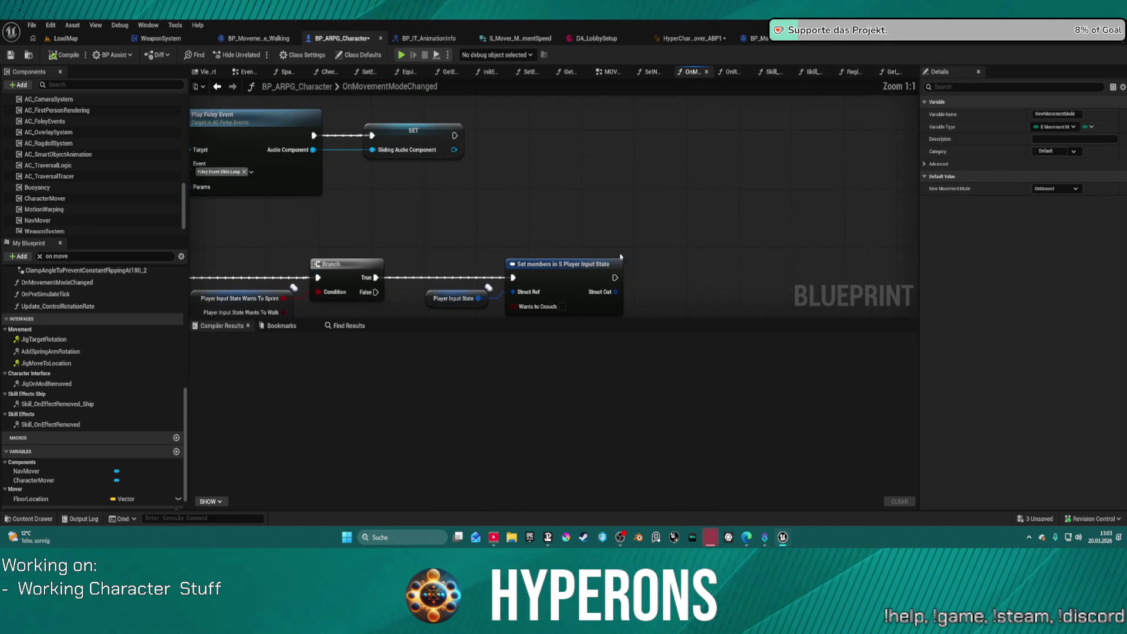
pyautogui.moveTo(569, 248)
pyautogui.mouseDown()
pyautogui.moveTo(528, 258)
pyautogui.moveTo(570, 229)
pyautogui.moveTo(537, 277)
pyautogui.mouseUp()
pyautogui.moveTo(527, 203); pyautogui.dragTo(561, 214)
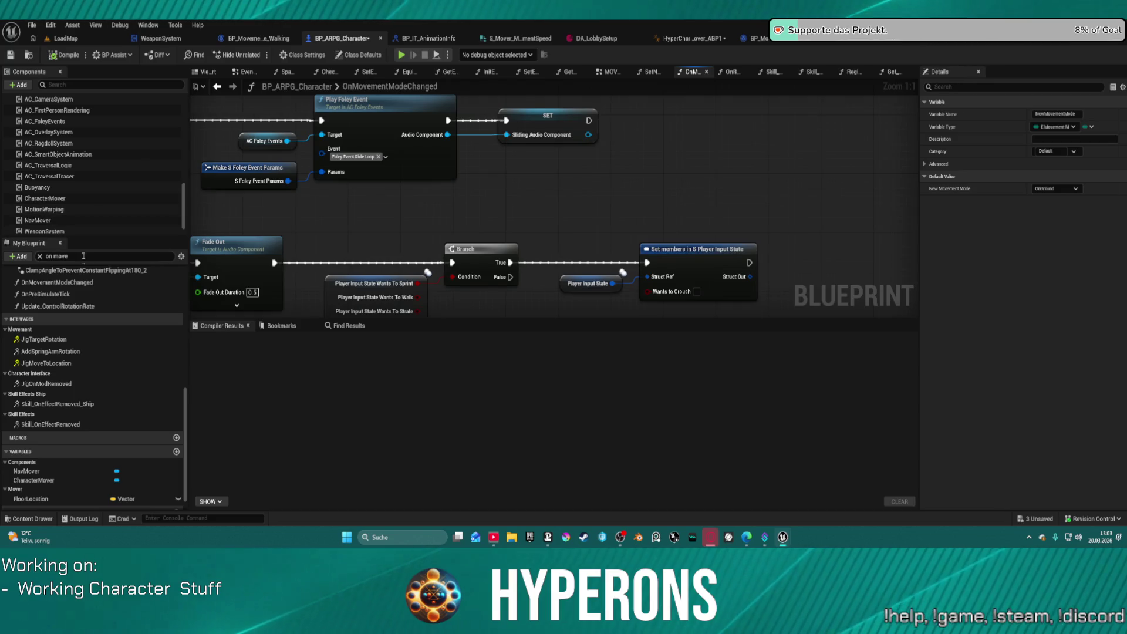
# Search the members for 'player in' and inspect the PlayerInputState variable's details.
pyautogui.click(71, 256)
pyautogui.click(44, 255)
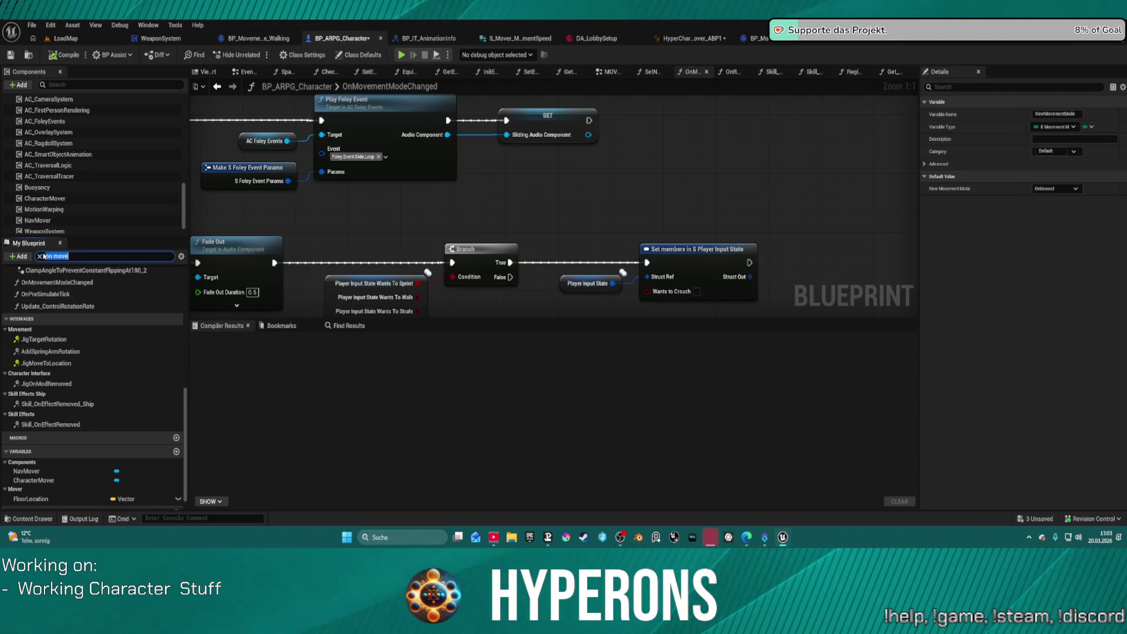
pyautogui.write('player in')
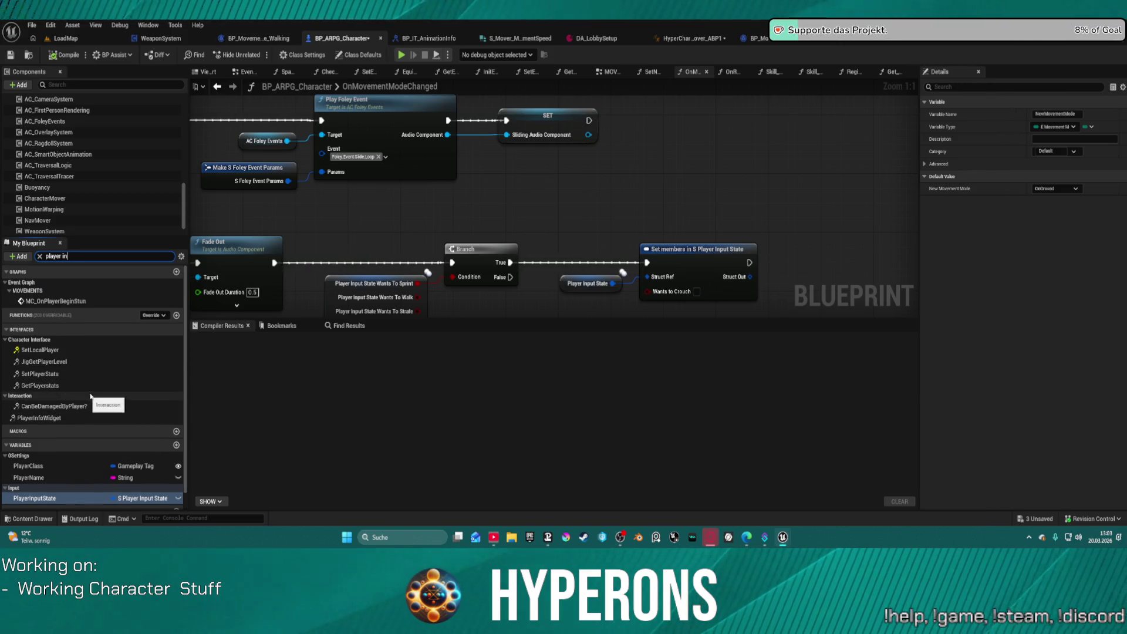
pyautogui.scroll(-1, 94, 395)
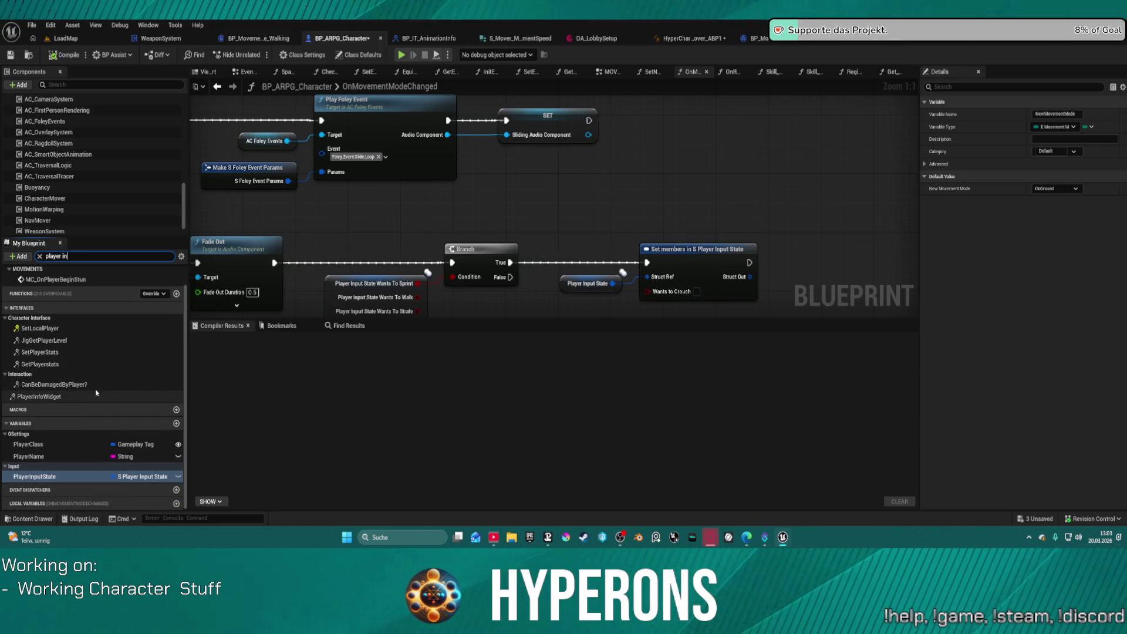
pyautogui.click(35, 476)
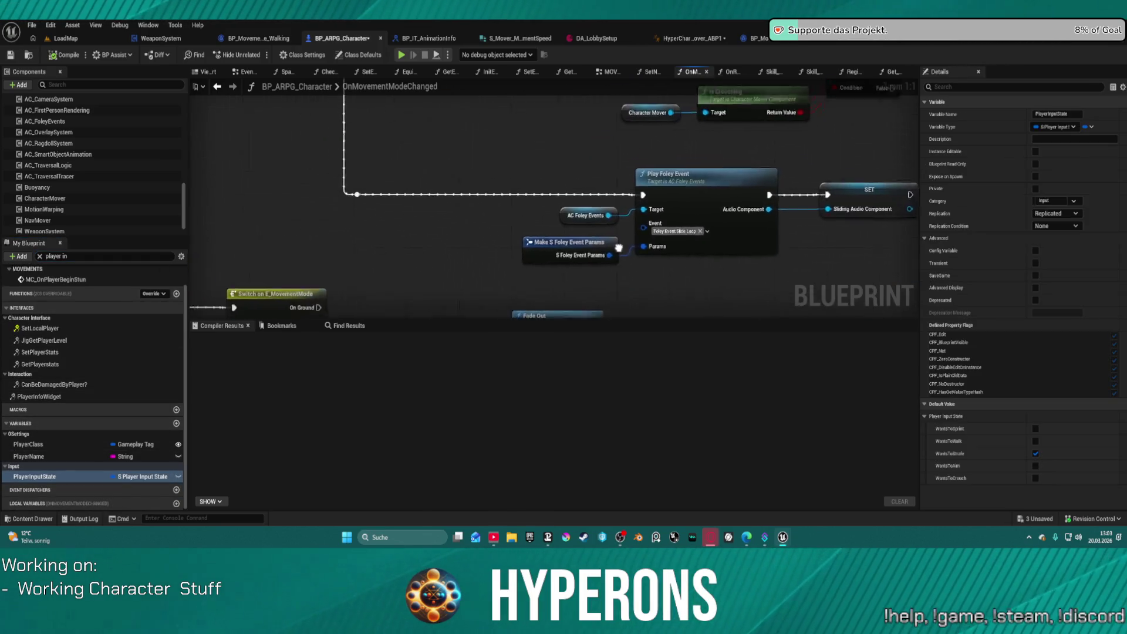
# Bring the Sequence and Switch on E_MovementMode nodes into view and open the Content Drawer.
pyautogui.moveTo(618, 247); pyautogui.dragTo(839, 181)
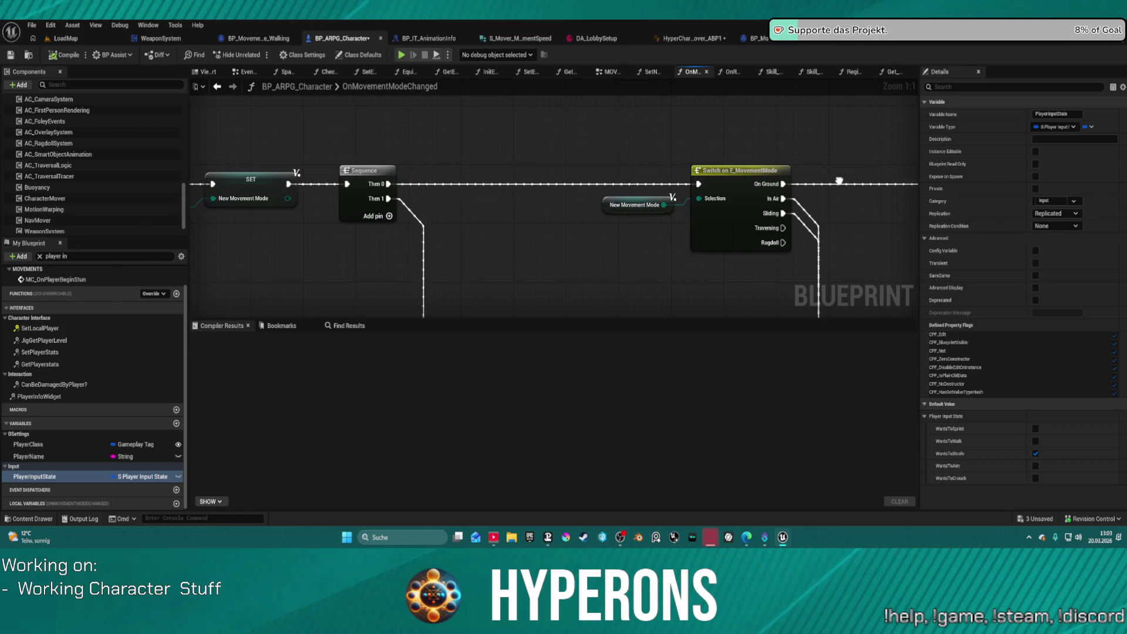
pyautogui.moveTo(839, 181); pyautogui.dragTo(914, 184)
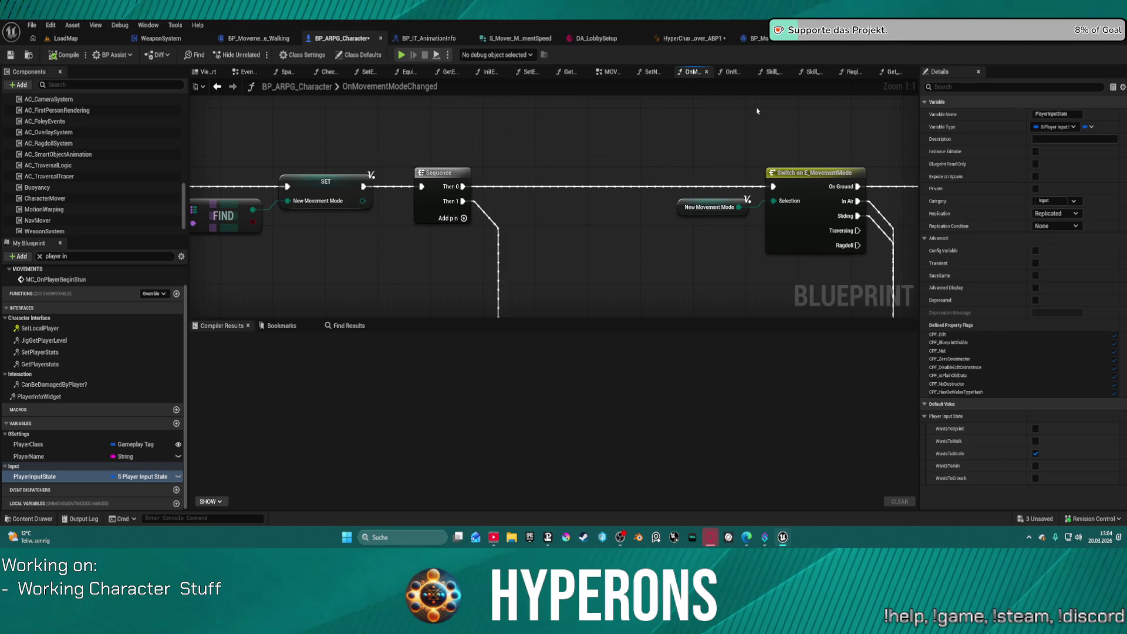
pyautogui.hotkey('ctrl', 'space')
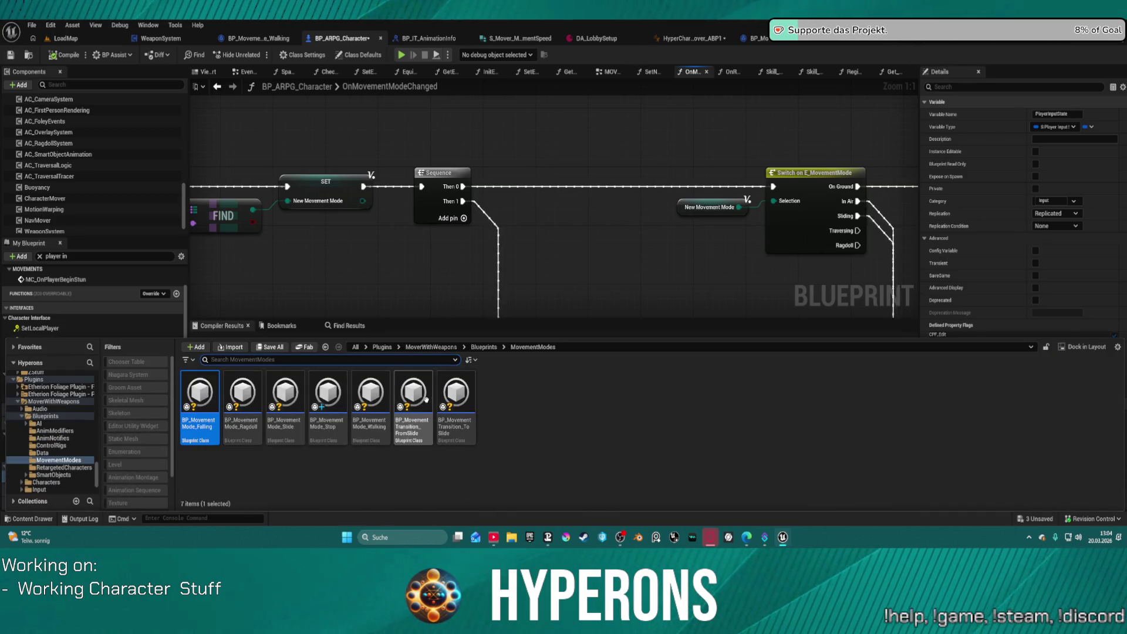
# Open BP_MovementMode_Ragdoll in the full editor and look over the Falling and Stop graphs.
pyautogui.doubleClick(246, 394)
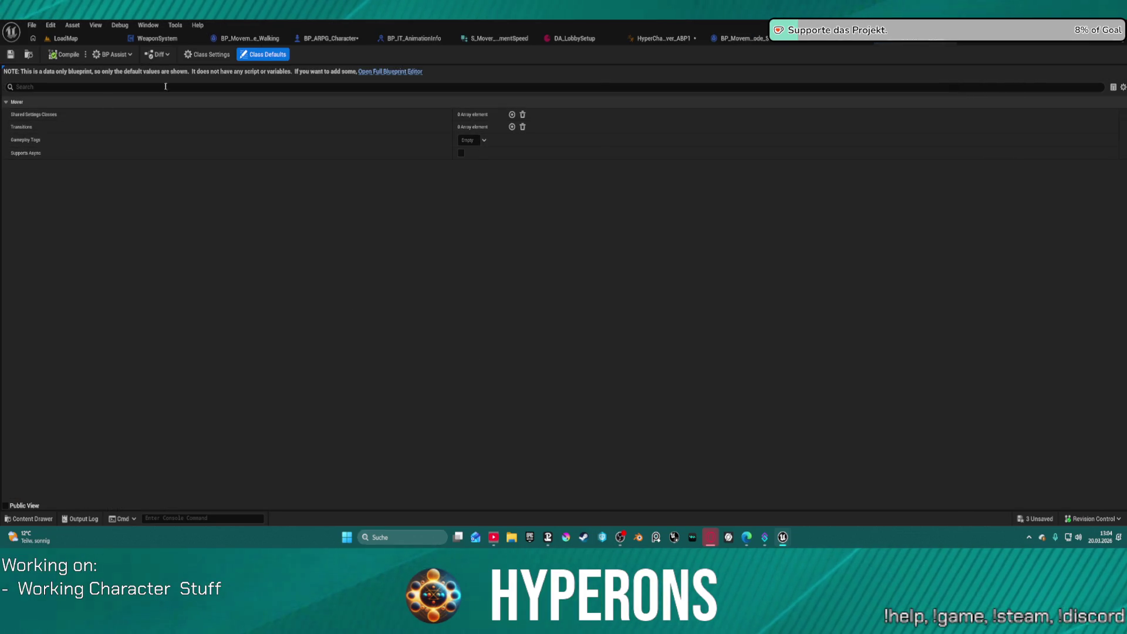
pyautogui.click(375, 72)
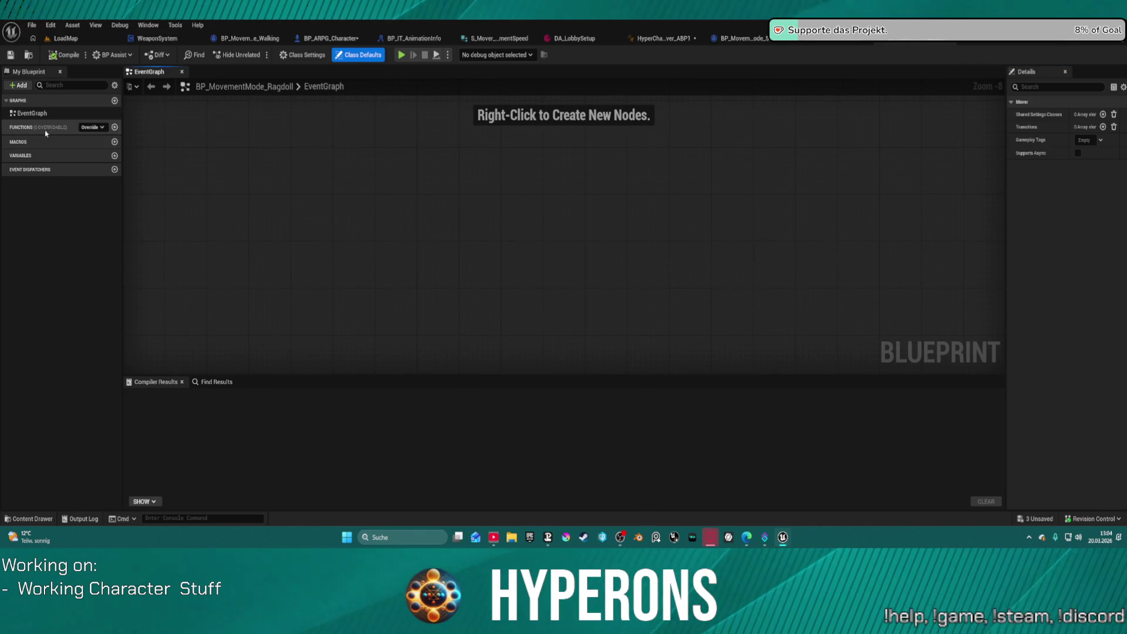
pyautogui.scroll(-2, 974, 144)
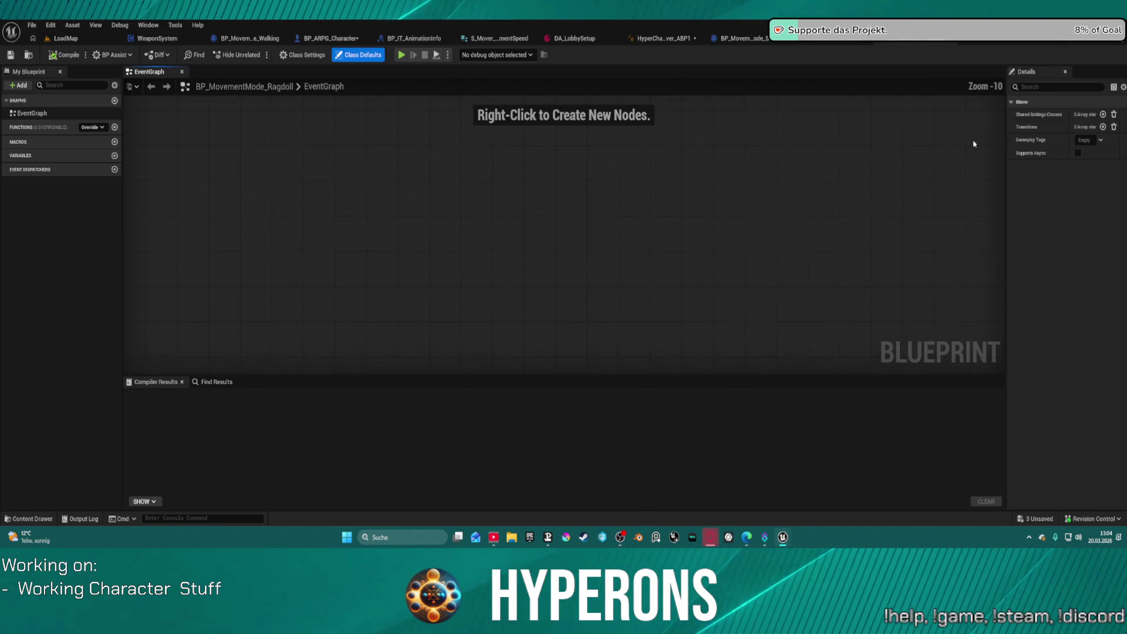
pyautogui.click(908, 39)
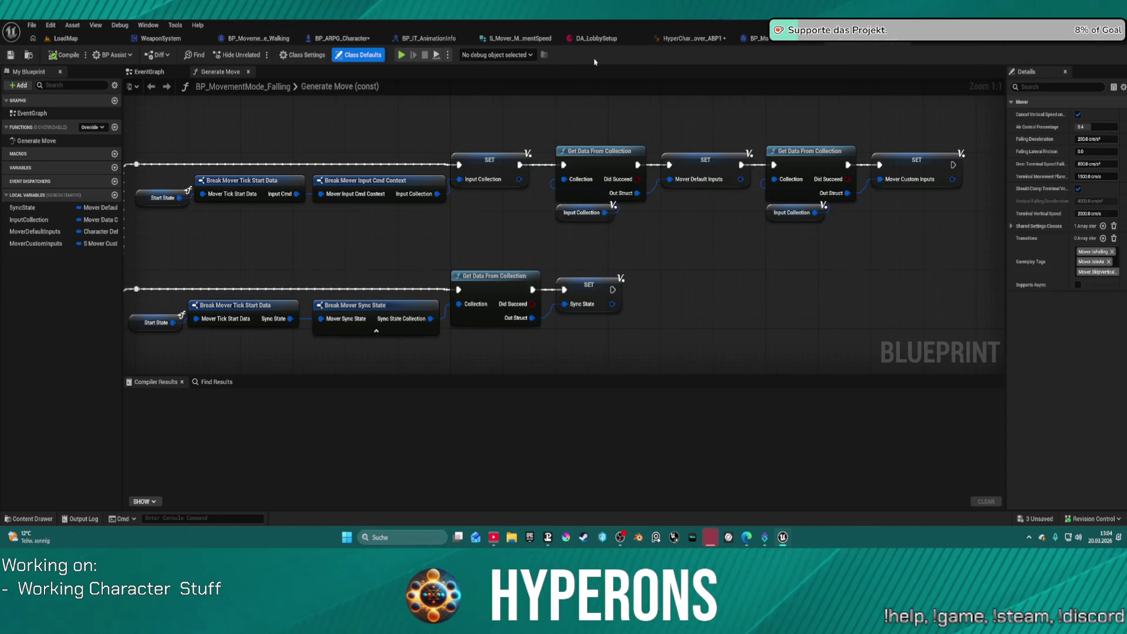
pyautogui.click(754, 38)
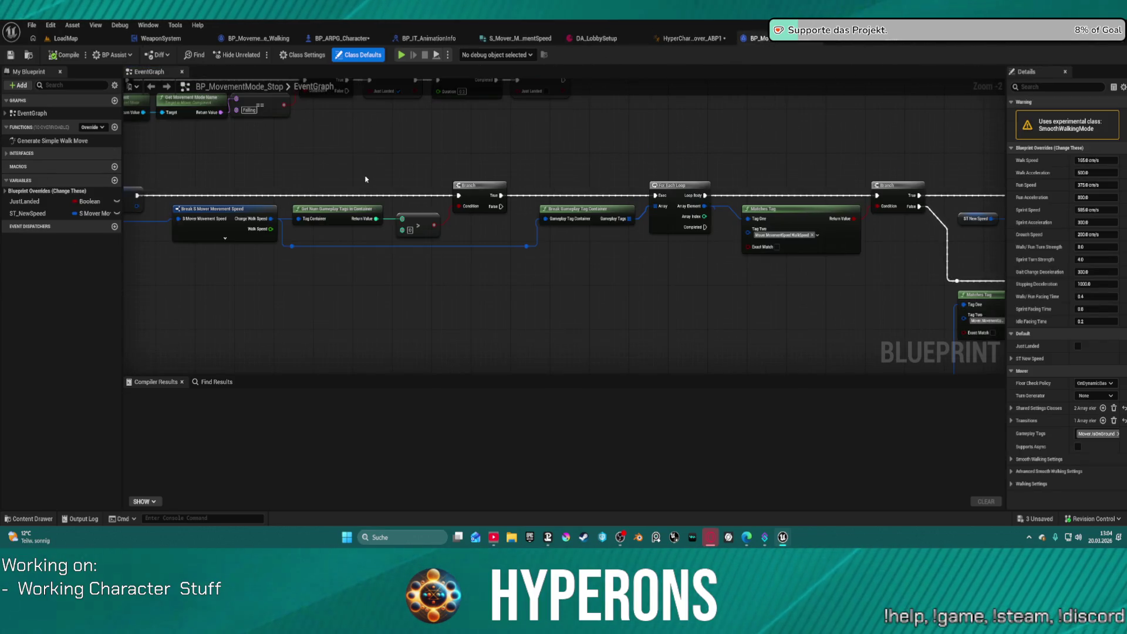
pyautogui.scroll(-6, 366, 179)
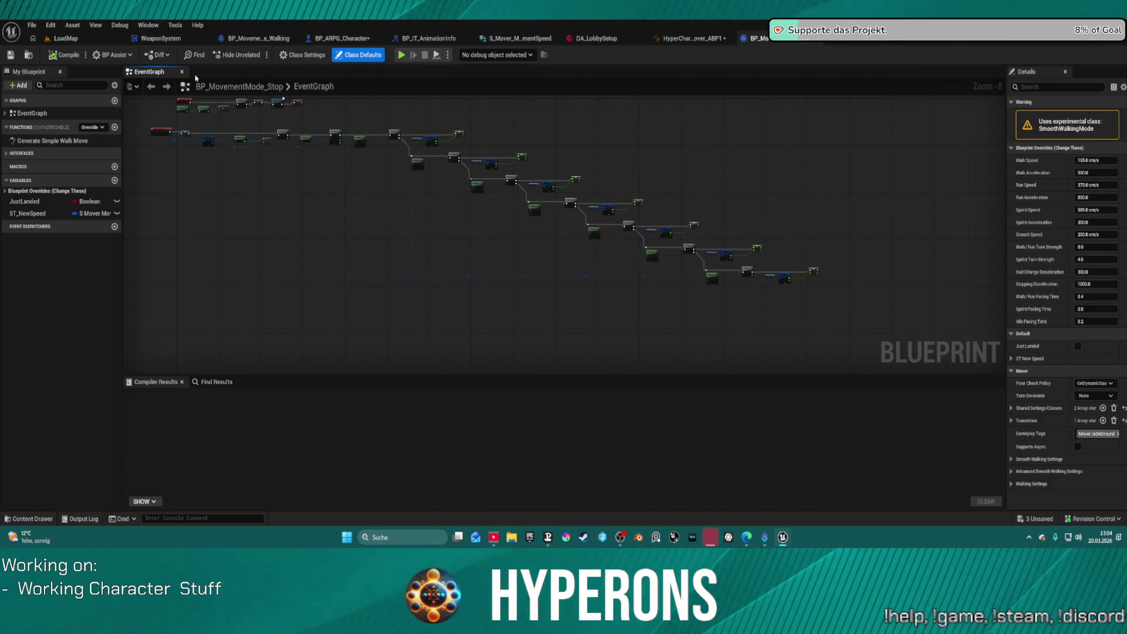
# Check WeaponSystem, then open the AC_RagdollSystem component's event graph from BP_ARPG_Character.
pyautogui.click(160, 38)
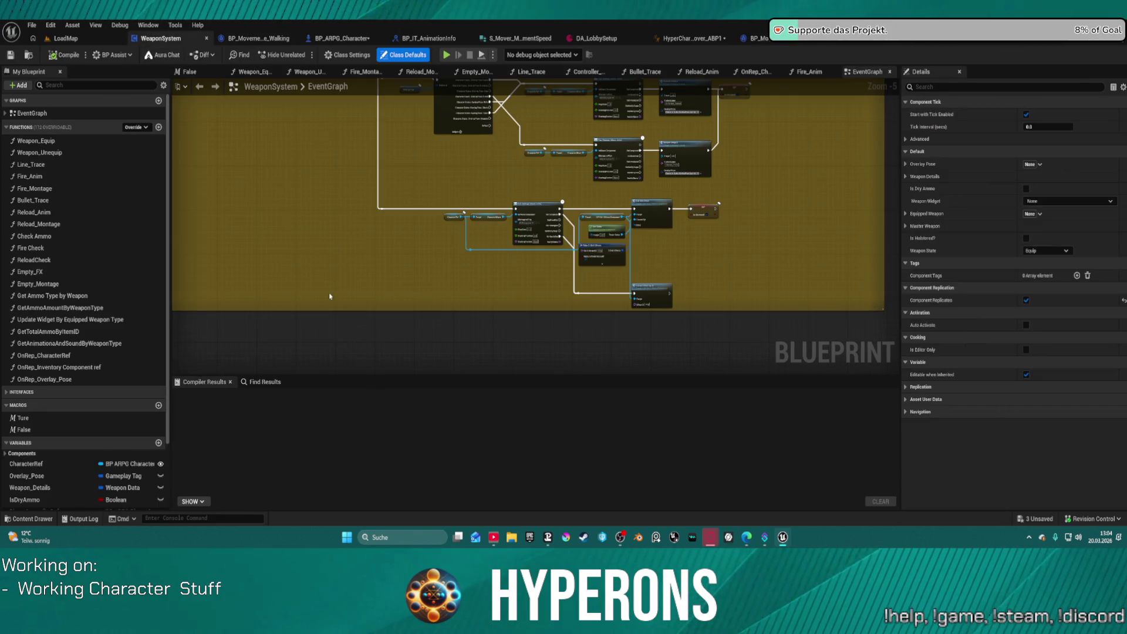
pyautogui.scroll(-6, 329, 296)
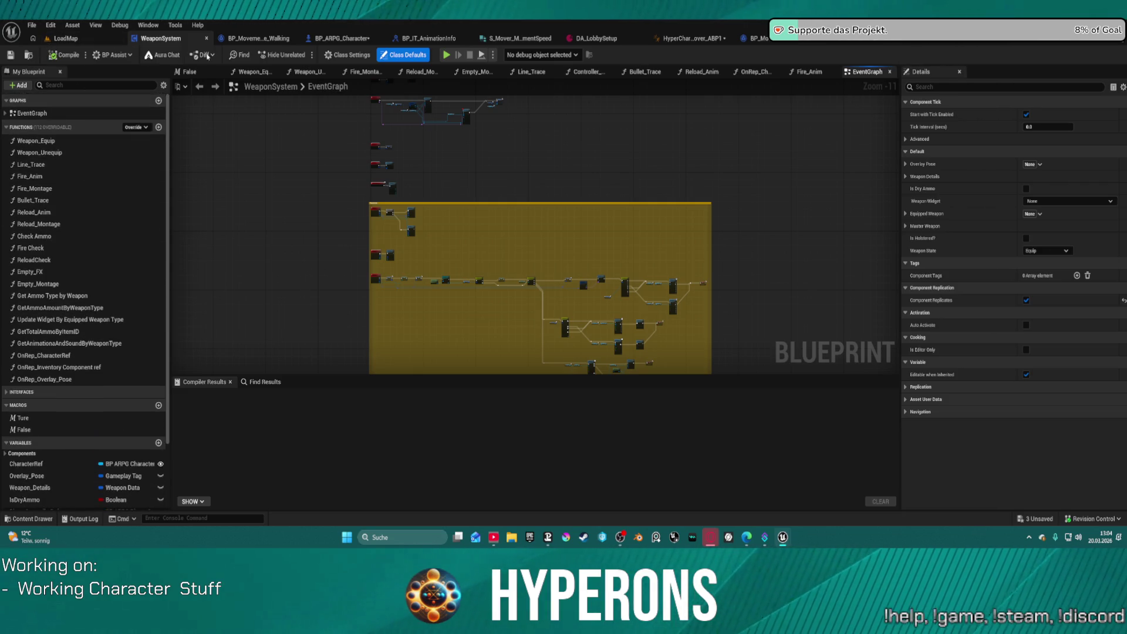
pyautogui.click(344, 37)
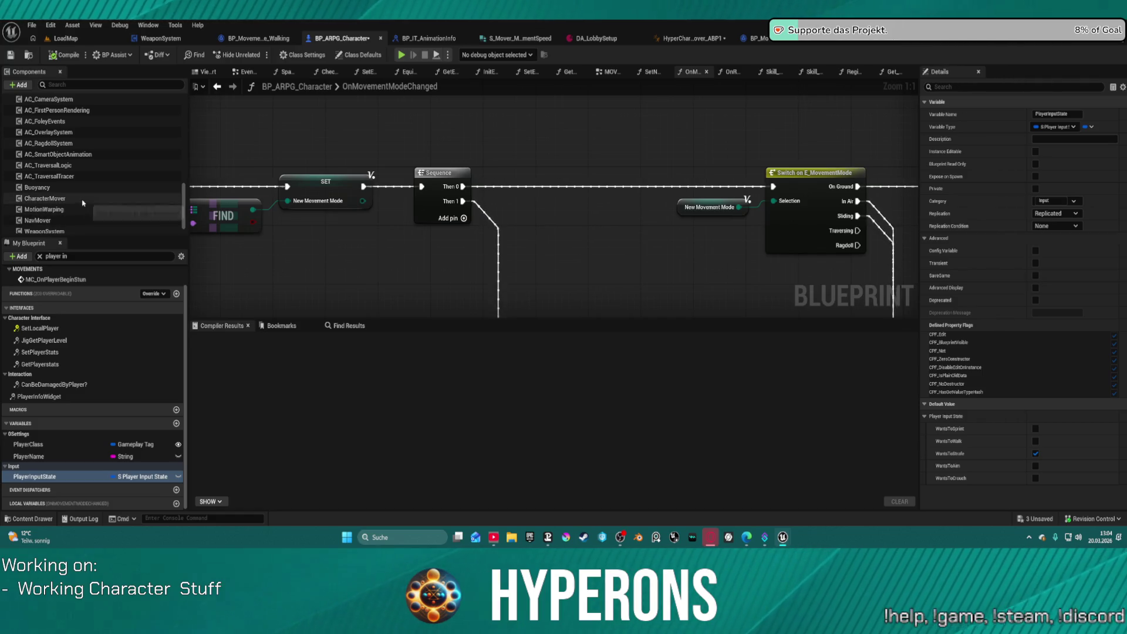
pyautogui.scroll(-2, 82, 193)
pyautogui.click(61, 173)
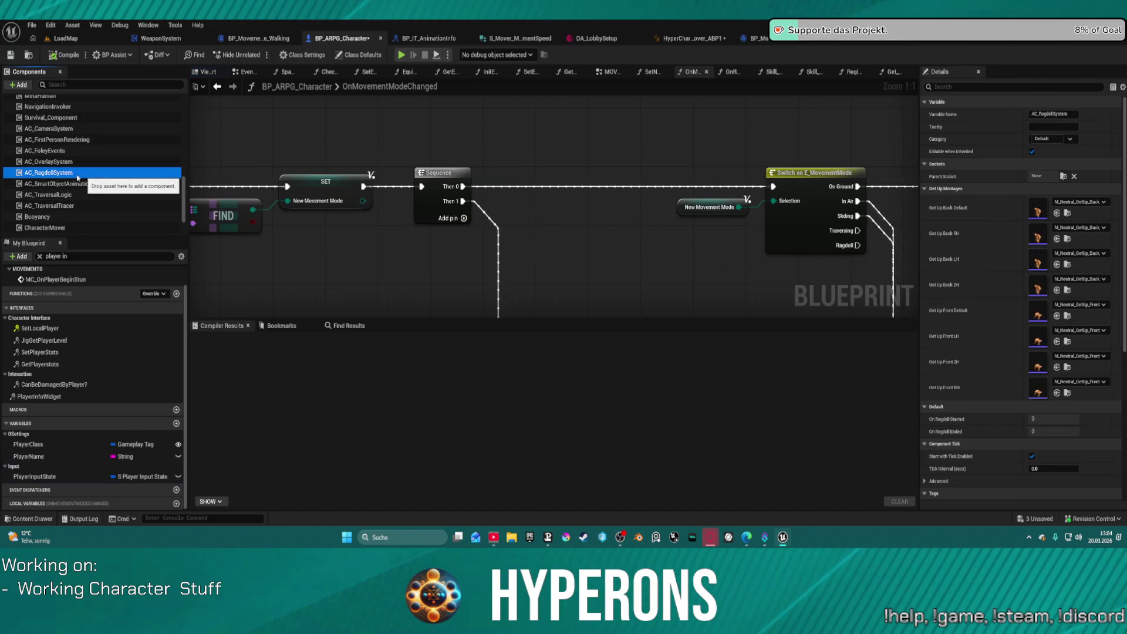
pyautogui.rightClick(61, 174)
pyautogui.click(125, 310)
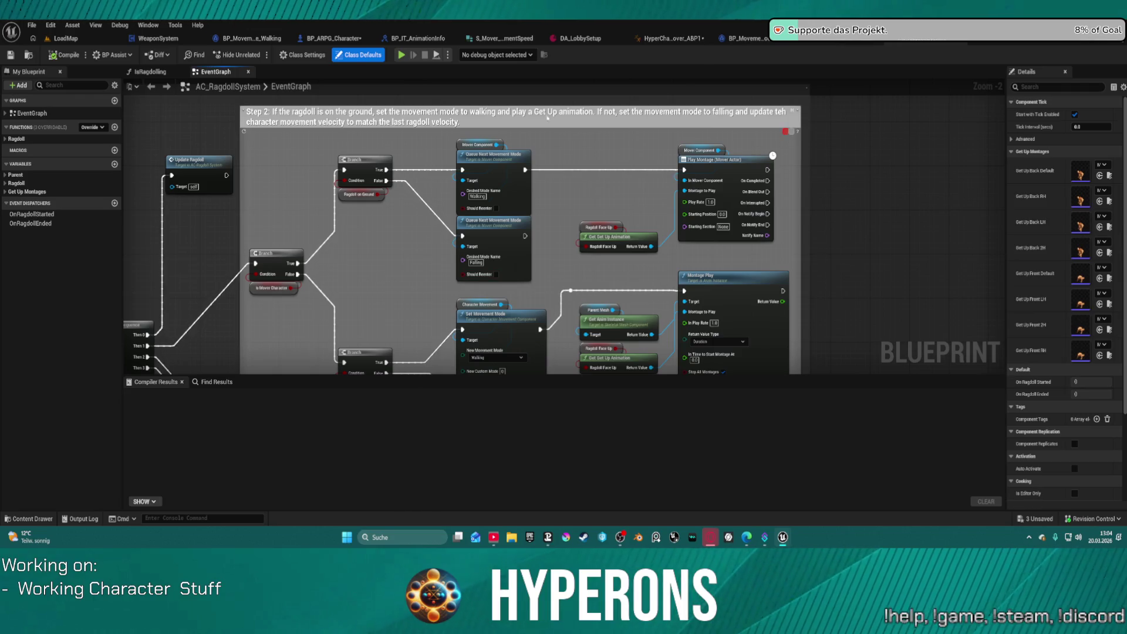
# Select the Queue Next Movement Mode and Set Movement Mode nodes, keeping Walking as the mode.
pyautogui.moveTo(439, 147); pyautogui.dragTo(498, 254)
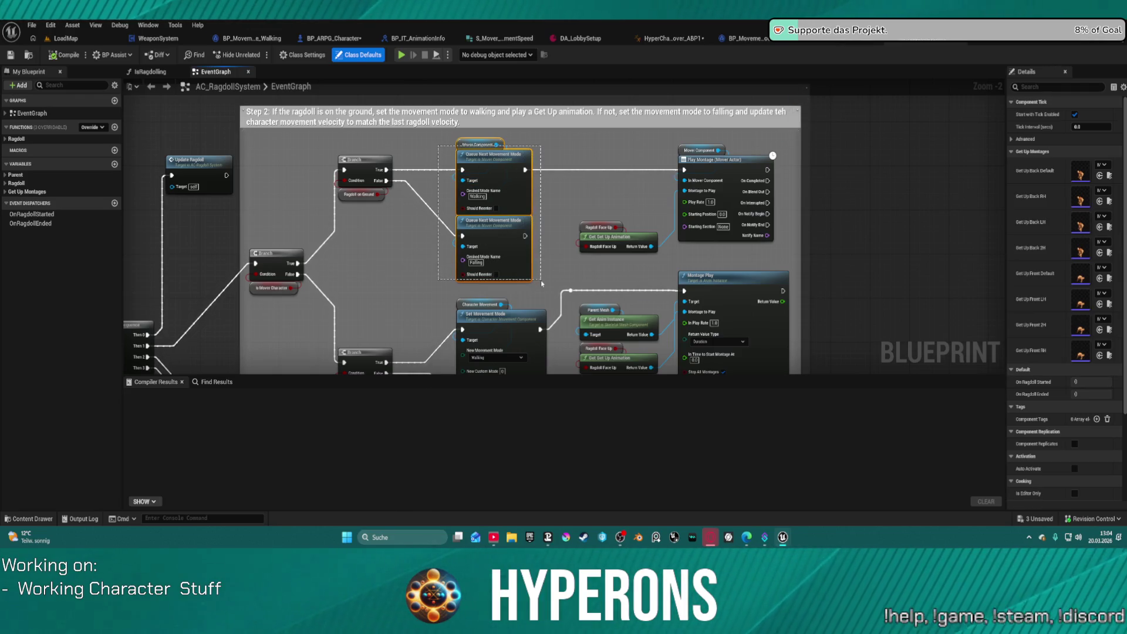
pyautogui.moveTo(540, 284); pyautogui.dragTo(550, 284)
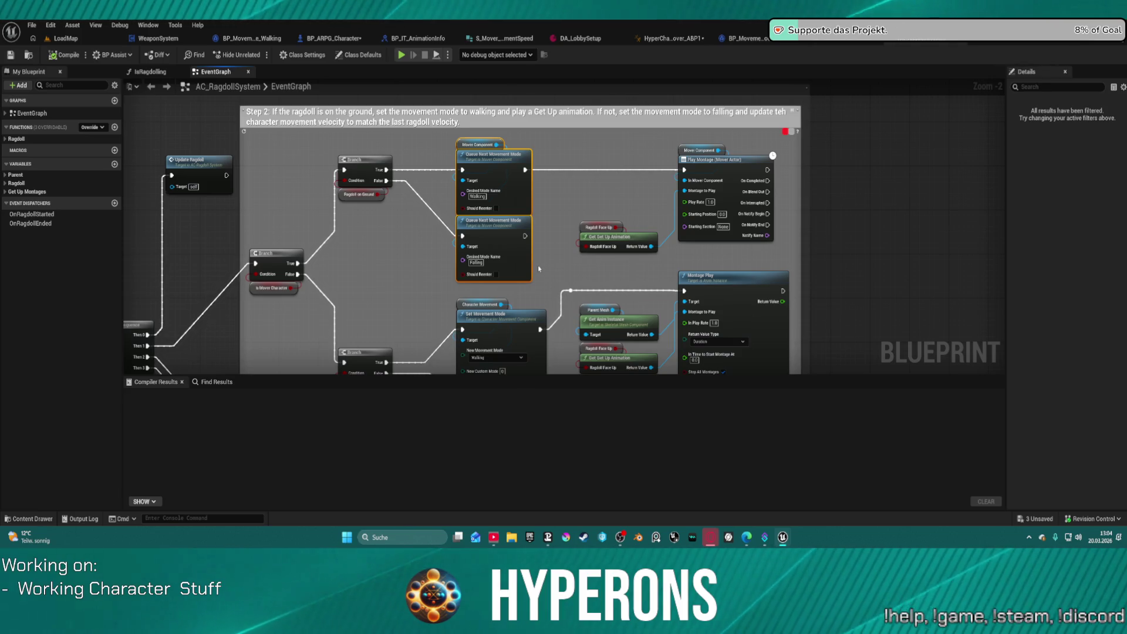
pyautogui.moveTo(407, 266); pyautogui.dragTo(363, 122)
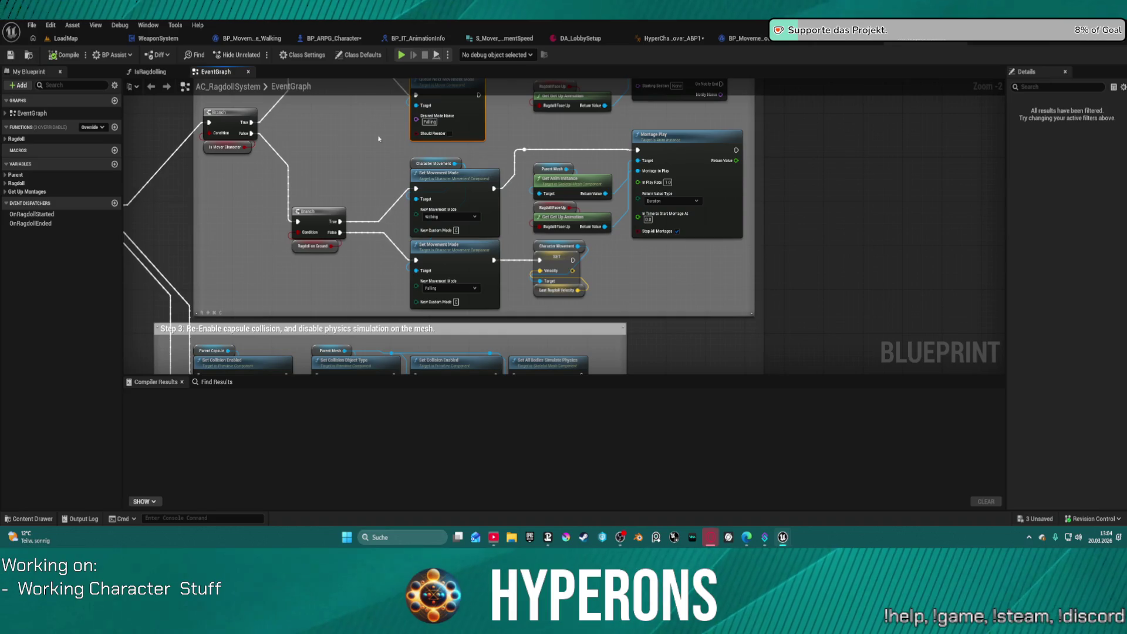
pyautogui.click(457, 217)
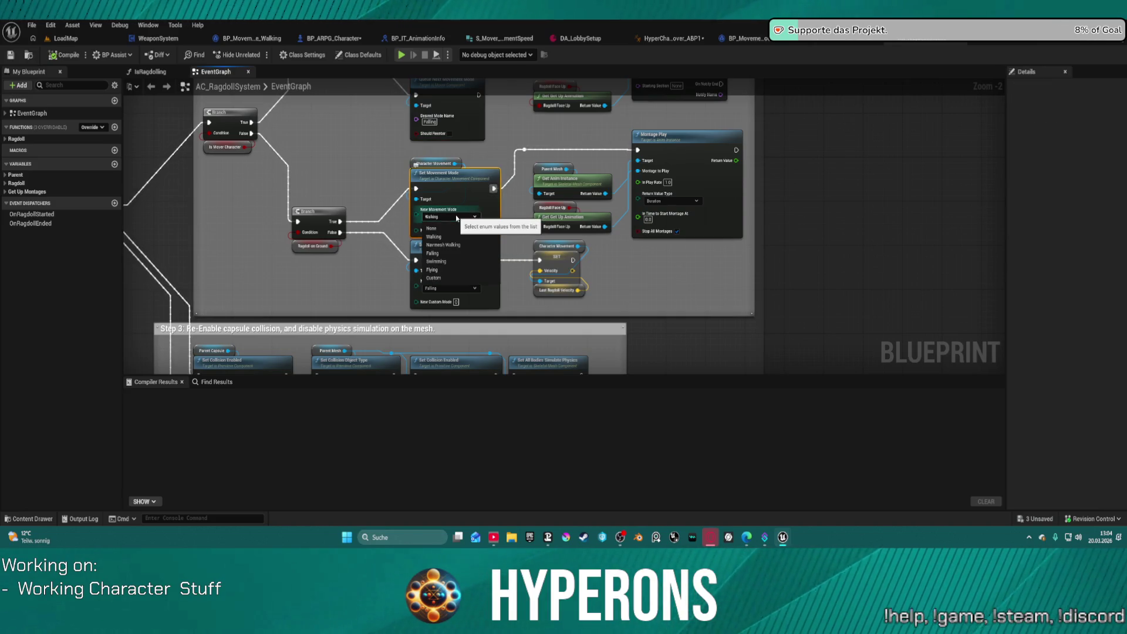
pyautogui.click(456, 218)
pyautogui.moveTo(408, 145); pyautogui.dragTo(415, 153)
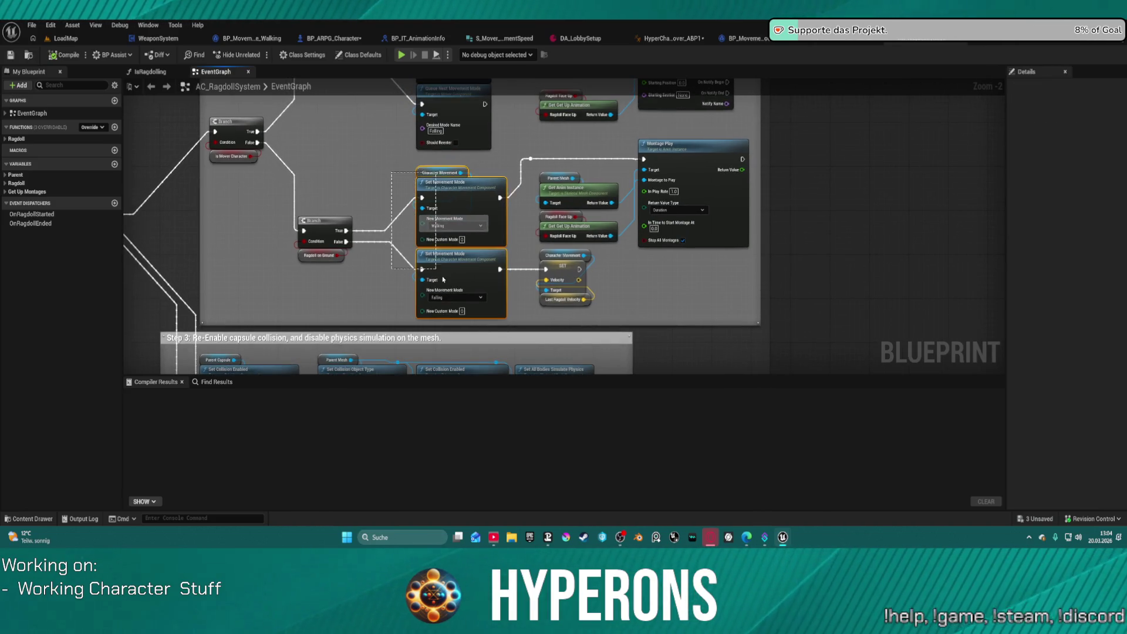
pyautogui.moveTo(485, 290); pyautogui.dragTo(485, 290)
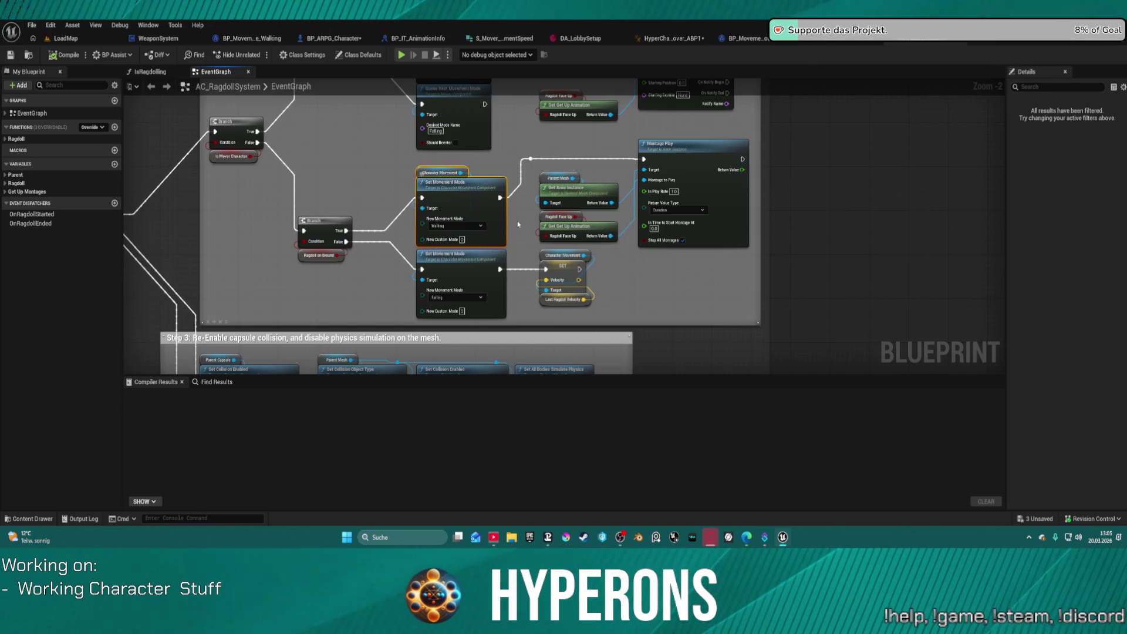
# Inspect the Step 3 comment and Falling queue node, then pan to the Stop Ragdoll event.
pyautogui.scroll(-1, 367, 209)
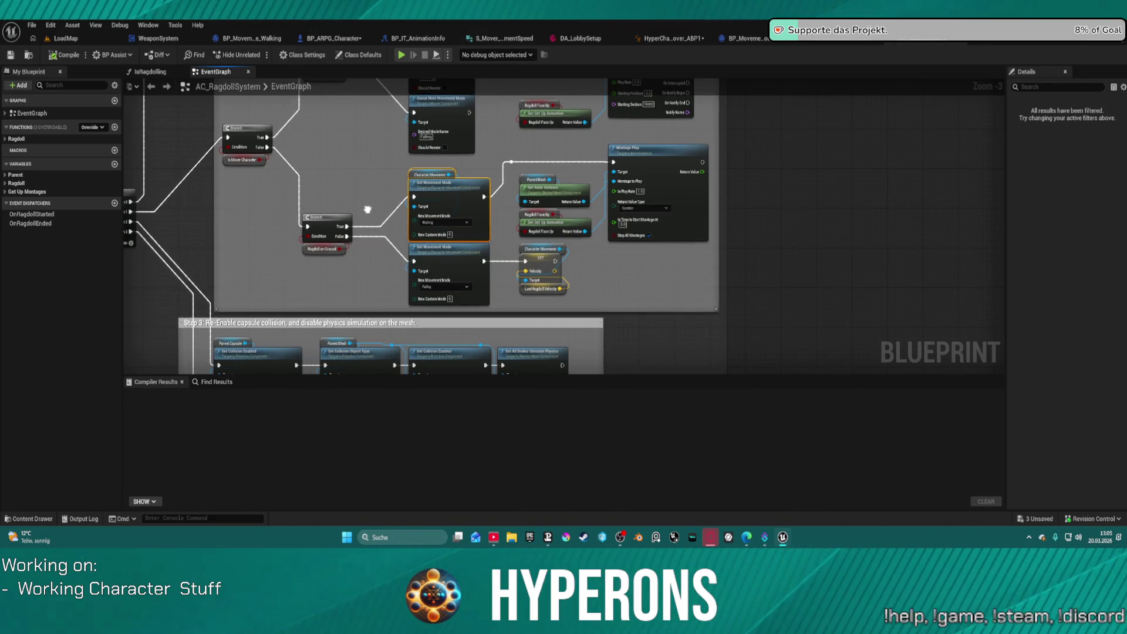
pyautogui.moveTo(367, 209)
pyautogui.mouseDown()
pyautogui.moveTo(414, 62)
pyautogui.moveTo(506, 66)
pyautogui.moveTo(496, 332)
pyautogui.moveTo(498, 176)
pyautogui.moveTo(482, 88)
pyautogui.moveTo(422, 245)
pyautogui.moveTo(513, 360)
pyautogui.moveTo(508, 348)
pyautogui.mouseUp()
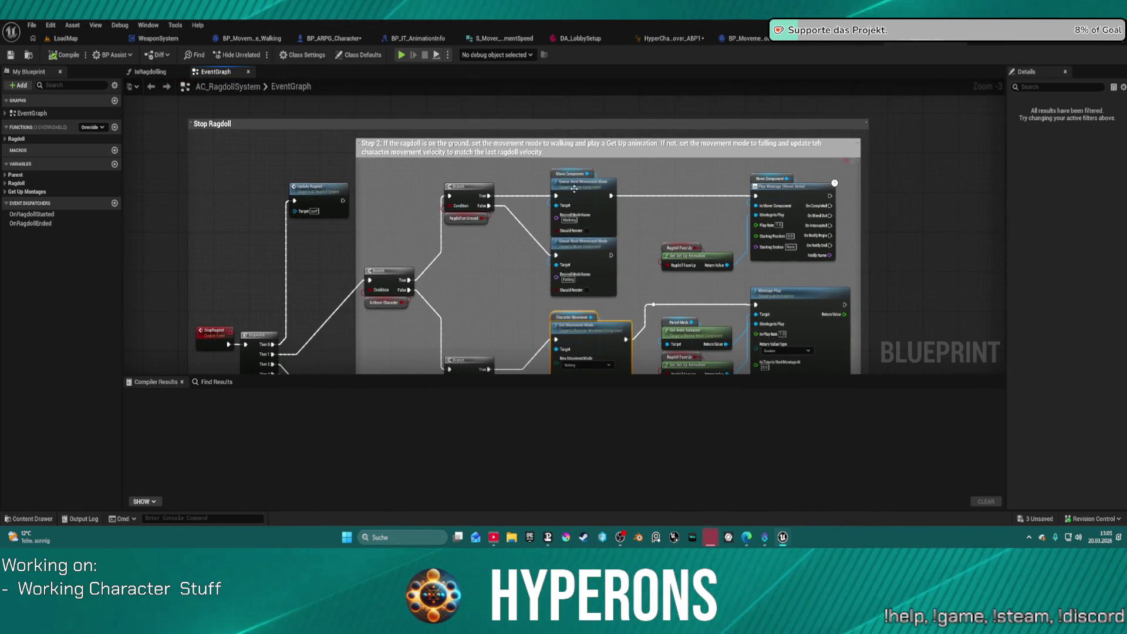
pyautogui.click(615, 254)
pyautogui.moveTo(640, 209); pyautogui.dragTo(586, 97)
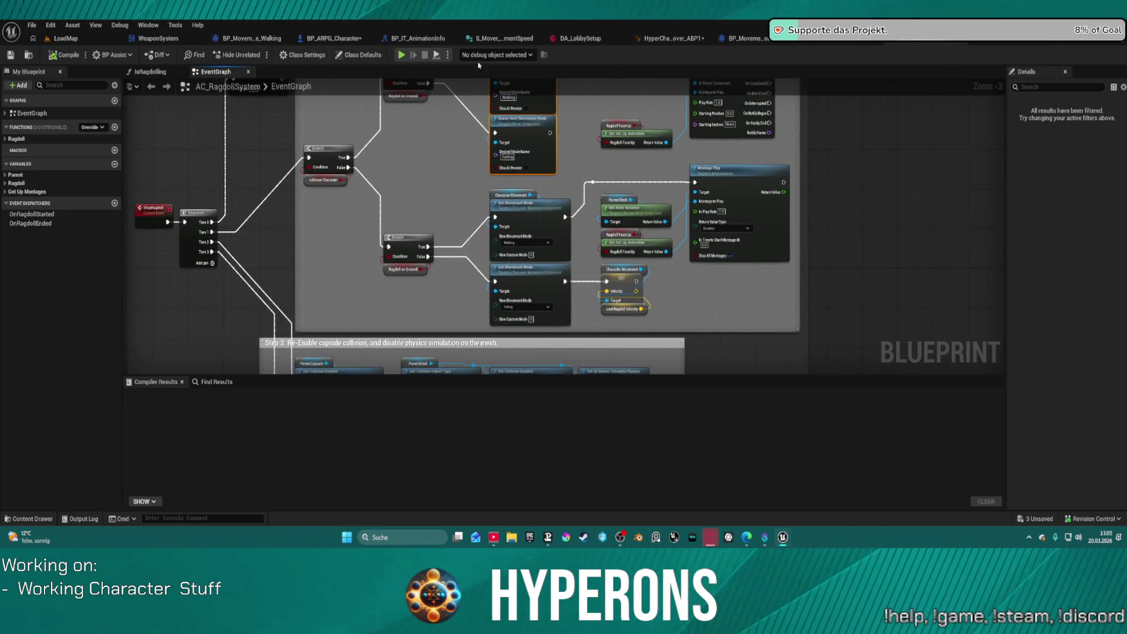
# Cycle through the Falling, Stop and ARPG_Character tabs to BP_MovementMode_Walking and browse MovementModes.
pyautogui.click(878, 40)
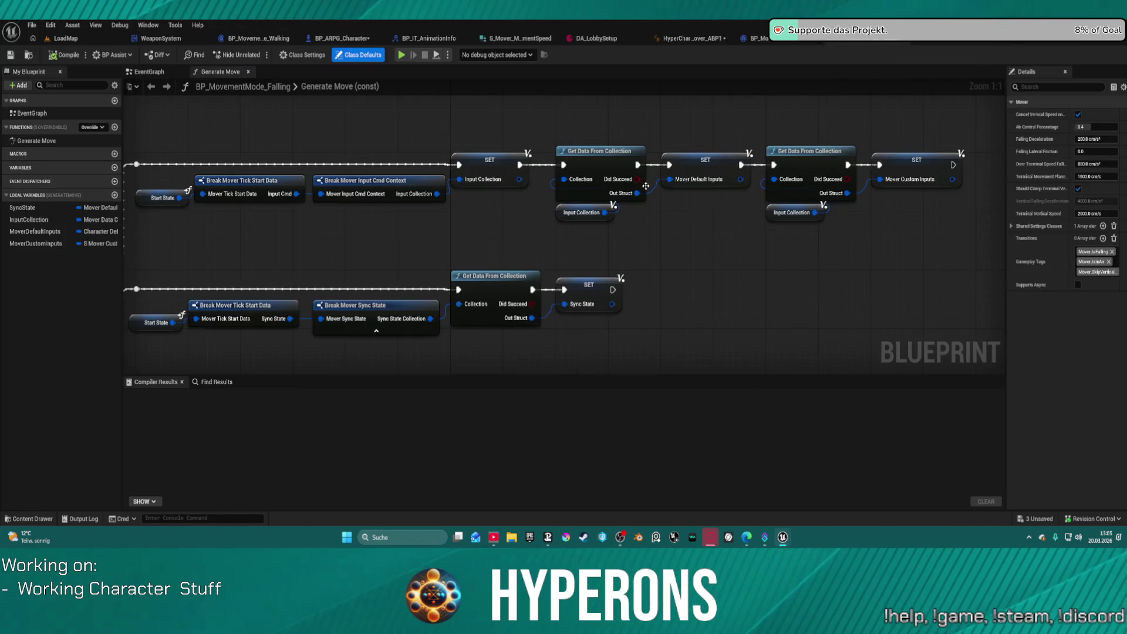
pyautogui.scroll(-3, 660, 176)
pyautogui.click(771, 42)
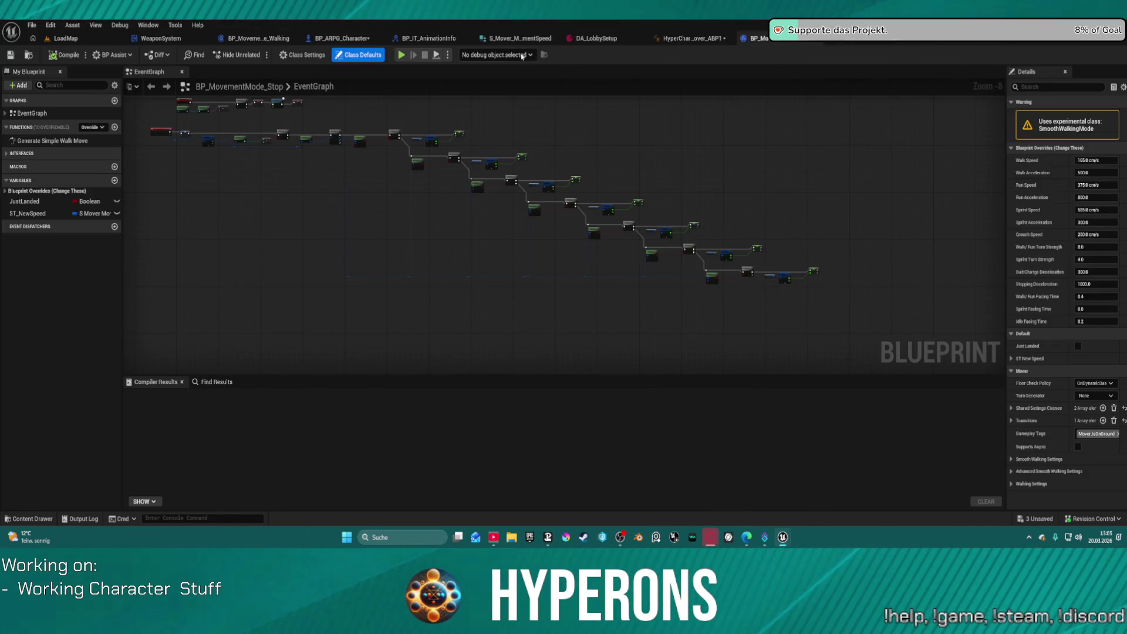
pyautogui.click(324, 38)
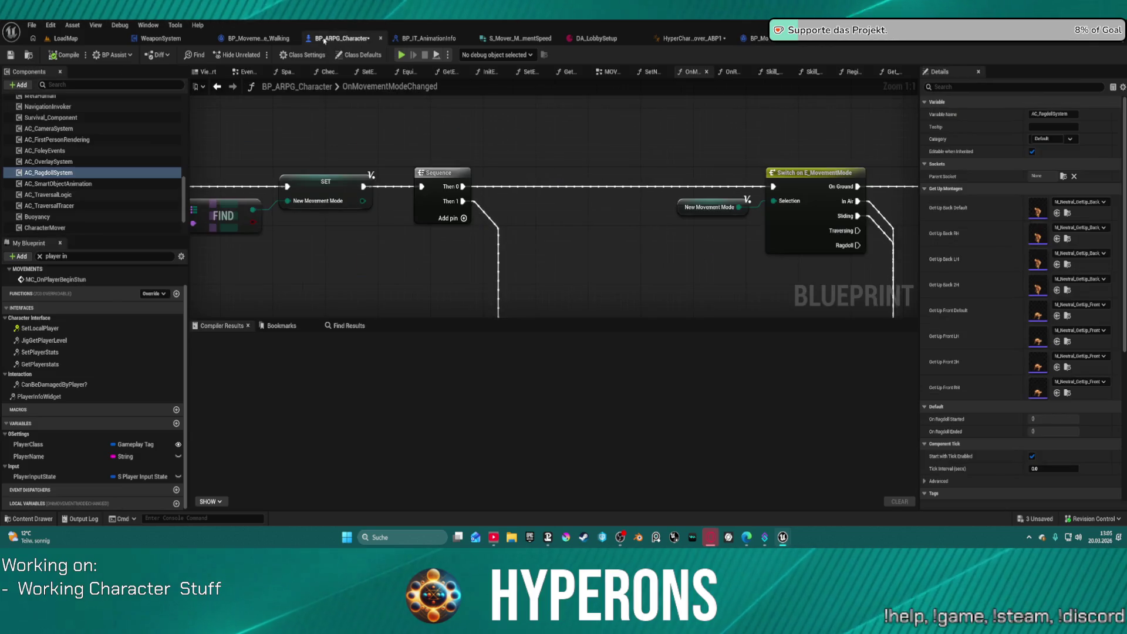
pyautogui.click(274, 39)
pyautogui.scroll(-7, 225, 242)
pyautogui.moveTo(539, 68); pyautogui.dragTo(379, 137)
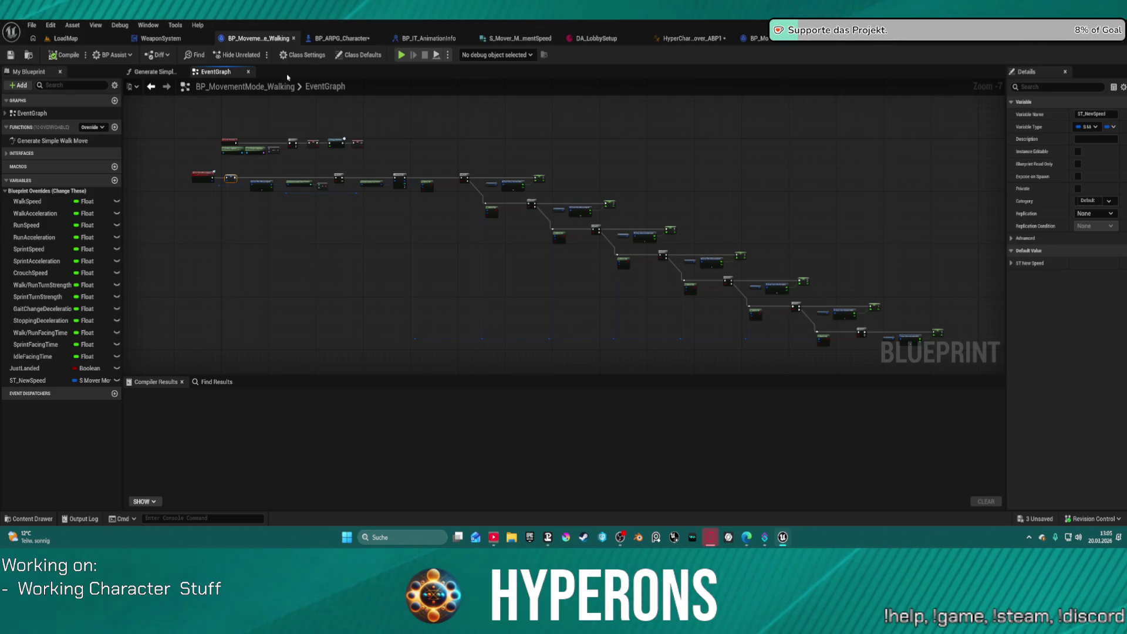
pyautogui.click(30, 518)
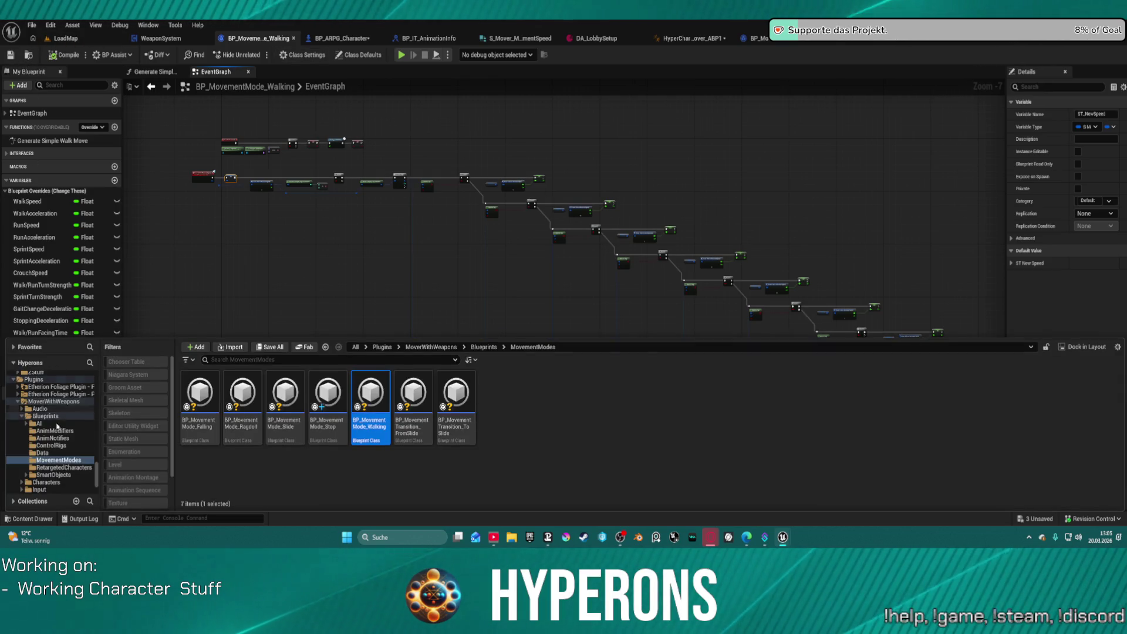
# Browse to Vehicles > HoverVehicles > Blueprints > Master and open BP_HoverVehicle_Master.
pyautogui.scroll(-10, 82, 446)
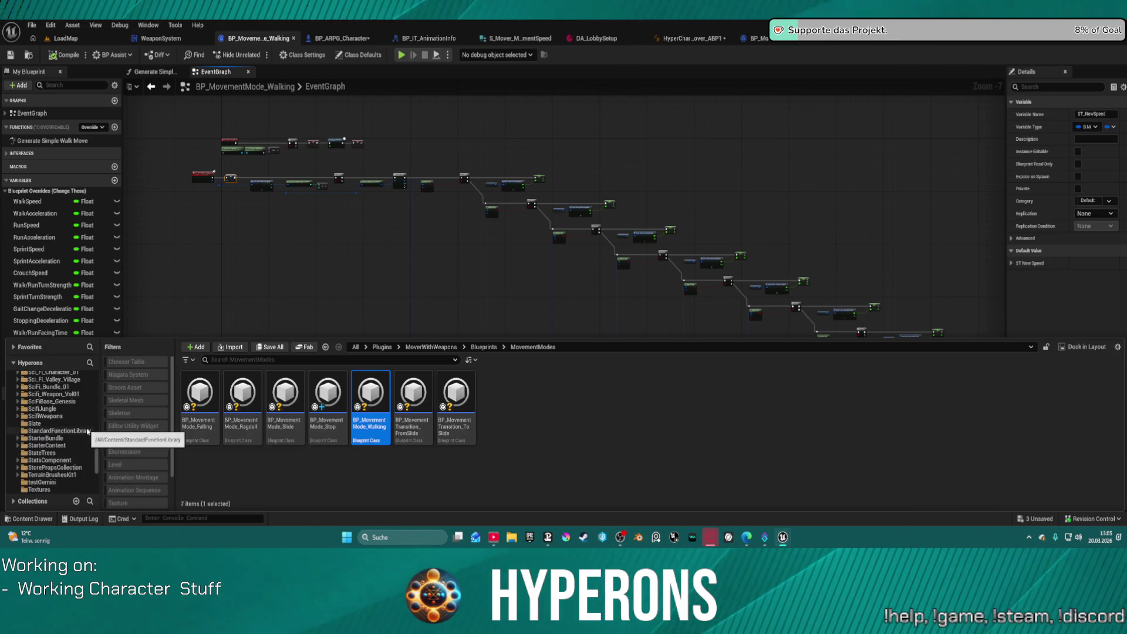
pyautogui.scroll(15, 68, 426)
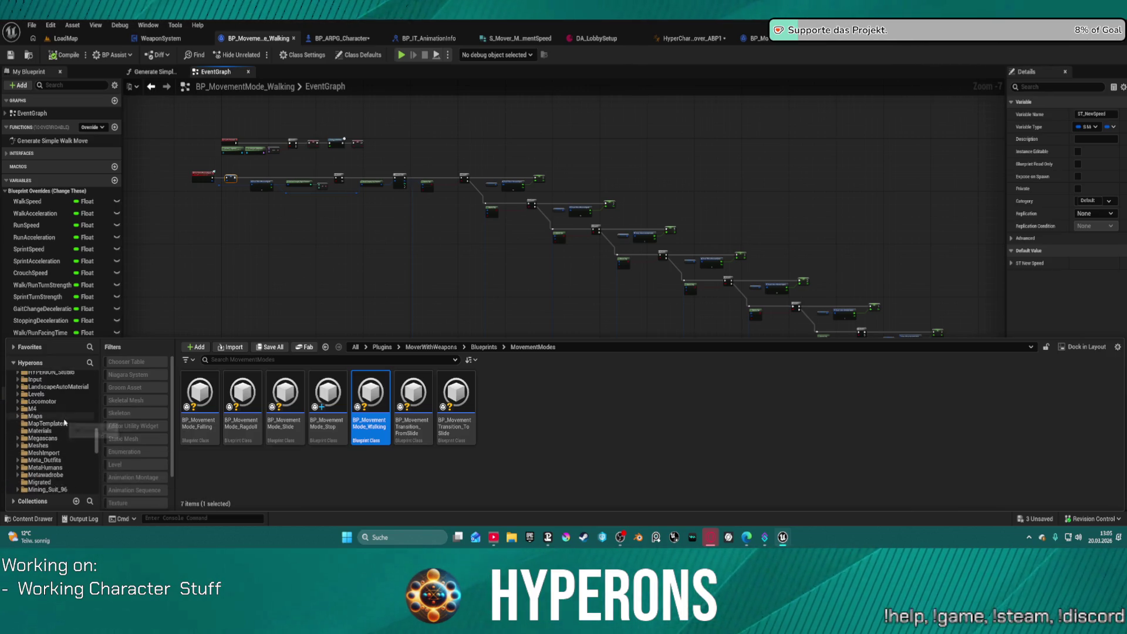
pyautogui.scroll(-10, 67, 428)
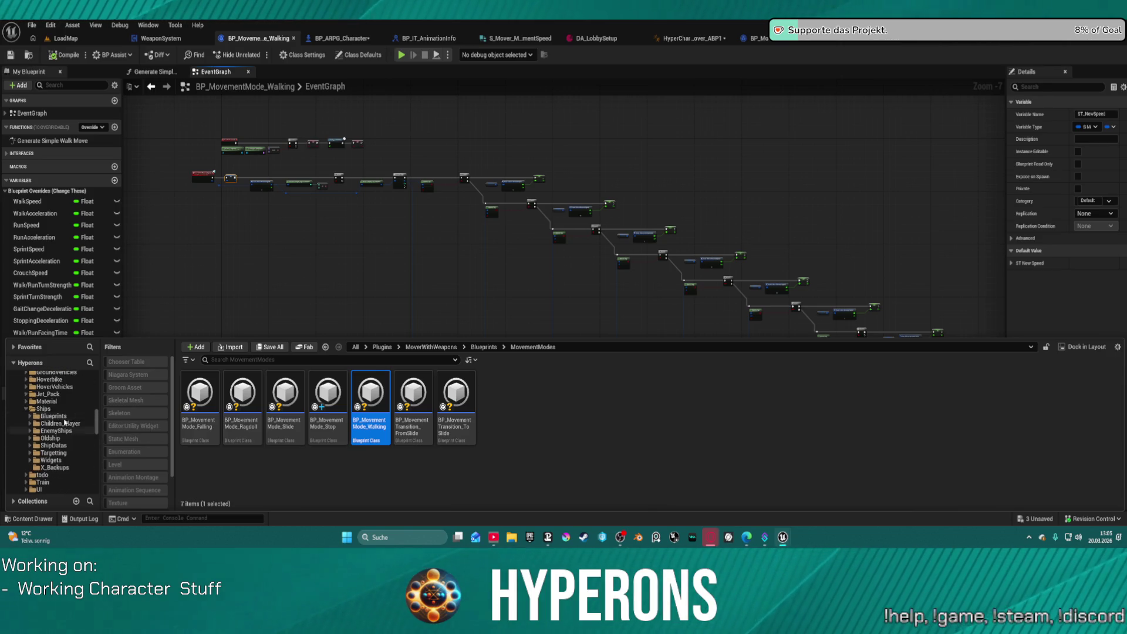
pyautogui.scroll(2, 62, 455)
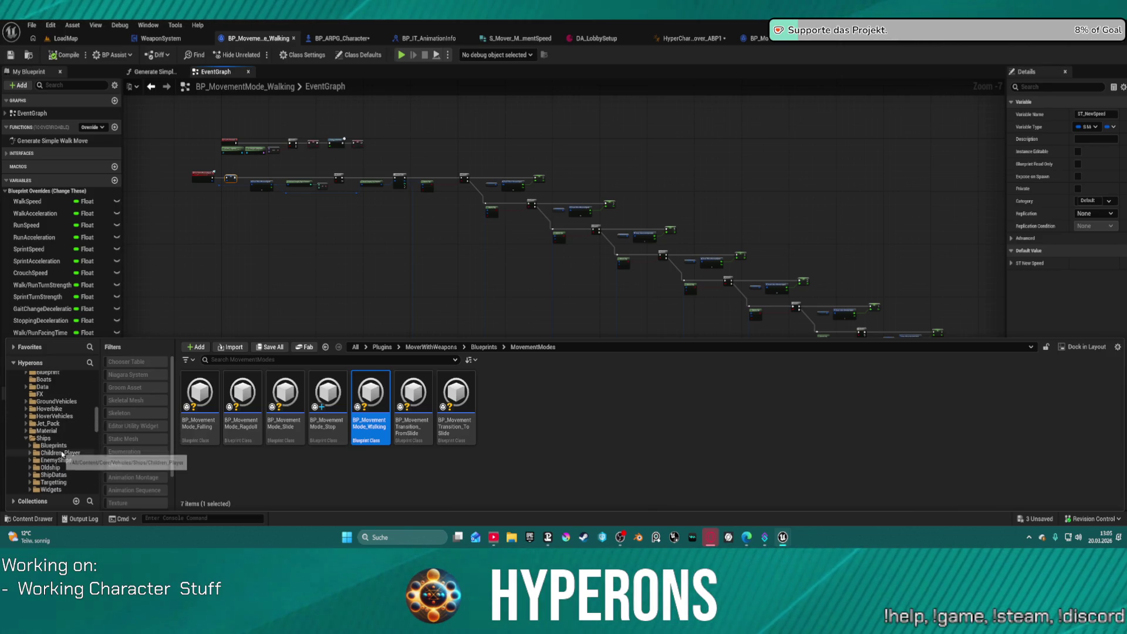
pyautogui.scroll(2, 64, 452)
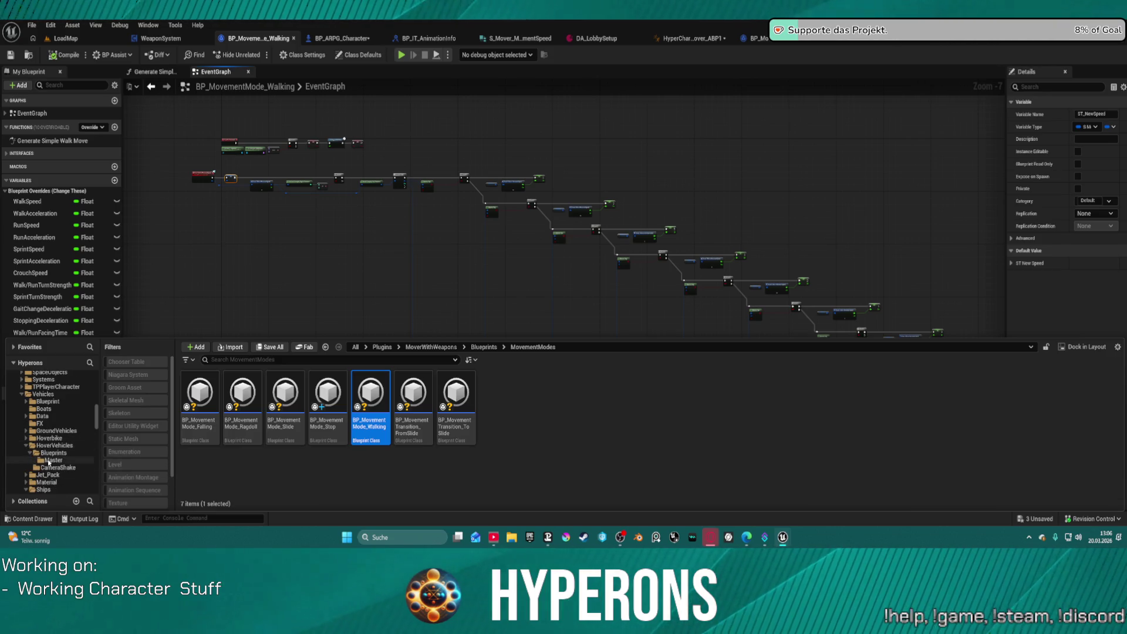
pyautogui.click(49, 462)
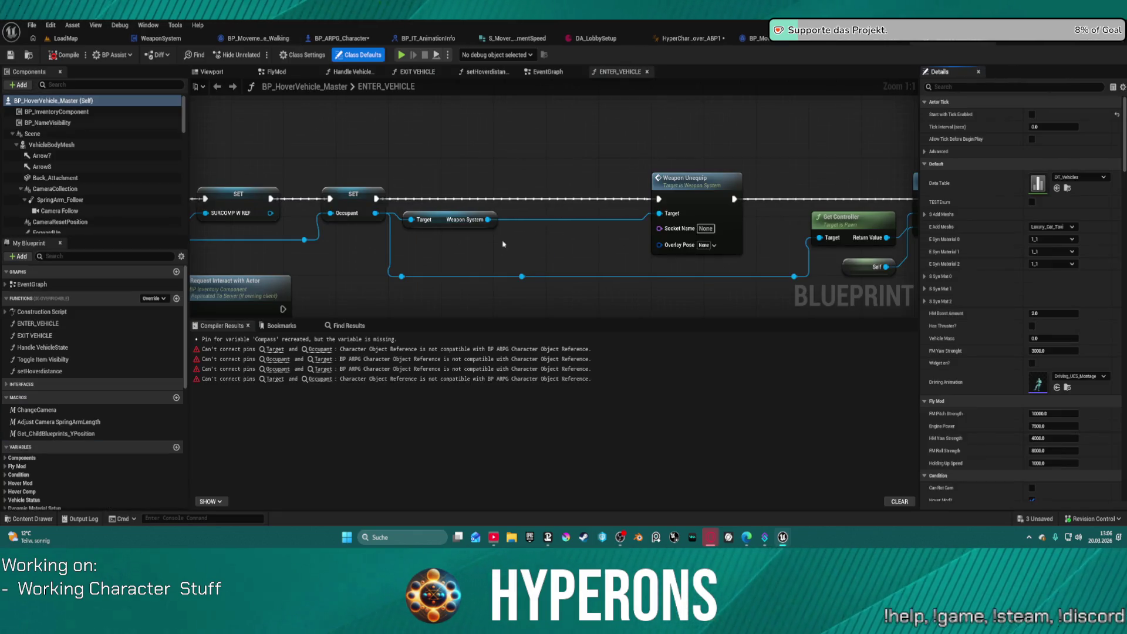
pyautogui.moveTo(503, 244)
pyautogui.mouseDown()
pyautogui.moveTo(553, 211)
pyautogui.moveTo(563, 178)
pyautogui.mouseUp()
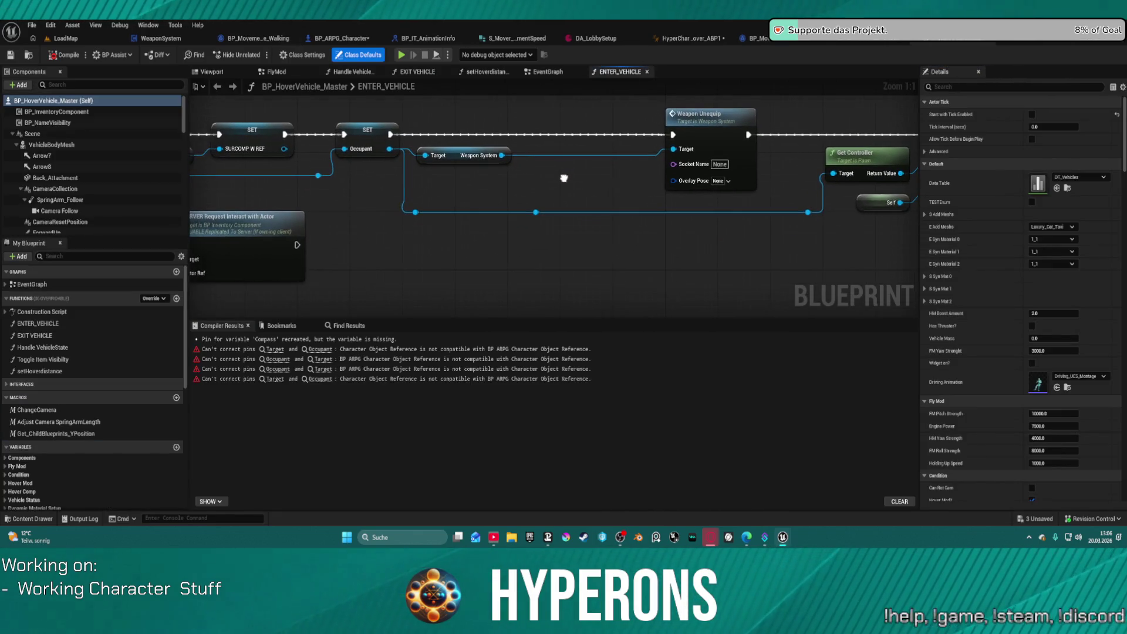
# Jump to the first compile error's node and view the enter and exit vehicle groups.
pyautogui.click(275, 349)
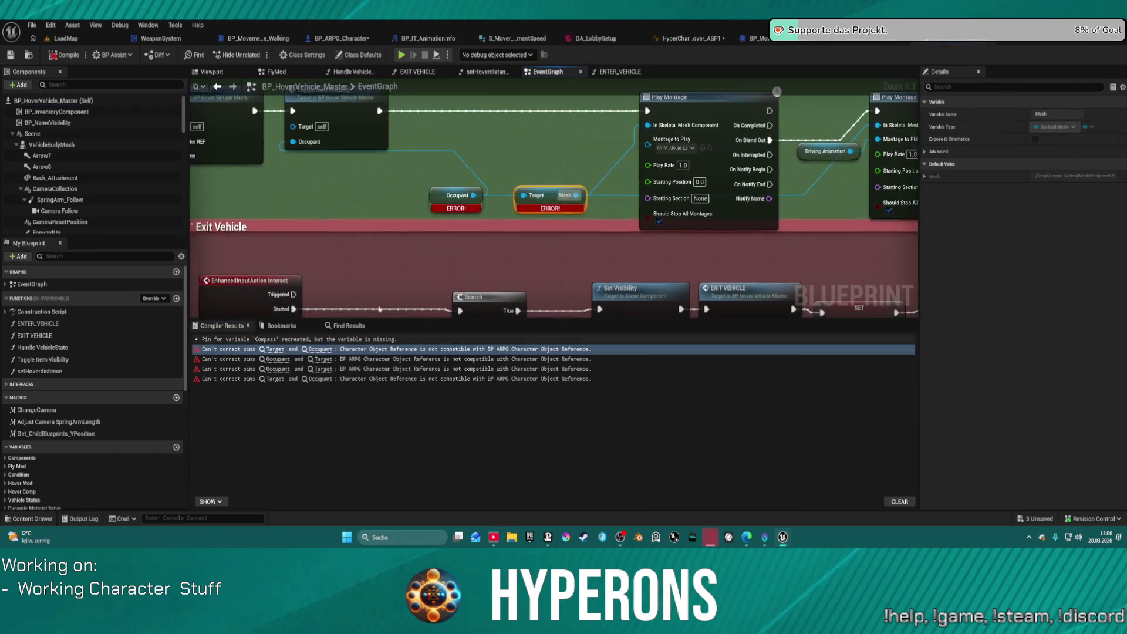
pyautogui.scroll(-1, 510, 192)
pyautogui.moveTo(511, 192)
pyautogui.mouseDown()
pyautogui.moveTo(423, 188)
pyautogui.moveTo(459, 228)
pyautogui.moveTo(475, 190)
pyautogui.mouseUp()
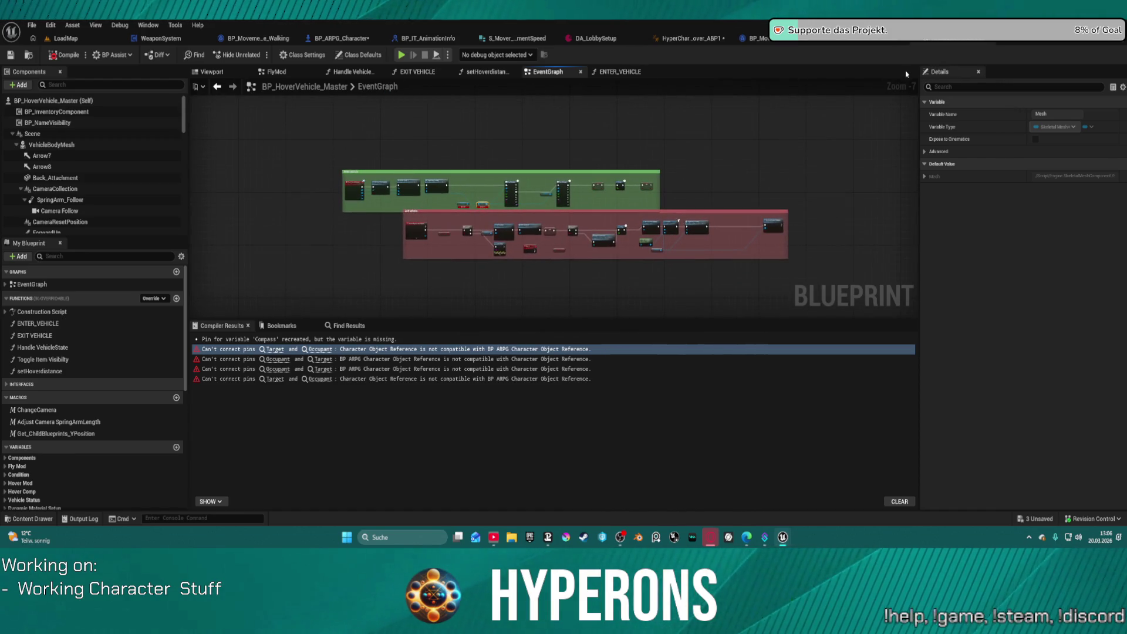
# Expand Hoverbike > ExamplePlayer and Vehicles > Blueprint in the Content Drawer and open BP_Hoverbike.
pyautogui.hotkey('ctrl', 'space')
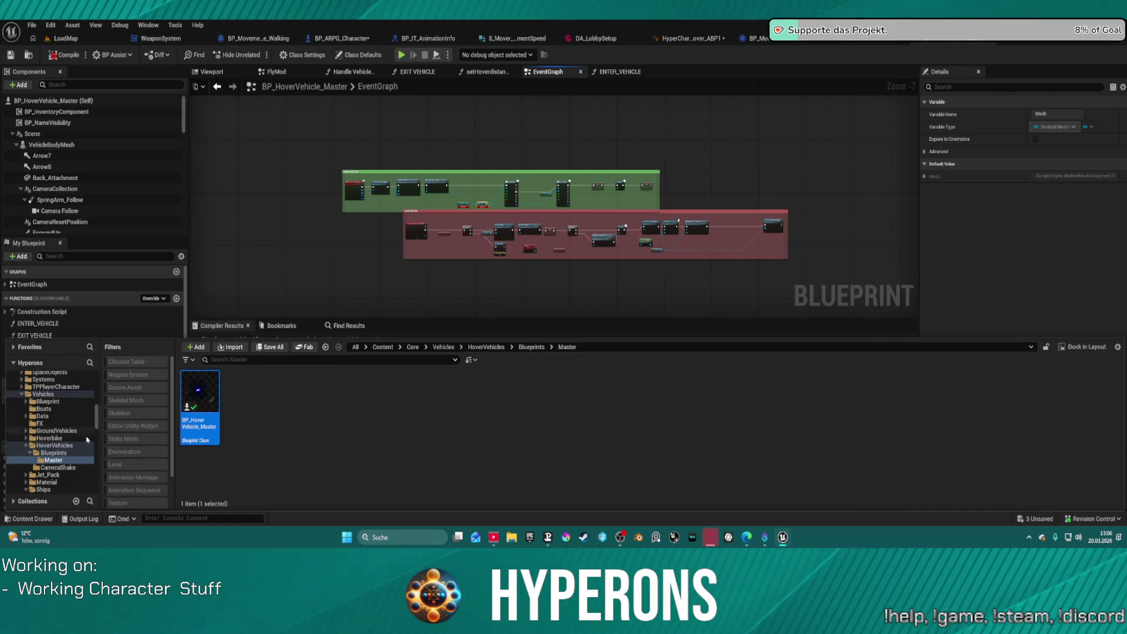
pyautogui.scroll(-2, 89, 439)
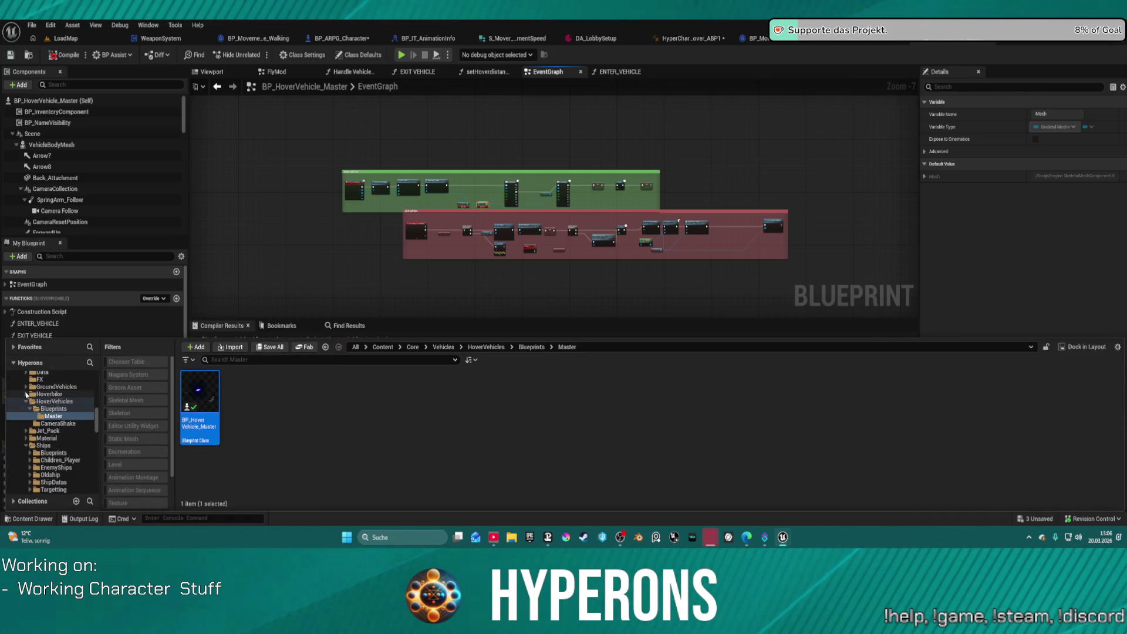
pyautogui.click(26, 394)
pyautogui.click(30, 409)
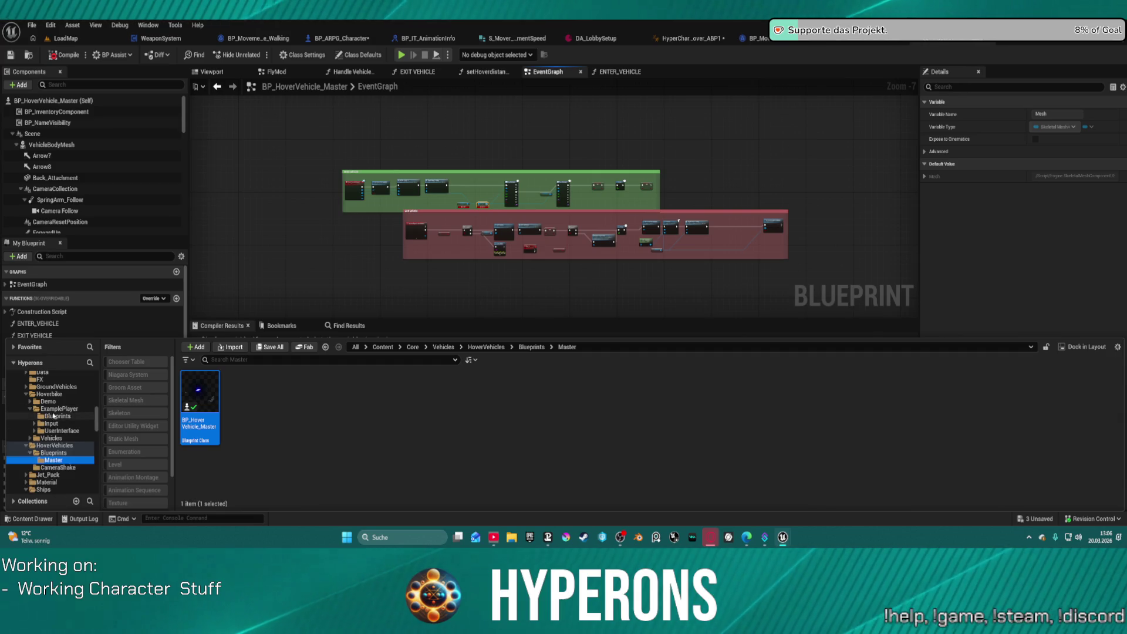
pyautogui.click(54, 416)
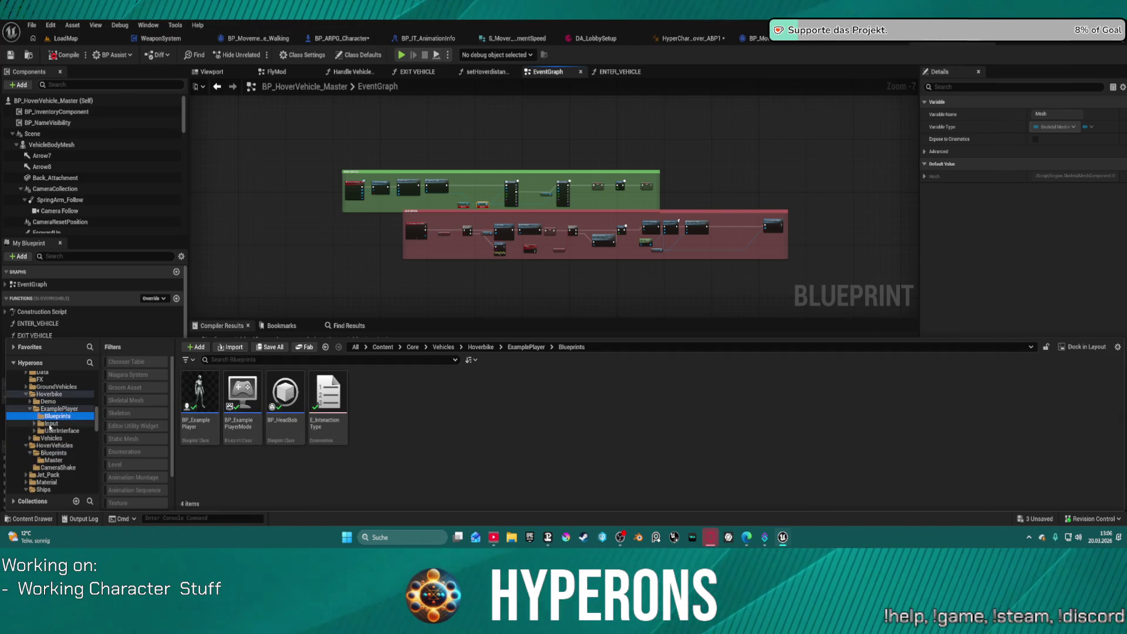
pyautogui.doubleClick(51, 437)
pyautogui.doubleClick(206, 391)
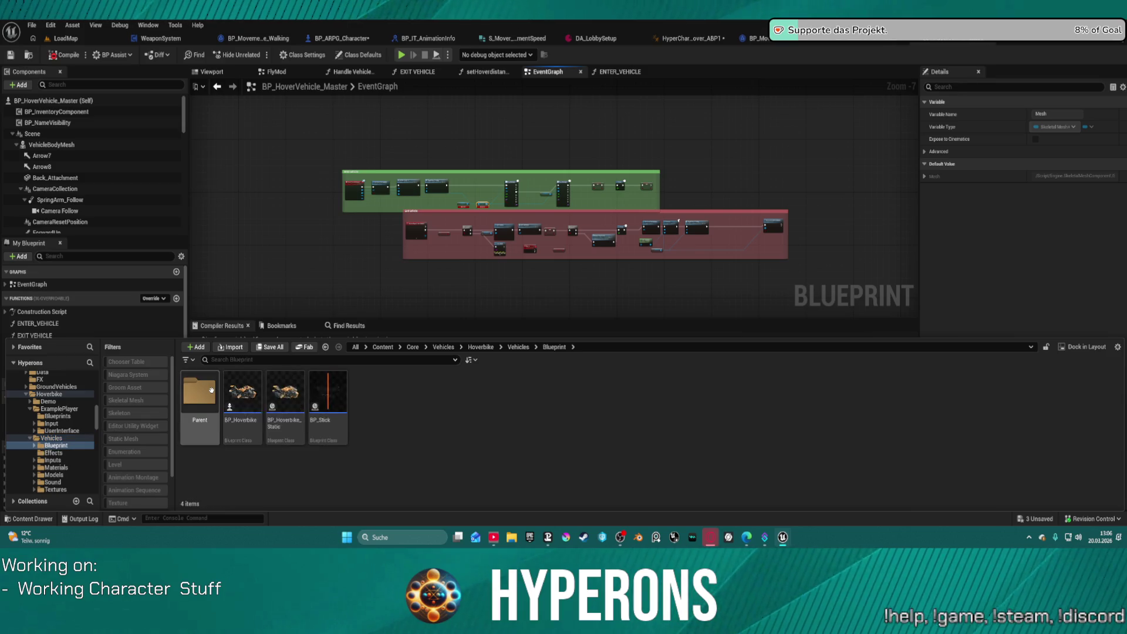
pyautogui.doubleClick(242, 392)
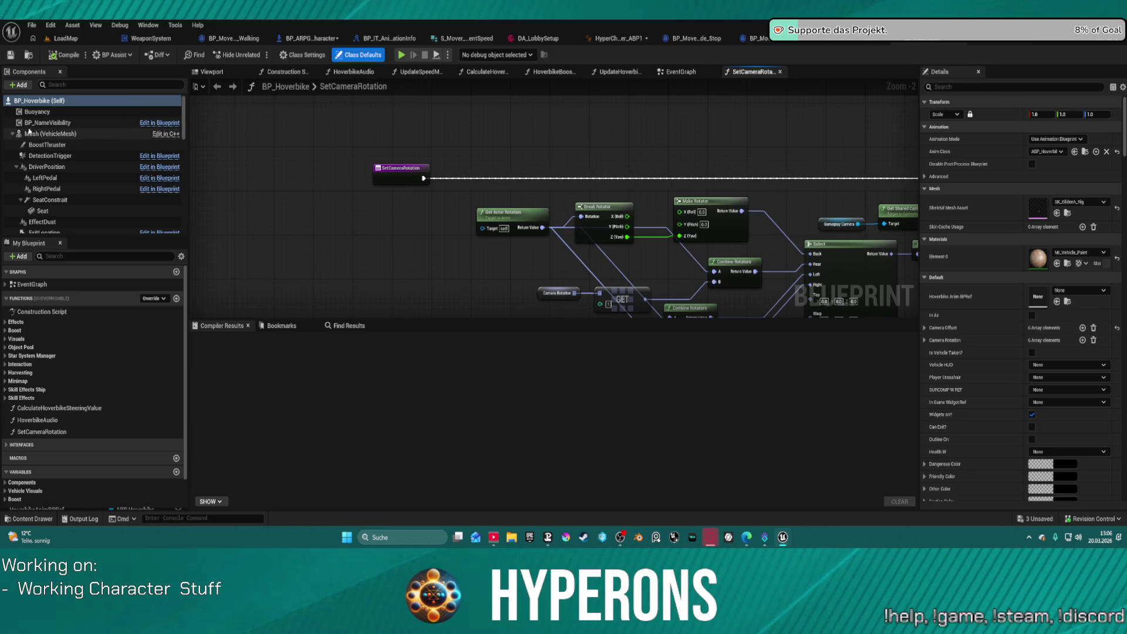
# Compare BP_P_Vehicle's Exit Vehicle graph with BP_Hoverbike's SetCameraRotation graph.
pyautogui.scroll(-5, 586, 164)
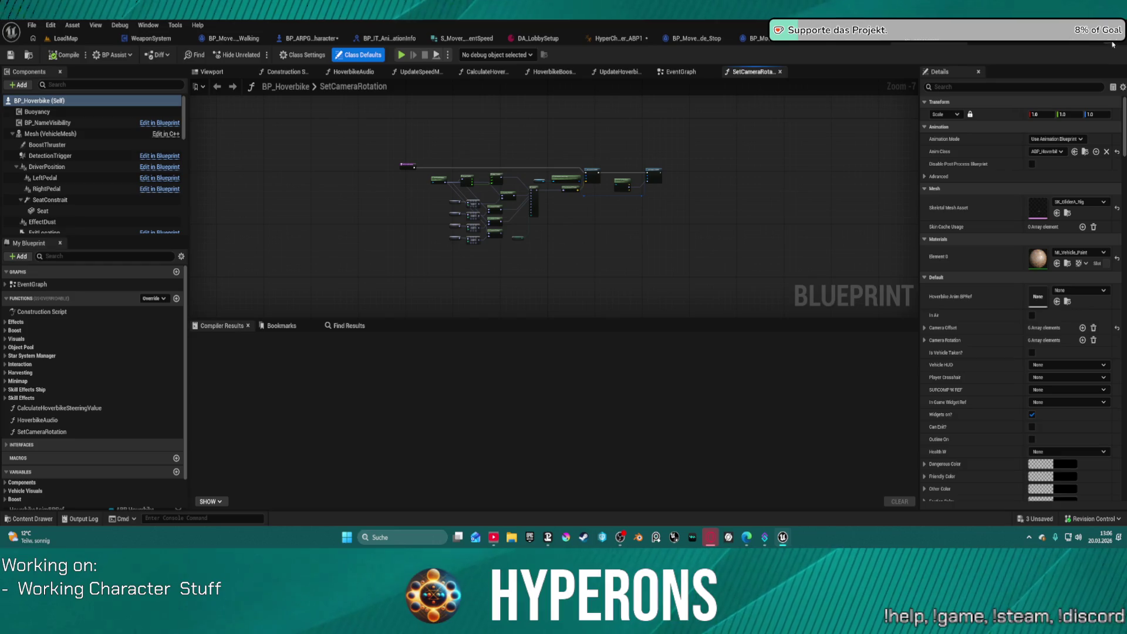
pyautogui.click(985, 39)
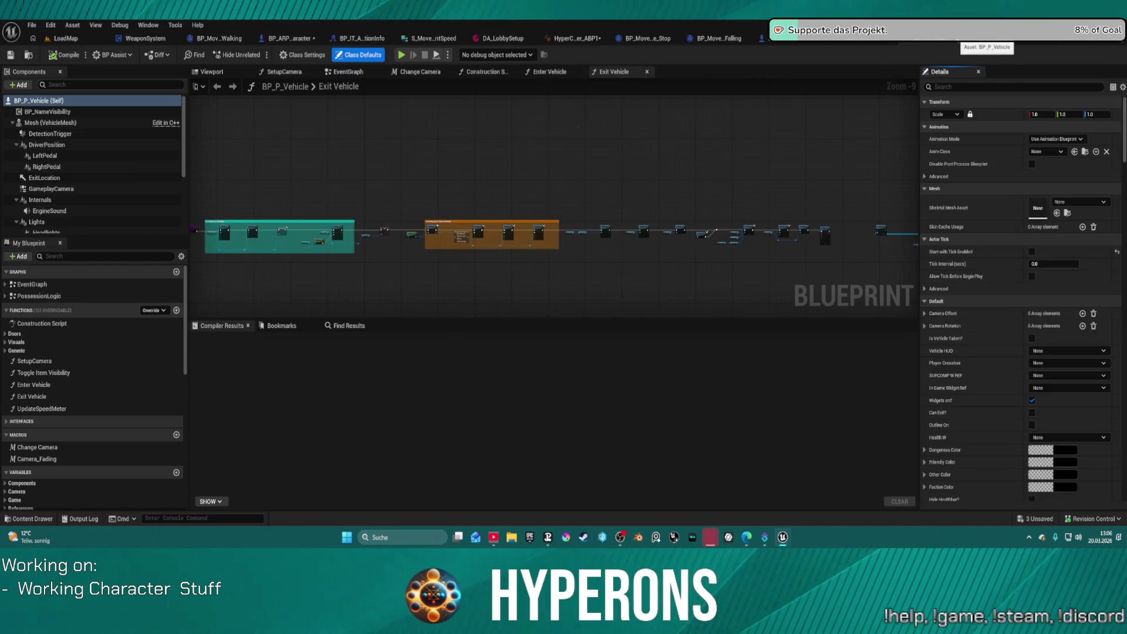
pyautogui.click(995, 39)
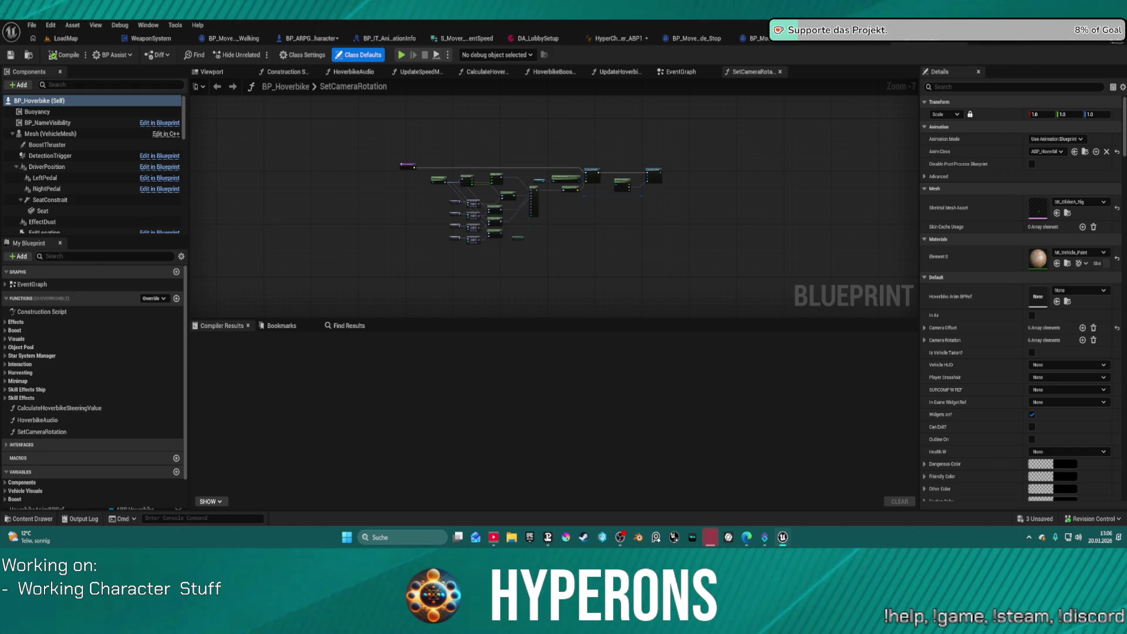
pyautogui.click(963, 40)
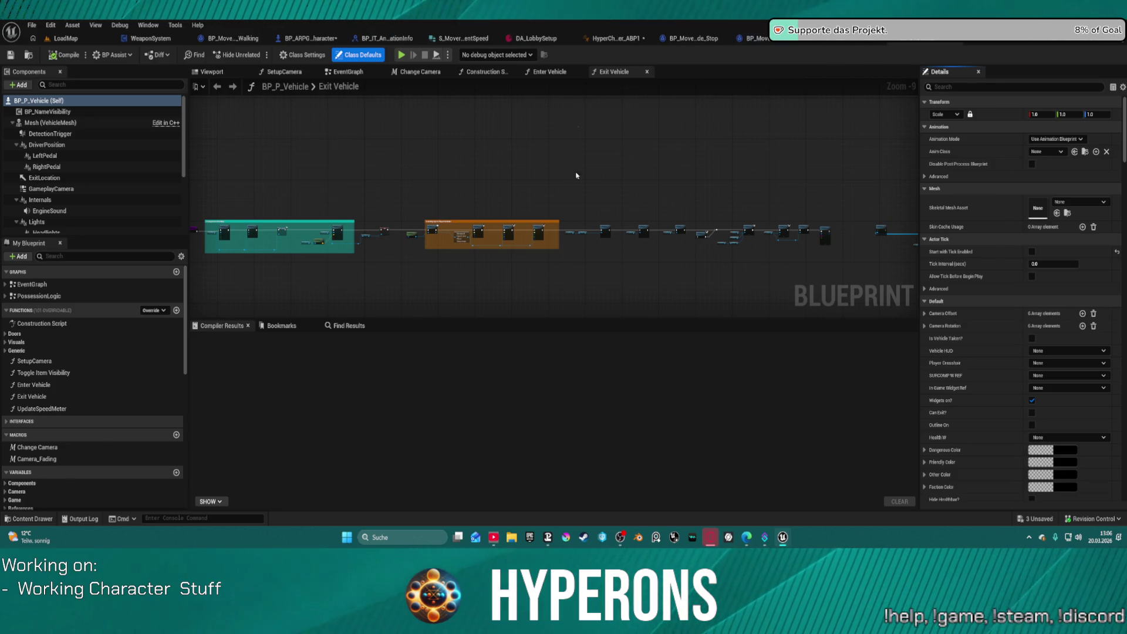
pyautogui.scroll(8, 557, 202)
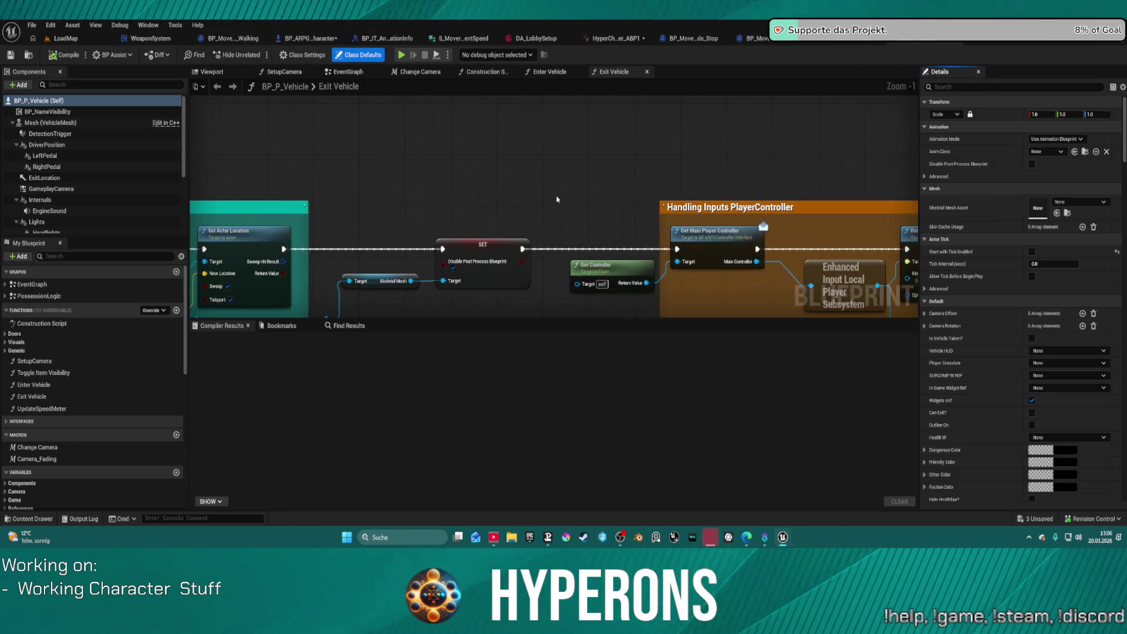
pyautogui.scroll(-5, 557, 199)
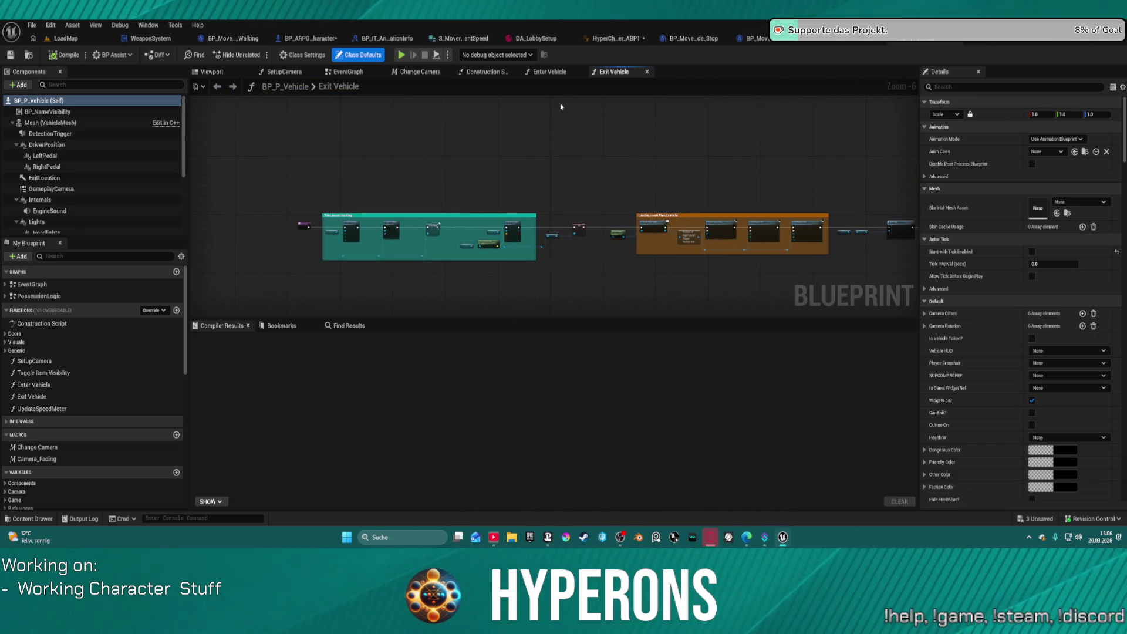
# Open the Enter Vehicle function and pan from its entry node to the Create Widget and Add to Viewport nodes.
pyautogui.click(551, 73)
pyautogui.scroll(2, 663, 173)
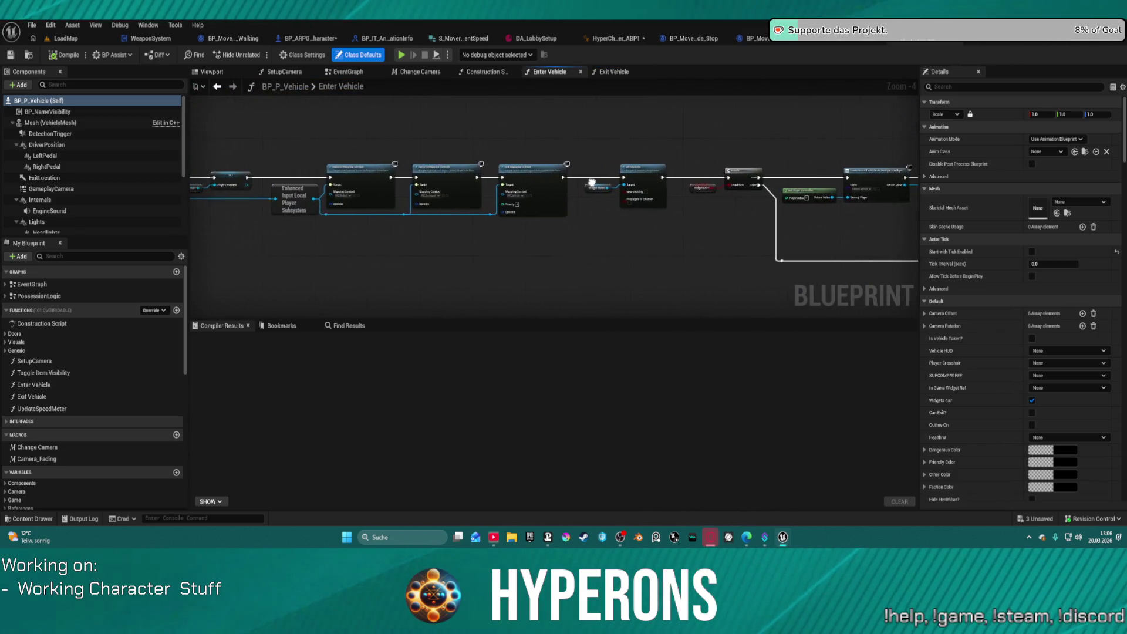
pyautogui.moveTo(570, 162); pyautogui.dragTo(1124, 136)
pyautogui.moveTo(528, 176); pyautogui.dragTo(1039, 215)
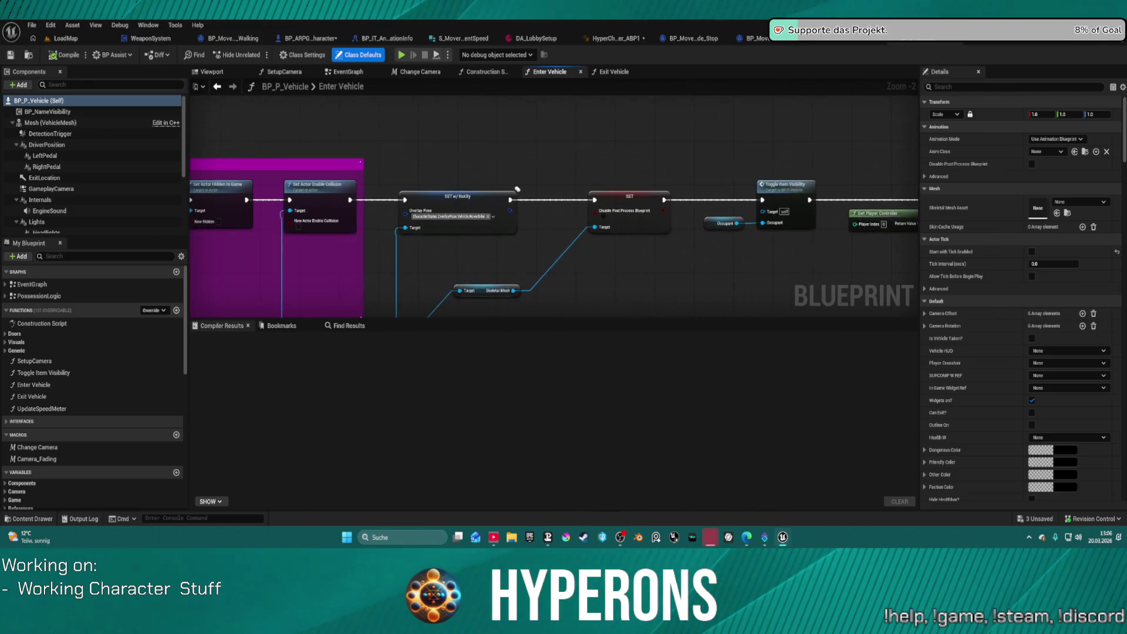
pyautogui.scroll(-4, 750, 164)
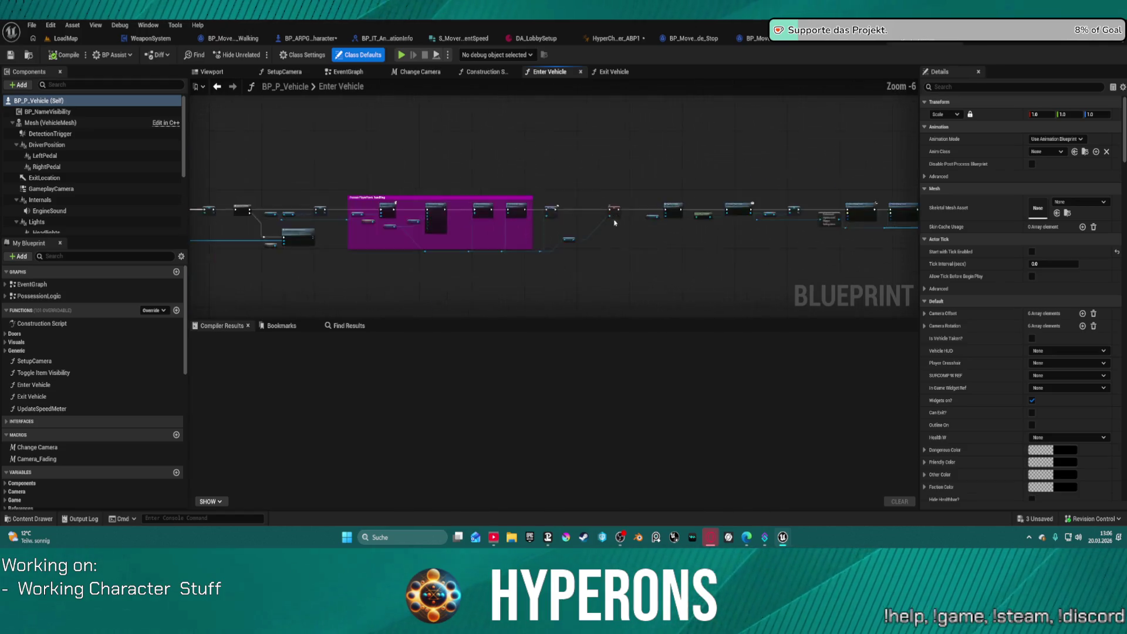
pyautogui.scroll(4, 475, 152)
pyautogui.moveTo(475, 152)
pyautogui.mouseDown()
pyautogui.moveTo(889, 154)
pyautogui.moveTo(273, 156)
pyautogui.mouseUp()
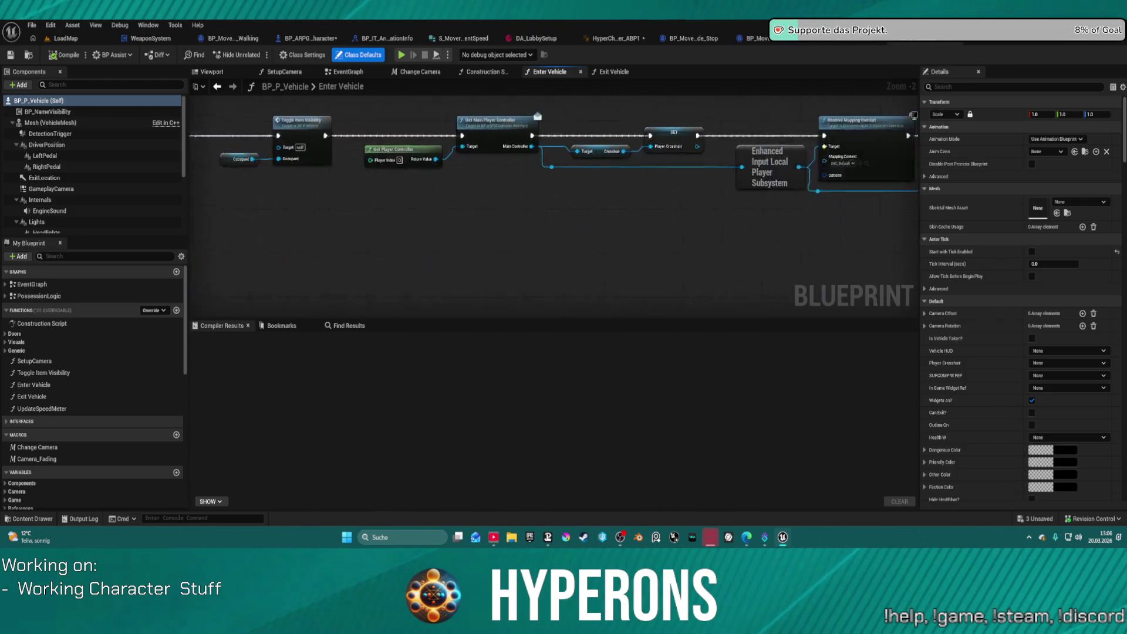
pyautogui.moveTo(847, 247); pyautogui.dragTo(273, 213)
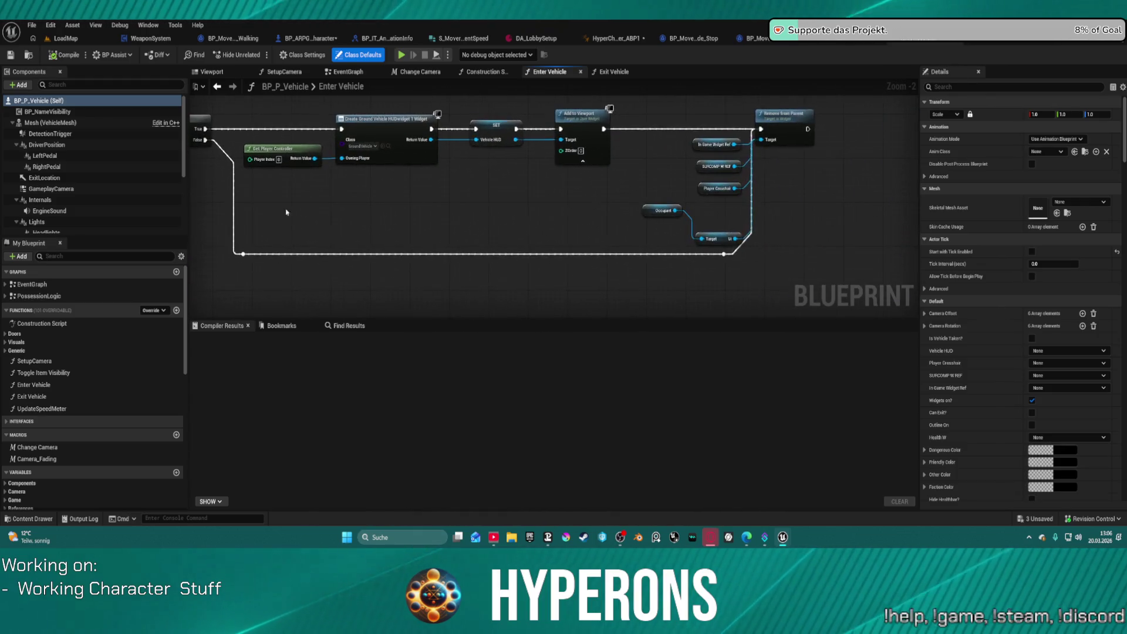
pyautogui.moveTo(381, 206)
pyautogui.mouseDown()
pyautogui.moveTo(381, 217)
pyautogui.moveTo(501, 247)
pyautogui.moveTo(635, 237)
pyautogui.mouseUp()
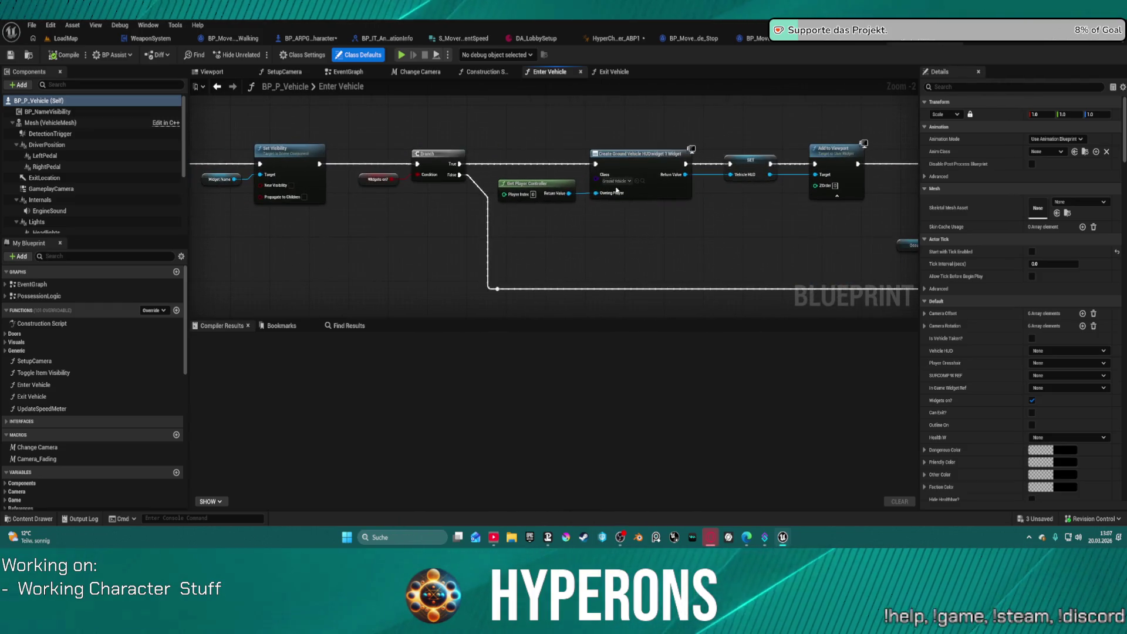
# In BP_P_Vehicle's EventGraph, pan past Possess and Play Montage and drag a wire from Character Mover.
pyautogui.click(340, 73)
pyautogui.scroll(6, 552, 183)
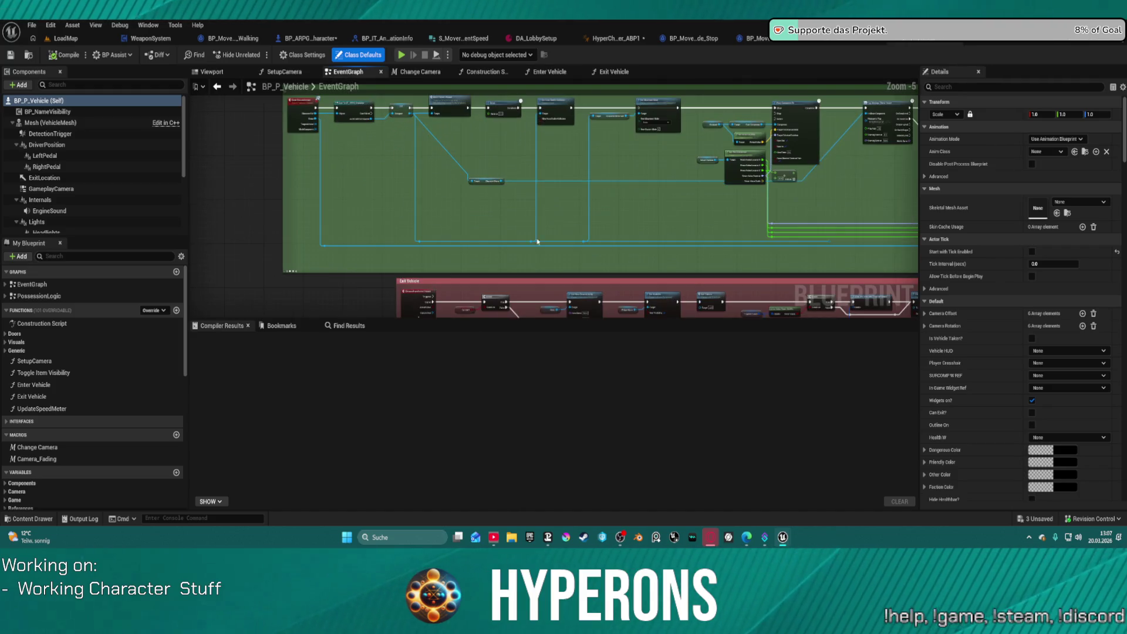
pyautogui.scroll(3, 432, 174)
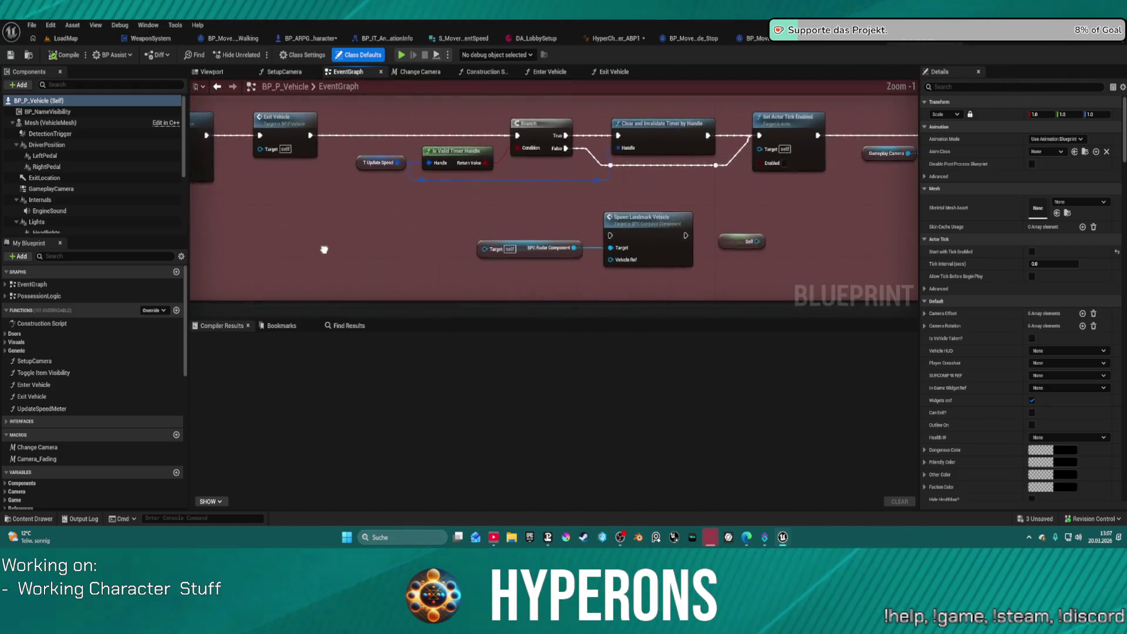
pyautogui.moveTo(821, 194)
pyautogui.mouseDown()
pyautogui.moveTo(646, 188)
pyautogui.moveTo(326, 149)
pyautogui.moveTo(199, 278)
pyautogui.moveTo(775, 274)
pyautogui.mouseUp()
pyautogui.moveTo(452, 35); pyautogui.dragTo(459, 169)
pyautogui.scroll(-4, 458, 169)
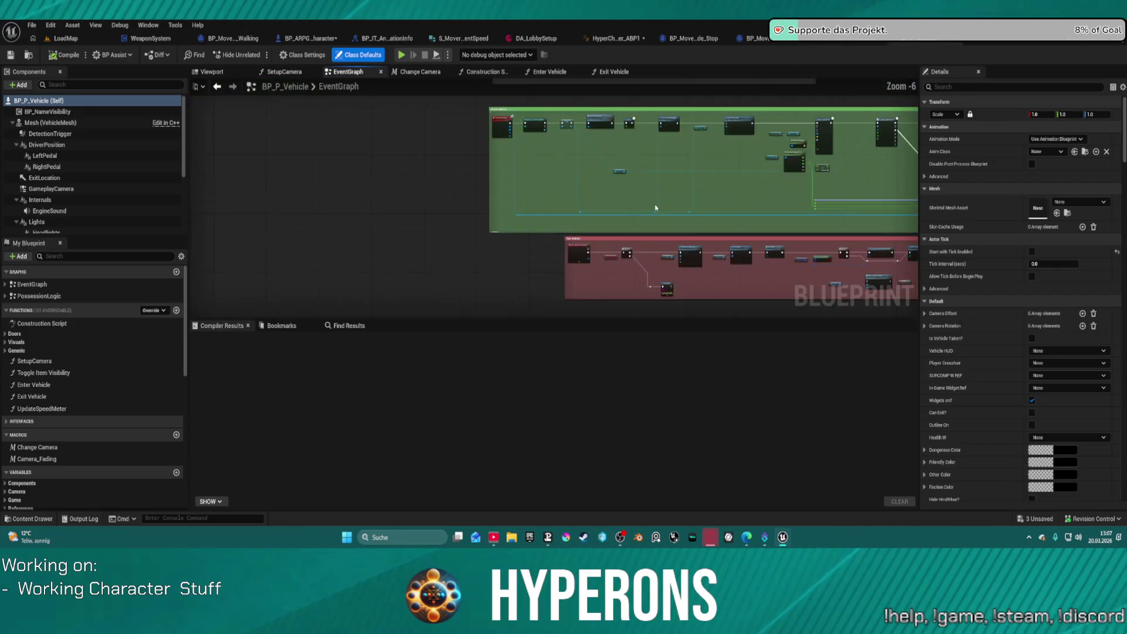
pyautogui.scroll(3, 458, 169)
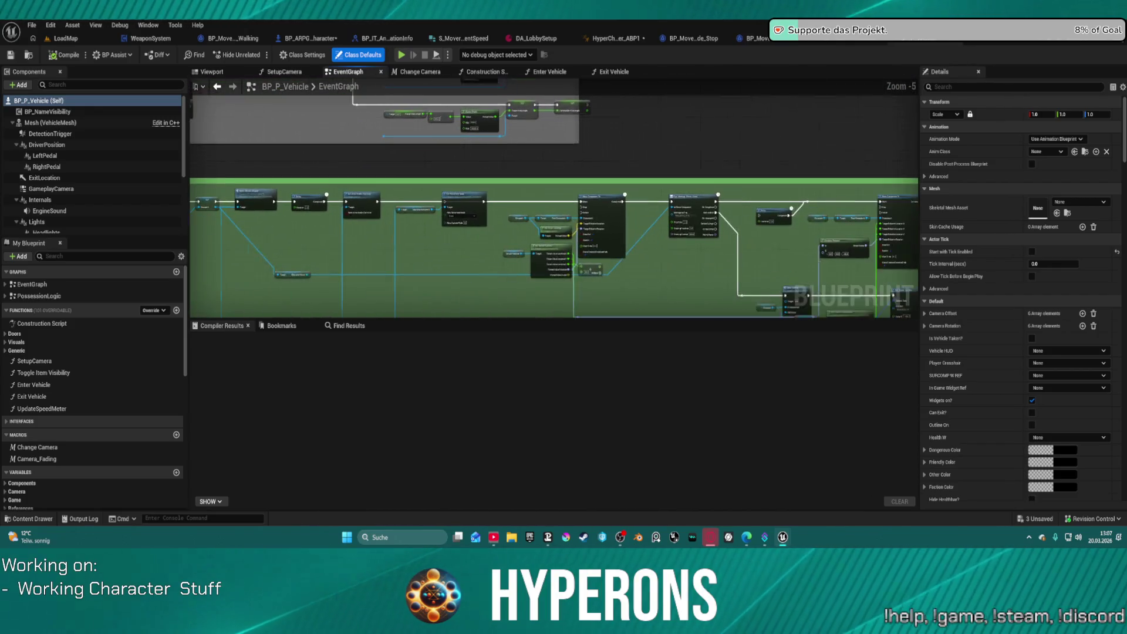
pyautogui.moveTo(588, 222)
pyautogui.mouseDown()
pyautogui.moveTo(277, 208)
pyautogui.moveTo(693, 227)
pyautogui.mouseUp()
pyautogui.scroll(3, 514, 212)
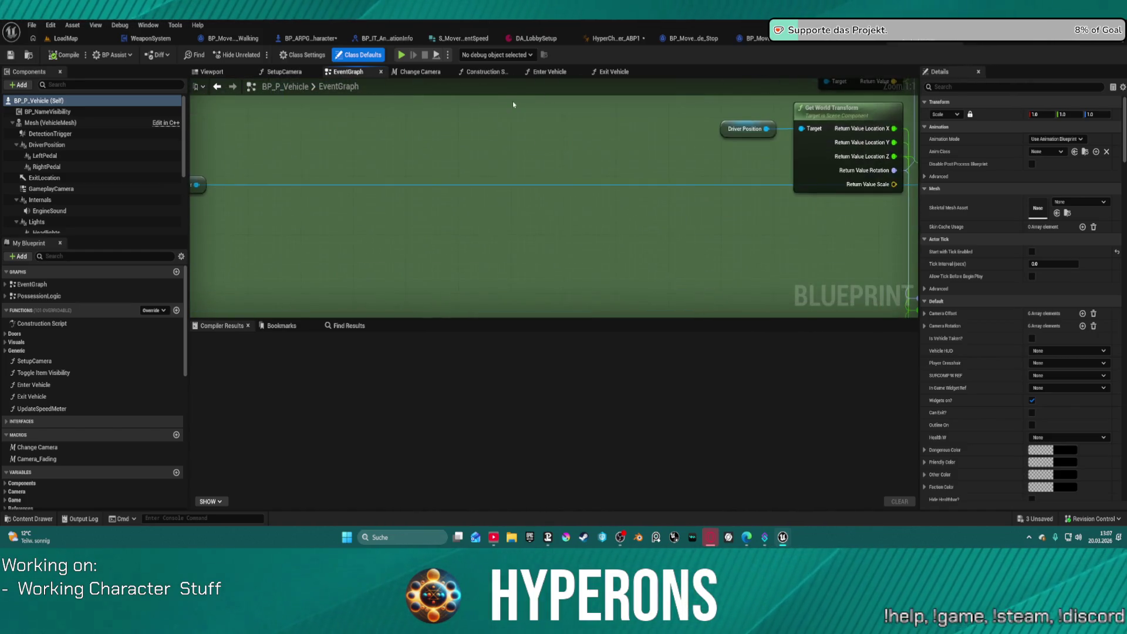
pyautogui.moveTo(318, 278)
pyautogui.mouseDown()
pyautogui.moveTo(611, 212)
pyautogui.moveTo(551, 229)
pyautogui.moveTo(376, 223)
pyautogui.mouseUp()
pyautogui.click(566, 176)
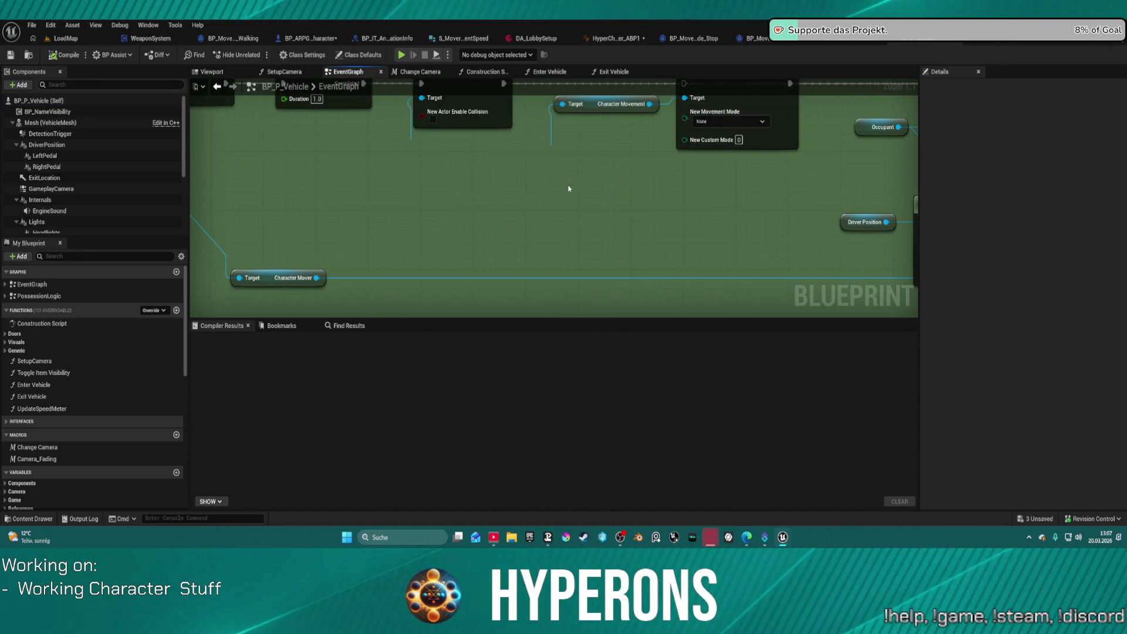
pyautogui.hotkey('ctrl', 'v')
pyautogui.moveTo(317, 278); pyautogui.dragTo(575, 189)
pyautogui.scroll(-4, 613, 133)
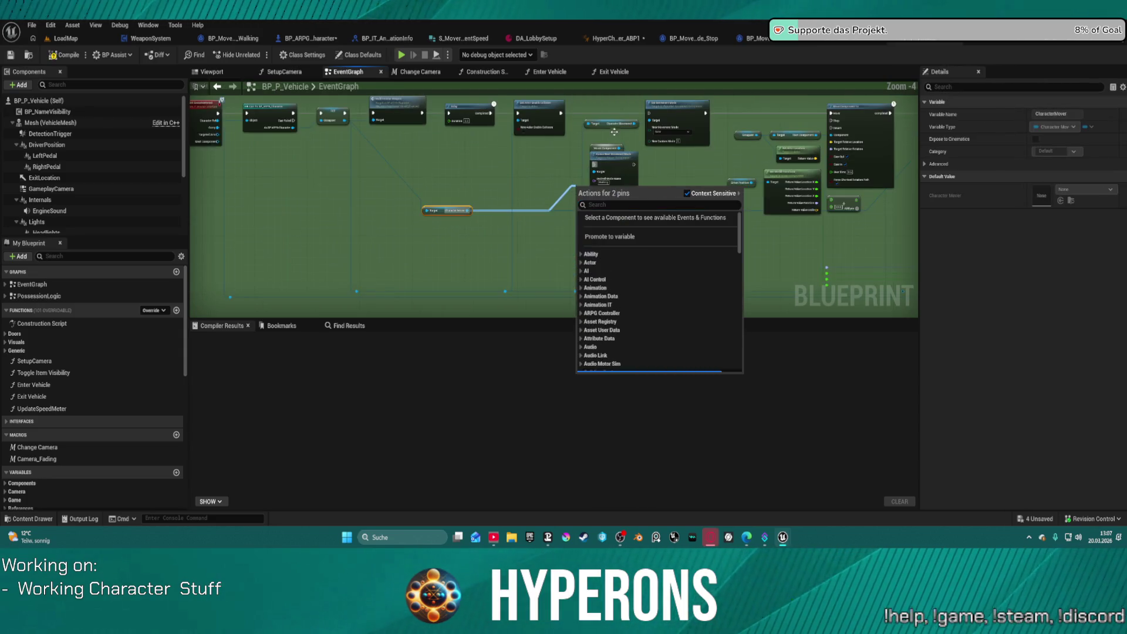
pyautogui.scroll(3, 495, 183)
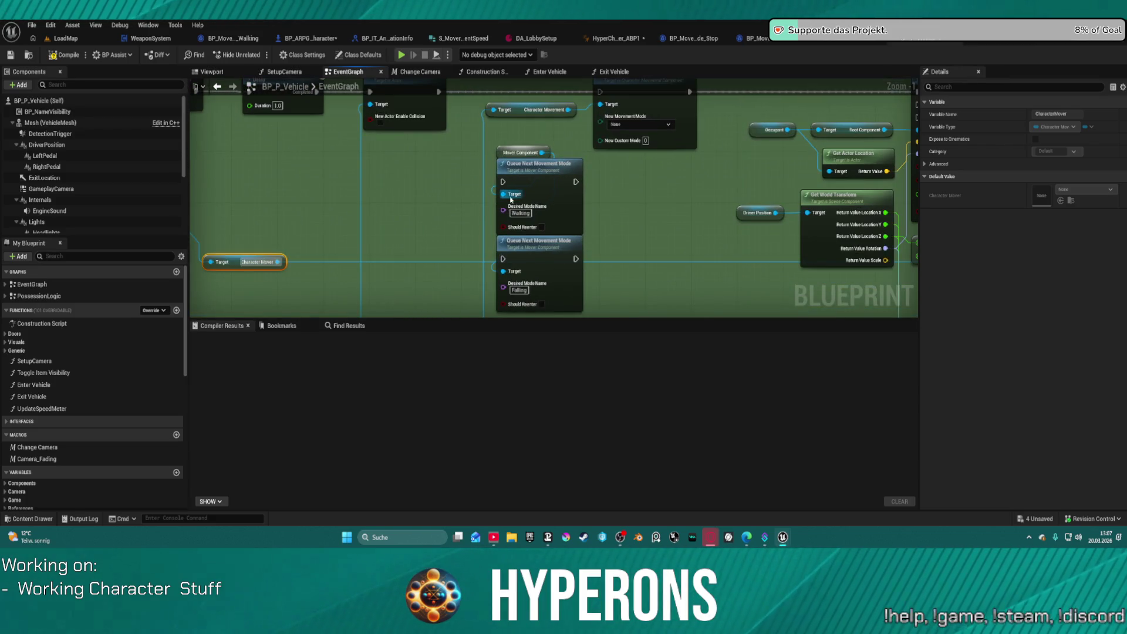
pyautogui.moveTo(502, 152); pyautogui.dragTo(293, 184)
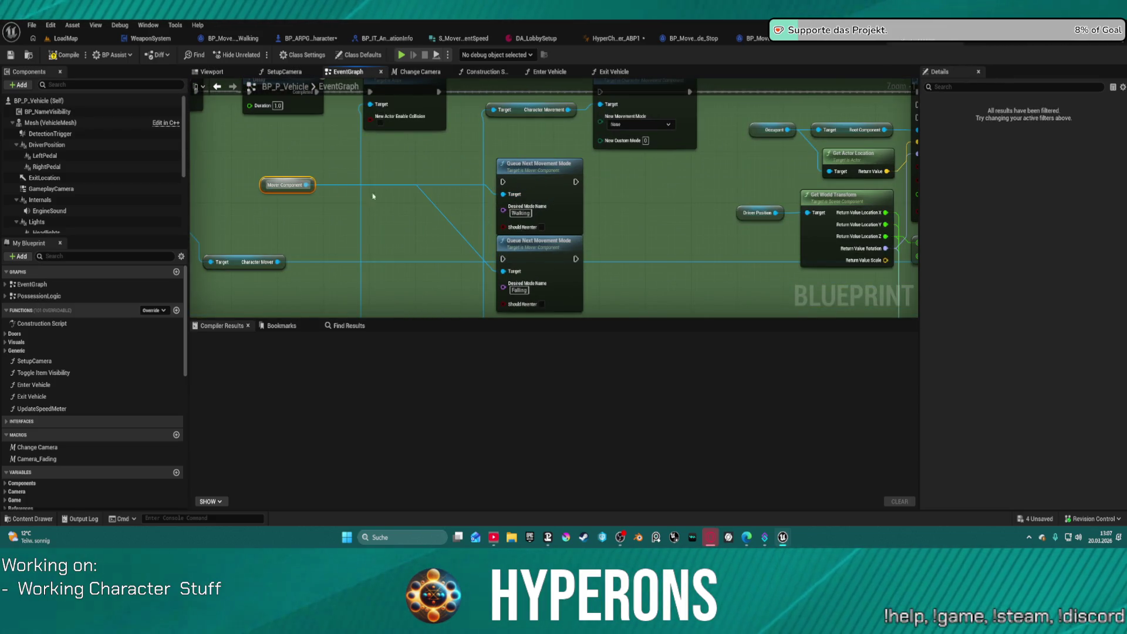
pyautogui.press('Delete')
pyautogui.moveTo(217, 267)
pyautogui.mouseDown()
pyautogui.moveTo(417, 193)
pyautogui.moveTo(246, 217)
pyautogui.moveTo(505, 180)
pyautogui.mouseUp()
pyautogui.click(347, 208)
pyautogui.moveTo(306, 212)
pyautogui.mouseDown()
pyautogui.moveTo(514, 200)
pyautogui.moveTo(505, 195)
pyautogui.mouseUp()
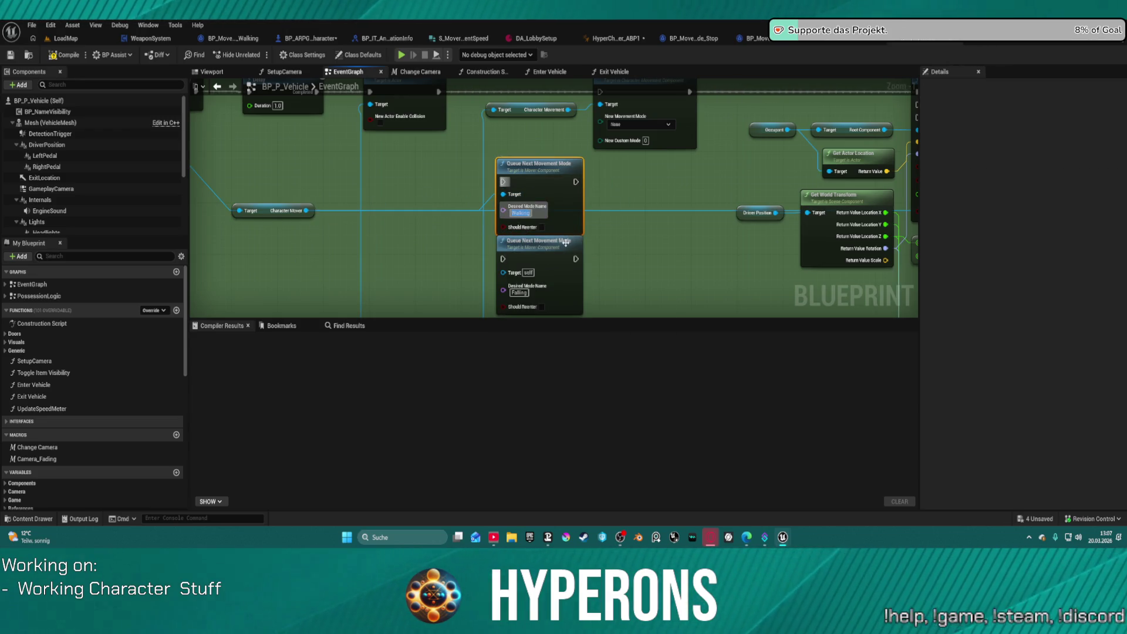
pyautogui.moveTo(565, 243); pyautogui.dragTo(552, 285)
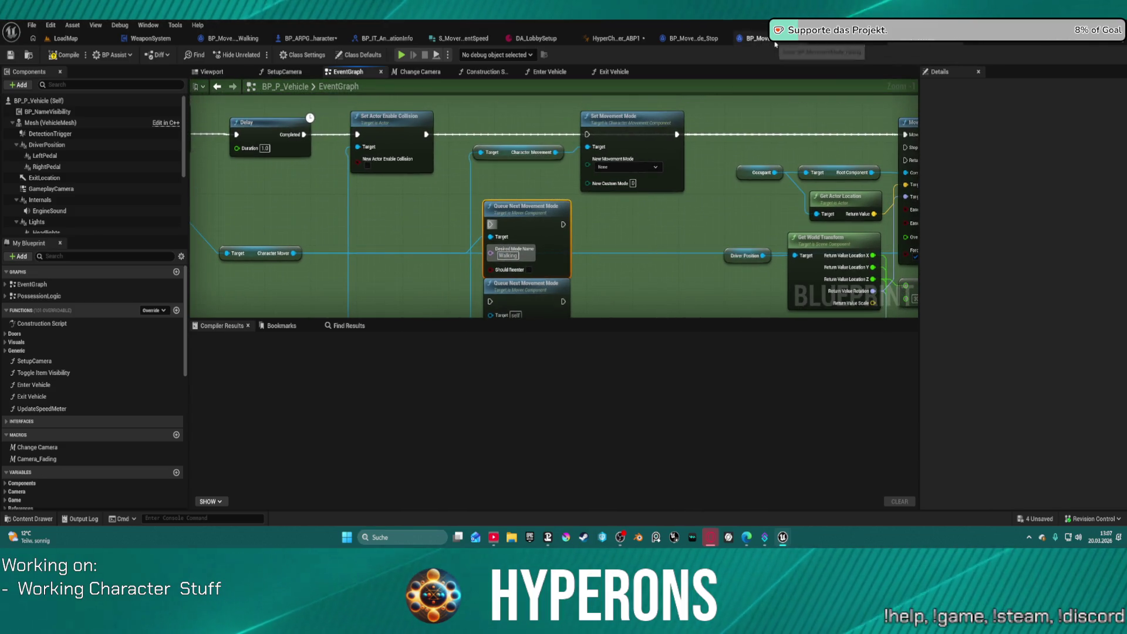
pyautogui.click(773, 40)
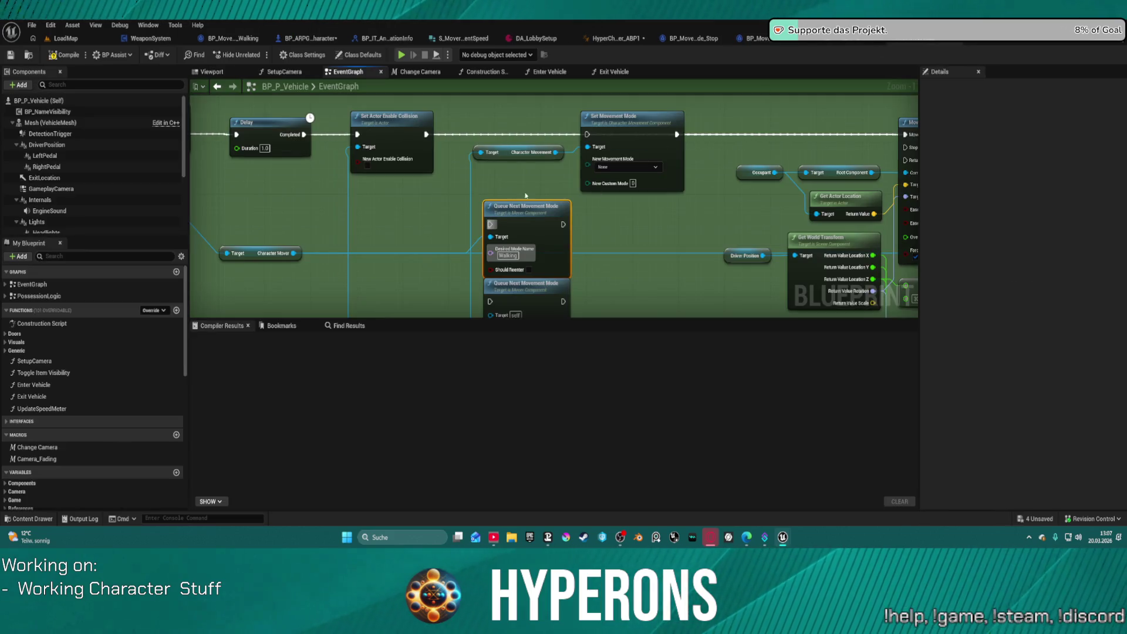
pyautogui.click(302, 215)
pyautogui.moveTo(314, 210); pyautogui.dragTo(357, 186)
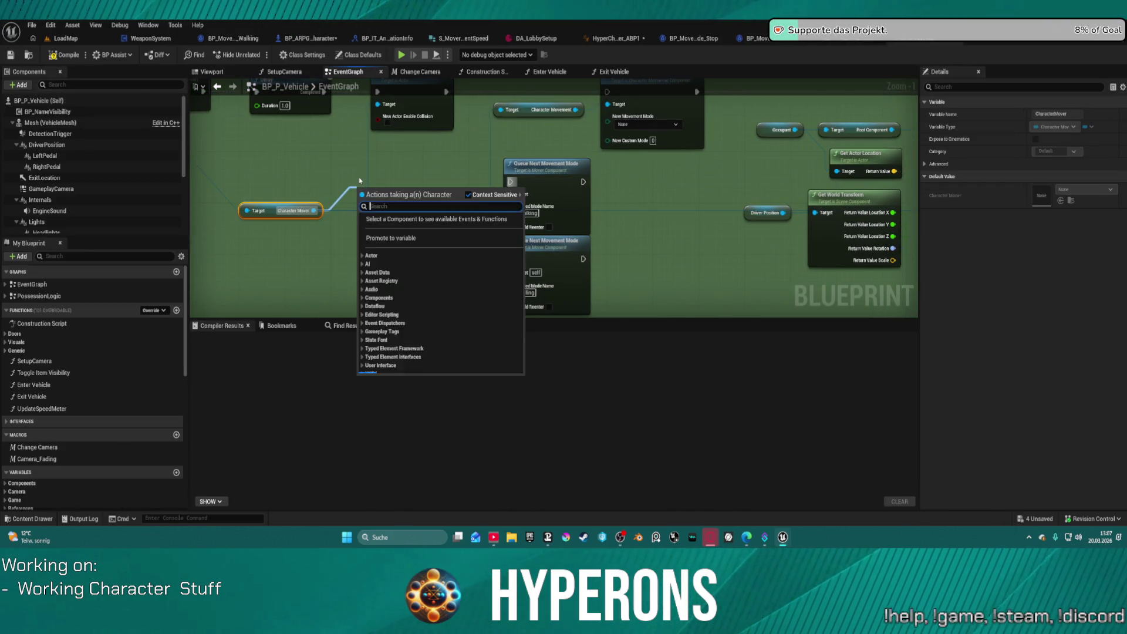
pyautogui.write('movmen')
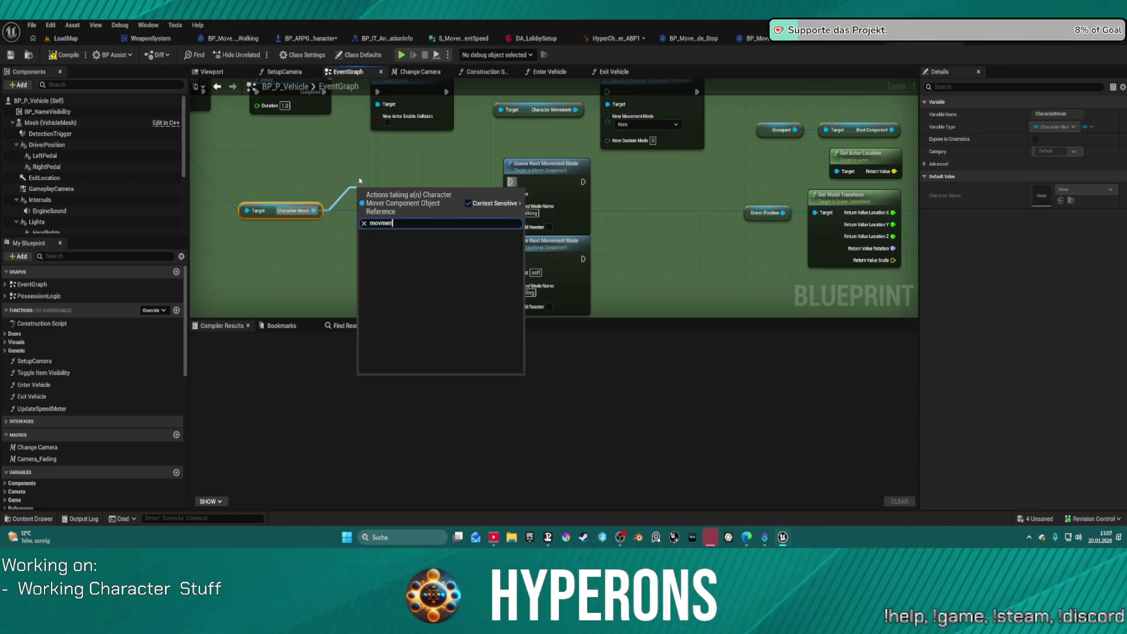
pyautogui.press('BackSpace')
pyautogui.press('BackSpace')
pyautogui.press('BackSpace')
pyautogui.write('m')
pyautogui.press('BackSpace')
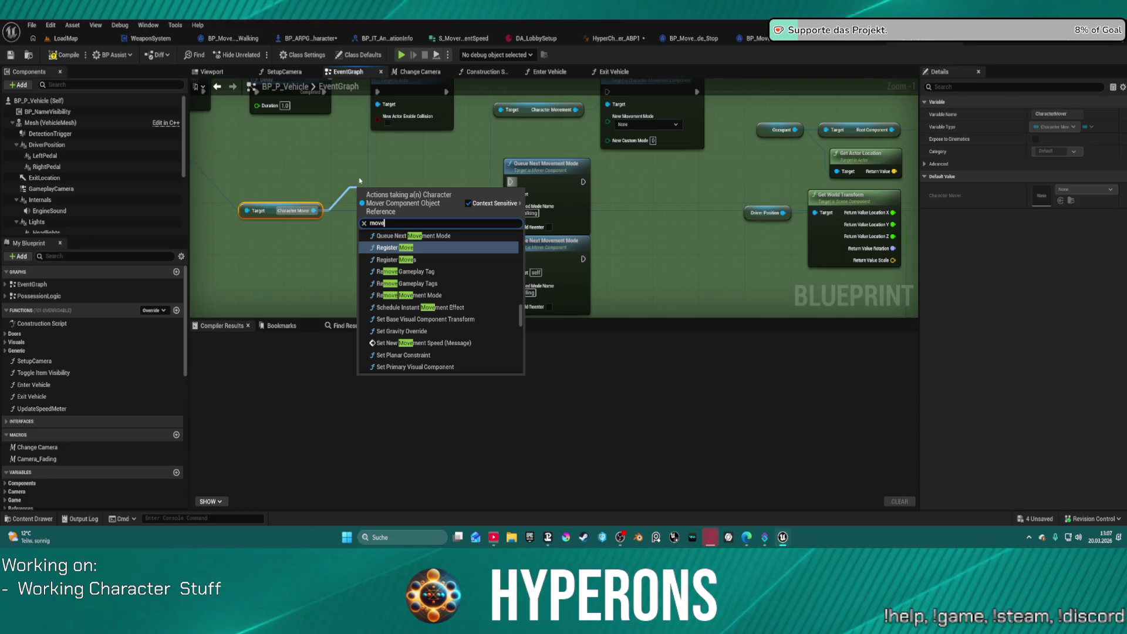
pyautogui.write('vement')
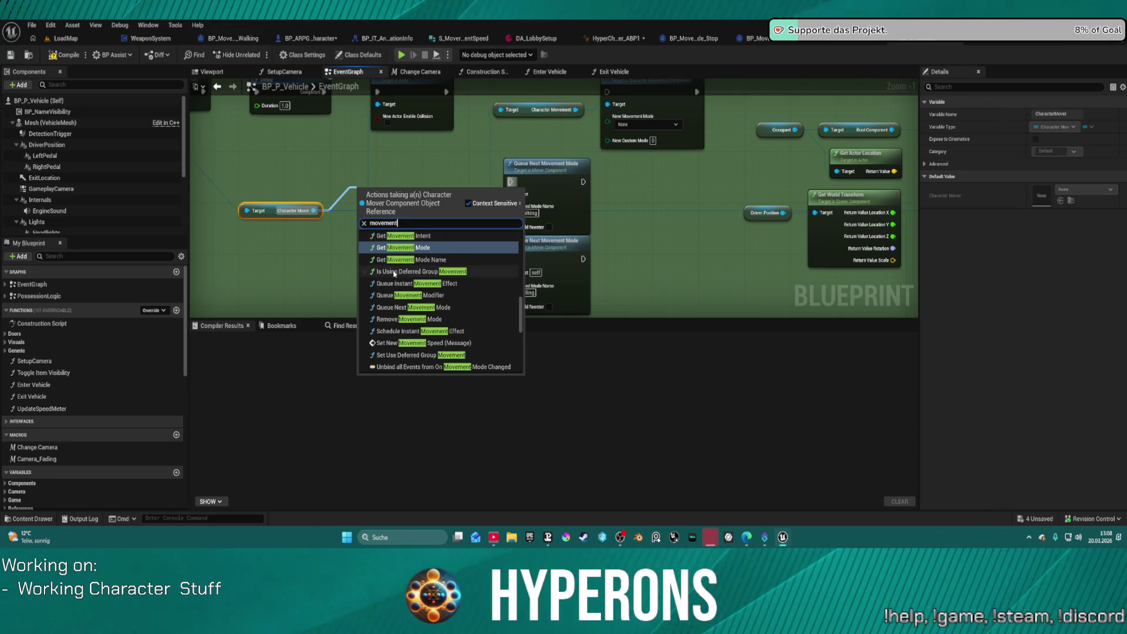
pyautogui.scroll(-2, 423, 342)
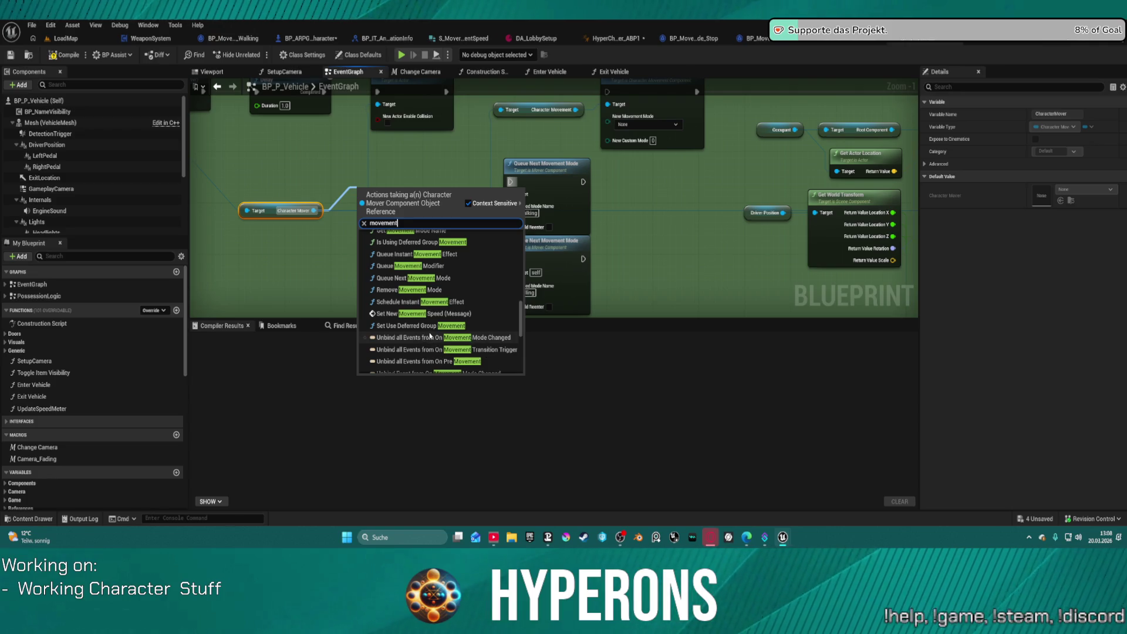
pyautogui.scroll(3, 443, 332)
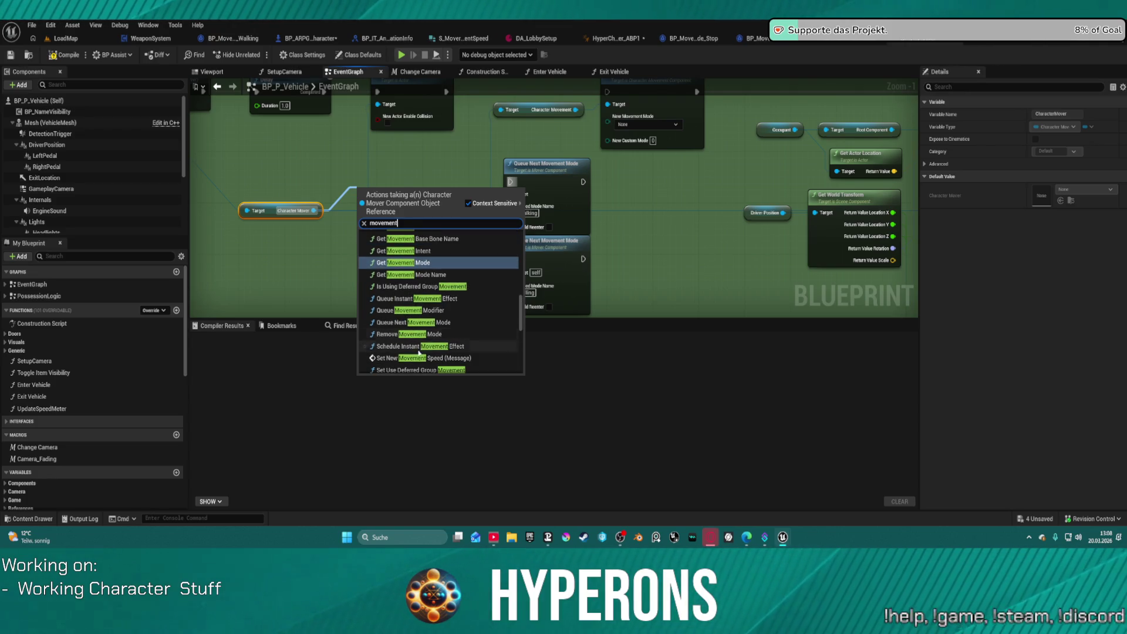
pyautogui.scroll(5, 426, 346)
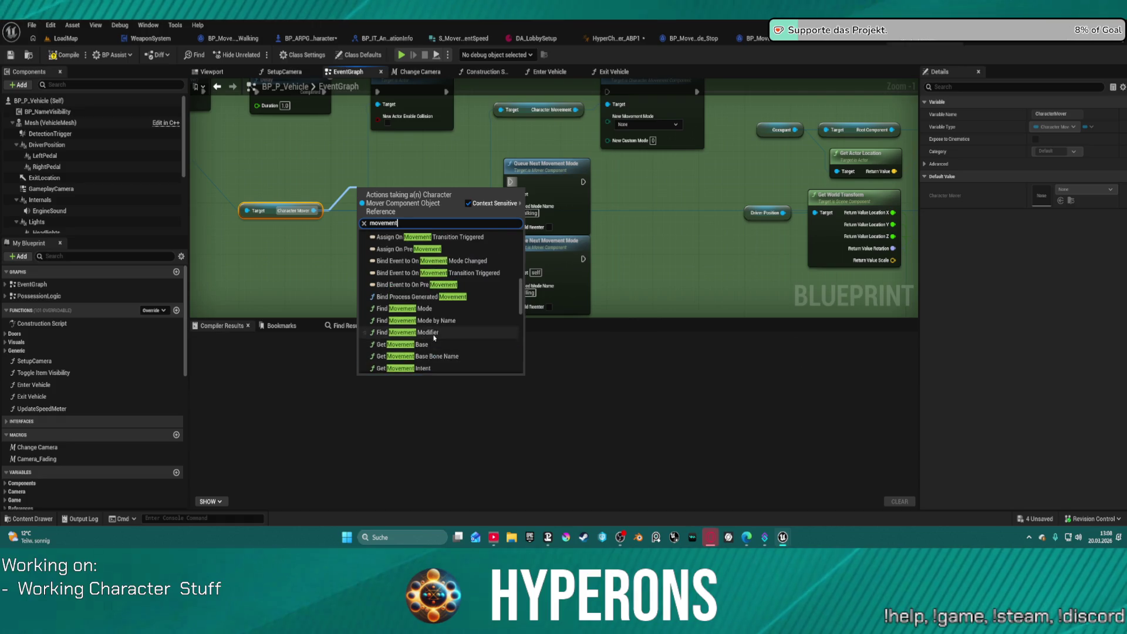
pyautogui.scroll(3, 434, 338)
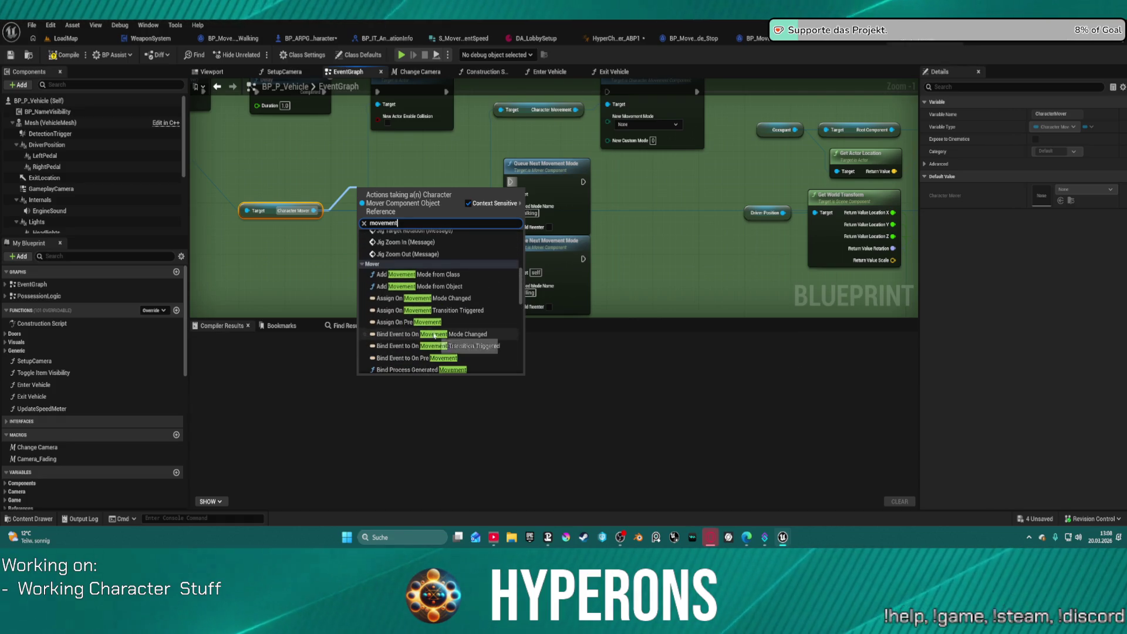
pyautogui.click(294, 272)
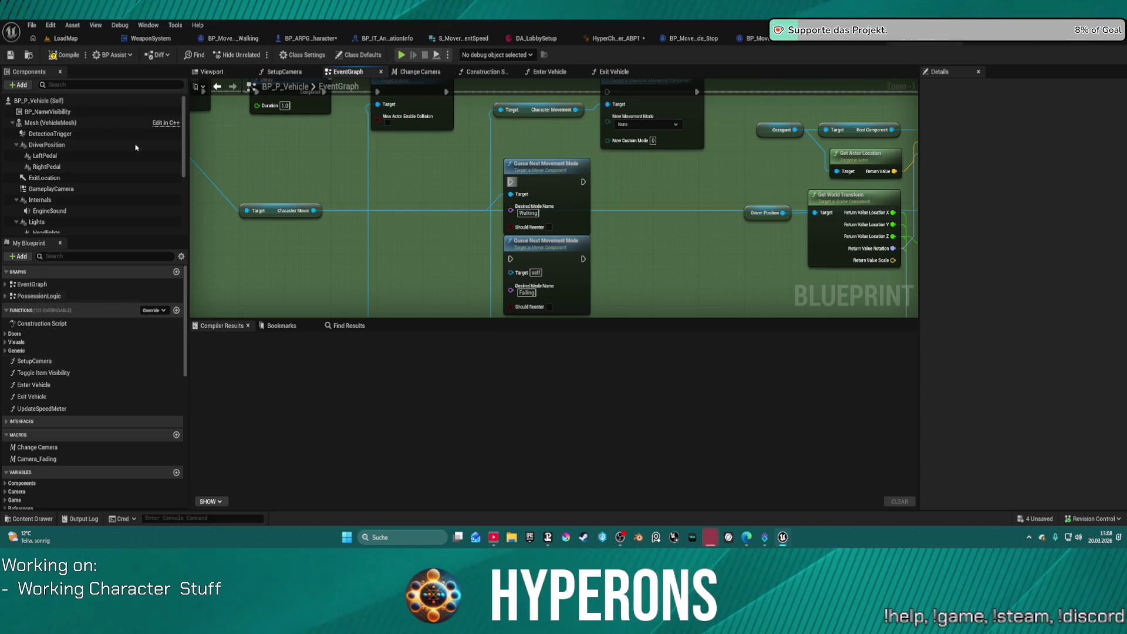
pyautogui.click(294, 37)
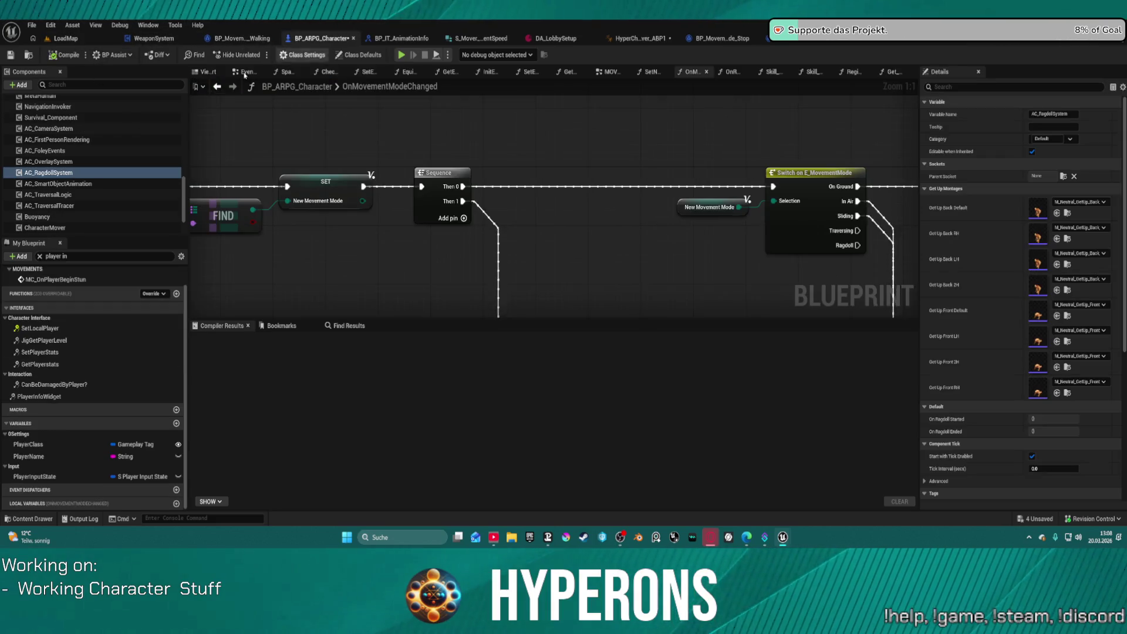
pyautogui.rightClick(48, 173)
pyautogui.click(103, 305)
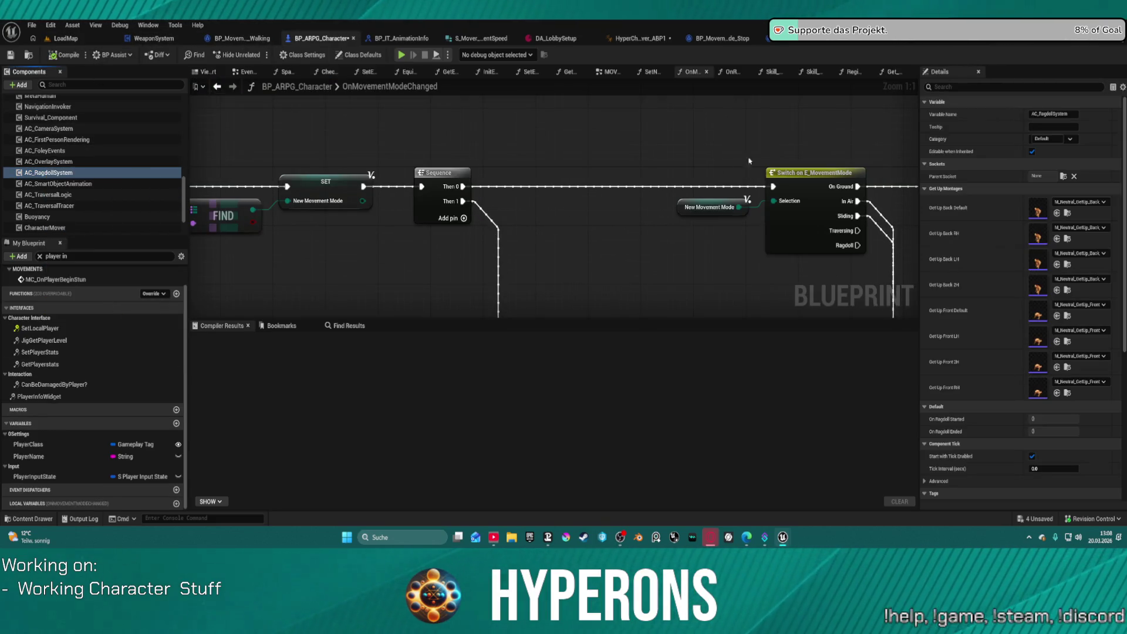
pyautogui.click(553, 211)
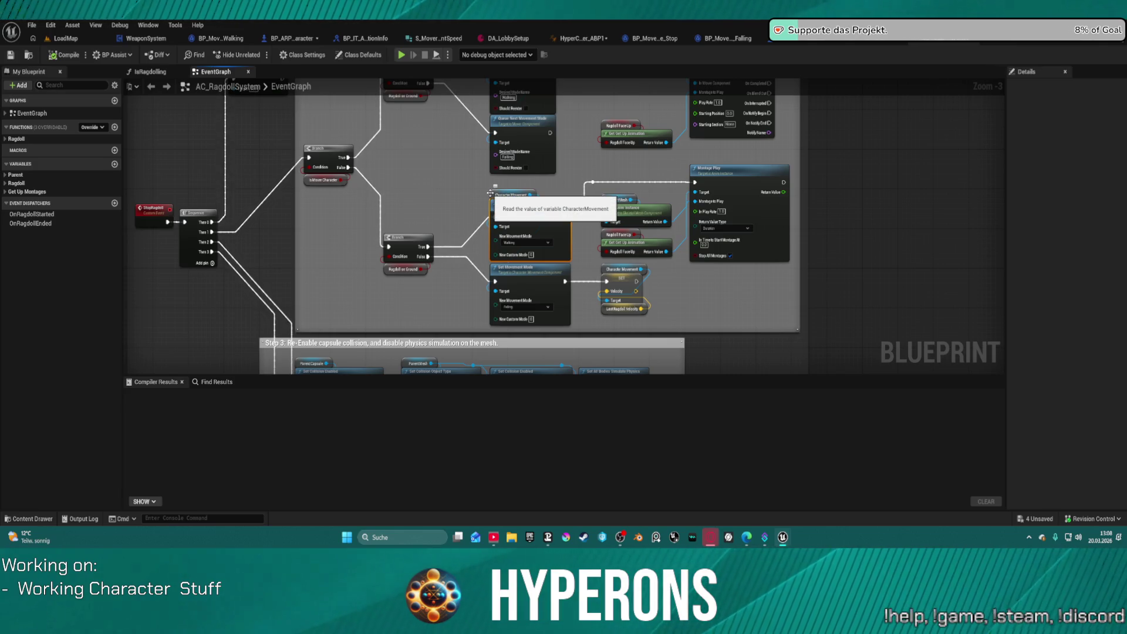
pyautogui.scroll(3, 510, 229)
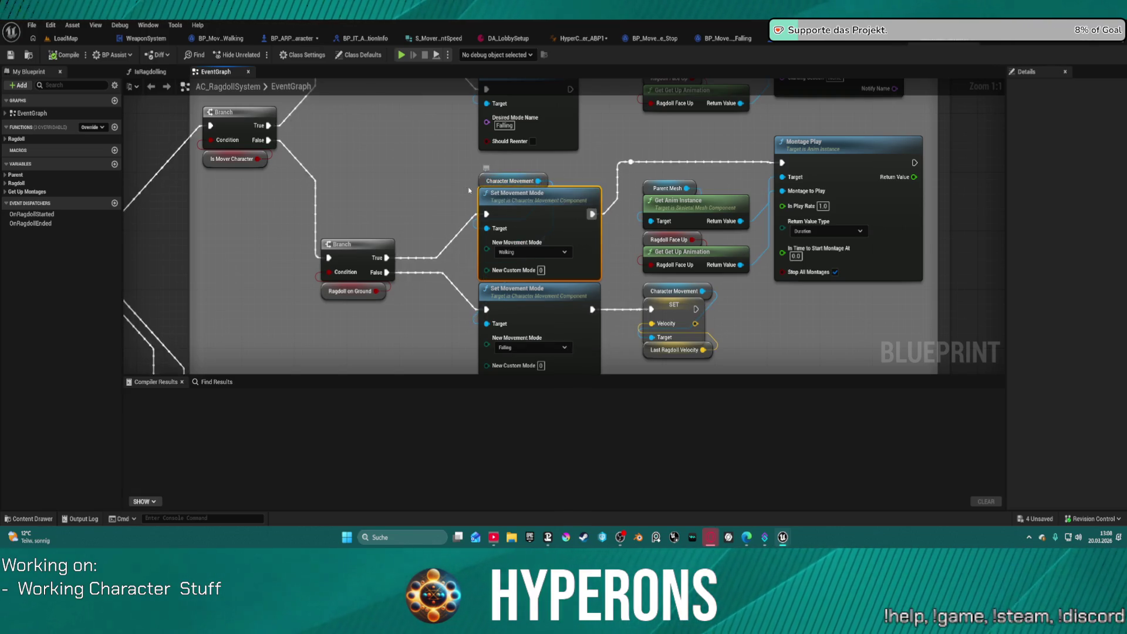
pyautogui.moveTo(427, 222)
pyautogui.mouseDown()
pyautogui.moveTo(642, 206)
pyautogui.moveTo(573, 272)
pyautogui.moveTo(512, 305)
pyautogui.moveTo(487, 409)
pyautogui.mouseUp()
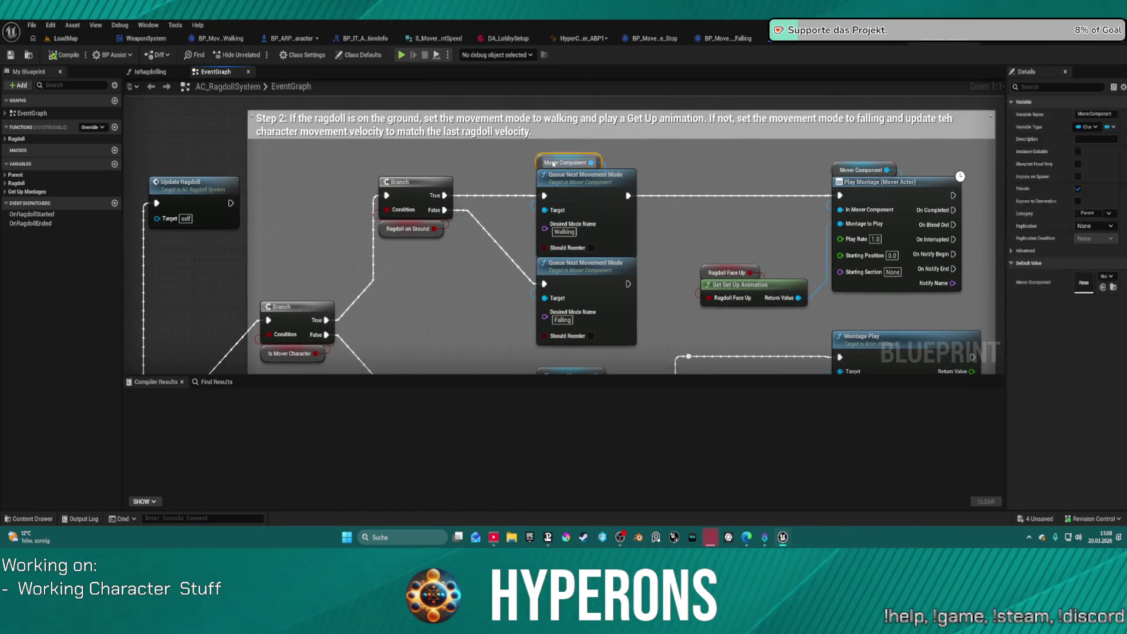
pyautogui.click(634, 195)
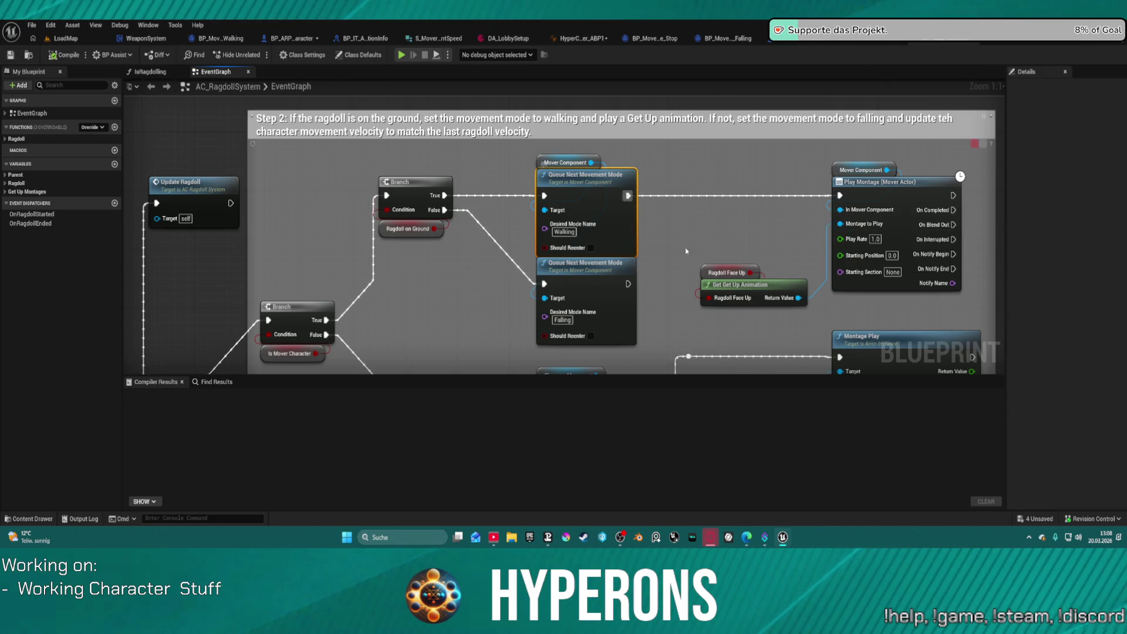
pyautogui.moveTo(601, 186); pyautogui.dragTo(563, 237)
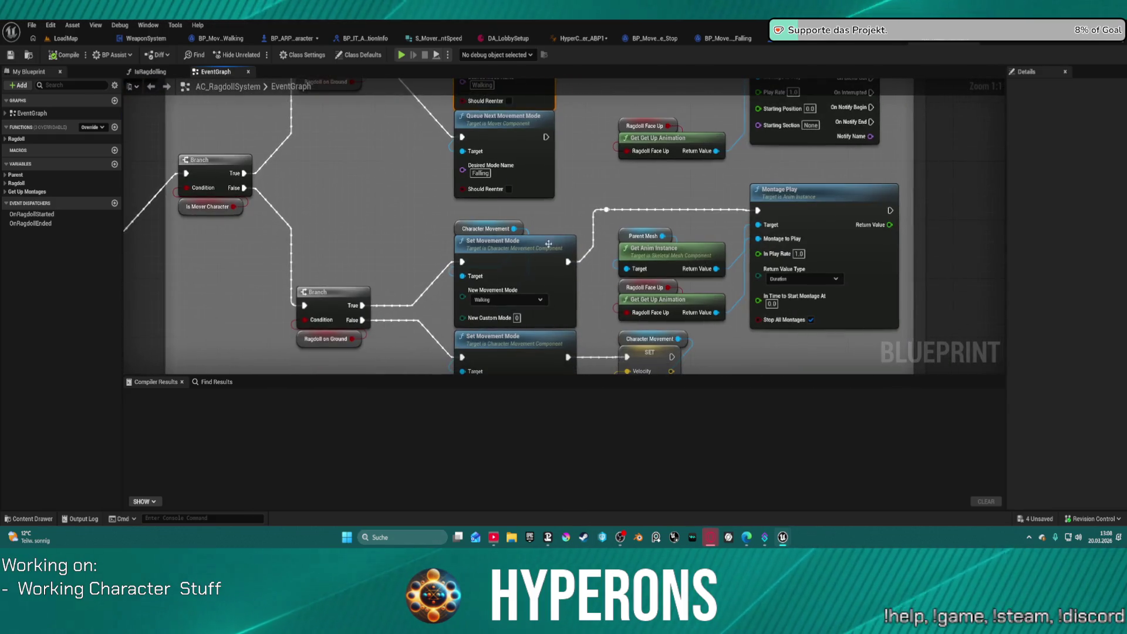
pyautogui.click(499, 302)
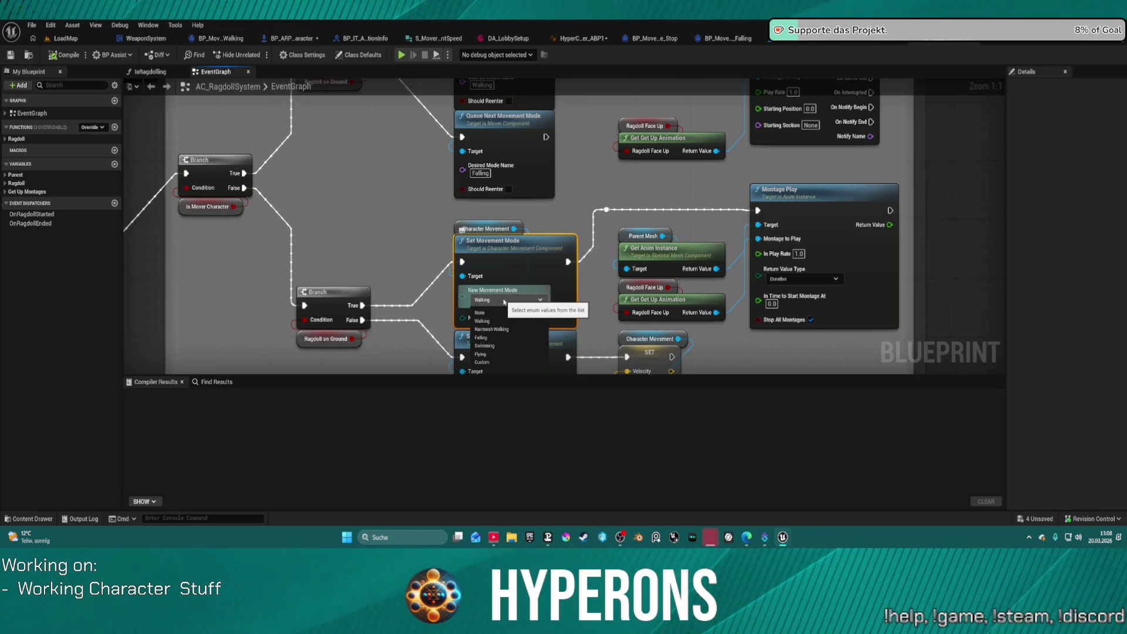
pyautogui.click(504, 302)
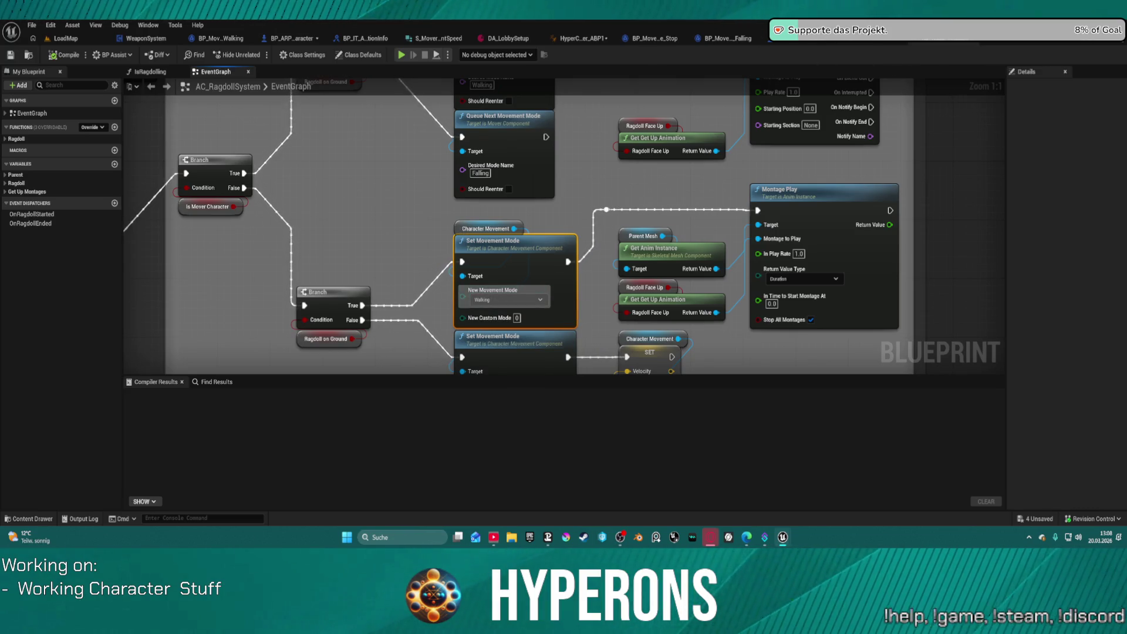
pyautogui.click(936, 42)
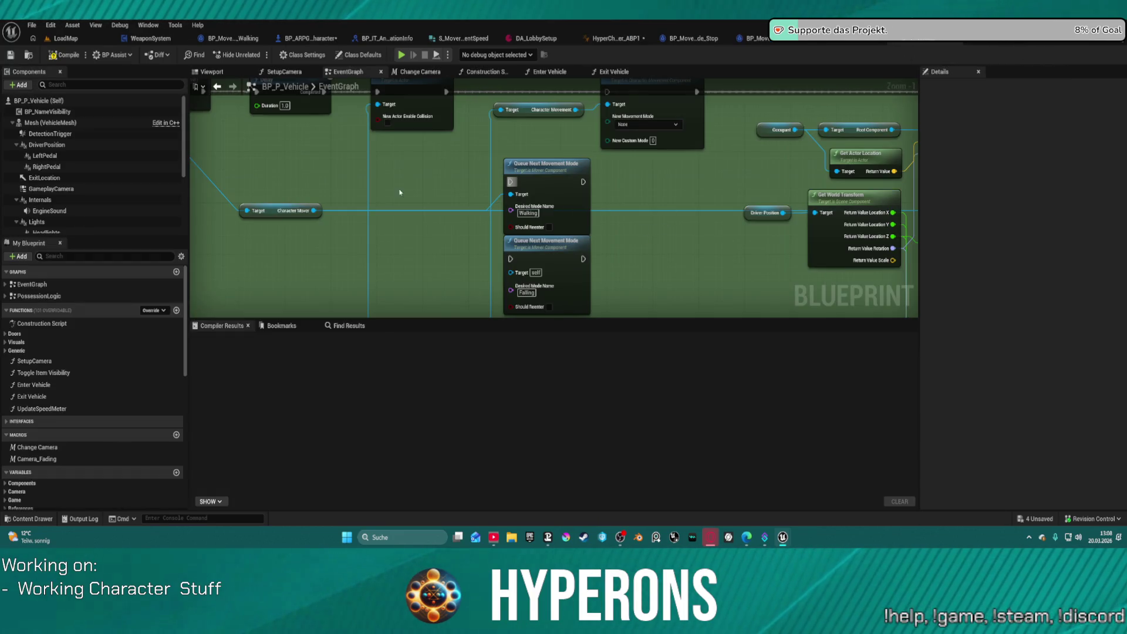
# Change the queue node's Desired Mode Name from Walking to Stop.
pyautogui.click(528, 212)
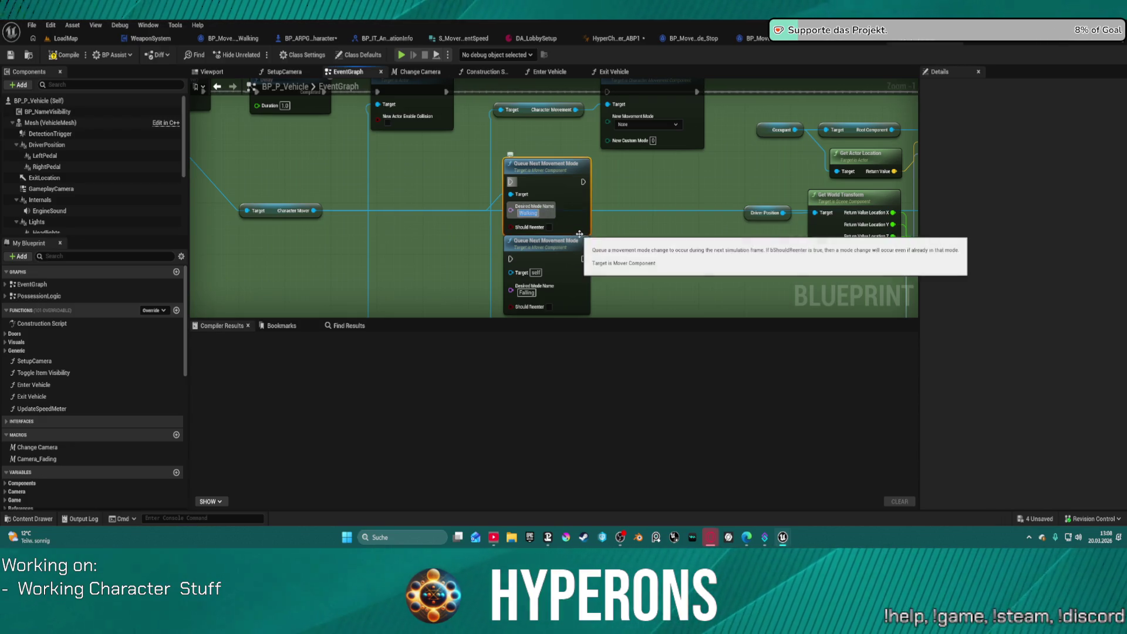
pyautogui.press('BackSpace')
pyautogui.write('Stop')
pyautogui.press('Return')
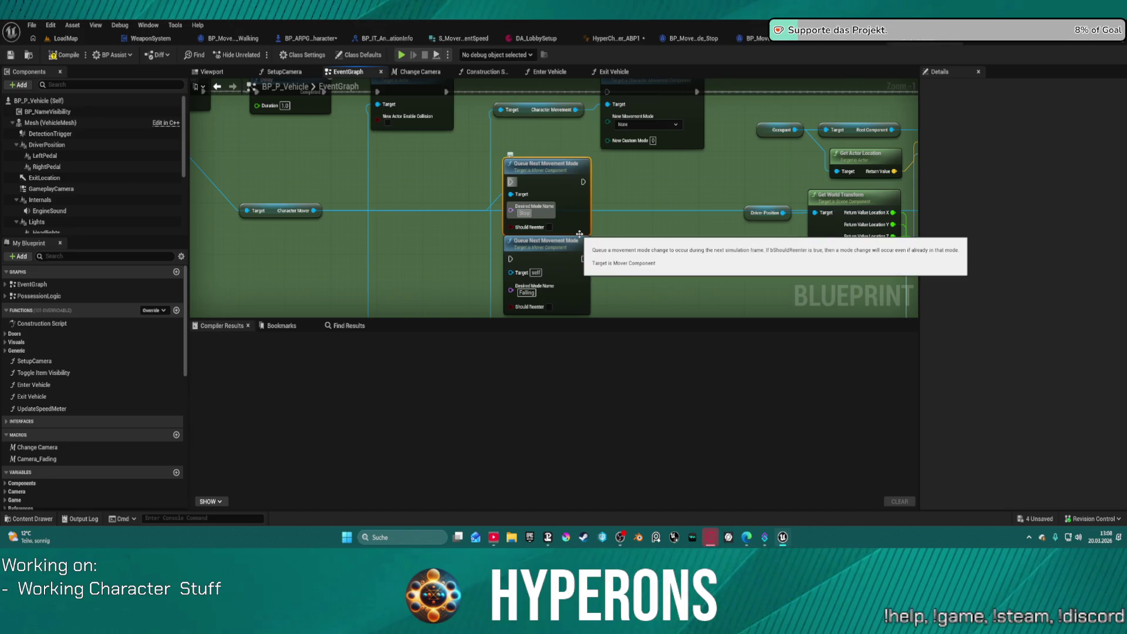
# Wire the Stop queue node between Set Actor Enable Collision and Move Component To.
pyautogui.moveTo(579, 234); pyautogui.dragTo(558, 274)
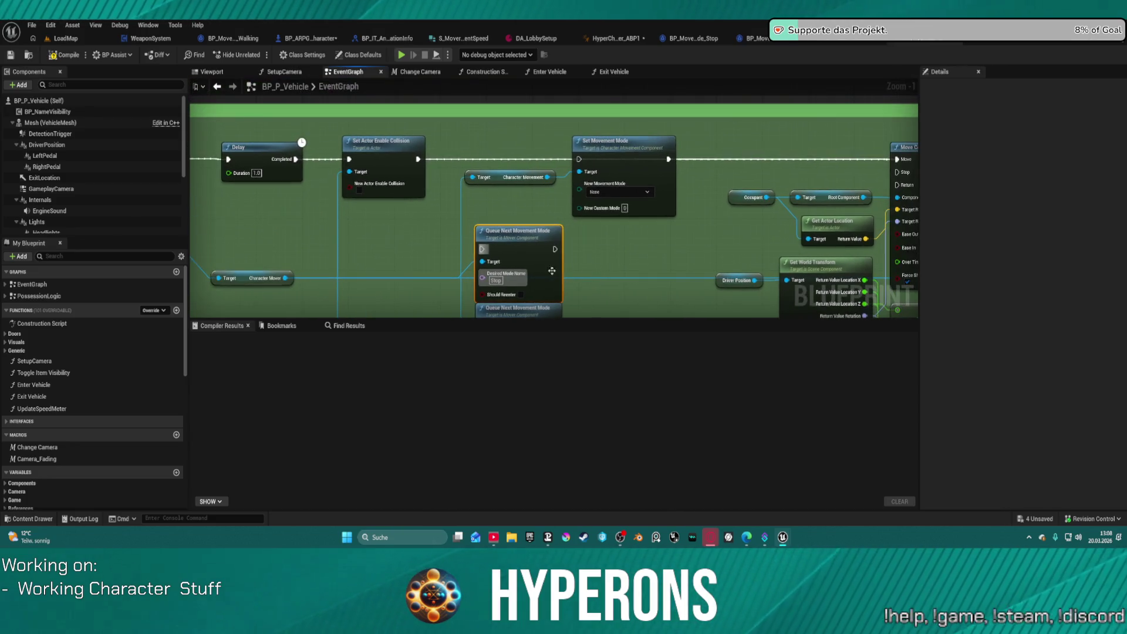
pyautogui.moveTo(483, 249); pyautogui.dragTo(483, 240)
pyautogui.moveTo(427, 160); pyautogui.dragTo(418, 159)
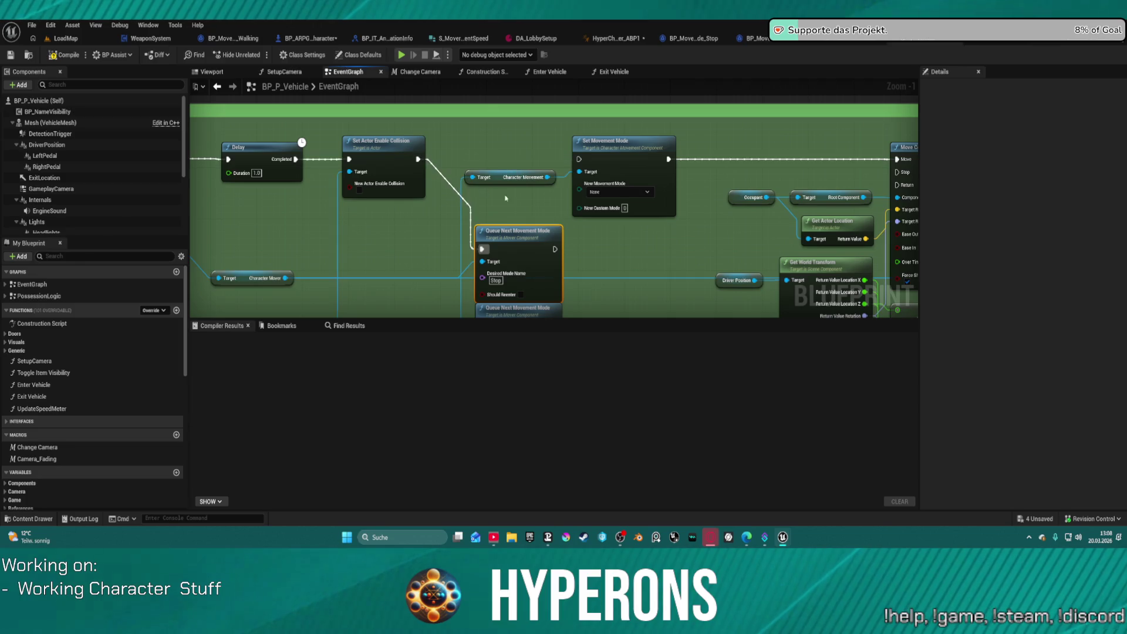
pyautogui.moveTo(556, 250)
pyautogui.mouseDown()
pyautogui.moveTo(880, 170)
pyautogui.moveTo(744, 159)
pyautogui.mouseUp()
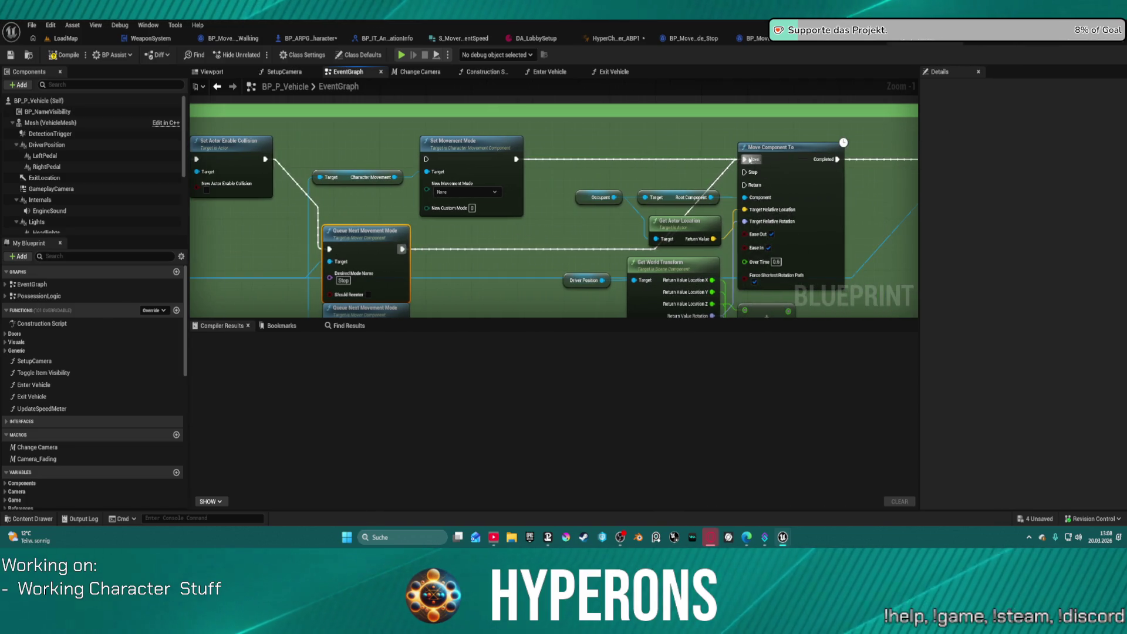
pyautogui.moveTo(351, 233); pyautogui.dragTo(362, 207)
pyautogui.moveTo(385, 291)
pyautogui.mouseDown()
pyautogui.moveTo(397, 183)
pyautogui.moveTo(522, 198)
pyautogui.mouseUp()
# Connect Character Mover to the Falling queue node's Target.
pyautogui.click(524, 217)
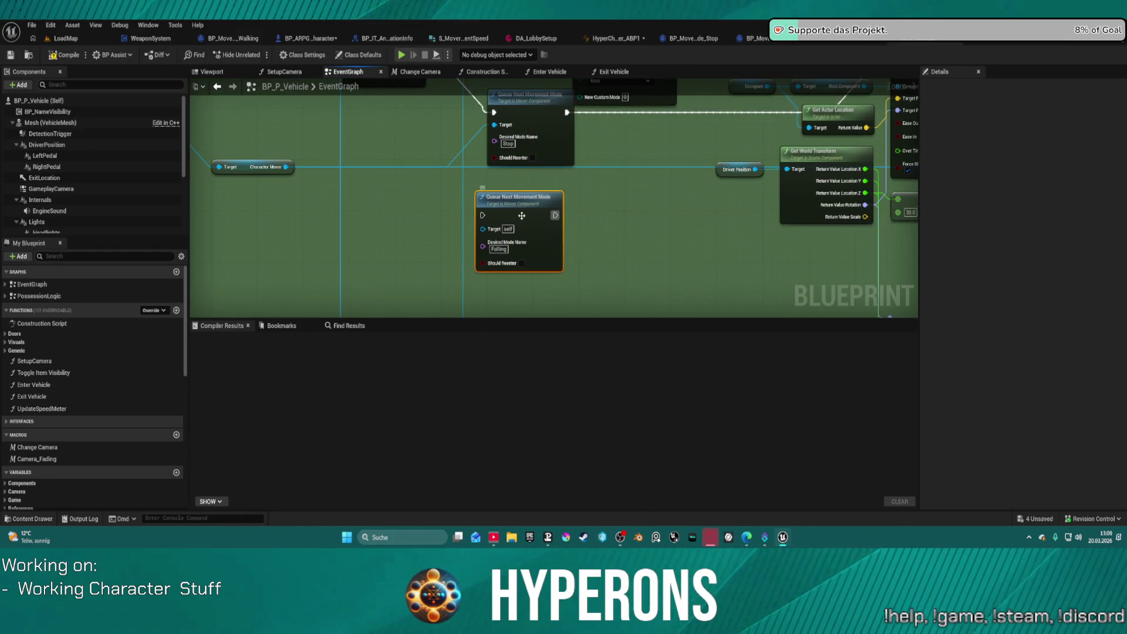
pyautogui.scroll(3, 386, 163)
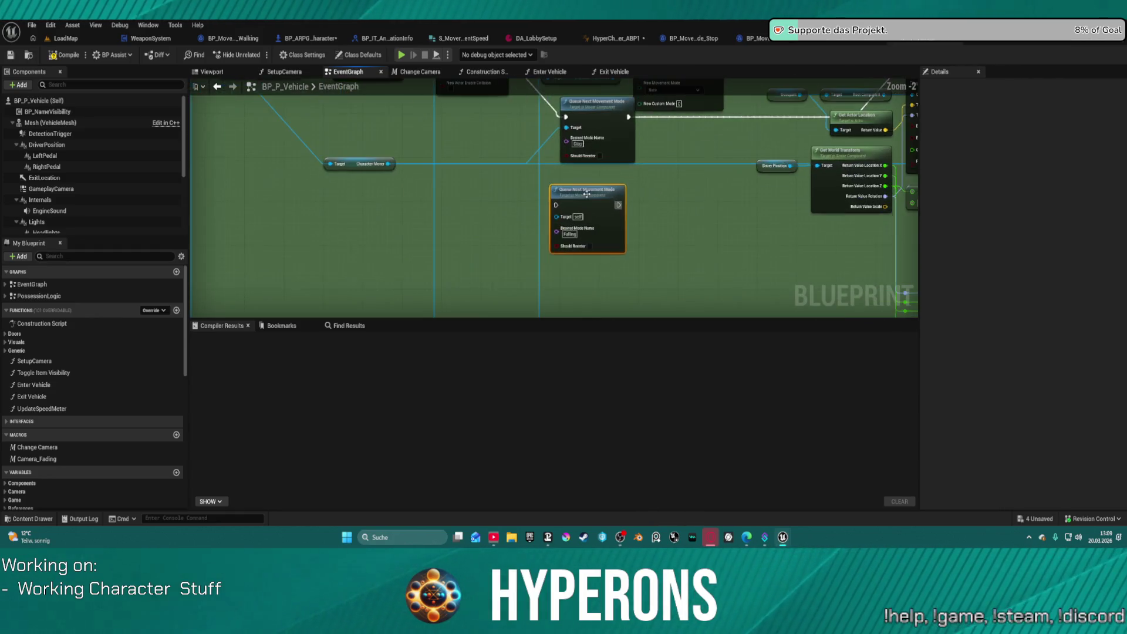
pyautogui.moveTo(385, 162)
pyautogui.mouseDown()
pyautogui.moveTo(602, 247)
pyautogui.moveTo(608, 231)
pyautogui.mouseUp()
pyautogui.moveTo(329, 139); pyautogui.dragTo(606, 272)
pyautogui.scroll(-8, 479, 227)
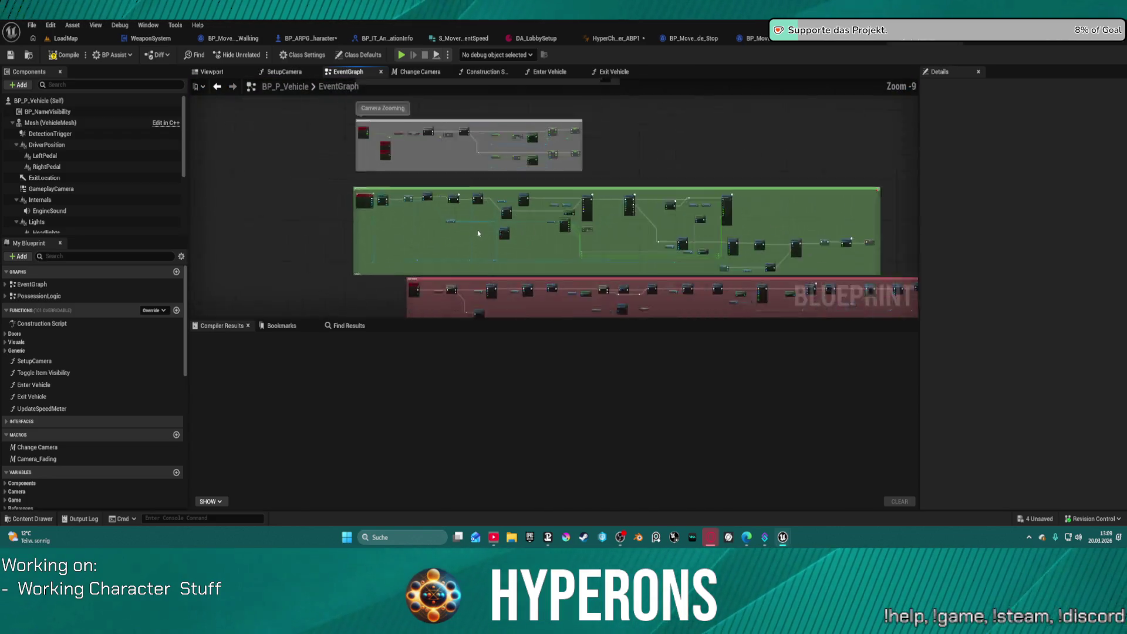
pyautogui.scroll(5, 581, 198)
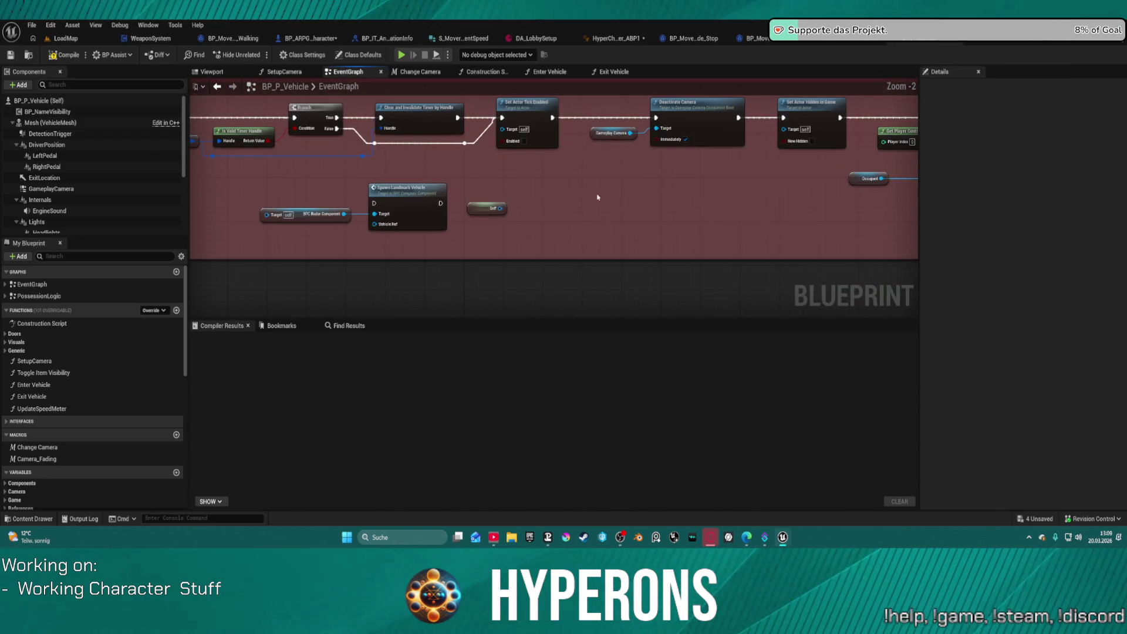
# Pan to the Exit Vehicle input handling and open the Exit Vehicle function graph.
pyautogui.moveTo(626, 194); pyautogui.dragTo(357, 209)
pyautogui.moveTo(880, 152)
pyautogui.mouseDown()
pyautogui.moveTo(539, 123)
pyautogui.moveTo(281, 136)
pyautogui.mouseUp()
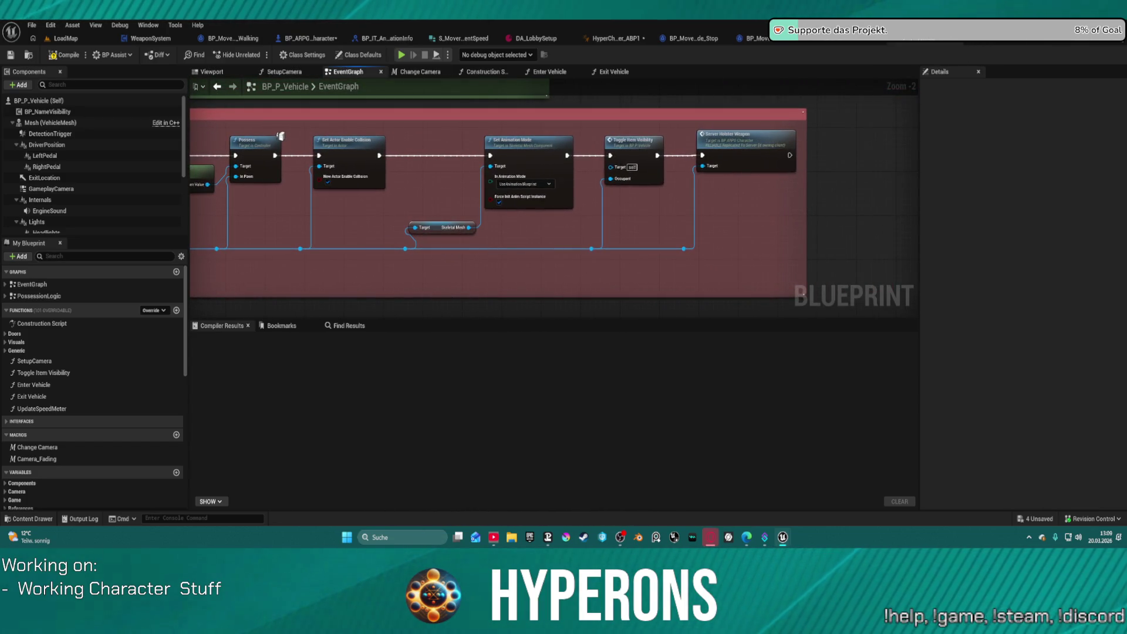
pyautogui.moveTo(792, 146)
pyautogui.mouseDown()
pyautogui.moveTo(646, 143)
pyautogui.moveTo(499, 176)
pyautogui.moveTo(293, 147)
pyautogui.mouseUp()
pyautogui.moveTo(535, 221)
pyautogui.mouseDown()
pyautogui.moveTo(669, 241)
pyautogui.moveTo(915, 208)
pyautogui.moveTo(755, 244)
pyautogui.moveTo(601, 247)
pyautogui.moveTo(939, 232)
pyautogui.moveTo(962, 211)
pyautogui.mouseUp()
pyautogui.scroll(1, 747, 244)
pyautogui.doubleClick(628, 169)
pyautogui.scroll(4, 658, 258)
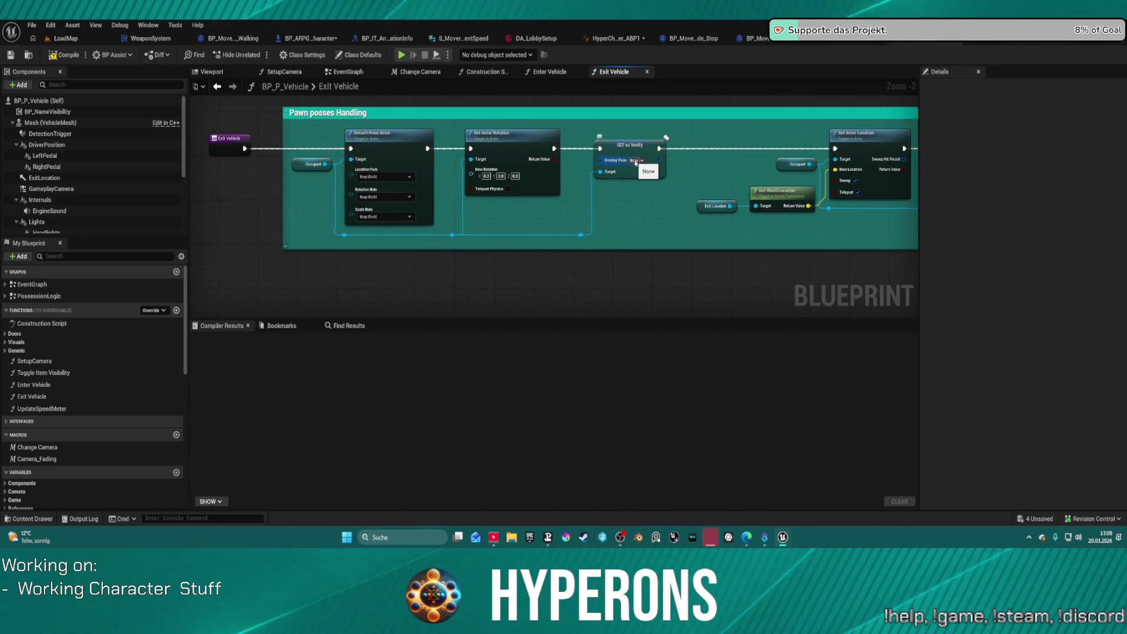
# Check the Overlay Pose tag choices, then pan over to the teal Set Actor Location comment.
pyautogui.click(638, 163)
pyautogui.click(638, 162)
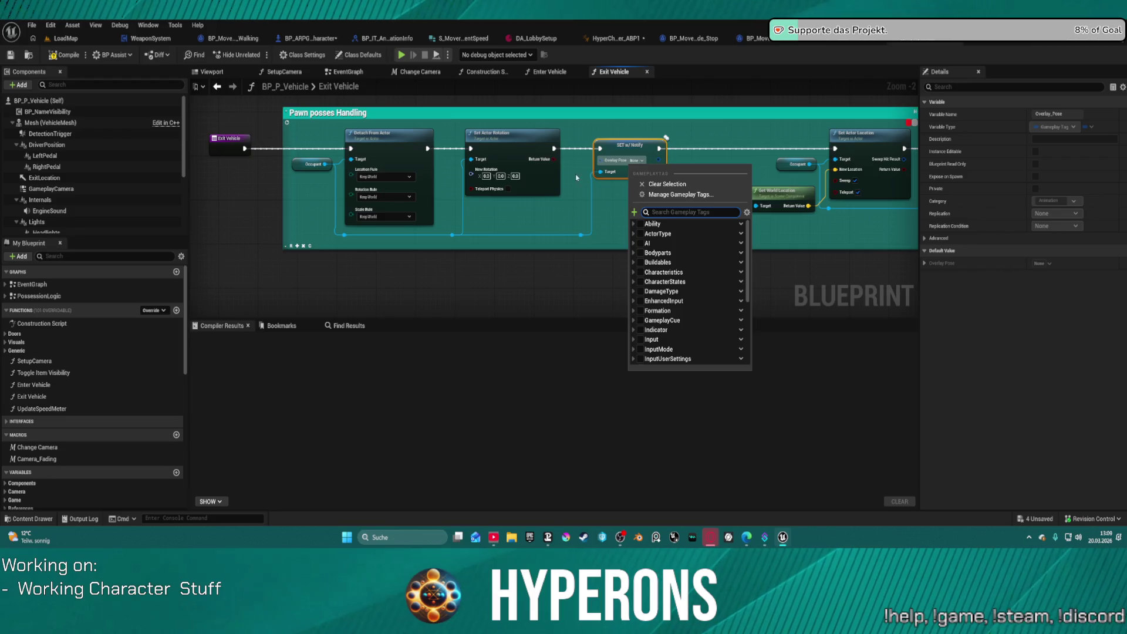
pyautogui.scroll(-3, 572, 187)
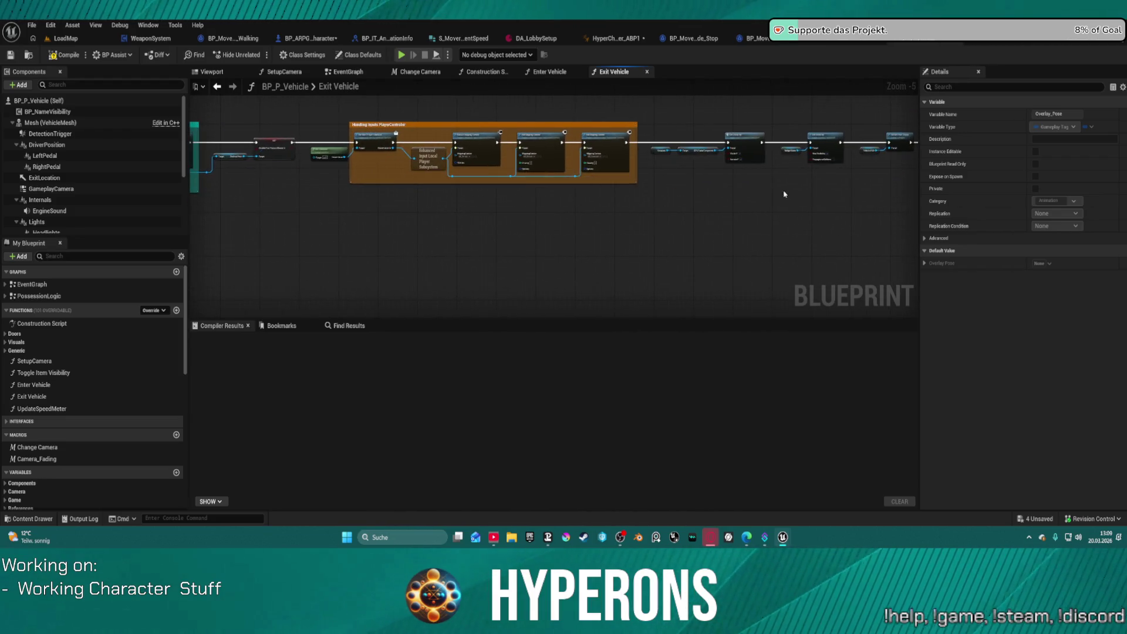
pyautogui.scroll(2, 783, 194)
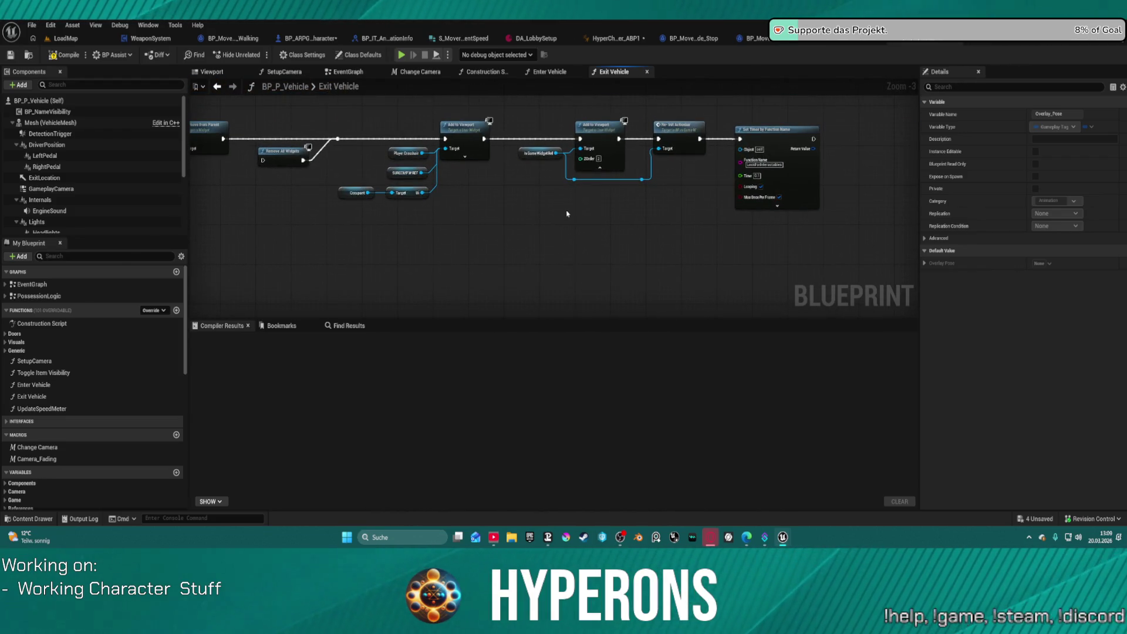
pyautogui.moveTo(498, 219)
pyautogui.mouseDown()
pyautogui.moveTo(805, 214)
pyautogui.moveTo(862, 201)
pyautogui.mouseUp()
pyautogui.moveTo(405, 213); pyautogui.dragTo(794, 211)
pyautogui.moveTo(569, 235)
pyautogui.mouseDown()
pyautogui.moveTo(795, 235)
pyautogui.moveTo(859, 144)
pyautogui.mouseUp()
pyautogui.moveTo(582, 204); pyautogui.dragTo(901, 182)
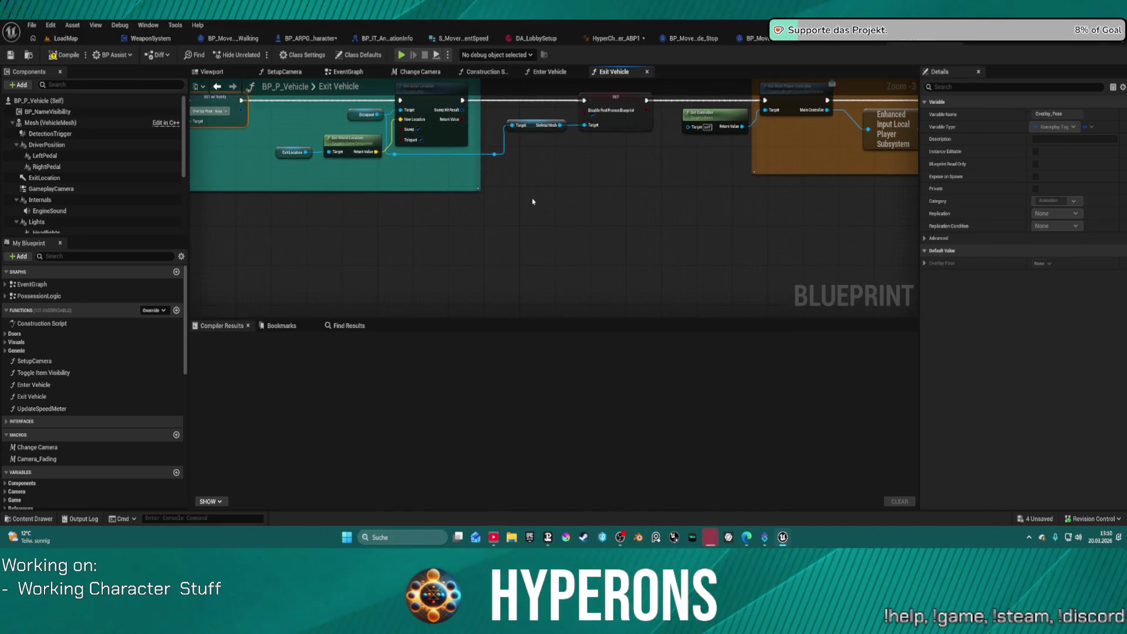
# Paste the Character Mover and Queue Next Movement Mode nodes below the teal comment.
pyautogui.moveTo(543, 209); pyautogui.dragTo(630, 253)
pyautogui.hotkey('ctrl', 'v')
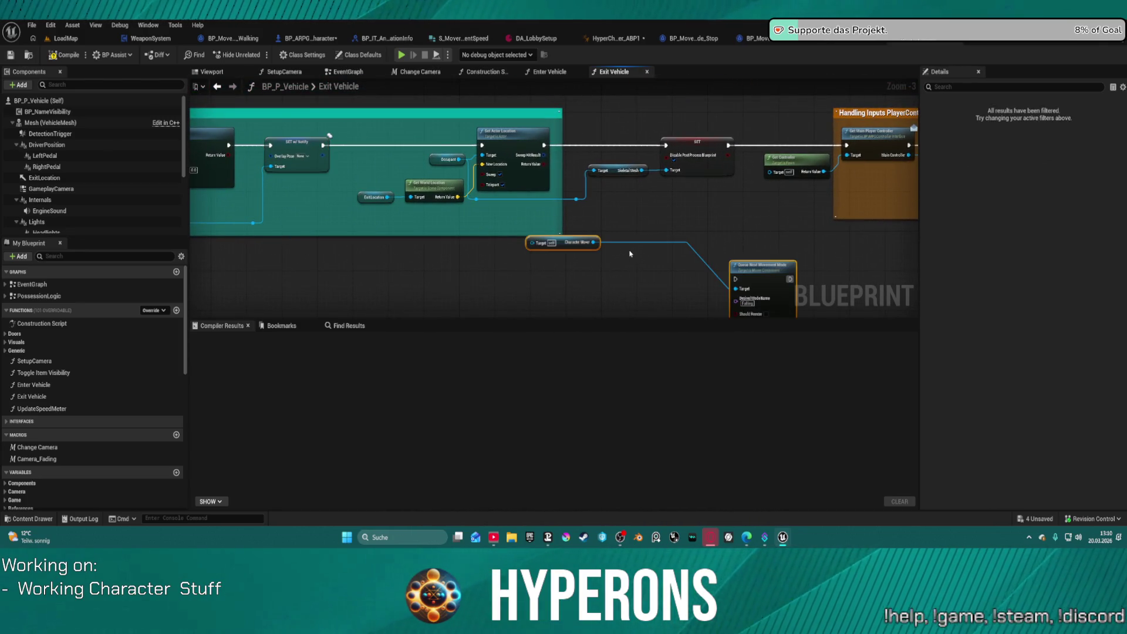
pyautogui.moveTo(728, 222)
pyautogui.mouseDown()
pyautogui.moveTo(359, 227)
pyautogui.moveTo(910, 225)
pyautogui.moveTo(140, 218)
pyautogui.mouseUp()
pyautogui.scroll(-4, 910, 225)
pyautogui.scroll(1, 552, 194)
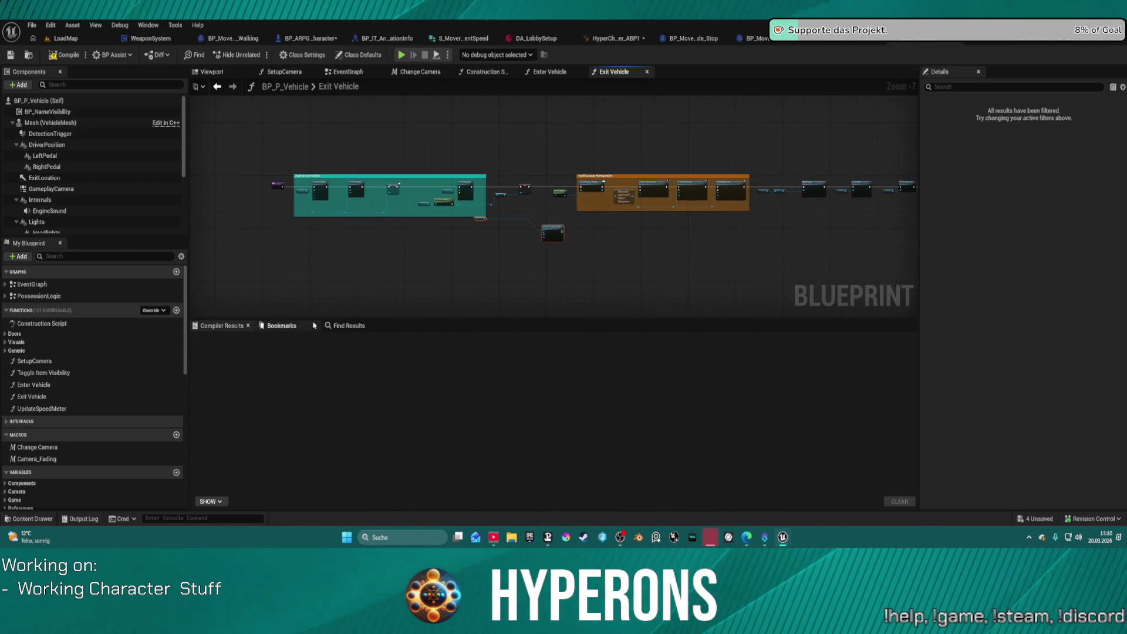
# Search for 'racter', jump to the EventGraph match, and delete Set Movement Mode with its getter.
pyautogui.hotkey('ctrl', 'f')
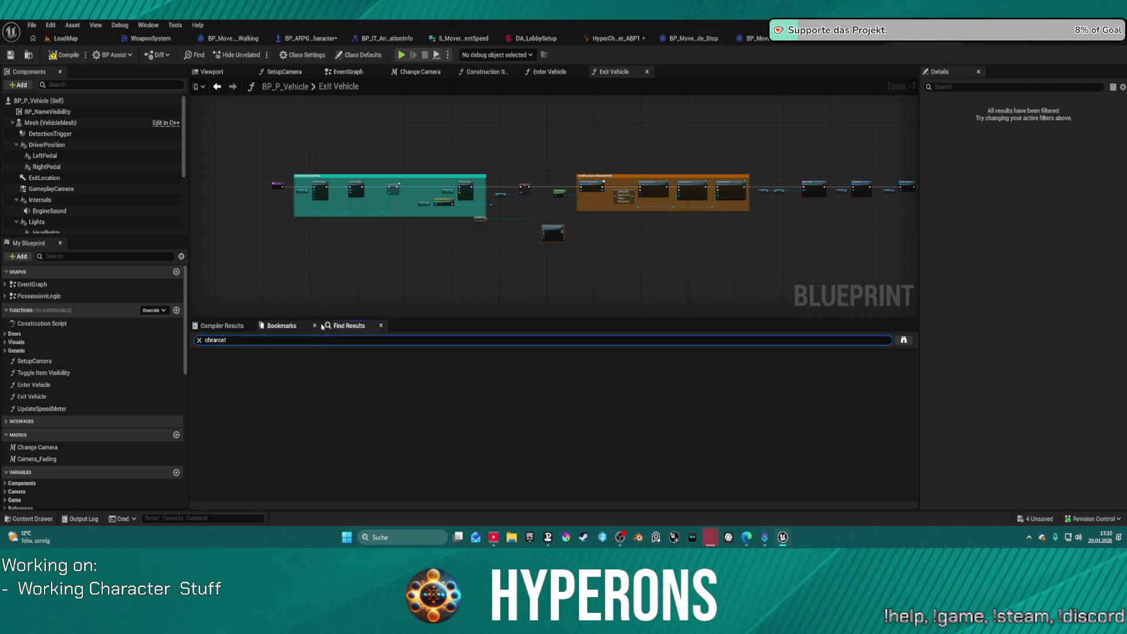
pyautogui.write('cha')
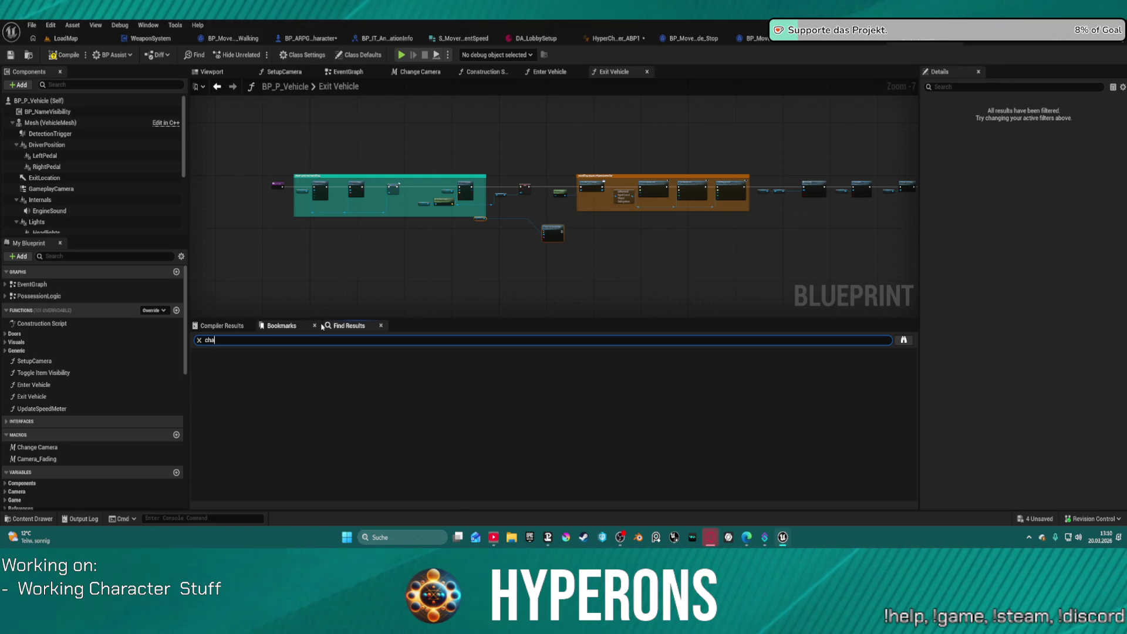
pyautogui.write('racter movem')
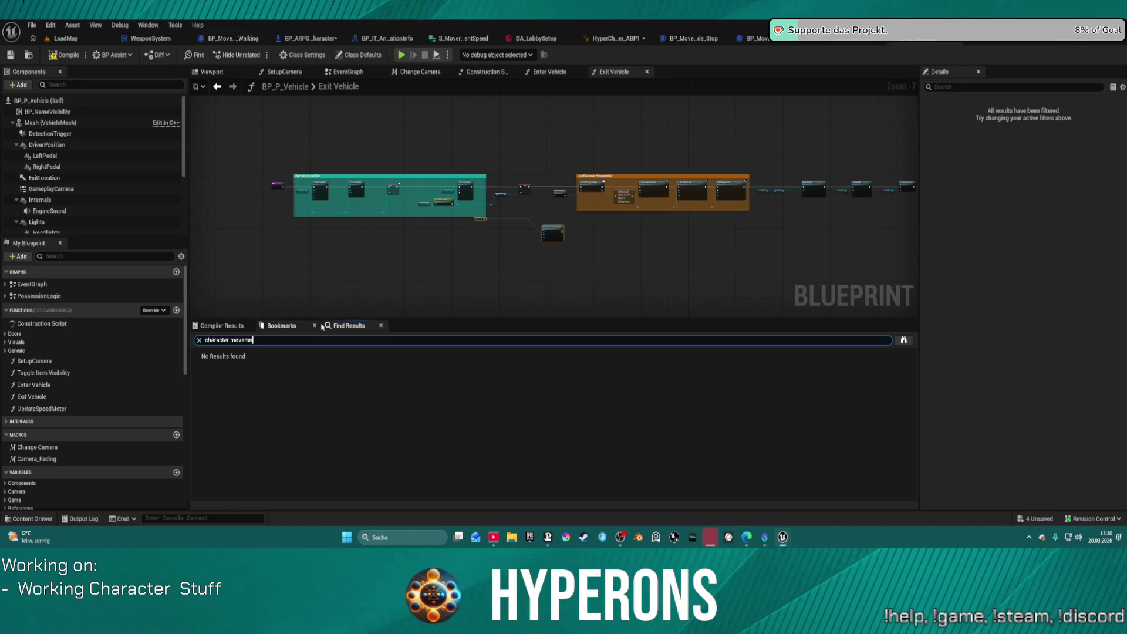
pyautogui.press('Return')
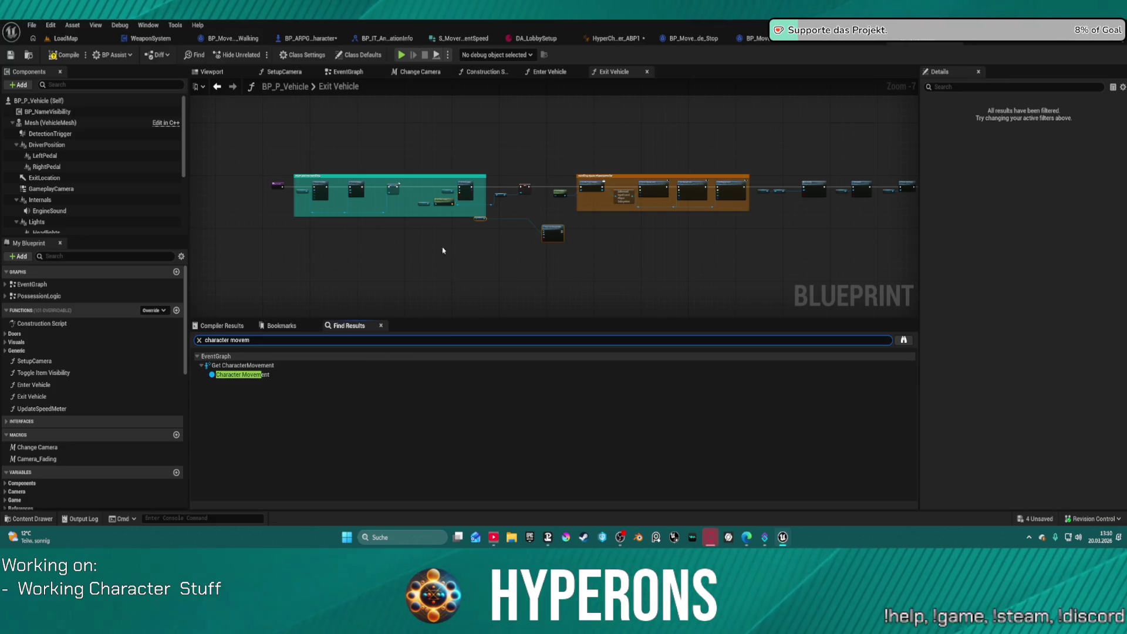
pyautogui.doubleClick(250, 375)
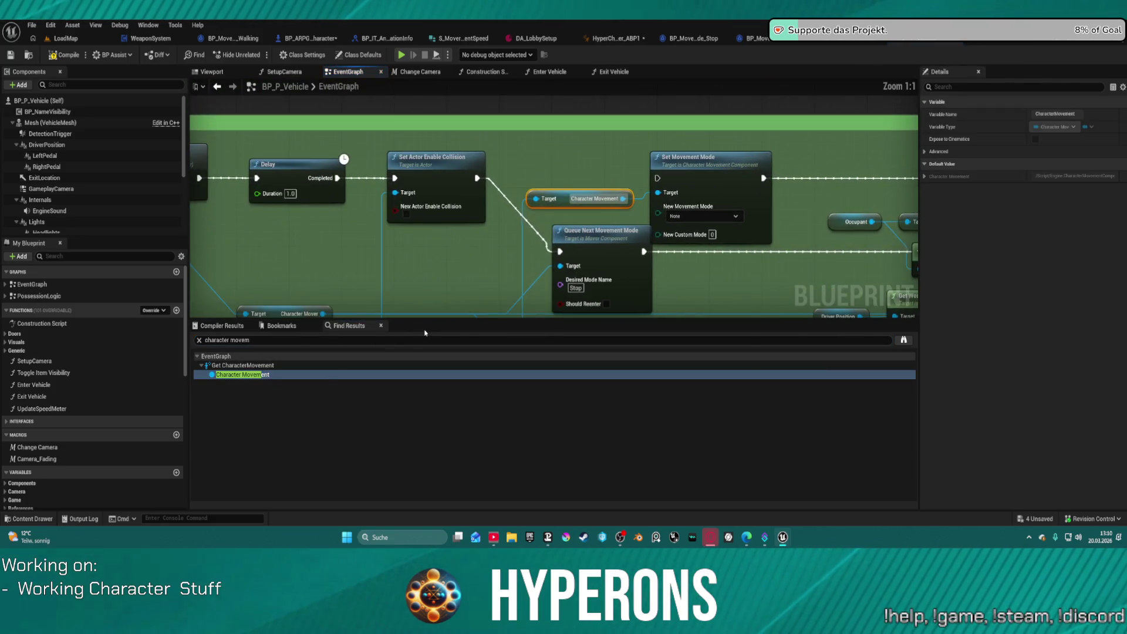
pyautogui.moveTo(576, 159); pyautogui.dragTo(690, 205)
pyautogui.press('Delete')
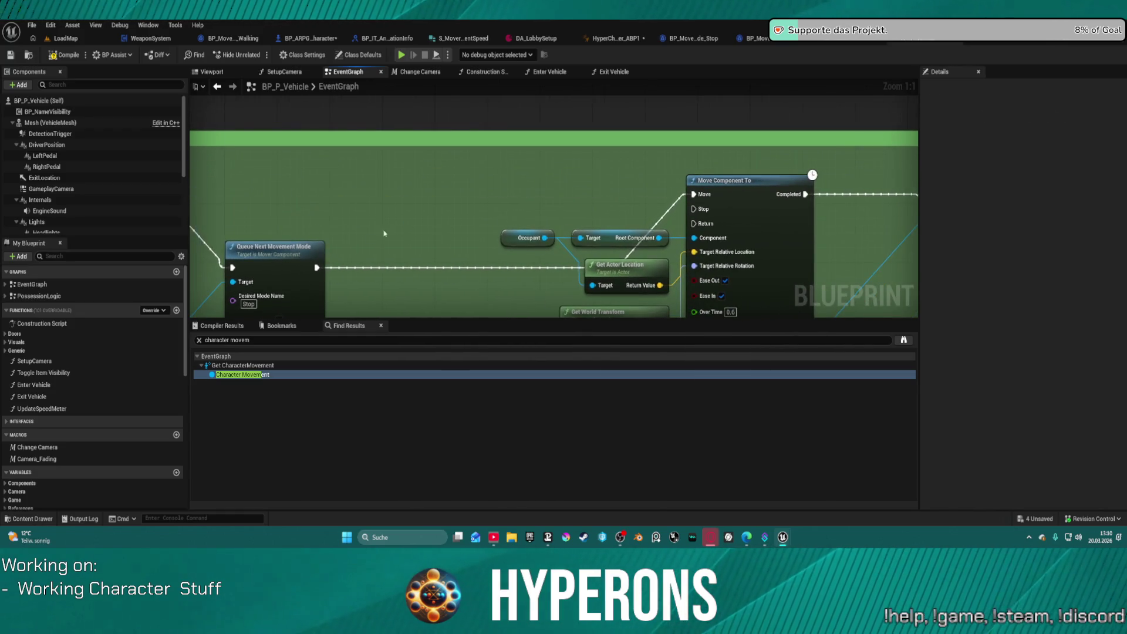
# Delete the leftover Queue Next Movement Mode node near the red comment, then return to Exit Vehicle.
pyautogui.moveTo(273, 246); pyautogui.dragTo(290, 208)
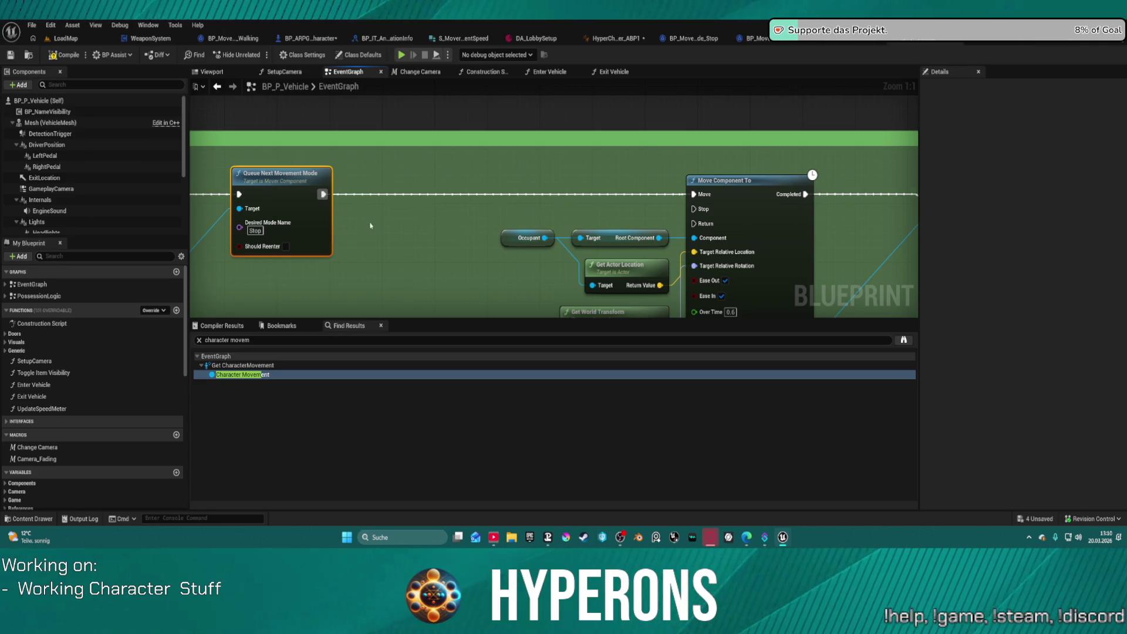
pyautogui.scroll(-3, 455, 212)
pyautogui.moveTo(456, 212)
pyautogui.mouseDown()
pyautogui.moveTo(815, 204)
pyautogui.moveTo(481, 179)
pyautogui.moveTo(479, 114)
pyautogui.moveTo(312, 120)
pyautogui.moveTo(259, 66)
pyautogui.mouseUp()
pyautogui.moveTo(422, 235)
pyautogui.mouseDown()
pyautogui.moveTo(411, 135)
pyautogui.moveTo(382, 88)
pyautogui.moveTo(517, 97)
pyautogui.mouseUp()
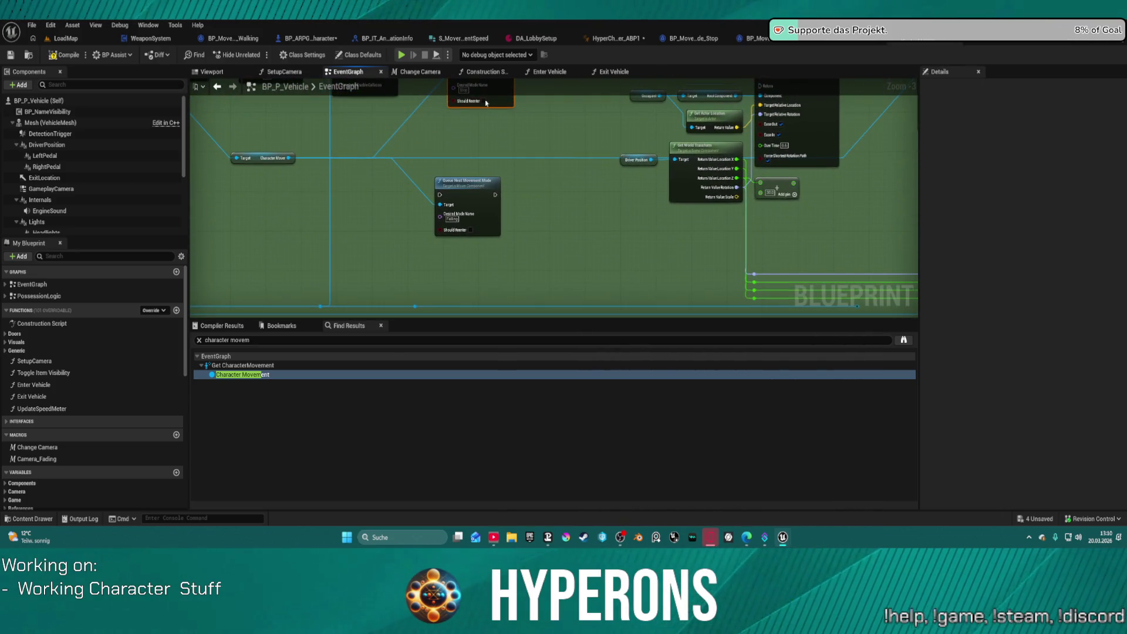
pyautogui.click(472, 186)
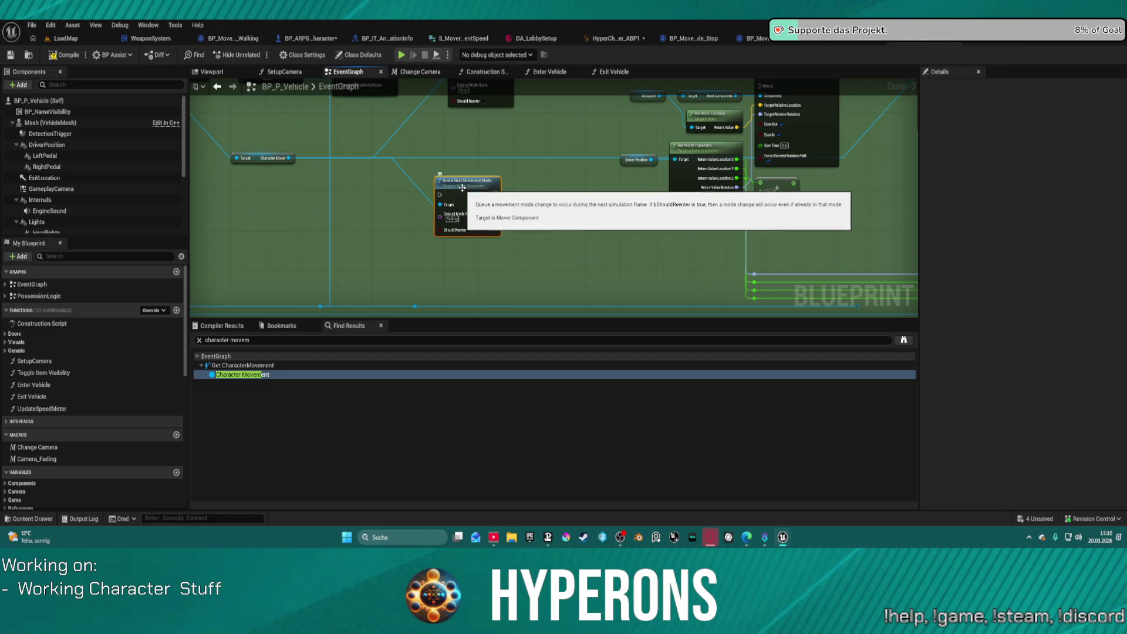
pyautogui.press('Delete')
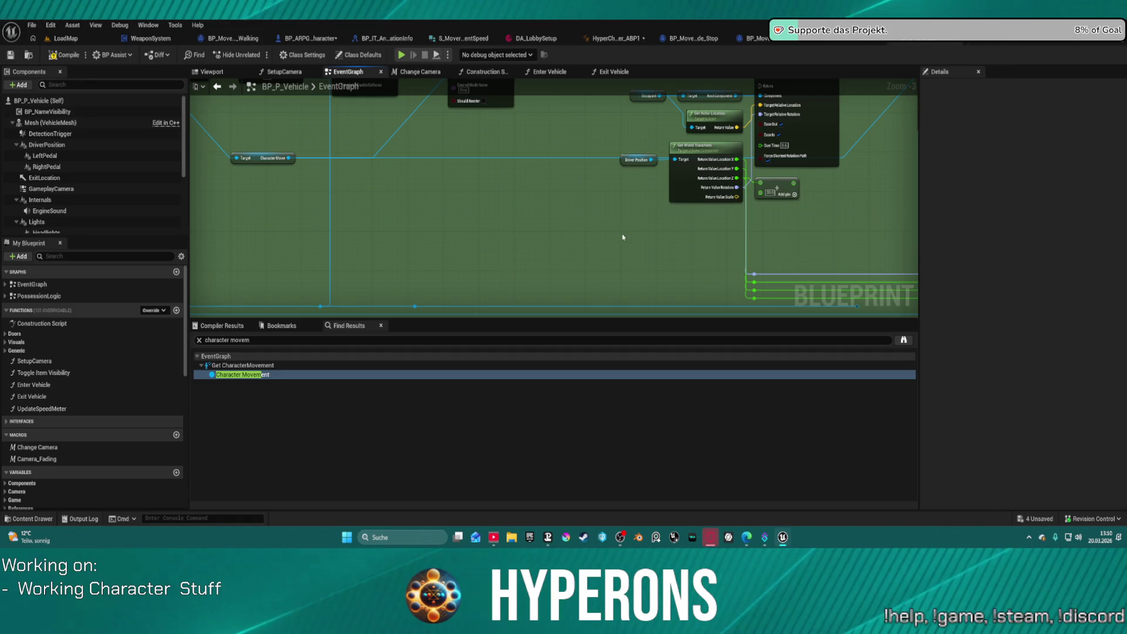
pyautogui.moveTo(621, 239); pyautogui.dragTo(551, 169)
pyautogui.click(611, 71)
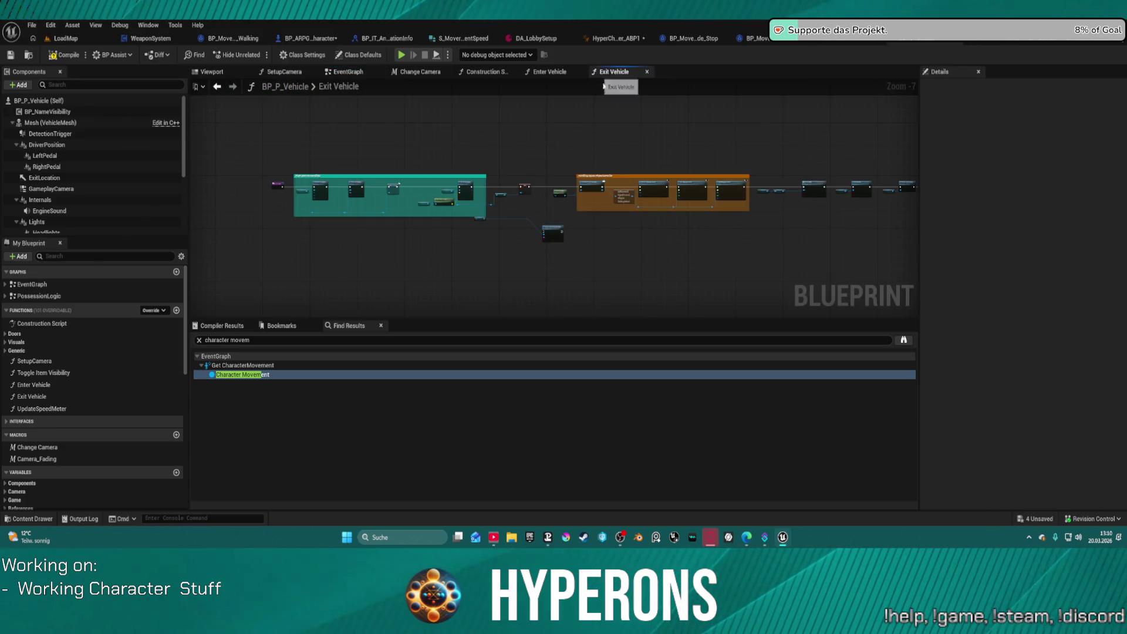
# Move the Remove from Parent and Vehicle HUD nodes beside Remove All Widgets.
pyautogui.scroll(7, 525, 239)
pyautogui.moveTo(672, 192)
pyautogui.mouseDown()
pyautogui.moveTo(505, 317)
pyautogui.moveTo(492, 227)
pyautogui.moveTo(539, 247)
pyautogui.moveTo(524, 279)
pyautogui.moveTo(410, 293)
pyautogui.moveTo(404, 258)
pyautogui.moveTo(683, 243)
pyautogui.moveTo(1004, 249)
pyautogui.moveTo(652, 253)
pyautogui.moveTo(695, 217)
pyautogui.moveTo(646, 239)
pyautogui.mouseUp()
pyautogui.scroll(-2, 524, 279)
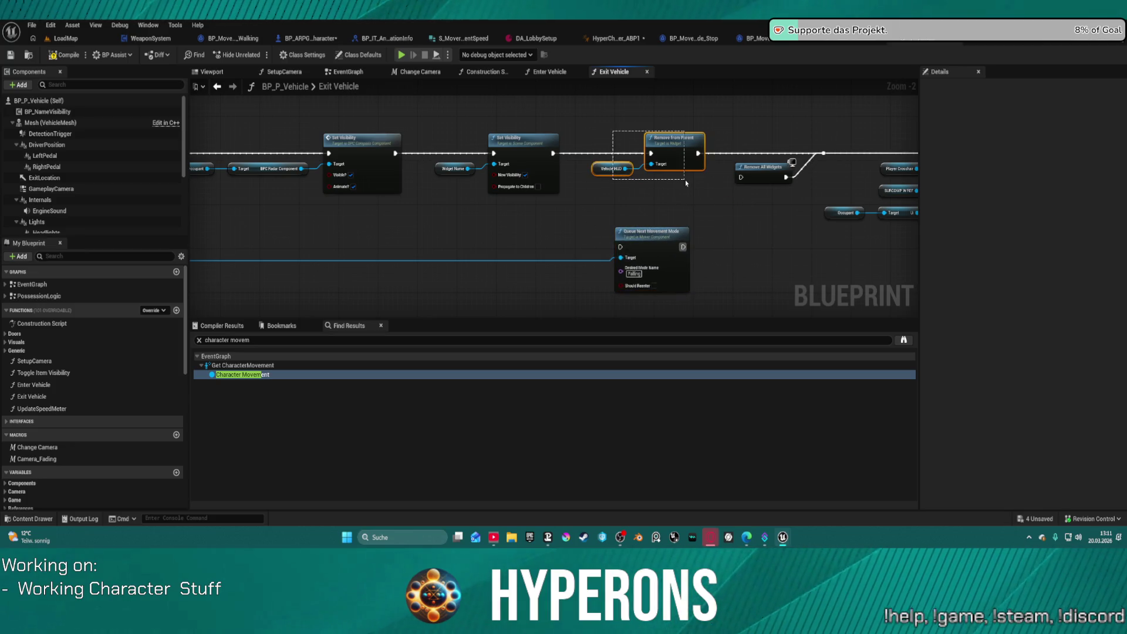
pyautogui.moveTo(661, 183)
pyautogui.mouseDown()
pyautogui.moveTo(813, 142)
pyautogui.moveTo(802, 139)
pyautogui.mouseUp()
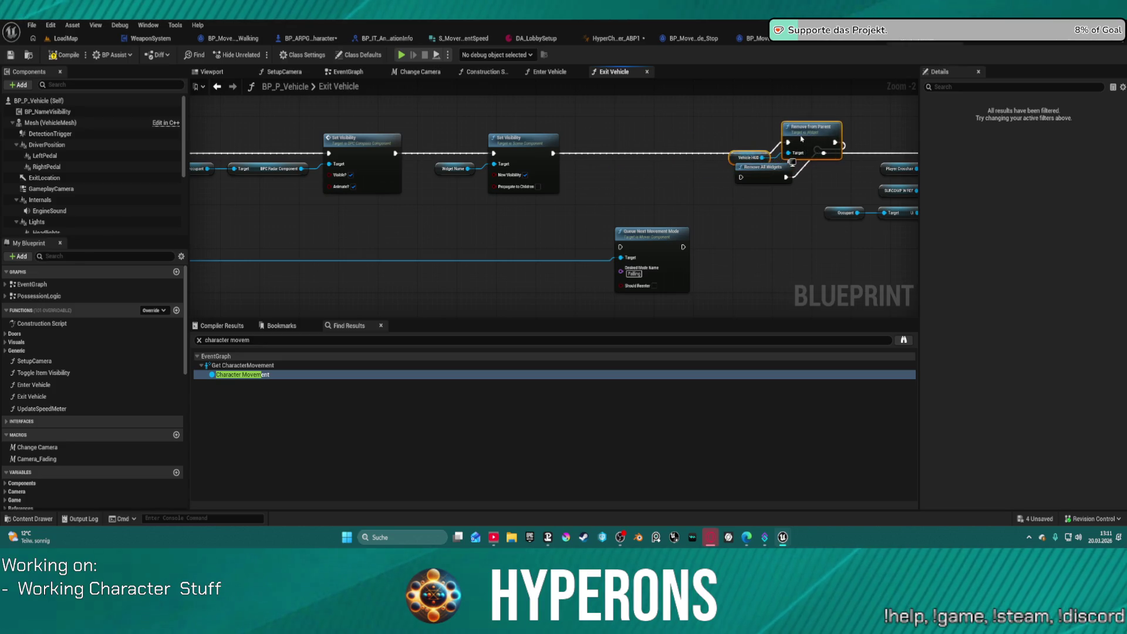
pyautogui.click(779, 226)
pyautogui.moveTo(779, 227); pyautogui.dragTo(533, 239)
# Remove the Character Mover and Queue Next Movement Mode nodes from Exit Vehicle, then go to EventGraph.
pyautogui.moveTo(486, 247)
pyautogui.mouseDown()
pyautogui.moveTo(227, 247)
pyautogui.moveTo(574, 184)
pyautogui.moveTo(881, 146)
pyautogui.mouseUp()
pyautogui.scroll(-3, 786, 176)
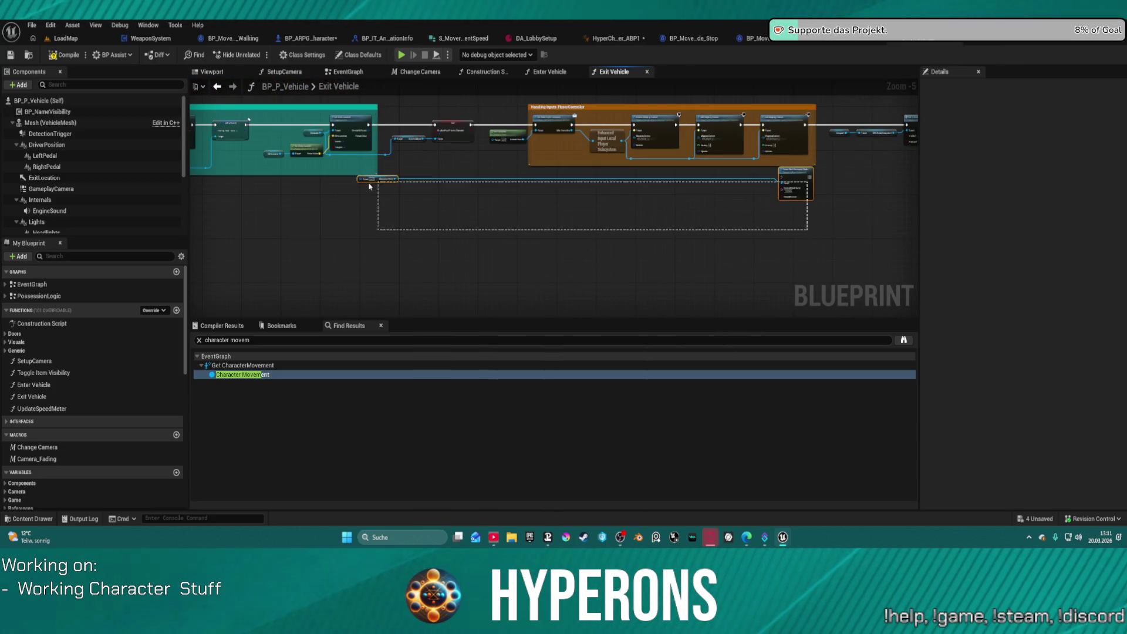
pyautogui.moveTo(377, 180); pyautogui.dragTo(376, 180)
pyautogui.press('Delete')
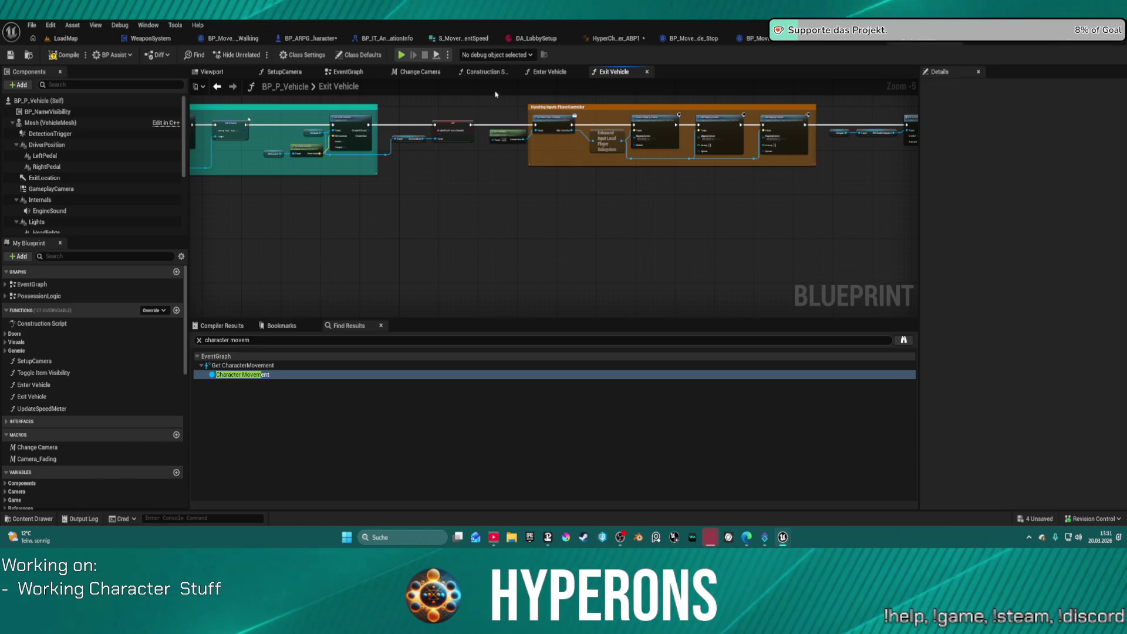
pyautogui.click(547, 72)
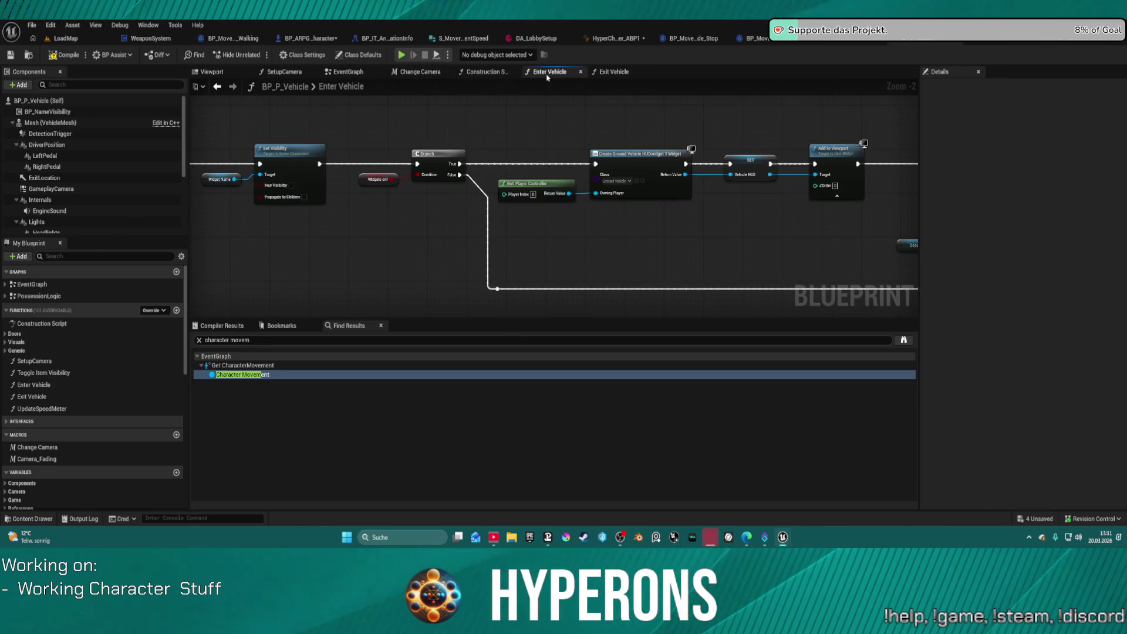
pyautogui.click(626, 75)
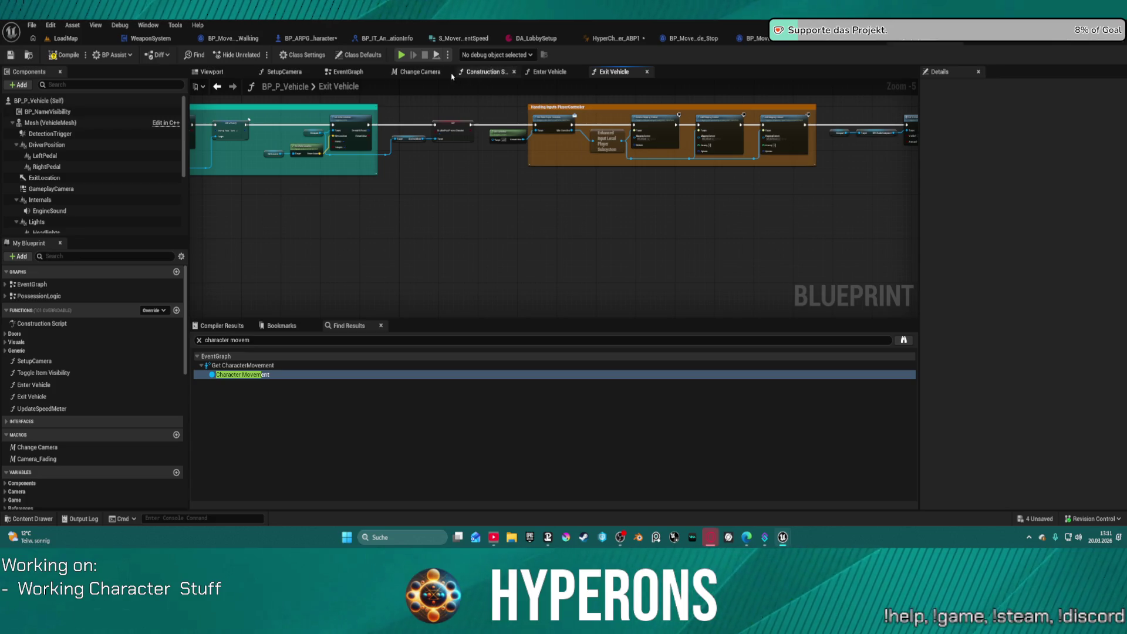
pyautogui.click(346, 73)
pyautogui.scroll(-2, 680, 189)
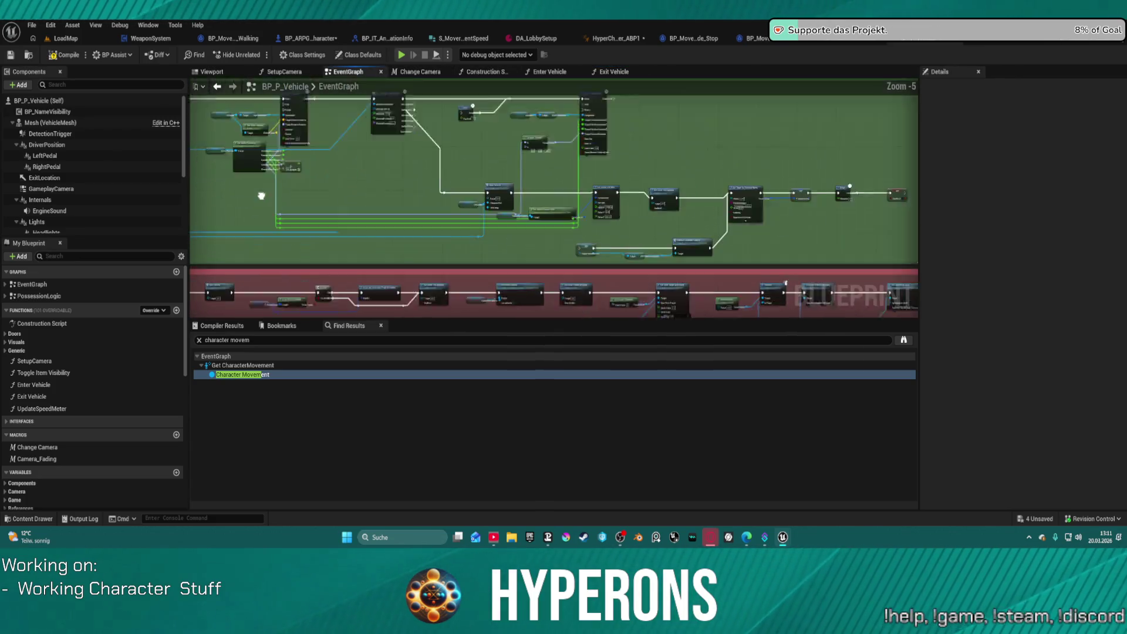
# Select the Occupant variable node and drag a new connection from its pin.
pyautogui.scroll(3, 495, 160)
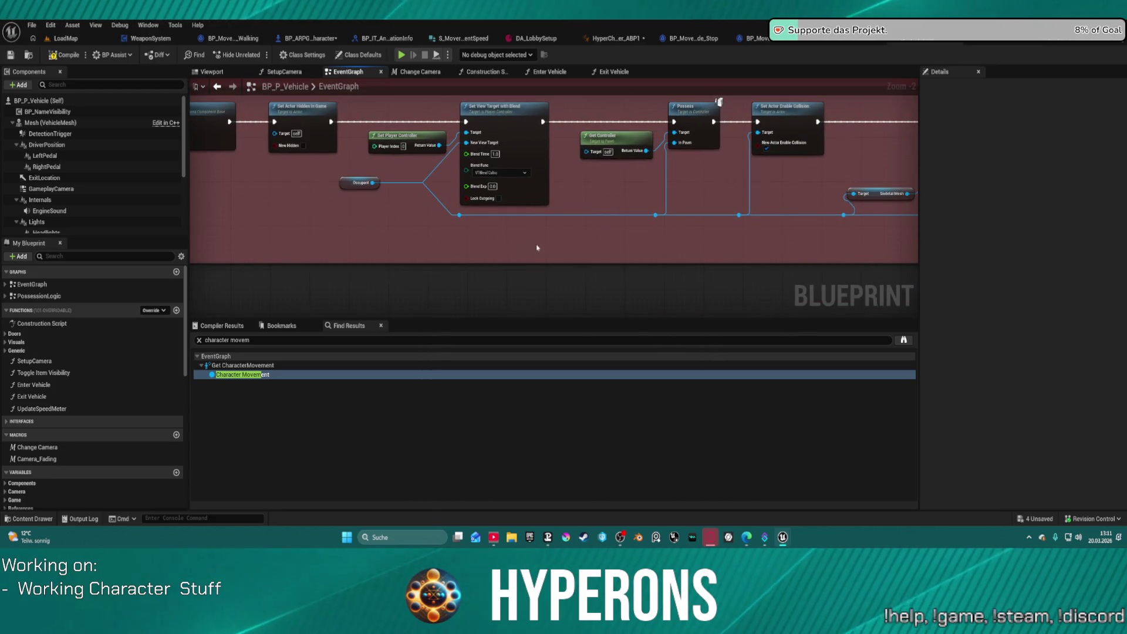
pyautogui.scroll(-2, 469, 237)
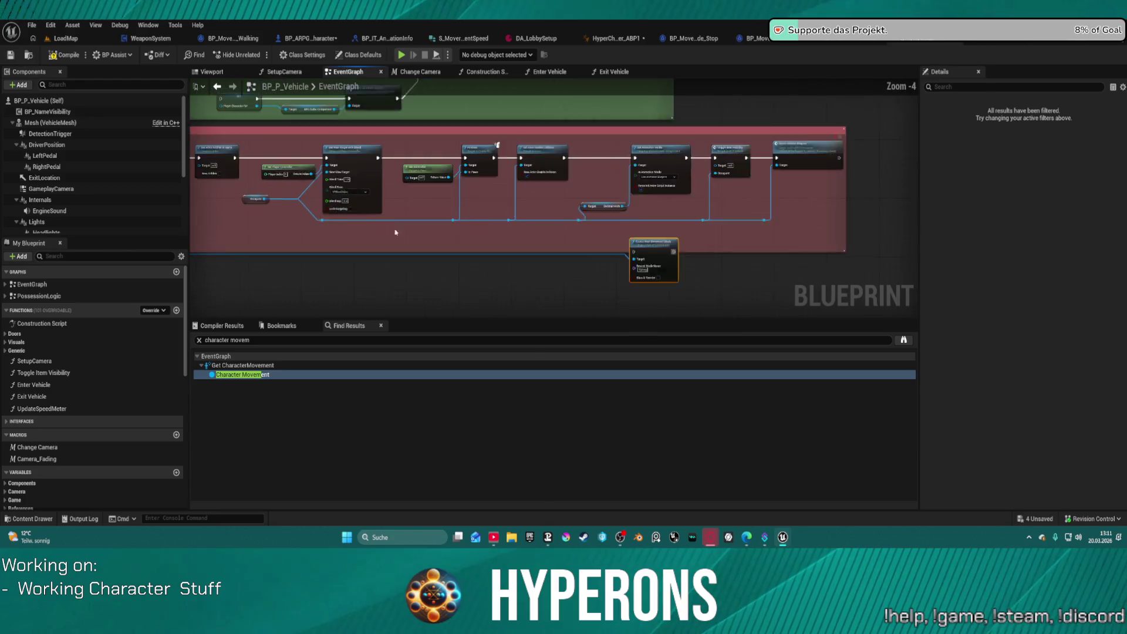
pyautogui.scroll(1, 384, 230)
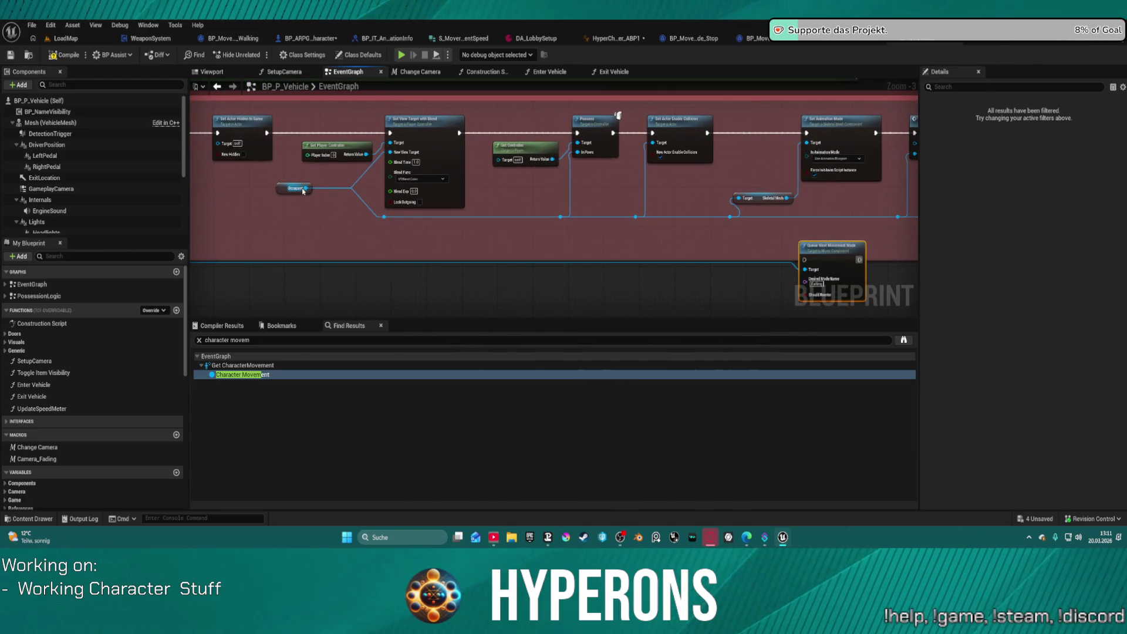
pyautogui.click(303, 191)
pyautogui.moveTo(750, 188)
pyautogui.mouseDown()
pyautogui.moveTo(596, 252)
pyautogui.moveTo(458, 252)
pyautogui.moveTo(492, 263)
pyautogui.mouseUp()
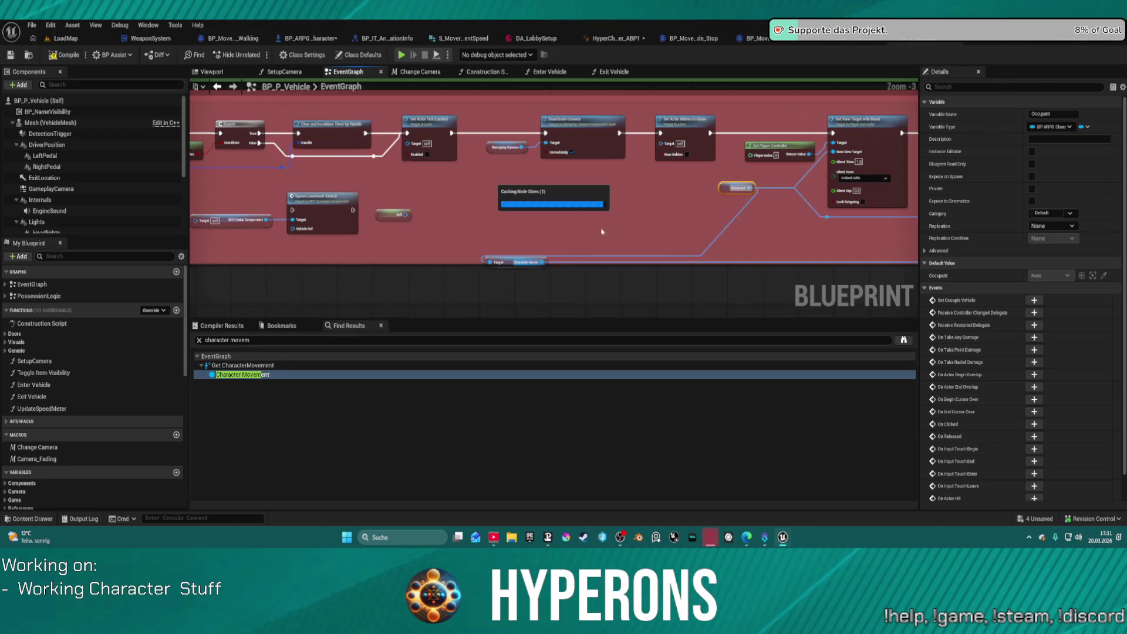
# Chain Queue Next Movement Mode after Set View Target with Blend in the red comment, then stop the test.
pyautogui.moveTo(520, 251)
pyautogui.mouseDown()
pyautogui.moveTo(432, 189)
pyautogui.moveTo(293, 212)
pyautogui.moveTo(413, 207)
pyautogui.moveTo(364, 200)
pyautogui.moveTo(306, 149)
pyautogui.moveTo(308, 136)
pyautogui.mouseUp()
pyautogui.click(257, 141)
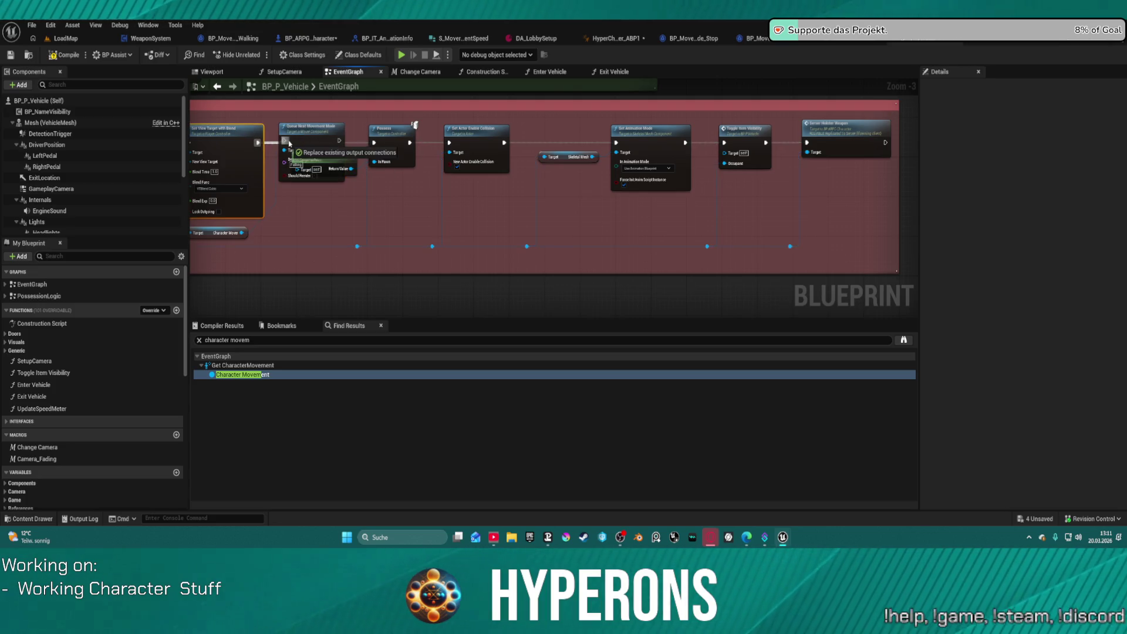
pyautogui.click(305, 133)
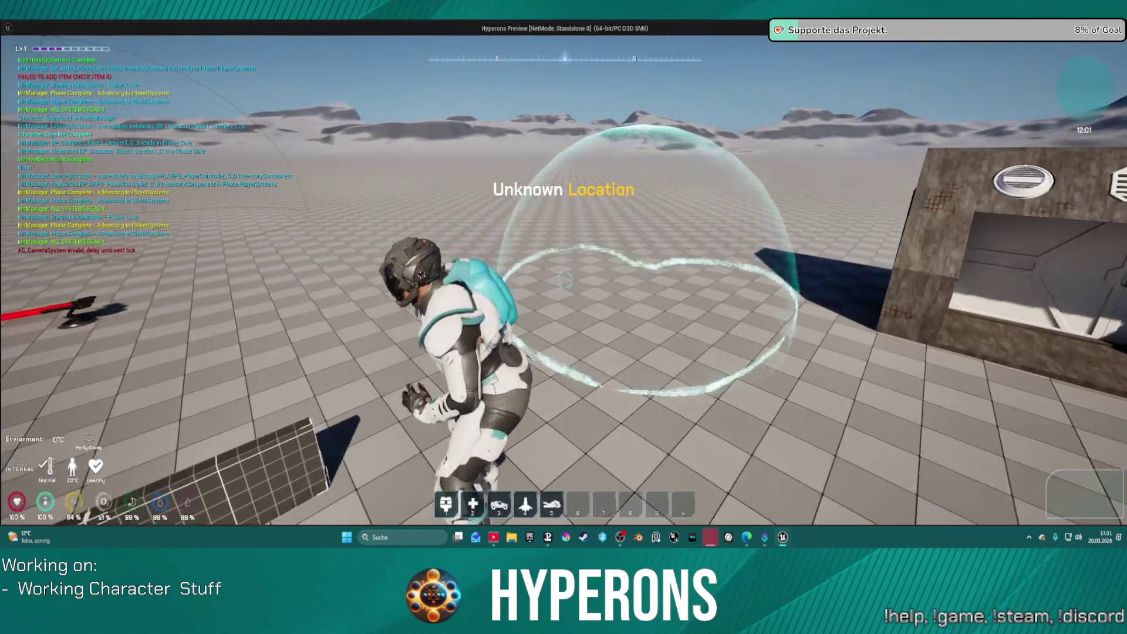
pyautogui.press('Escape')
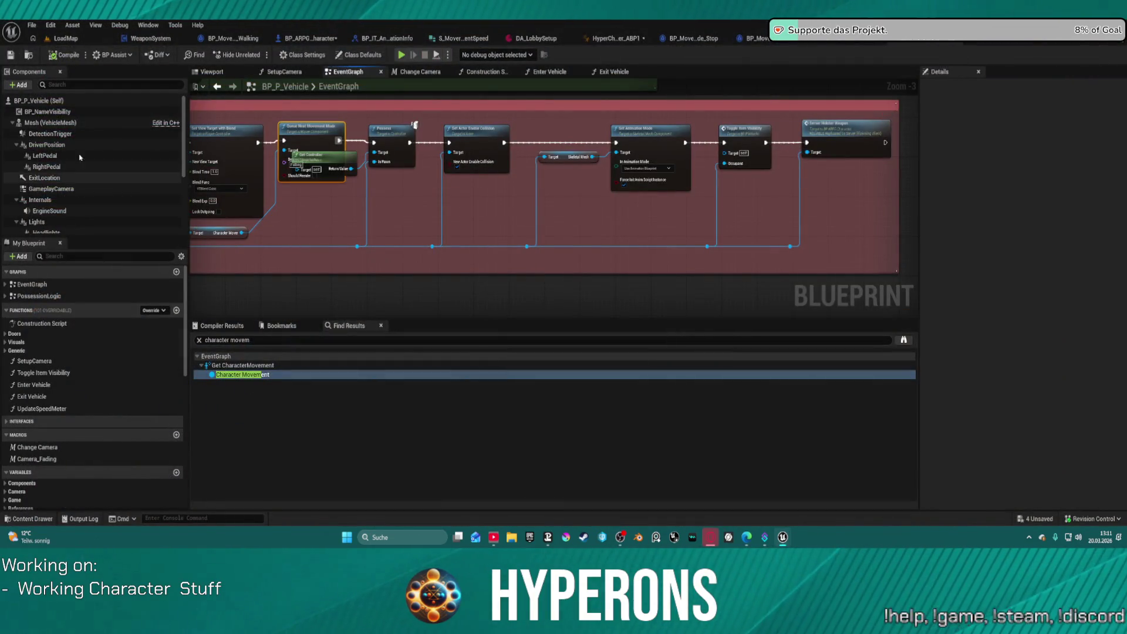
pyautogui.click(313, 40)
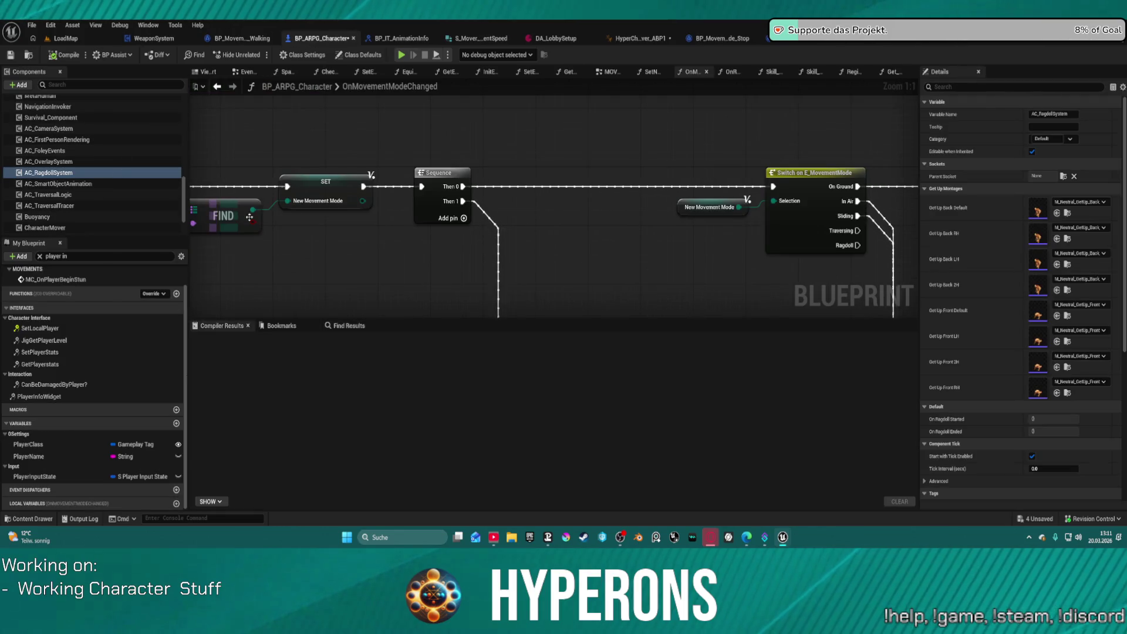
# Change CharacterMover's Starting Movement Mode to Falling, compile with F7, and launch Play-in-Editor.
pyautogui.scroll(-2, 83, 203)
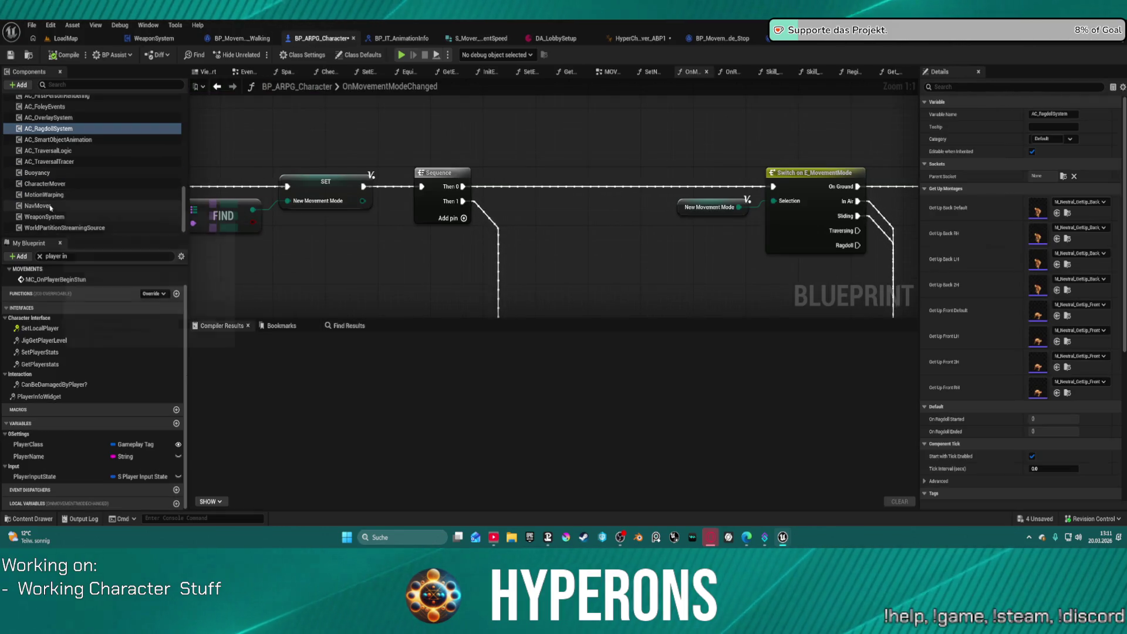
pyautogui.click(53, 184)
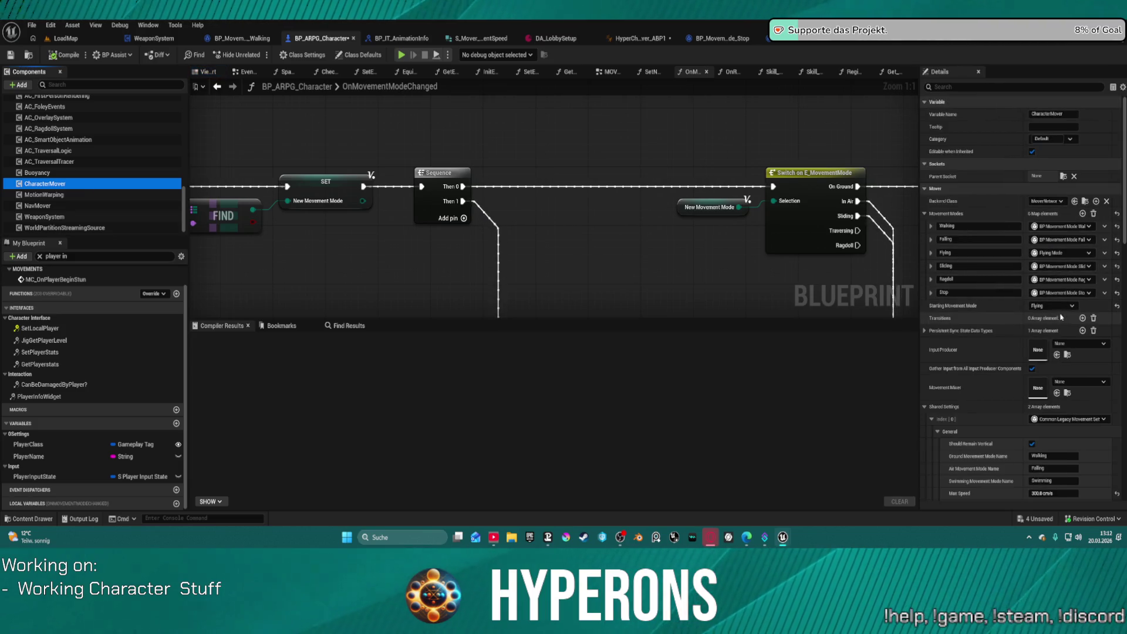
pyautogui.click(1058, 307)
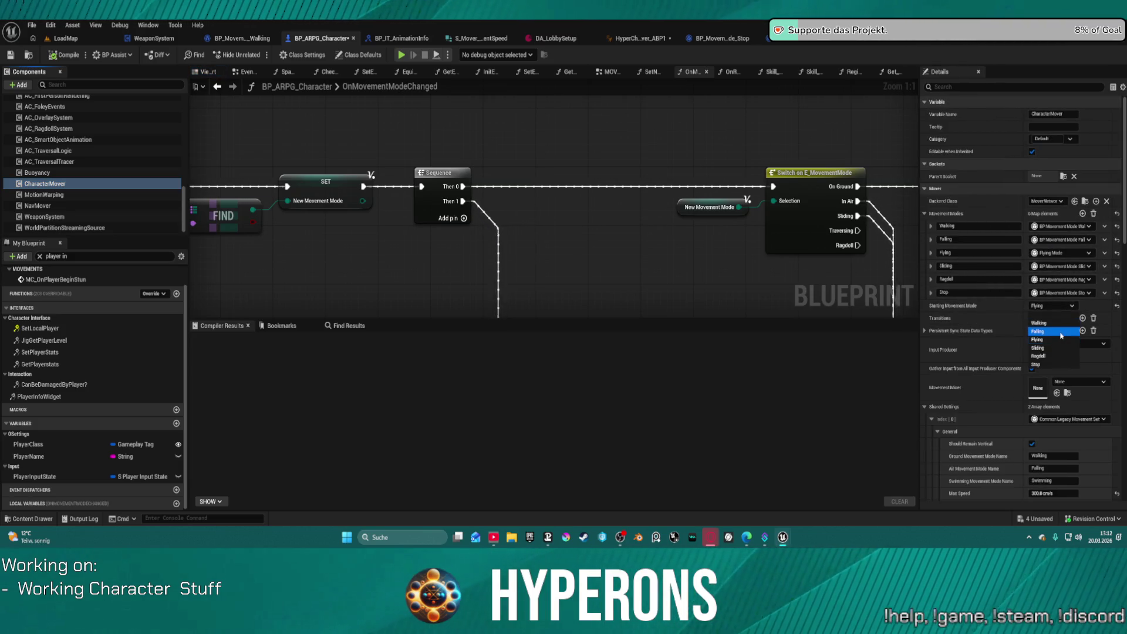
pyautogui.click(1061, 336)
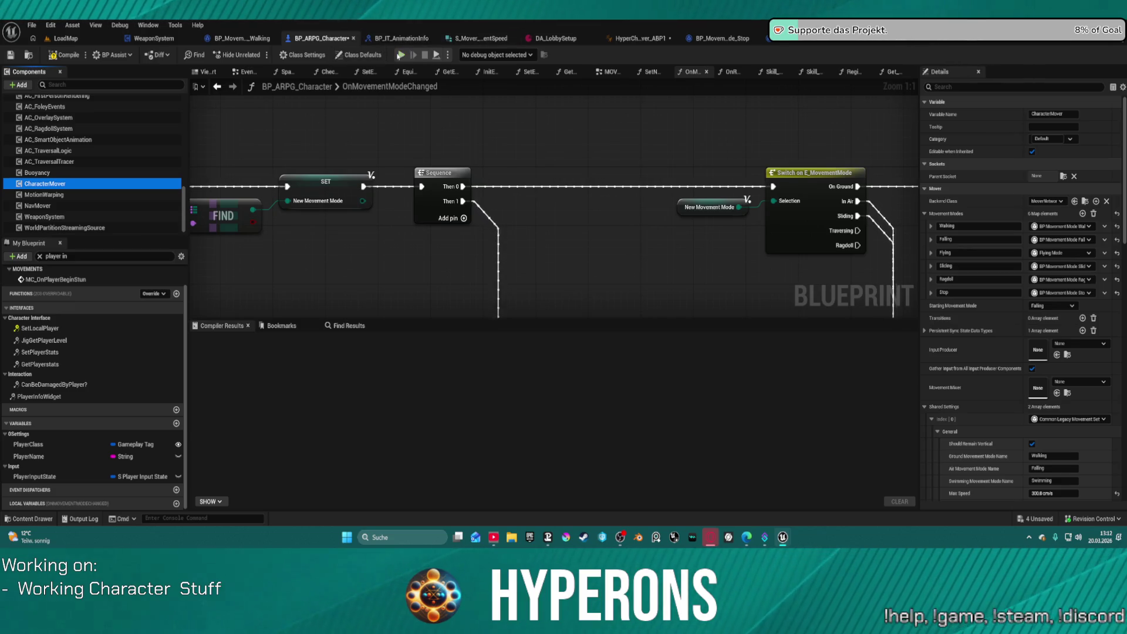
pyautogui.press('F7')
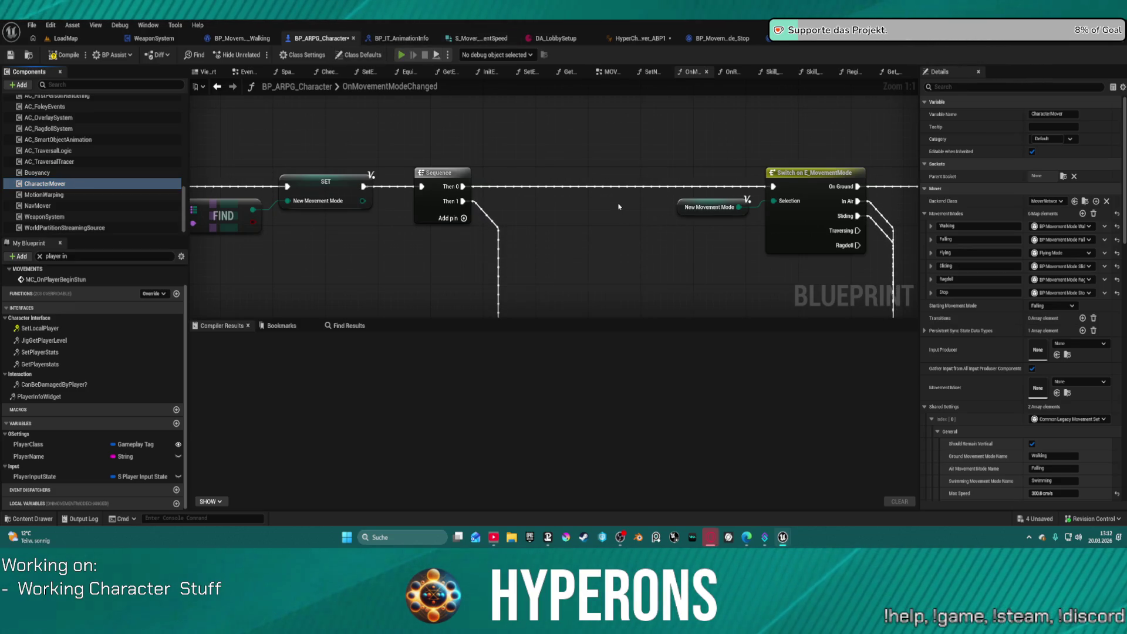
pyautogui.hotkey('alt', 'p')
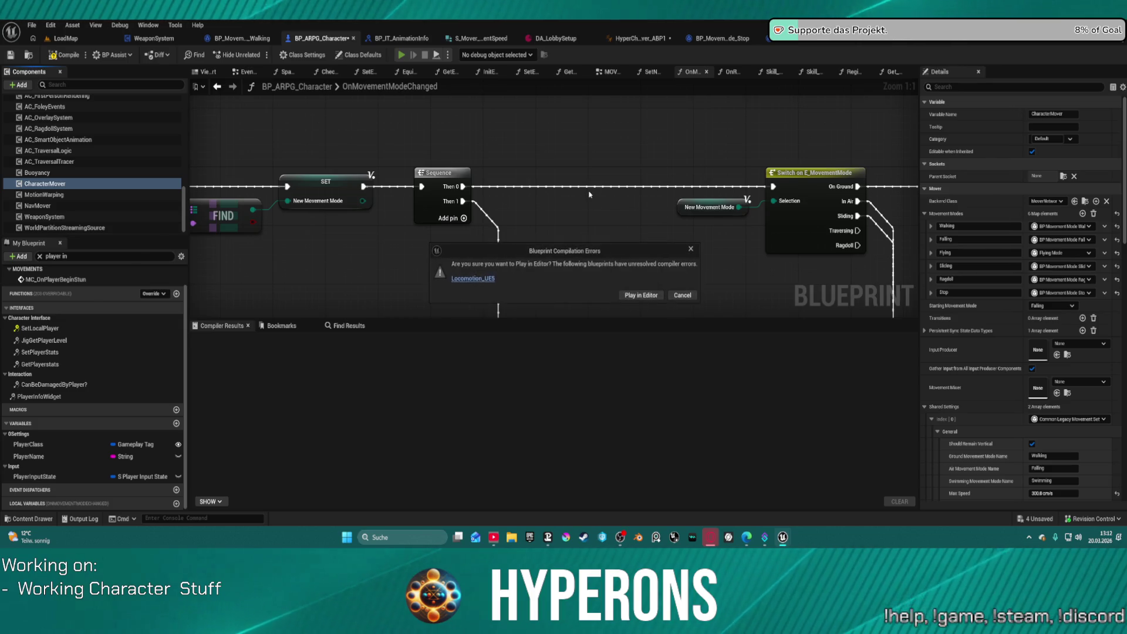
# Play despite compile errors, walk to the hover-bike, mount it with F, then stop the session.
pyautogui.click(655, 295)
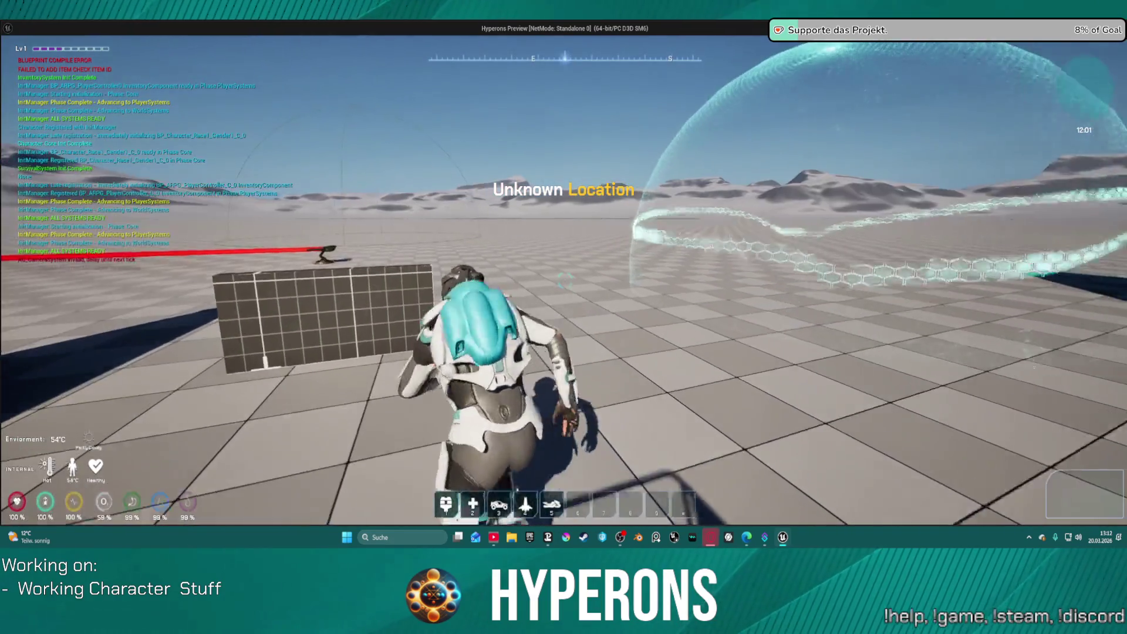
pyautogui.press('w')
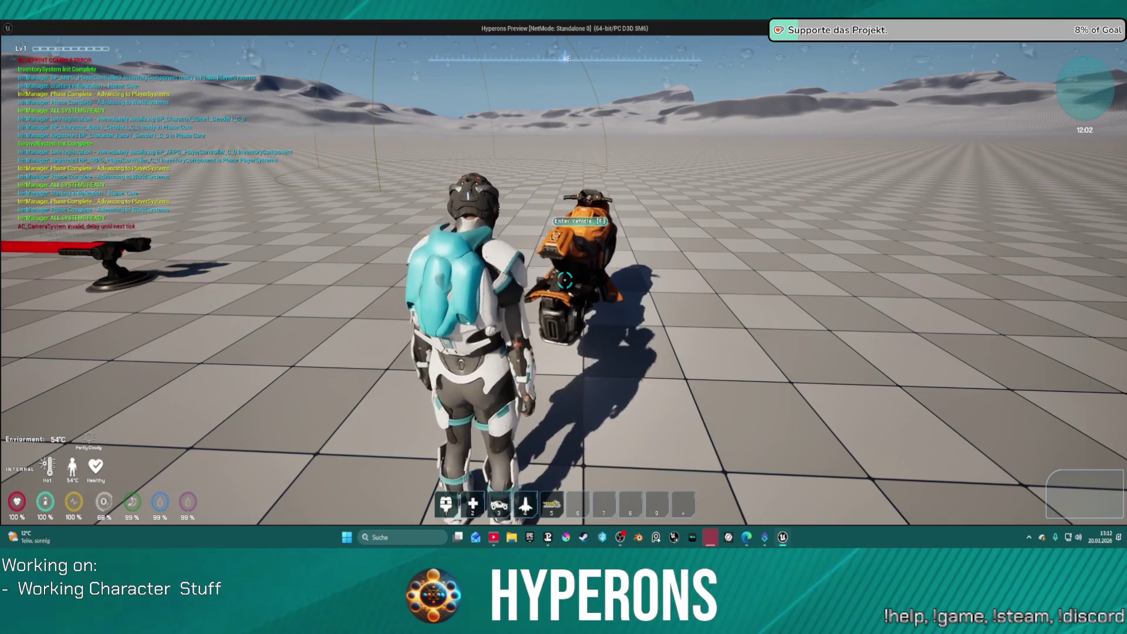
pyautogui.press('f')
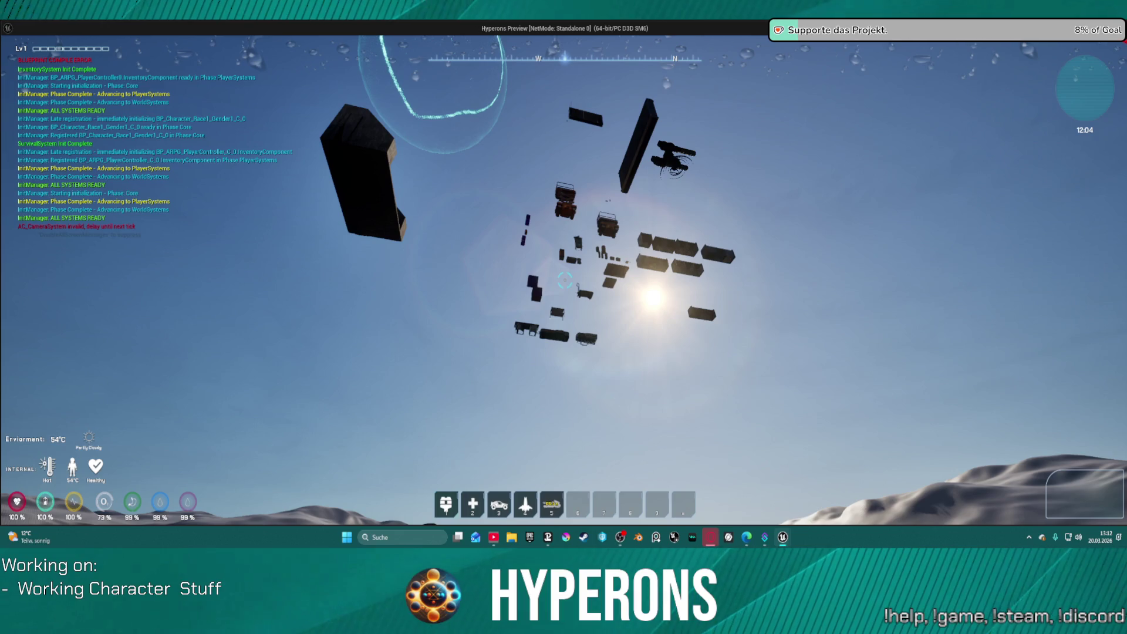
pyautogui.press('Escape')
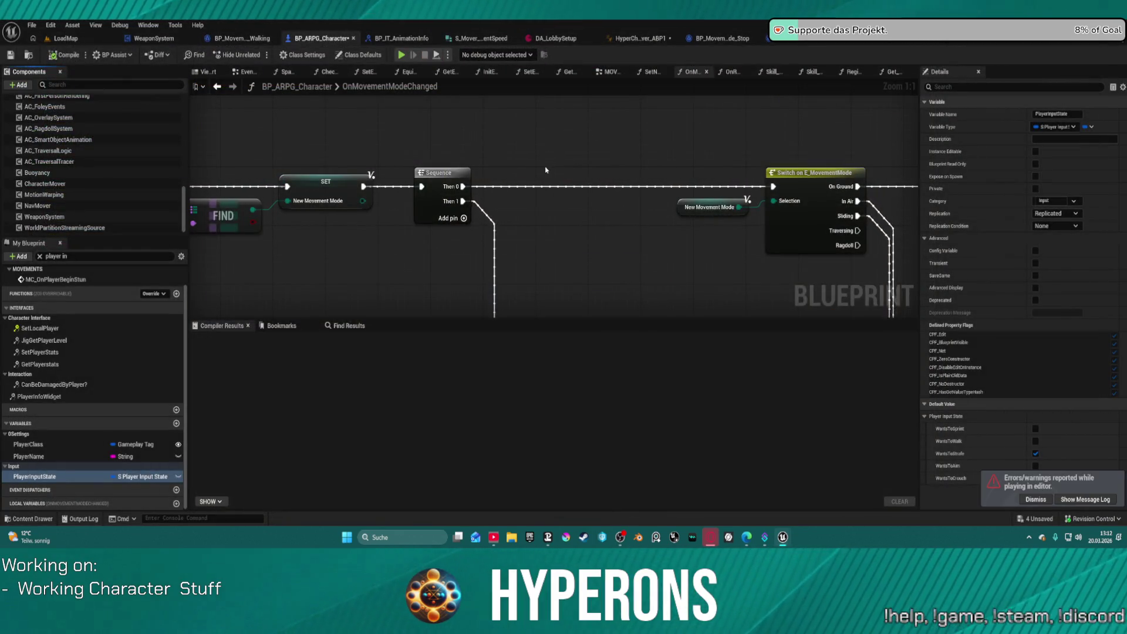
# Zoom out and pan the graph to see more of the nodes.
pyautogui.scroll(-4, 605, 203)
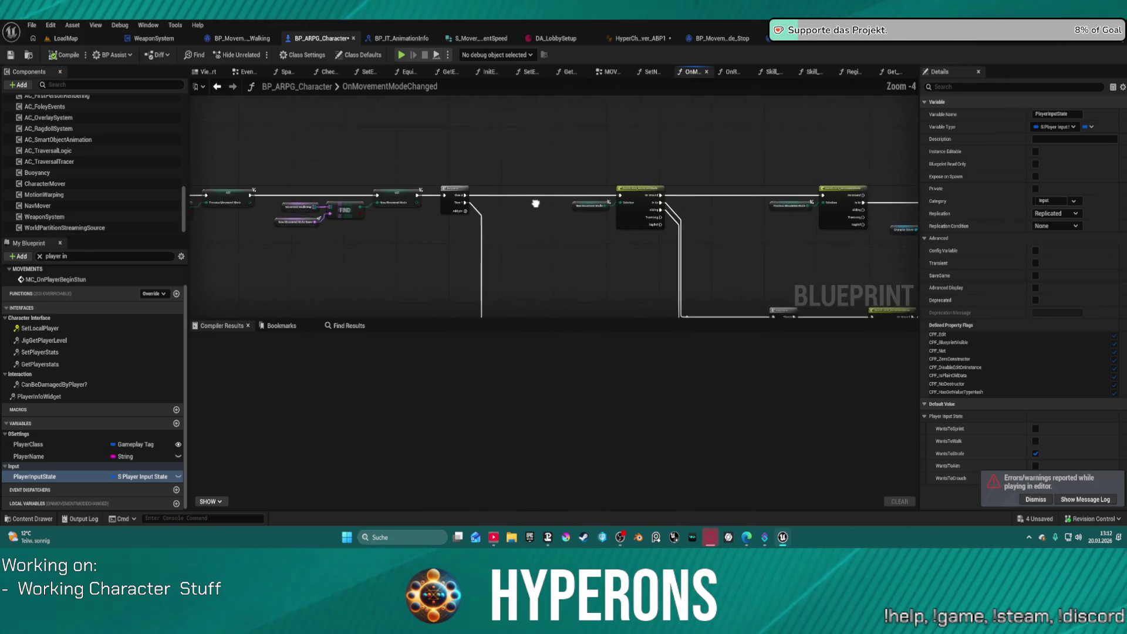
pyautogui.scroll(-1, 508, 186)
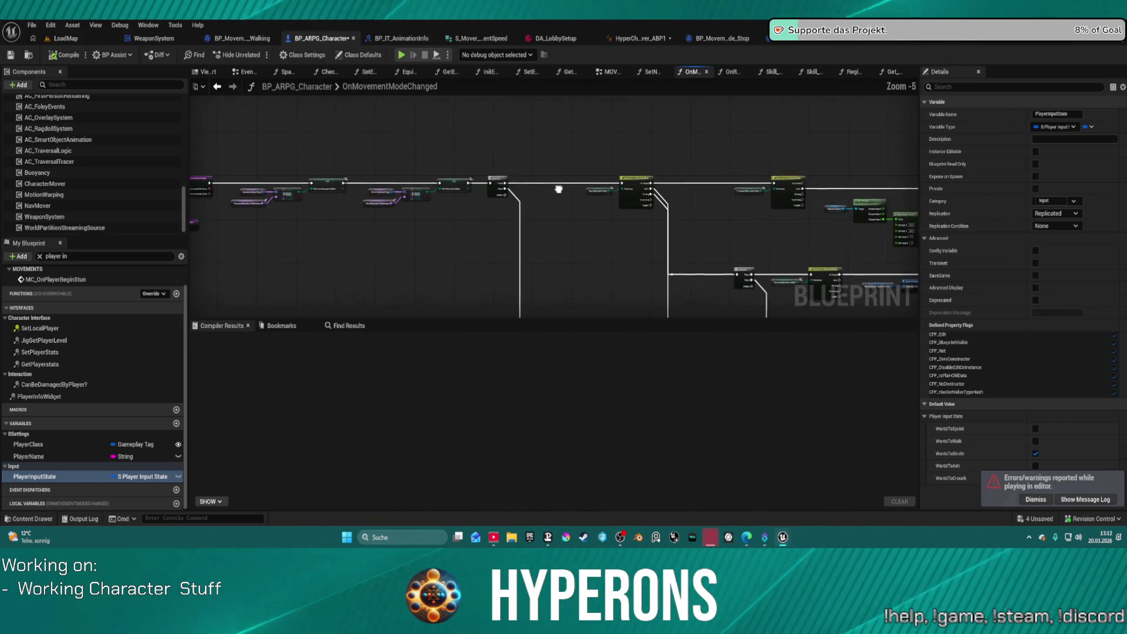
pyautogui.moveTo(584, 202)
pyautogui.mouseDown()
pyautogui.moveTo(638, 209)
pyautogui.moveTo(621, 196)
pyautogui.moveTo(317, 194)
pyautogui.mouseUp()
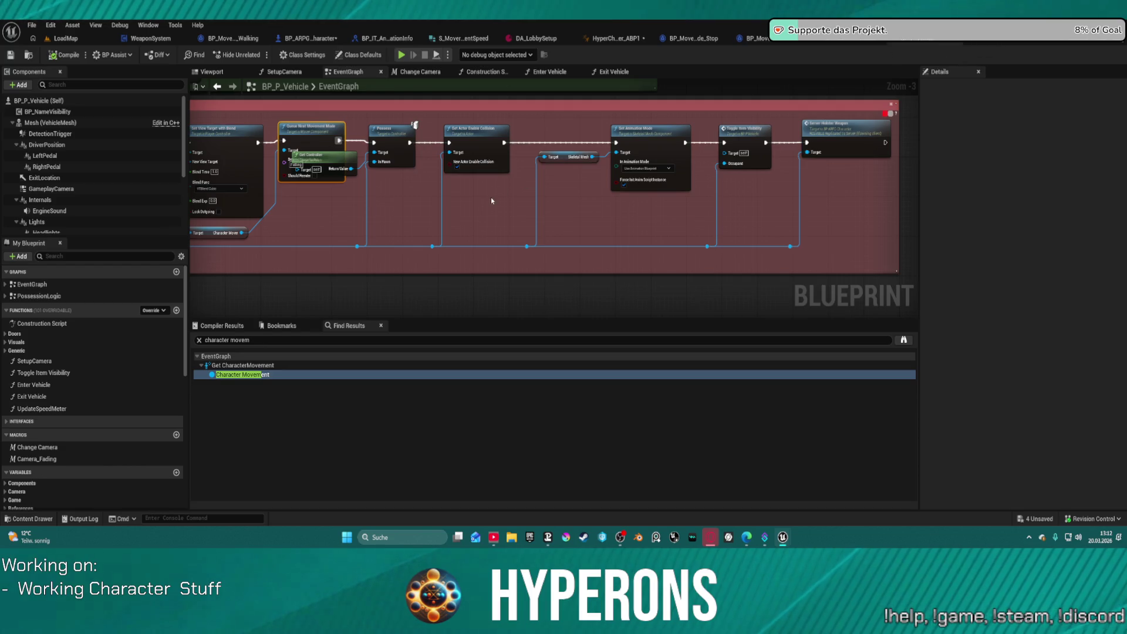
# Drag Get Controller down off Queue Next Movement Mode and pan to the green comment's nodes.
pyautogui.scroll(3, 491, 197)
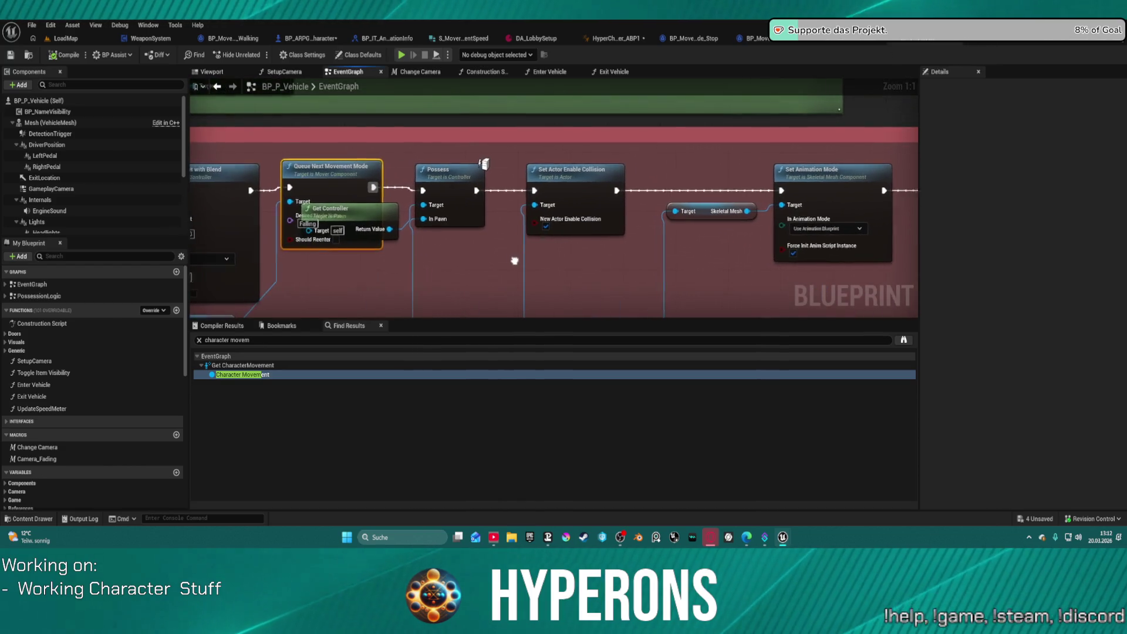
pyautogui.moveTo(393, 211); pyautogui.dragTo(400, 279)
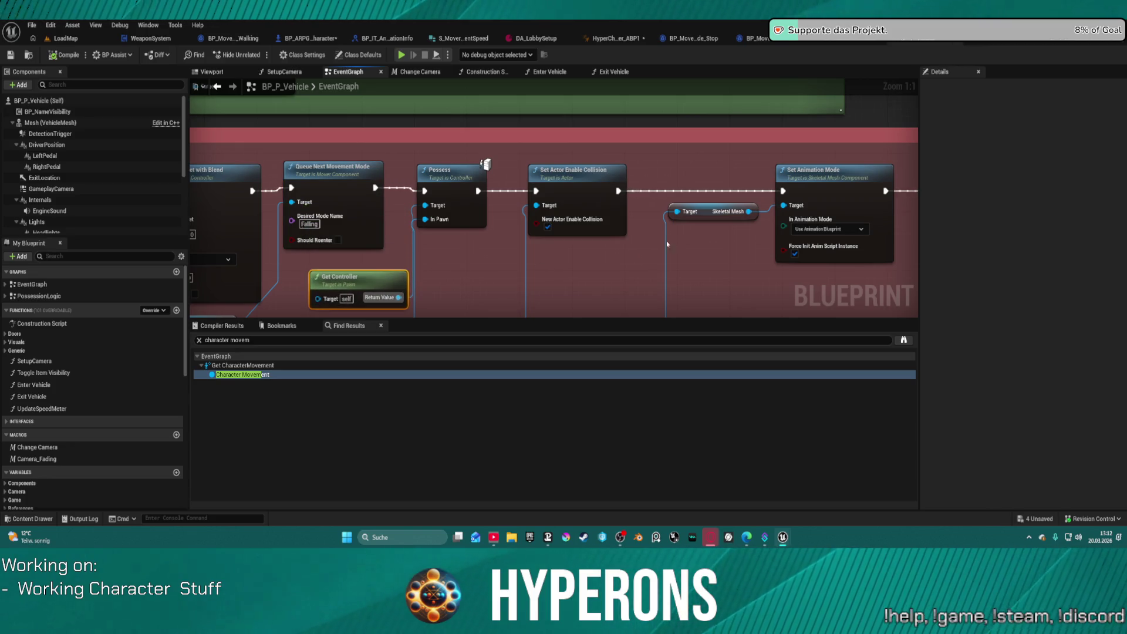
pyautogui.scroll(-4, 670, 248)
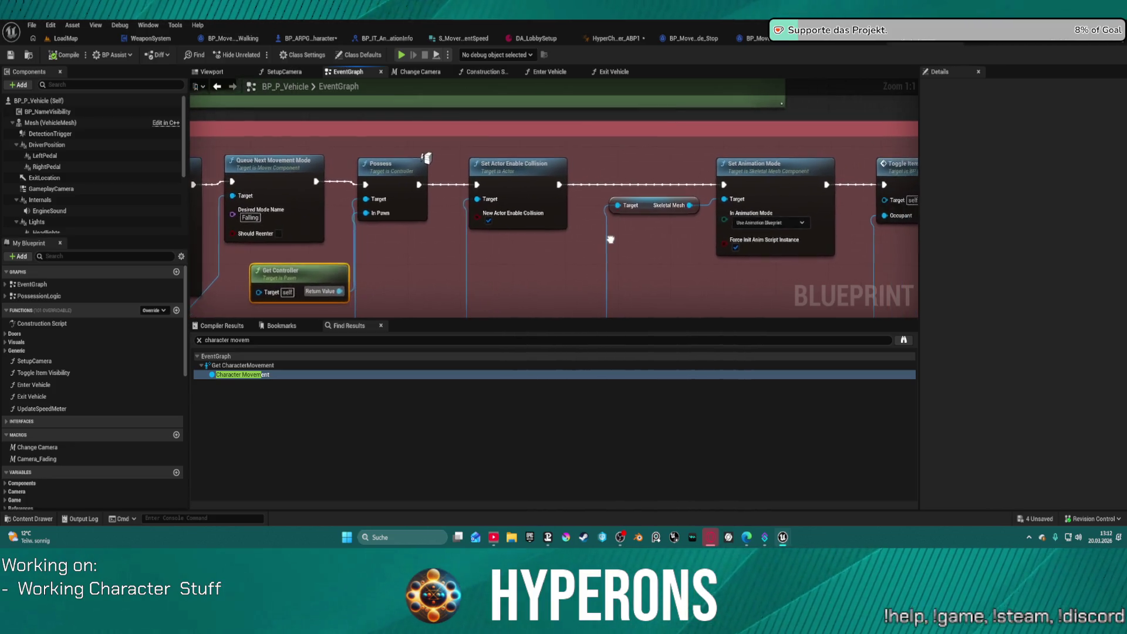
pyautogui.moveTo(714, 284)
pyautogui.mouseDown()
pyautogui.moveTo(835, 286)
pyautogui.moveTo(832, 266)
pyautogui.mouseUp()
# Center on Queue Next Movement Mode and pull a new execution wire.
pyautogui.scroll(2, 484, 212)
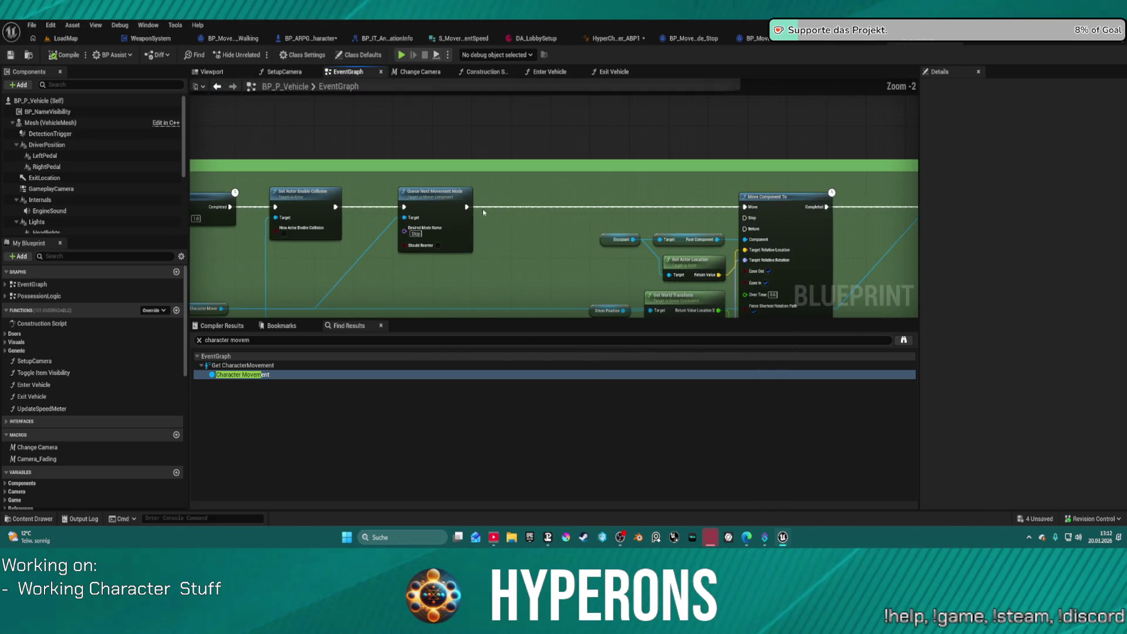
pyautogui.moveTo(655, 214); pyautogui.dragTo(426, 189)
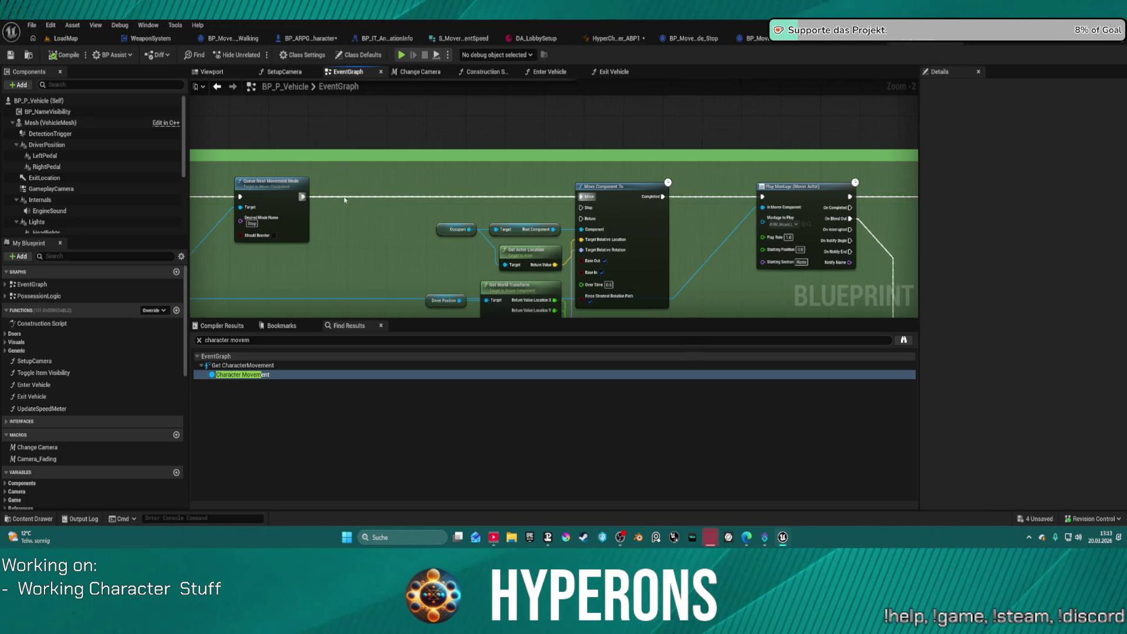
pyautogui.moveTo(300, 197)
pyautogui.mouseDown()
pyautogui.moveTo(903, 199)
pyautogui.moveTo(696, 200)
pyautogui.moveTo(923, 209)
pyautogui.moveTo(699, 231)
pyautogui.moveTo(580, 259)
pyautogui.moveTo(484, 369)
pyautogui.moveTo(415, 297)
pyautogui.moveTo(540, 113)
pyautogui.moveTo(69, 208)
pyautogui.moveTo(337, 209)
pyautogui.moveTo(176, 226)
pyautogui.moveTo(194, 229)
pyautogui.moveTo(365, 214)
pyautogui.moveTo(366, 188)
pyautogui.moveTo(483, 188)
pyautogui.mouseUp()
pyautogui.scroll(-4, 482, 186)
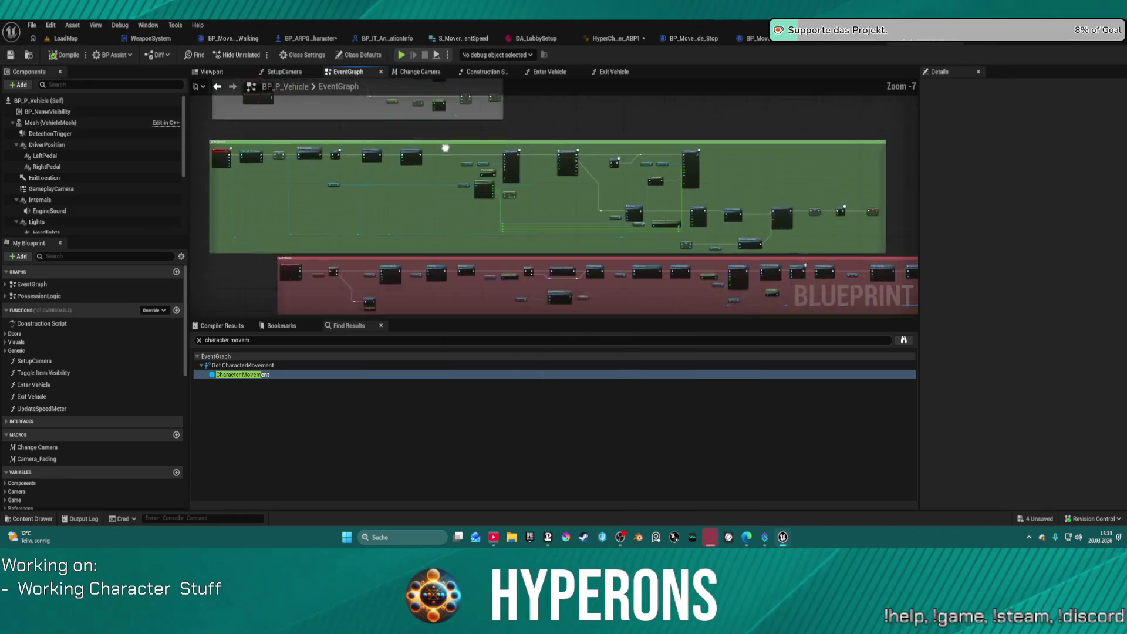
# Jump to the Enter Vehicle nodes, wire Queue Next Movement Mode into Move Component To, and Play.
pyautogui.scroll(2, 485, 162)
pyautogui.scroll(2, 485, 163)
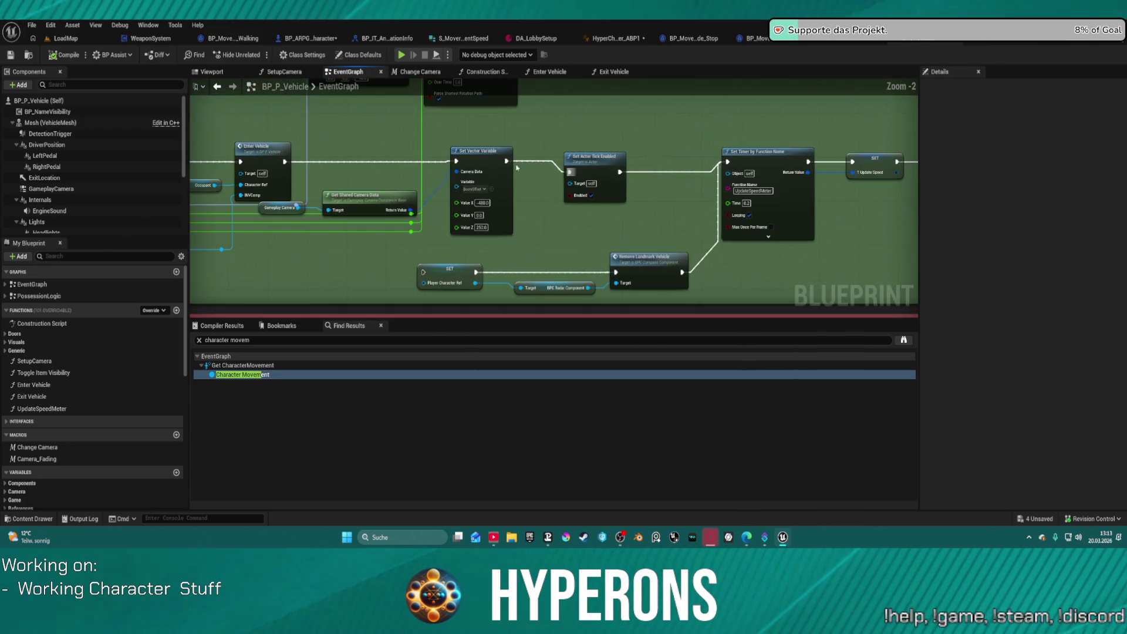
pyautogui.moveTo(485, 162)
pyautogui.mouseDown()
pyautogui.moveTo(217, 156)
pyautogui.moveTo(775, 191)
pyautogui.mouseUp()
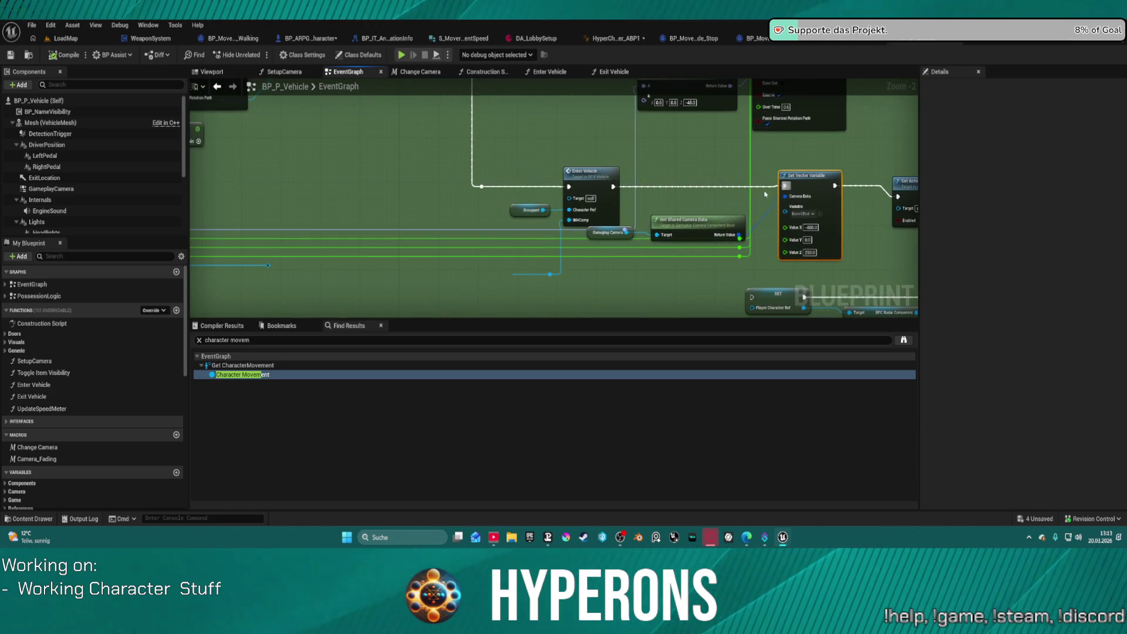
pyautogui.doubleClick(572, 188)
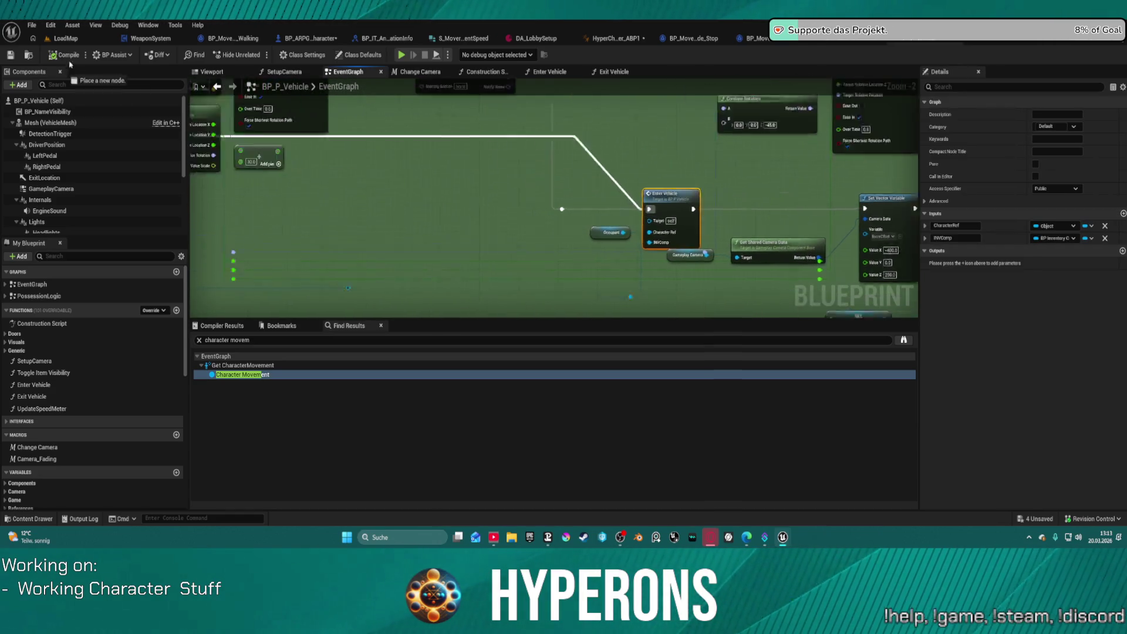
pyautogui.moveTo(693, 234); pyautogui.dragTo(415, 236)
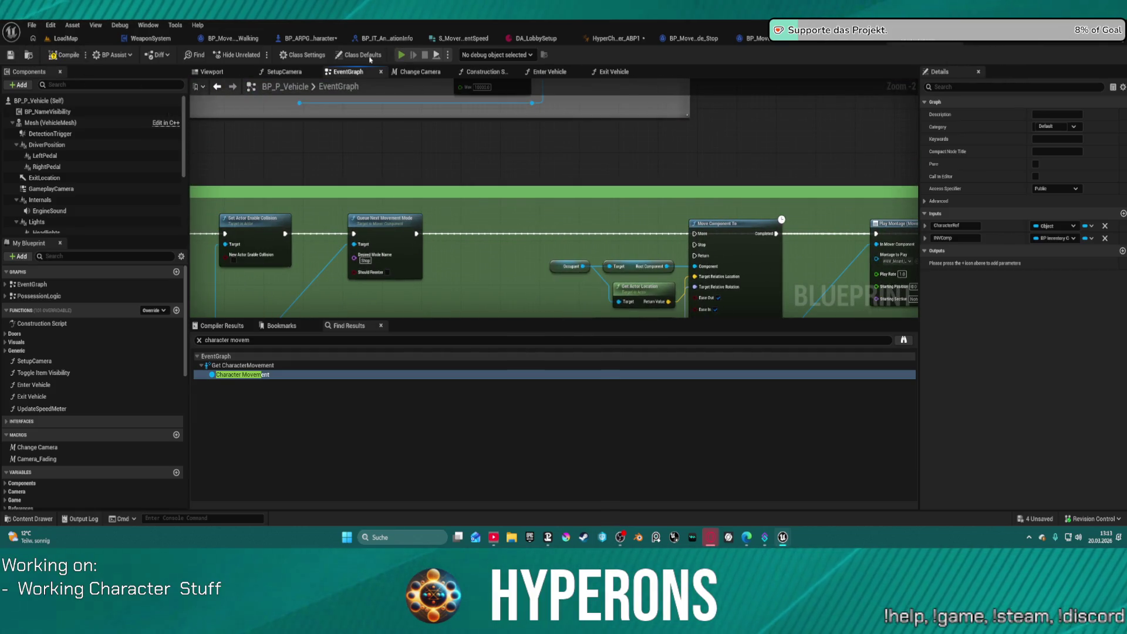
pyautogui.click(400, 54)
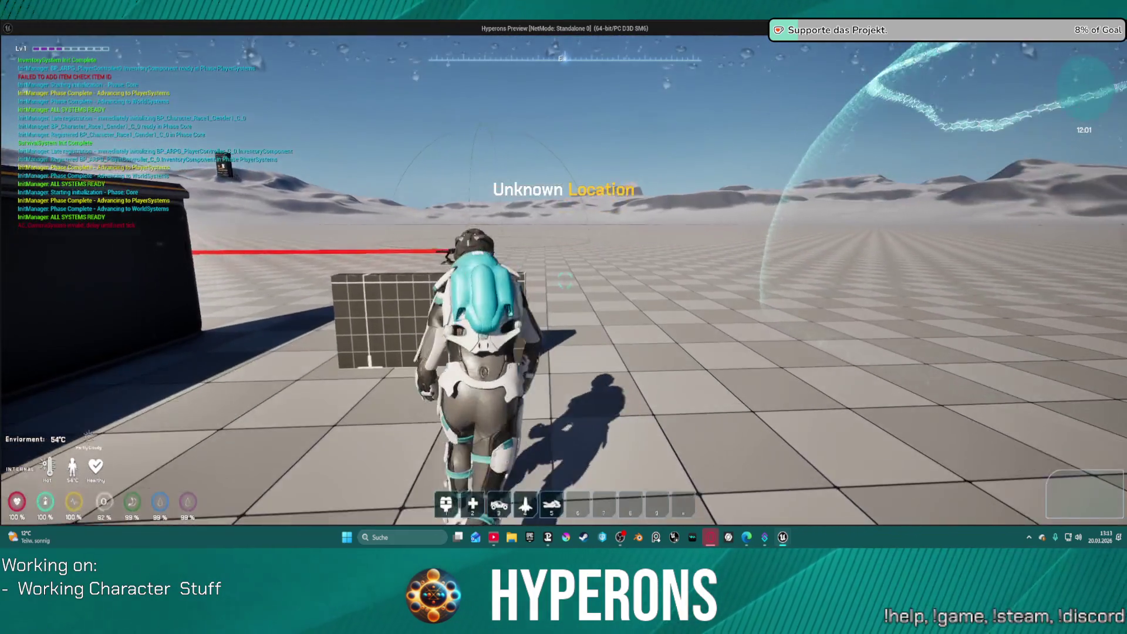
# Walk to the orange bike, mount it with F, and end the play test.
pyautogui.press('5')
pyautogui.press('w')
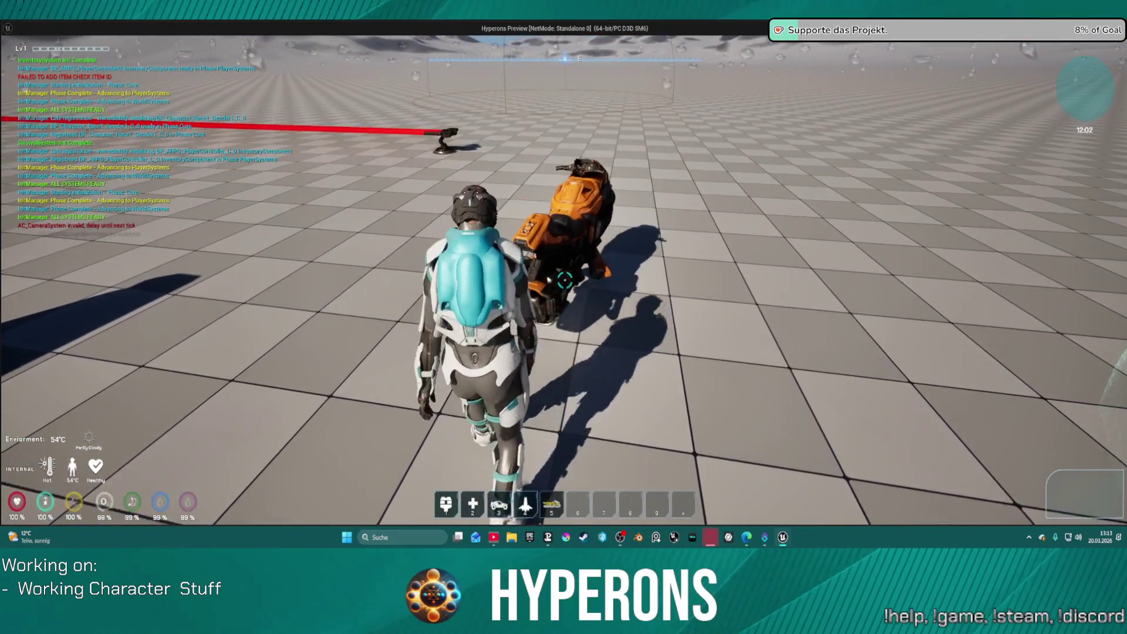
pyautogui.press('f')
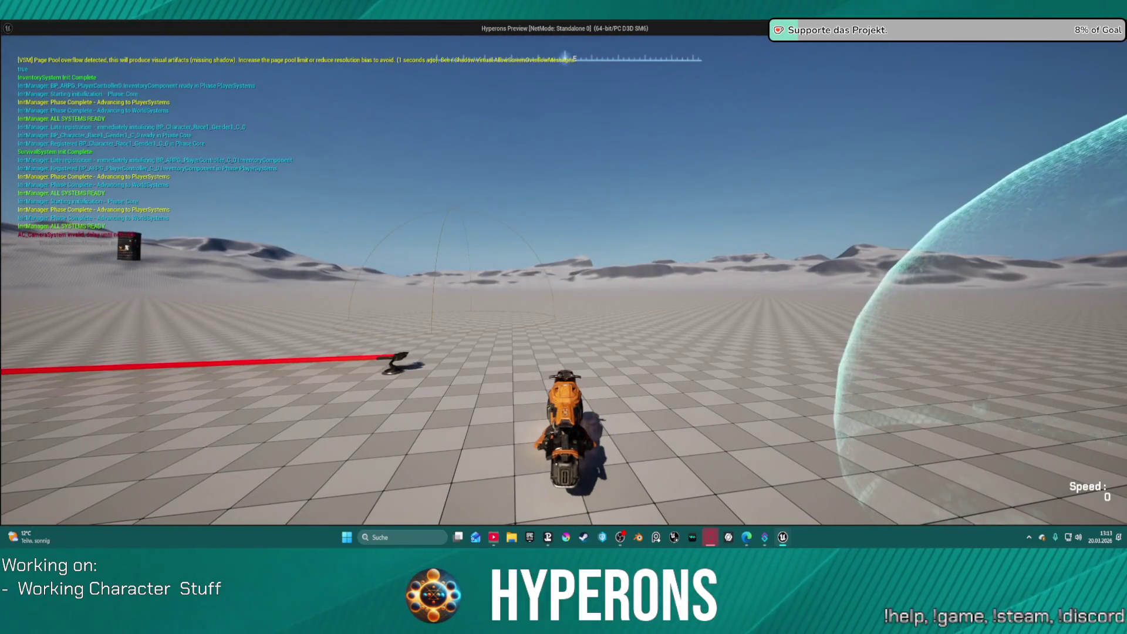
pyautogui.press('Escape')
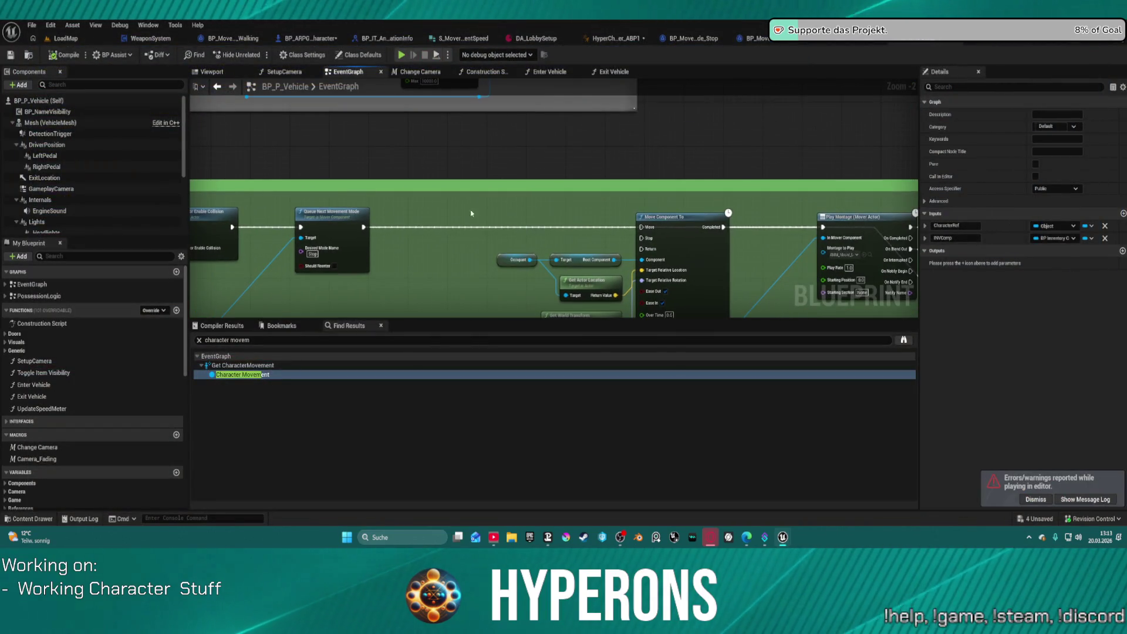
pyautogui.scroll(-1, 589, 204)
pyautogui.moveTo(713, 209); pyautogui.dragTo(828, 297)
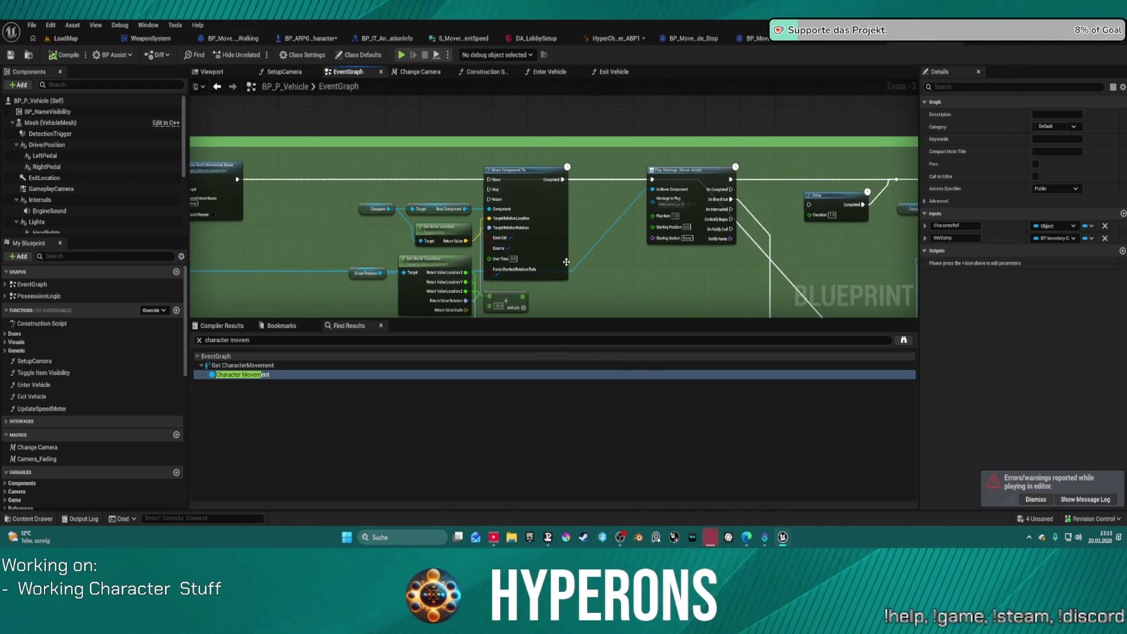
pyautogui.moveTo(565, 261); pyautogui.dragTo(635, 252)
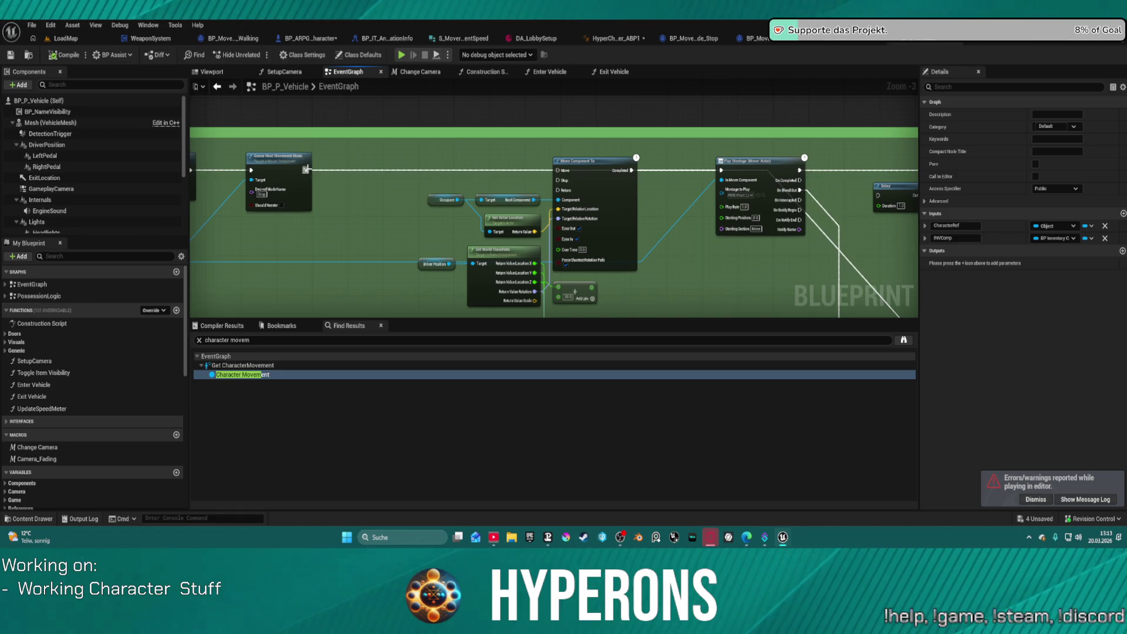
pyautogui.hotkey('ctrl', 'z')
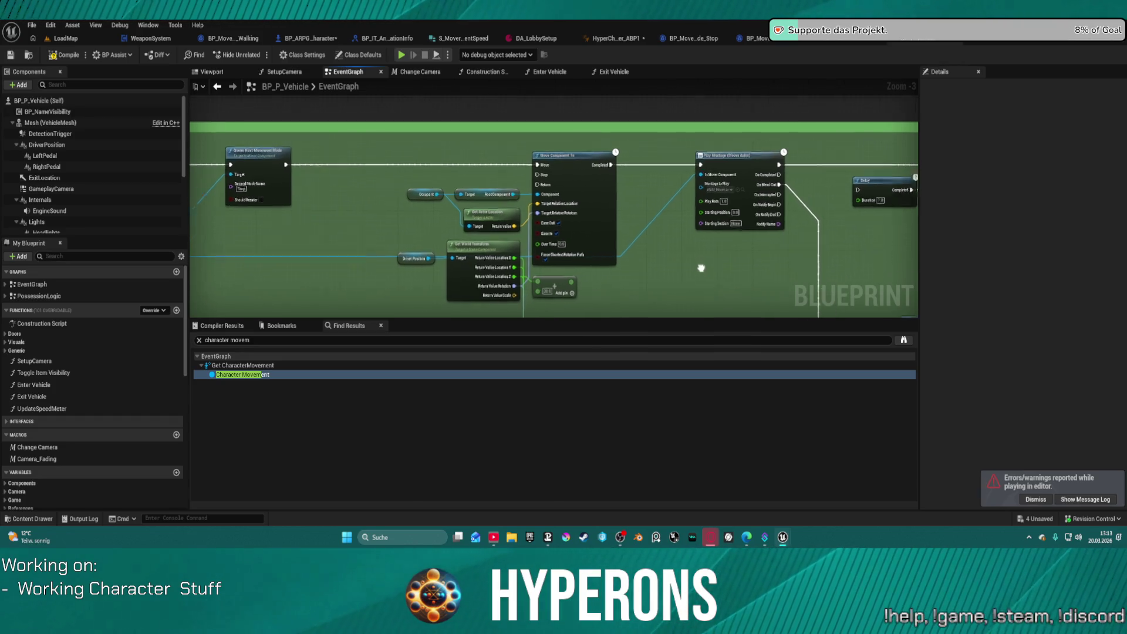
pyautogui.moveTo(712, 269); pyautogui.dragTo(915, 277)
pyautogui.scroll(-2, 915, 277)
pyautogui.scroll(2, 548, 176)
pyautogui.moveTo(549, 176); pyautogui.dragTo(282, 168)
pyautogui.scroll(2, 522, 227)
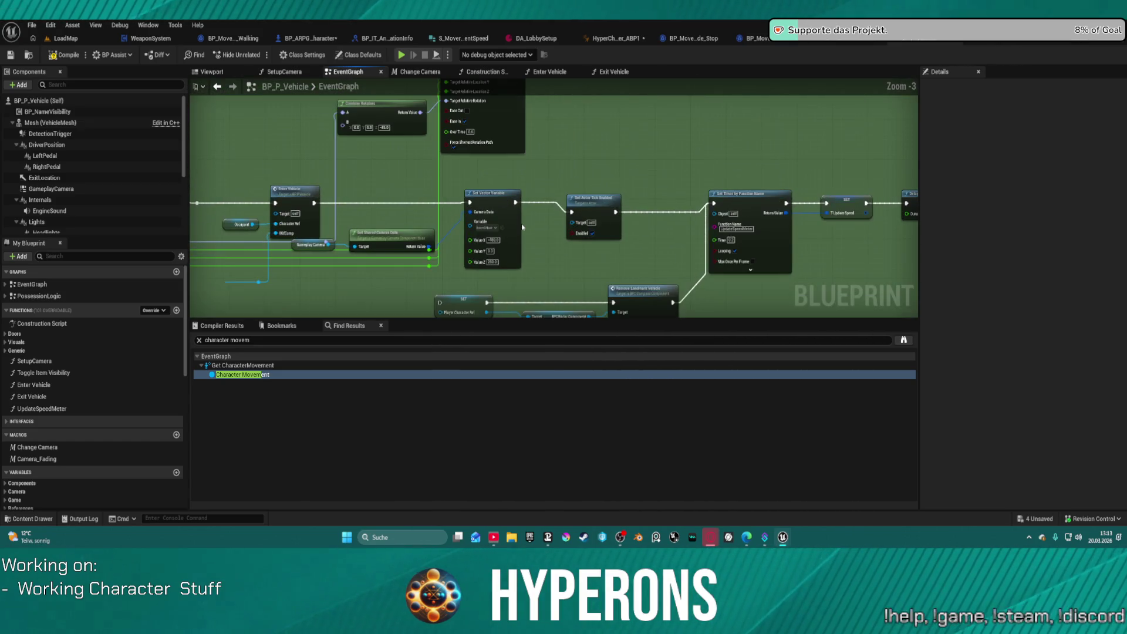
pyautogui.moveTo(491, 224)
pyautogui.mouseDown()
pyautogui.moveTo(587, 217)
pyautogui.moveTo(680, 229)
pyautogui.mouseUp()
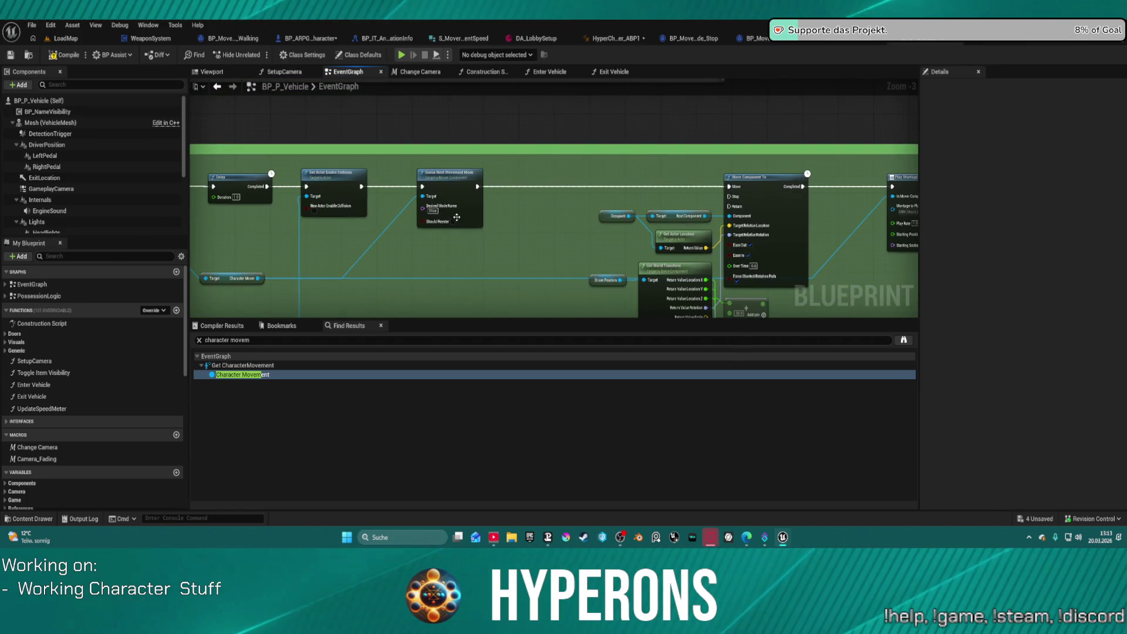
pyautogui.scroll(2, 457, 216)
pyautogui.moveTo(458, 217); pyautogui.dragTo(535, 227)
pyautogui.scroll(1, 534, 227)
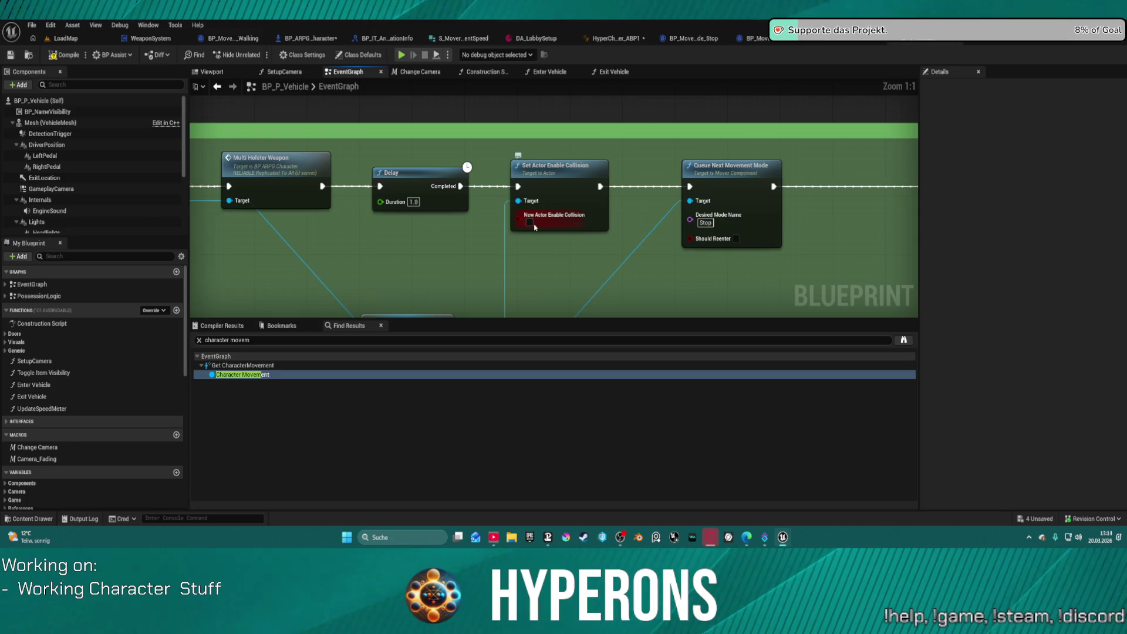
pyautogui.scroll(-5, 534, 228)
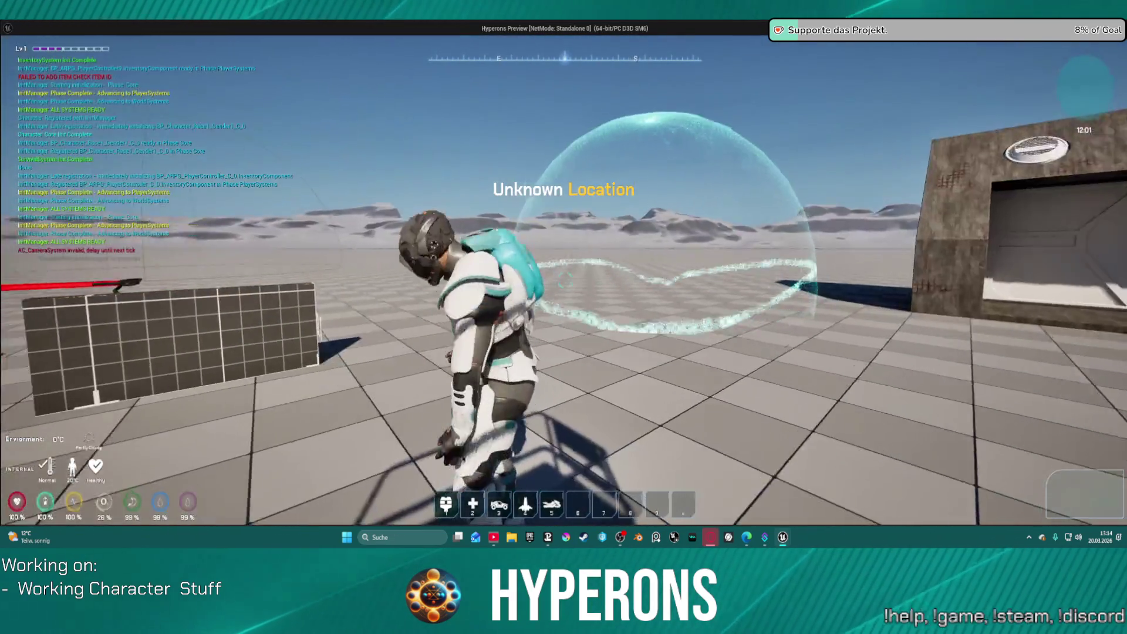
# Play-test: walk the character to the hoverbike, mount it with F, then end the session.
pyautogui.press('w')
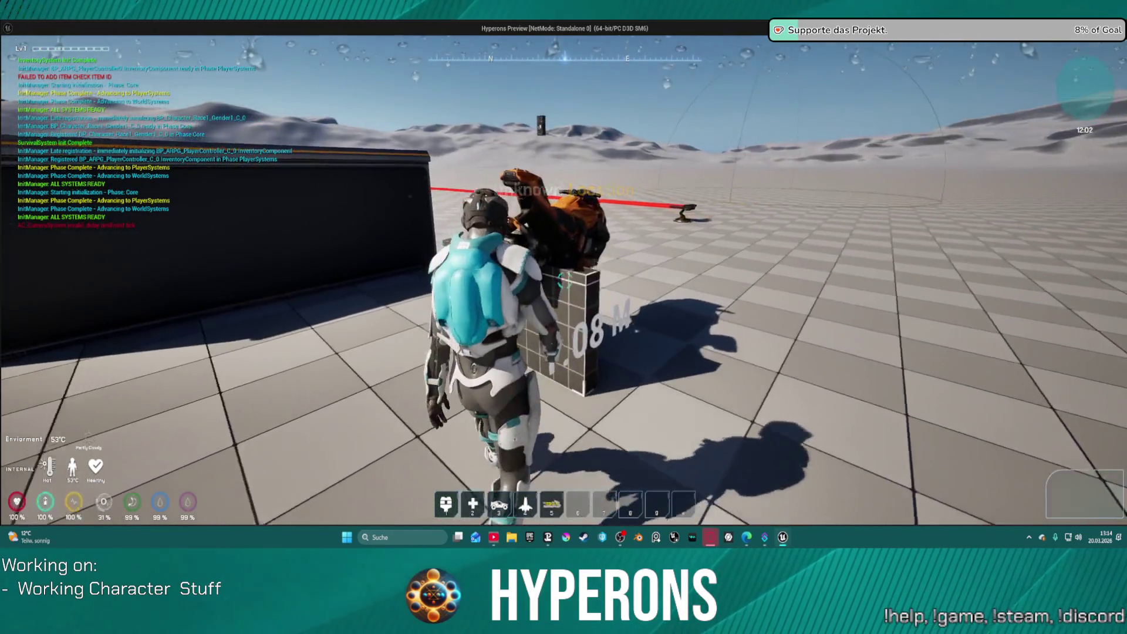
pyautogui.press('w')
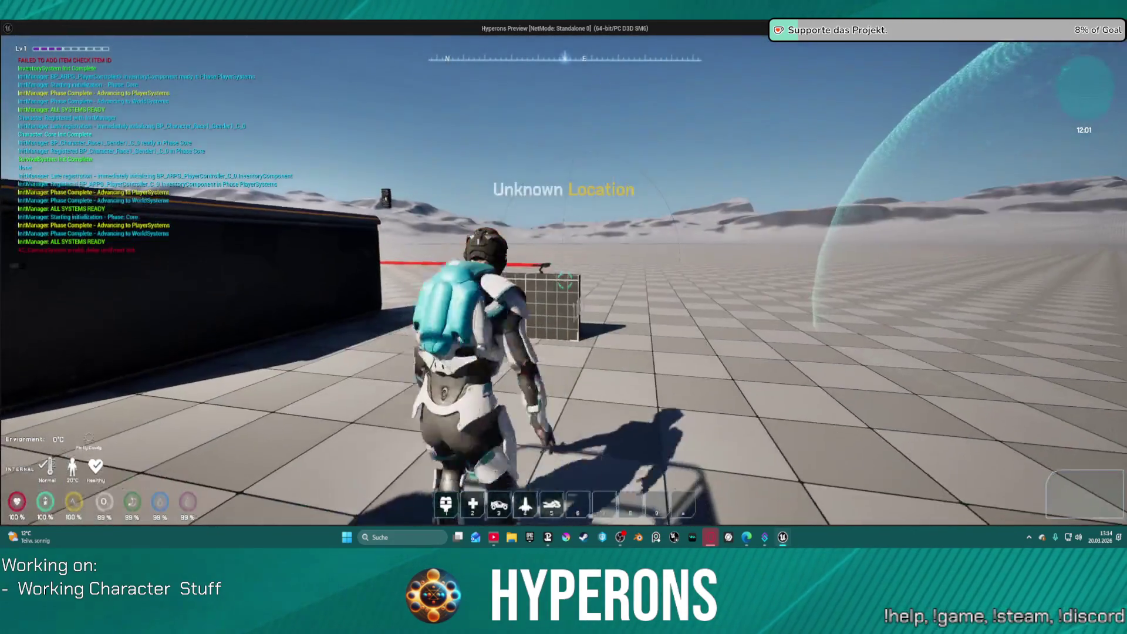
pyautogui.press('w')
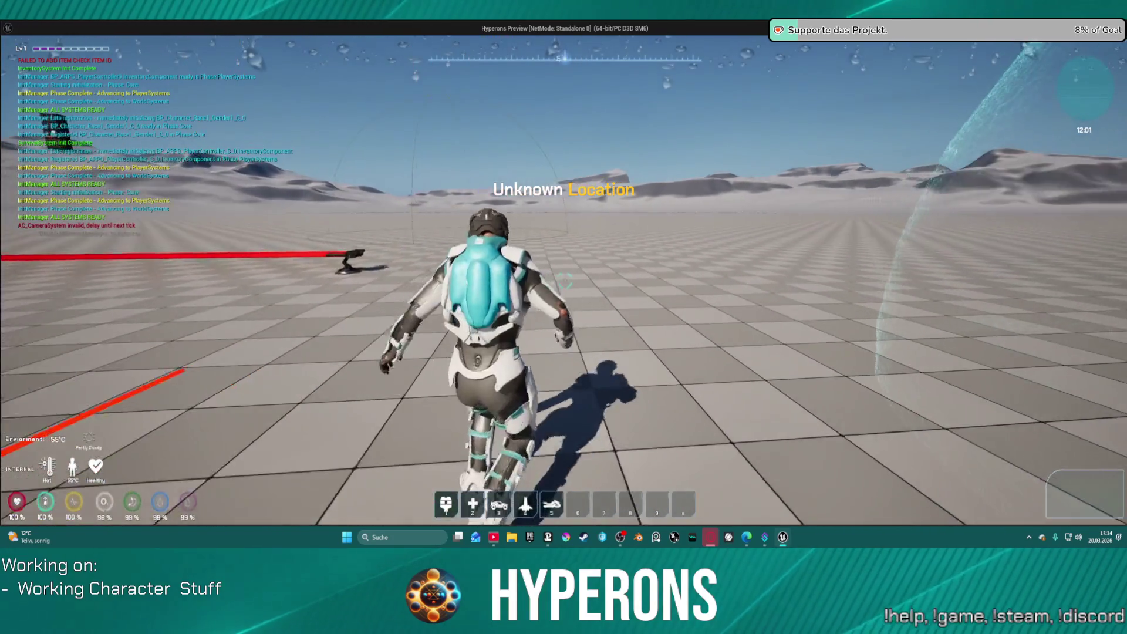
pyautogui.press('w')
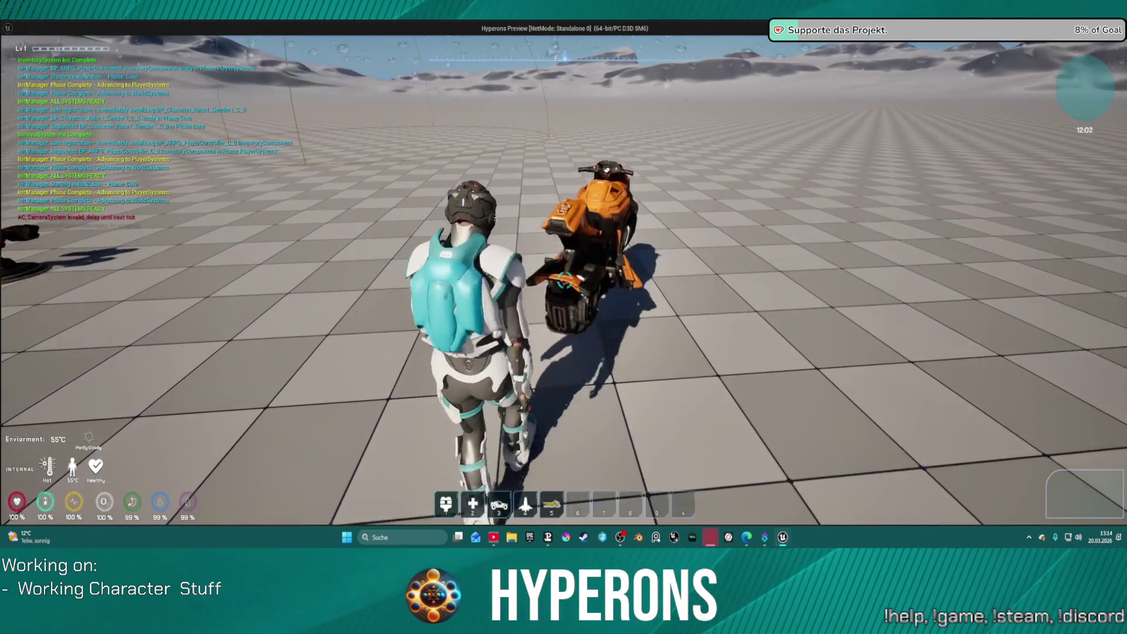
pyautogui.press('s')
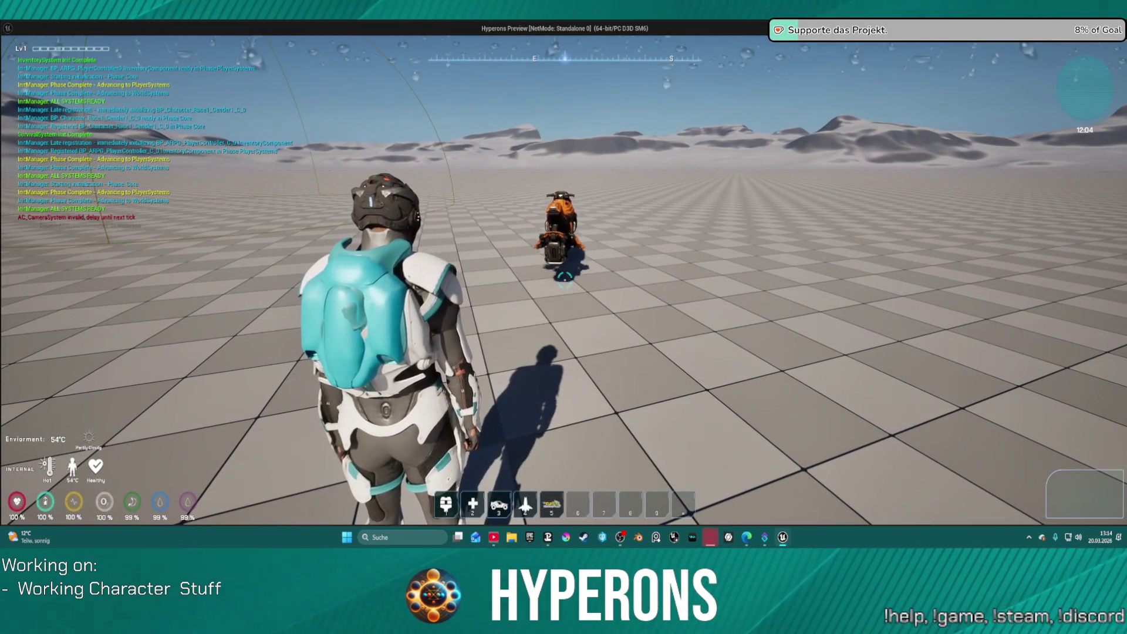
pyautogui.press('f')
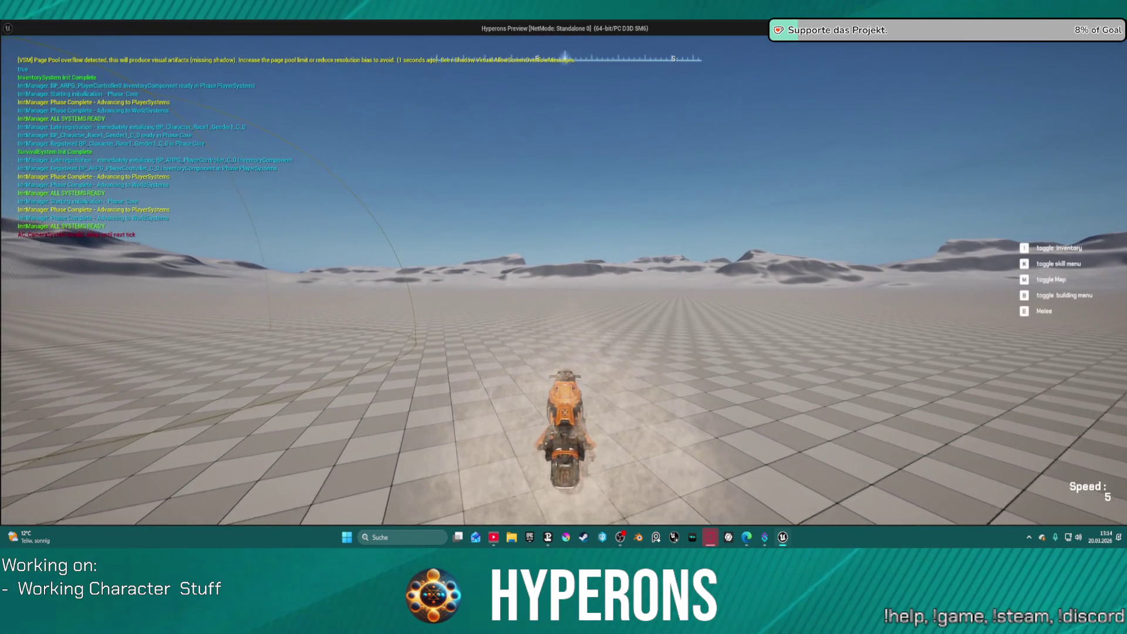
pyautogui.press('Escape')
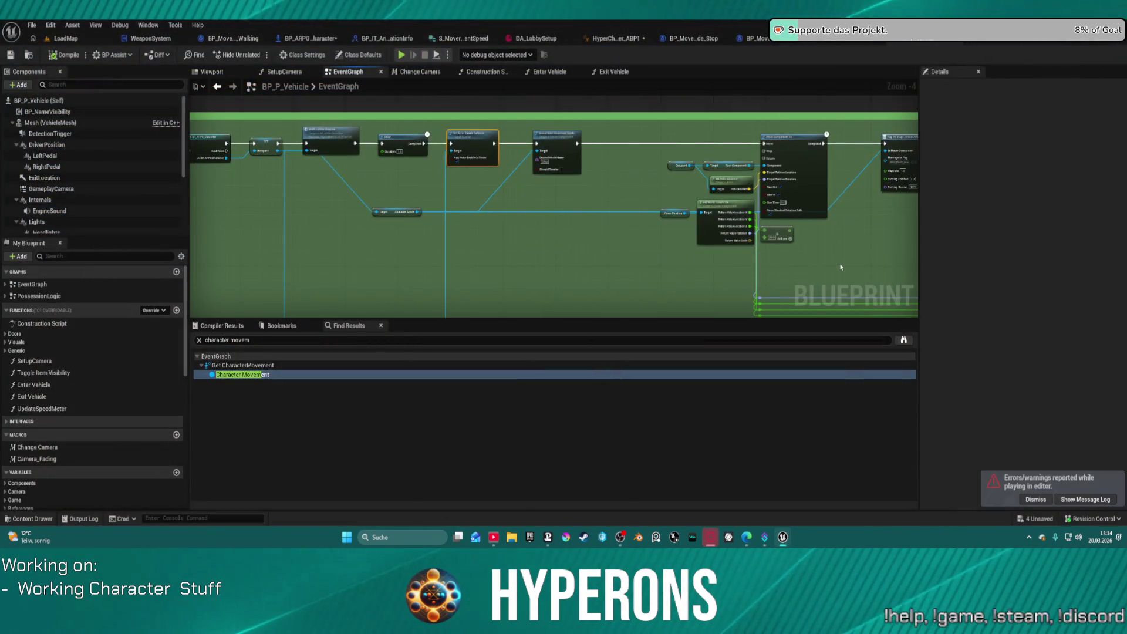
# Set the Queue Next Movement Mode node's Desired Mode Name to Flying.
pyautogui.scroll(2, 424, 166)
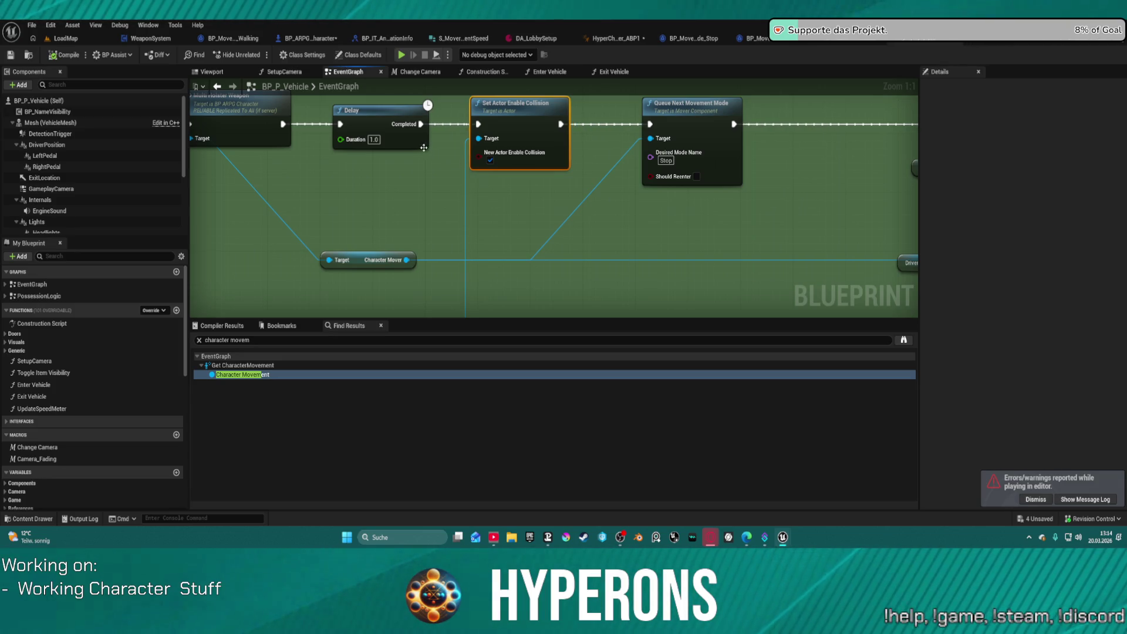
pyautogui.click(659, 163)
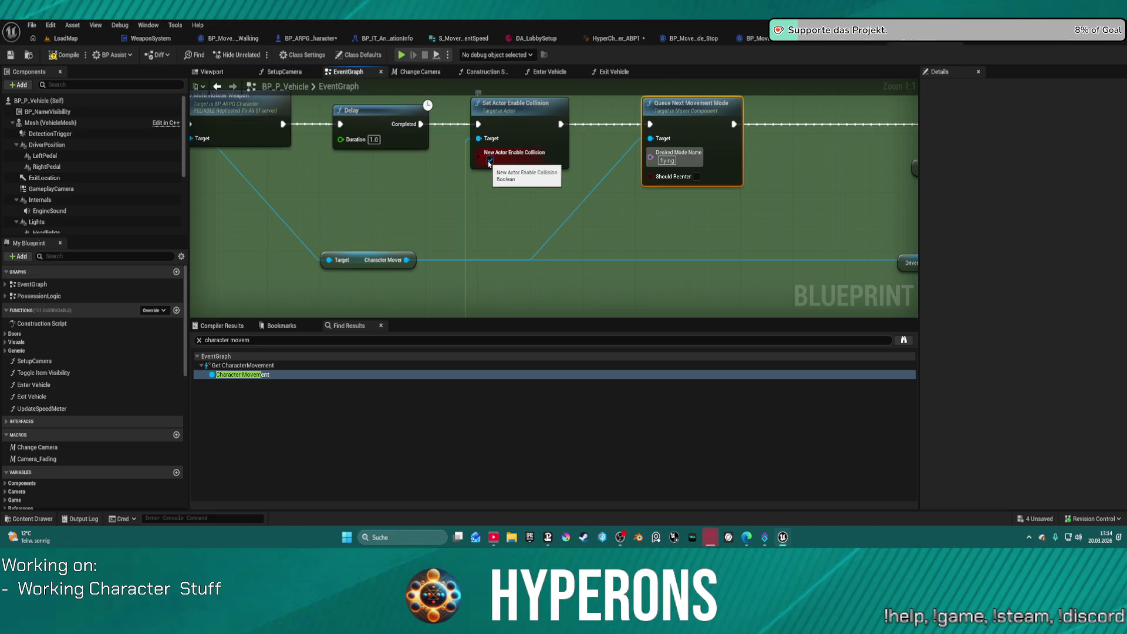
pyautogui.scroll(-5, 490, 167)
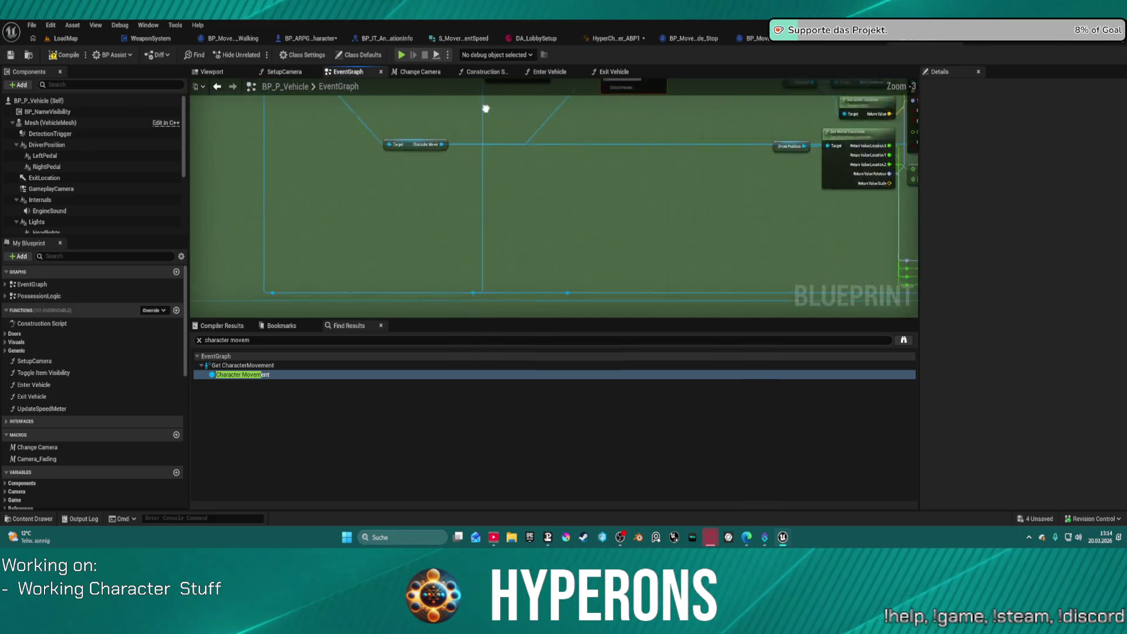
pyautogui.scroll(3, 550, 177)
# Wire the SET Occupant node's exec output into Set Actor Enable Collision.
pyautogui.moveTo(550, 177)
pyautogui.mouseDown()
pyautogui.moveTo(549, 191)
pyautogui.moveTo(744, 198)
pyautogui.moveTo(538, 190)
pyautogui.mouseUp()
pyautogui.moveTo(307, 133); pyautogui.dragTo(459, 136)
pyautogui.moveTo(543, 135); pyautogui.dragTo(543, 133)
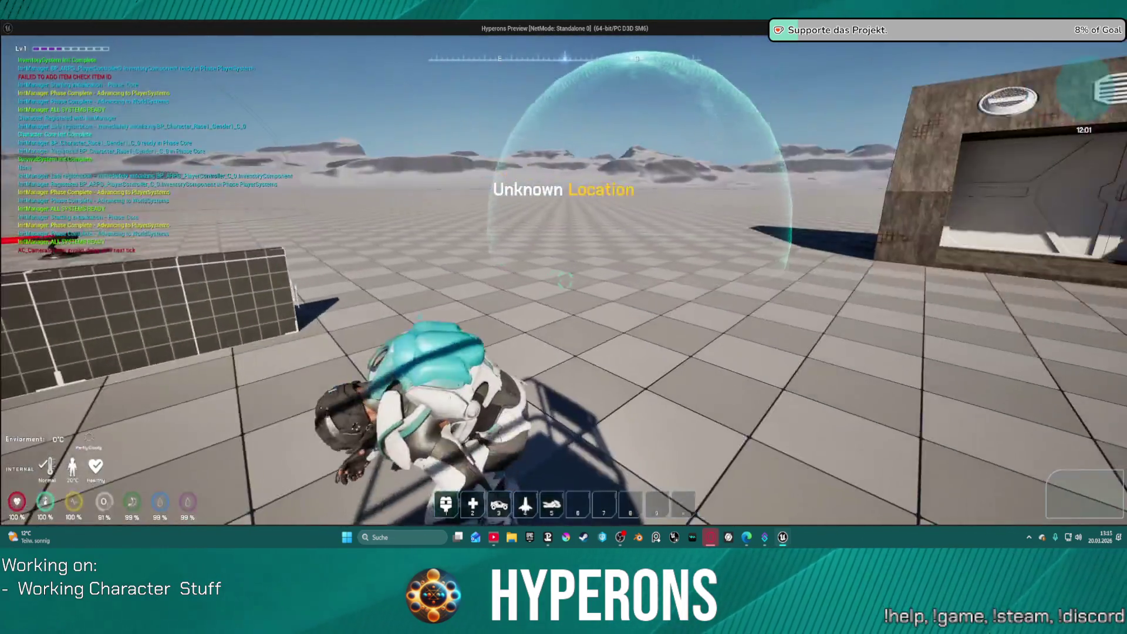
# Spawn the hover-bike with key 5, mount it with F, drive with W and A, then stop.
pyautogui.press('5')
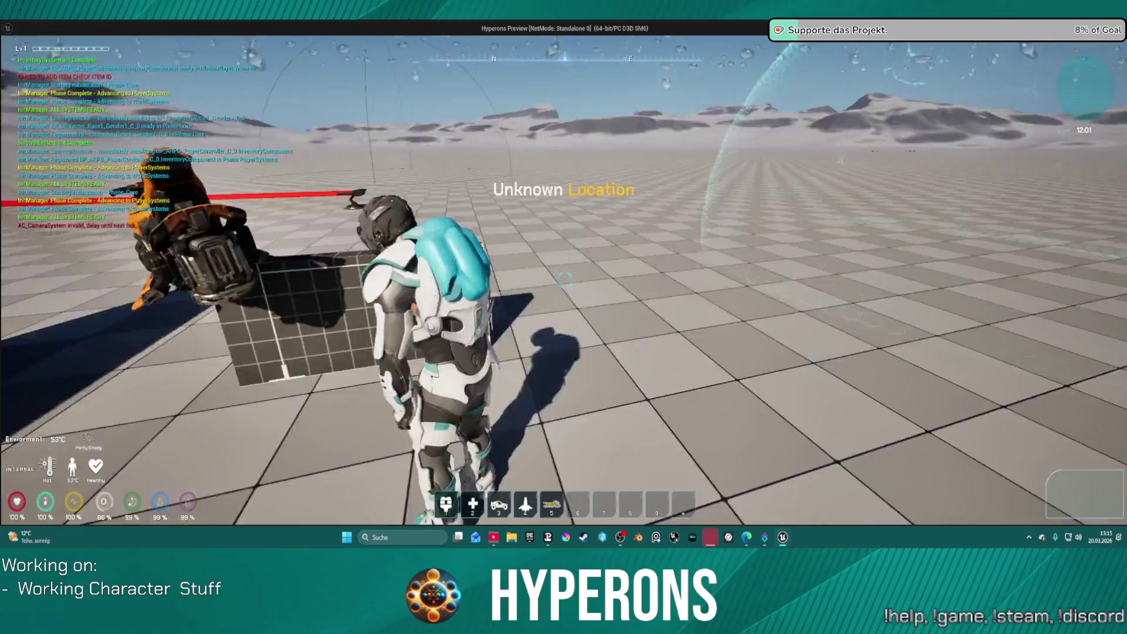
pyautogui.press('Escape')
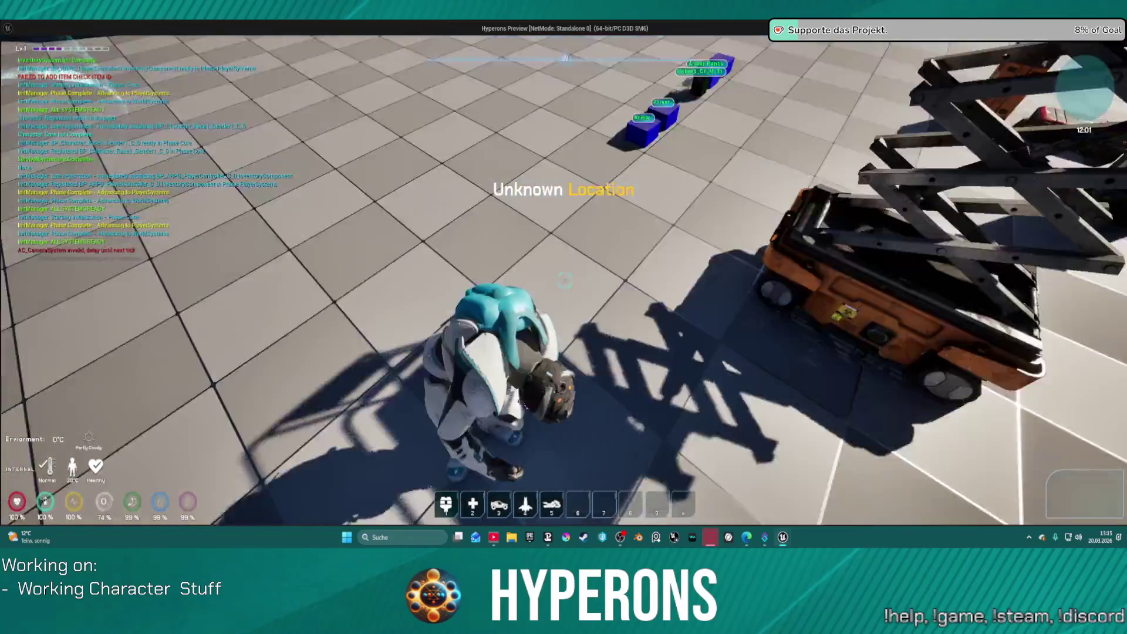
pyautogui.press('5')
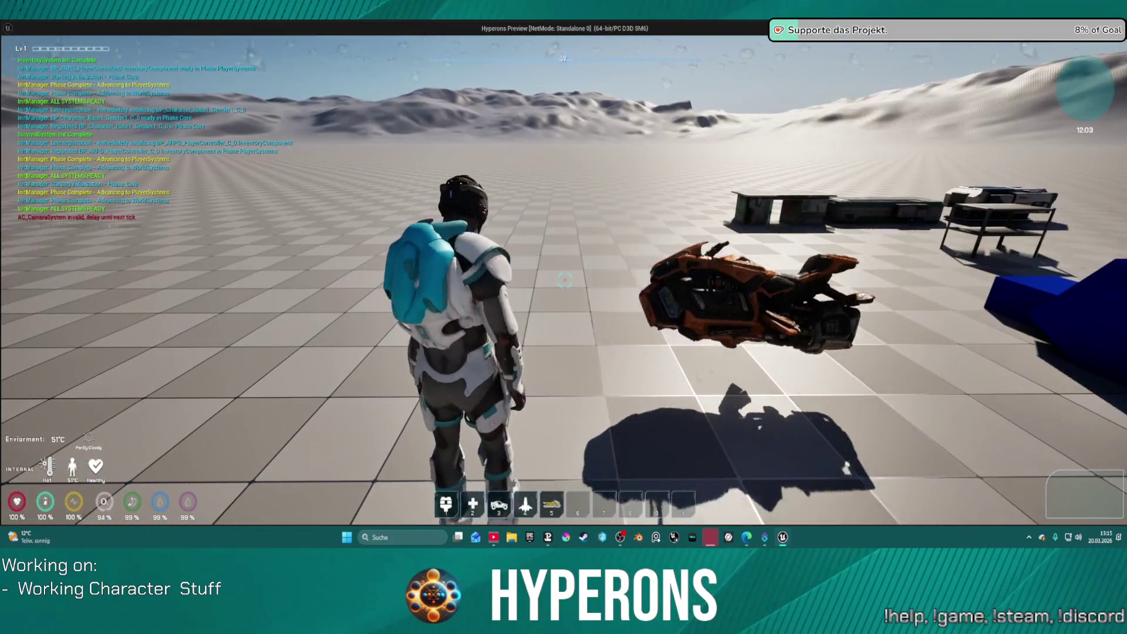
pyautogui.press('f')
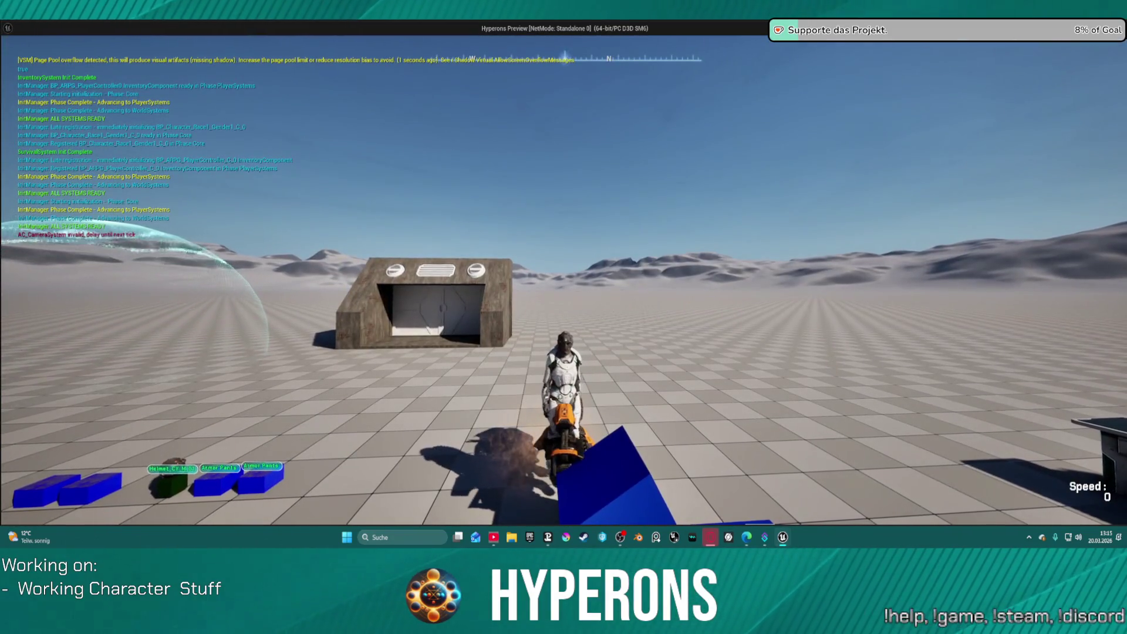
pyautogui.press('w')
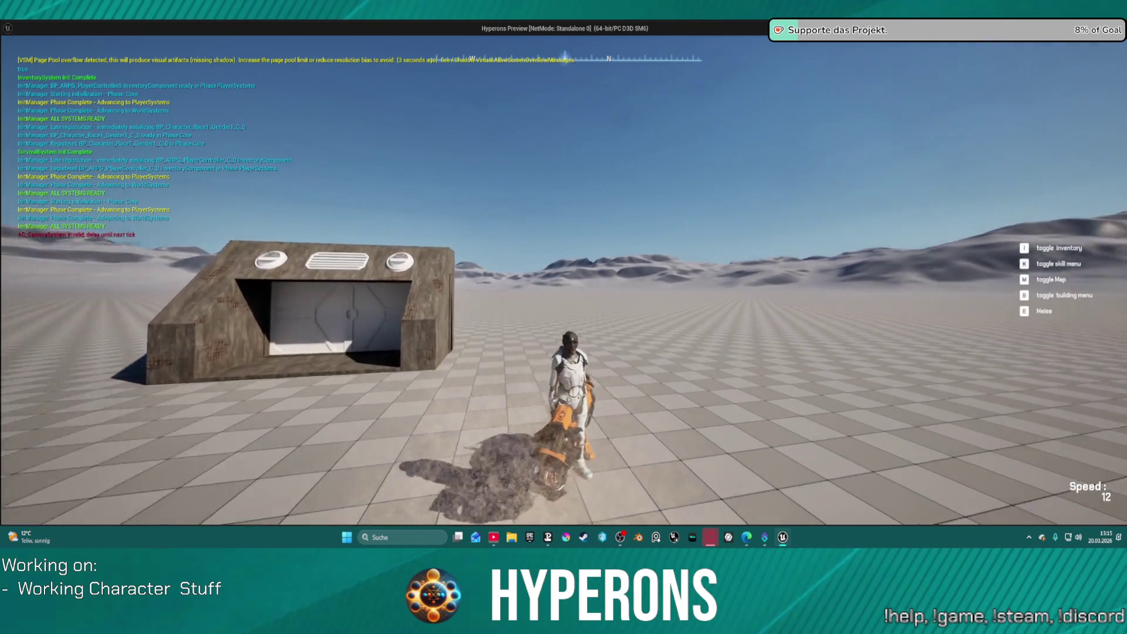
pyautogui.press('a')
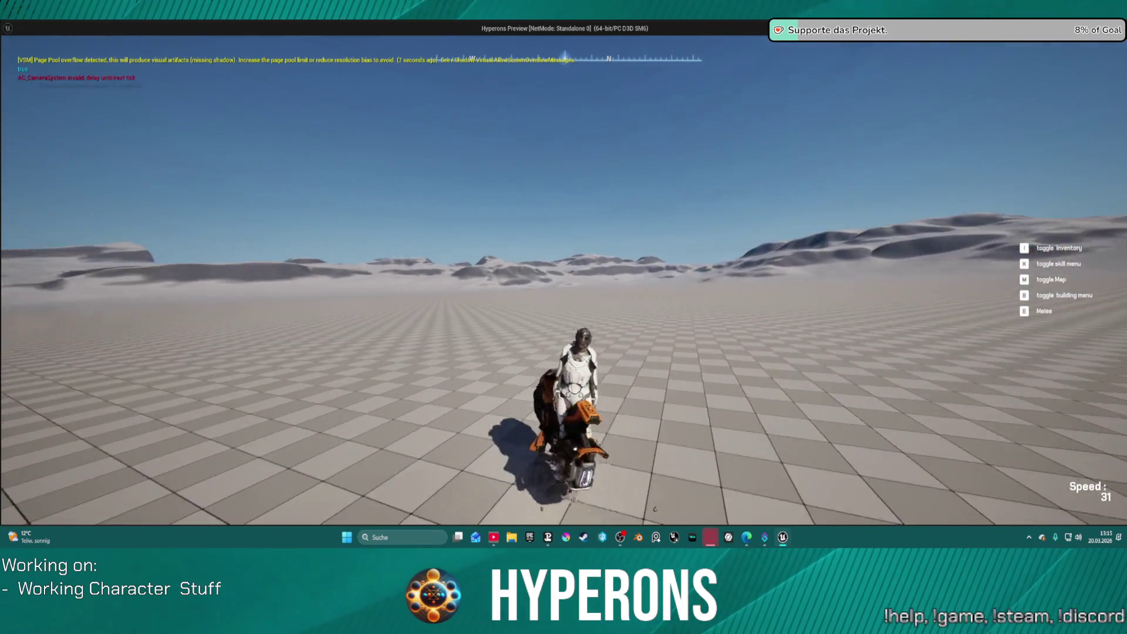
pyautogui.press('Escape')
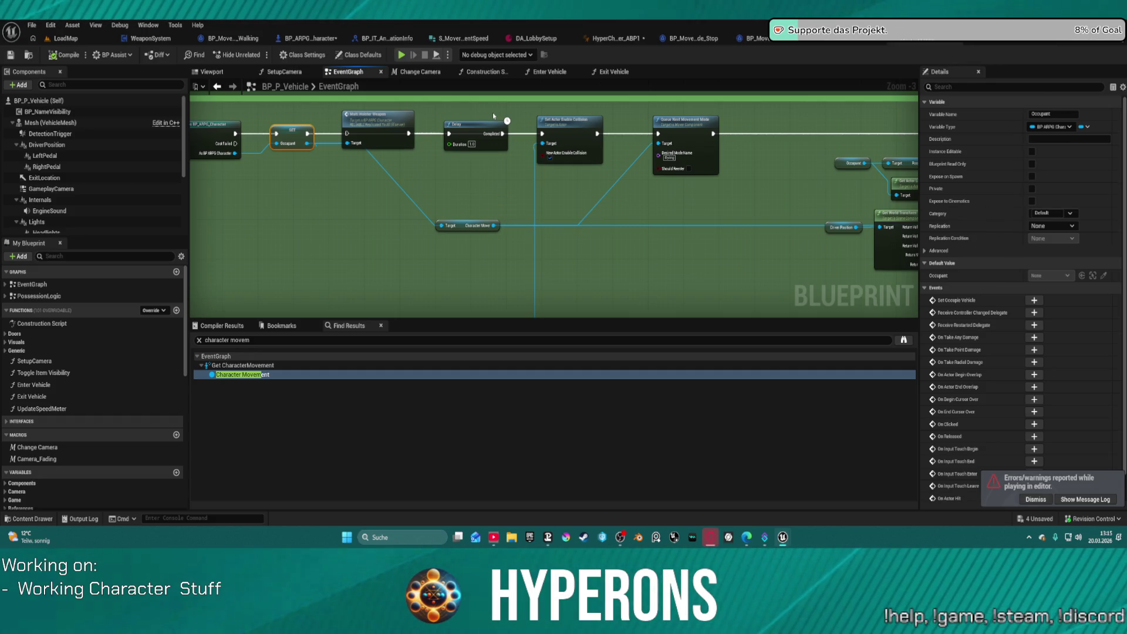
# Open the Multi_HolsterWeapon event definition from the Multi Holster Weapon node.
pyautogui.click(403, 128)
pyautogui.scroll(3, 387, 141)
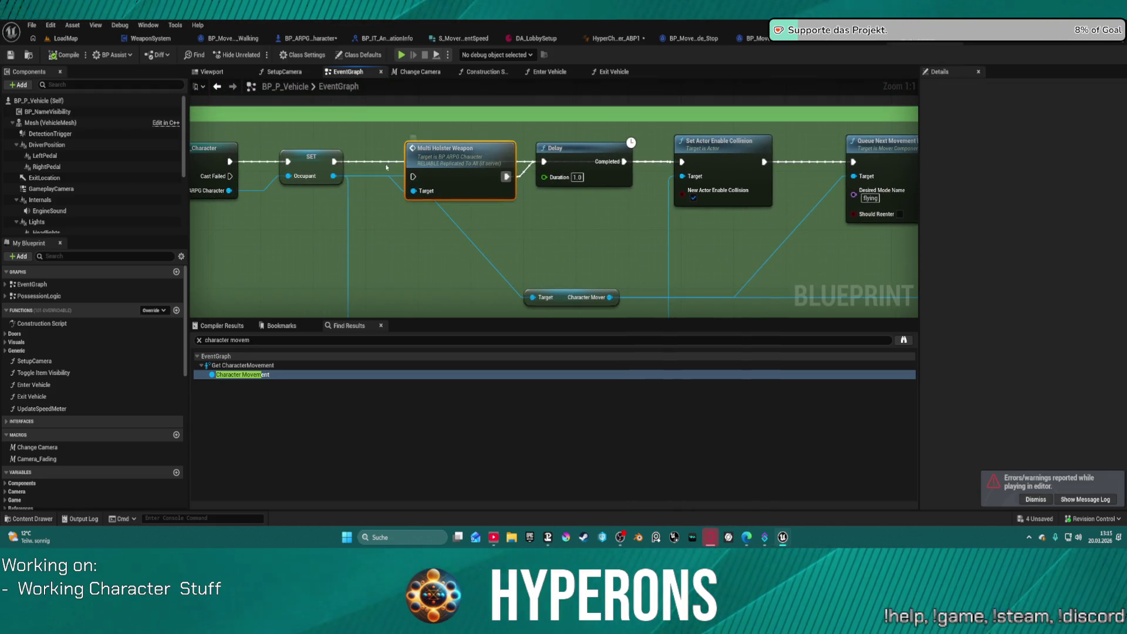
pyautogui.click(339, 162)
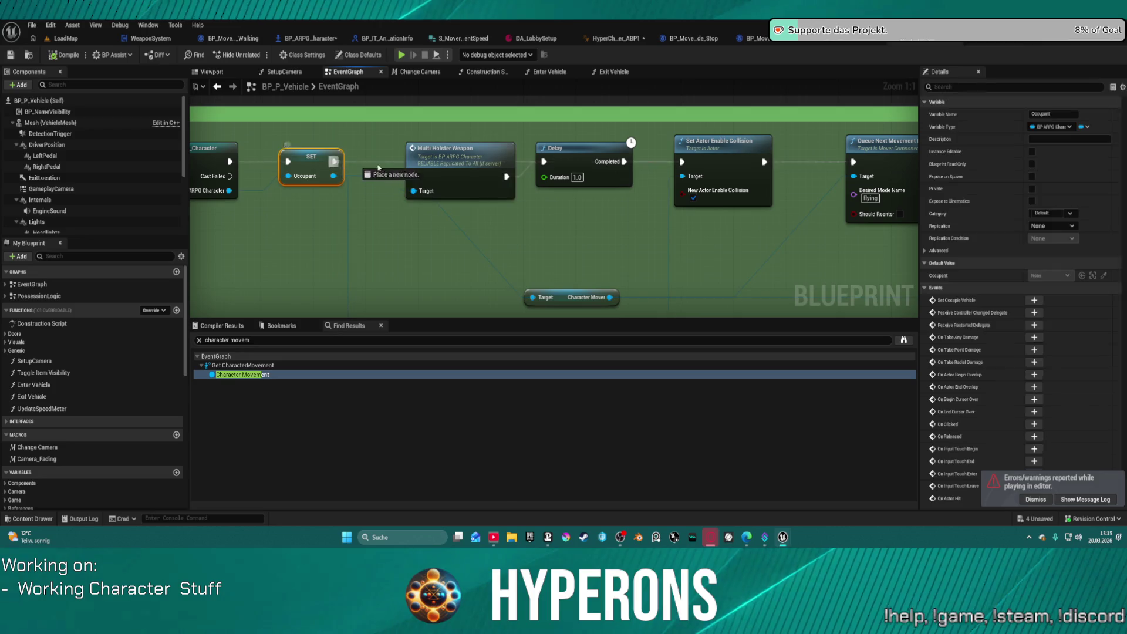
pyautogui.moveTo(461, 166); pyautogui.dragTo(454, 151)
pyautogui.doubleClick(454, 149)
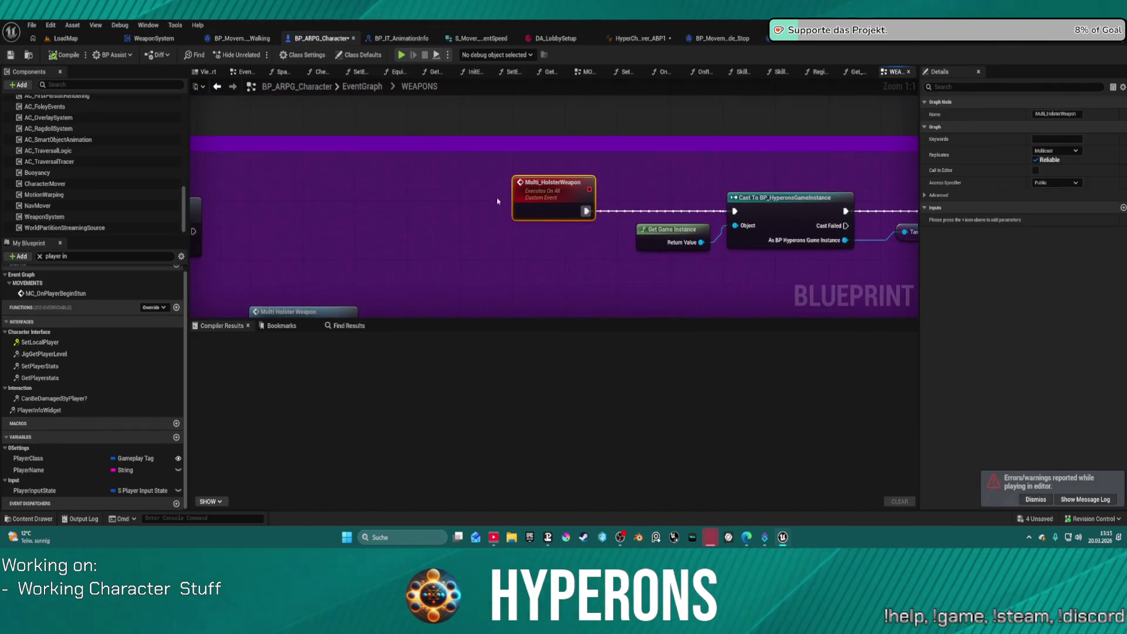
# Follow the holster logic and open the GetWeaponSkillAndState function graph.
pyautogui.moveTo(708, 193)
pyautogui.mouseDown()
pyautogui.moveTo(646, 167)
pyautogui.moveTo(313, 143)
pyautogui.mouseUp()
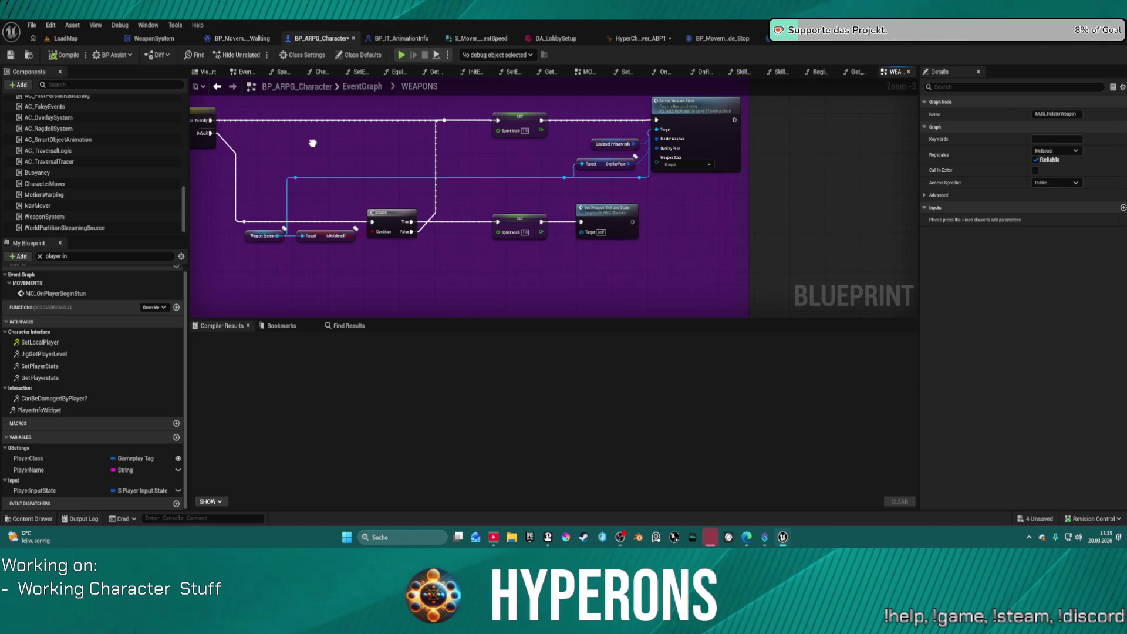
pyautogui.scroll(3, 622, 205)
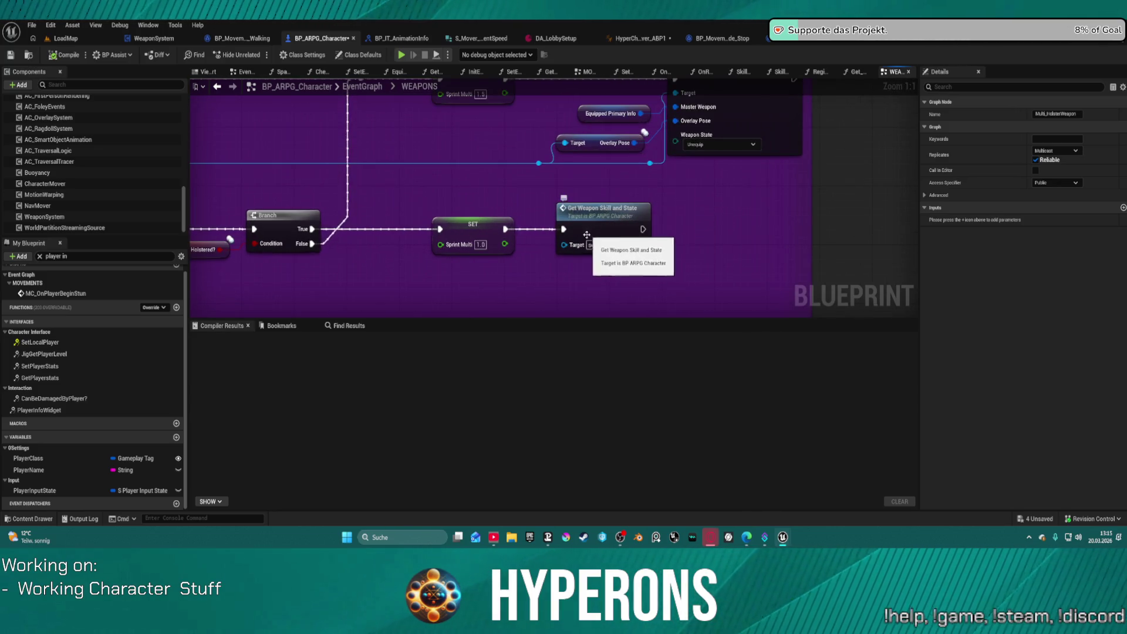
pyautogui.moveTo(587, 235)
pyautogui.mouseDown()
pyautogui.moveTo(884, 232)
pyautogui.moveTo(464, 215)
pyautogui.mouseUp()
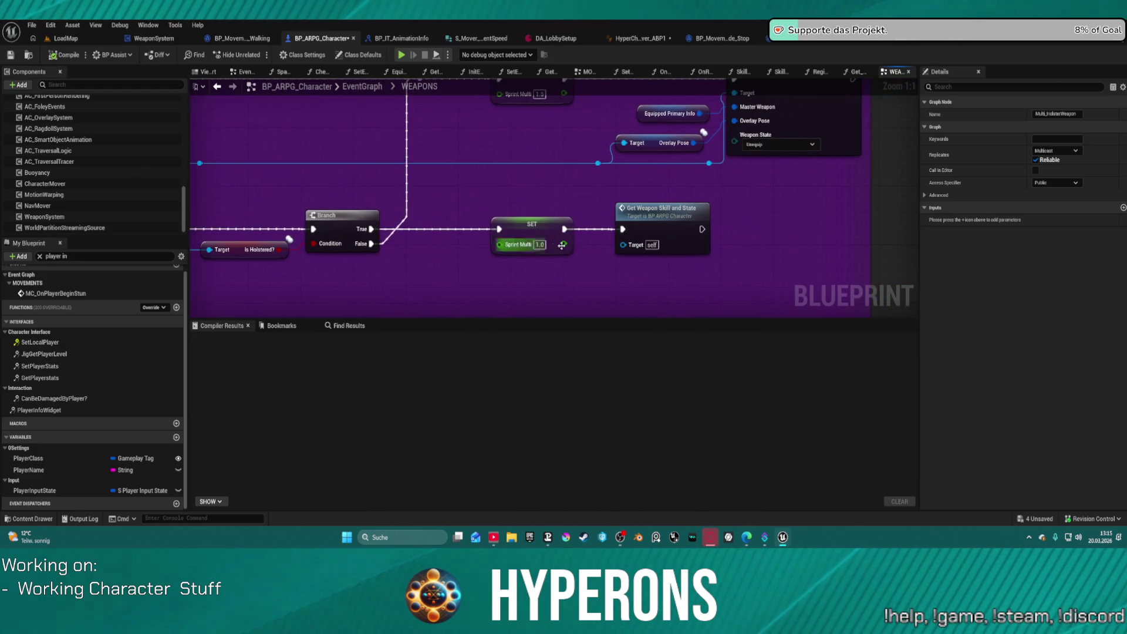
pyautogui.doubleClick(636, 214)
# Return to the WEAPONS graph and open the Server Weapon State event definition.
pyautogui.scroll(5, 486, 224)
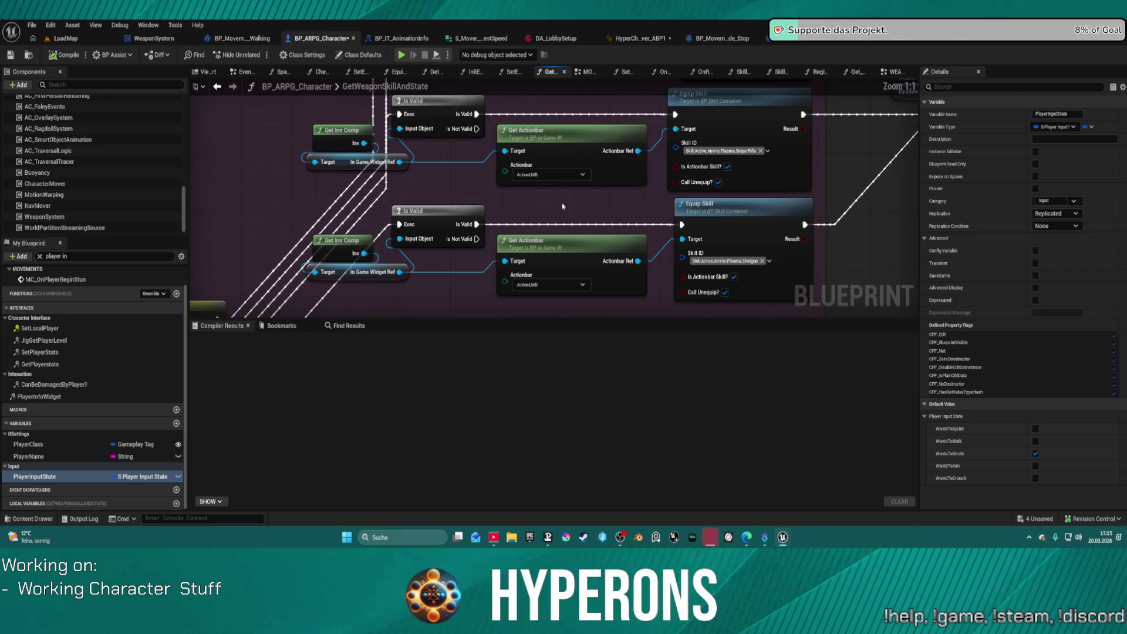
pyautogui.scroll(2, 660, 183)
pyautogui.scroll(-5, 660, 183)
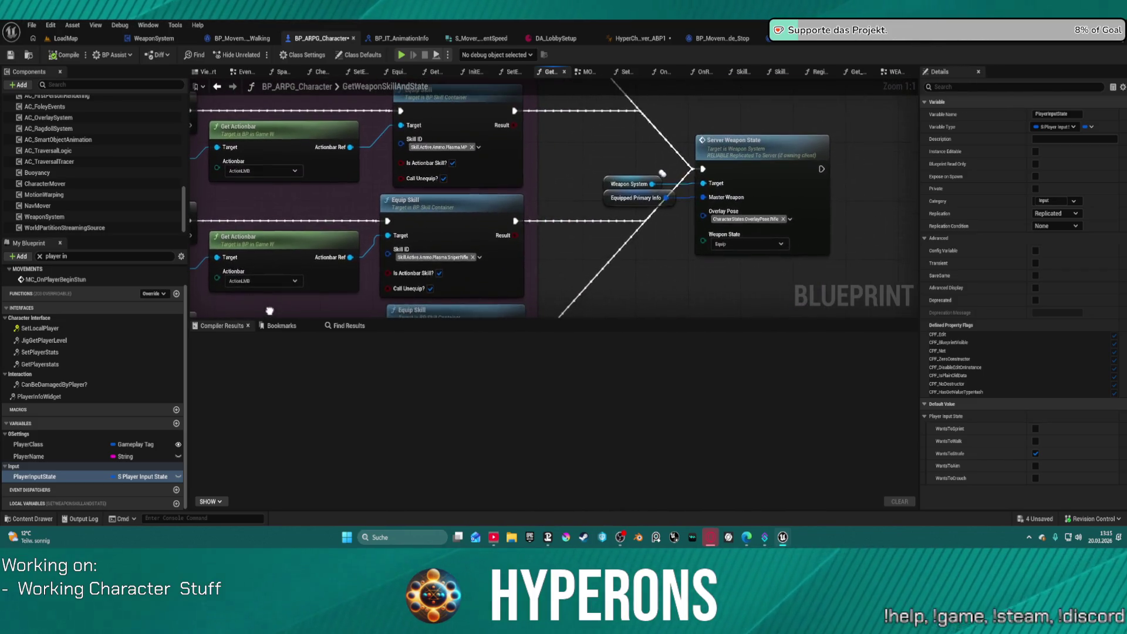
pyautogui.moveTo(641, 69)
pyautogui.mouseDown()
pyautogui.moveTo(642, 151)
pyautogui.moveTo(428, 176)
pyautogui.moveTo(340, 239)
pyautogui.mouseUp()
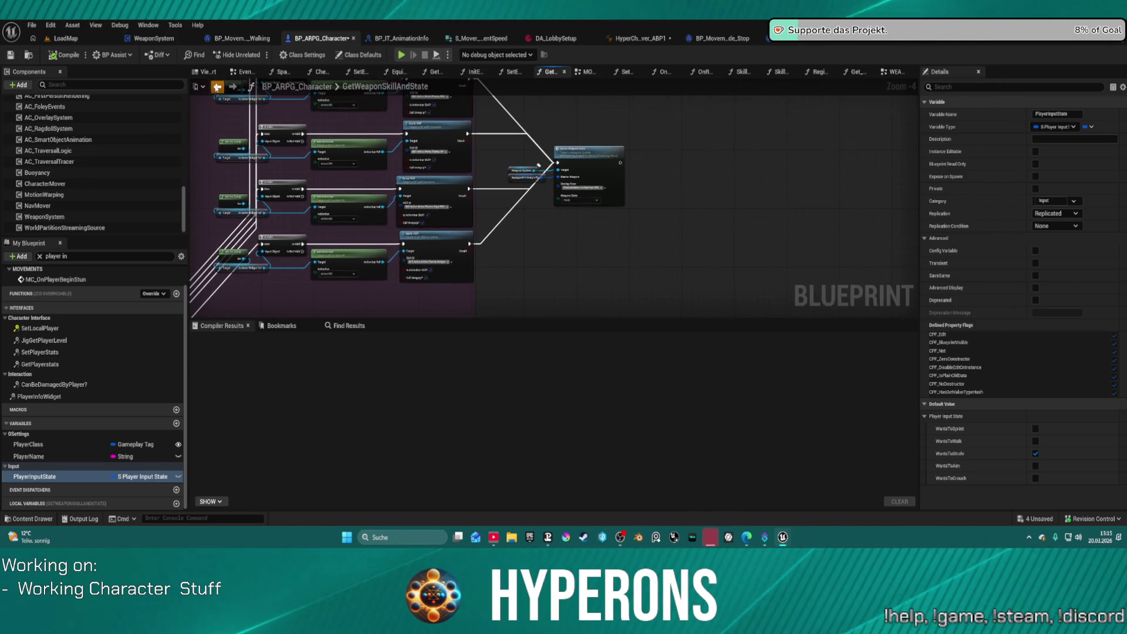
pyautogui.click(217, 86)
pyautogui.moveTo(485, 290); pyautogui.dragTo(648, 229)
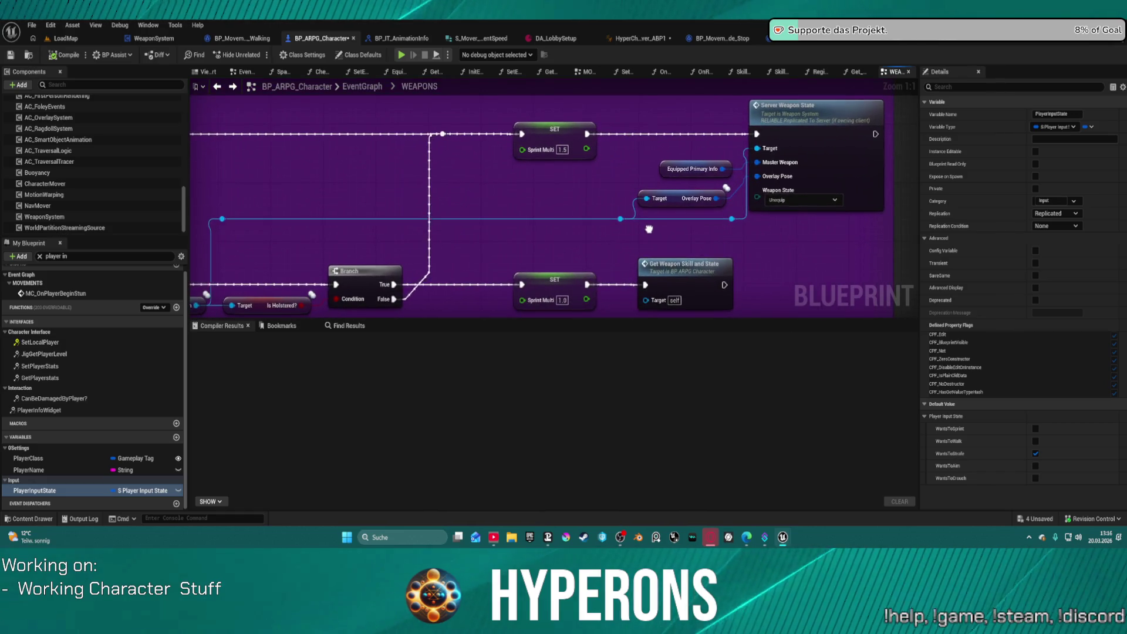
pyautogui.doubleClick(811, 150)
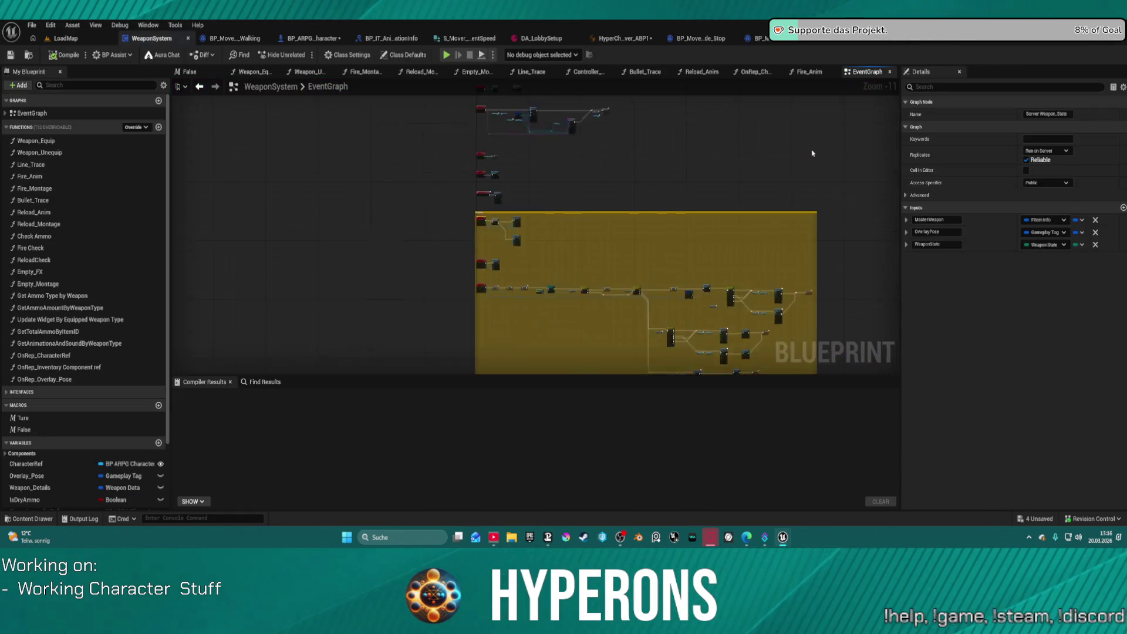
# Jump to the Multi Weapon State event and follow it to the switch and Play Montage nodes.
pyautogui.doubleClick(833, 194)
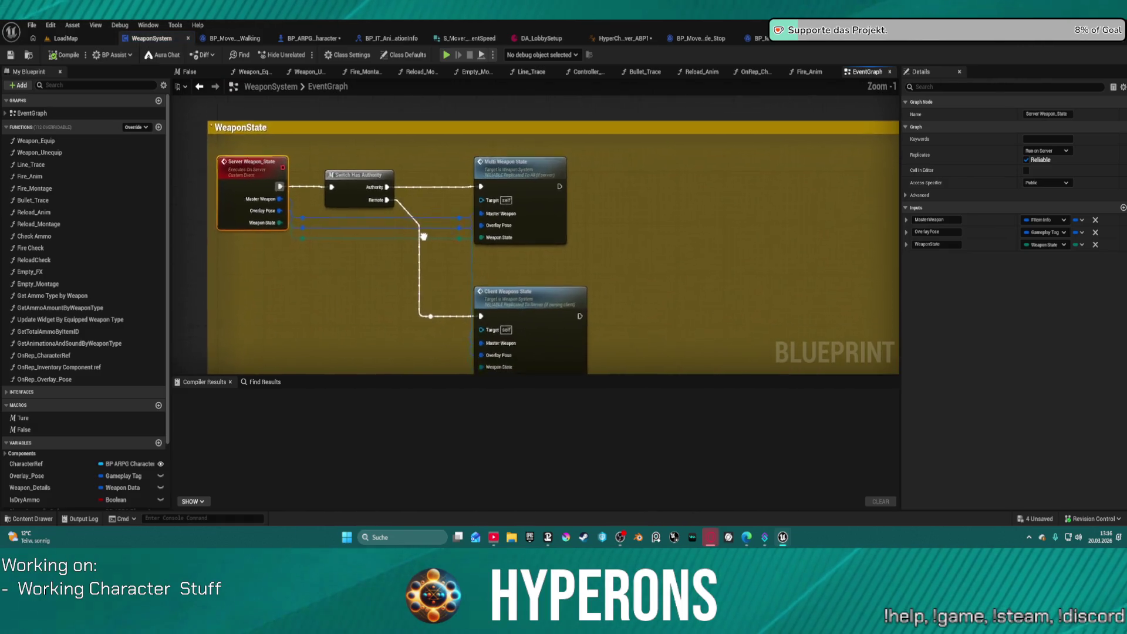
pyautogui.scroll(-2, 527, 166)
pyautogui.moveTo(527, 166)
pyautogui.mouseDown()
pyautogui.moveTo(247, 187)
pyautogui.moveTo(209, 174)
pyautogui.moveTo(247, 247)
pyautogui.moveTo(329, 223)
pyautogui.moveTo(352, 146)
pyautogui.mouseUp()
pyautogui.scroll(3, 419, 163)
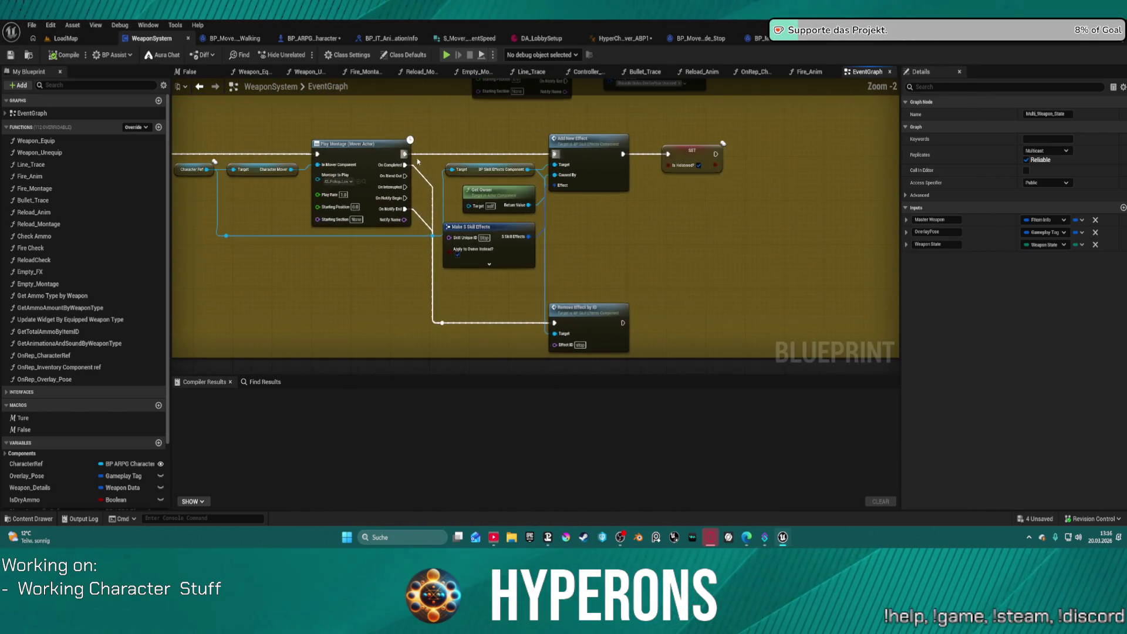
pyautogui.scroll(-1, 524, 160)
pyautogui.moveTo(525, 160)
pyautogui.mouseDown()
pyautogui.moveTo(529, 229)
pyautogui.moveTo(499, 240)
pyautogui.moveTo(488, 281)
pyautogui.moveTo(645, 358)
pyautogui.moveTo(830, 317)
pyautogui.mouseUp()
# Review the Weapon Unequip and SET nodes and the whole network, then return to BP_P_Vehicle.
pyautogui.moveTo(702, 252)
pyautogui.mouseDown()
pyautogui.moveTo(573, 253)
pyautogui.moveTo(907, 307)
pyautogui.moveTo(1003, 307)
pyautogui.moveTo(851, 176)
pyautogui.moveTo(806, 115)
pyautogui.mouseUp()
pyautogui.scroll(-1, 573, 238)
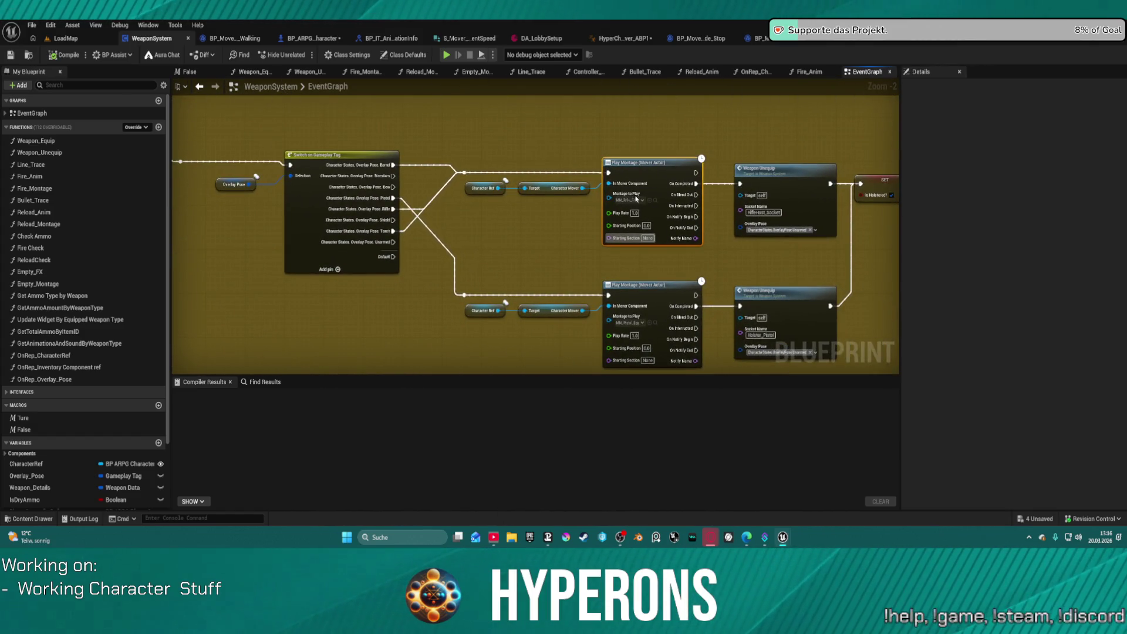
pyautogui.moveTo(663, 126)
pyautogui.mouseDown()
pyautogui.moveTo(433, 140)
pyautogui.moveTo(402, 182)
pyautogui.mouseUp()
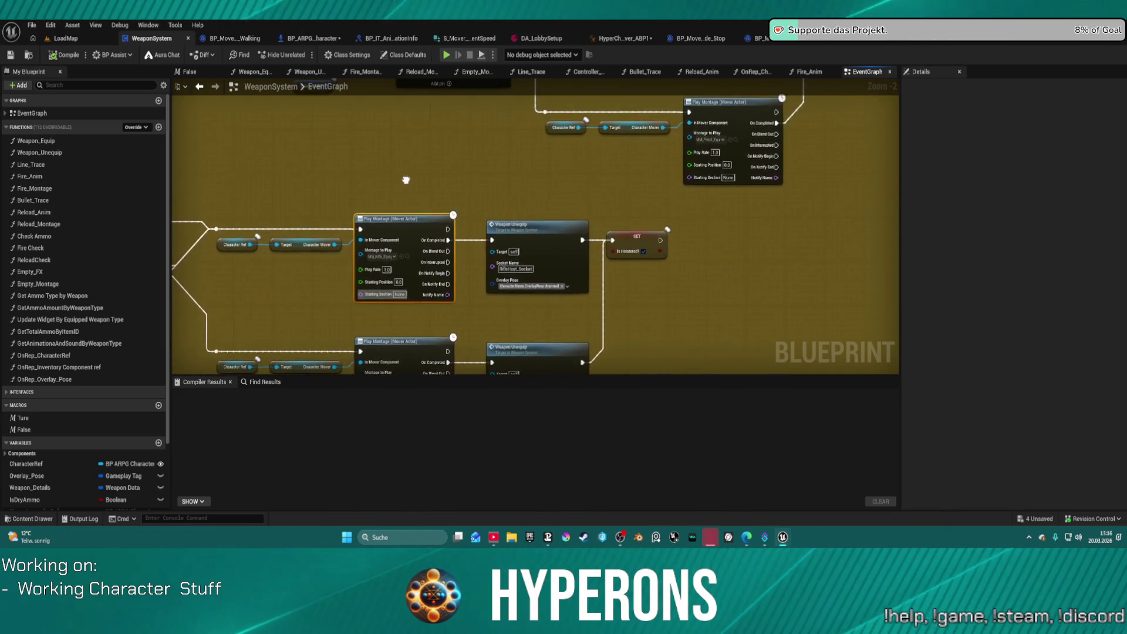
pyautogui.scroll(-3, 403, 182)
pyautogui.scroll(-4, 893, 280)
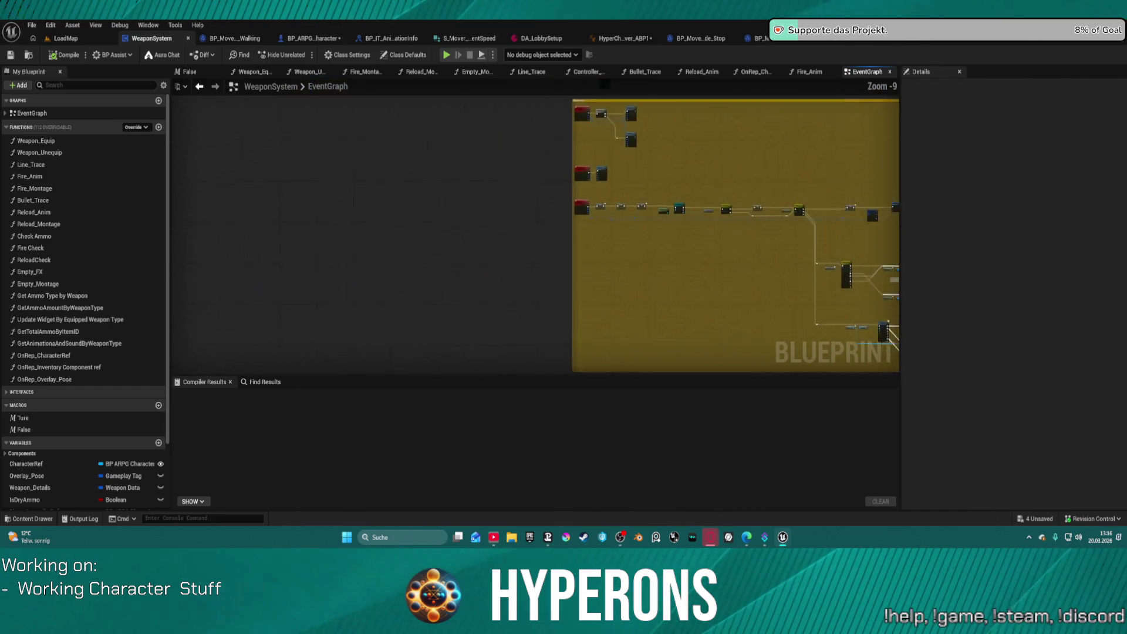
pyautogui.moveTo(901, 190); pyautogui.dragTo(550, 226)
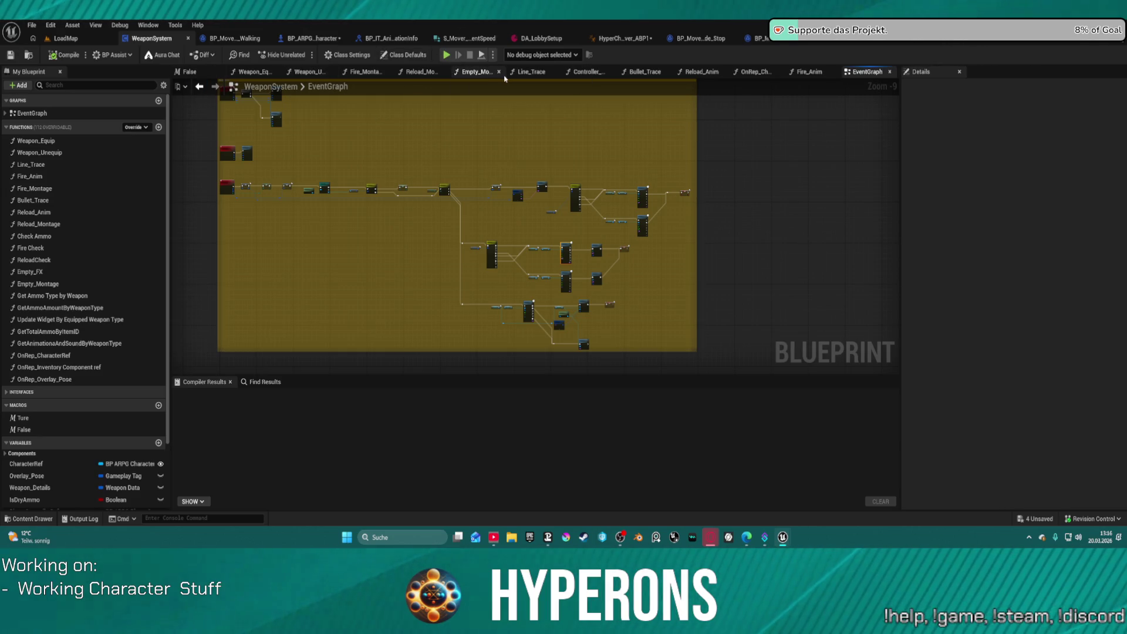
pyautogui.click(942, 41)
# Inspect the Flying movement-mode nodes and Set Actor Enable Collision, rerouting exec after Play Montage.
pyautogui.moveTo(738, 240)
pyautogui.mouseDown()
pyautogui.moveTo(645, 212)
pyautogui.moveTo(540, 217)
pyautogui.moveTo(573, 146)
pyautogui.moveTo(481, 243)
pyautogui.mouseUp()
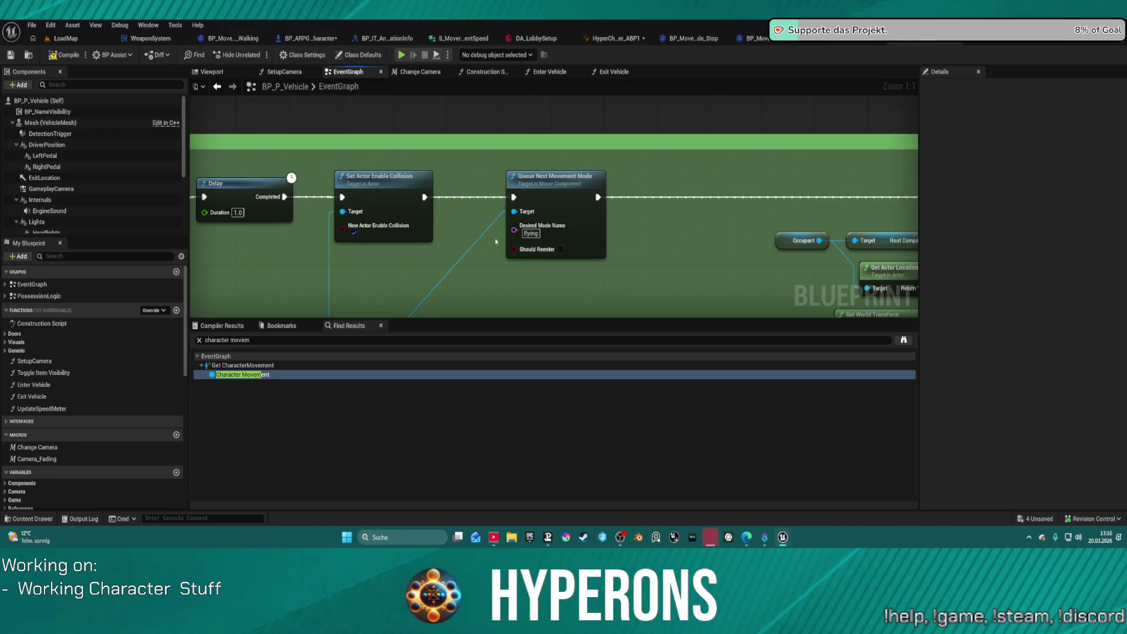
pyautogui.moveTo(499, 165)
pyautogui.mouseDown()
pyautogui.moveTo(335, 245)
pyautogui.moveTo(516, 202)
pyautogui.mouseUp()
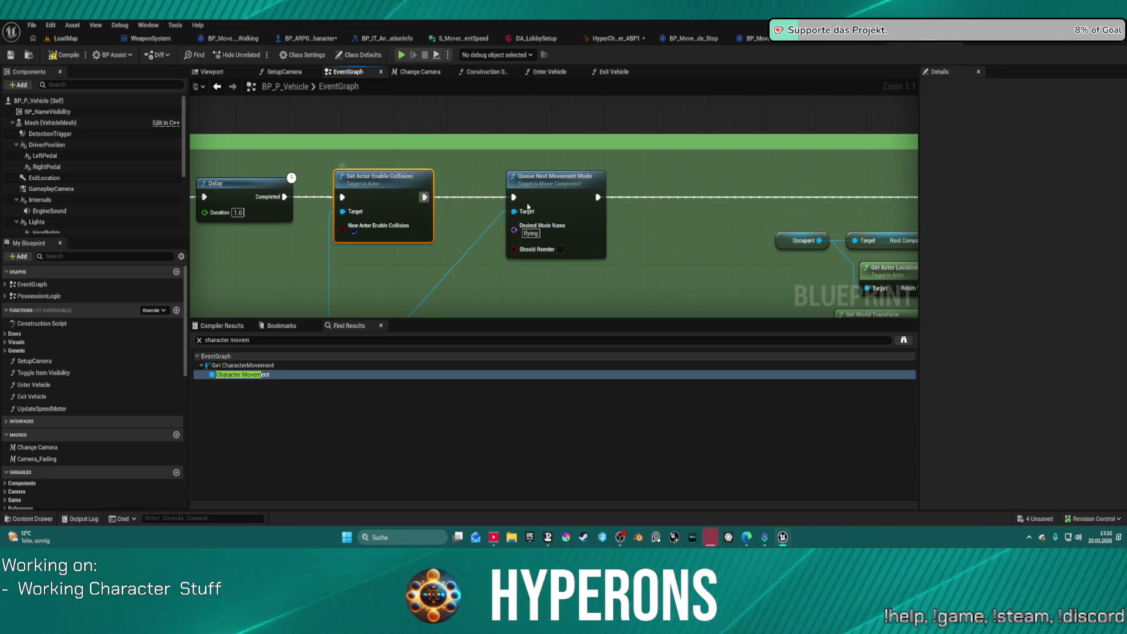
pyautogui.scroll(-6, 617, 239)
pyautogui.scroll(4, 587, 253)
pyautogui.moveTo(564, 265)
pyautogui.mouseDown()
pyautogui.moveTo(526, 295)
pyautogui.moveTo(528, 282)
pyautogui.moveTo(748, 264)
pyautogui.mouseUp()
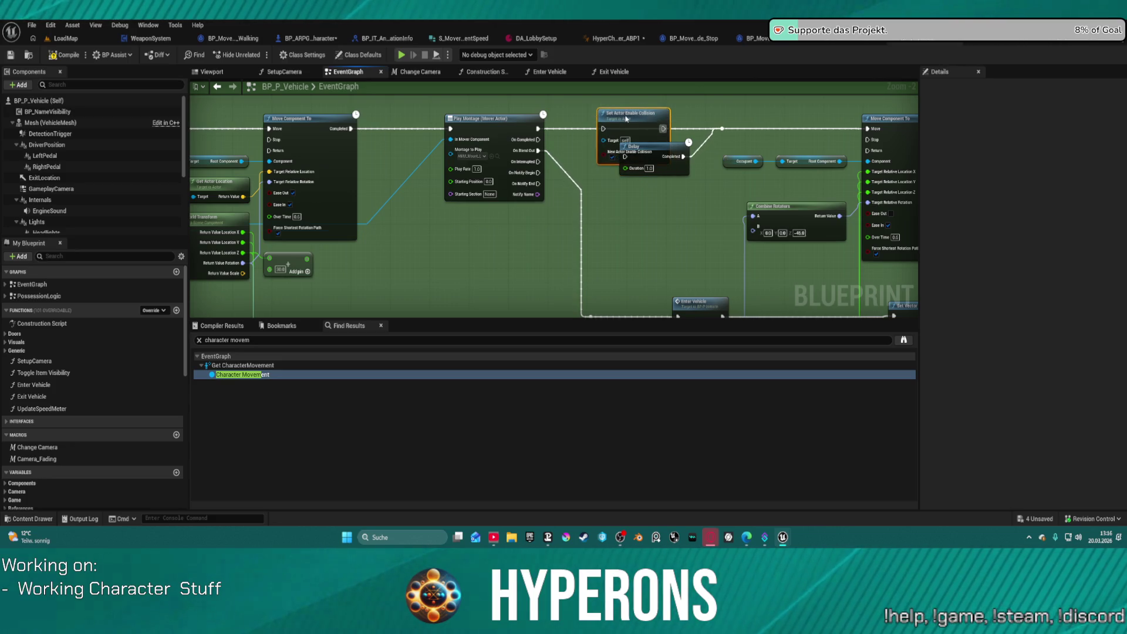
pyautogui.moveTo(536, 129)
pyautogui.mouseDown()
pyautogui.moveTo(737, 130)
pyautogui.moveTo(722, 128)
pyautogui.mouseUp()
# Open the Enter Vehicle function graph from its call node.
pyautogui.moveTo(695, 251)
pyautogui.mouseDown()
pyautogui.moveTo(576, 221)
pyautogui.moveTo(418, 116)
pyautogui.moveTo(382, 75)
pyautogui.moveTo(190, 70)
pyautogui.mouseUp()
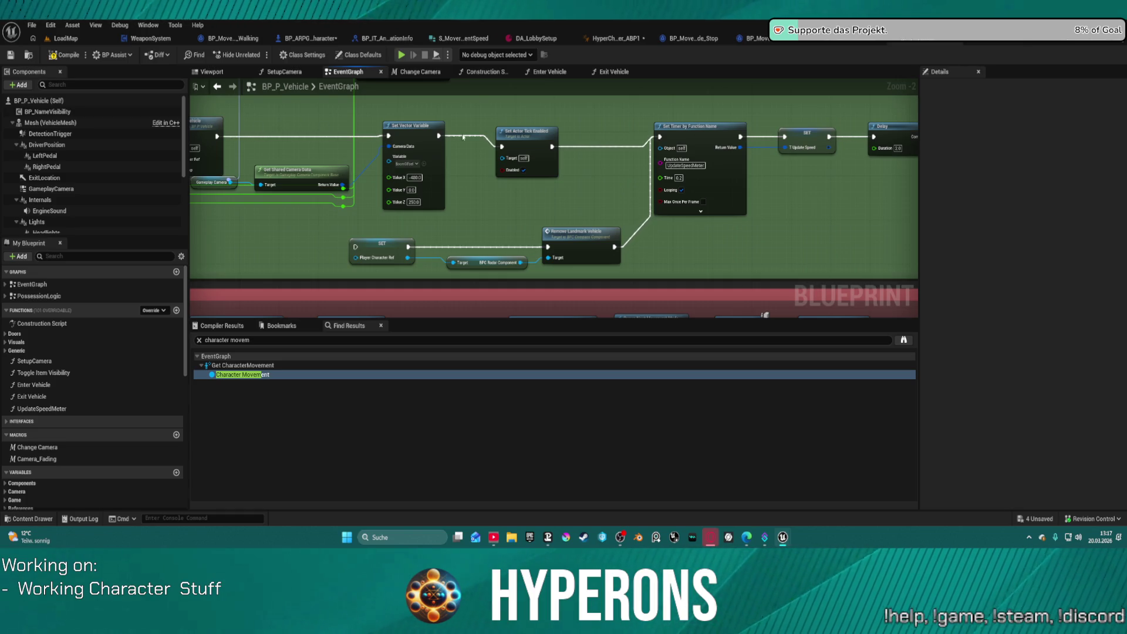
pyautogui.moveTo(839, 166)
pyautogui.mouseDown()
pyautogui.moveTo(634, 161)
pyautogui.moveTo(896, 188)
pyautogui.mouseUp()
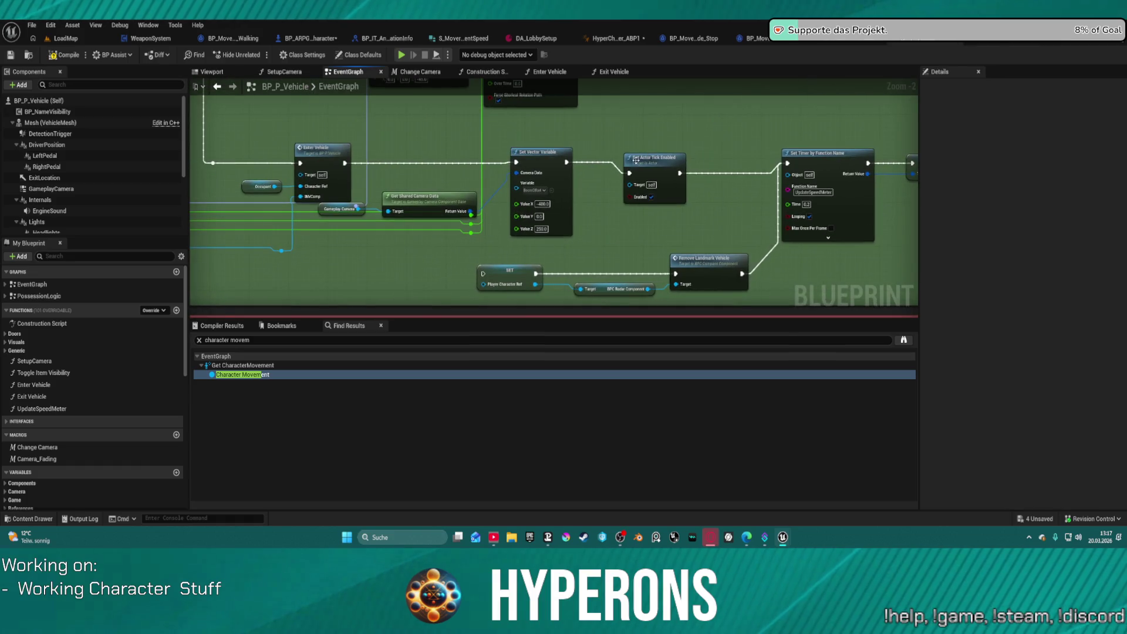
pyautogui.doubleClick(296, 158)
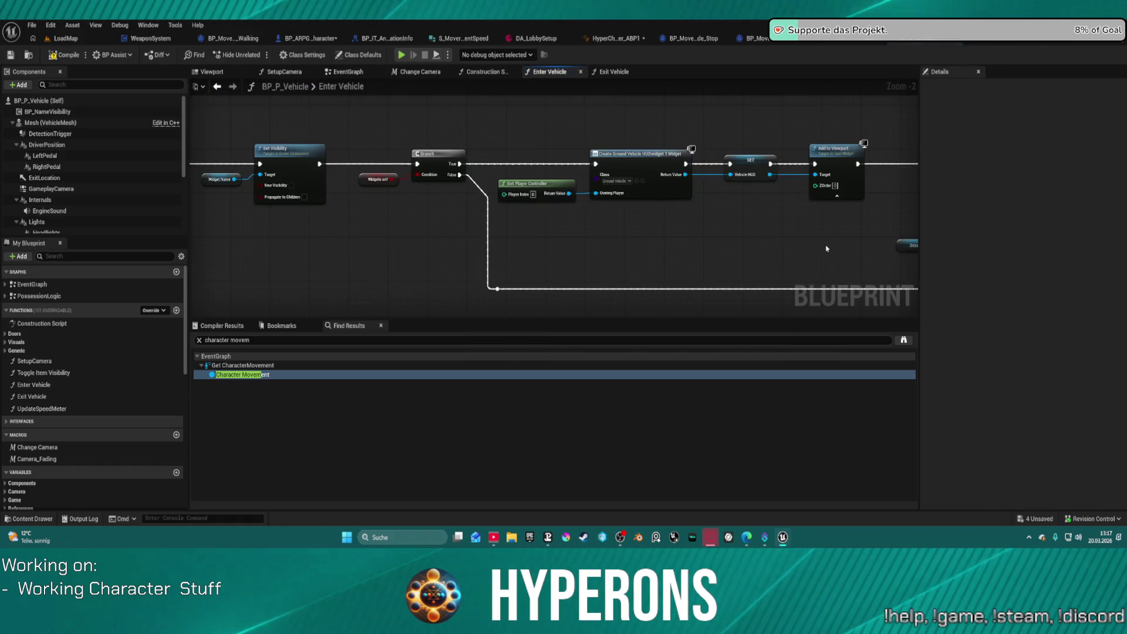
# Add a breakpoint on Enter Vehicle's SET w/ Notify Overlay Pose node and launch a play-test.
pyautogui.moveTo(778, 226)
pyautogui.mouseDown()
pyautogui.moveTo(707, 232)
pyautogui.moveTo(1124, 232)
pyautogui.mouseUp()
pyautogui.moveTo(587, 235); pyautogui.dragTo(367, 235)
pyautogui.moveTo(293, 235); pyautogui.dragTo(805, 243)
pyautogui.moveTo(357, 204); pyautogui.dragTo(784, 204)
pyautogui.moveTo(512, 249); pyautogui.dragTo(919, 259)
pyautogui.moveTo(584, 166); pyautogui.dragTo(590, 162)
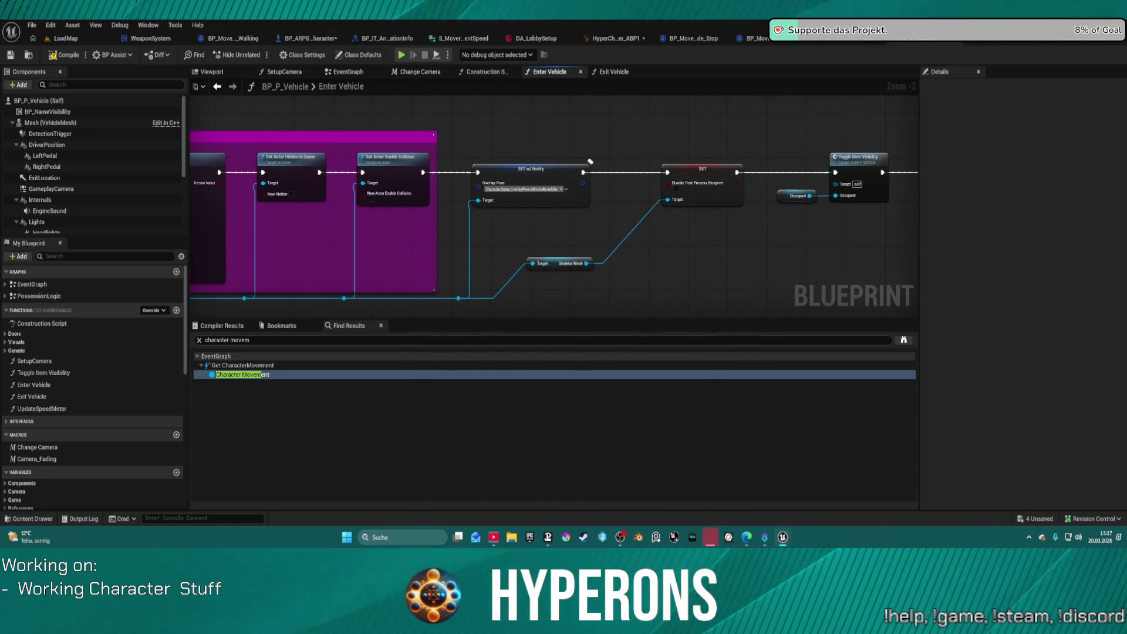
pyautogui.moveTo(662, 192); pyautogui.dragTo(737, 184)
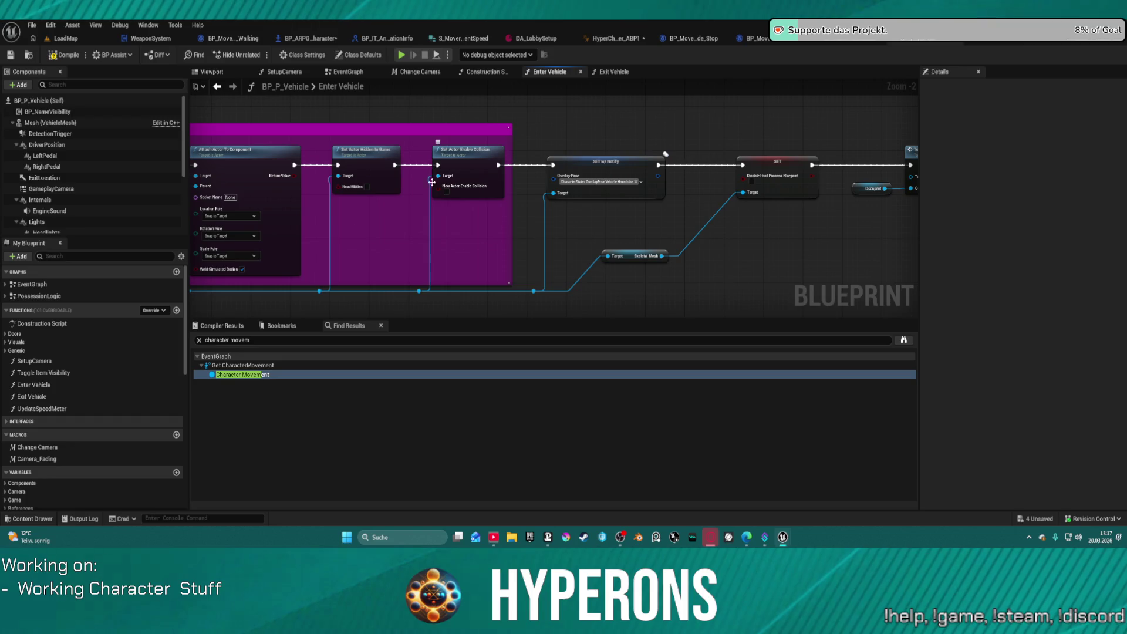
pyautogui.rightClick(599, 166)
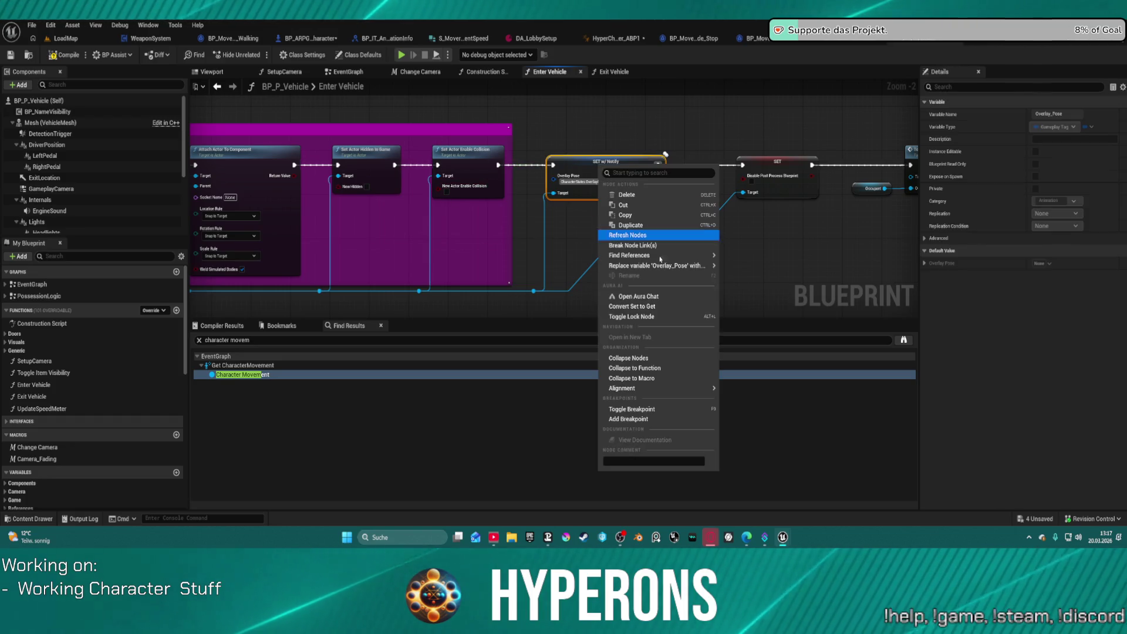
pyautogui.click(642, 422)
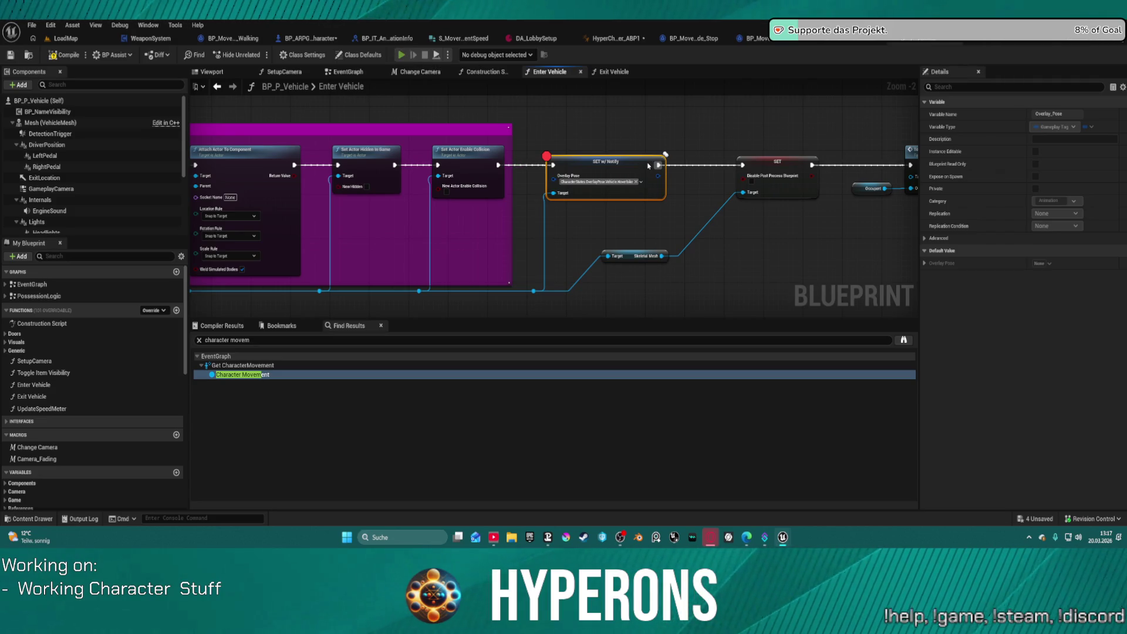
pyautogui.hotkey('alt', 'Tab')
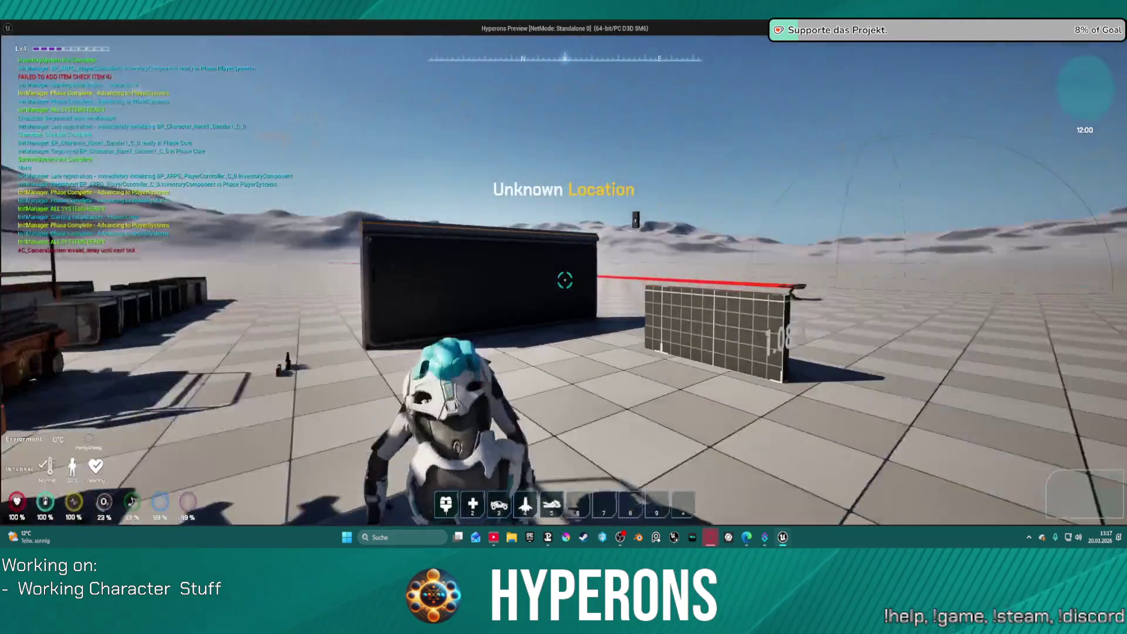
# Spawn the motorbike with 5, mount it to trigger the breakpoint, then resume execution.
pyautogui.press('w')
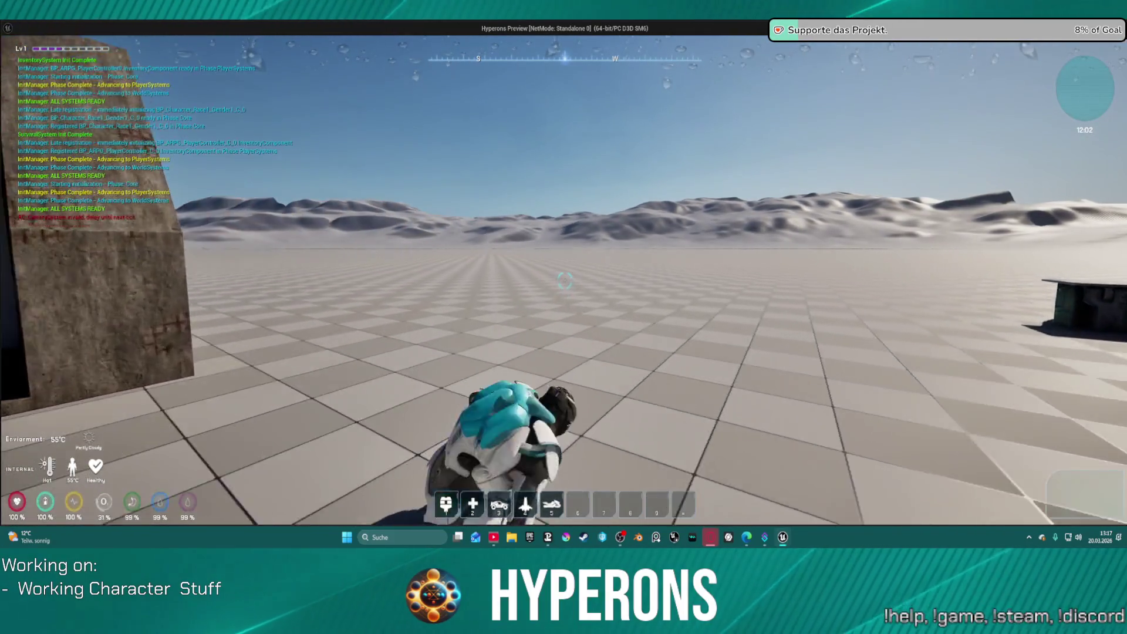
pyautogui.press('5')
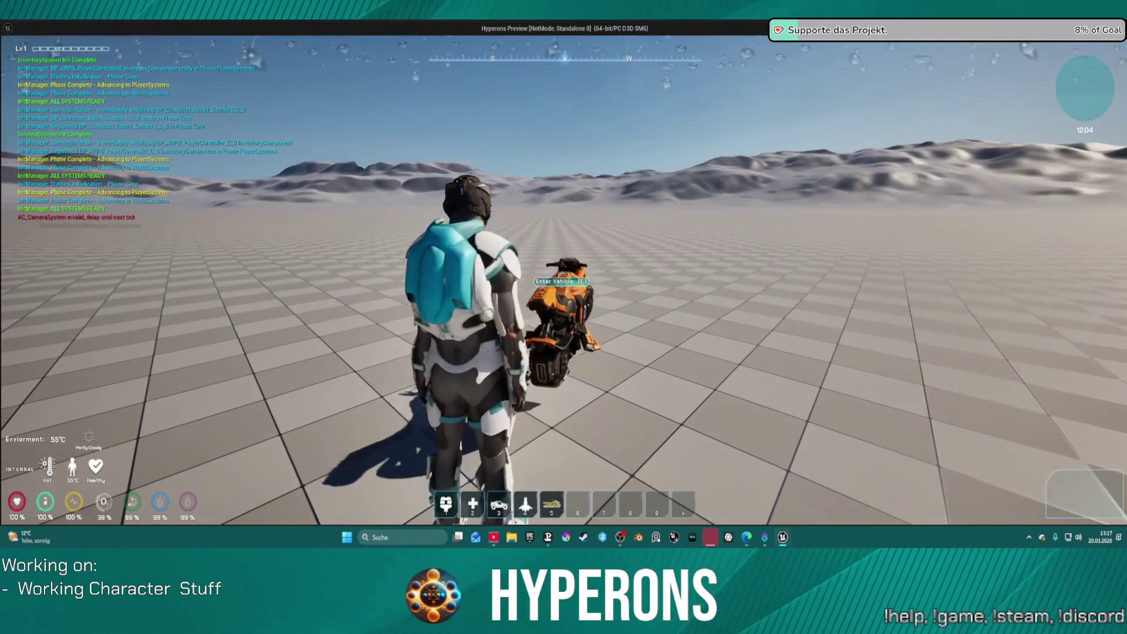
pyautogui.hotkey('alt', 'Tab')
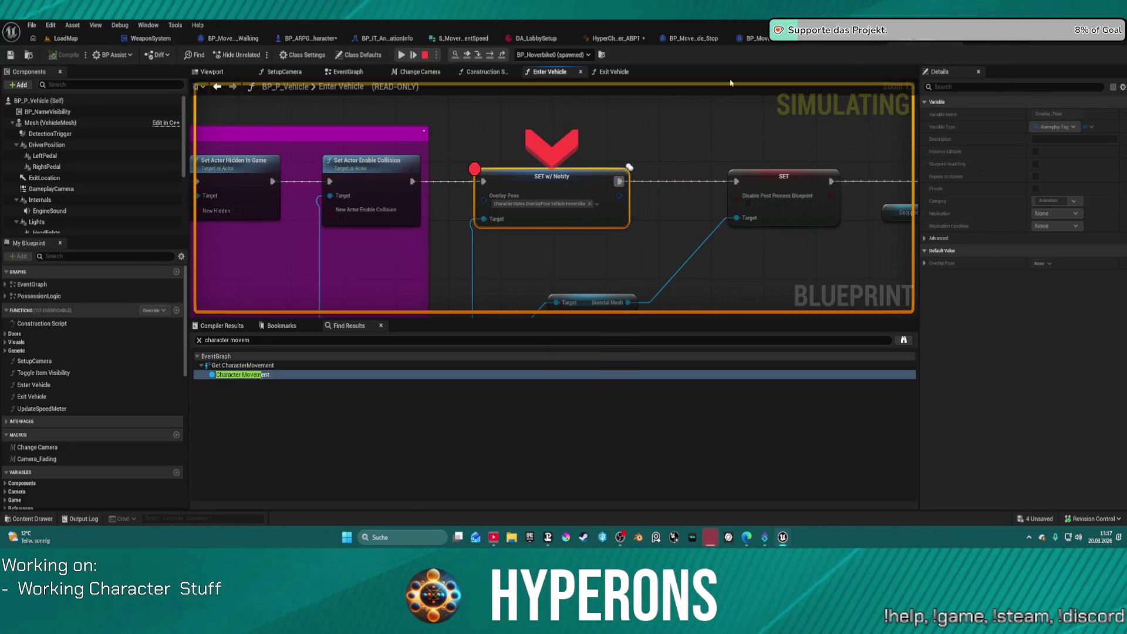
pyautogui.click(401, 55)
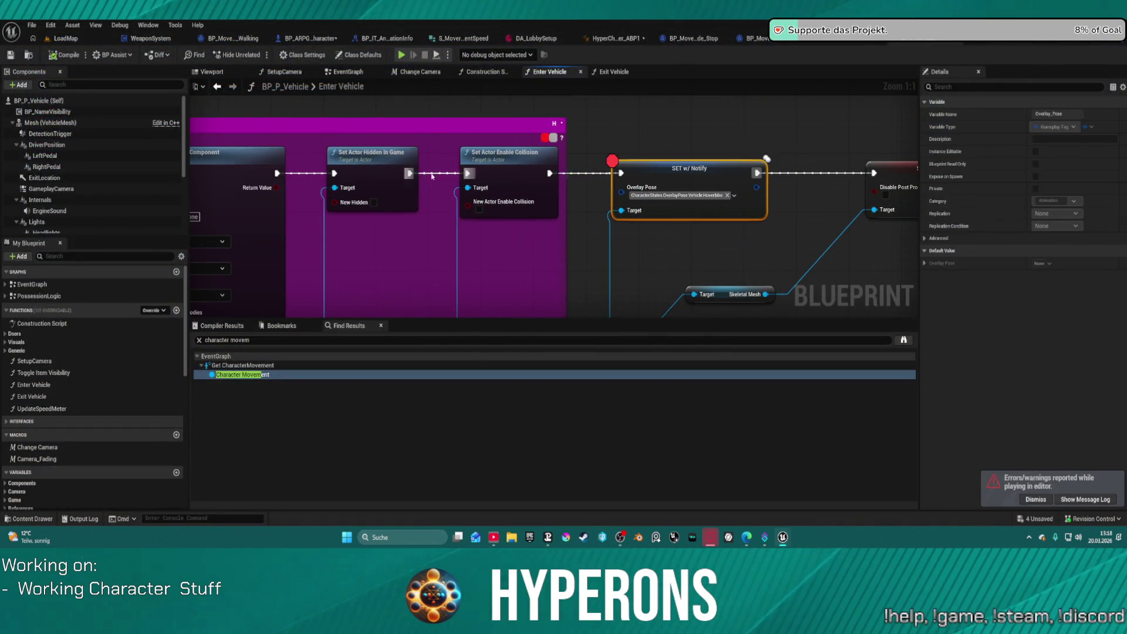
# Connect Set Actor Hidden in Game's exec output to Set Actor Enable Collision and check the wiring.
pyautogui.scroll(-2, 428, 175)
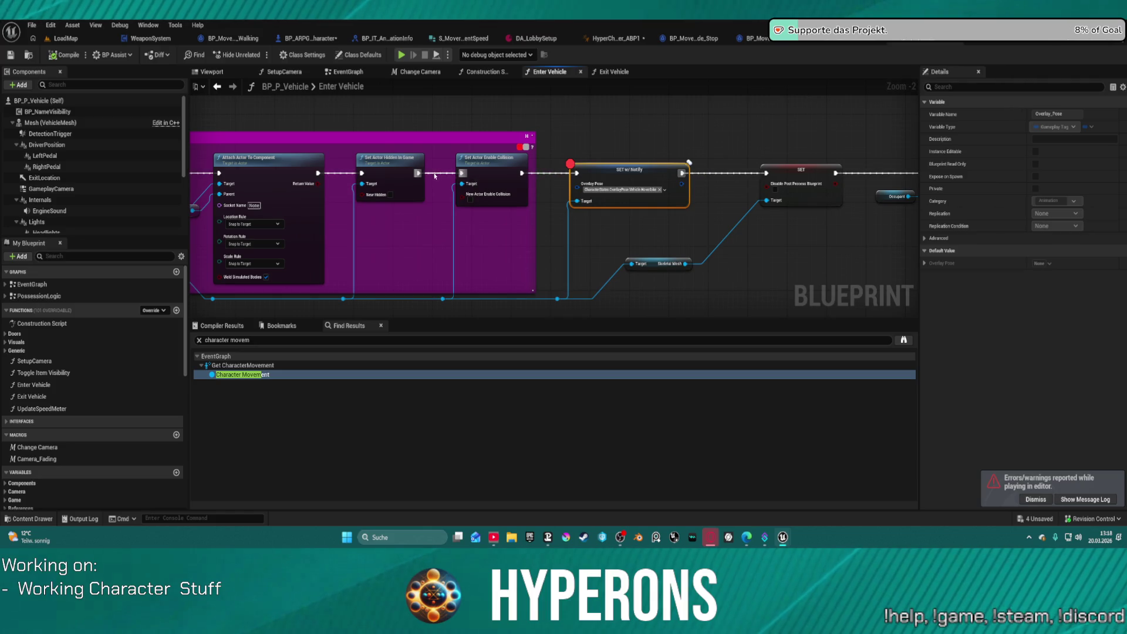
pyautogui.click(420, 179)
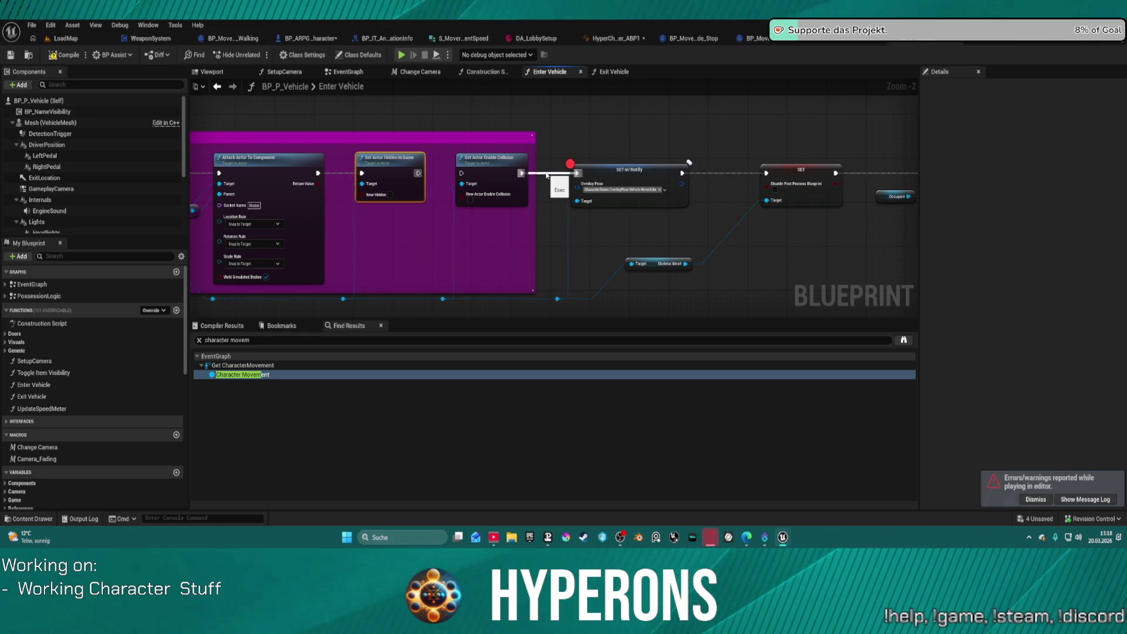
pyautogui.moveTo(461, 173); pyautogui.dragTo(419, 173)
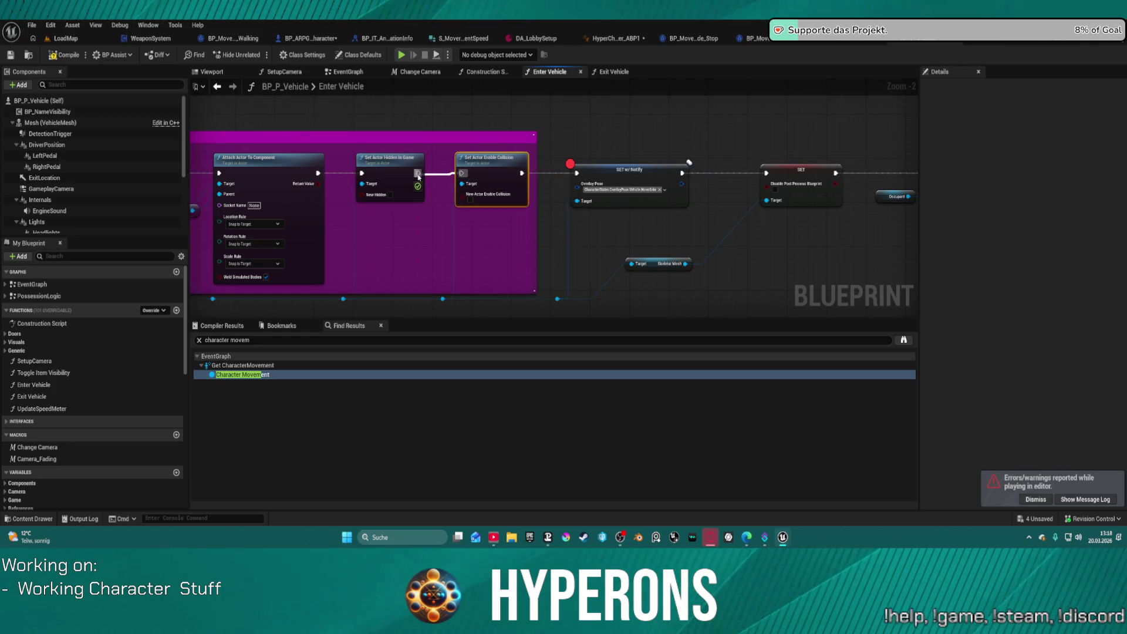
pyautogui.moveTo(360, 137); pyautogui.dragTo(643, 162)
pyautogui.moveTo(913, 144); pyautogui.dragTo(532, 141)
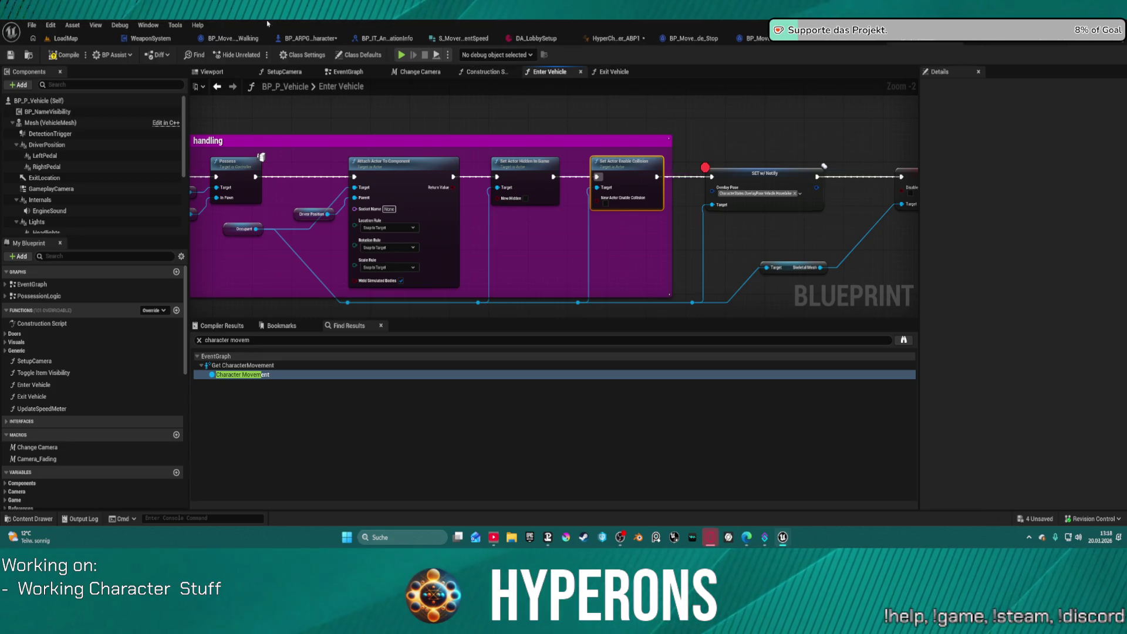
pyautogui.click(302, 39)
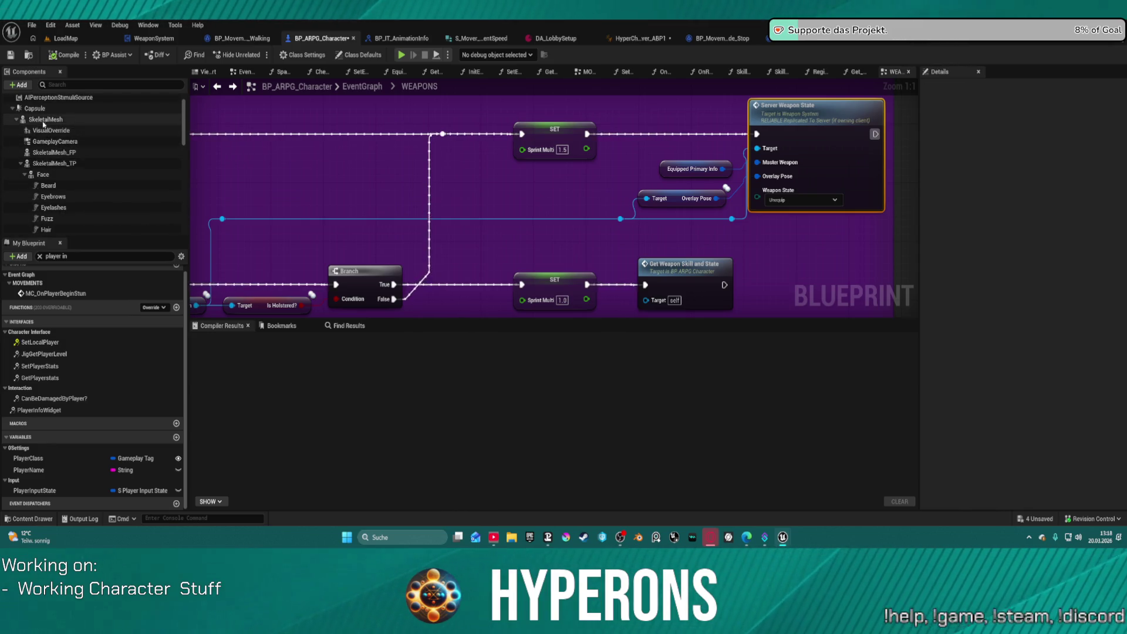
# Inspect the SkeletalMesh component, then view the Enter Vehicle block in BP_HoverVehicle_Master's EventGraph.
pyautogui.click(44, 119)
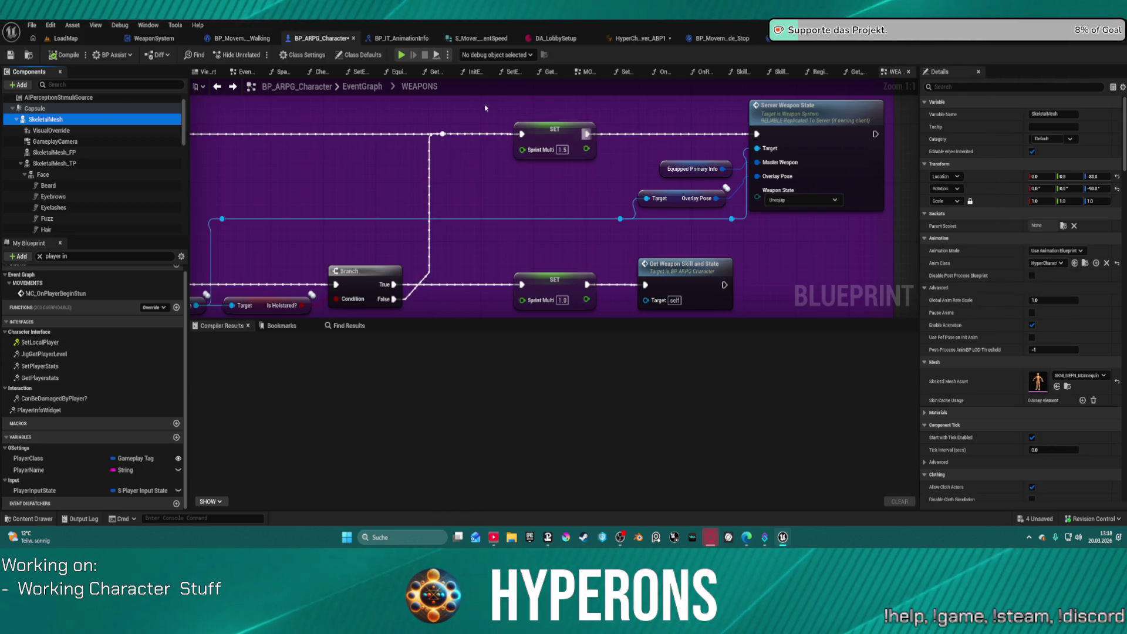
pyautogui.scroll(-4, 515, 119)
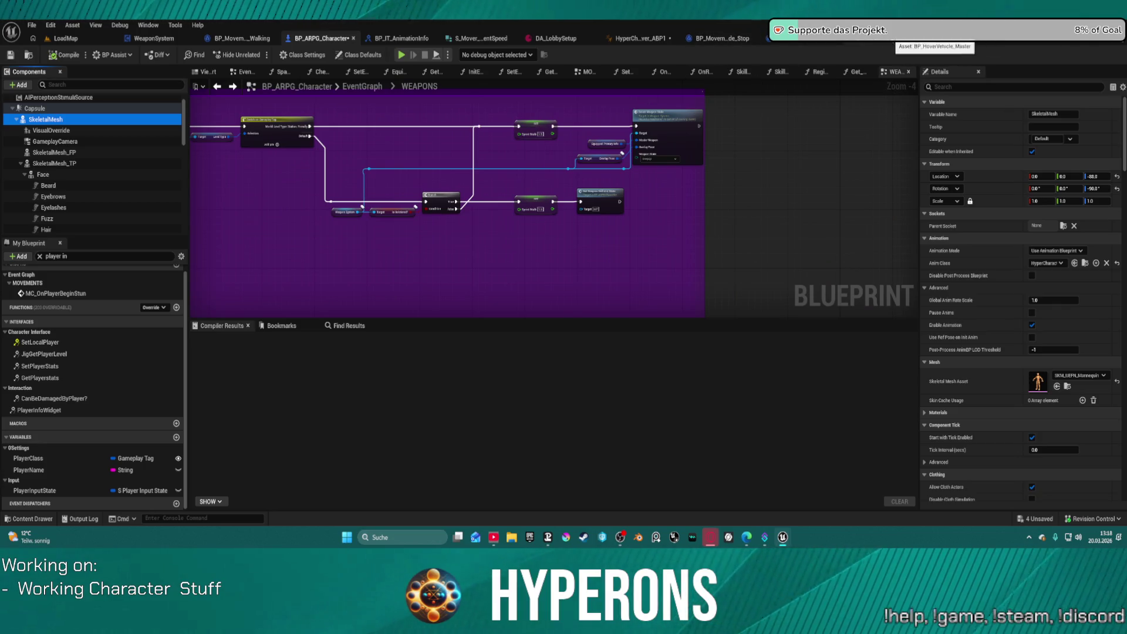
pyautogui.click(933, 40)
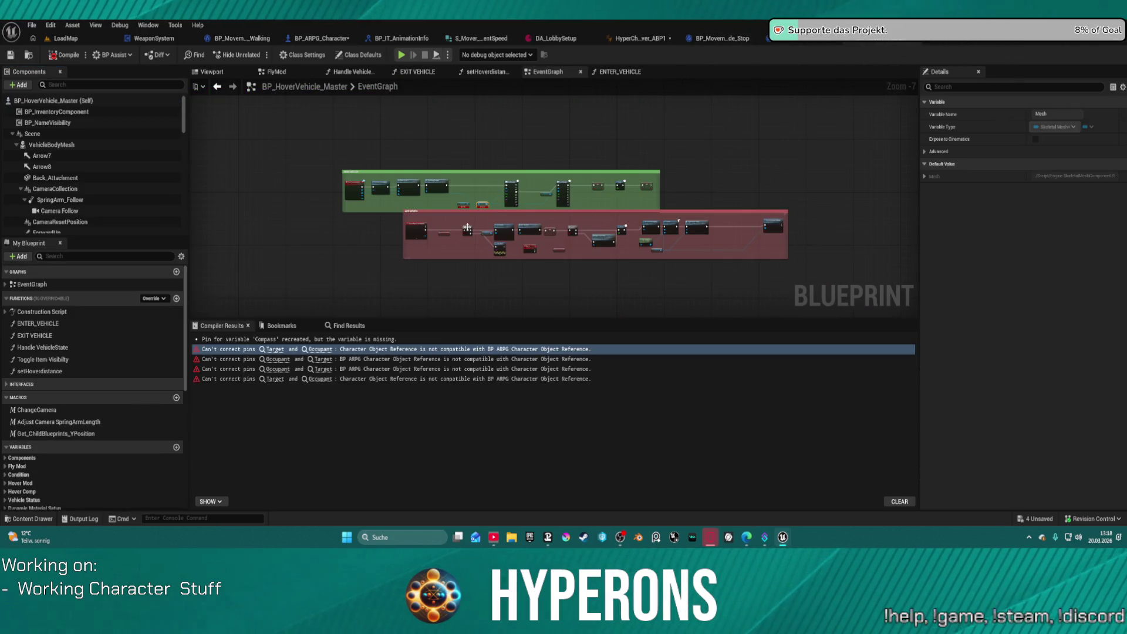
pyautogui.scroll(6, 480, 208)
pyautogui.moveTo(391, 183)
pyautogui.mouseDown()
pyautogui.moveTo(666, 208)
pyautogui.moveTo(459, 189)
pyautogui.mouseUp()
pyautogui.scroll(-1, 666, 208)
pyautogui.scroll(-4, 666, 209)
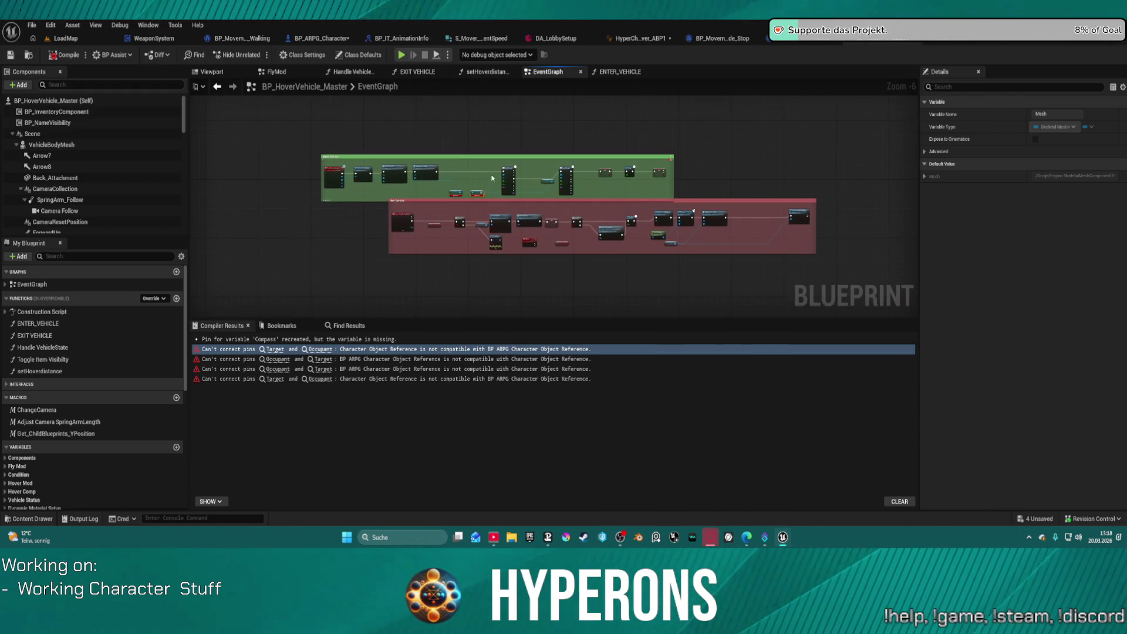
pyautogui.scroll(3, 656, 179)
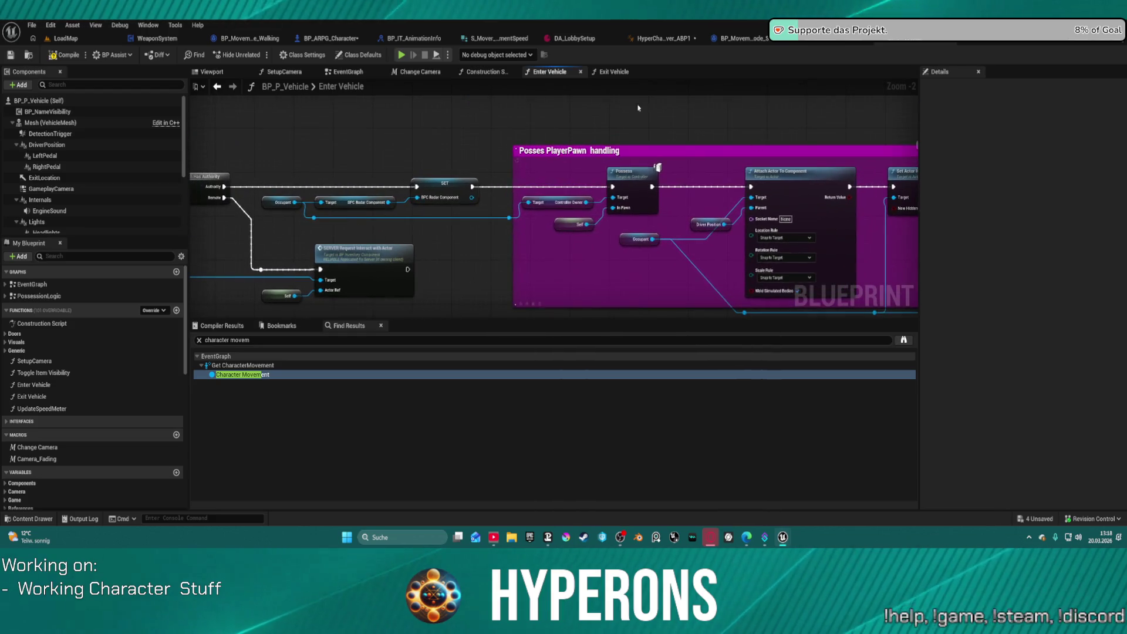
# In BP_P_Vehicle's EventGraph, find the Enter Vehicle comment and open the Multi Holster Weapon call's definition.
pyautogui.click(346, 72)
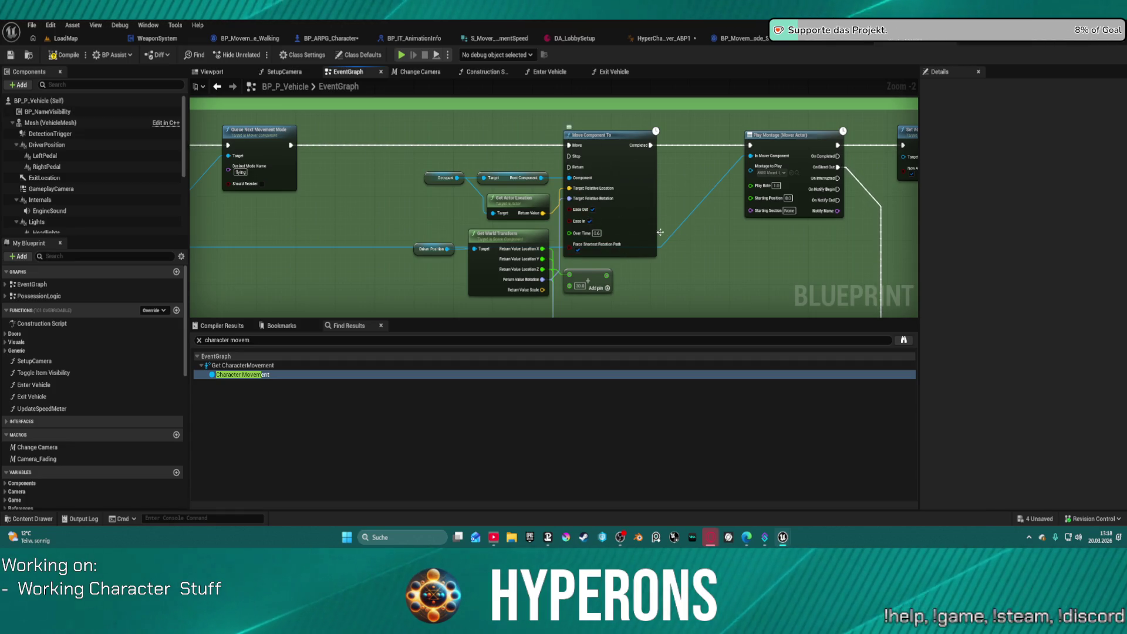
pyautogui.moveTo(634, 226)
pyautogui.mouseDown()
pyautogui.moveTo(549, 212)
pyautogui.moveTo(200, 199)
pyautogui.mouseUp()
pyautogui.moveTo(219, 252)
pyautogui.mouseDown()
pyautogui.moveTo(760, 234)
pyautogui.moveTo(500, 170)
pyautogui.mouseUp()
pyautogui.moveTo(392, 155); pyautogui.dragTo(610, 138)
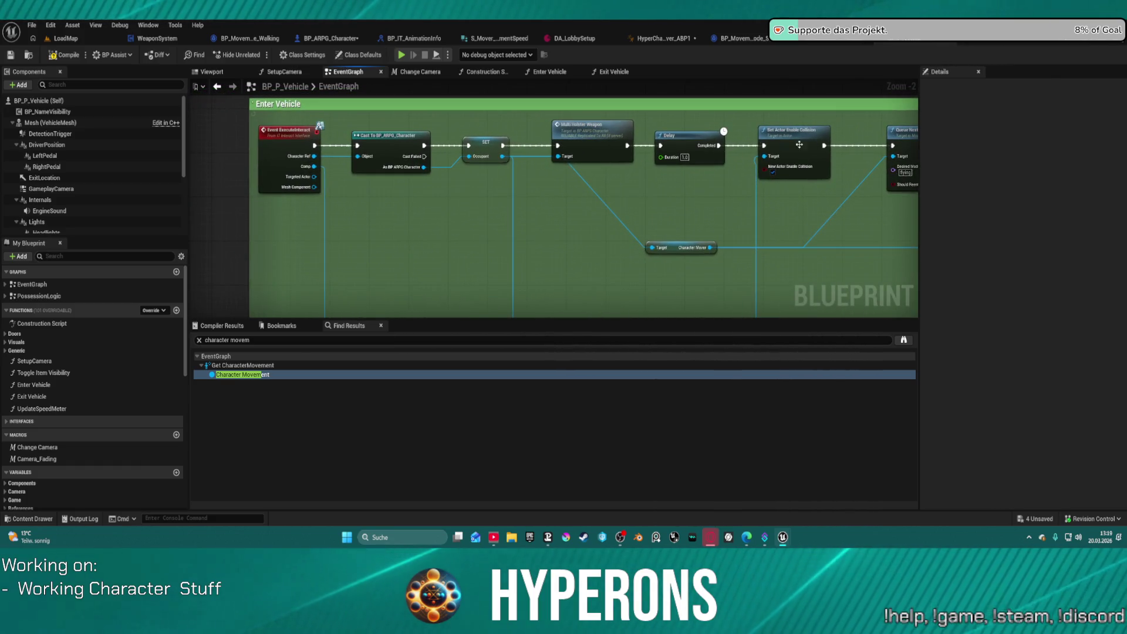
pyautogui.click(605, 143)
pyautogui.doubleClick(588, 146)
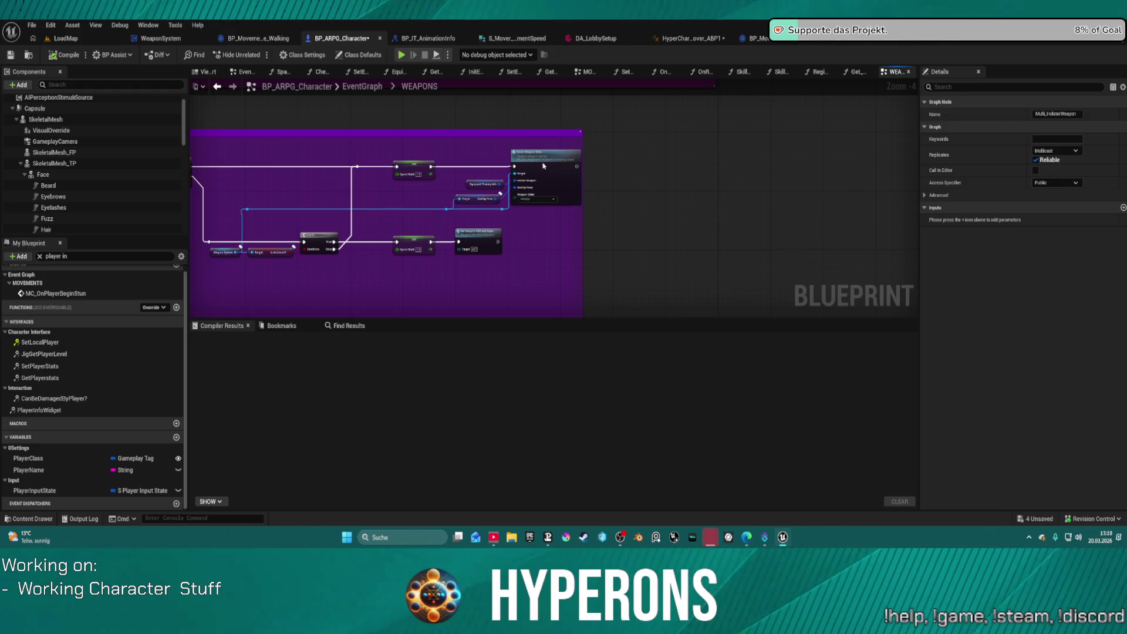
# Follow through to WeaponSystem's Multi_Weapon_State event and survey its Overlay Pose, Play Montage and Weapon Unequip logic.
pyautogui.doubleClick(542, 166)
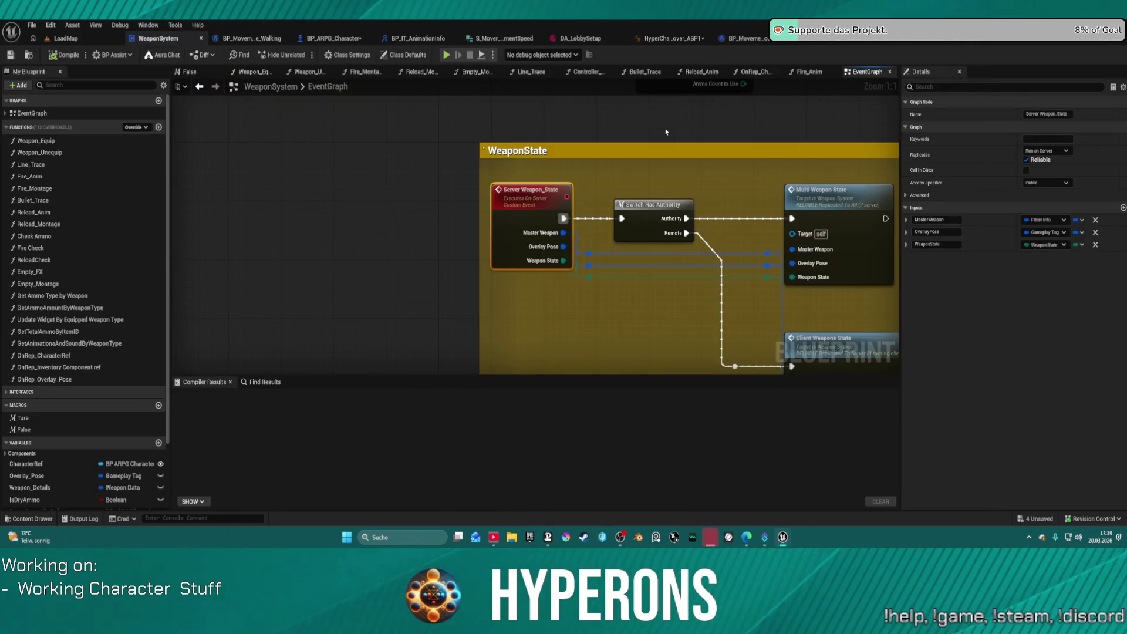
pyautogui.doubleClick(850, 231)
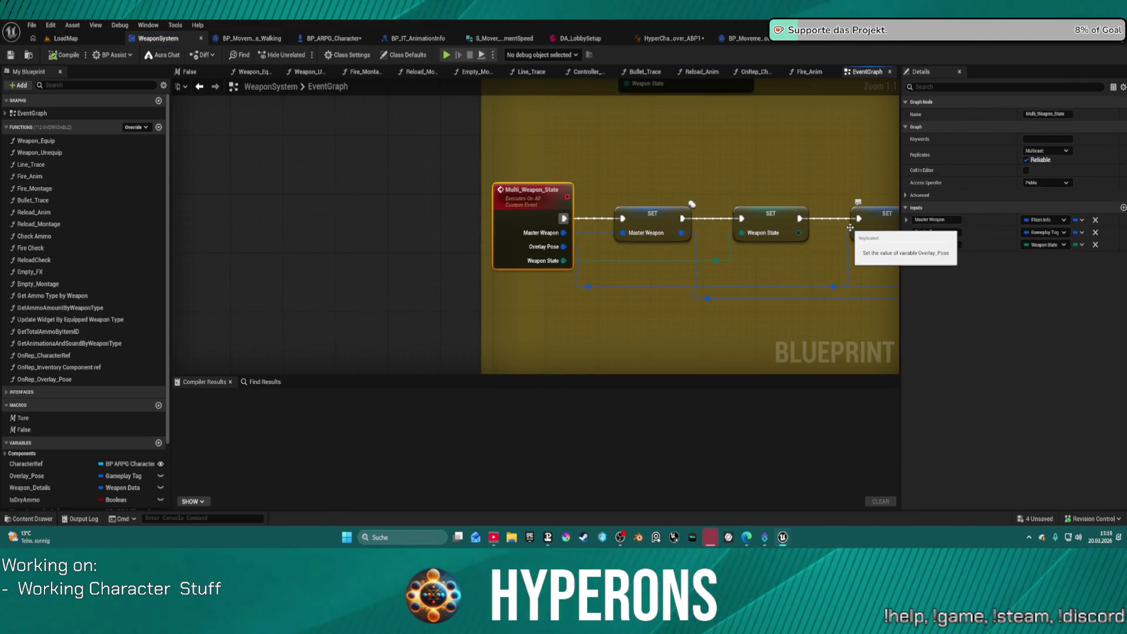
pyautogui.moveTo(851, 228)
pyautogui.mouseDown()
pyautogui.moveTo(679, 161)
pyautogui.moveTo(617, 153)
pyautogui.moveTo(647, 159)
pyautogui.moveTo(456, 176)
pyautogui.mouseUp()
pyautogui.scroll(-3, 673, 169)
pyautogui.moveTo(761, 278); pyautogui.dragTo(380, 264)
pyautogui.scroll(-2, 379, 264)
pyautogui.moveTo(691, 246); pyautogui.dragTo(367, 188)
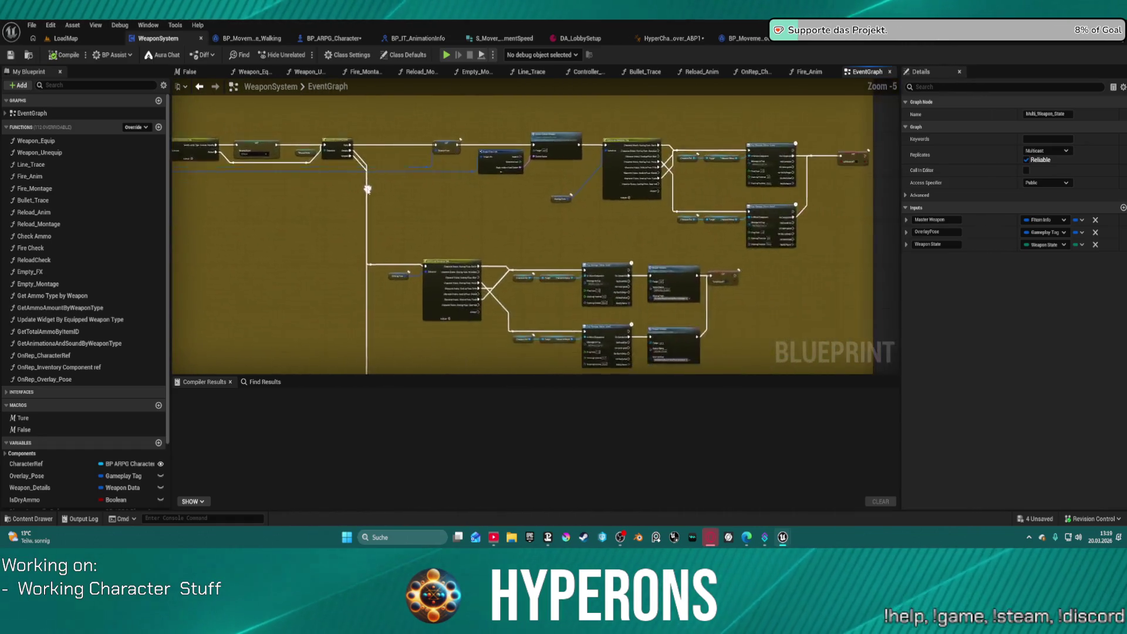
pyautogui.scroll(3, 587, 264)
pyautogui.moveTo(587, 264)
pyautogui.mouseDown()
pyautogui.moveTo(461, 125)
pyautogui.moveTo(467, 240)
pyautogui.mouseUp()
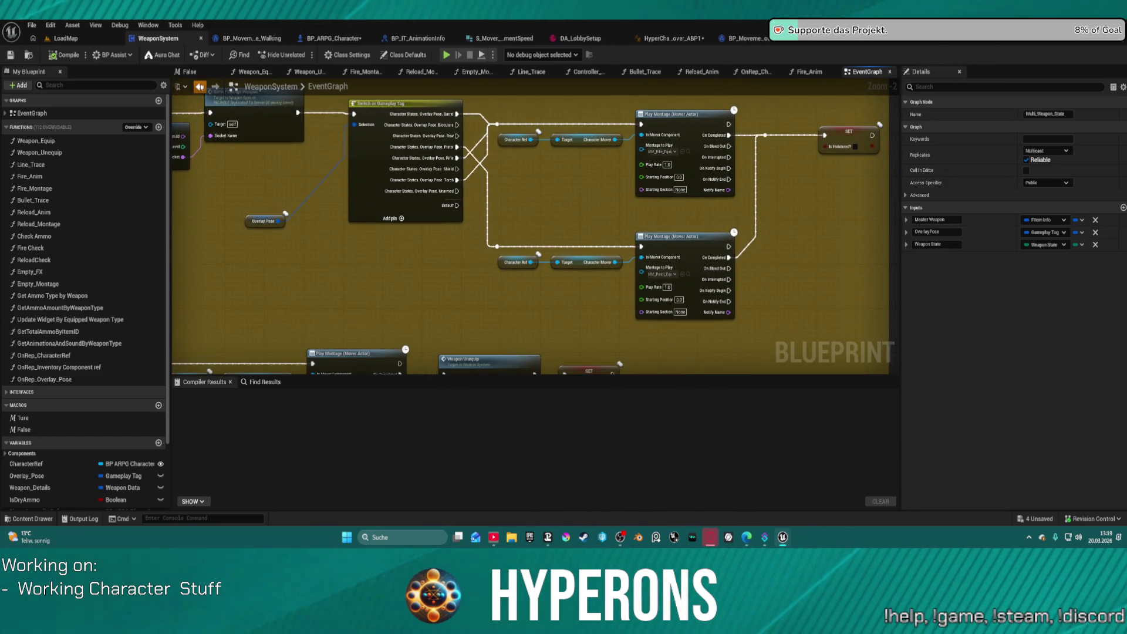
# Return to the Server Weapon_State comment and inspect the nodes below the WeaponState comment.
pyautogui.click(199, 86)
pyautogui.scroll(3, 374, 174)
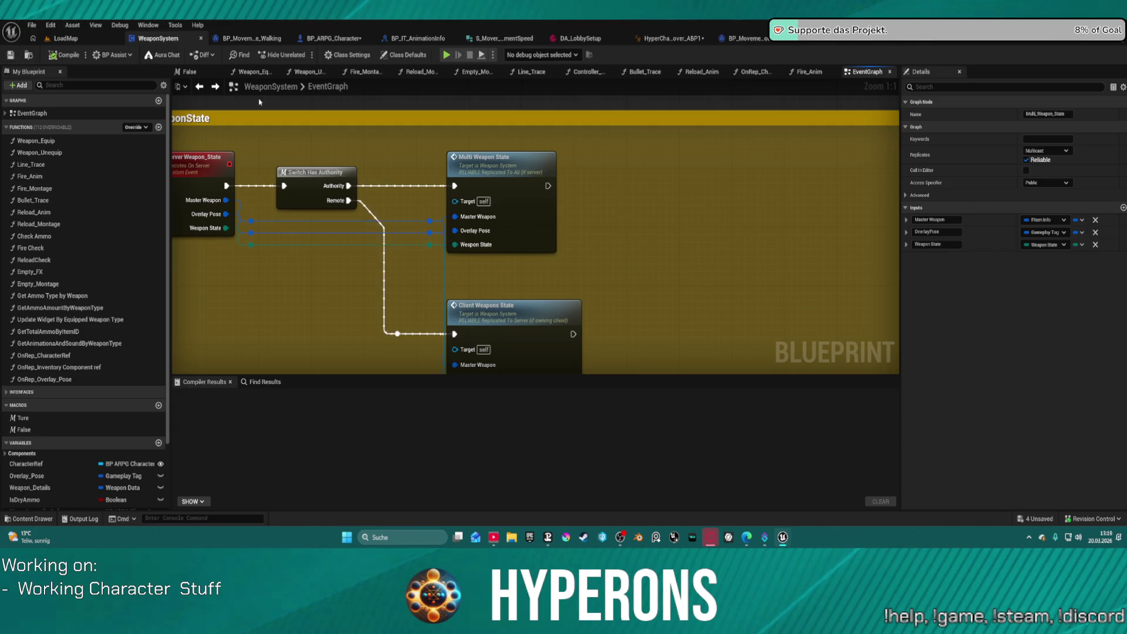
pyautogui.scroll(-4, 533, 154)
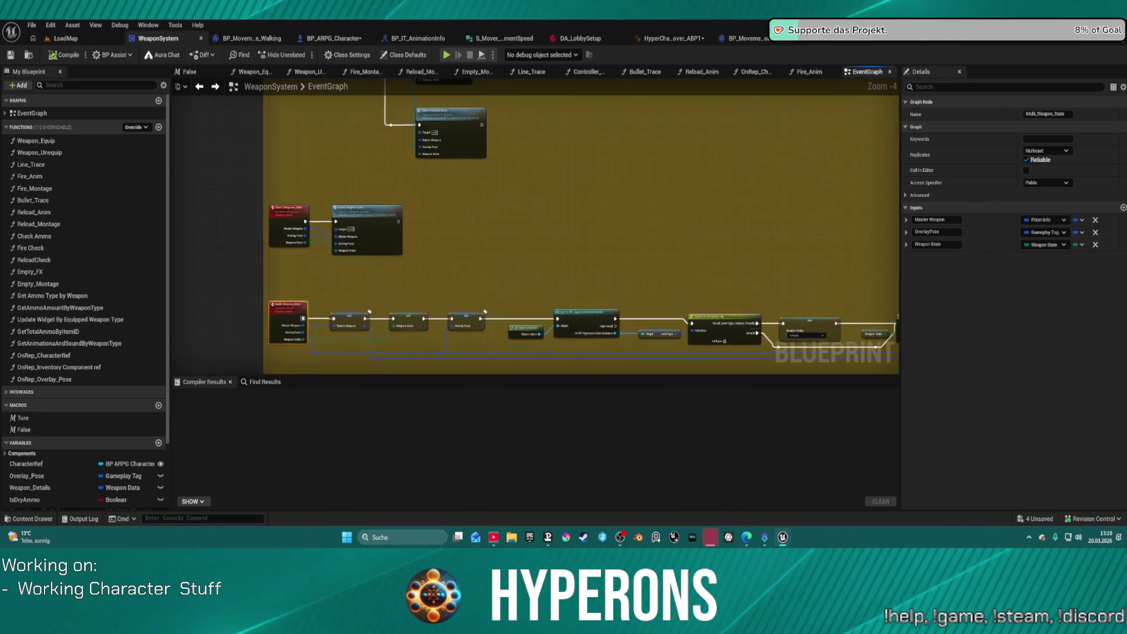
pyautogui.moveTo(533, 154)
pyautogui.mouseDown()
pyautogui.moveTo(504, 214)
pyautogui.moveTo(516, 189)
pyautogui.mouseUp()
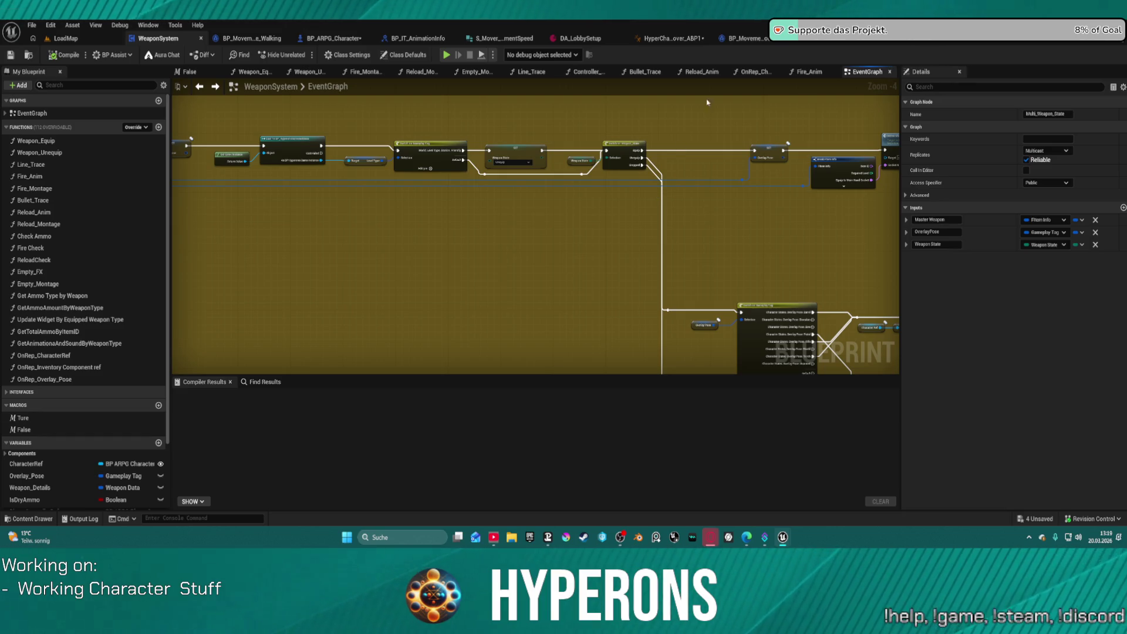
# Leave the animation blueprint for the BP_P_Vehicle editor and start the game in a standalone preview window.
pyautogui.click(670, 39)
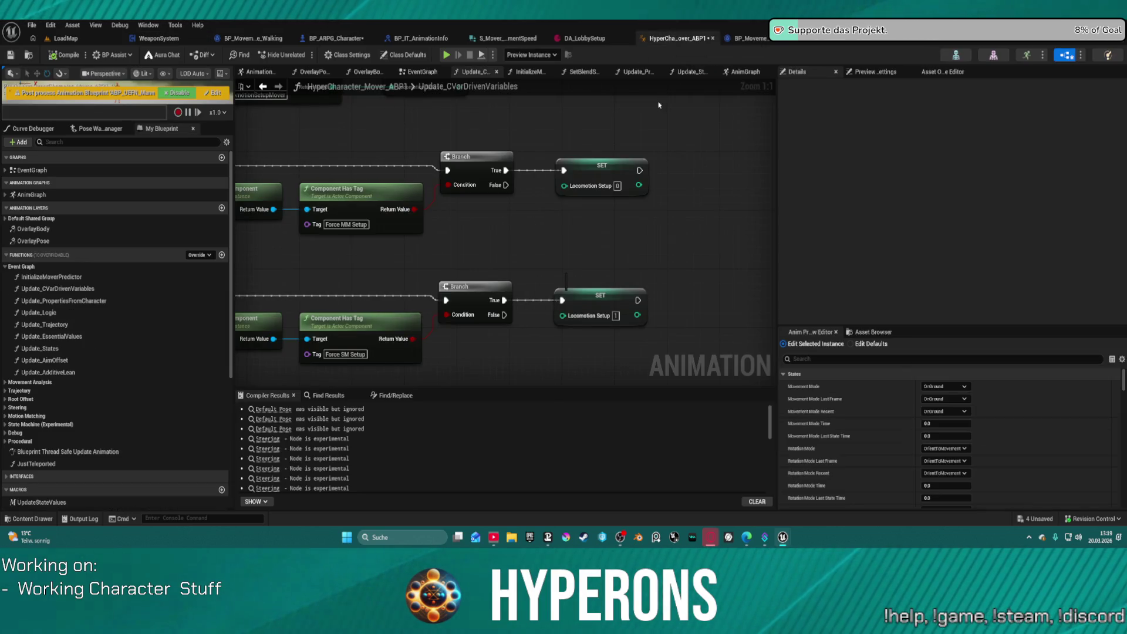
pyautogui.hotkey('alt', 'Tab')
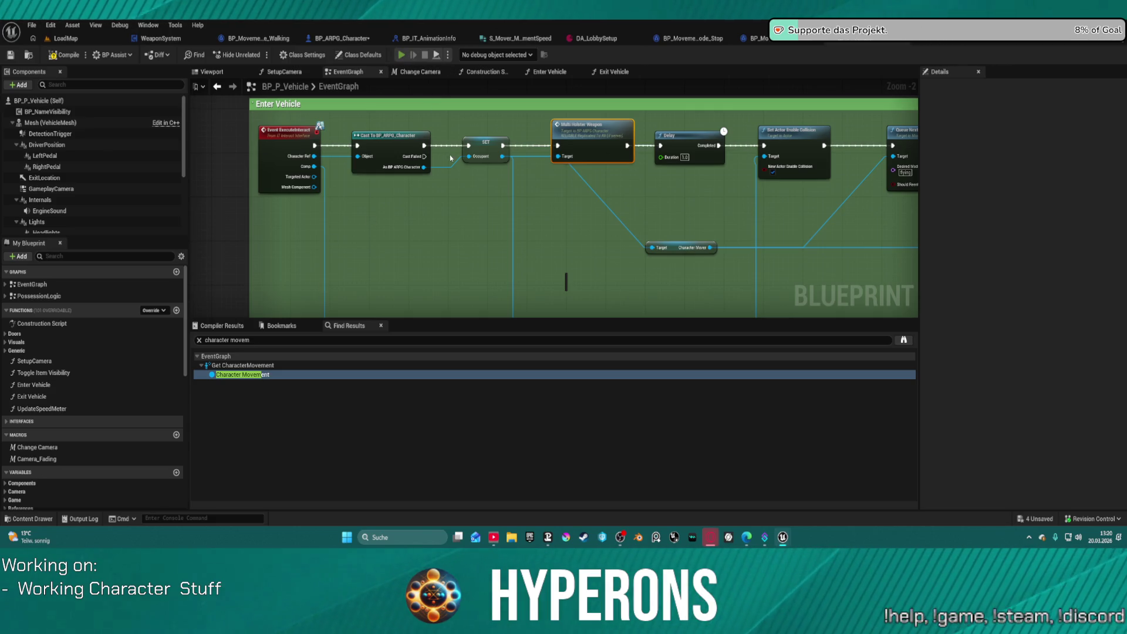
pyautogui.hotkey('alt', 'Tab')
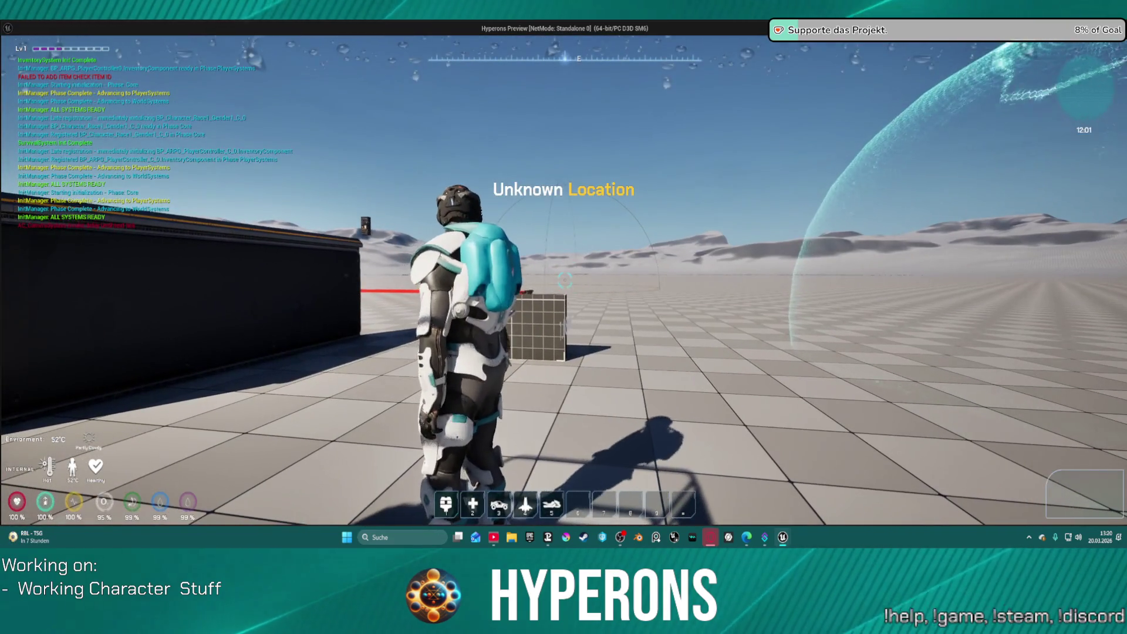
# Dismiss the Windows Start menu and bring the LoadMap level editor to the front.
pyautogui.press('super')
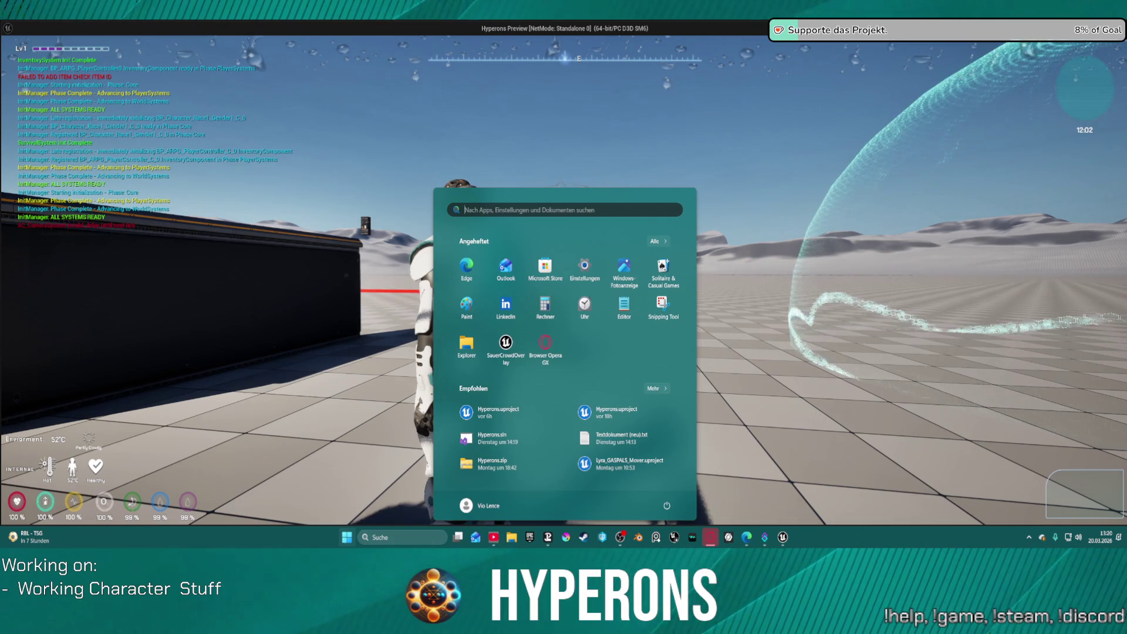
pyautogui.hotkey('alt', 'Tab')
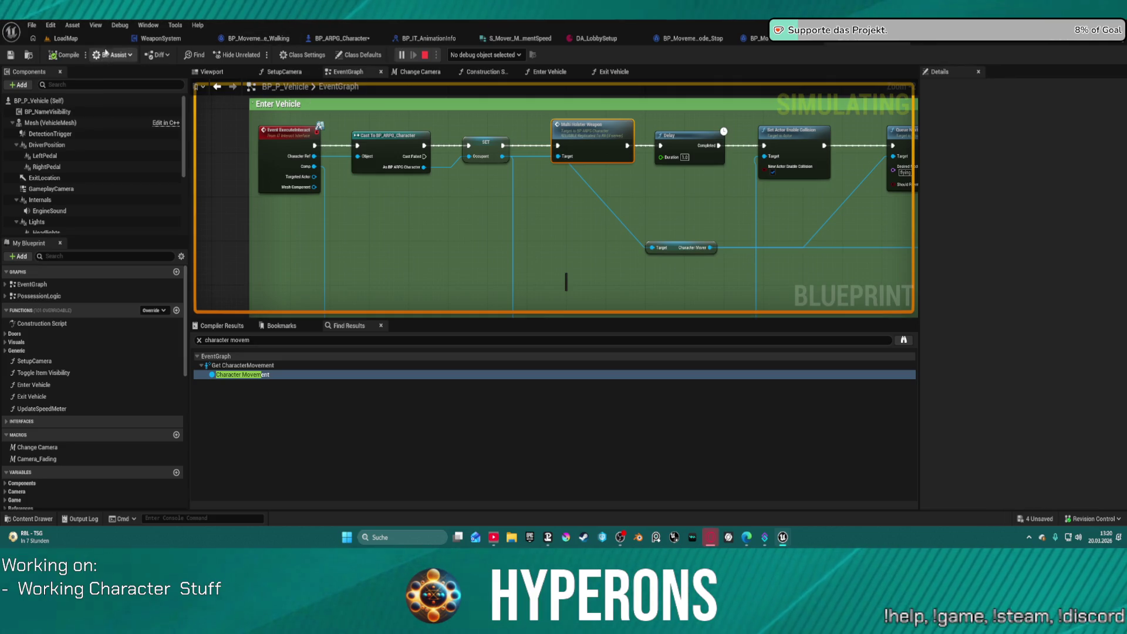
pyautogui.click(62, 38)
# Switch between the game preview and the LoadMap editor from the taskbar, finishing on the editor.
pyautogui.moveTo(782, 546)
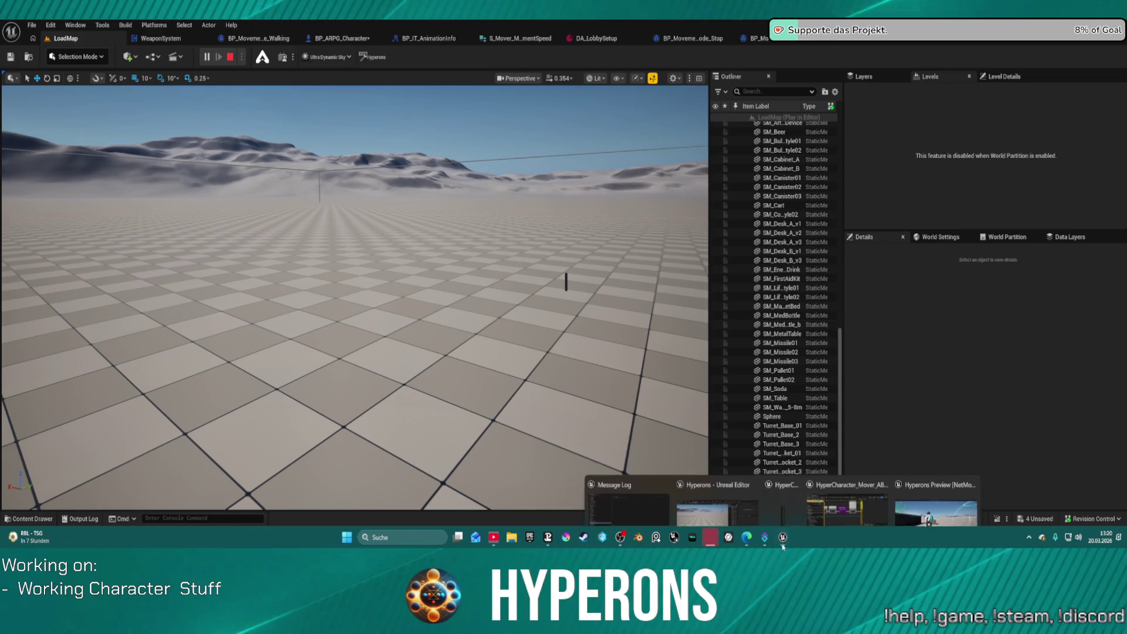
pyautogui.click(936, 516)
pyautogui.hotkey('alt', 'Tab')
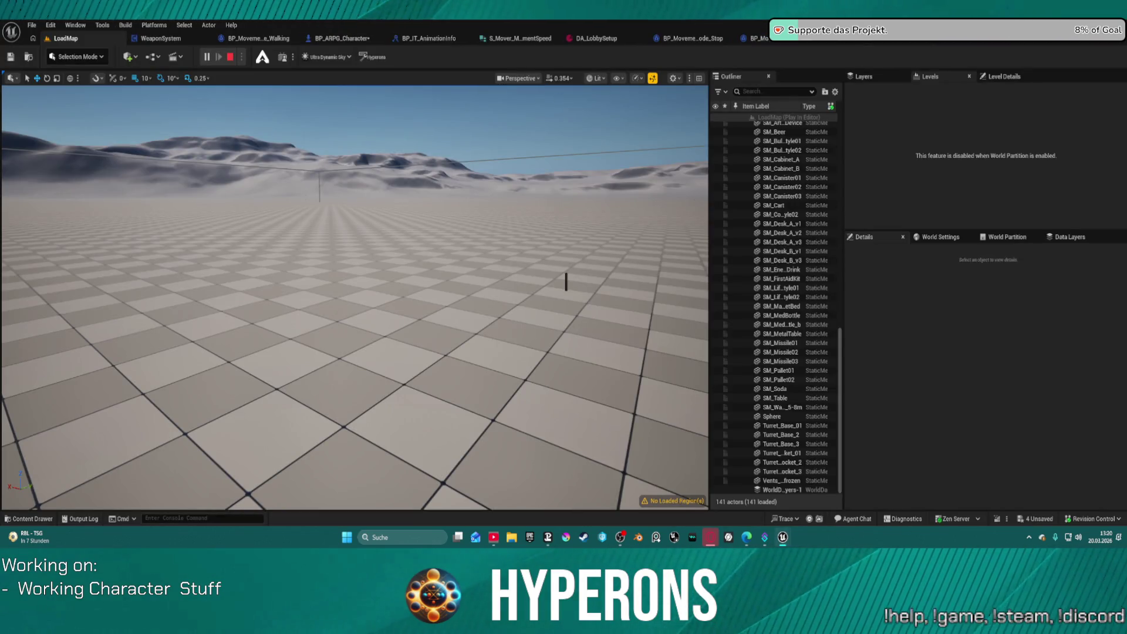
pyautogui.moveTo(783, 537)
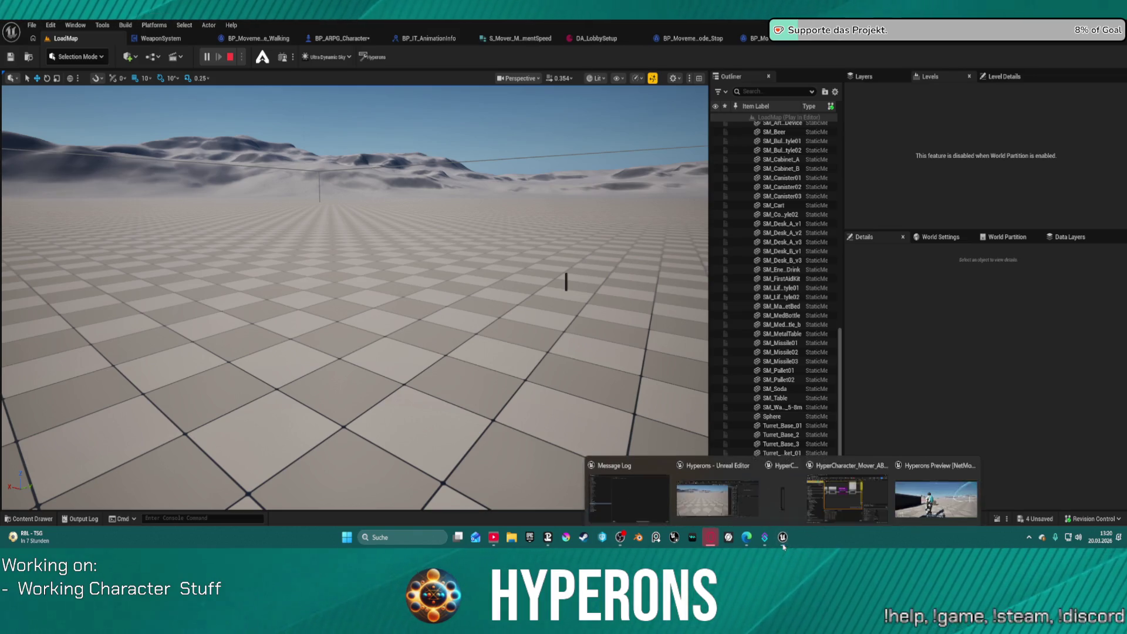
pyautogui.click(936, 487)
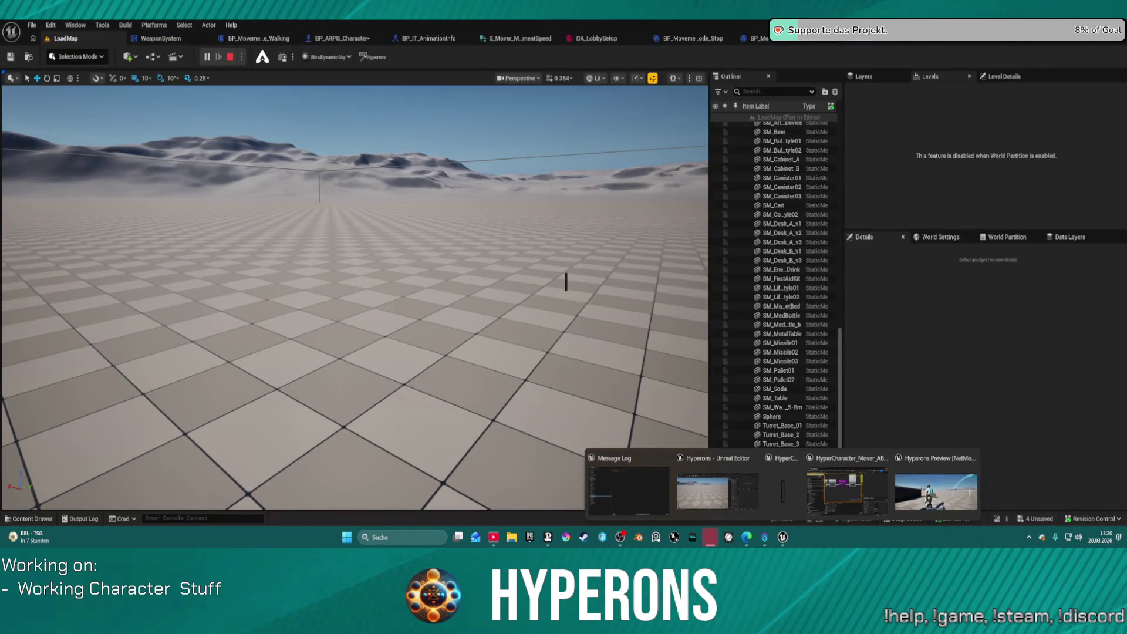
pyautogui.click(717, 492)
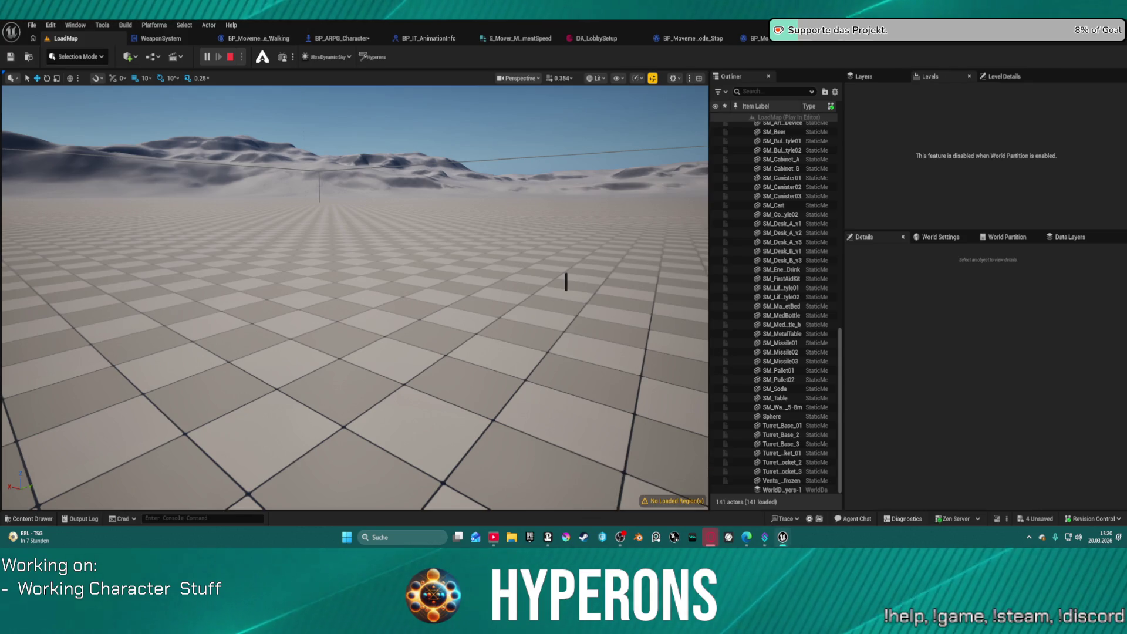